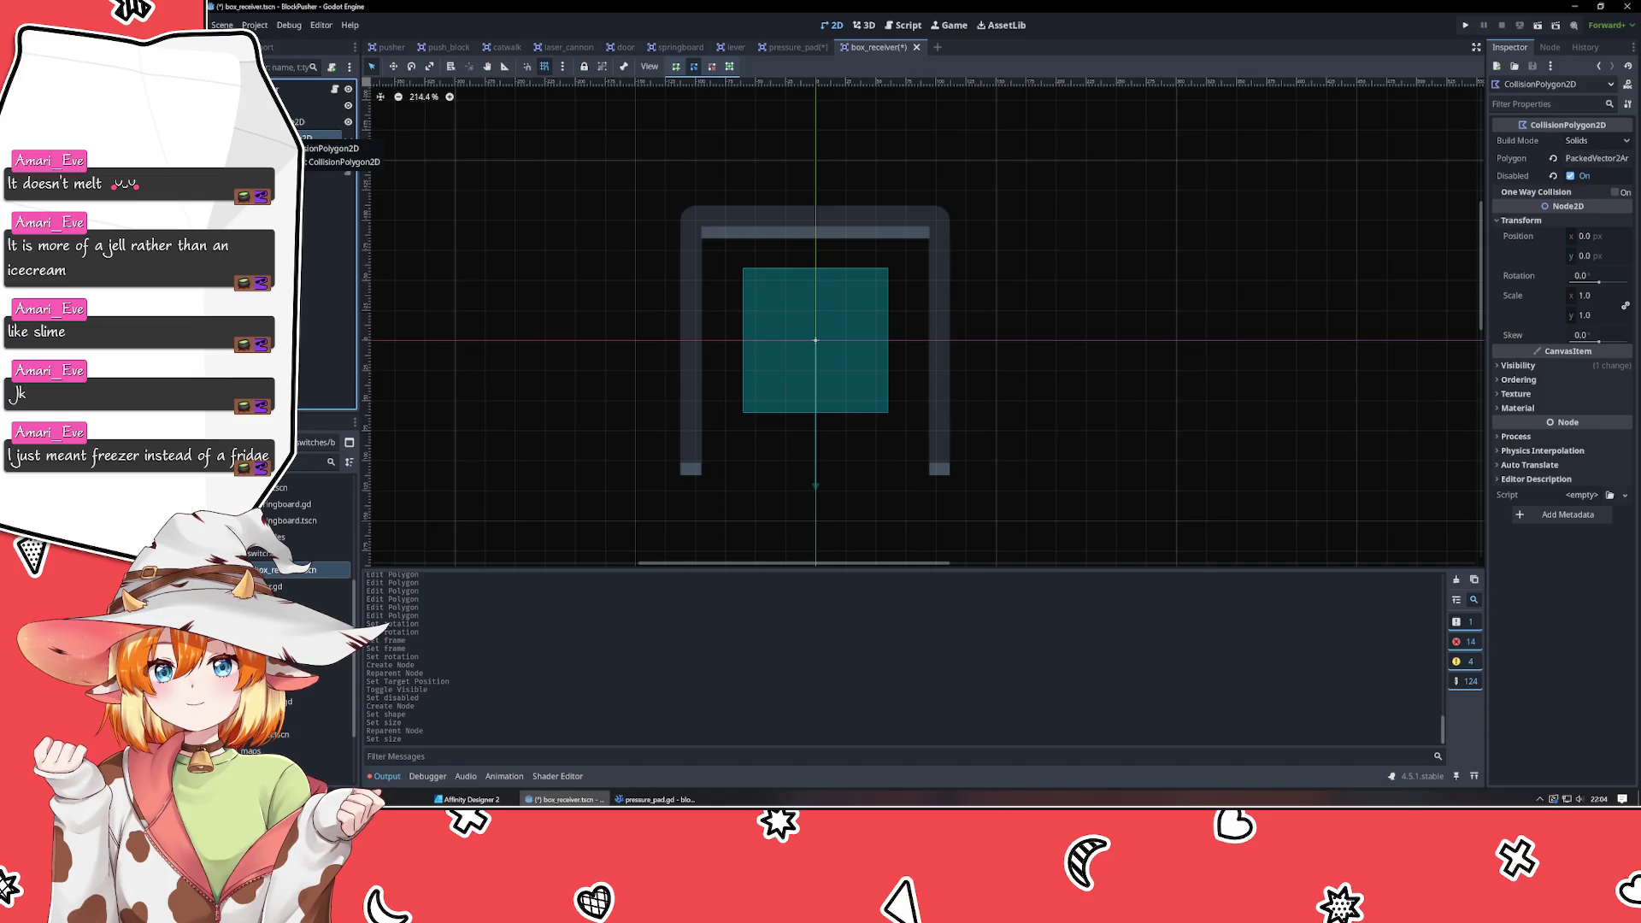
Detach the script from the BoxReceiver root node.
left_click(307, 122)
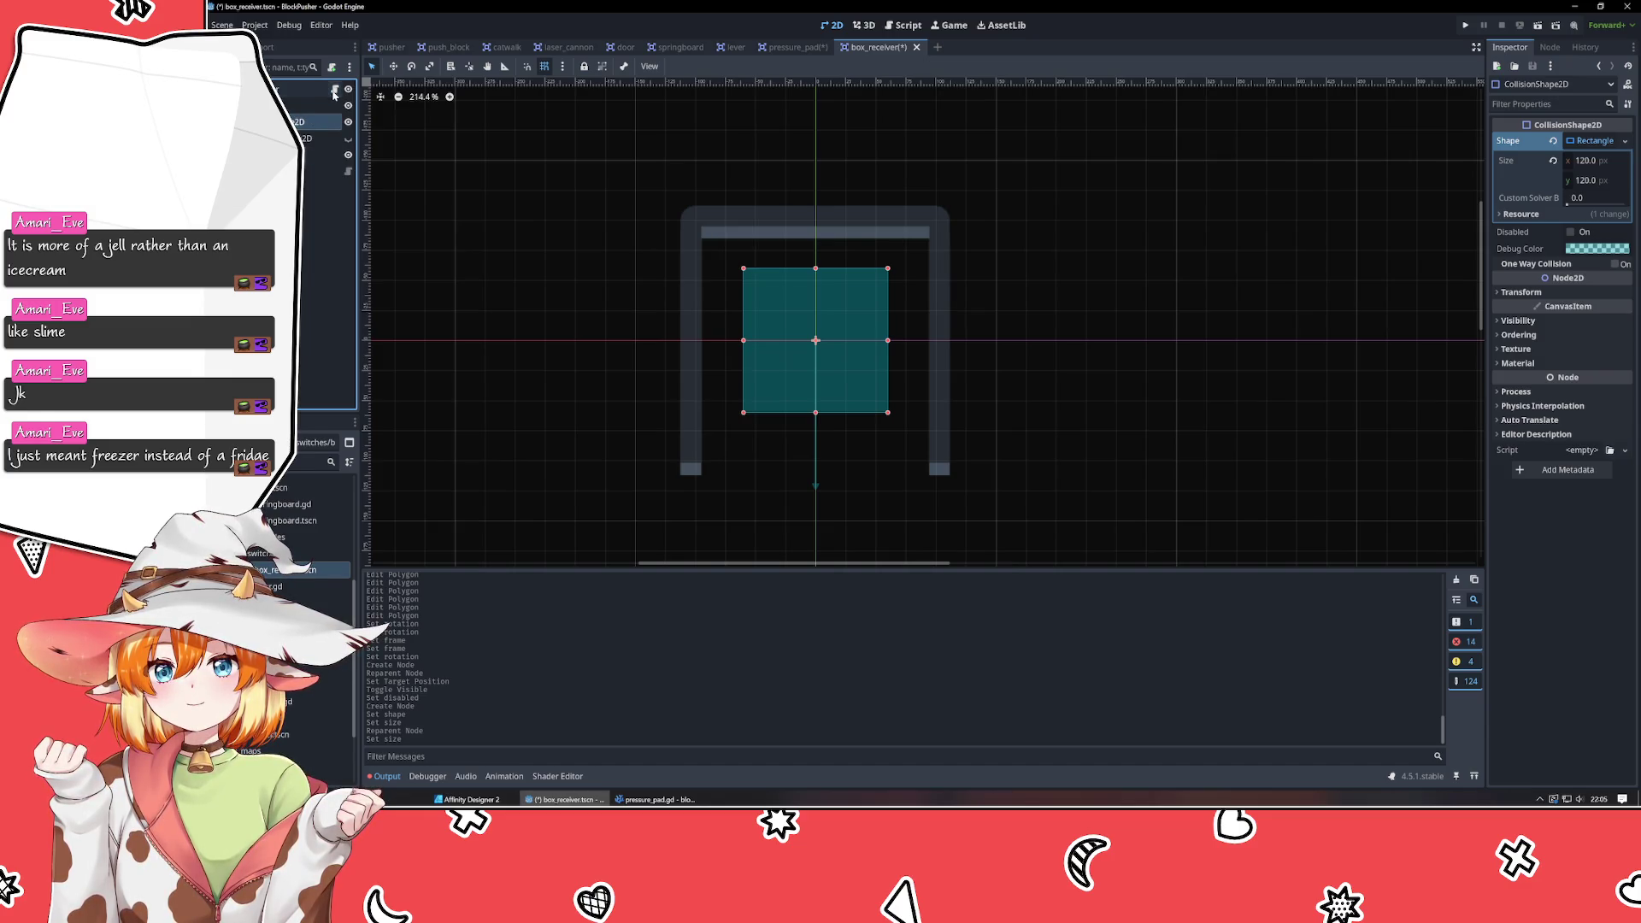
left_click(350, 67)
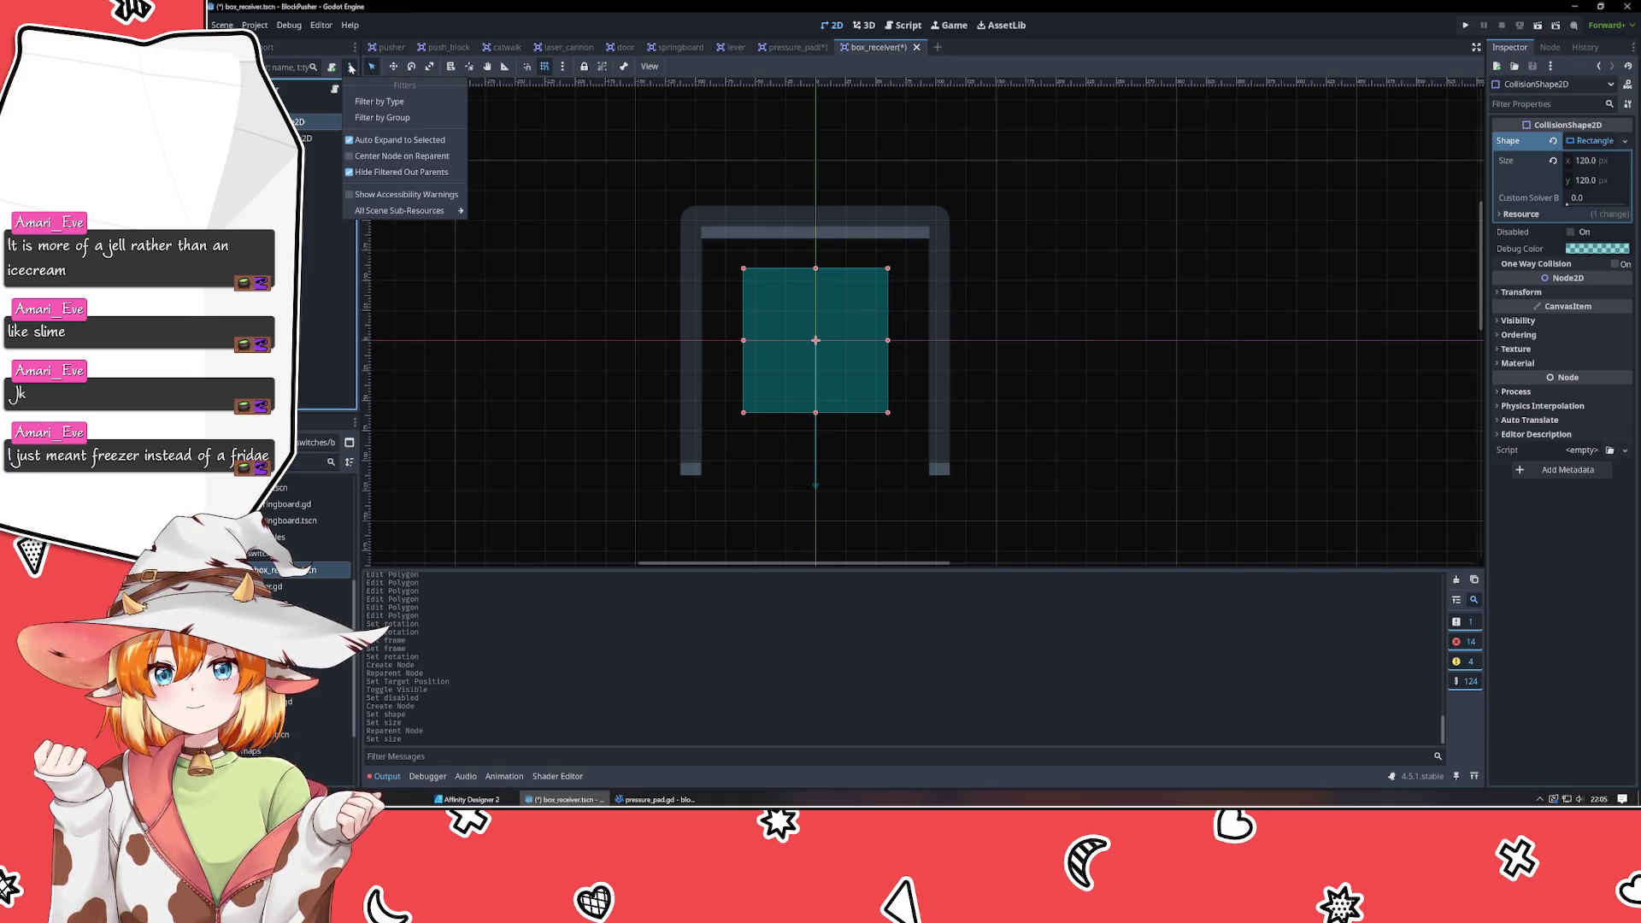
left_click(350, 66)
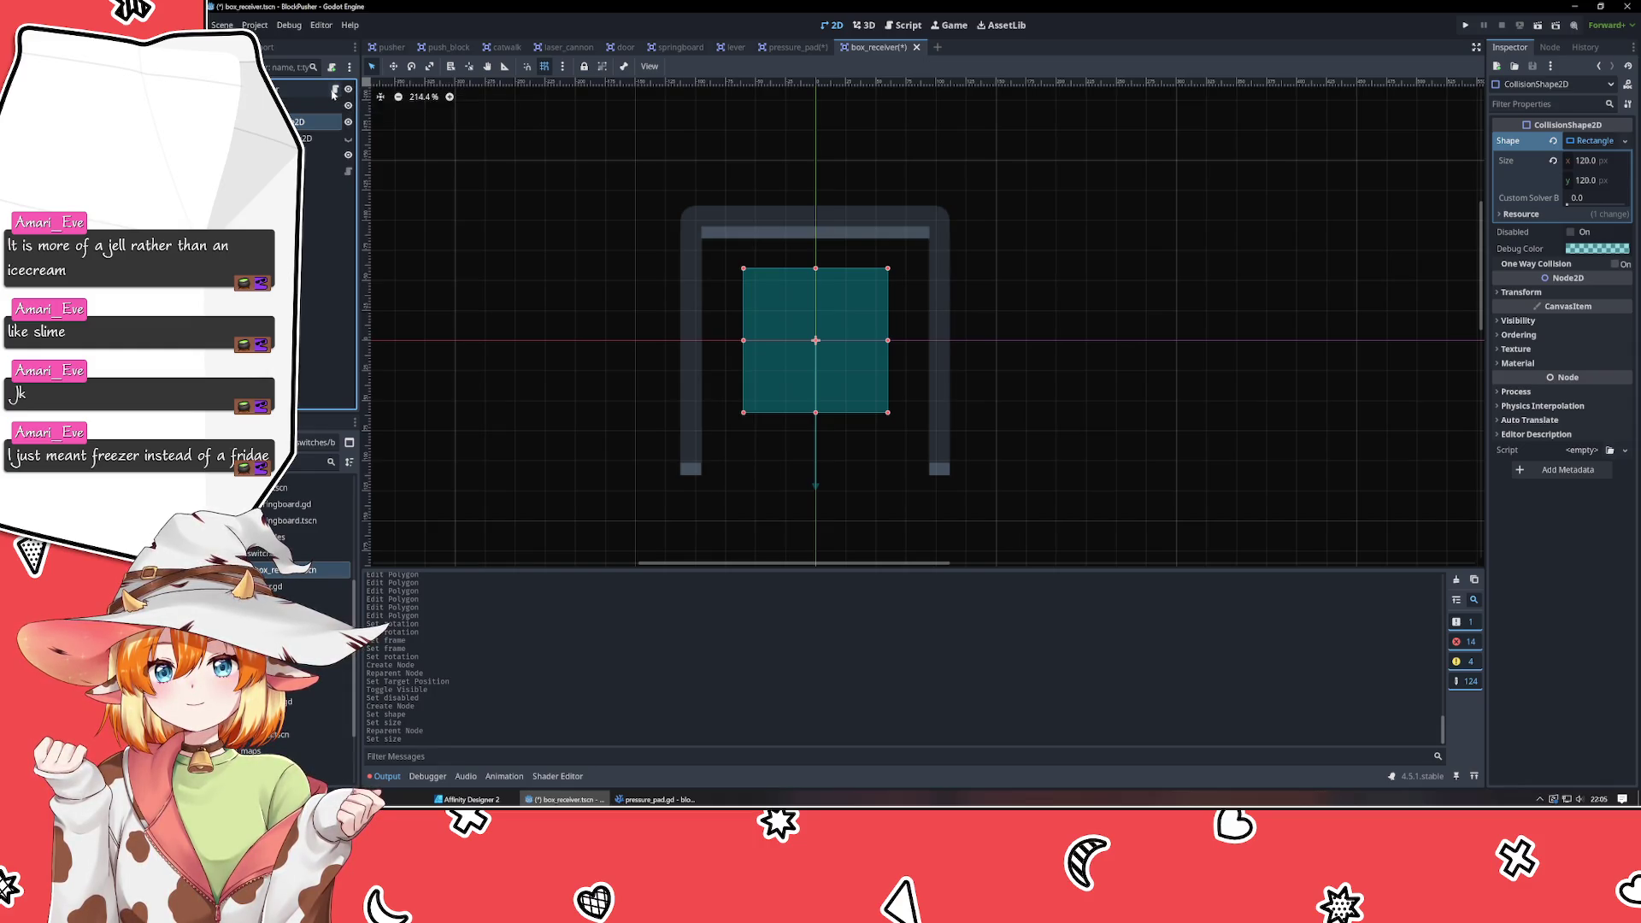
left_click(303, 249)
left_click(312, 90)
left_click(334, 66)
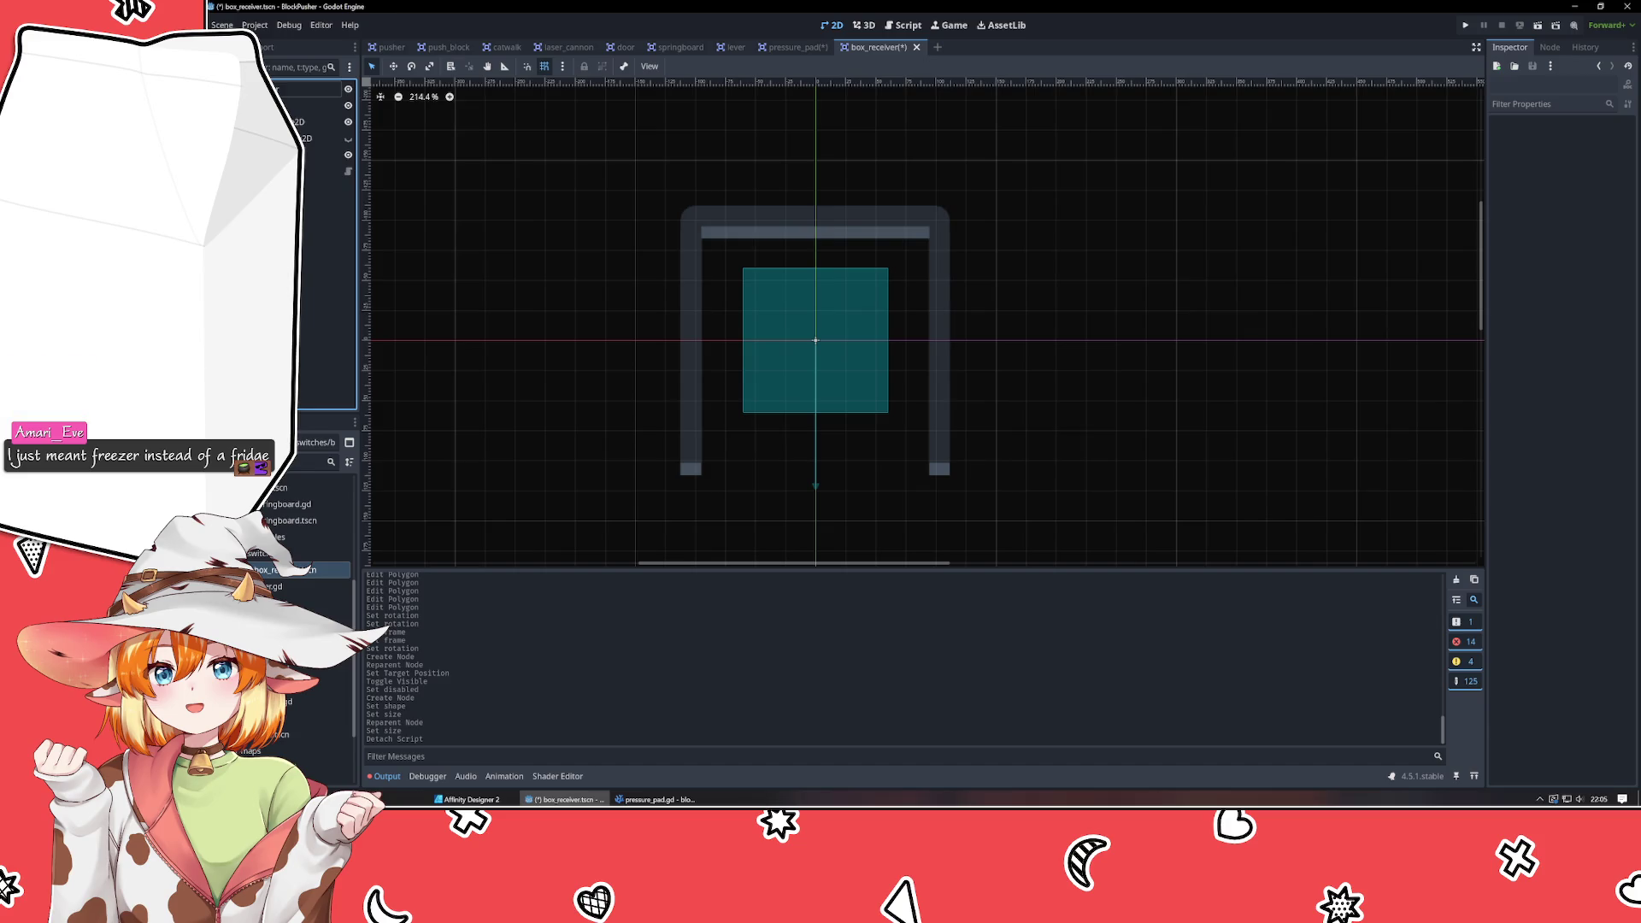
Save the box_receiver scene as box_receiver.tscn.
key("ctrl+shift+s")
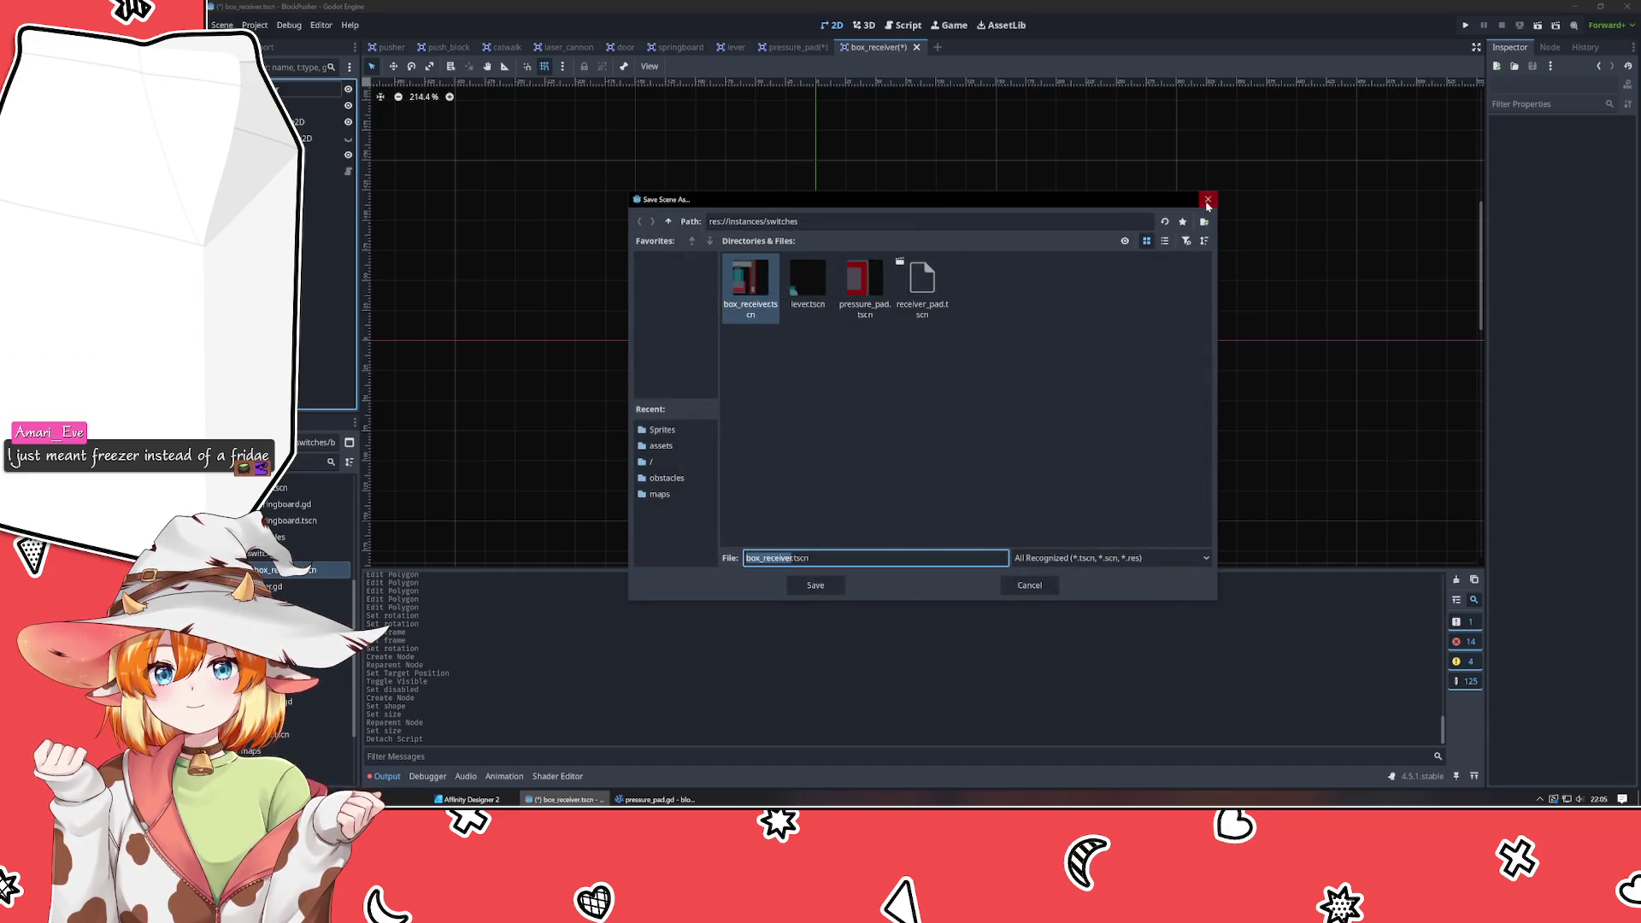
left_click(1208, 201)
key("ctrl+s")
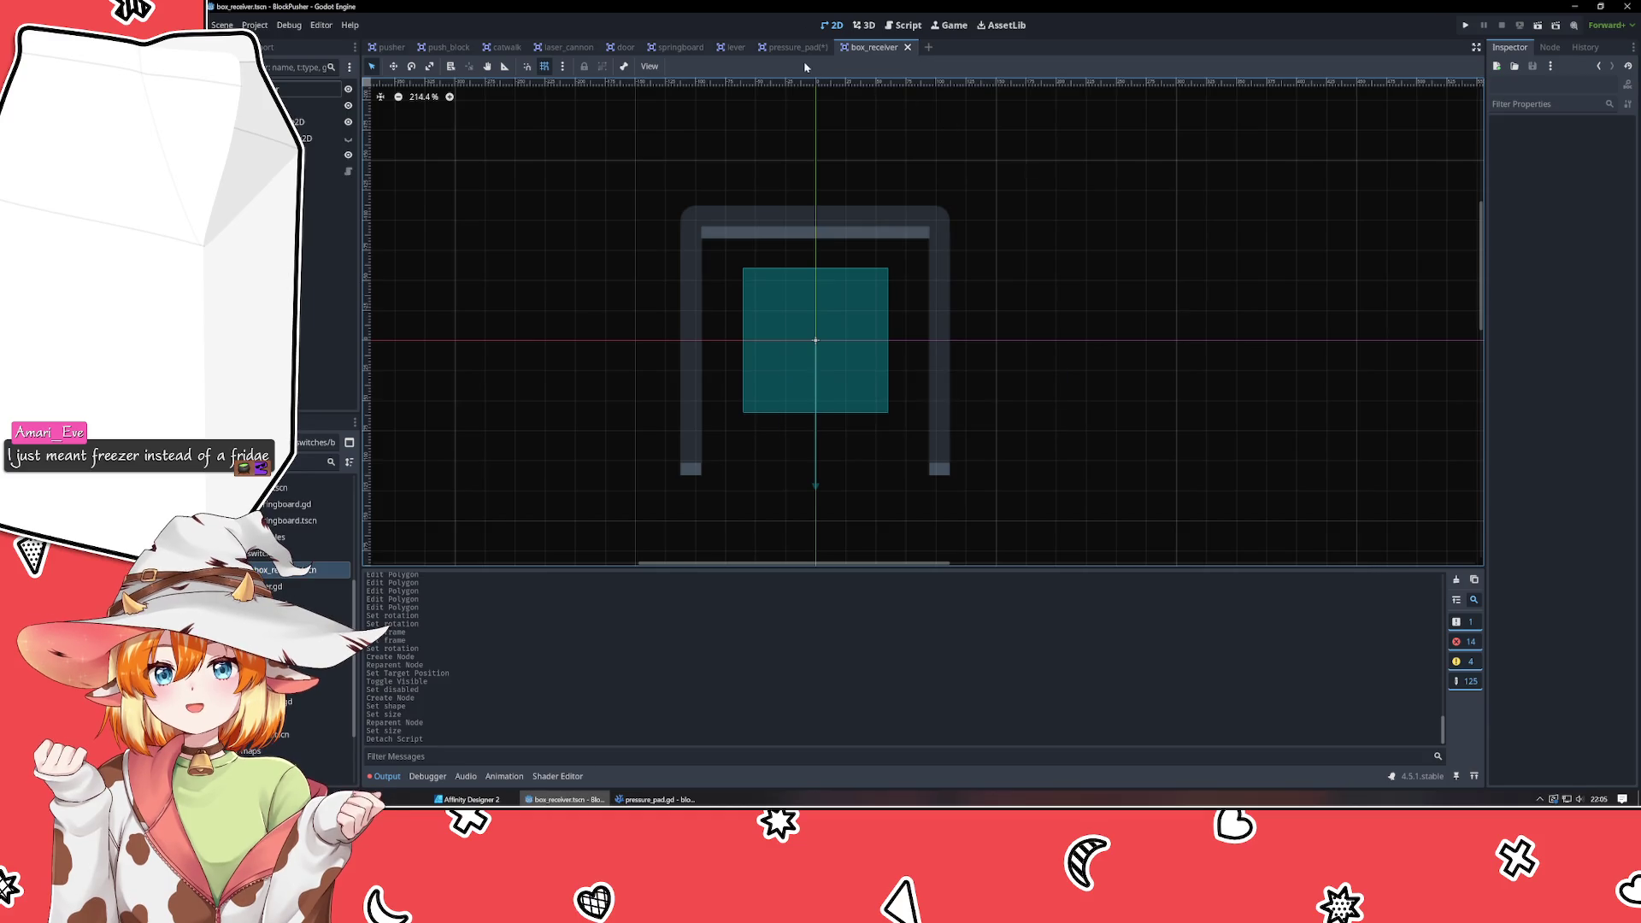
left_click(796, 48)
Save the pressure_pad scene and deselect its collision shape.
key("ctrl+s")
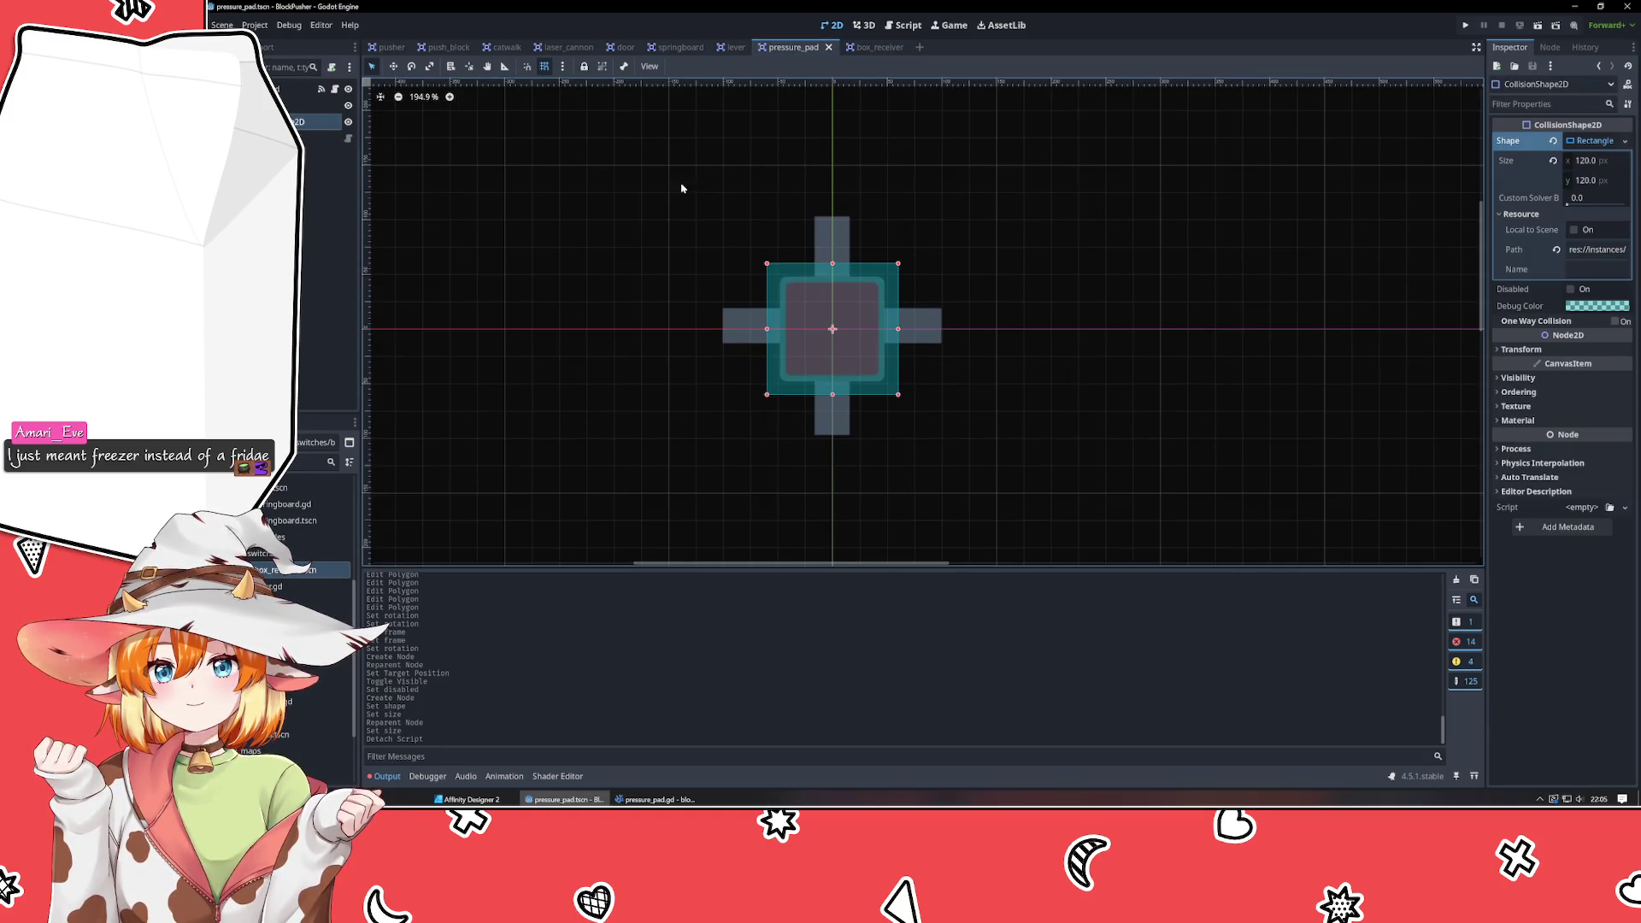
left_click(607, 252)
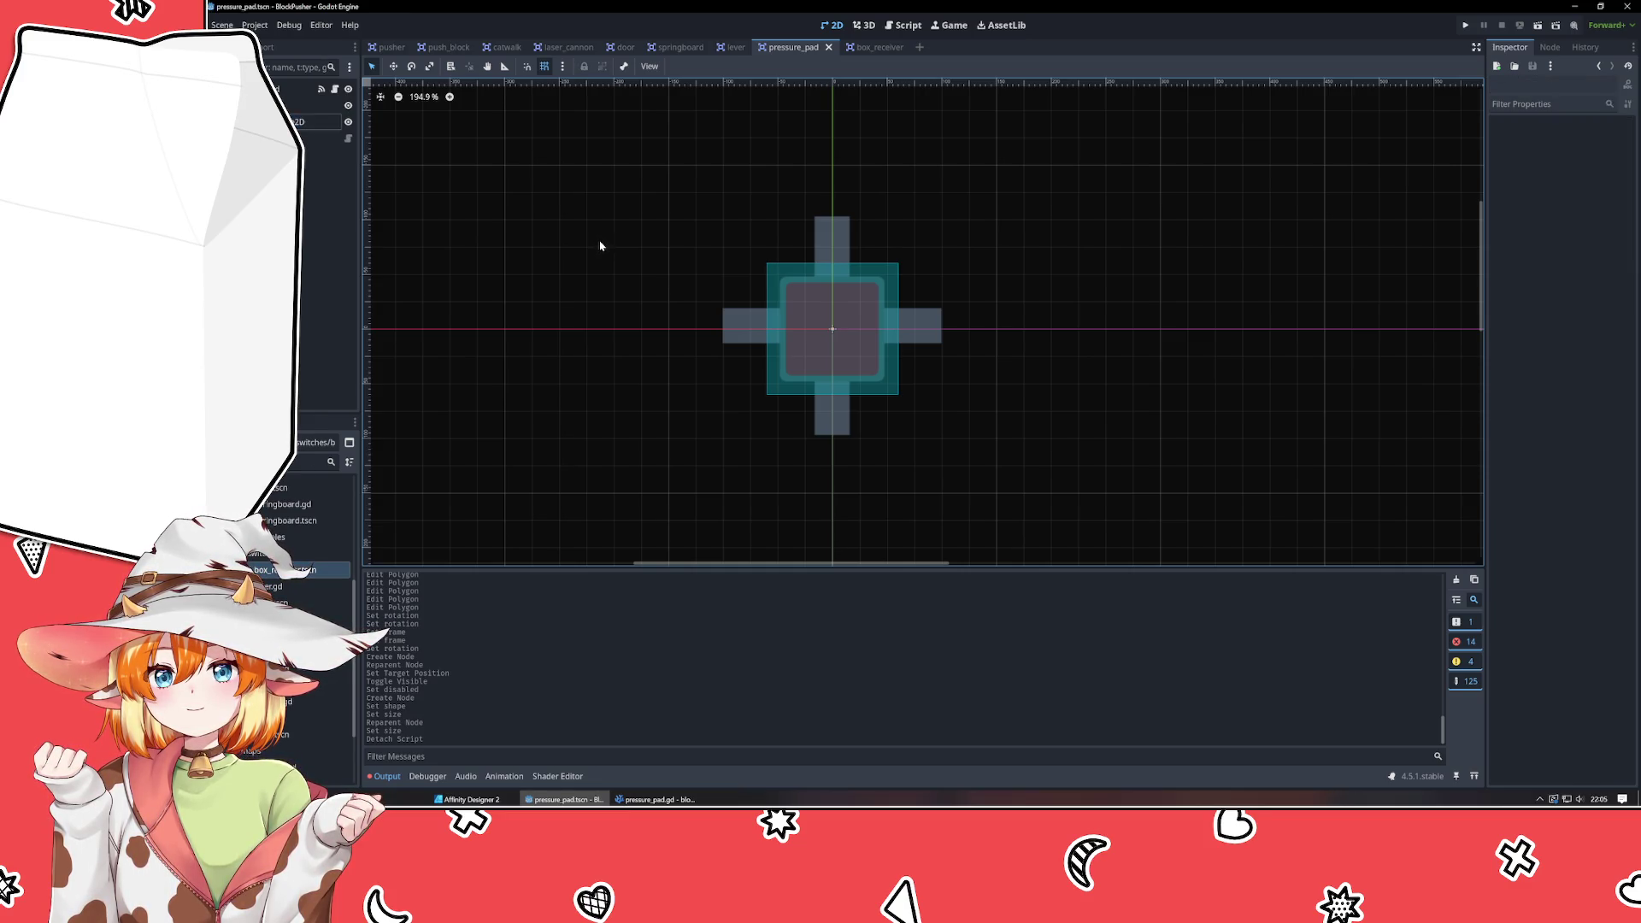
left_click(356, 300)
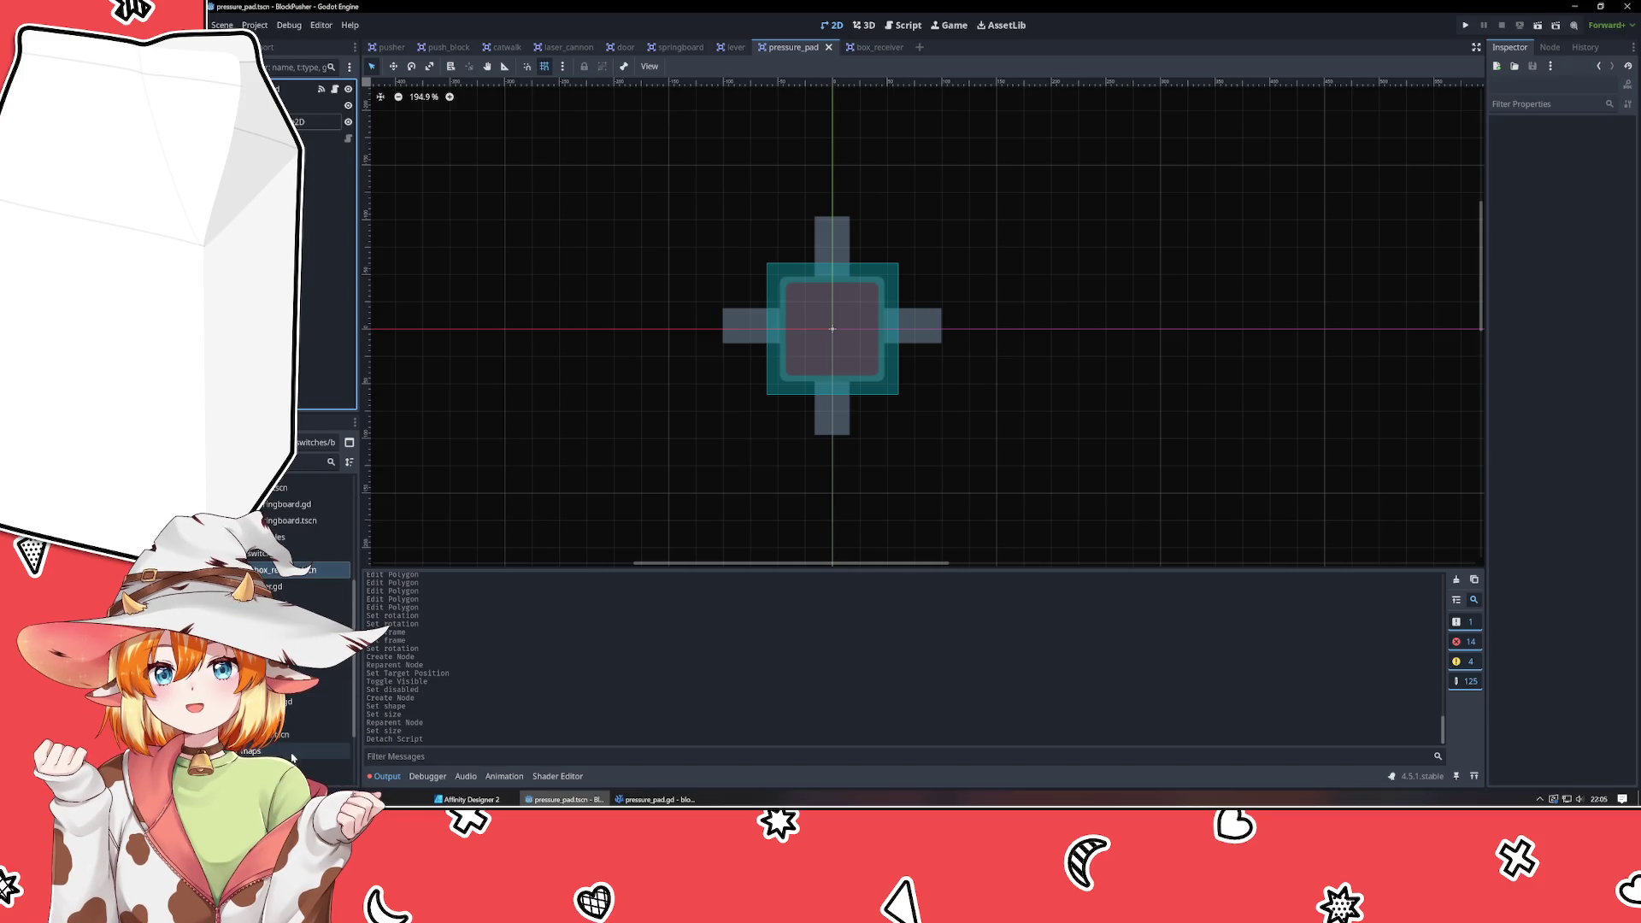
scroll(297, 726, "up", 1)
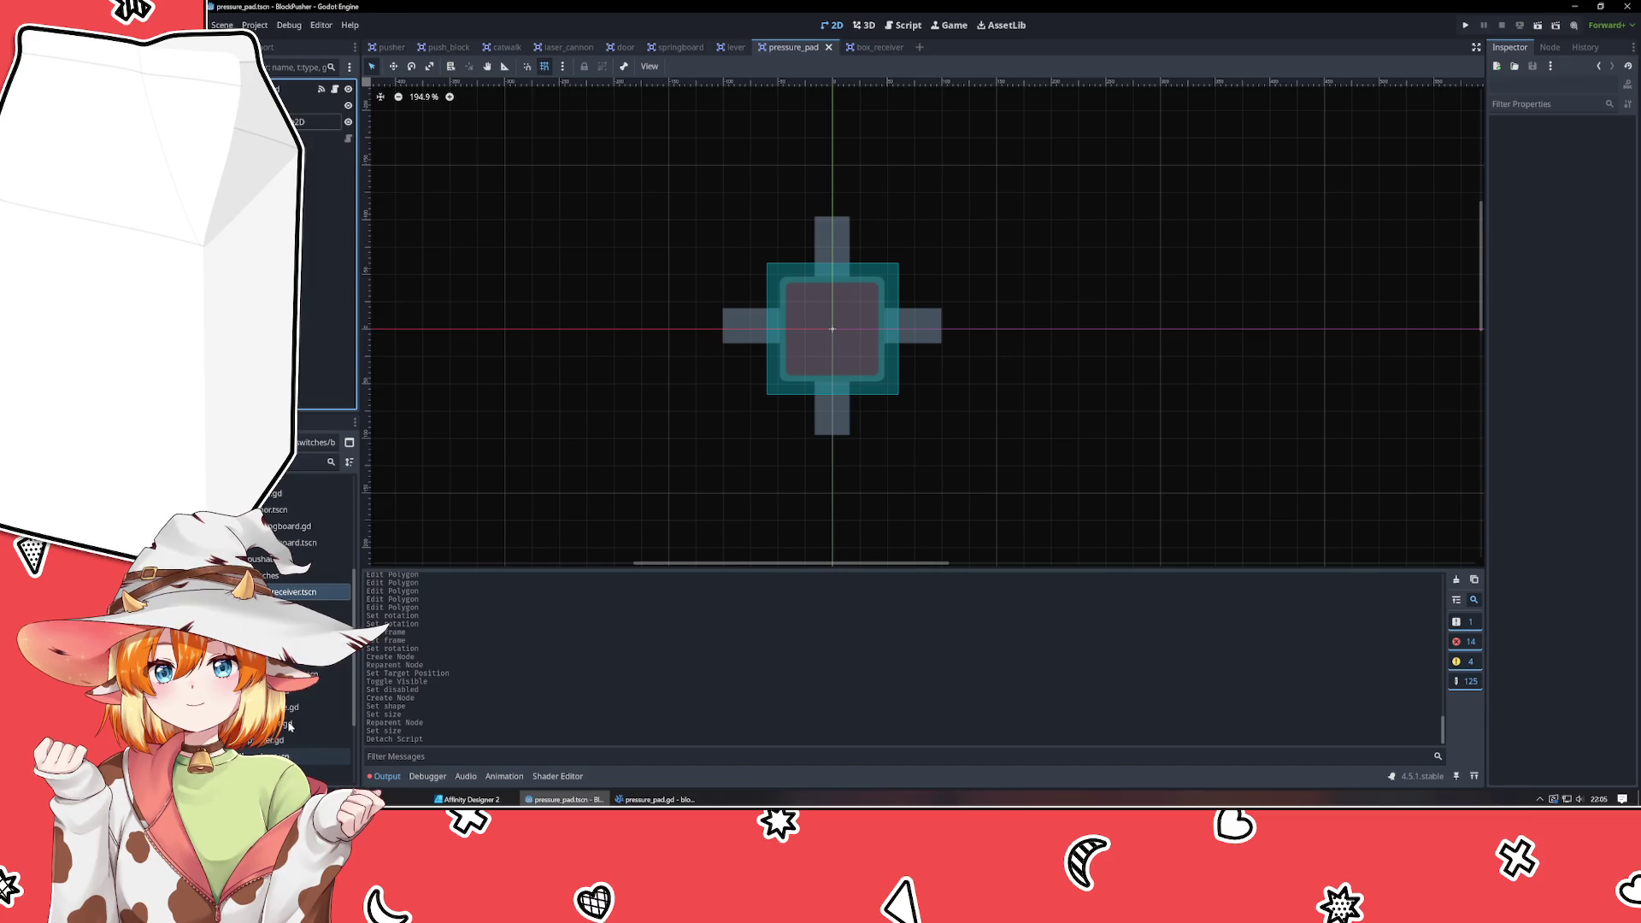
scroll(289, 727, "up", 3)
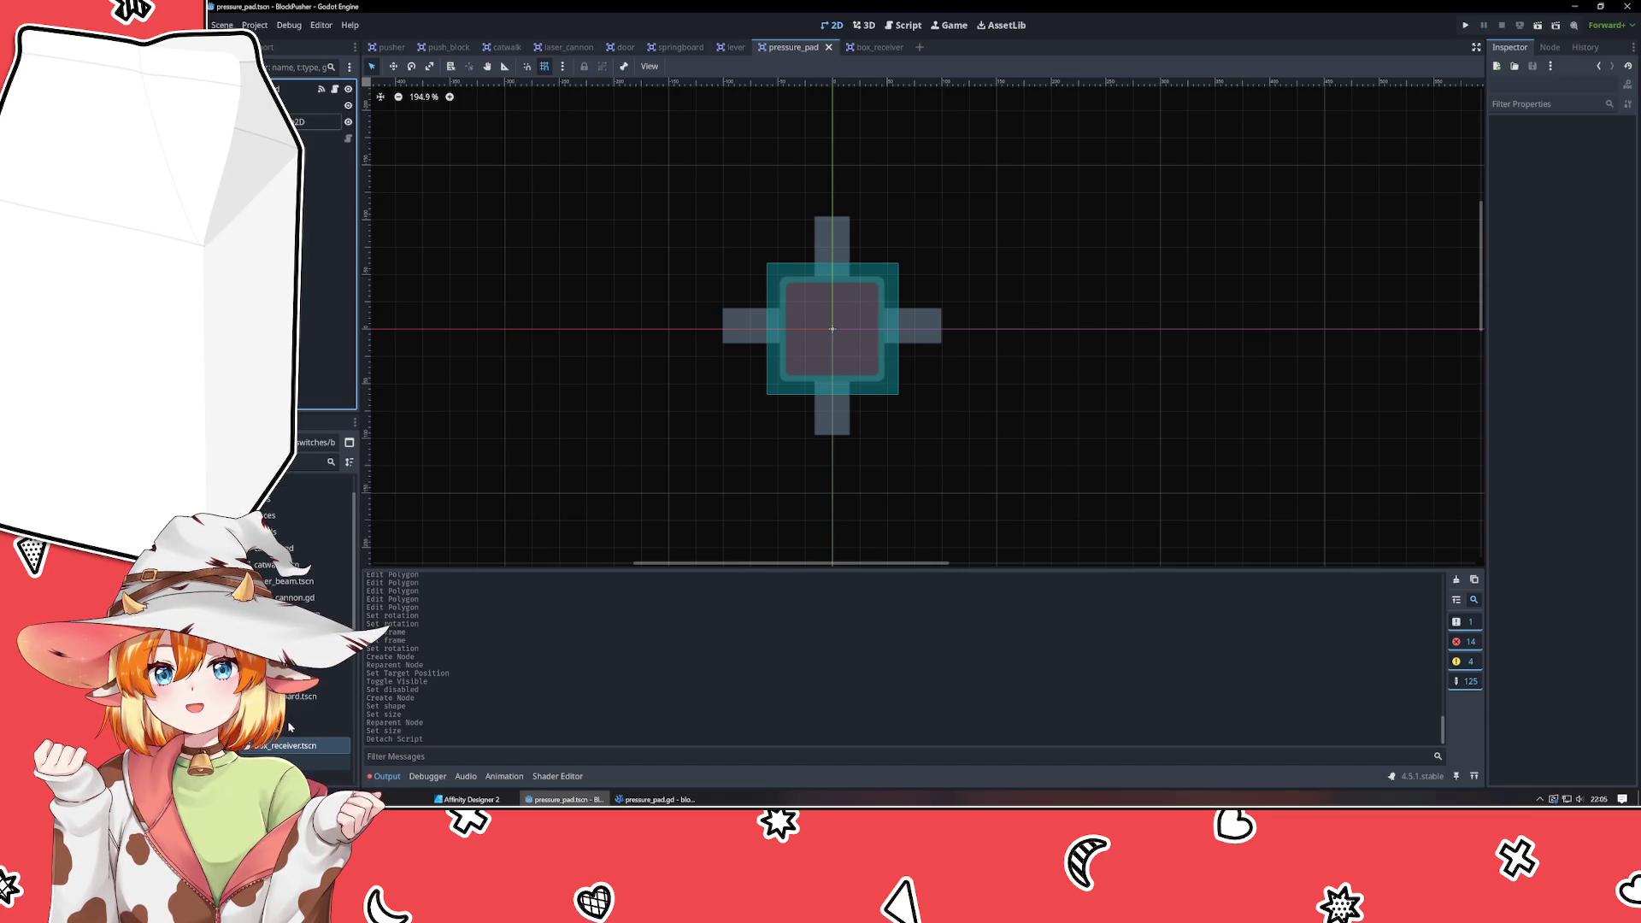
left_click(490, 796)
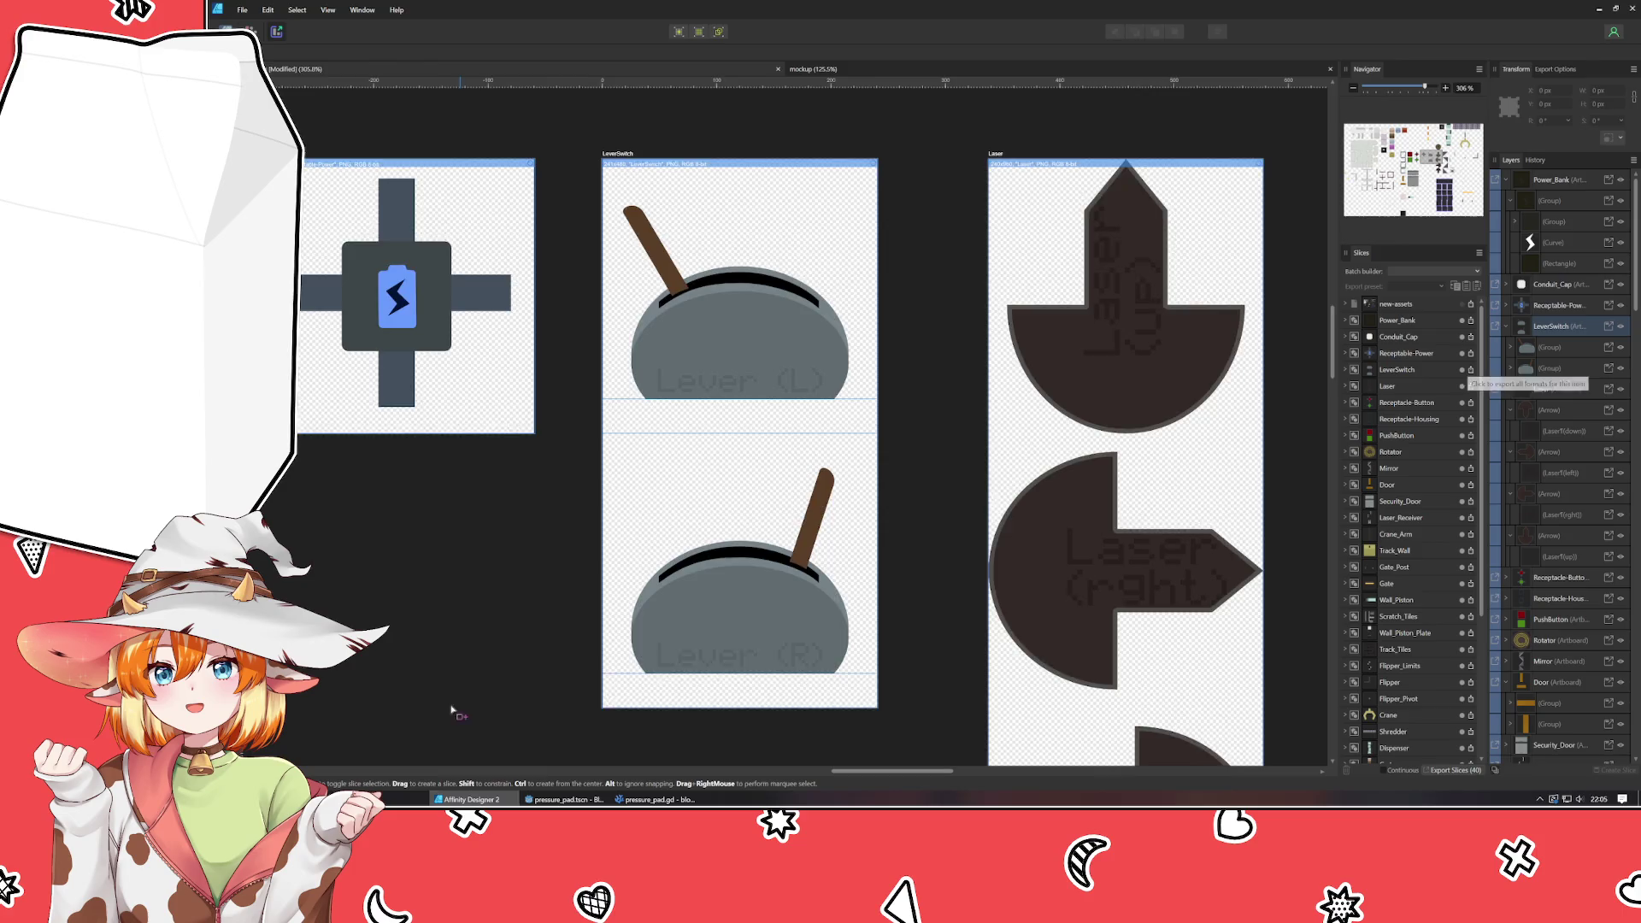
scroll(436, 684, "down", 10)
scroll(816, 395, "up", 4)
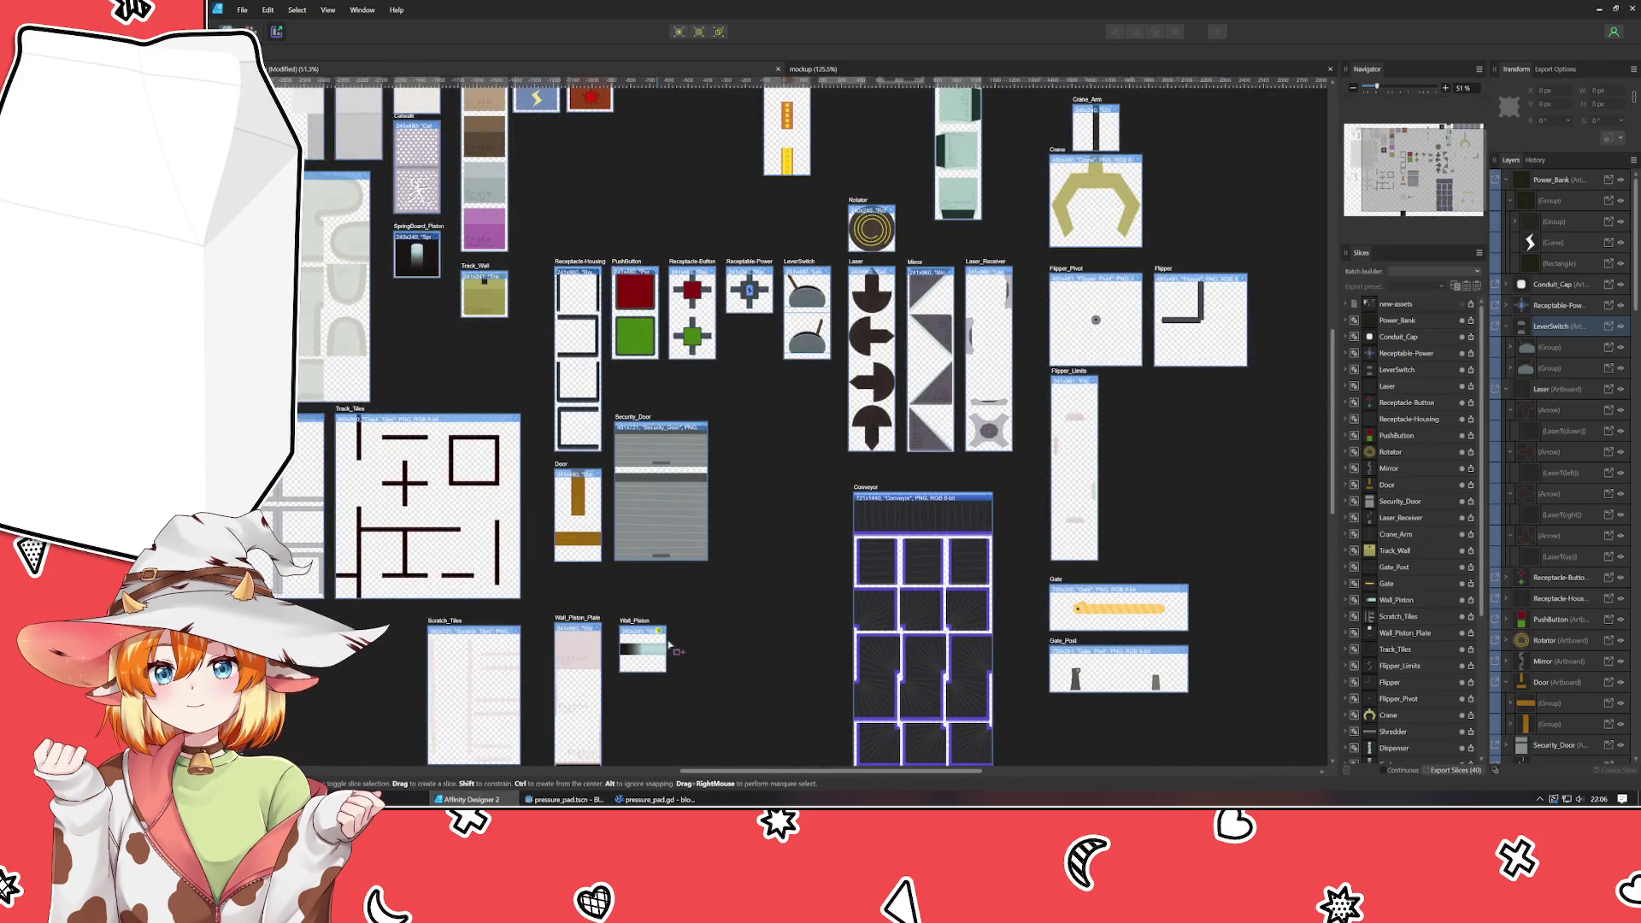
left_click(562, 799)
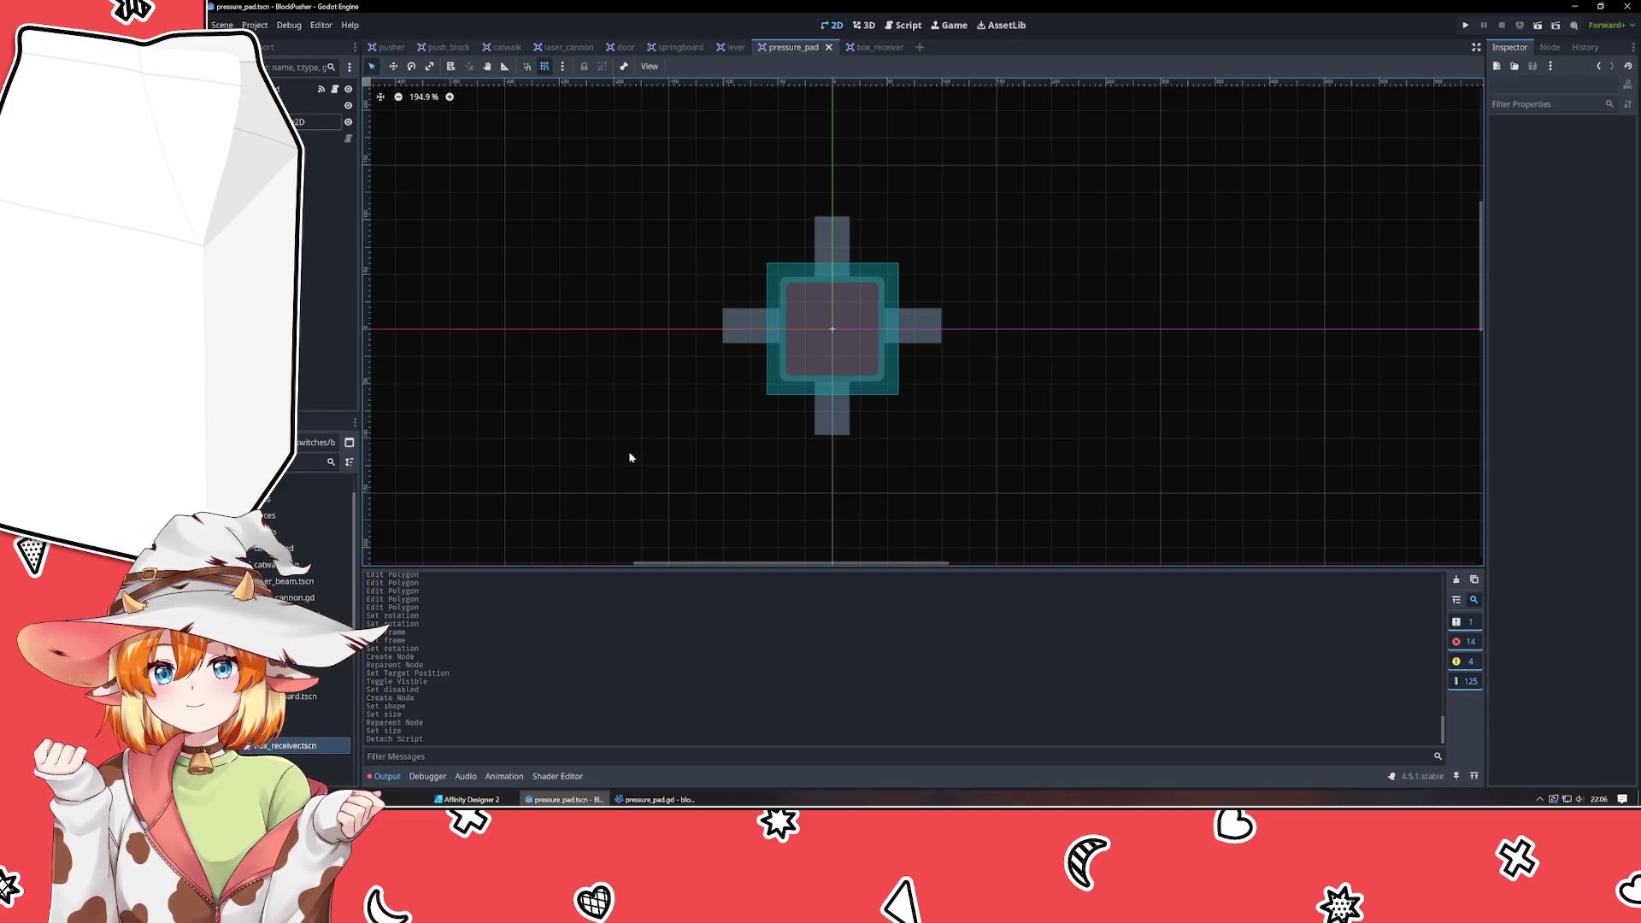
Create a folder named 'power' in the FileSystem dock, then open the switches folder.
left_click(325, 564)
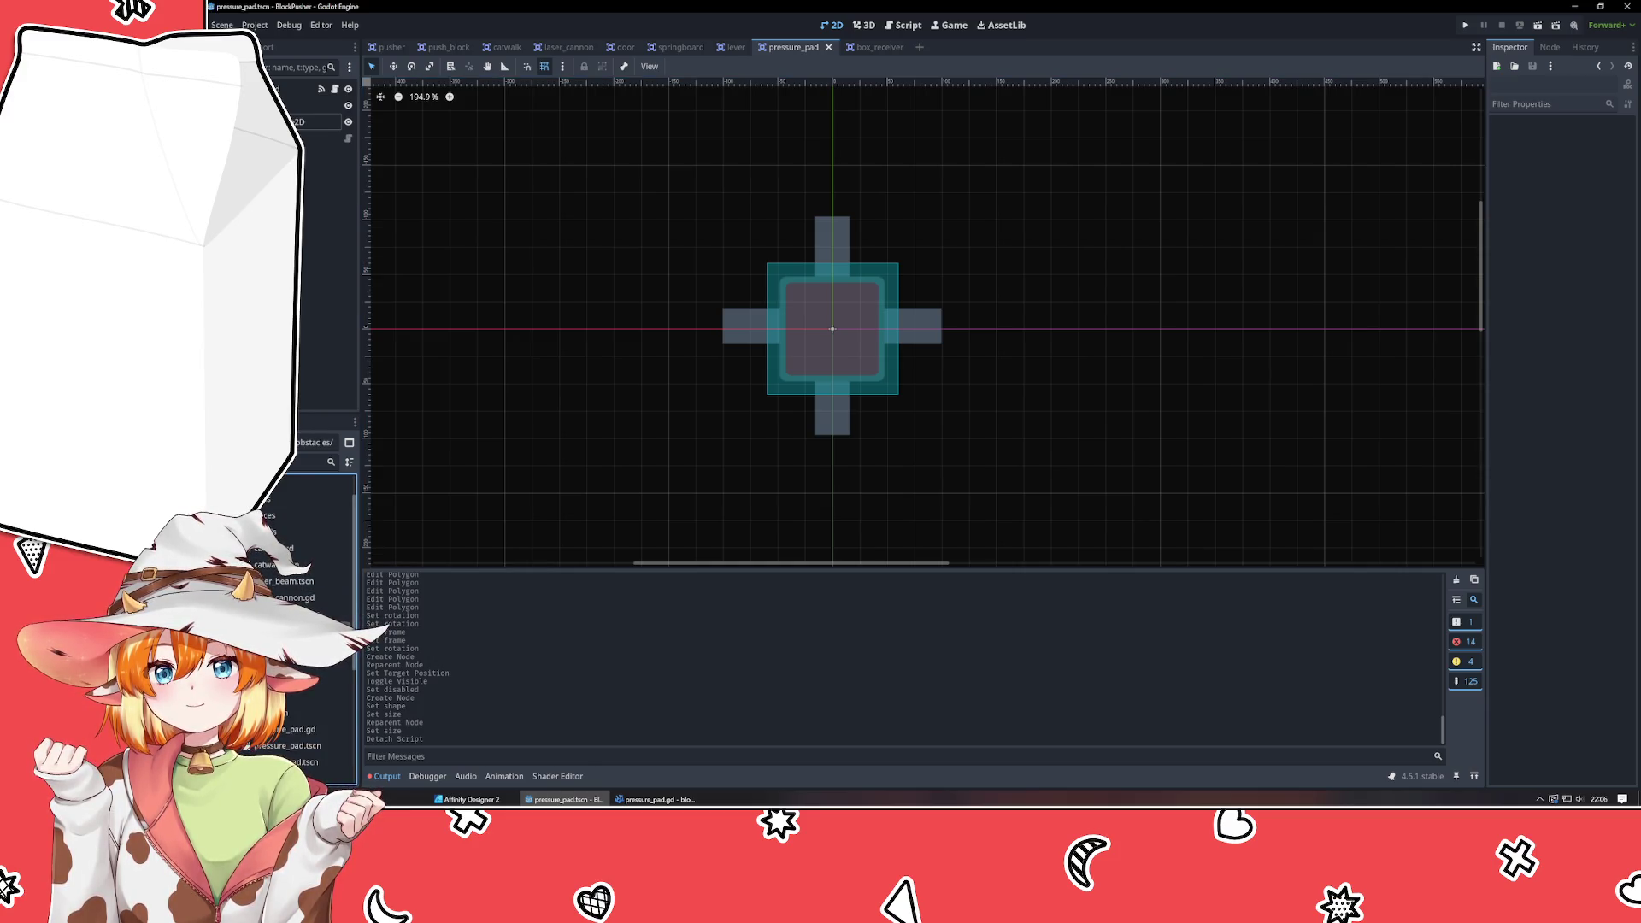
left_click(307, 532)
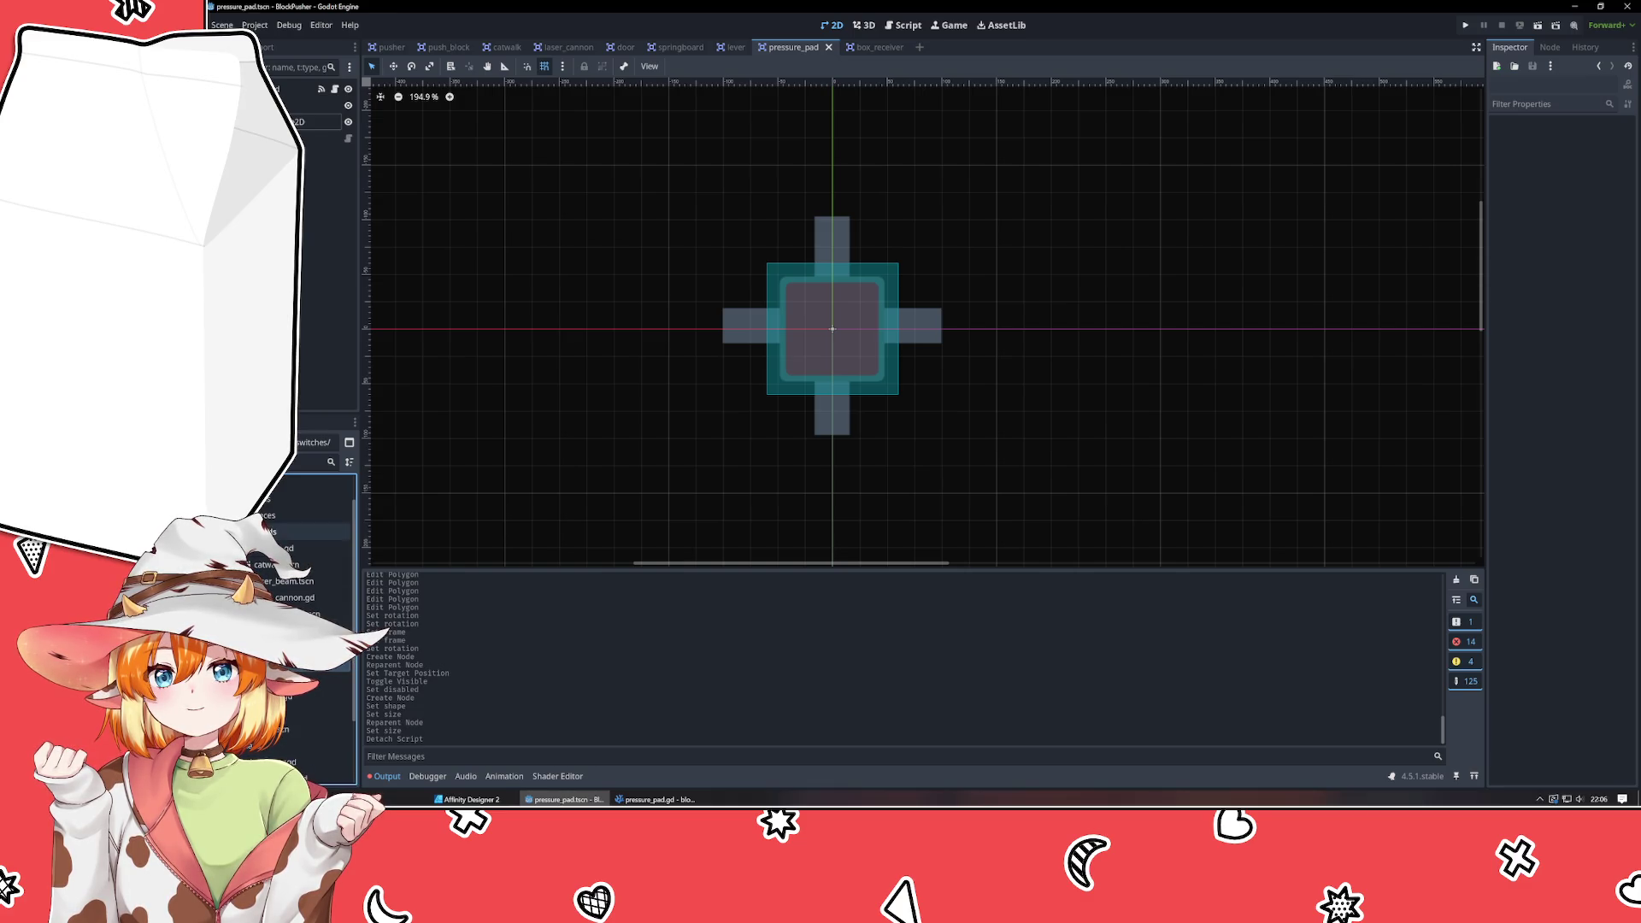
right_click(275, 517)
mouse_move(314, 530)
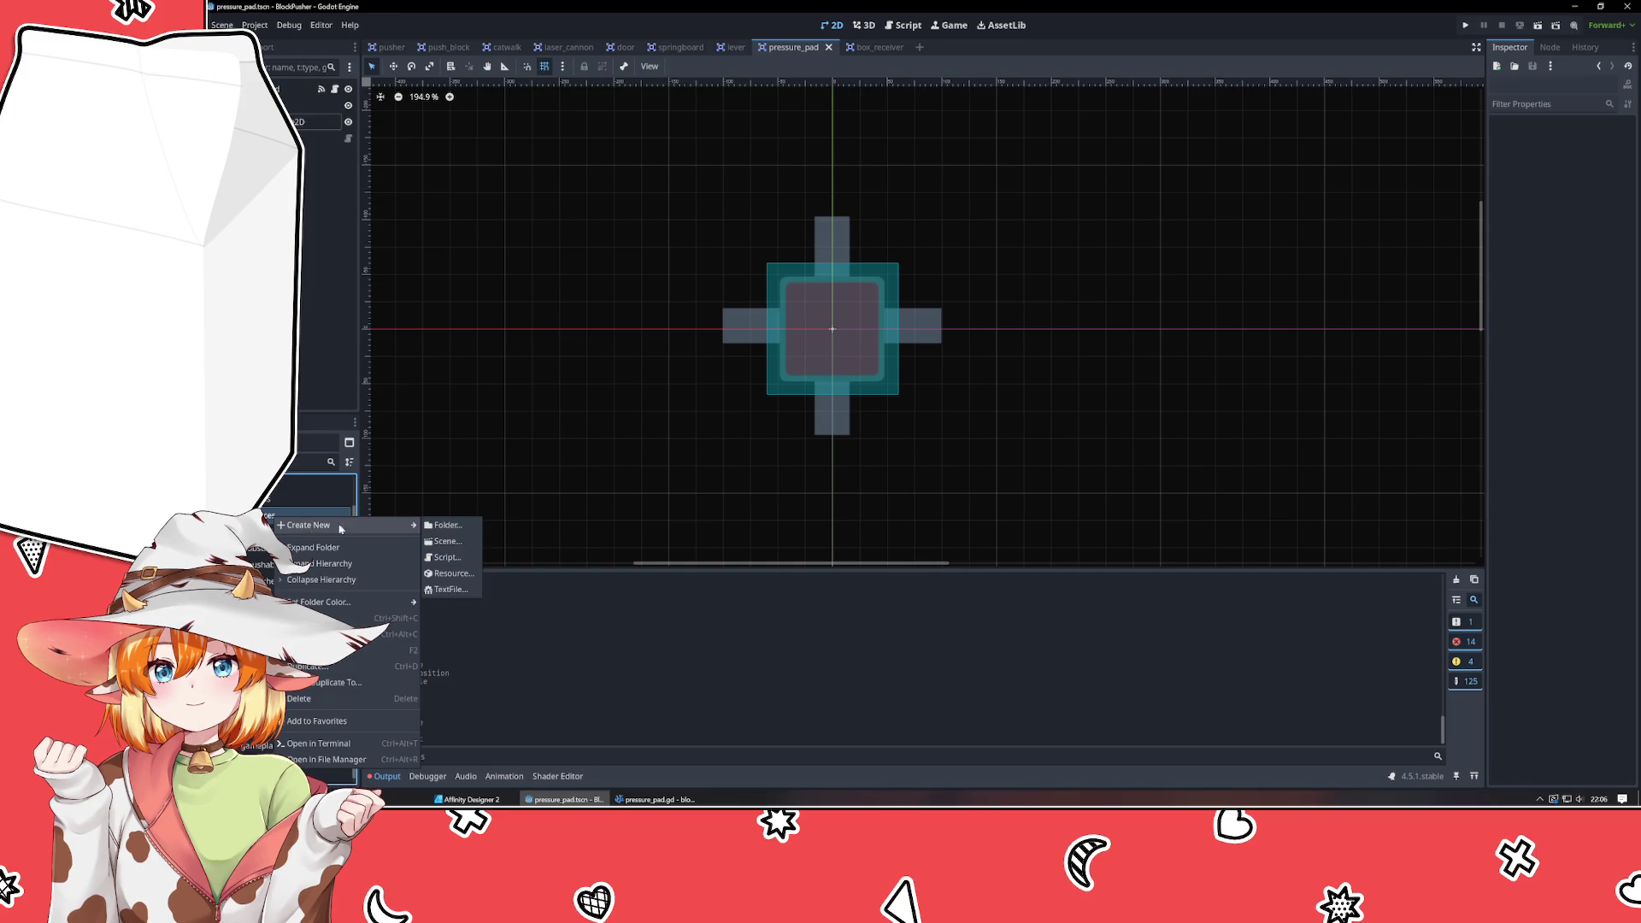
left_click(454, 529)
type("power")
key("Return")
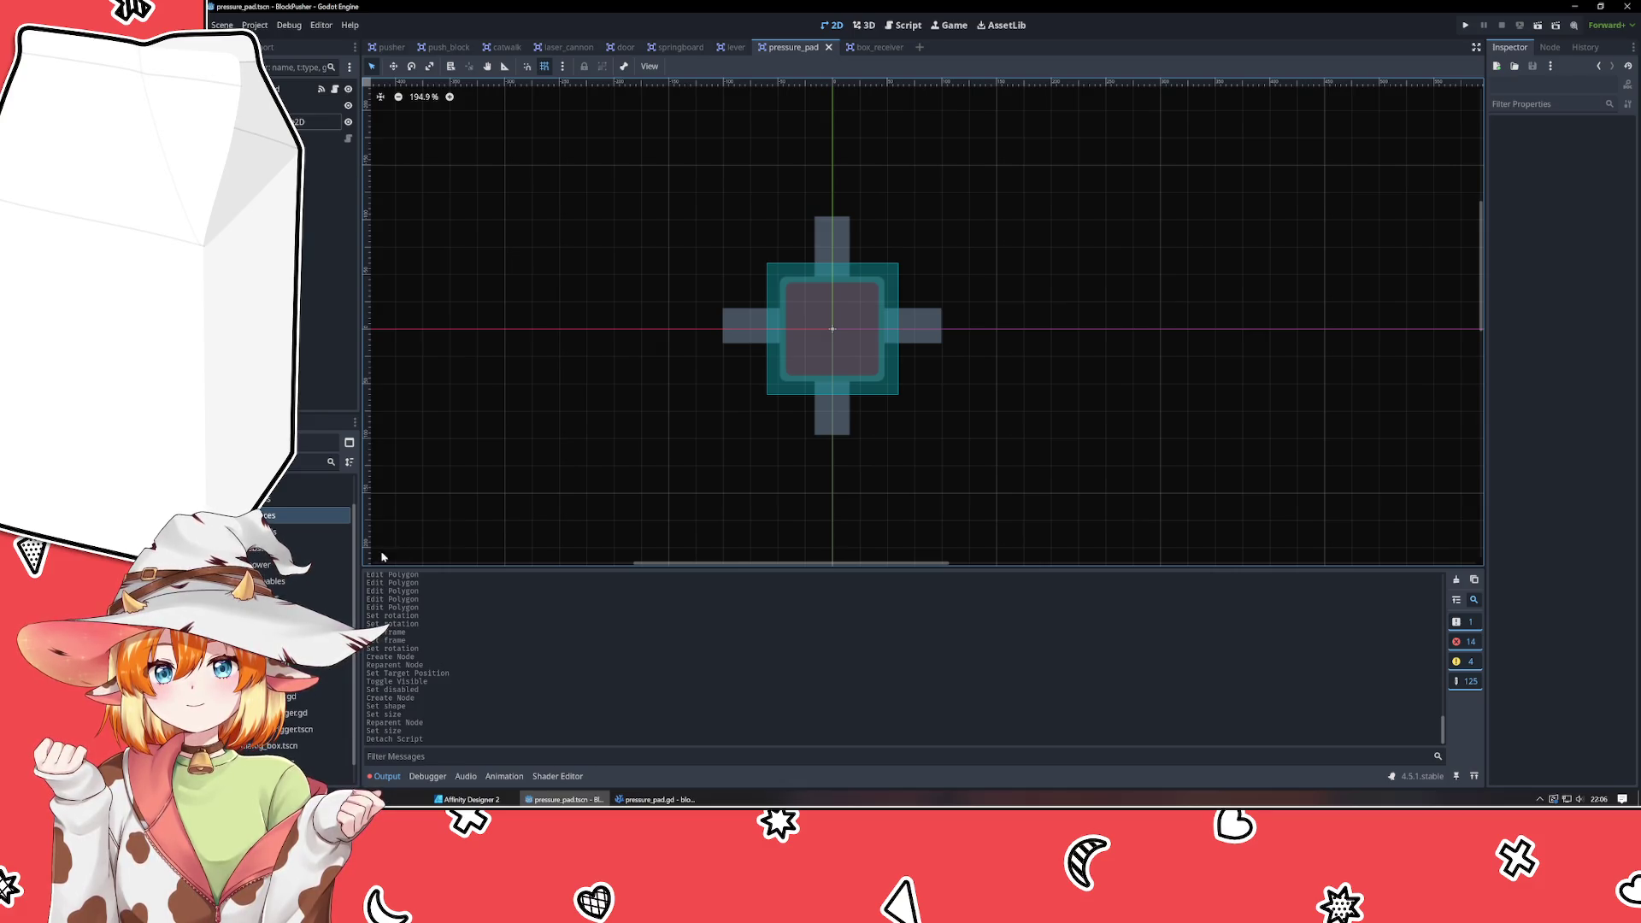
double_click(287, 585)
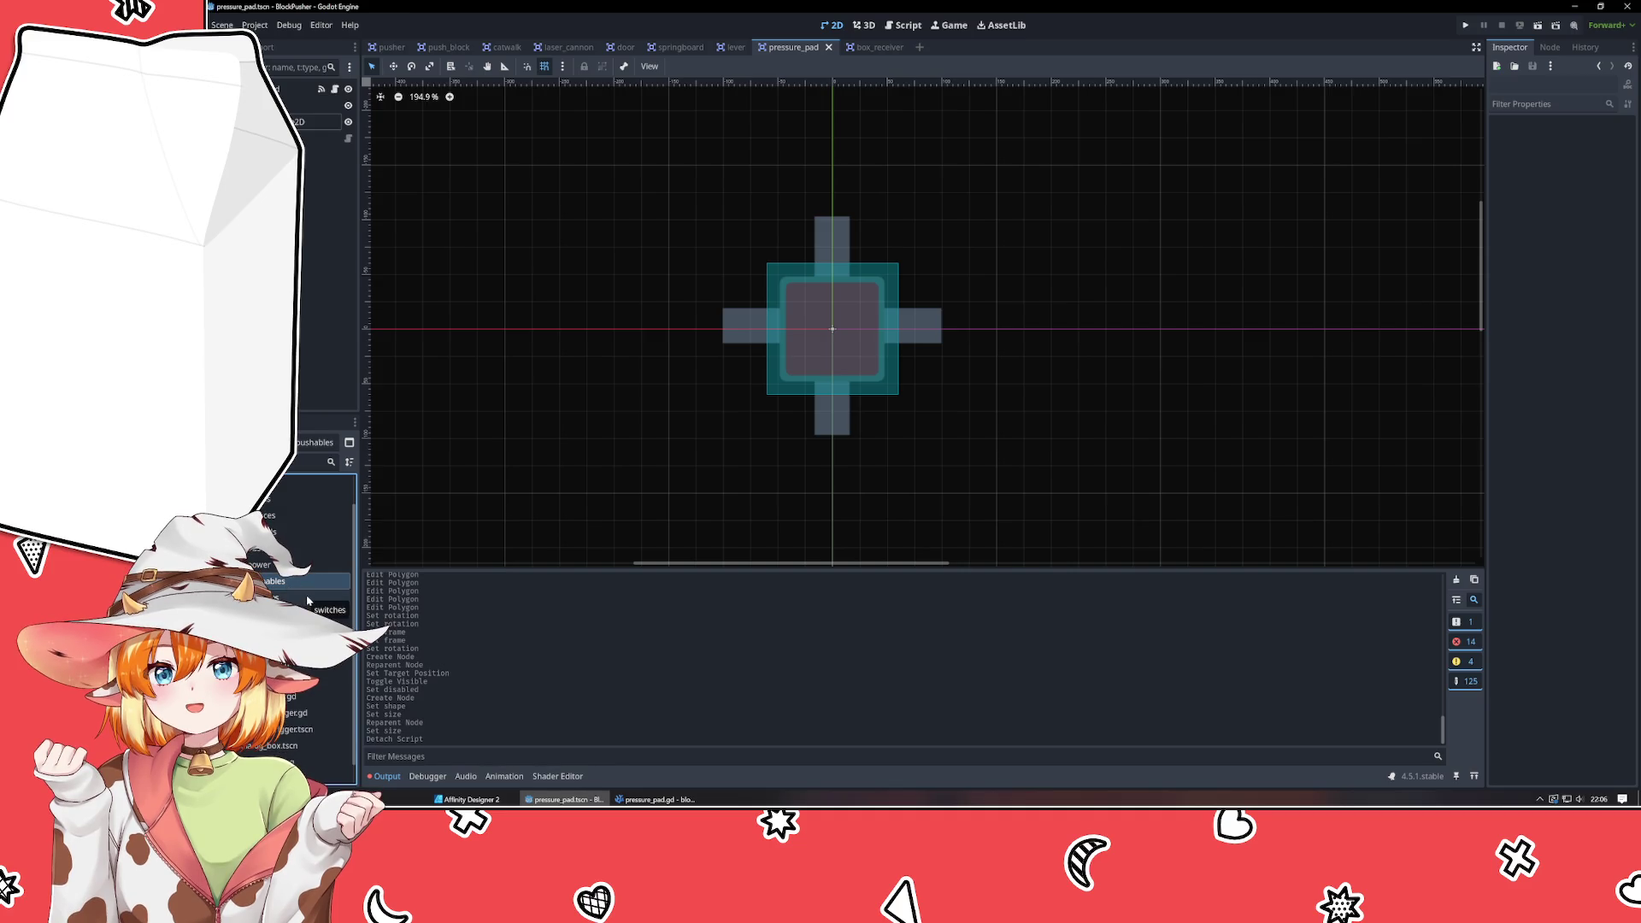
left_click(291, 597)
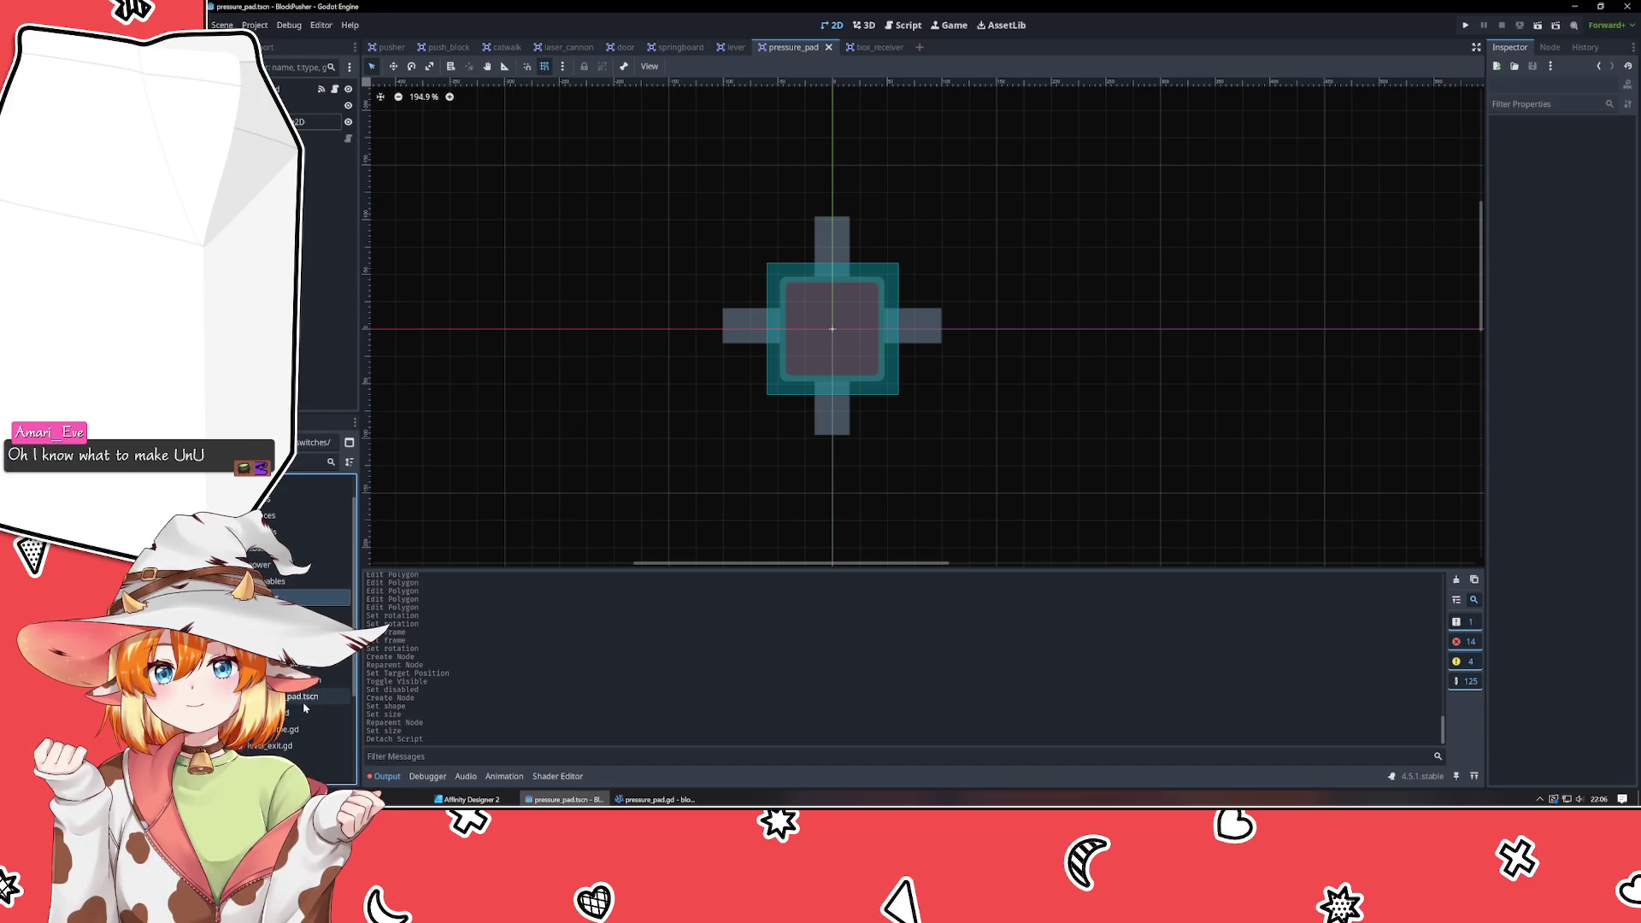
Browse the switches, power, obstacles and hazards folders, and pan the pressure pad view.
left_click(325, 614)
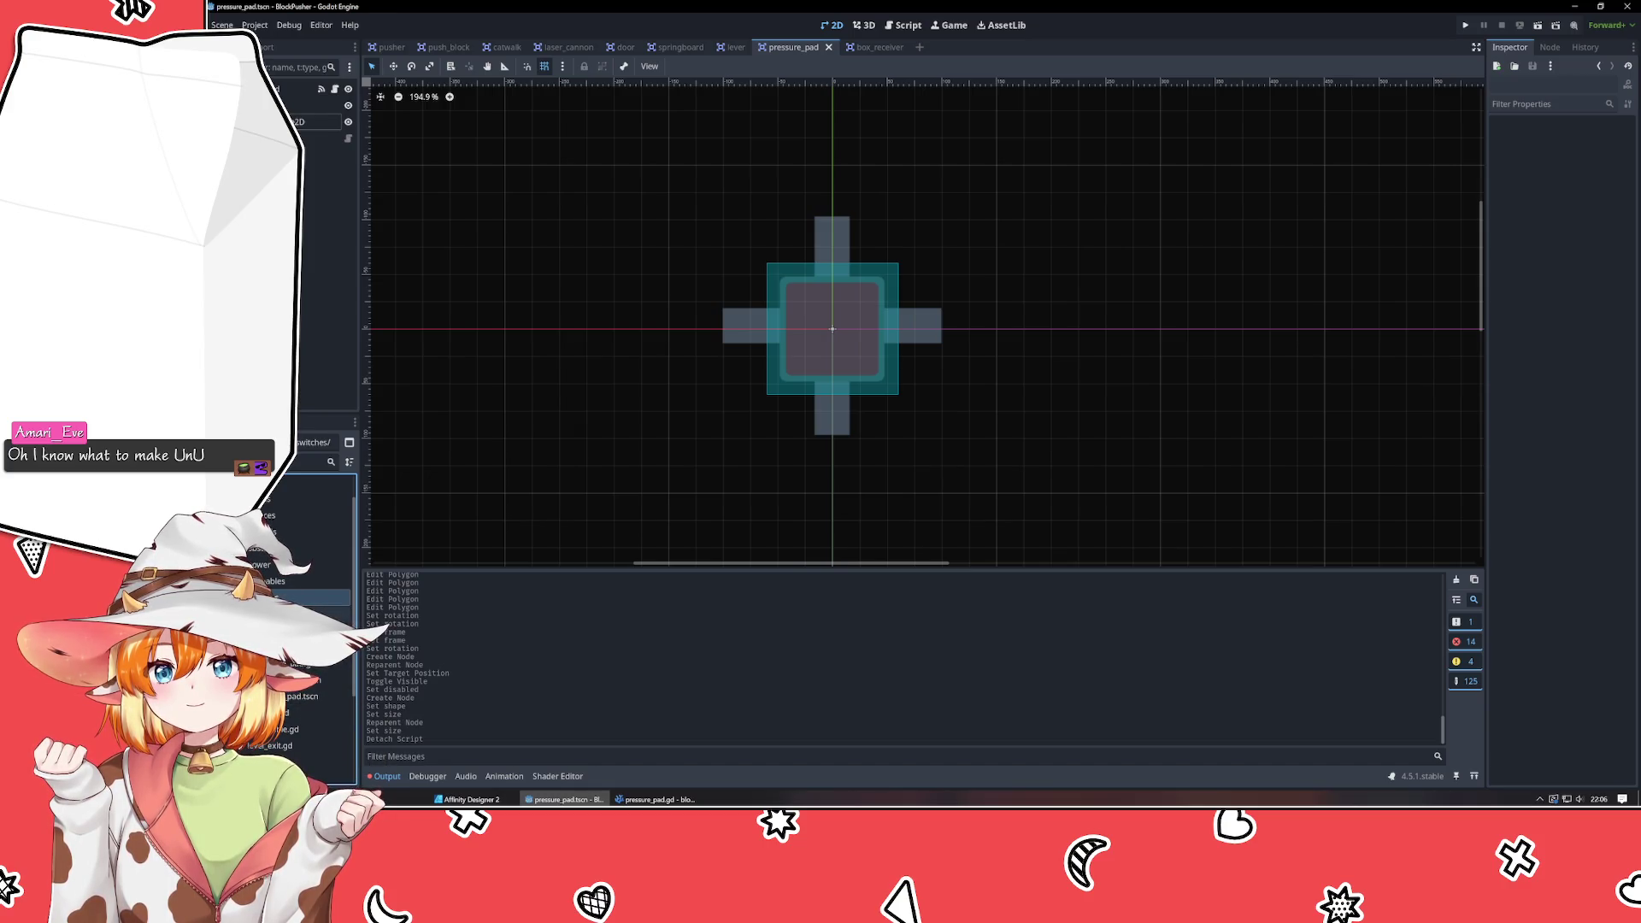
left_click(284, 565)
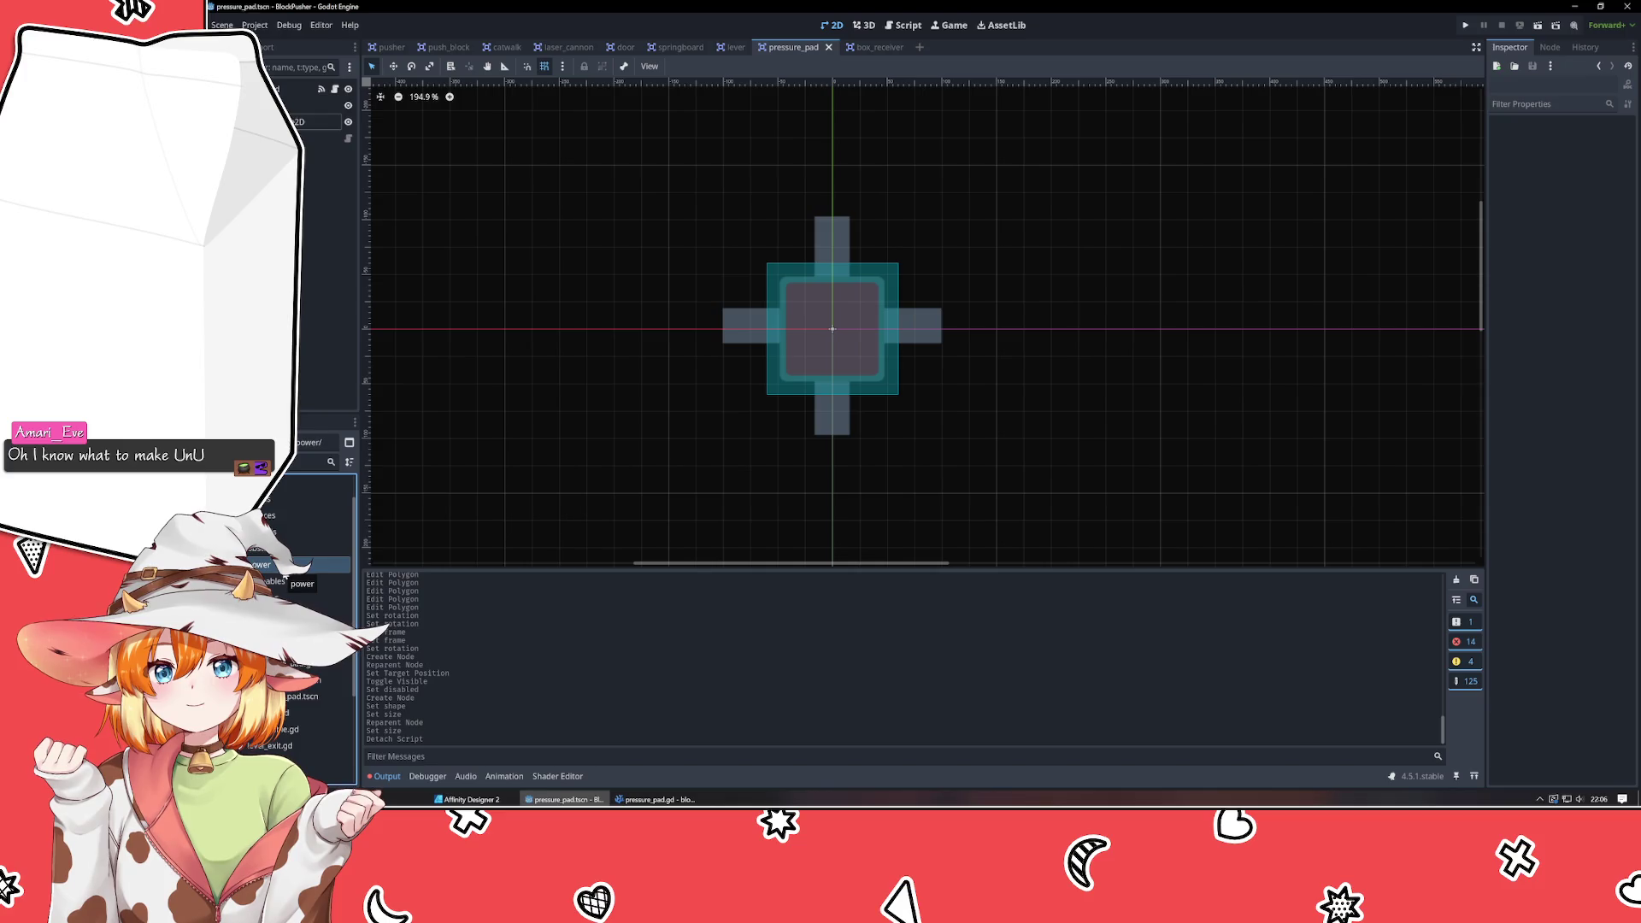
left_click(290, 548)
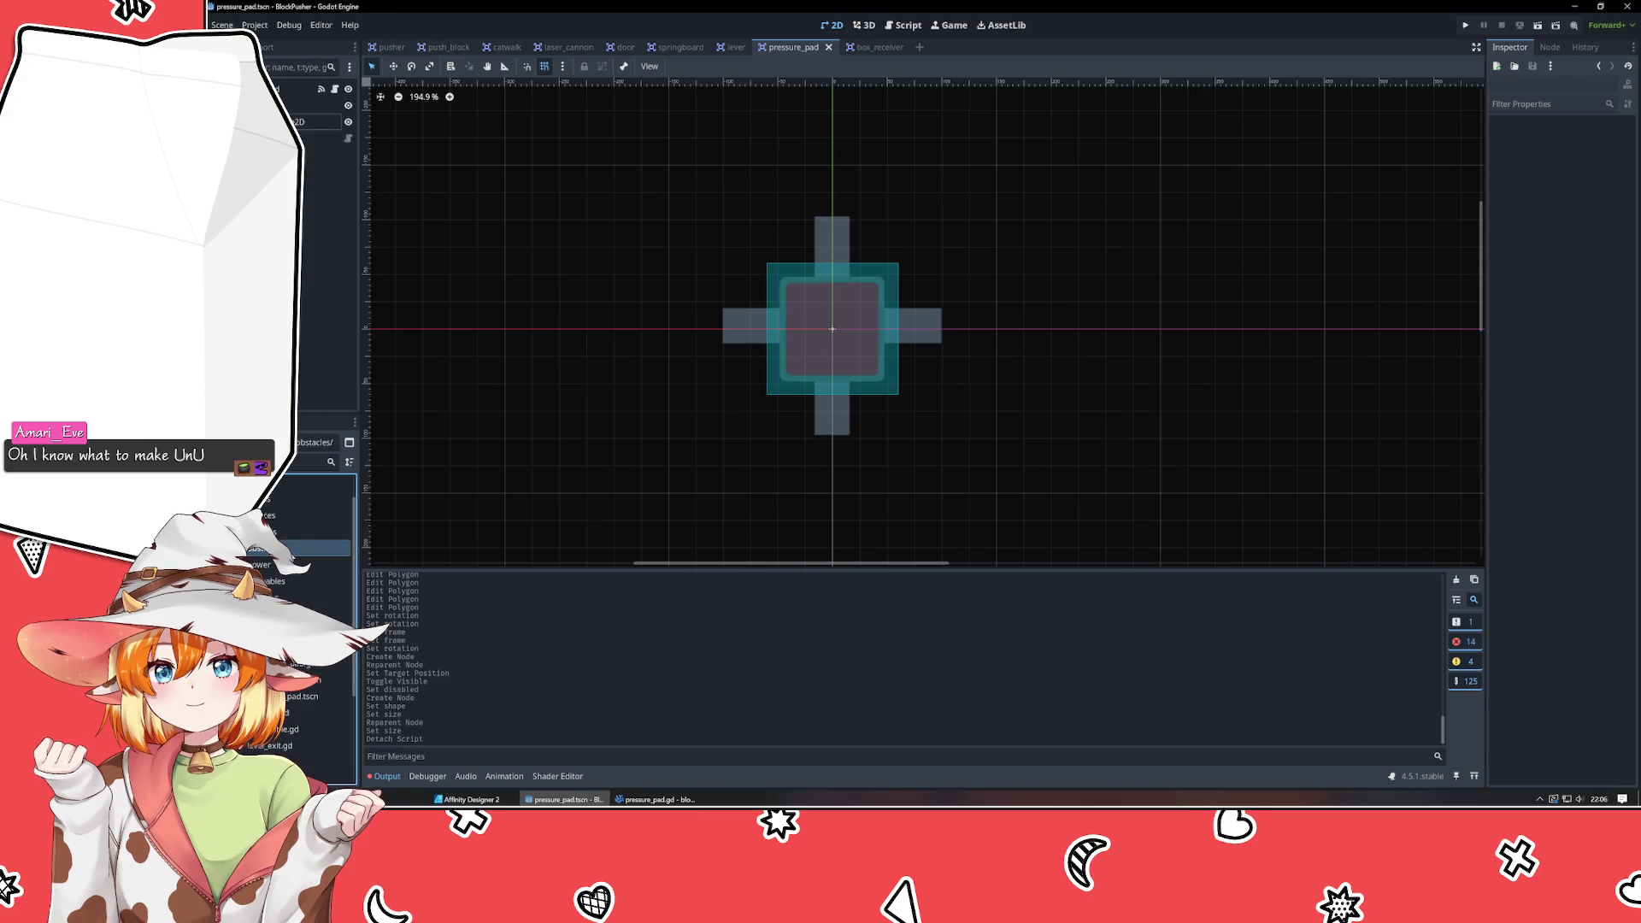
left_click(285, 534)
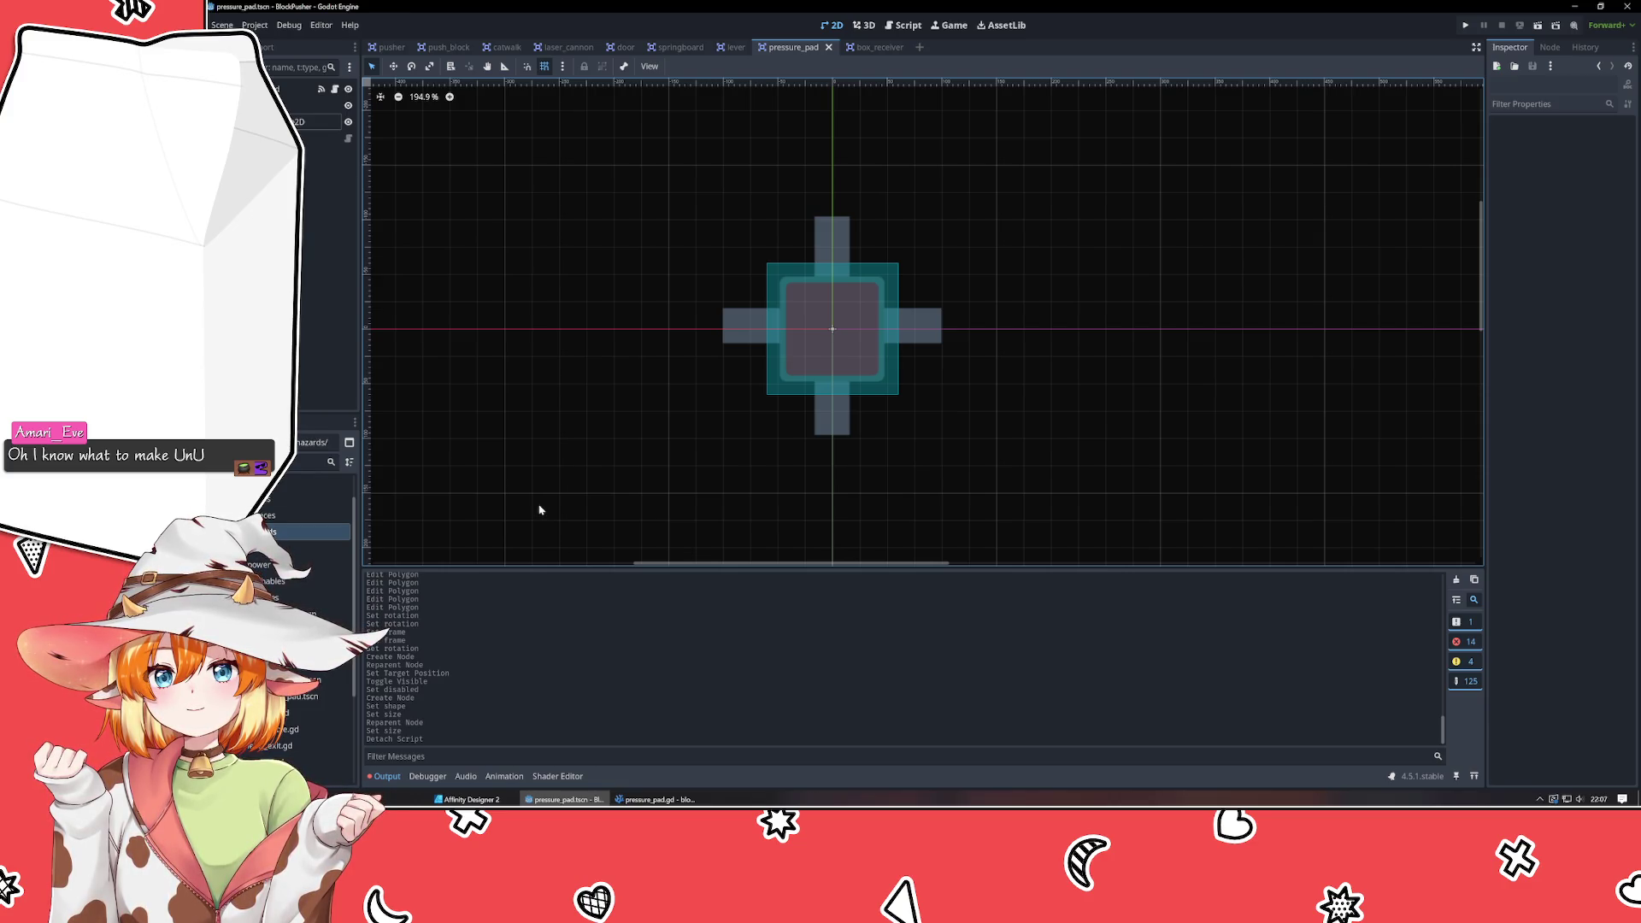
left_click_drag(539, 510, 586, 482)
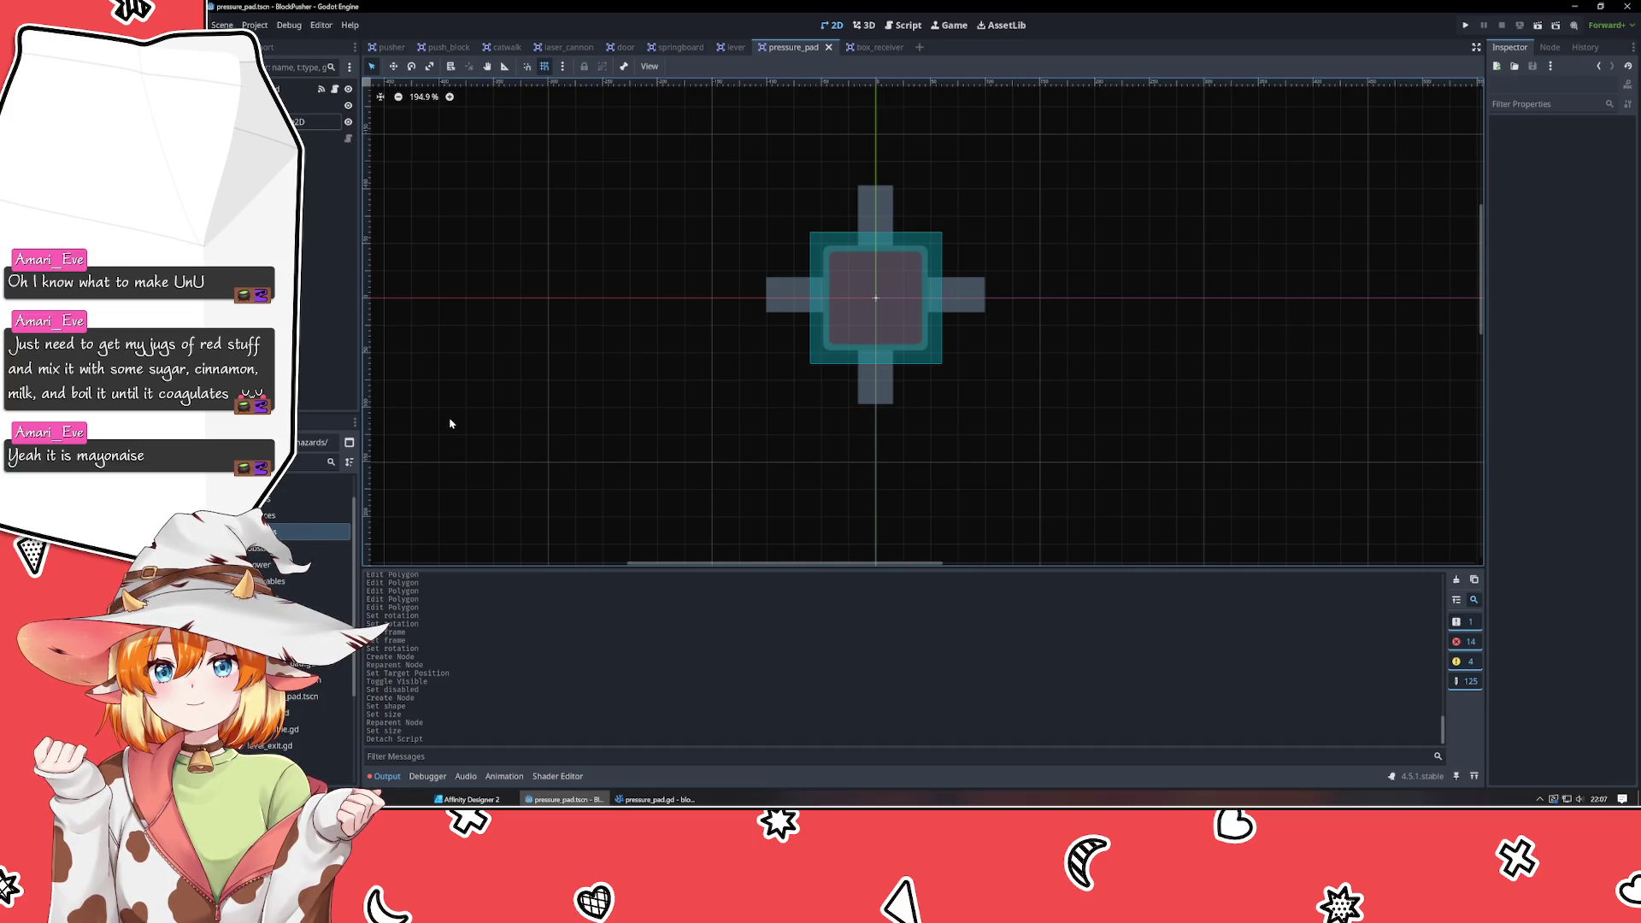
Inspect the PressurePad root's Required Weight 1, Monitoring and collision layer settings.
left_click(295, 89)
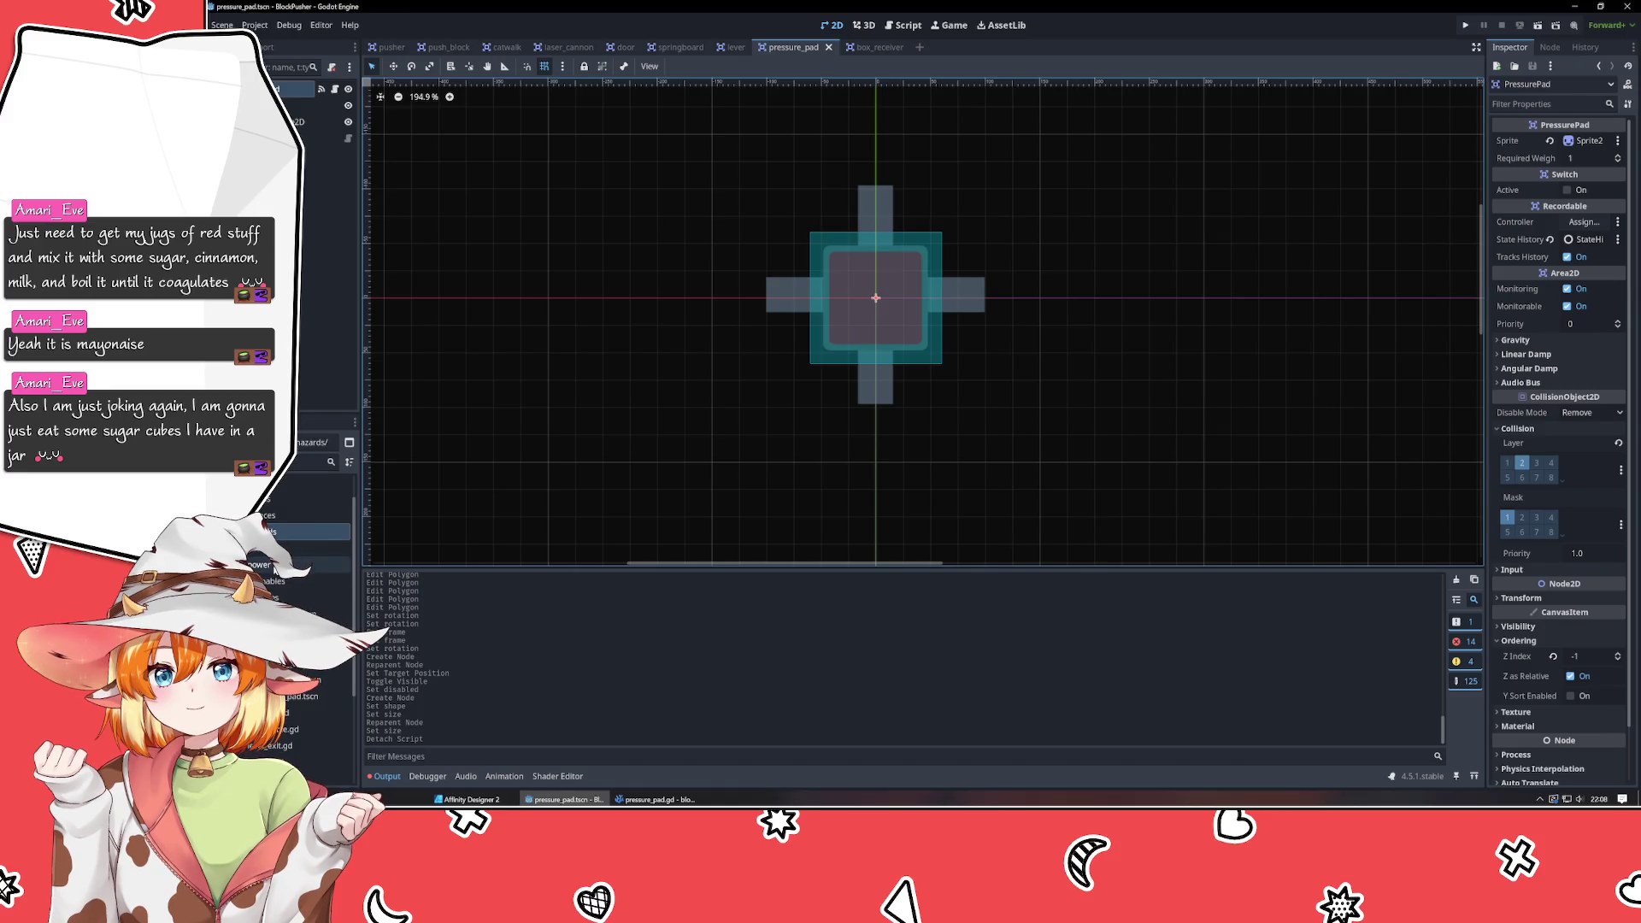
left_click(274, 564)
Cancel the new-scene dialog for the power folder and open an empty untitled scene.
right_click(268, 567)
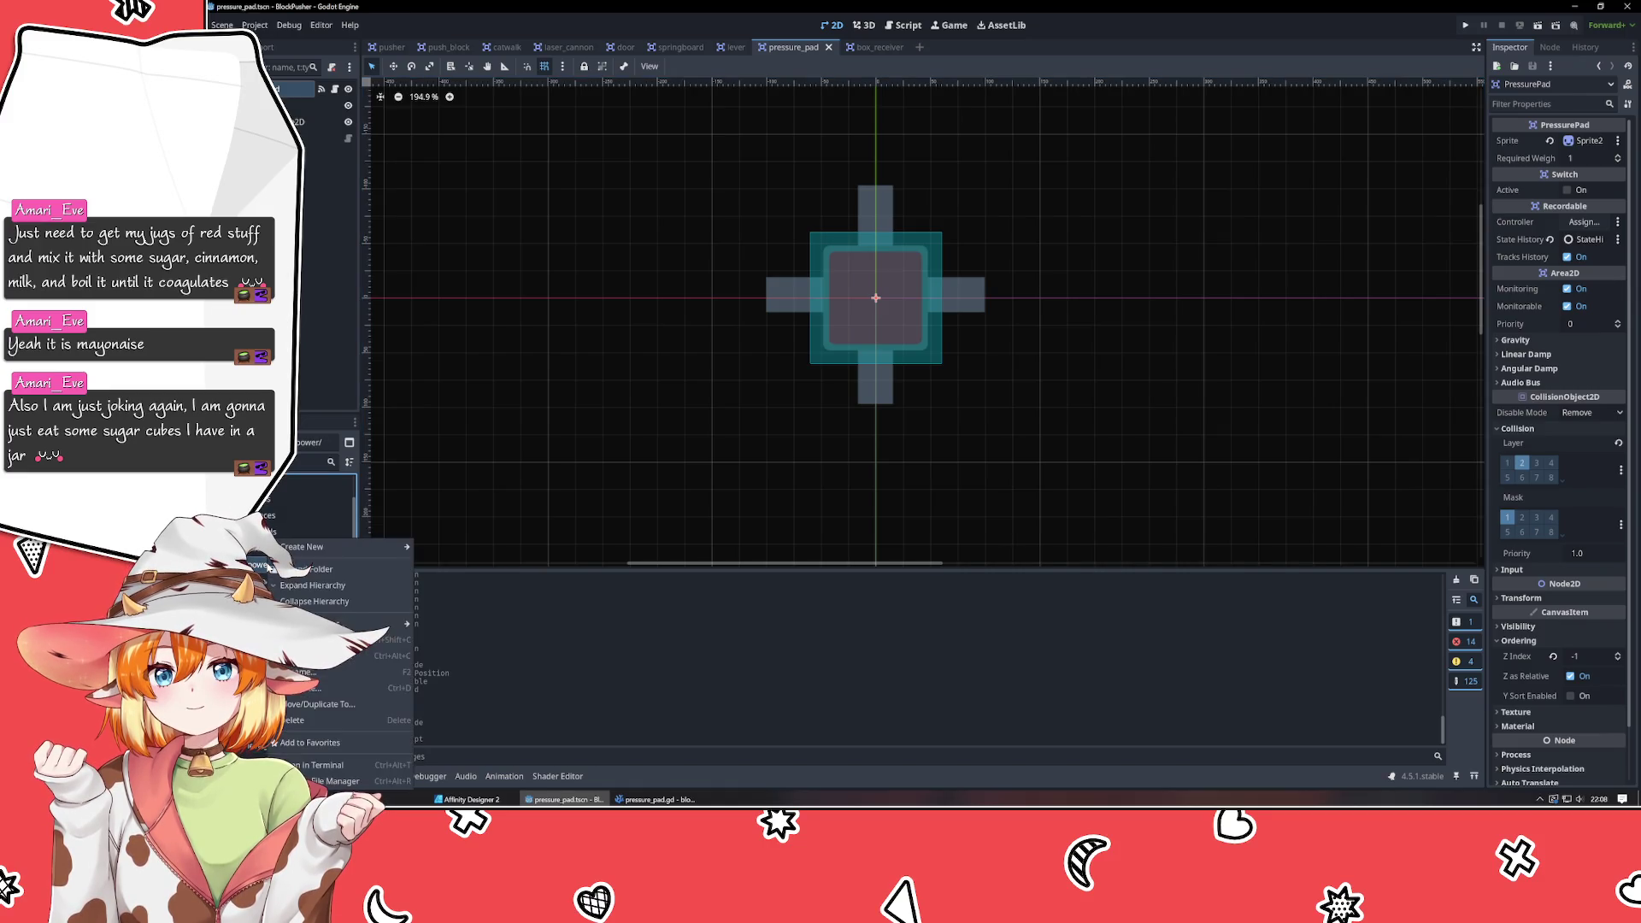
mouse_move(357, 552)
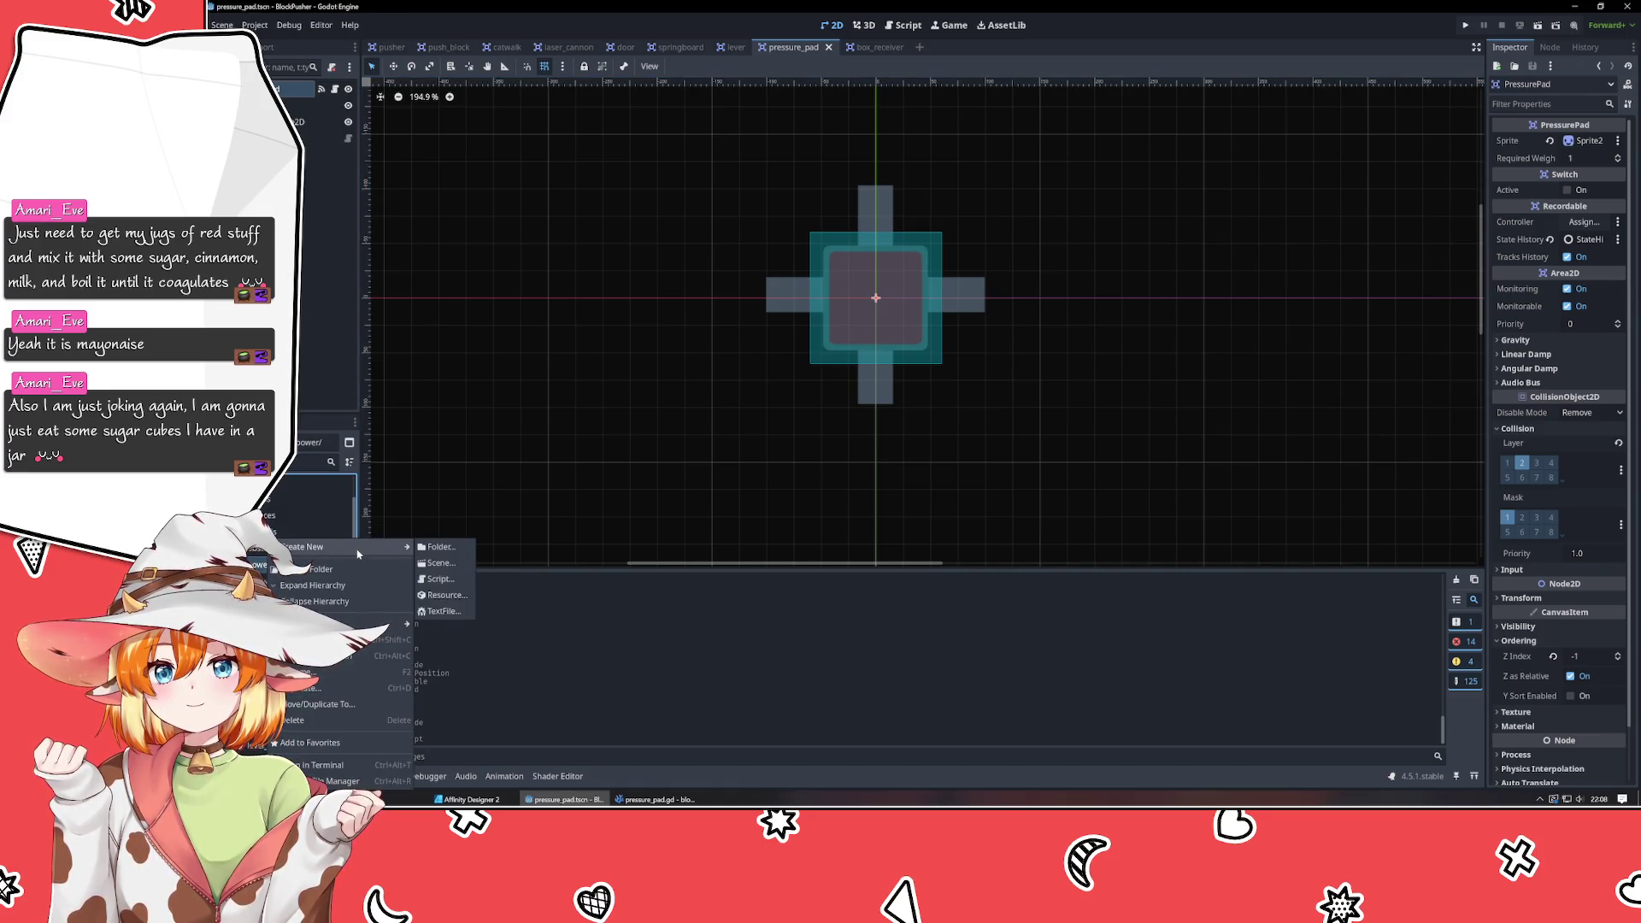
left_click(442, 564)
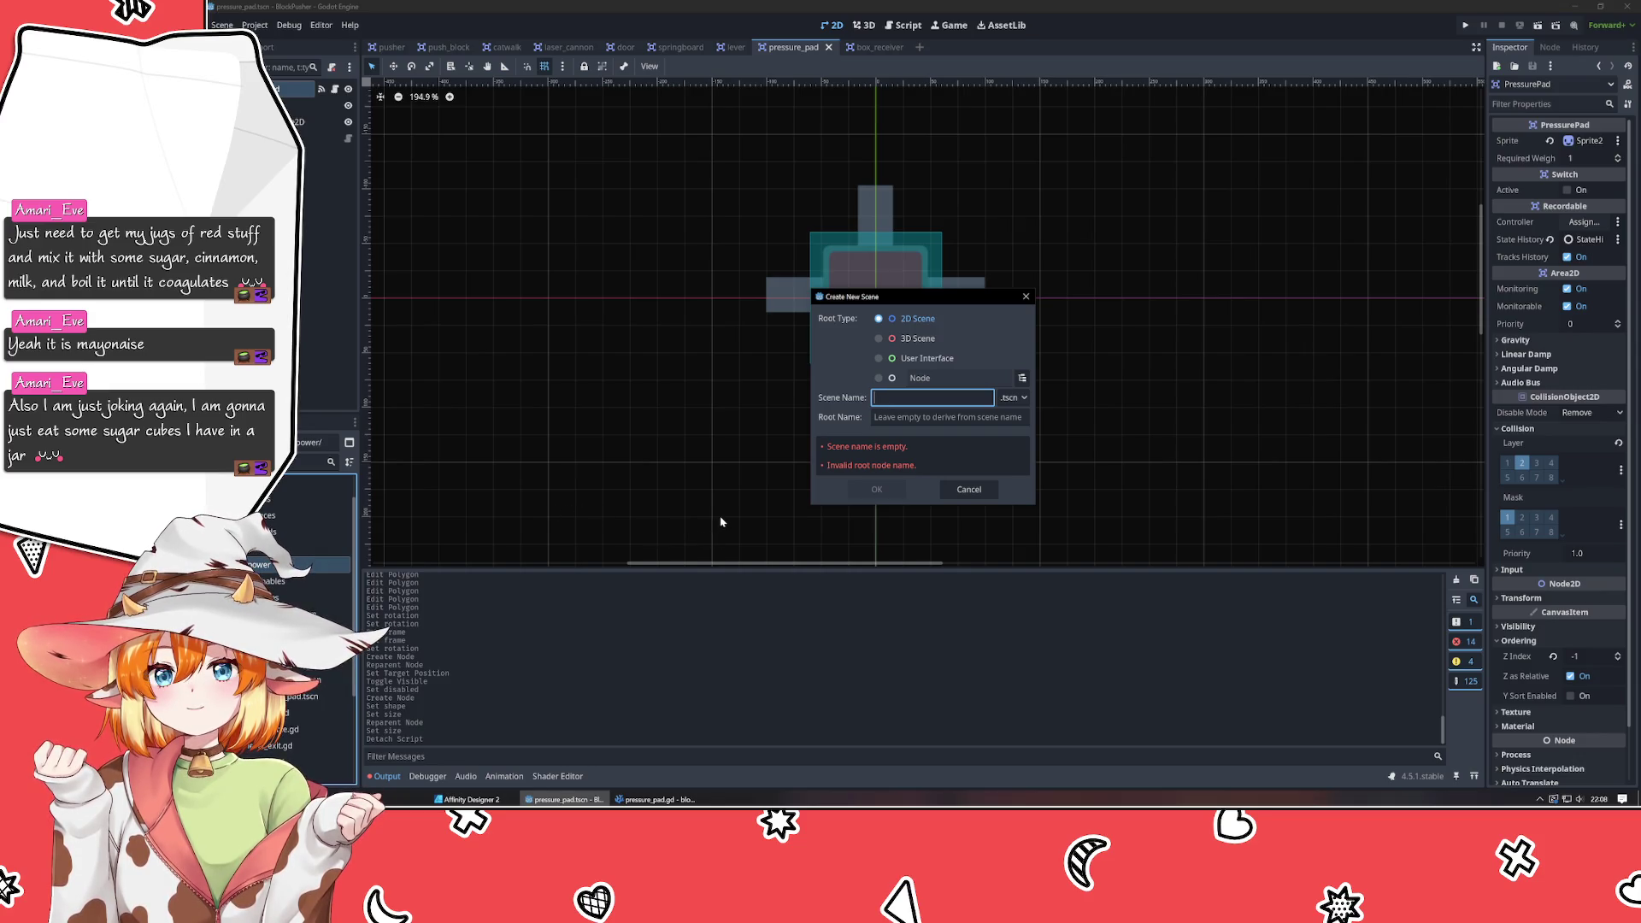
key("Escape")
left_click(919, 47)
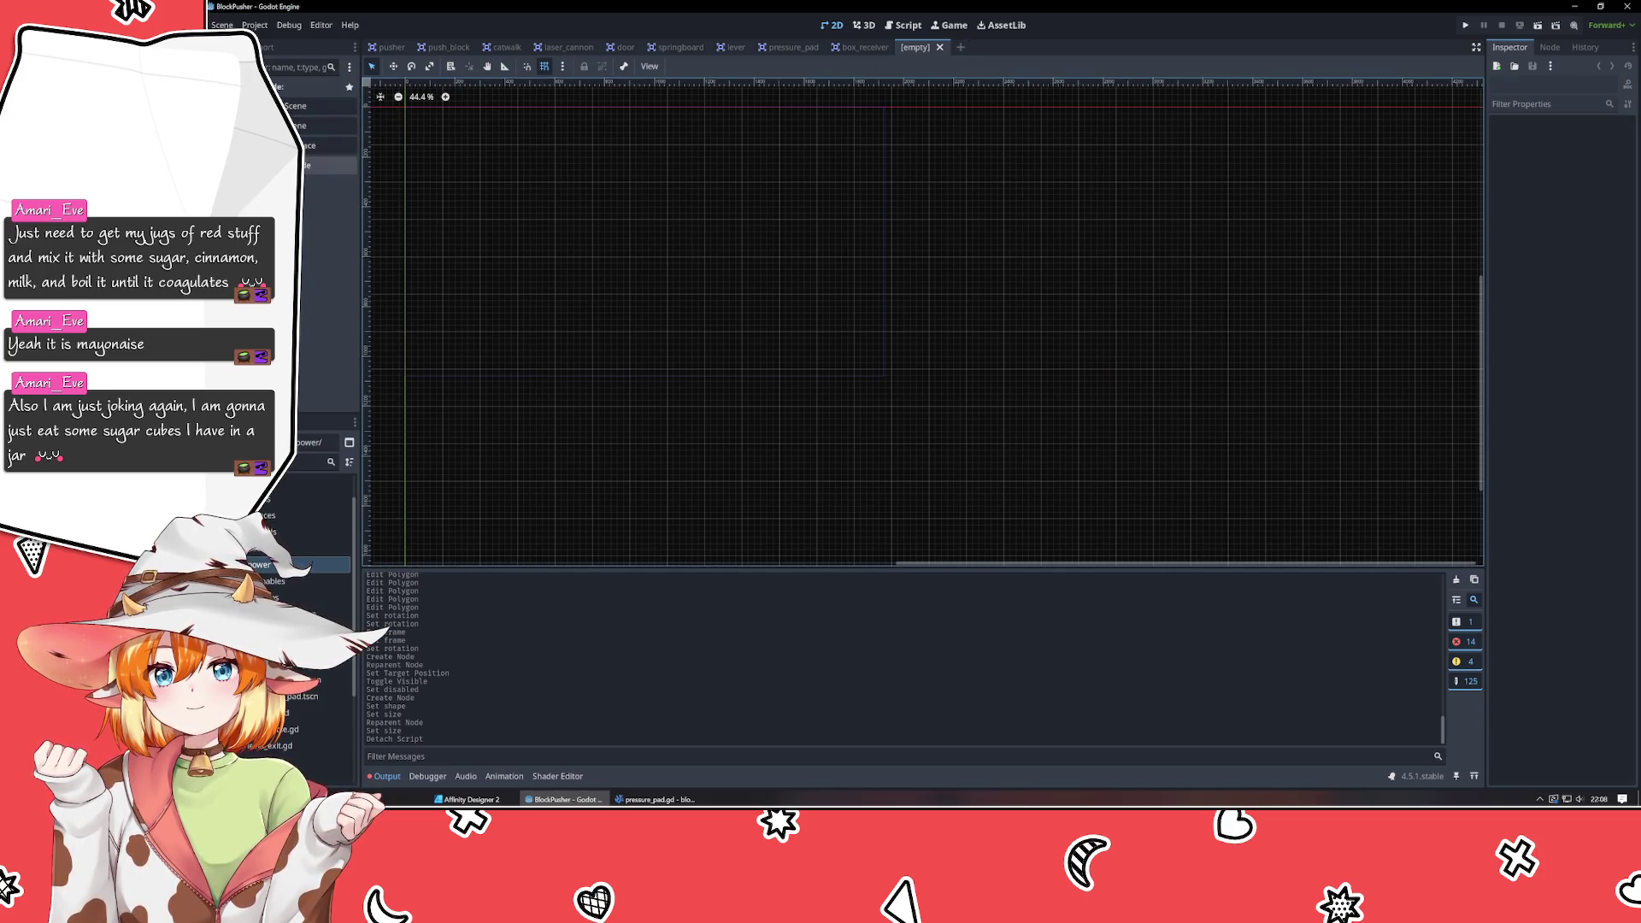
Create an Area2D root node and add a CollisionShape2D as its child.
left_click(329, 164)
type("area")
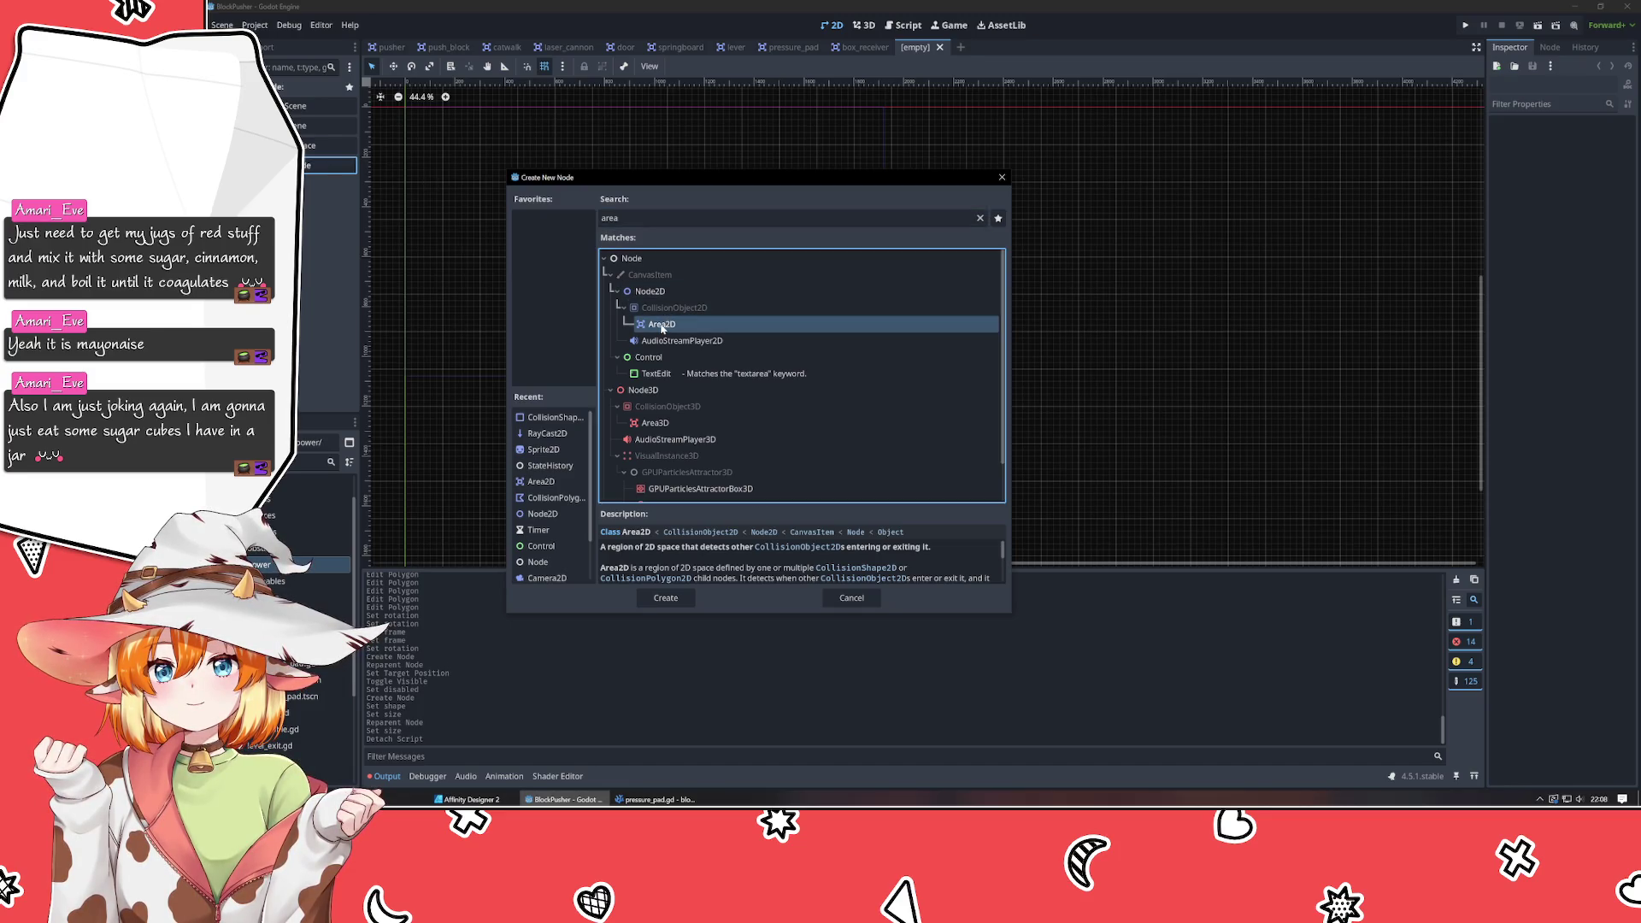
double_click(665, 323)
right_click(292, 92)
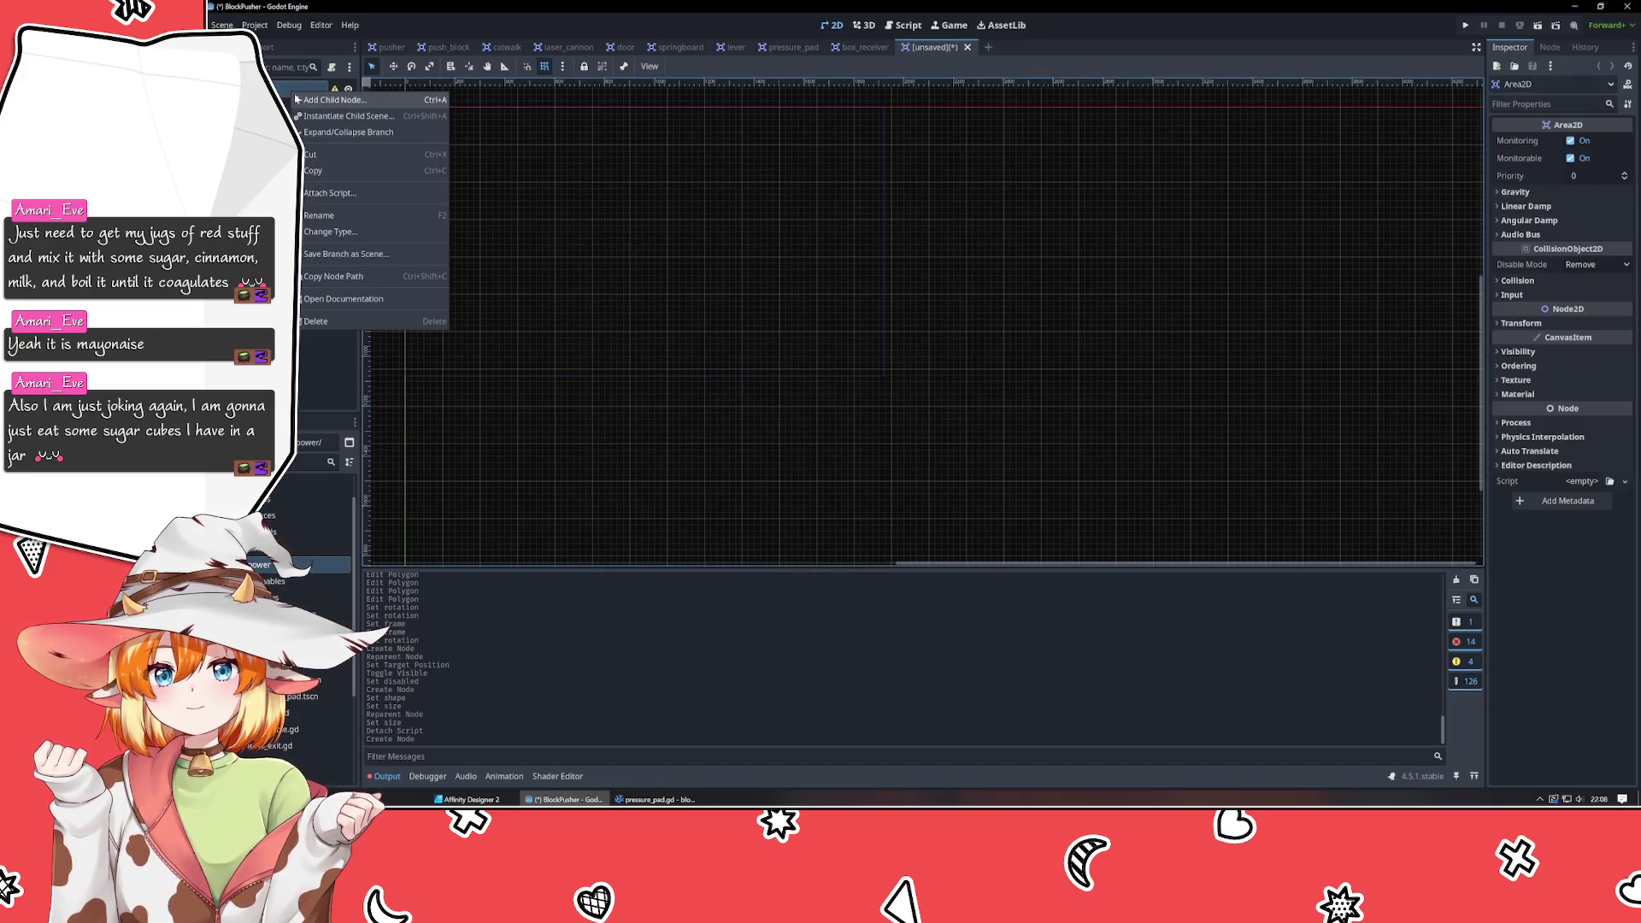
left_click(312, 100)
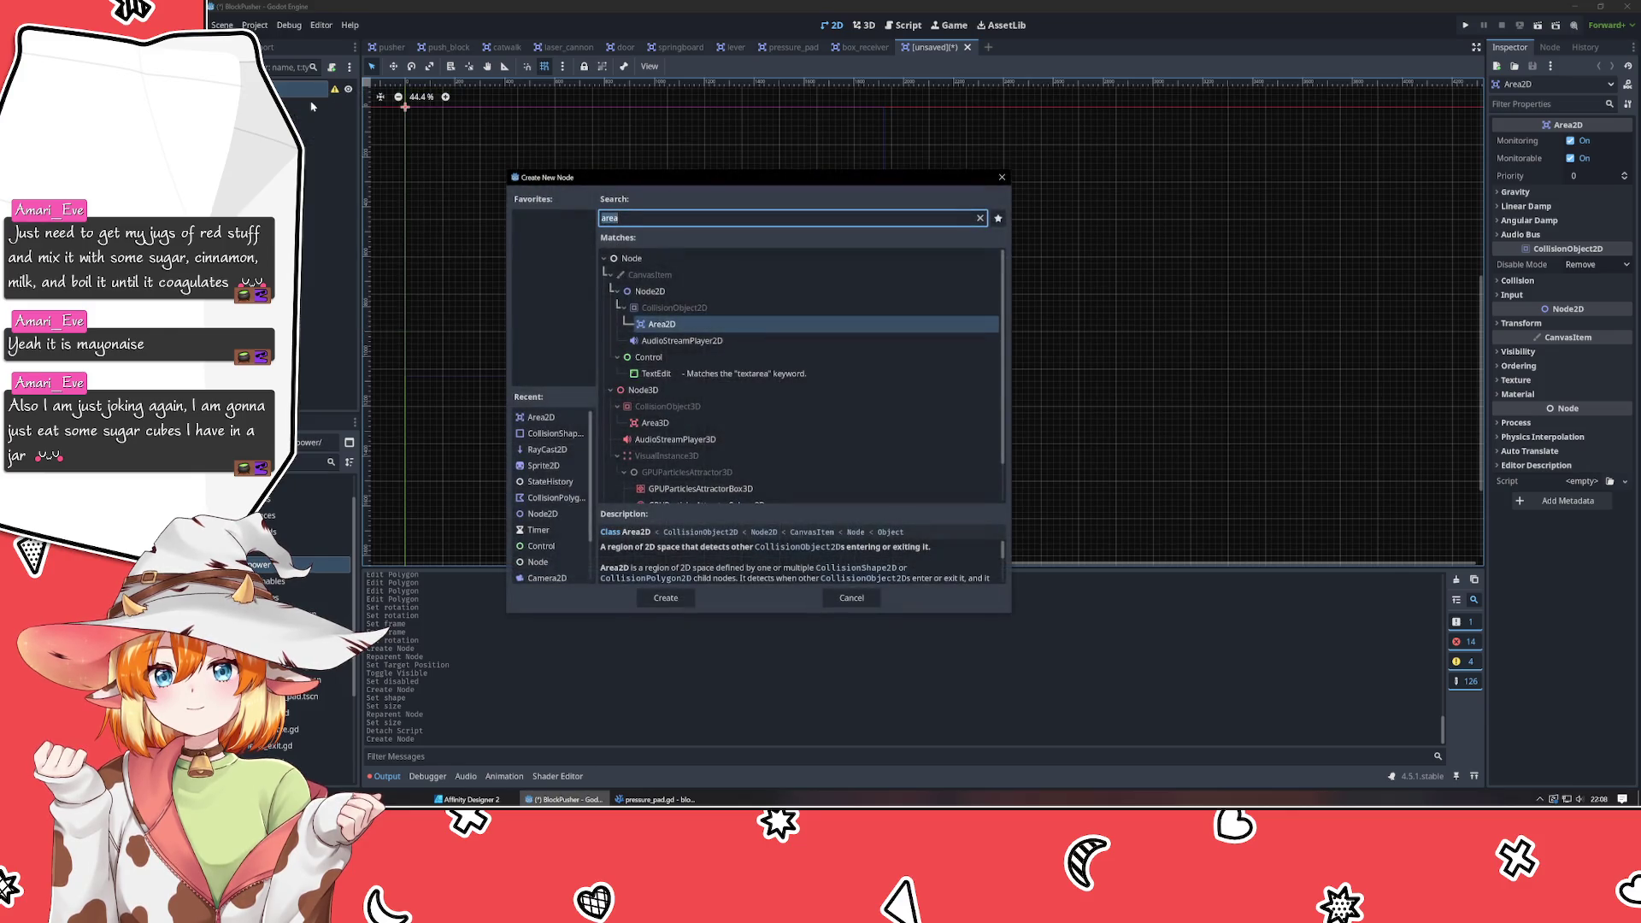
type("collision")
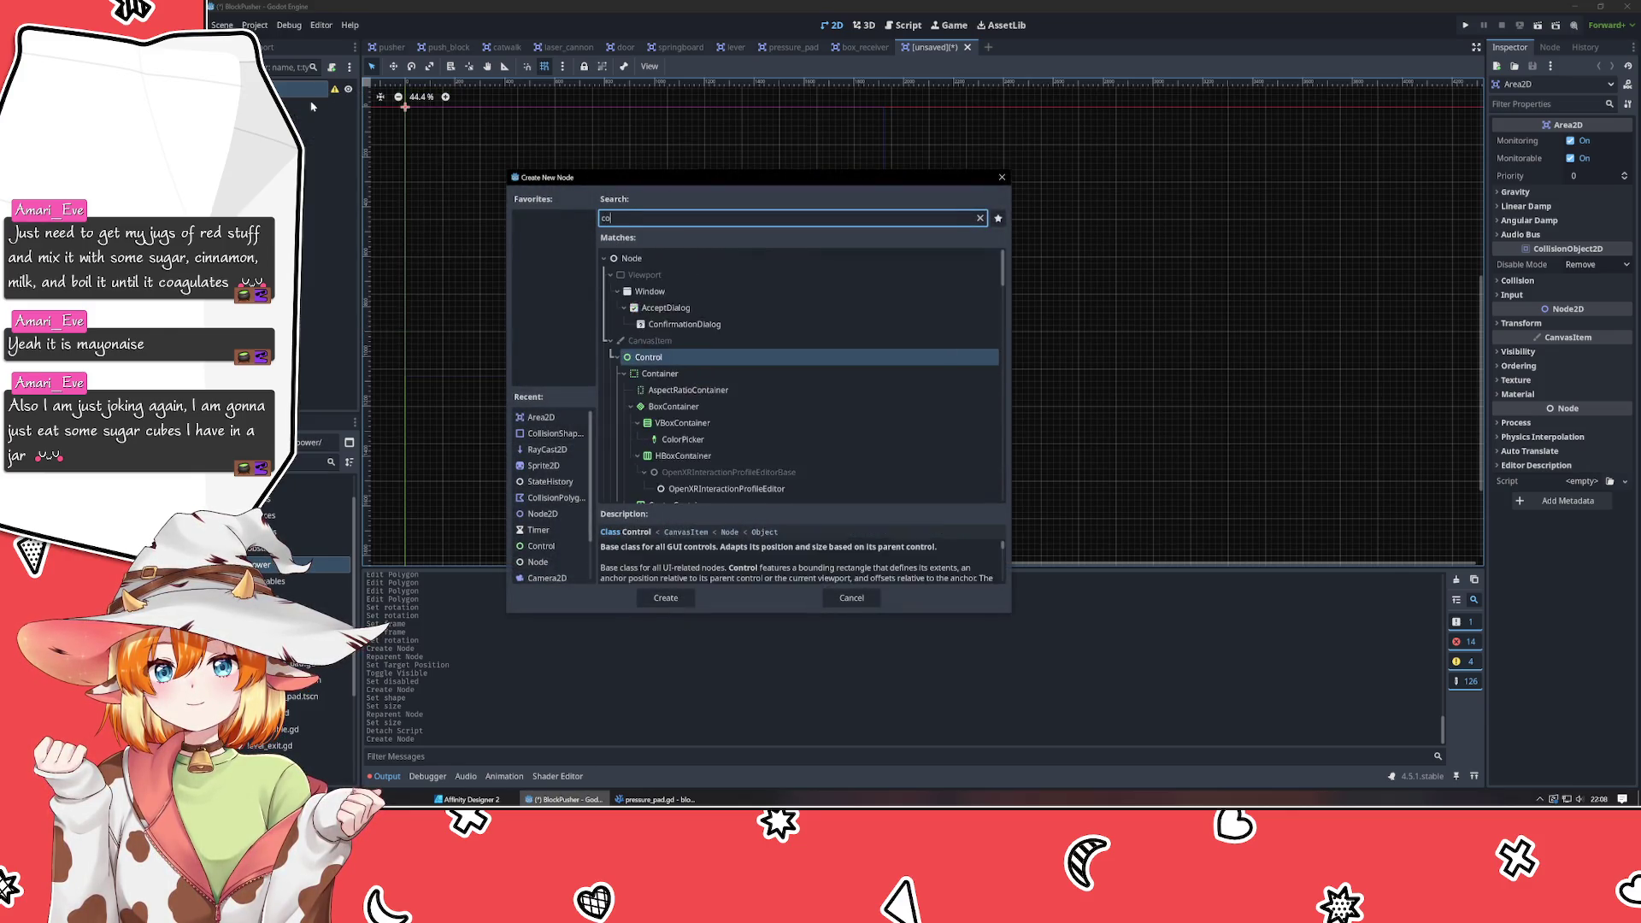
key("Return")
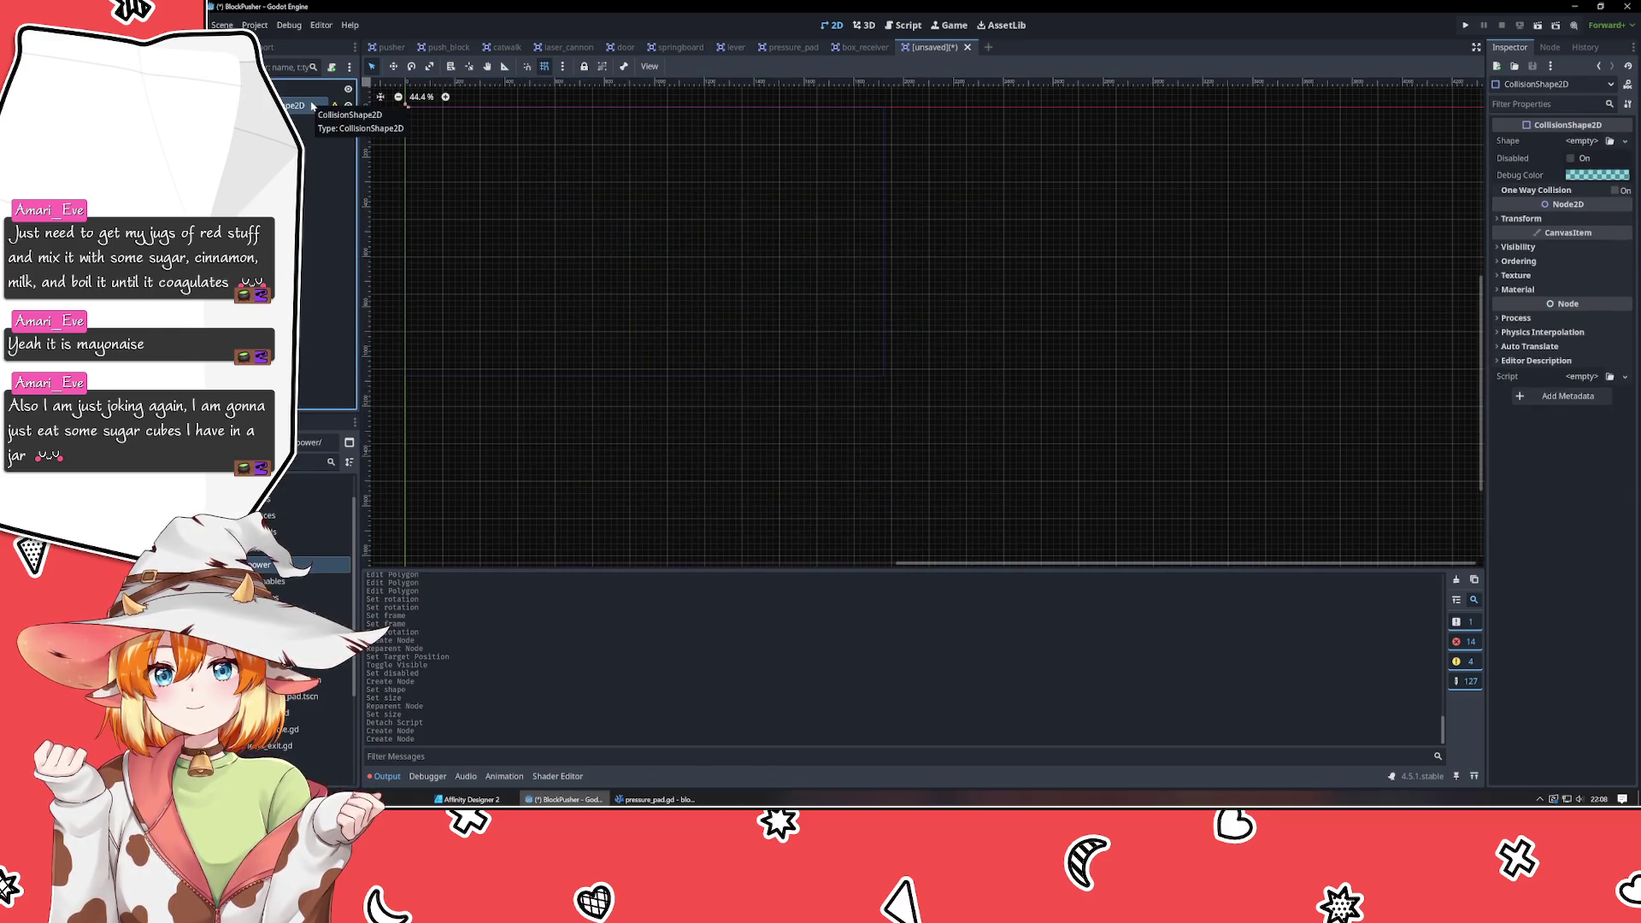
left_click(1595, 144)
Give the CollisionShape2D a New RectangleShape2D sized 120 × 120.
left_click(1610, 141)
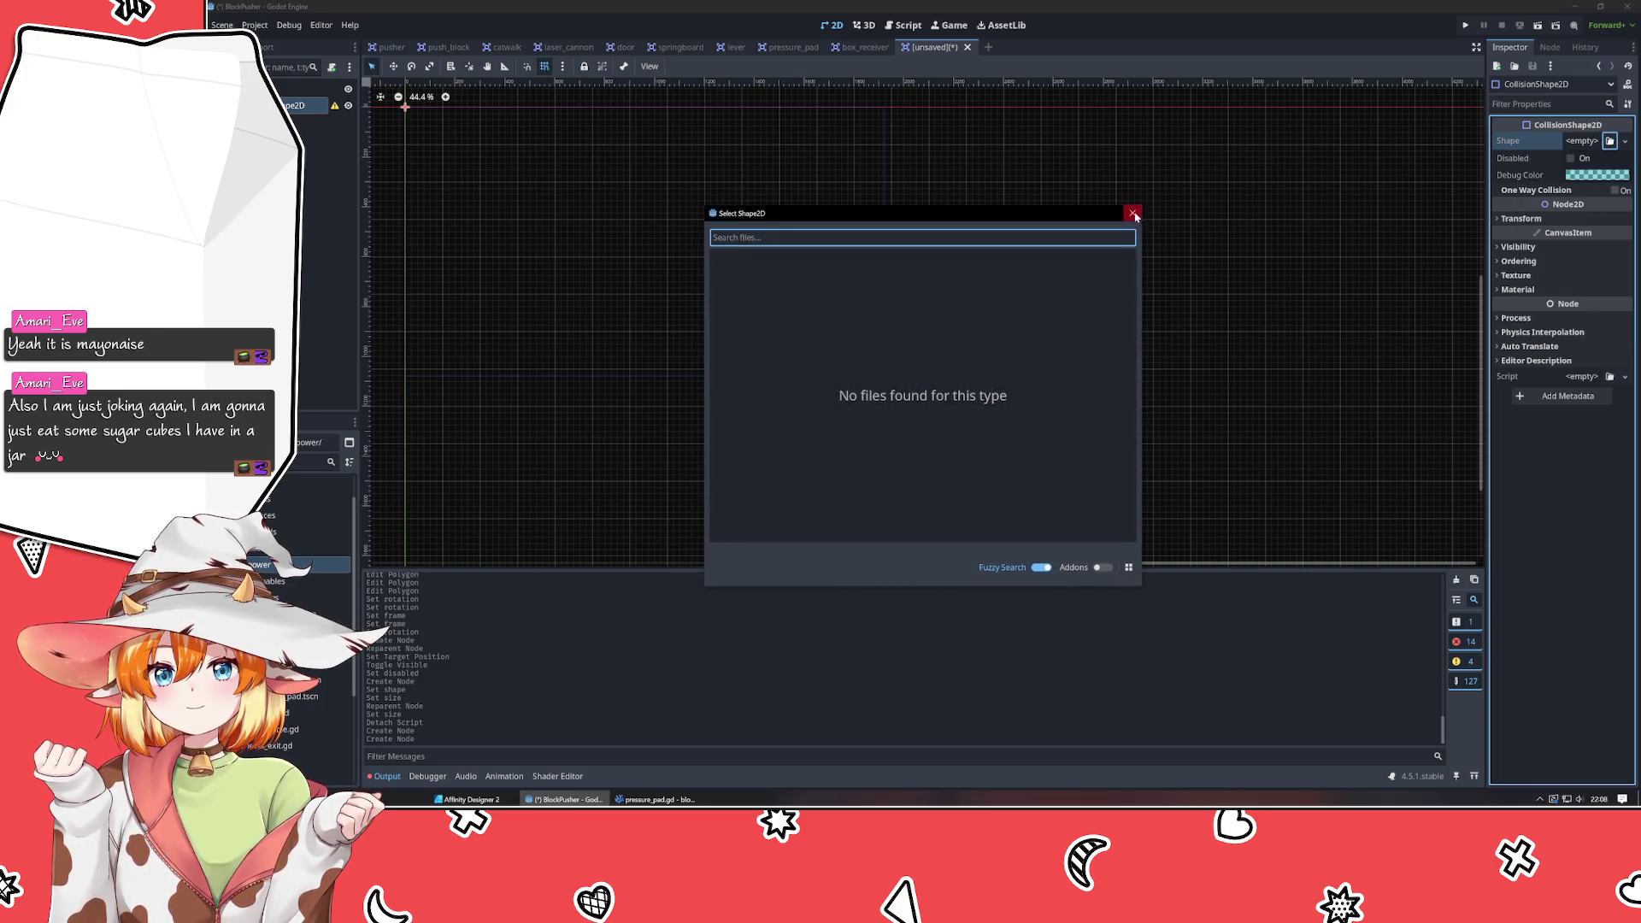
left_click(1132, 212)
left_click(1583, 141)
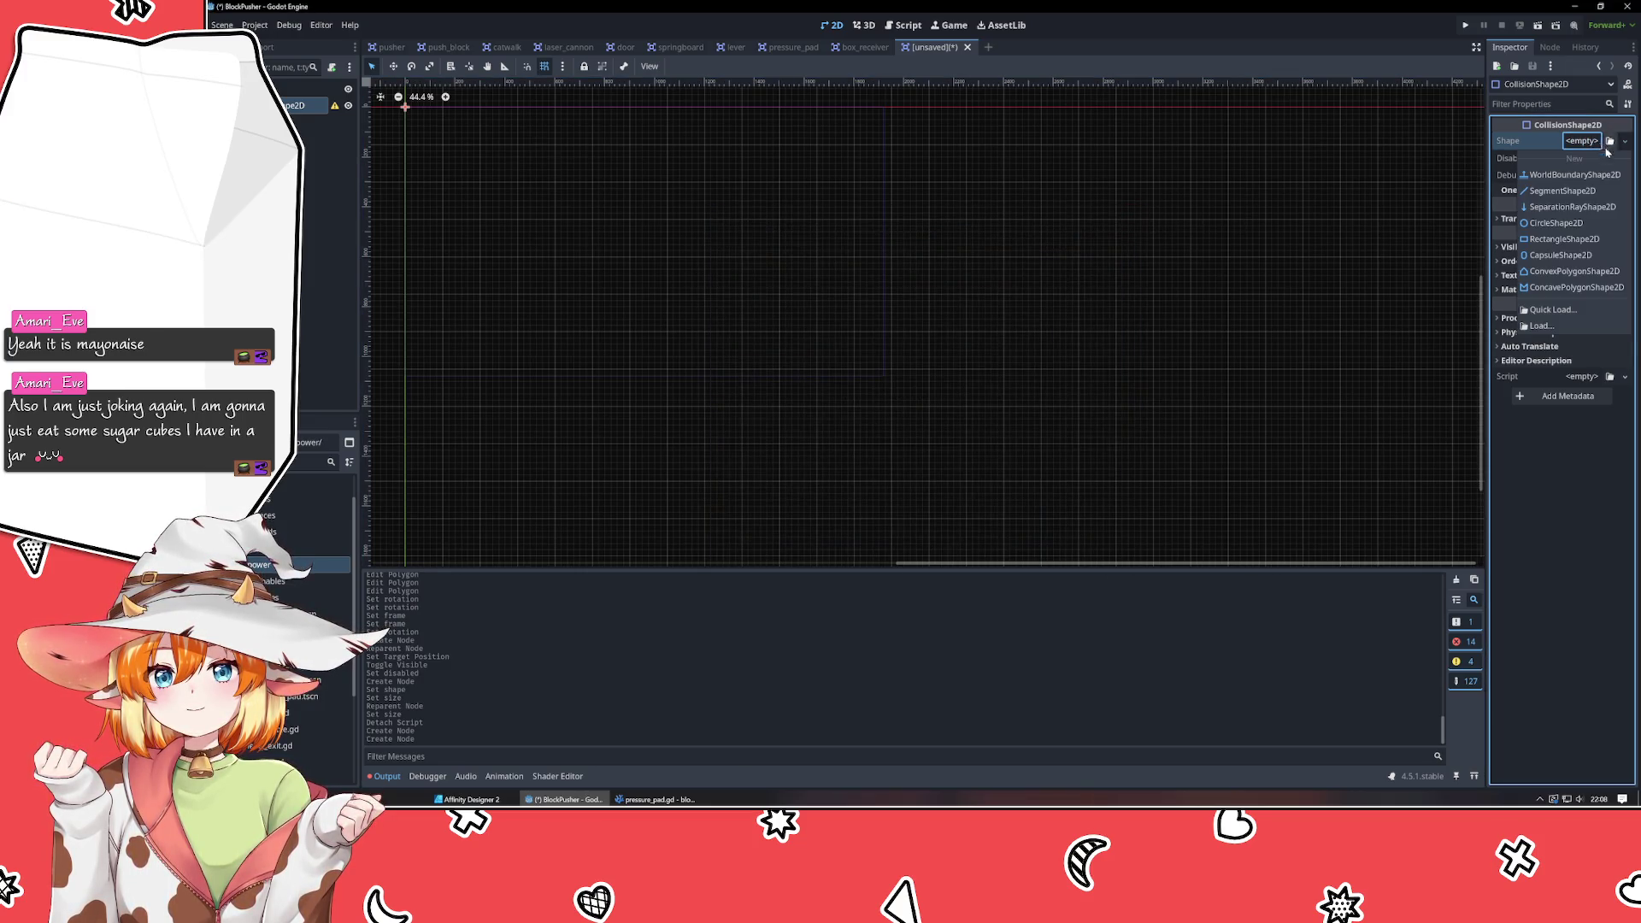
left_click(1545, 240)
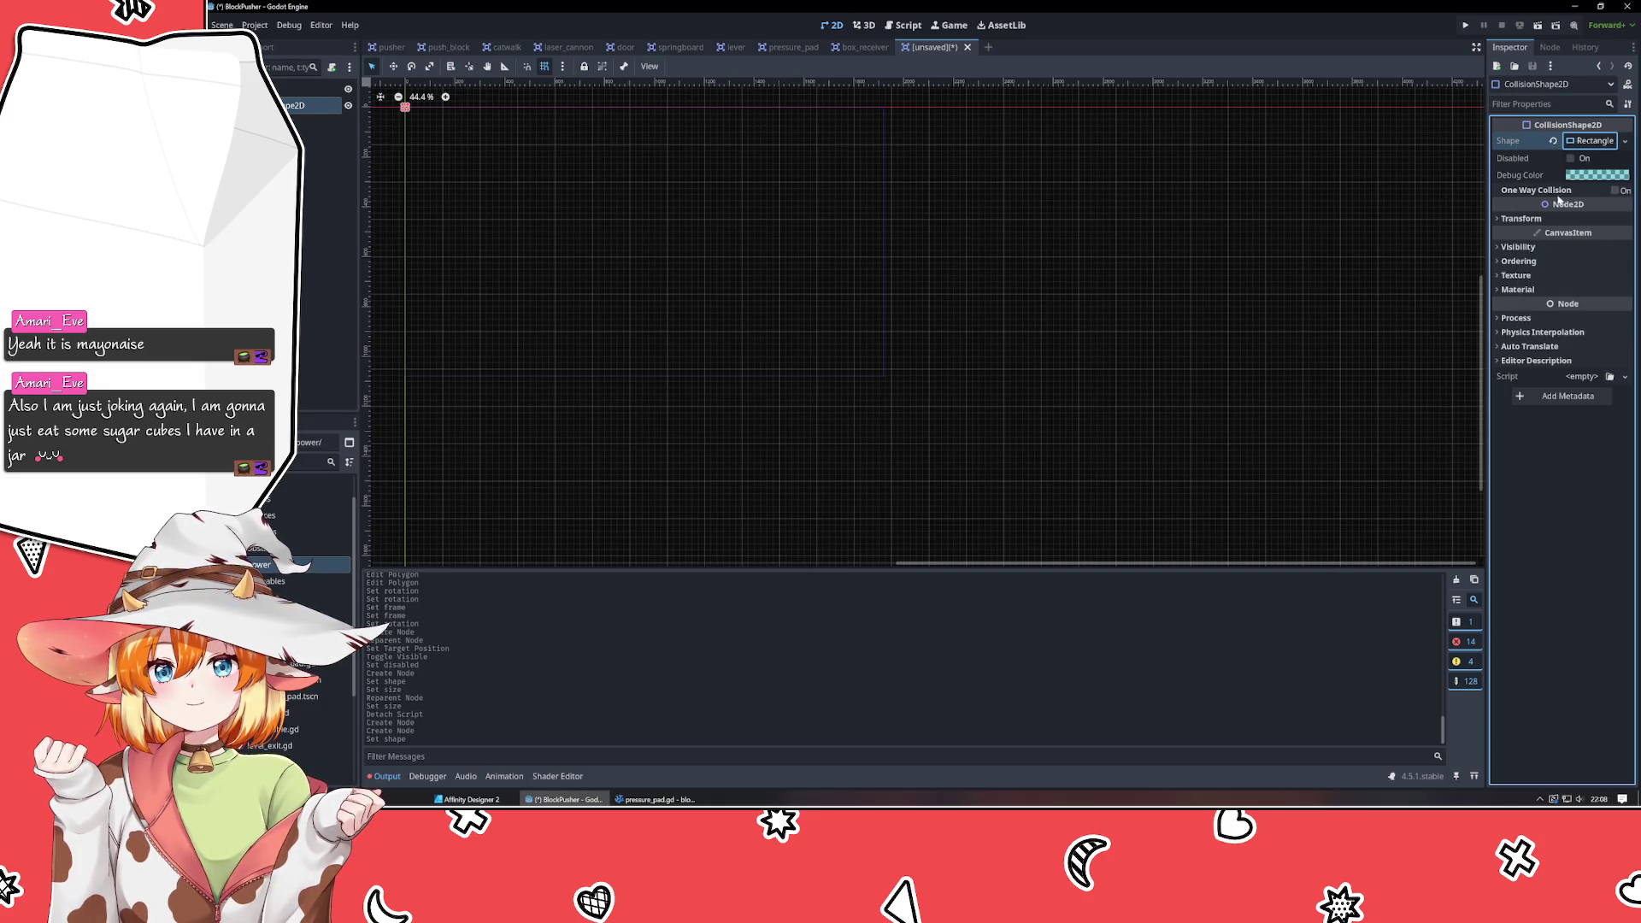
left_click(1590, 141)
left_click(1593, 162)
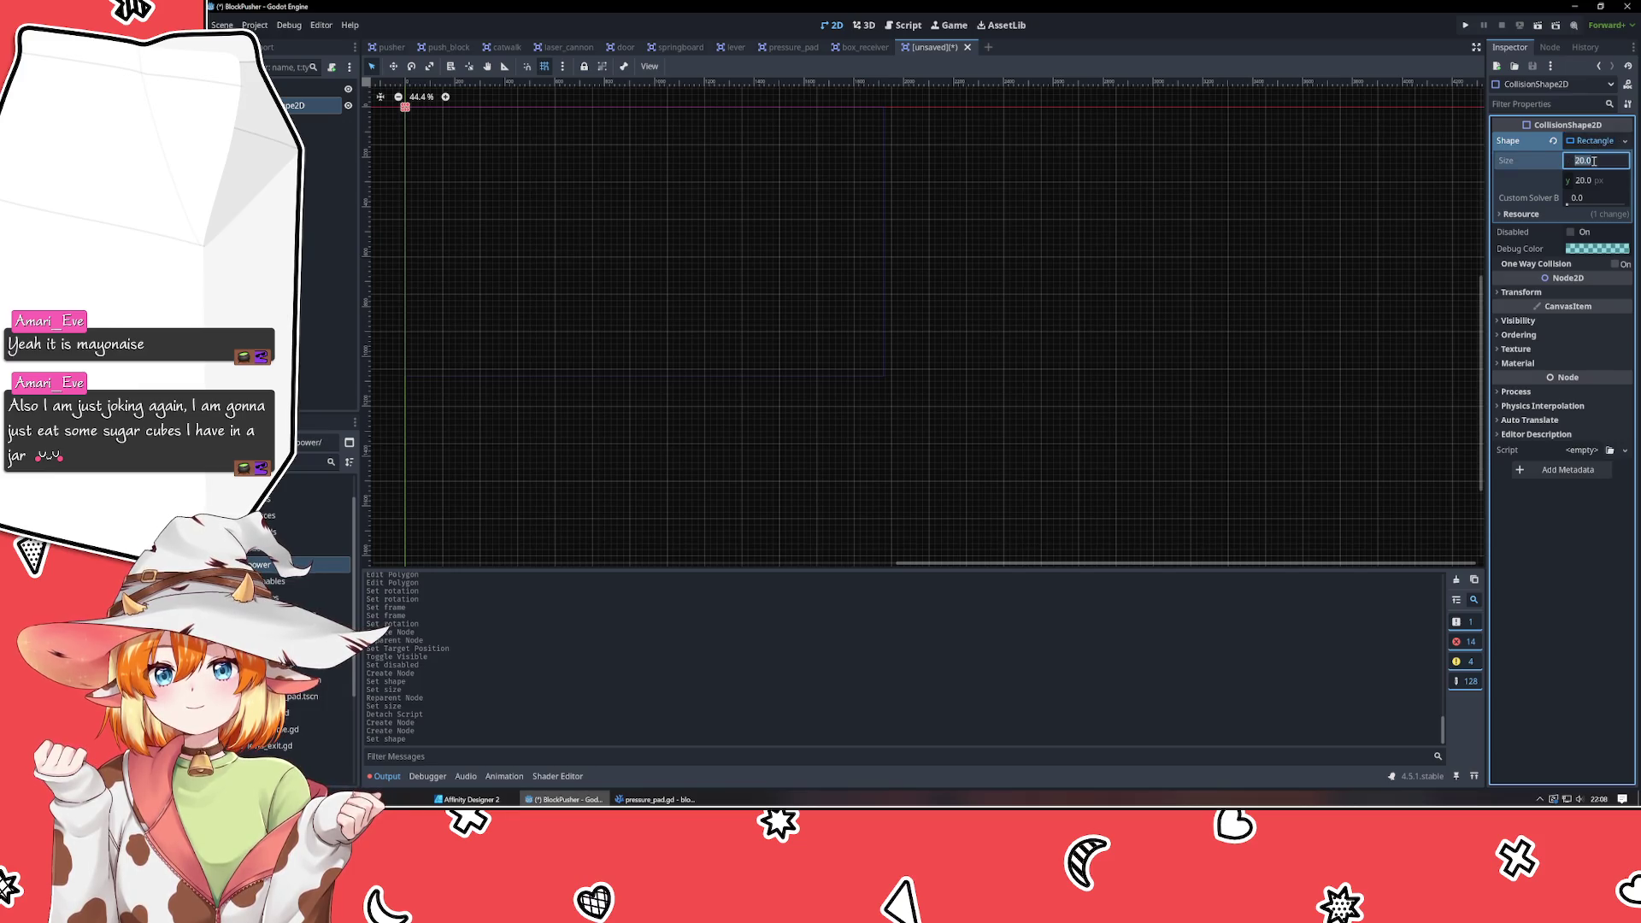
type("120")
key("Tab")
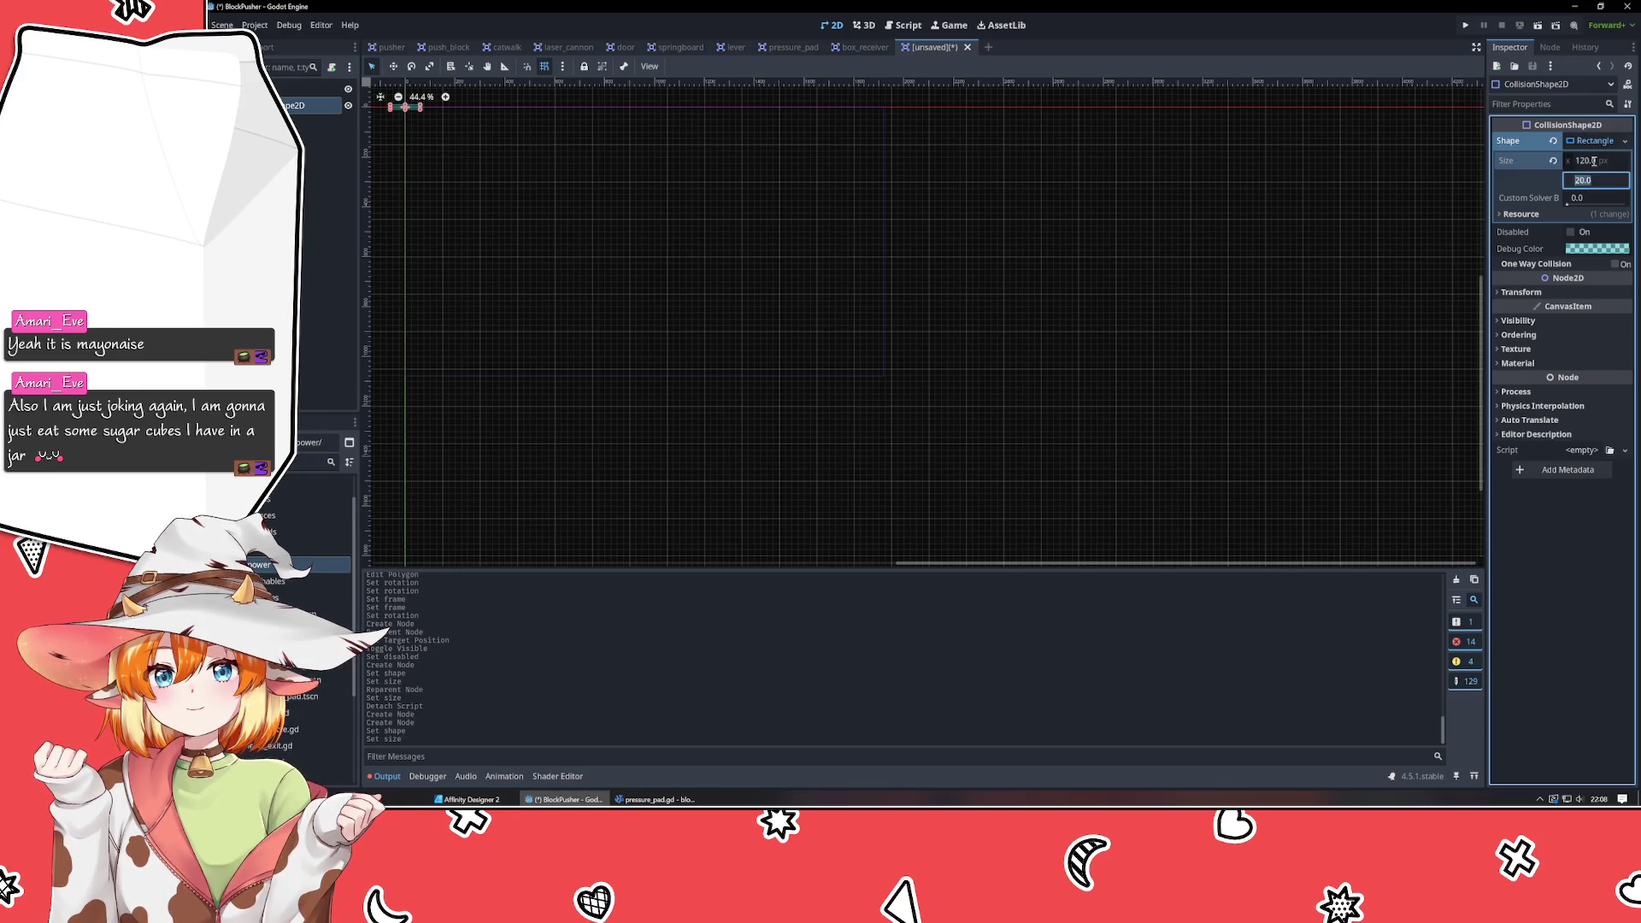
type("120")
key("Tab")
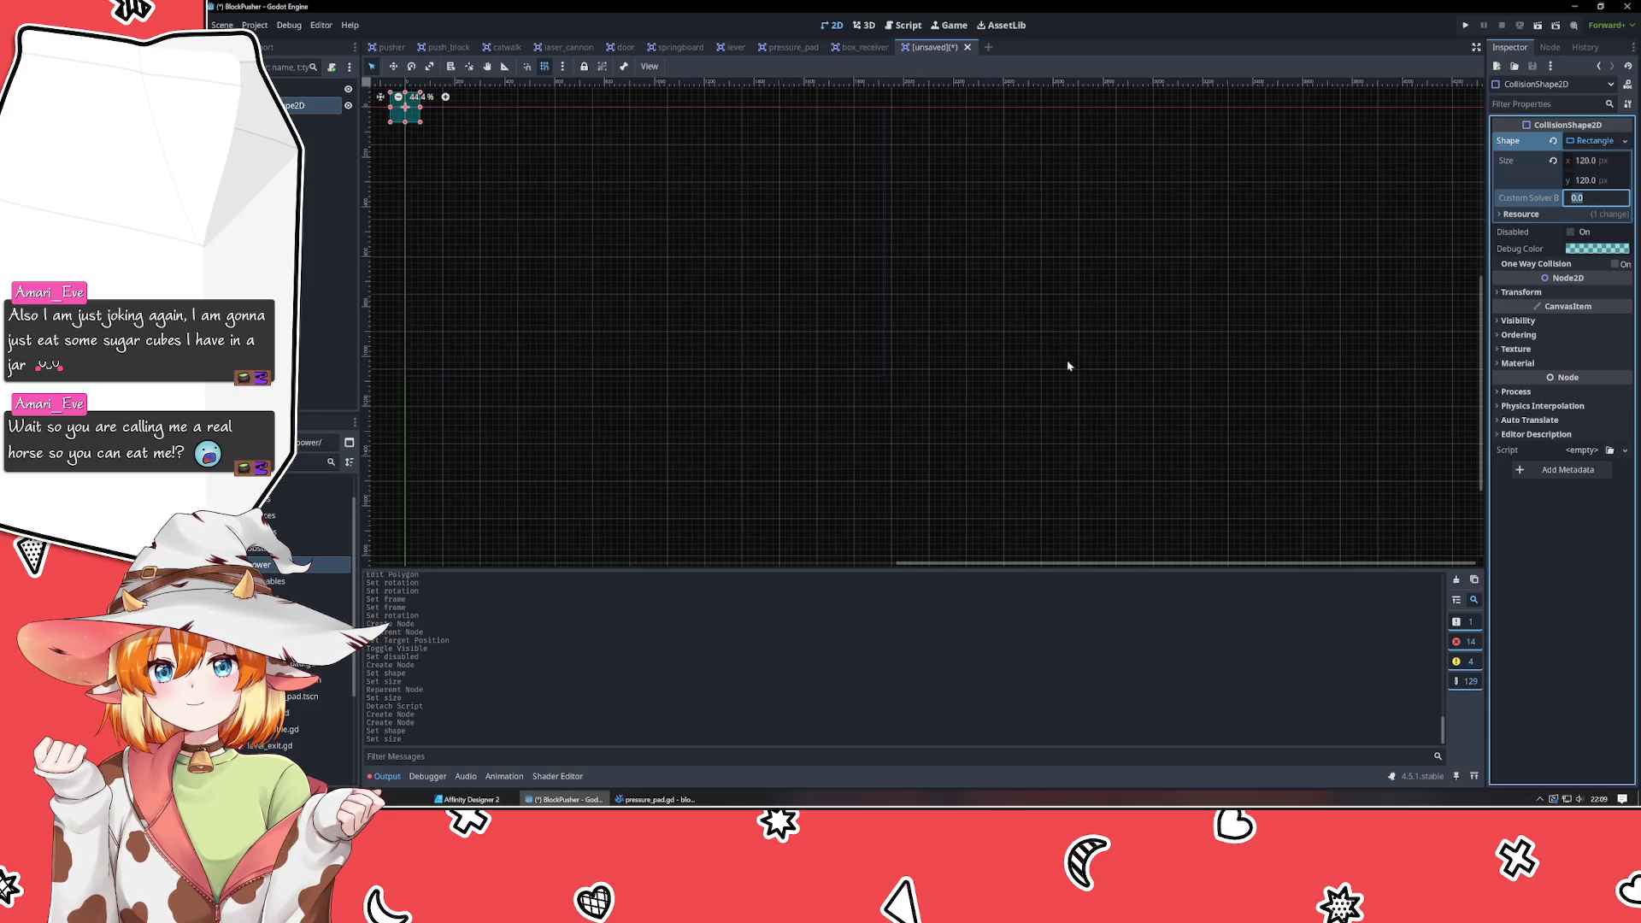
left_click(750, 263)
scroll(927, 289, "up", 2)
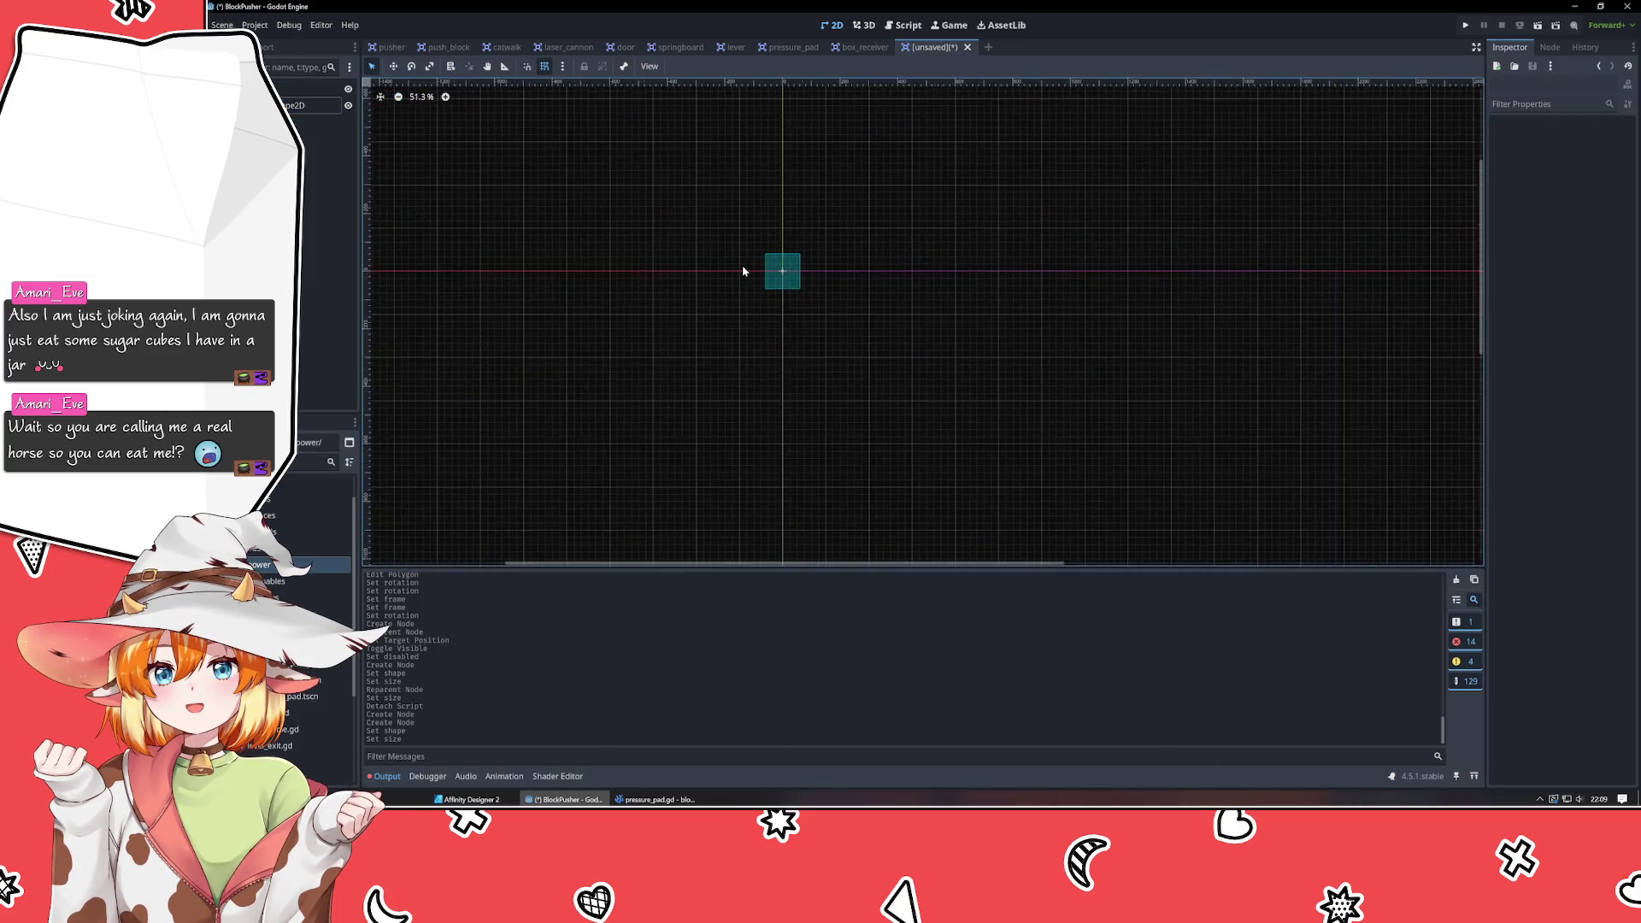
scroll(742, 271, "up", 8)
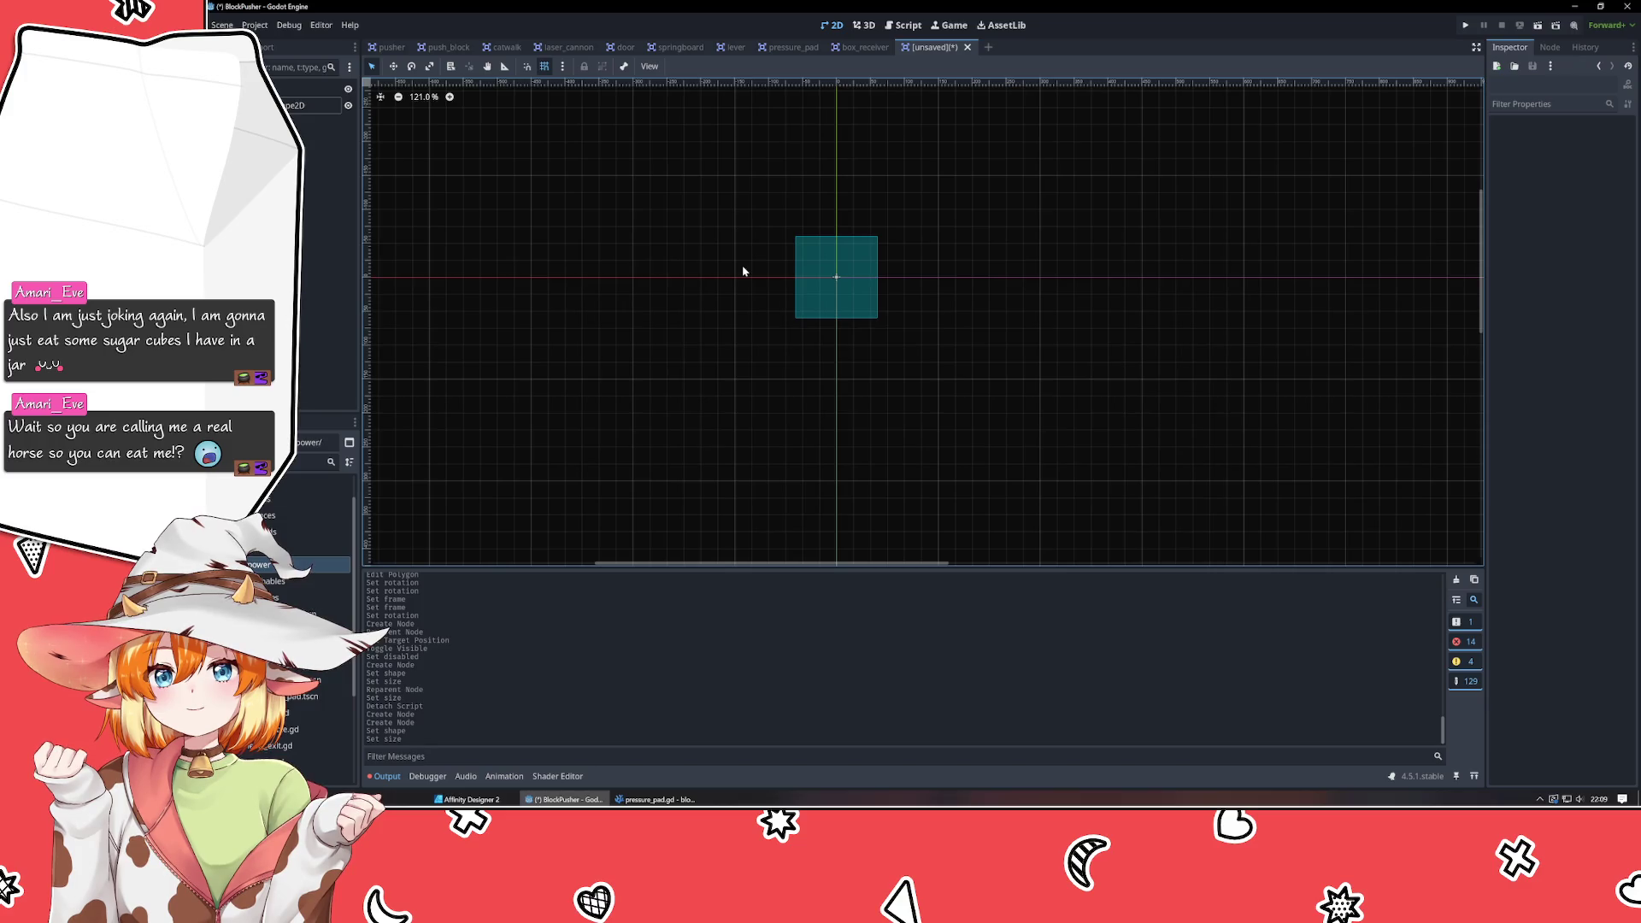
left_click_drag(736, 264, 721, 304)
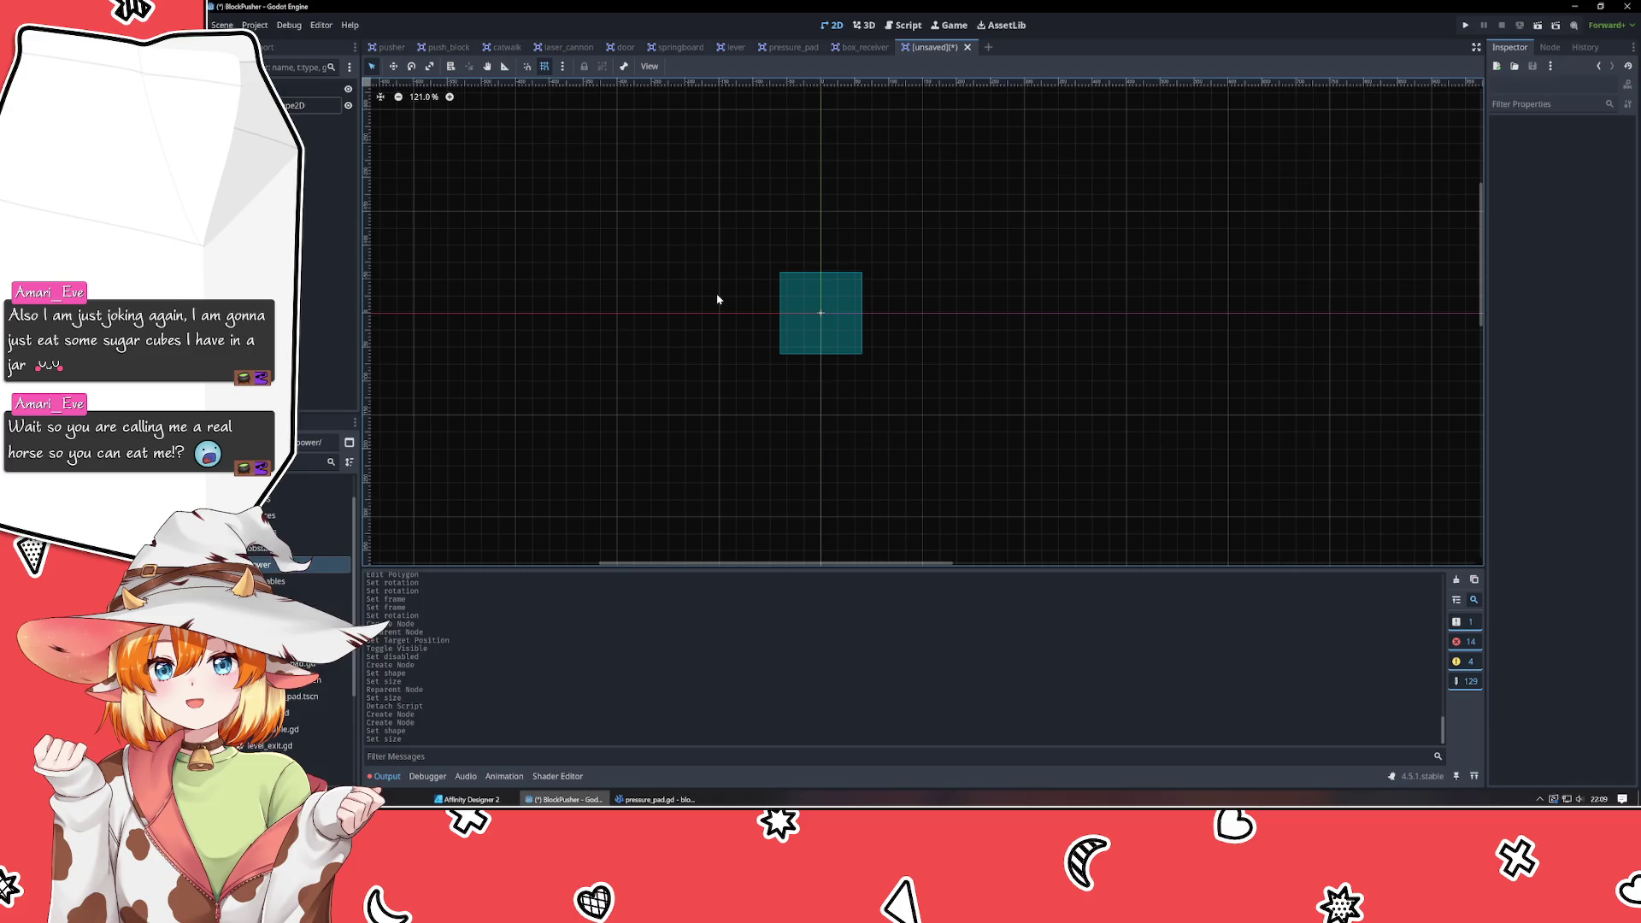
left_click_drag(695, 247, 716, 283)
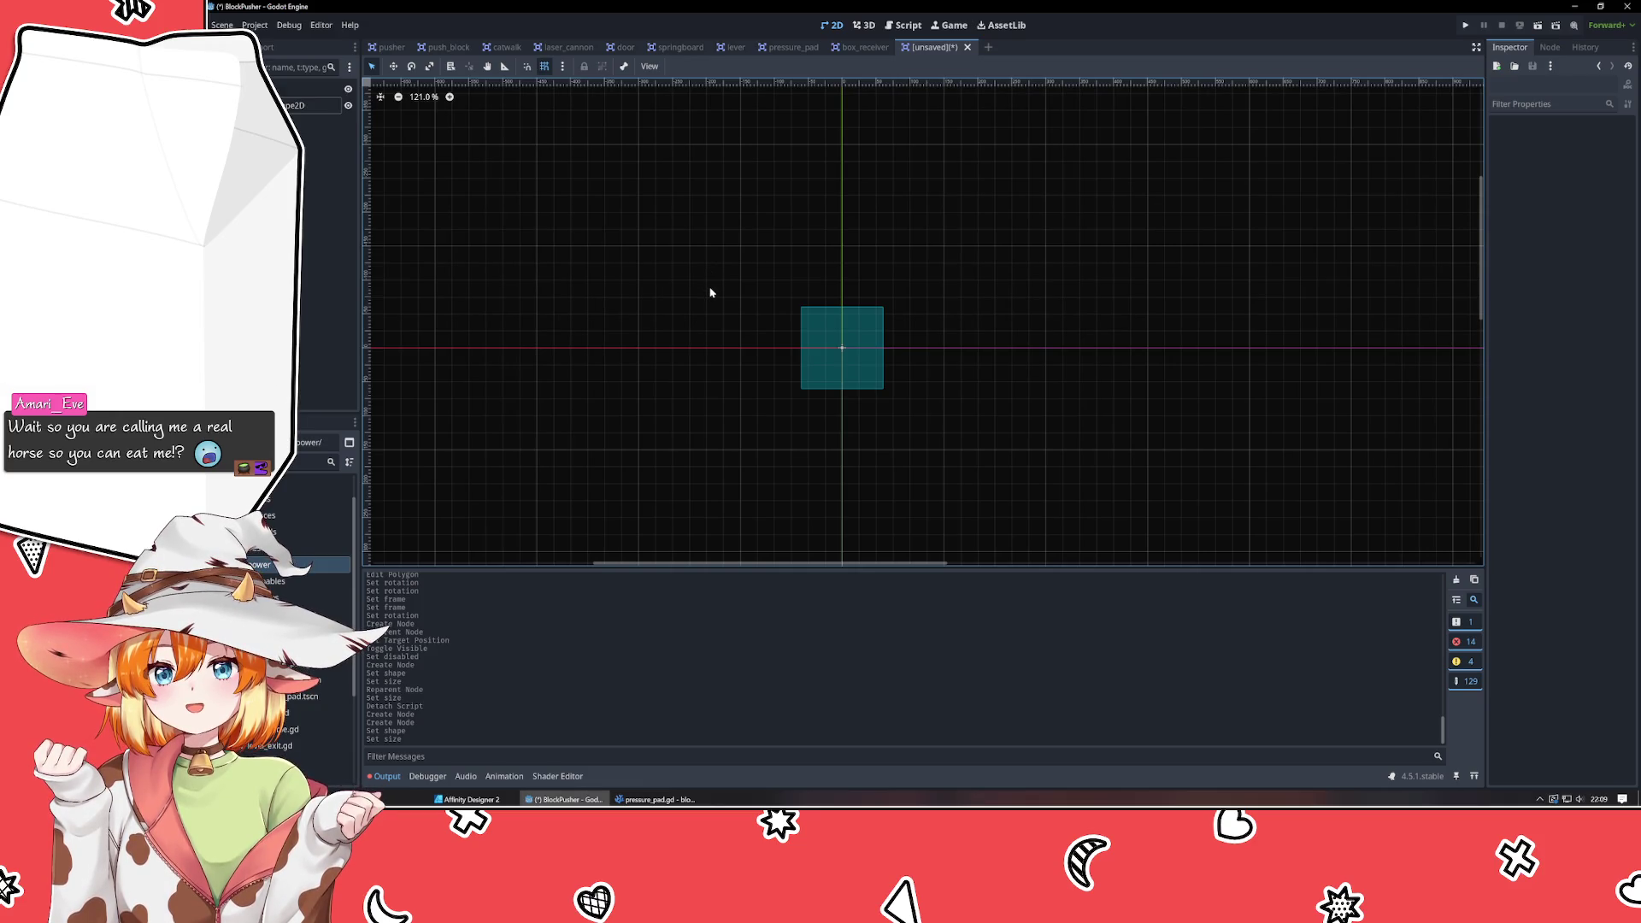
scroll(705, 297, "up", 1)
mouse_move(707, 297)
left_mouse_down()
mouse_move(732, 271)
mouse_move(742, 283)
left_mouse_up()
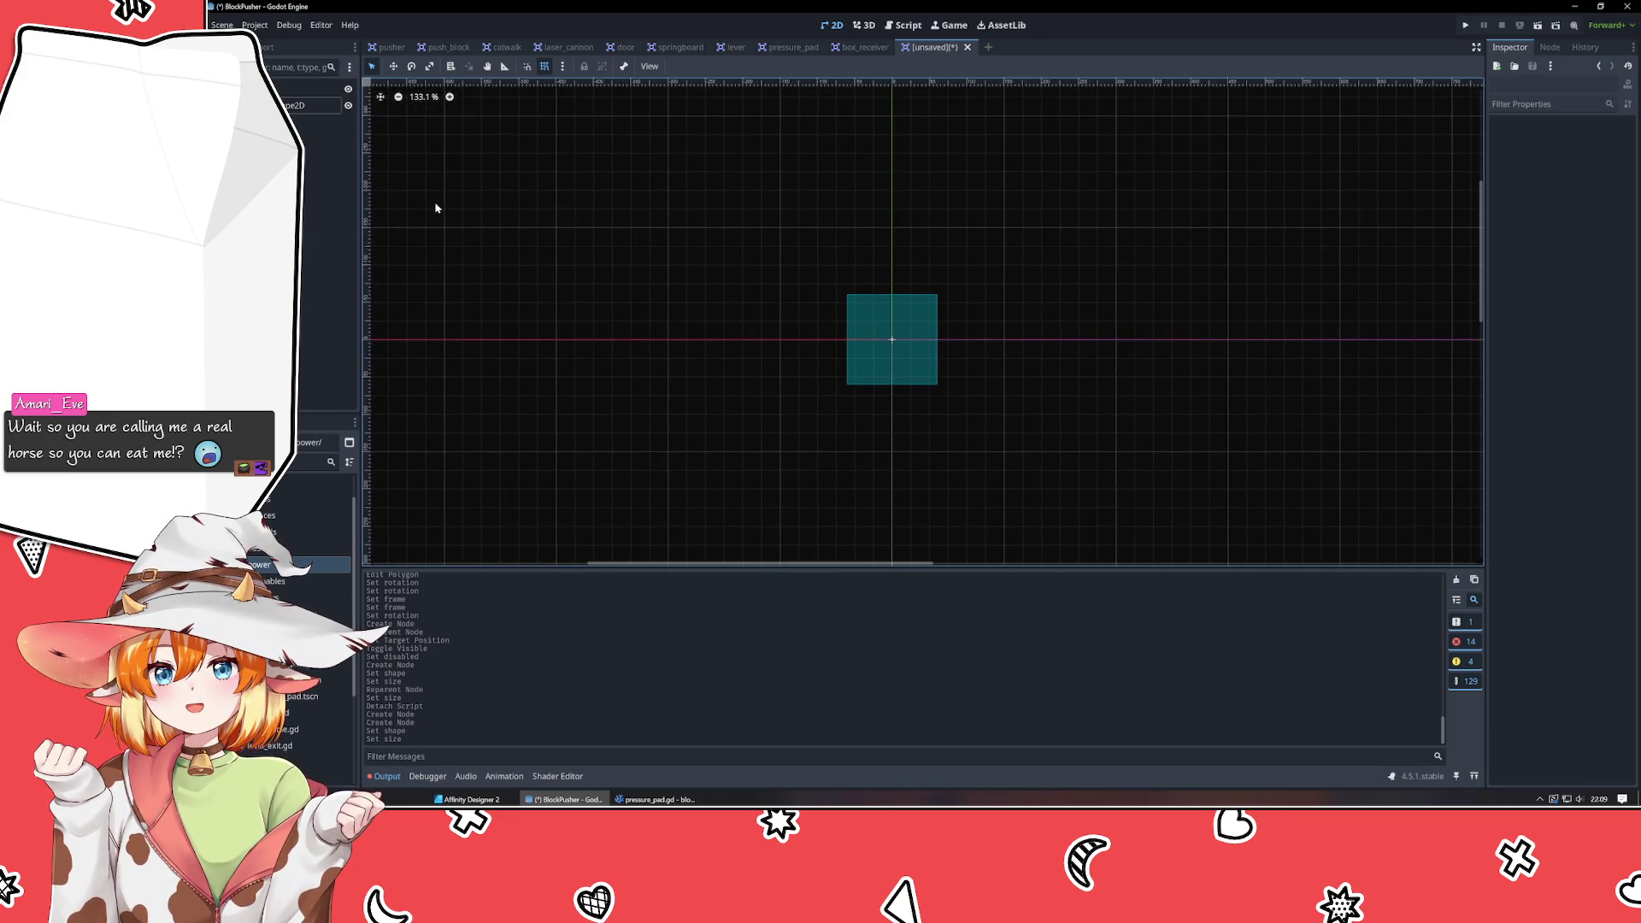
left_click(306, 195)
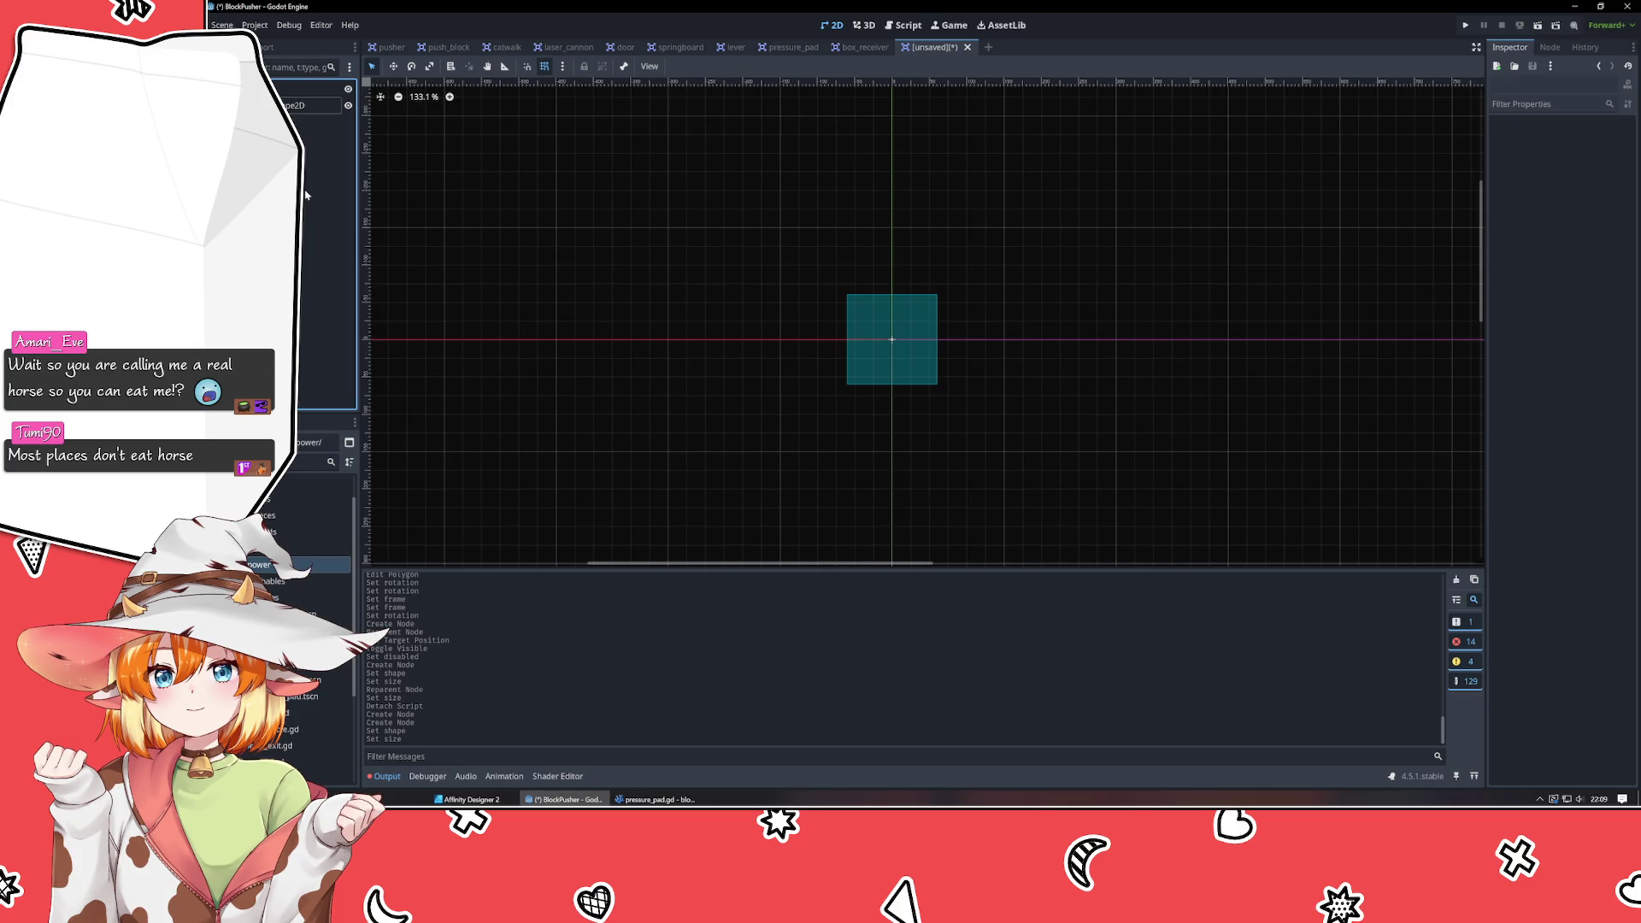
Add a Sprite2D with the teal-centred tile texture, ordered above CollisionShape2D in the tree.
key("ctrl+a")
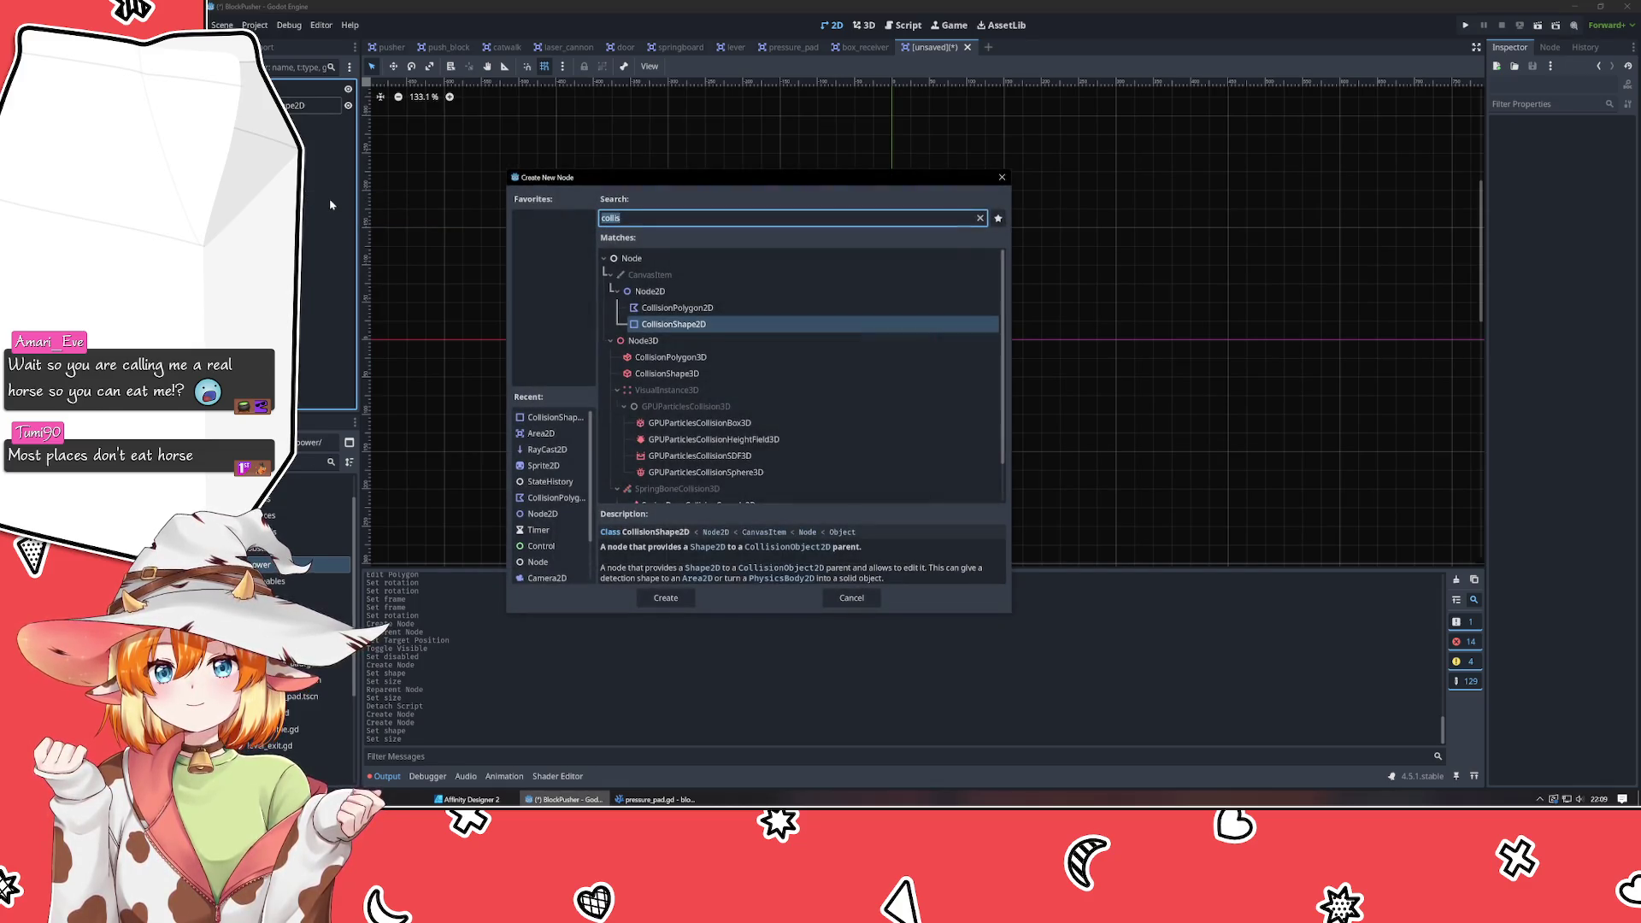
type("sprite")
key("Return")
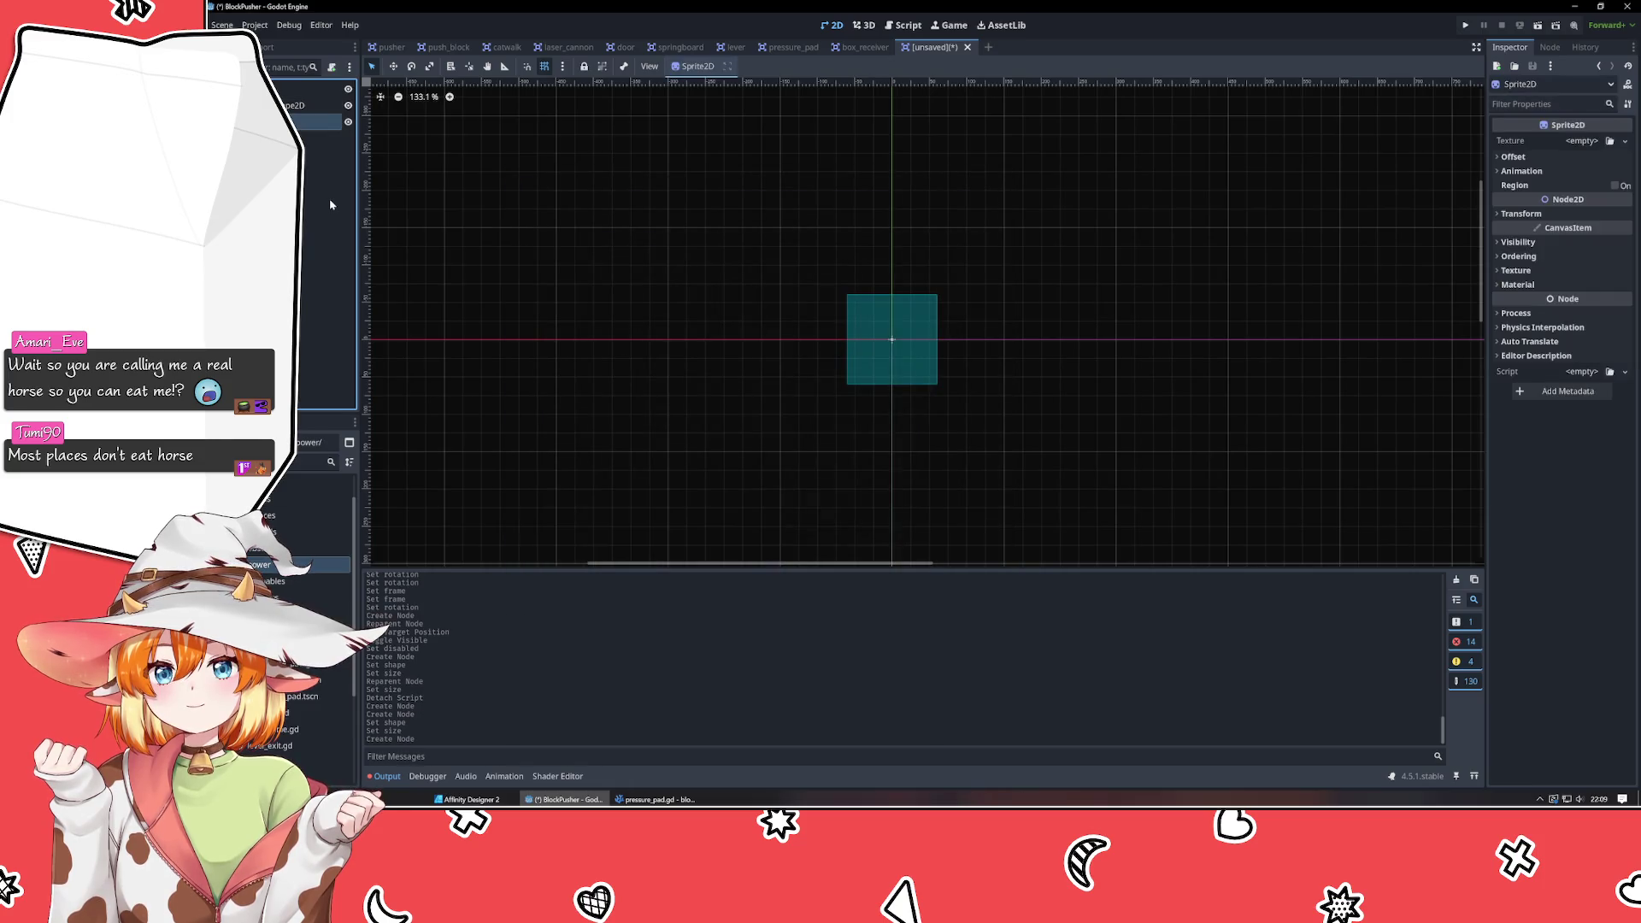
left_click(1609, 141)
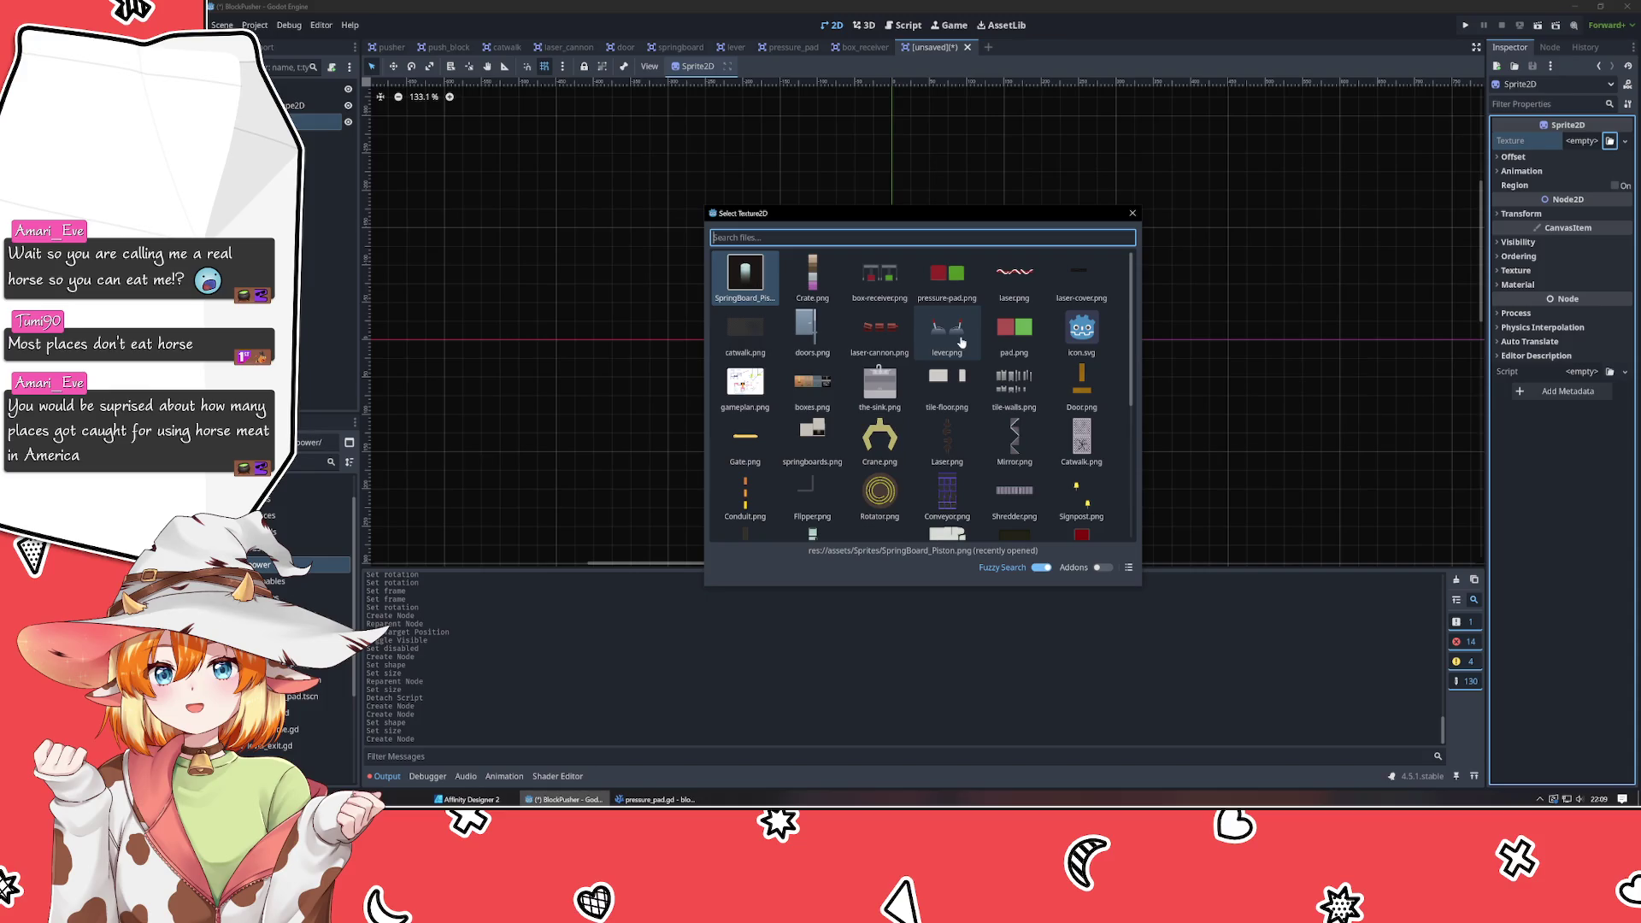
scroll(960, 342, "down", 3)
double_click(1009, 432)
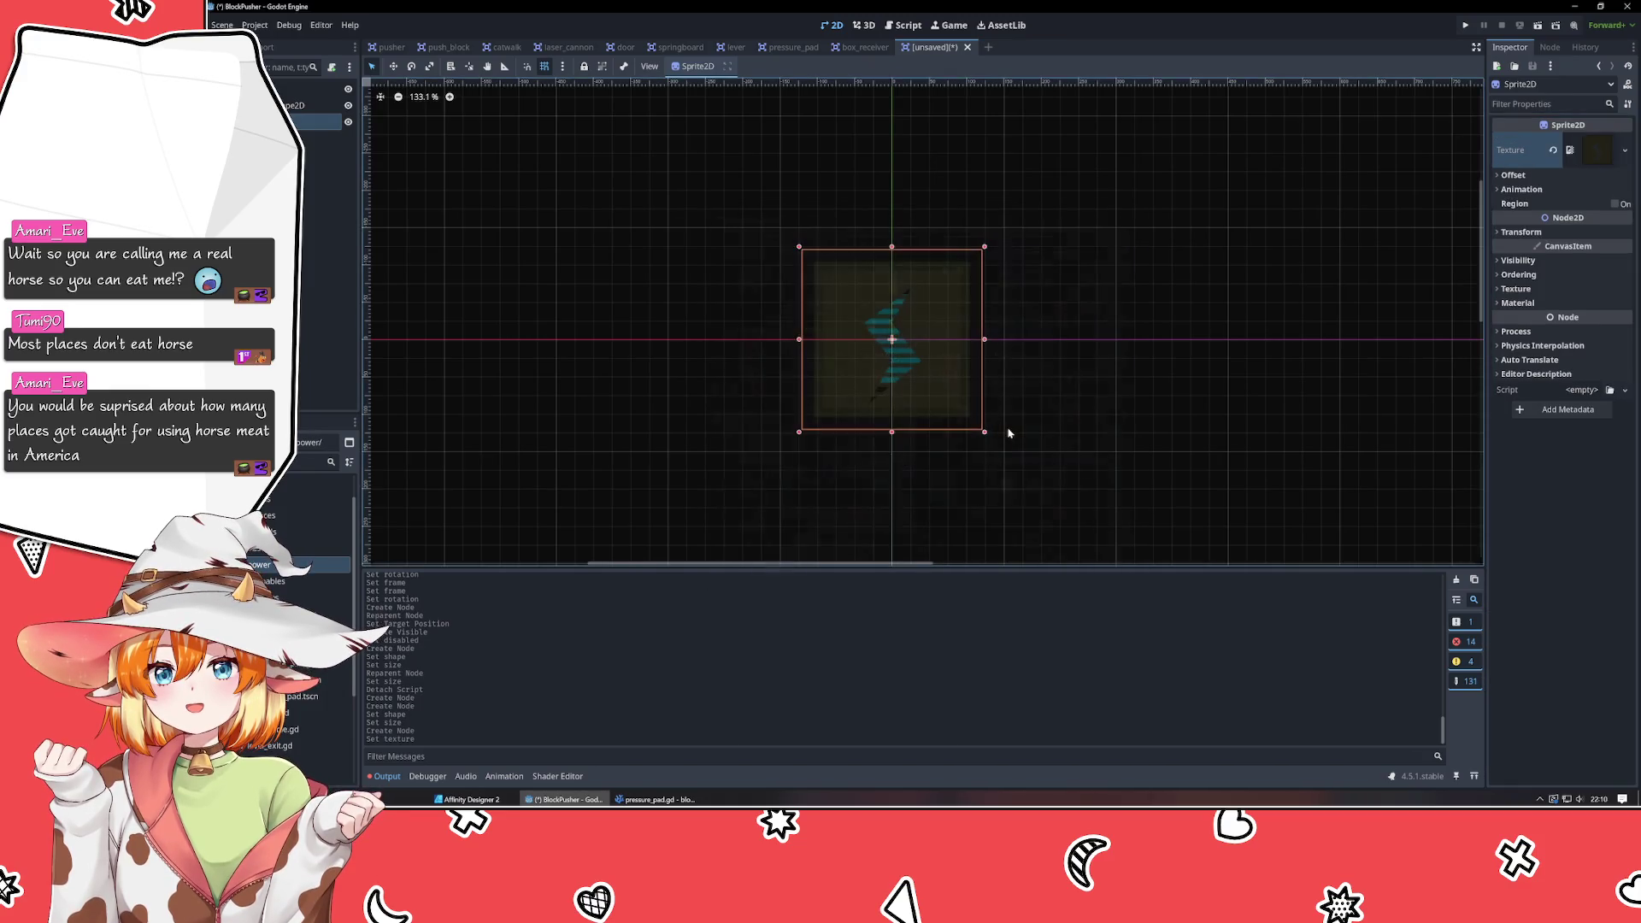
left_click_drag(325, 121, 325, 105)
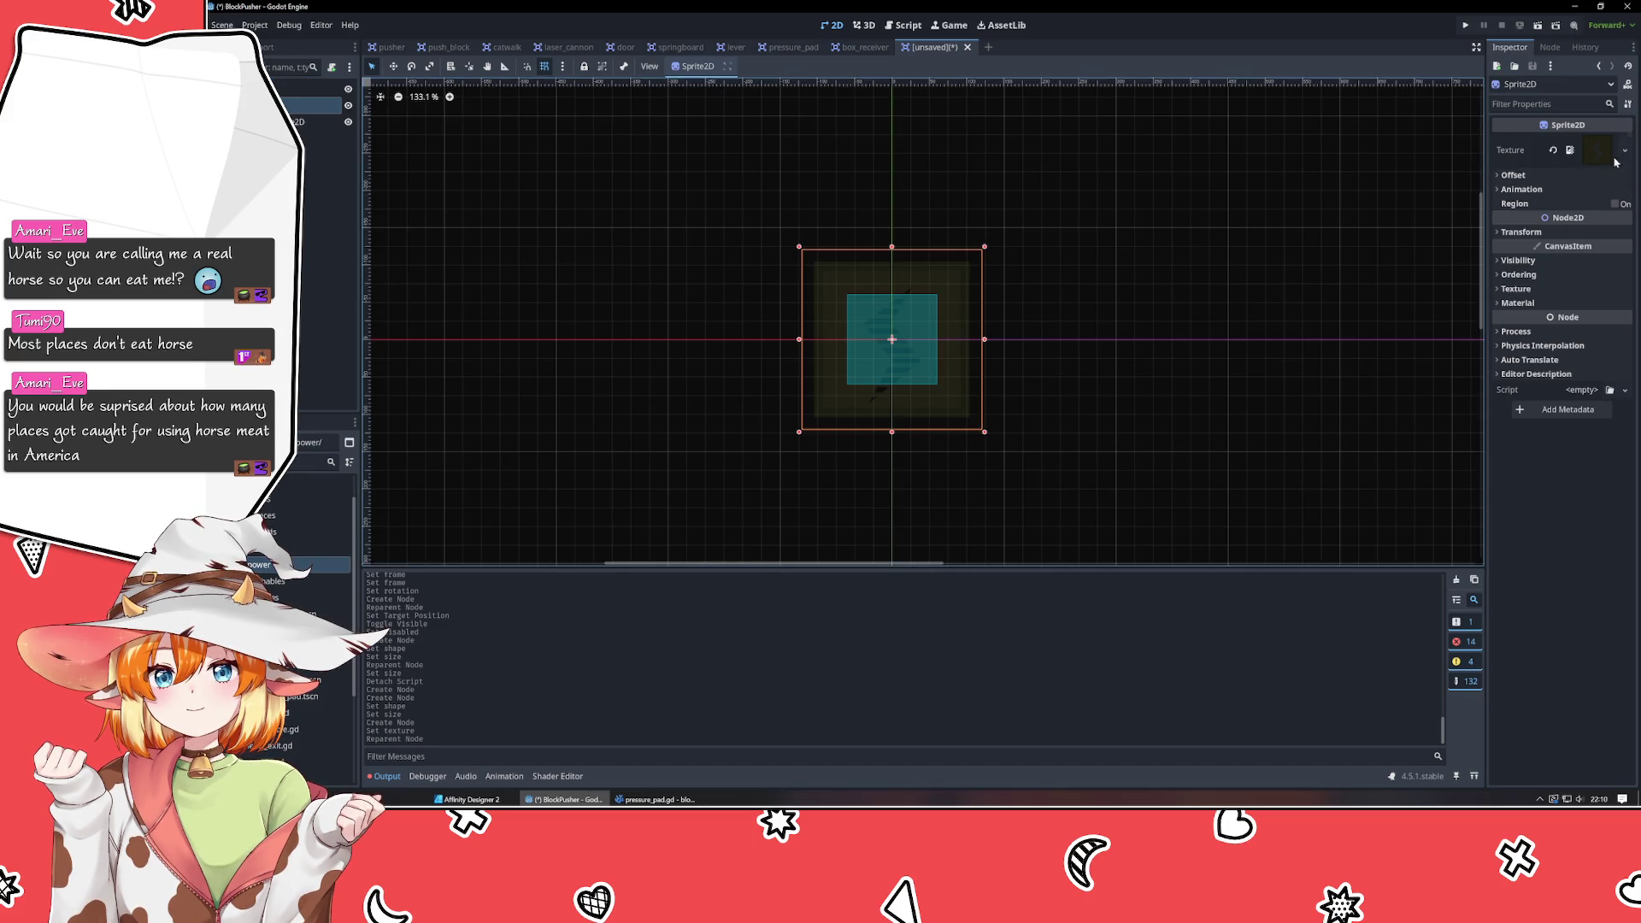
left_click(1530, 288)
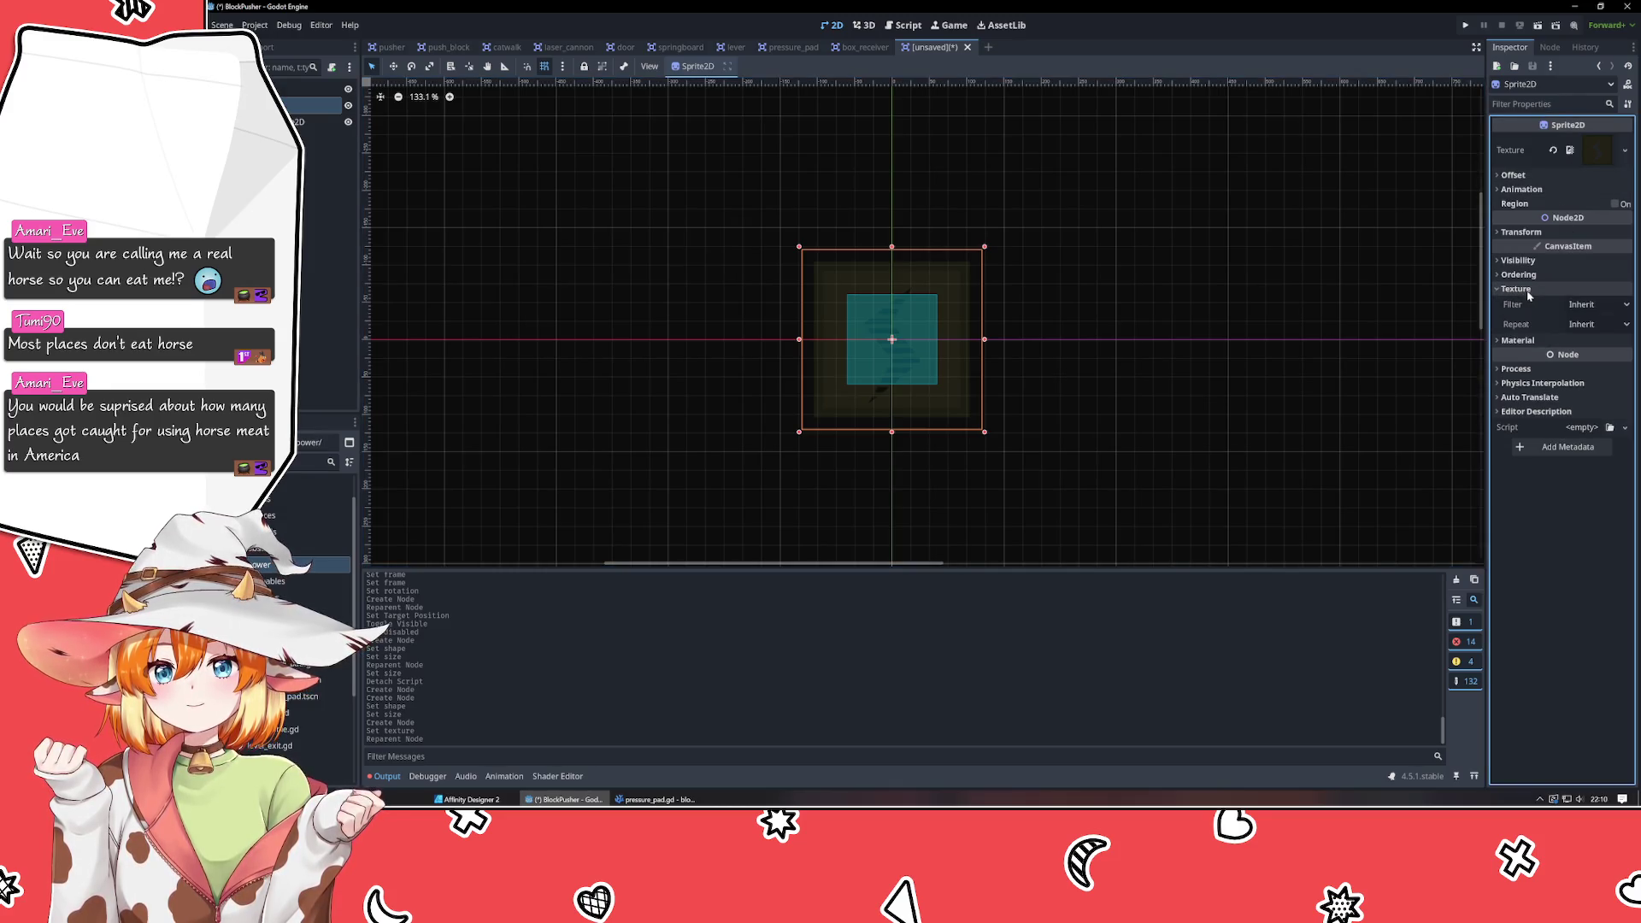
left_click(1595, 305)
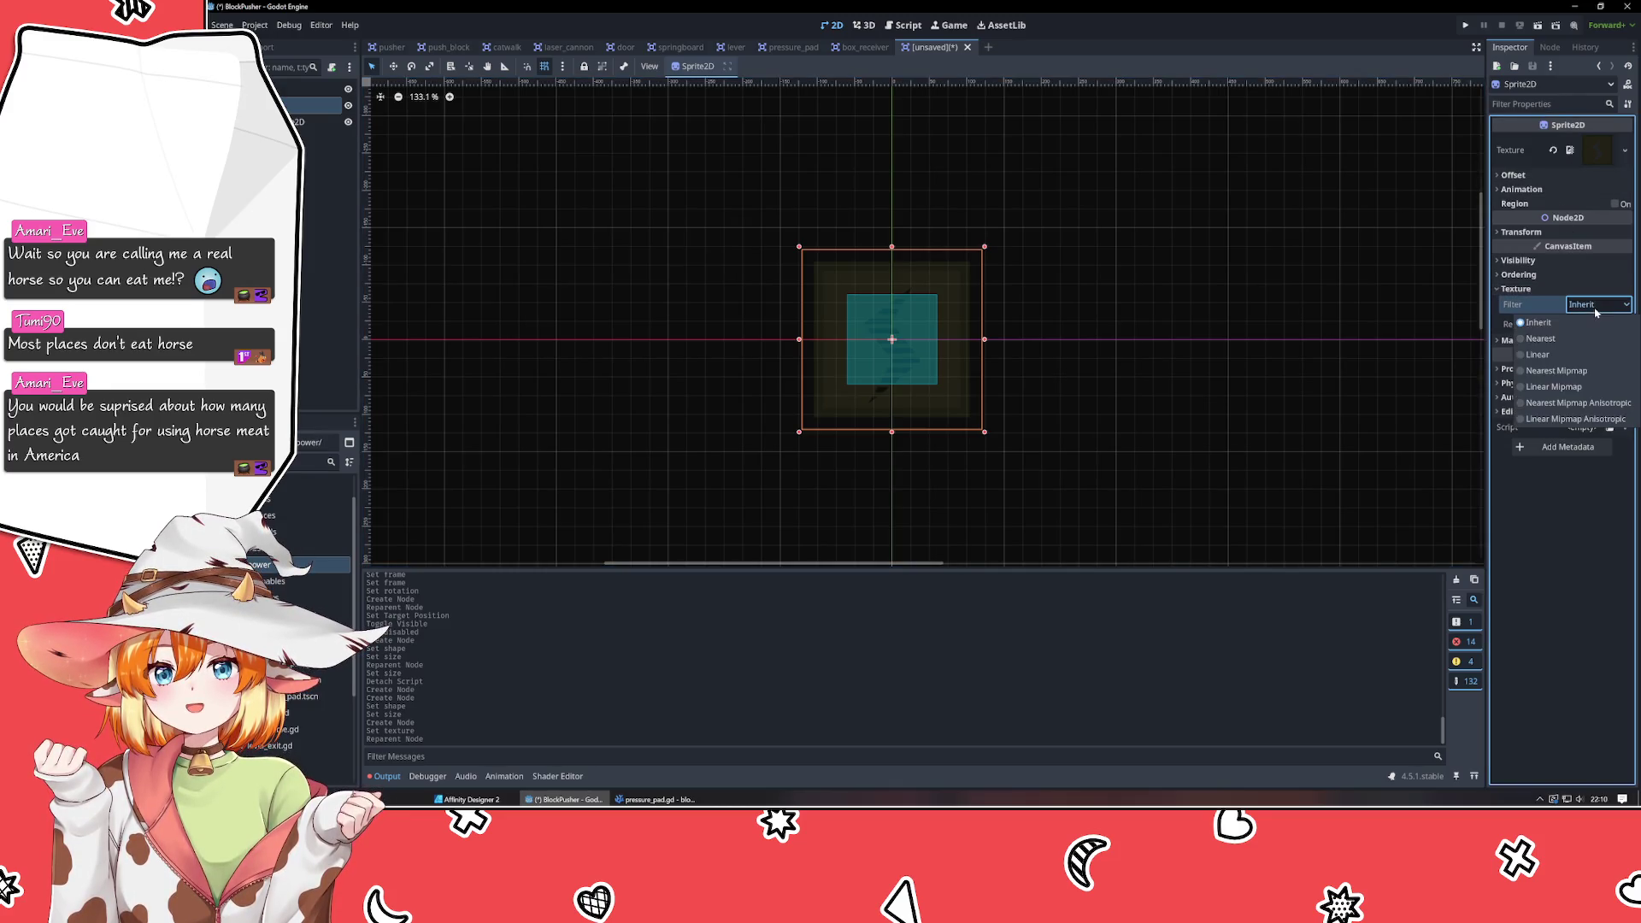
left_click(1543, 338)
left_click(1261, 341)
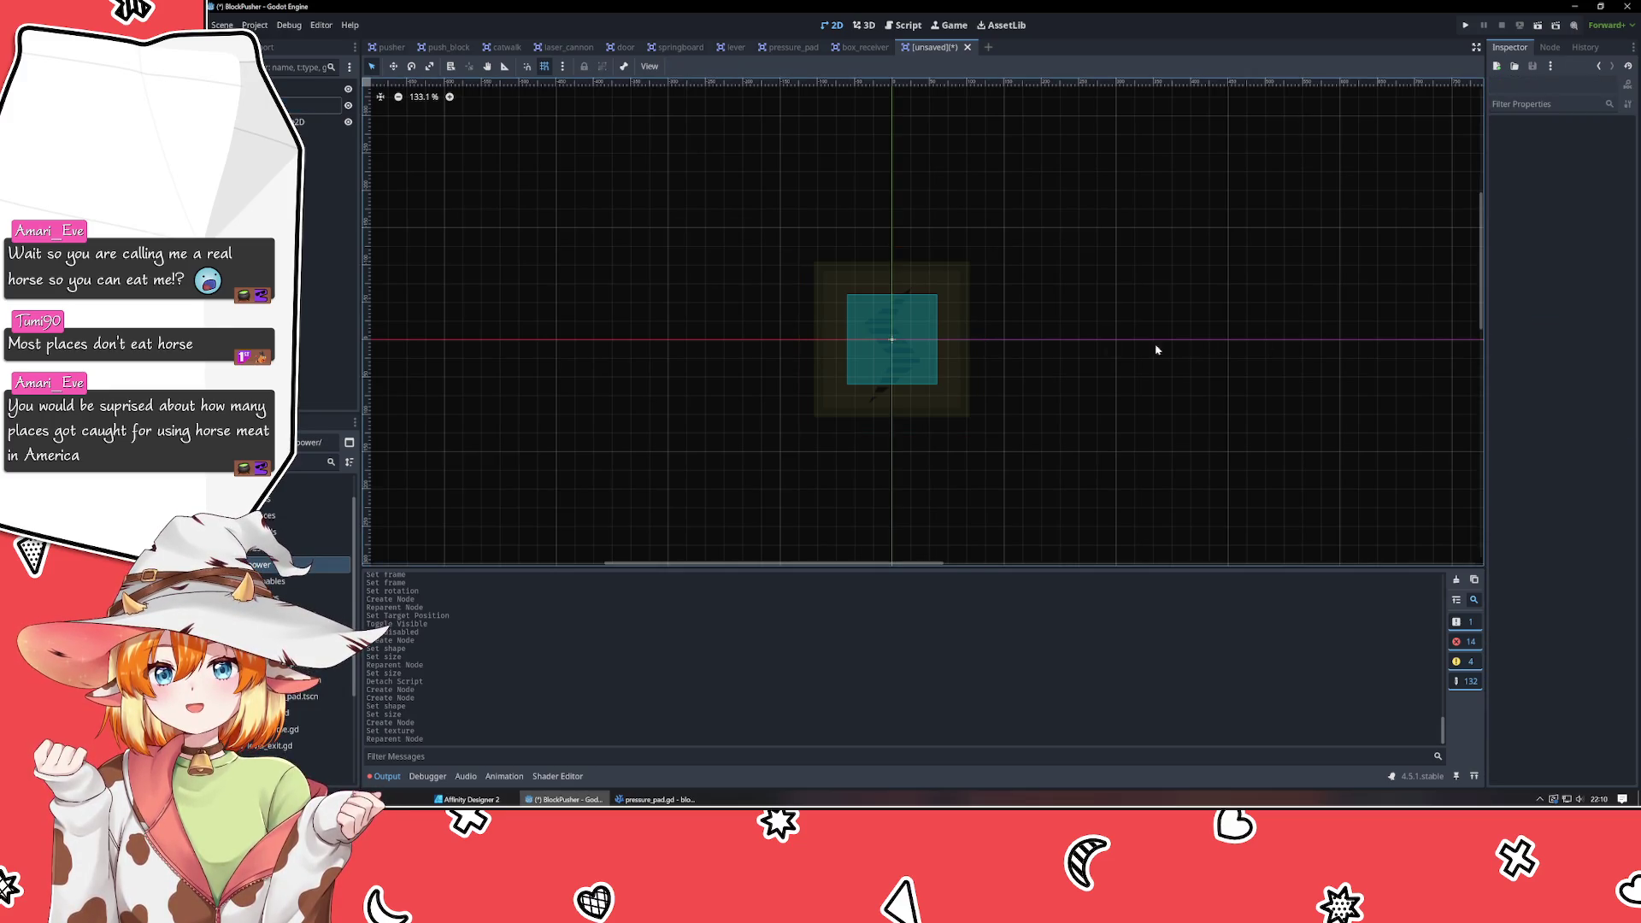
scroll(988, 342, "up", 7)
scroll(989, 342, "down", 7)
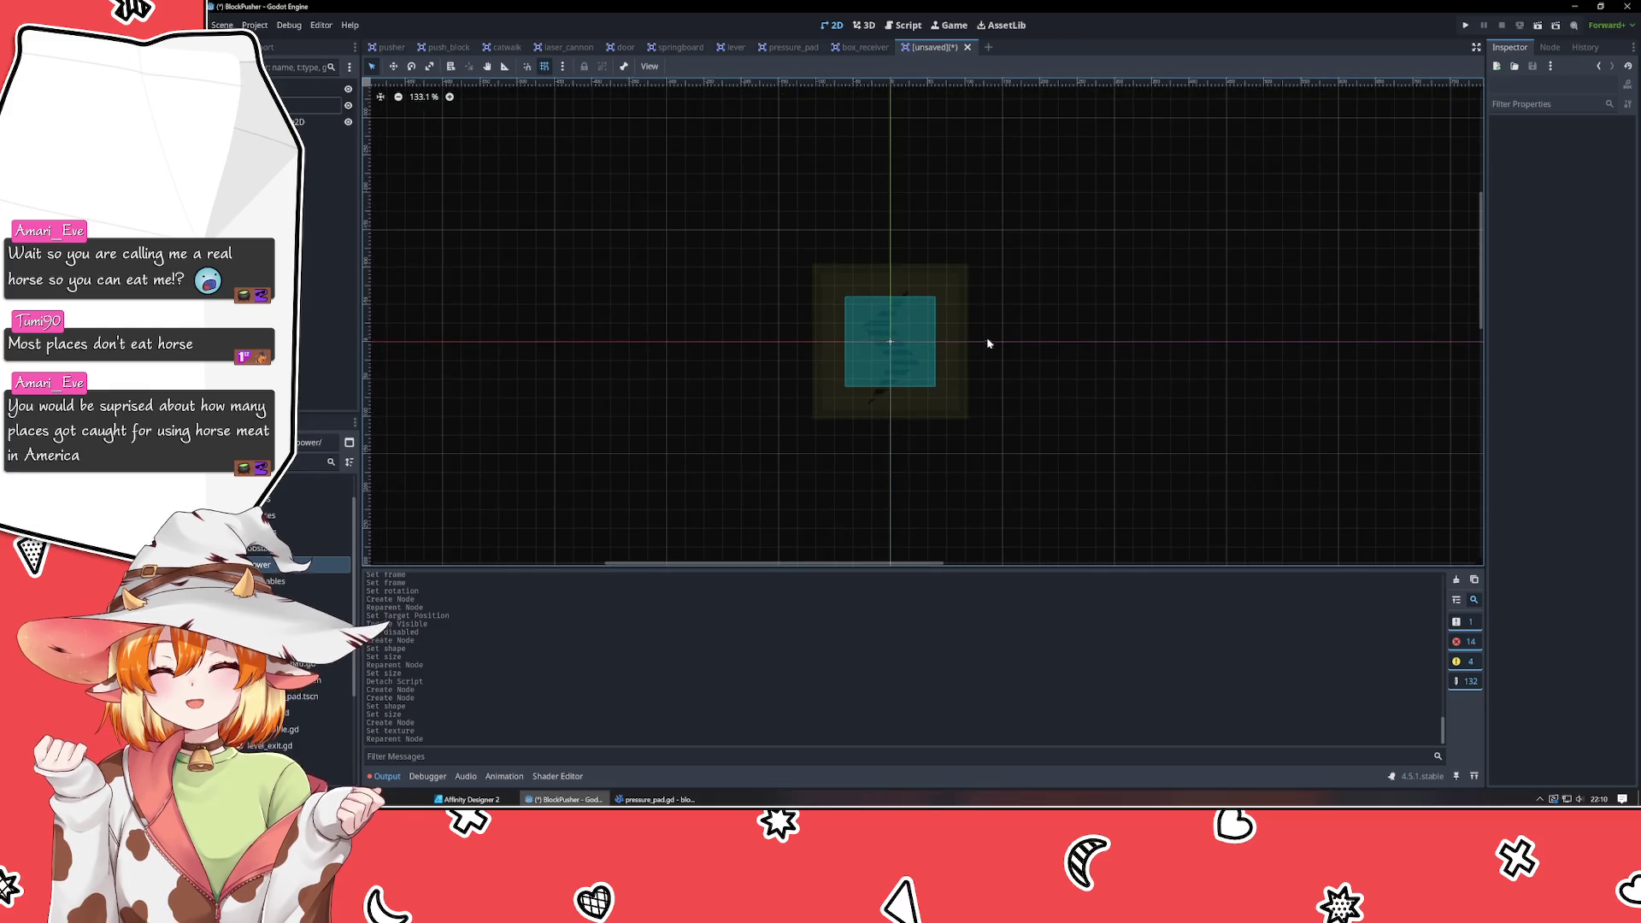
left_click(316, 104)
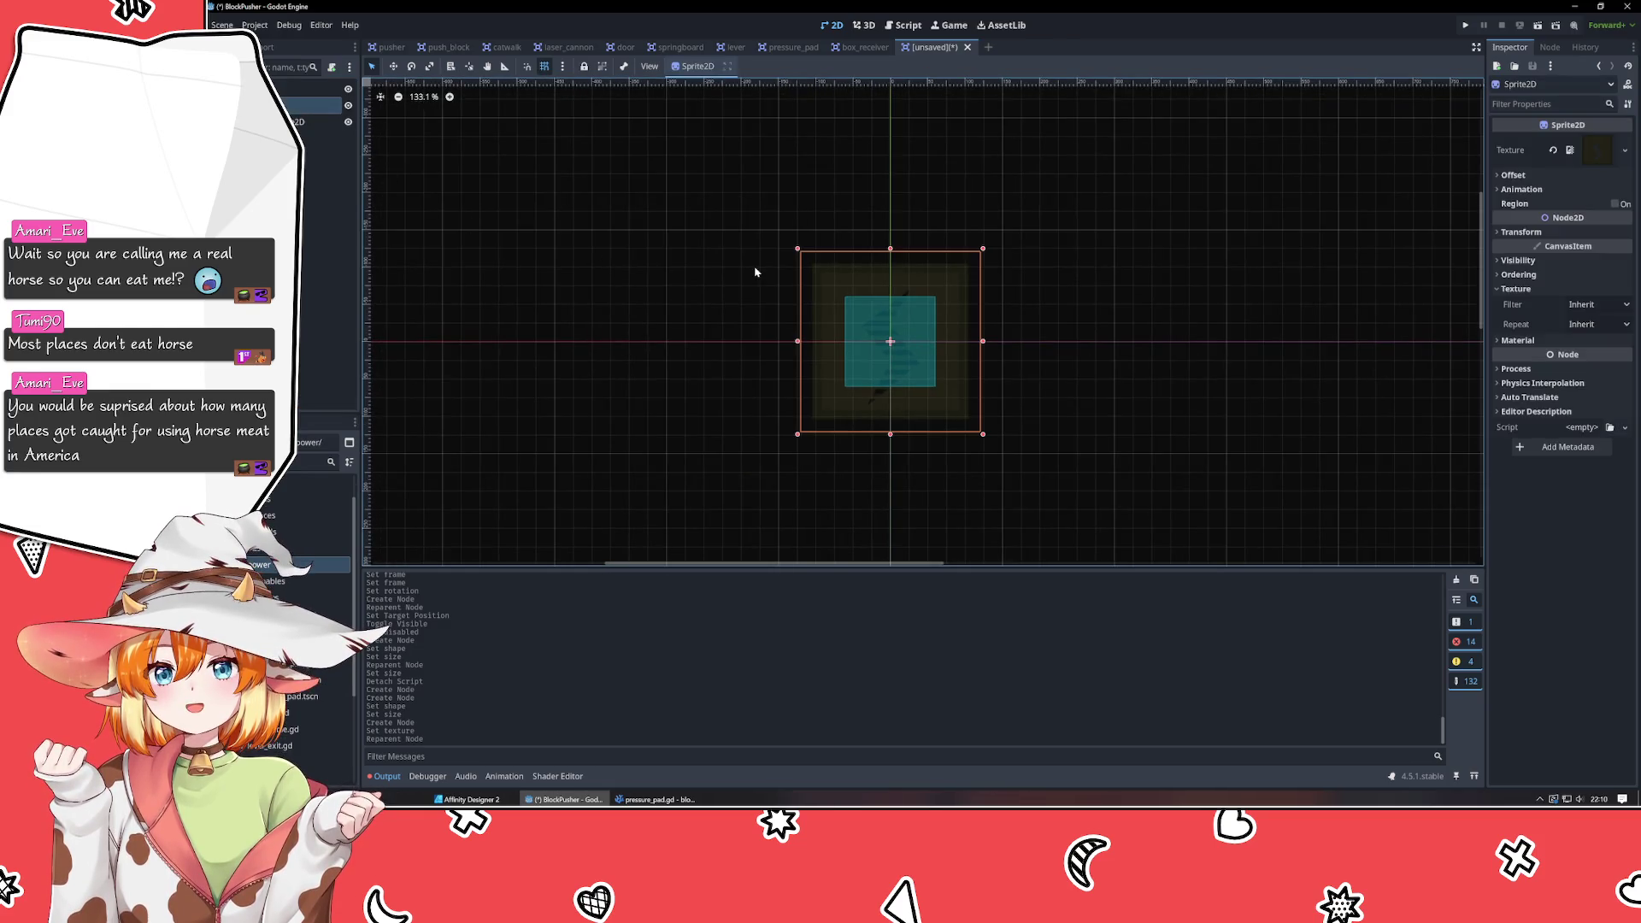
left_click(316, 88)
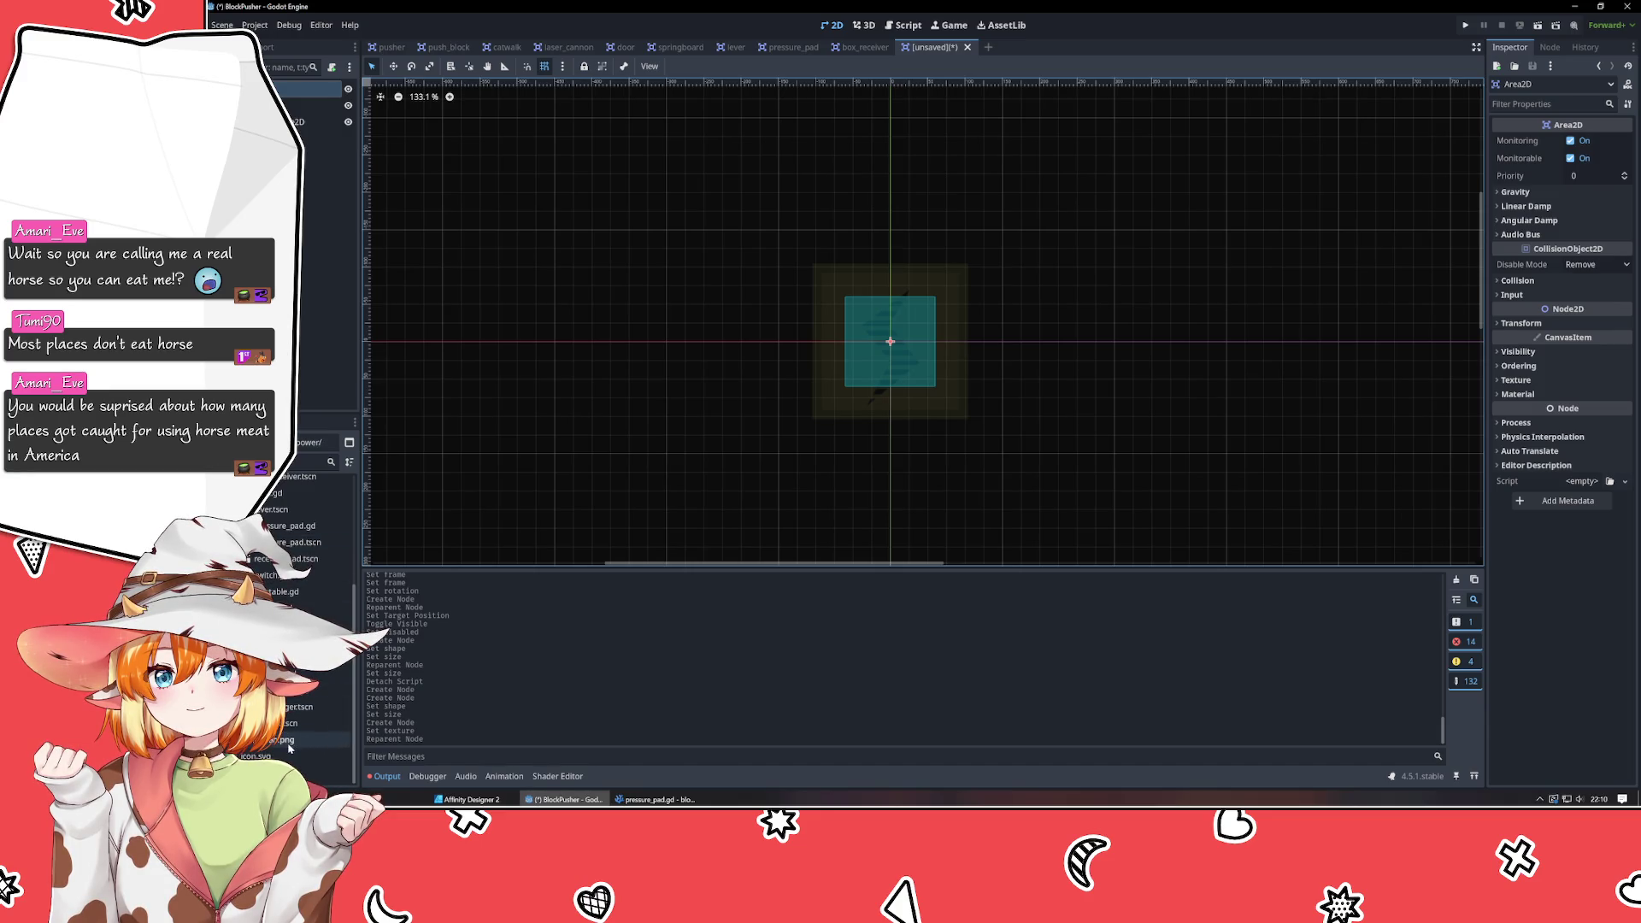
left_click(325, 513)
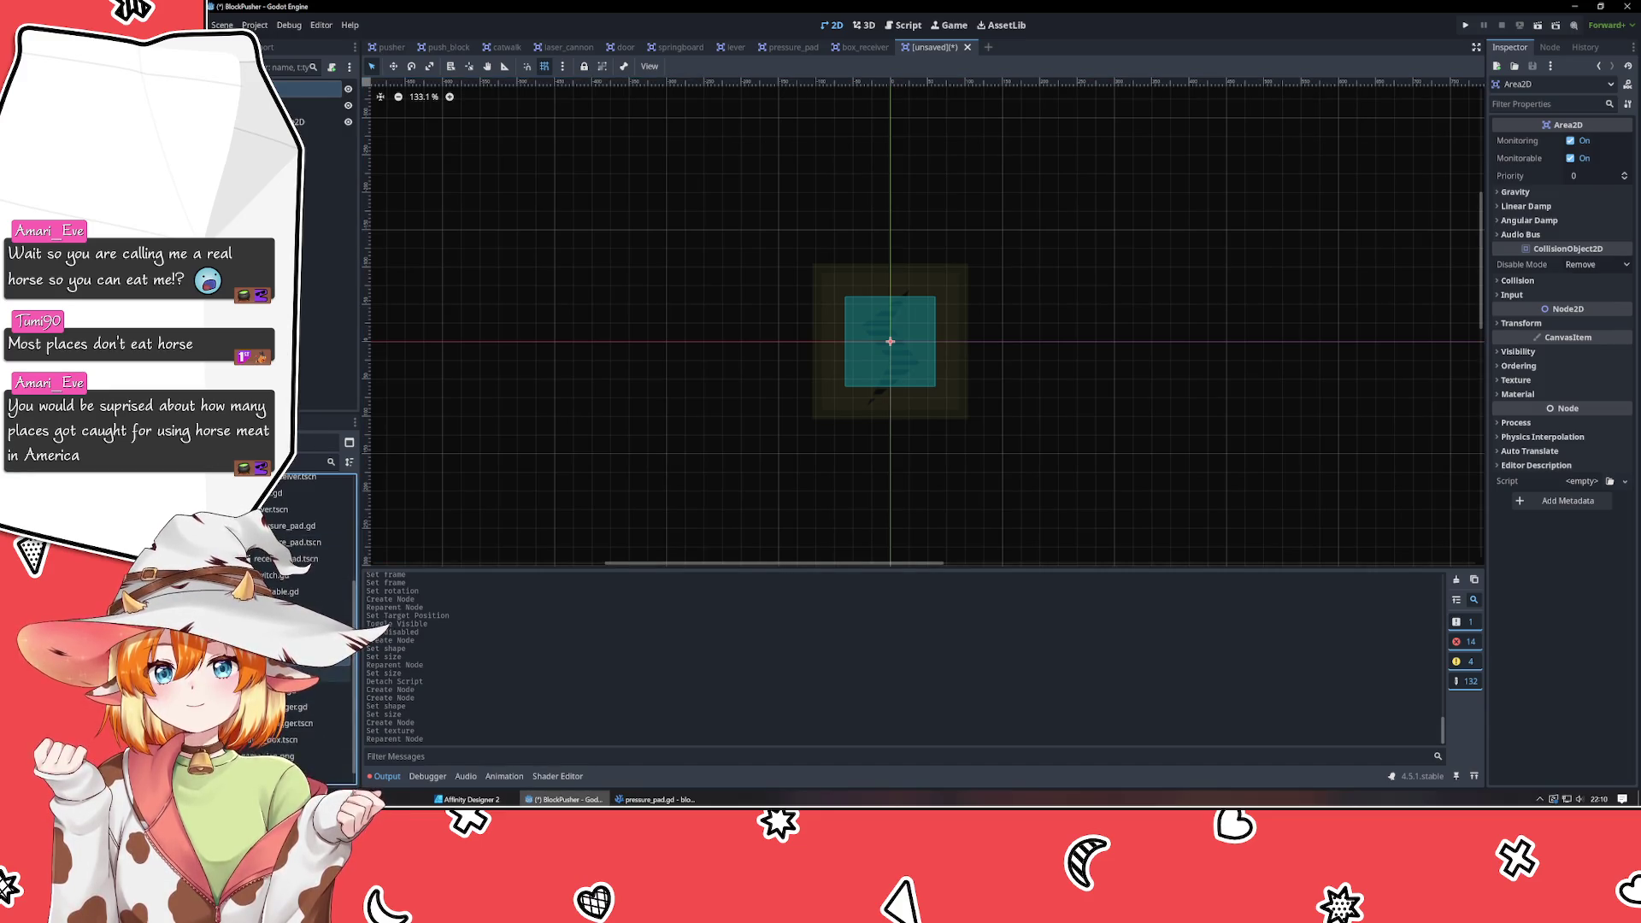
Open map_0.tscn and check its root node's texture settings.
double_click(324, 673)
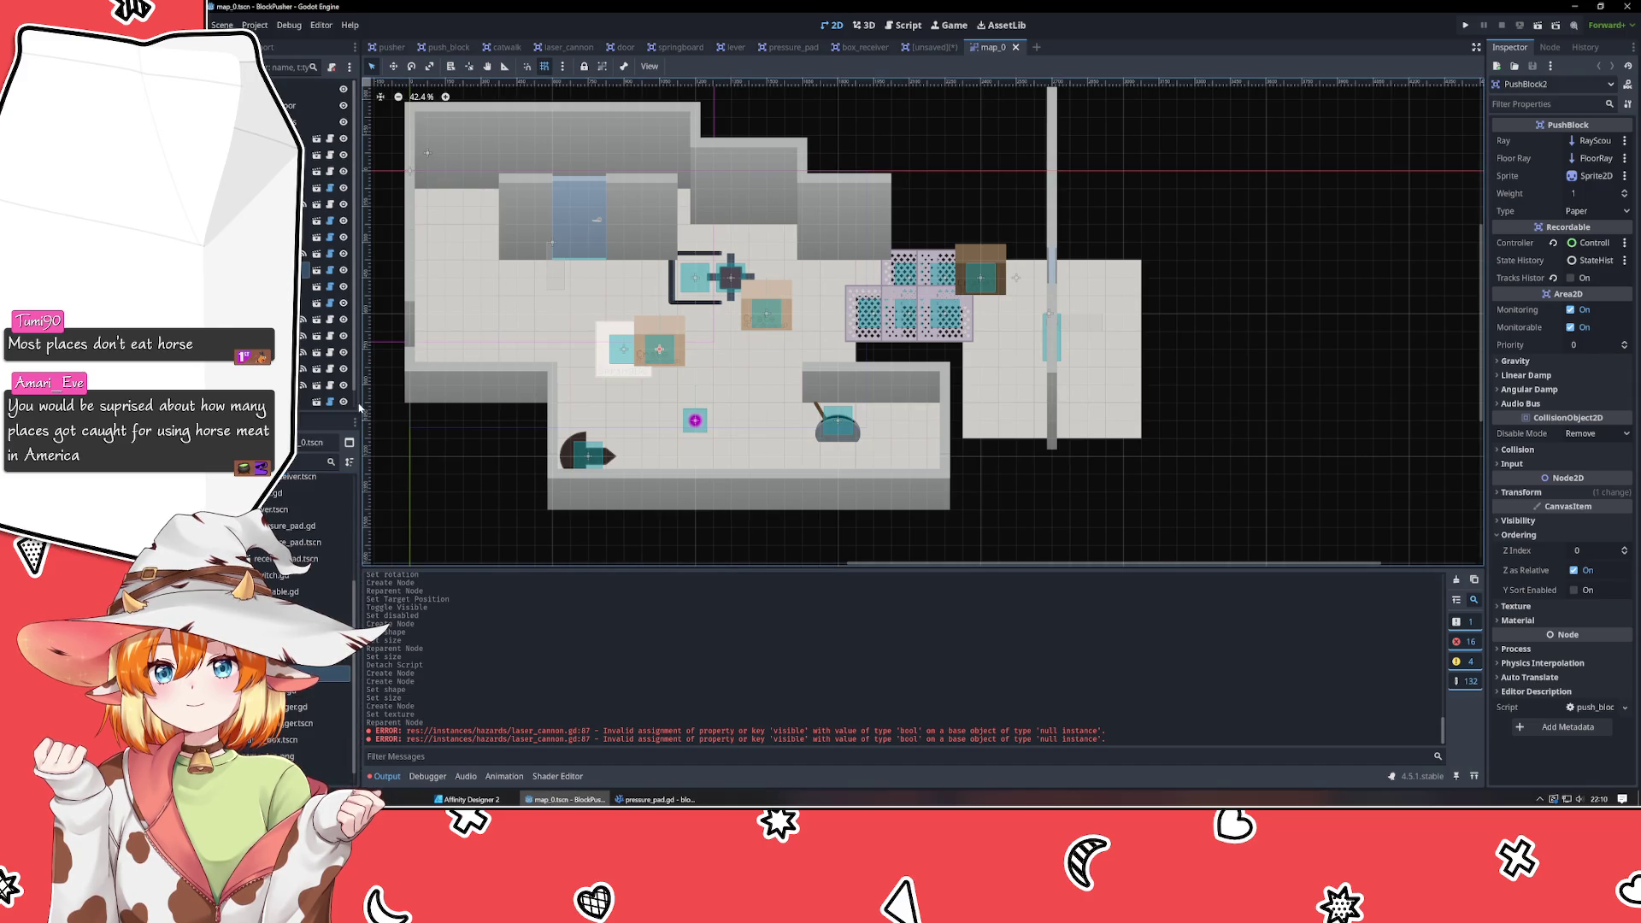
left_click(321, 89)
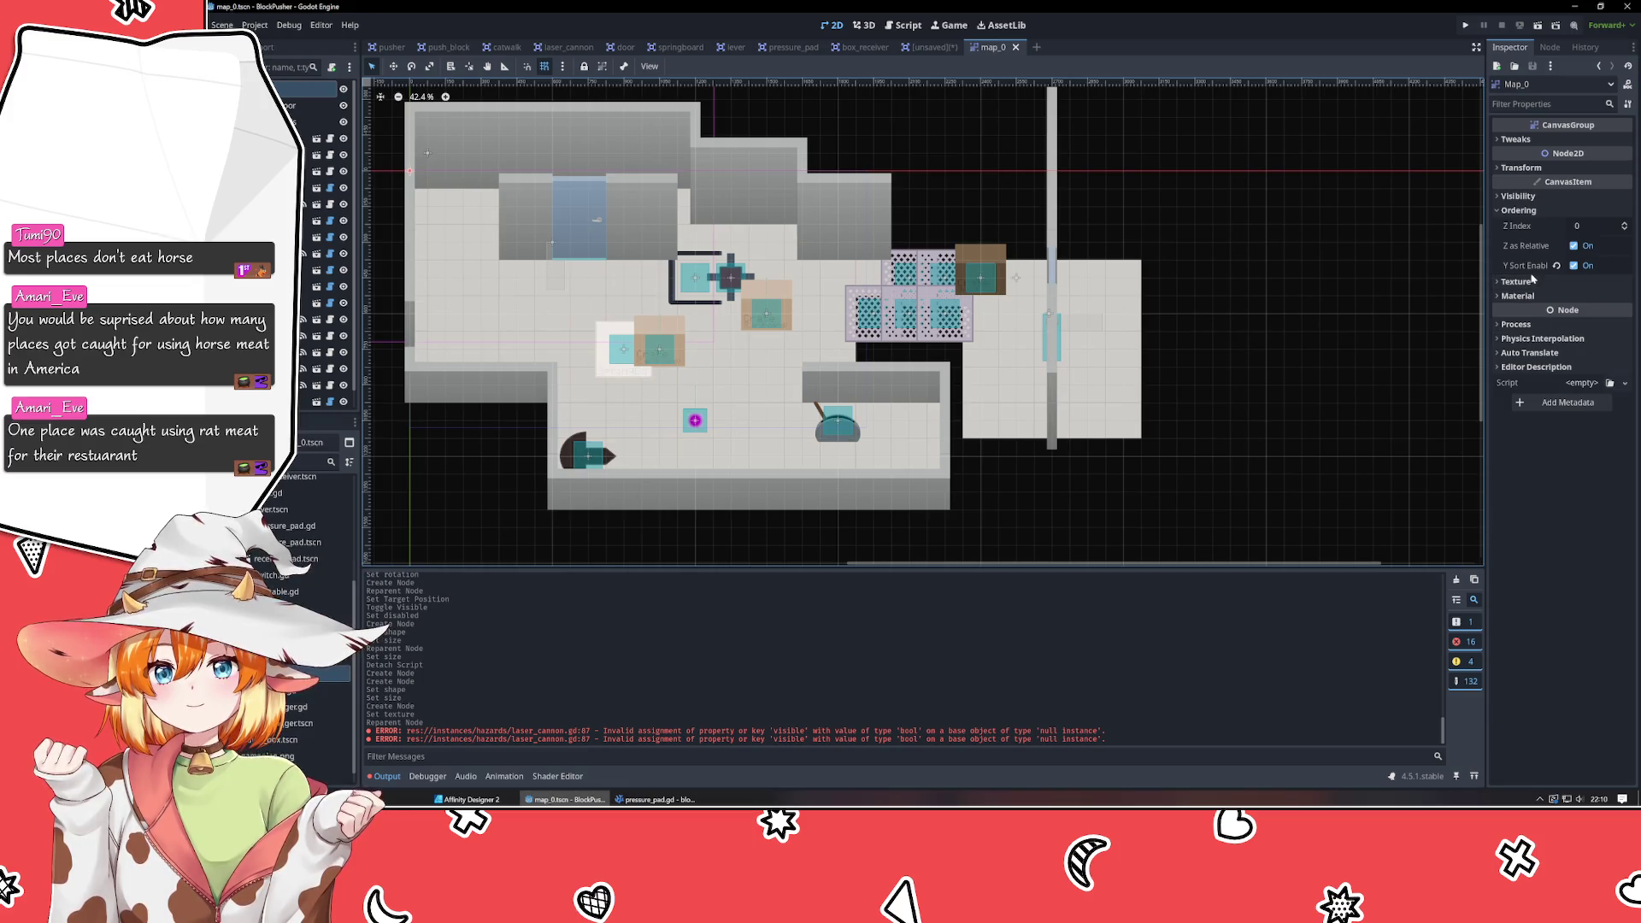
left_click(1533, 281)
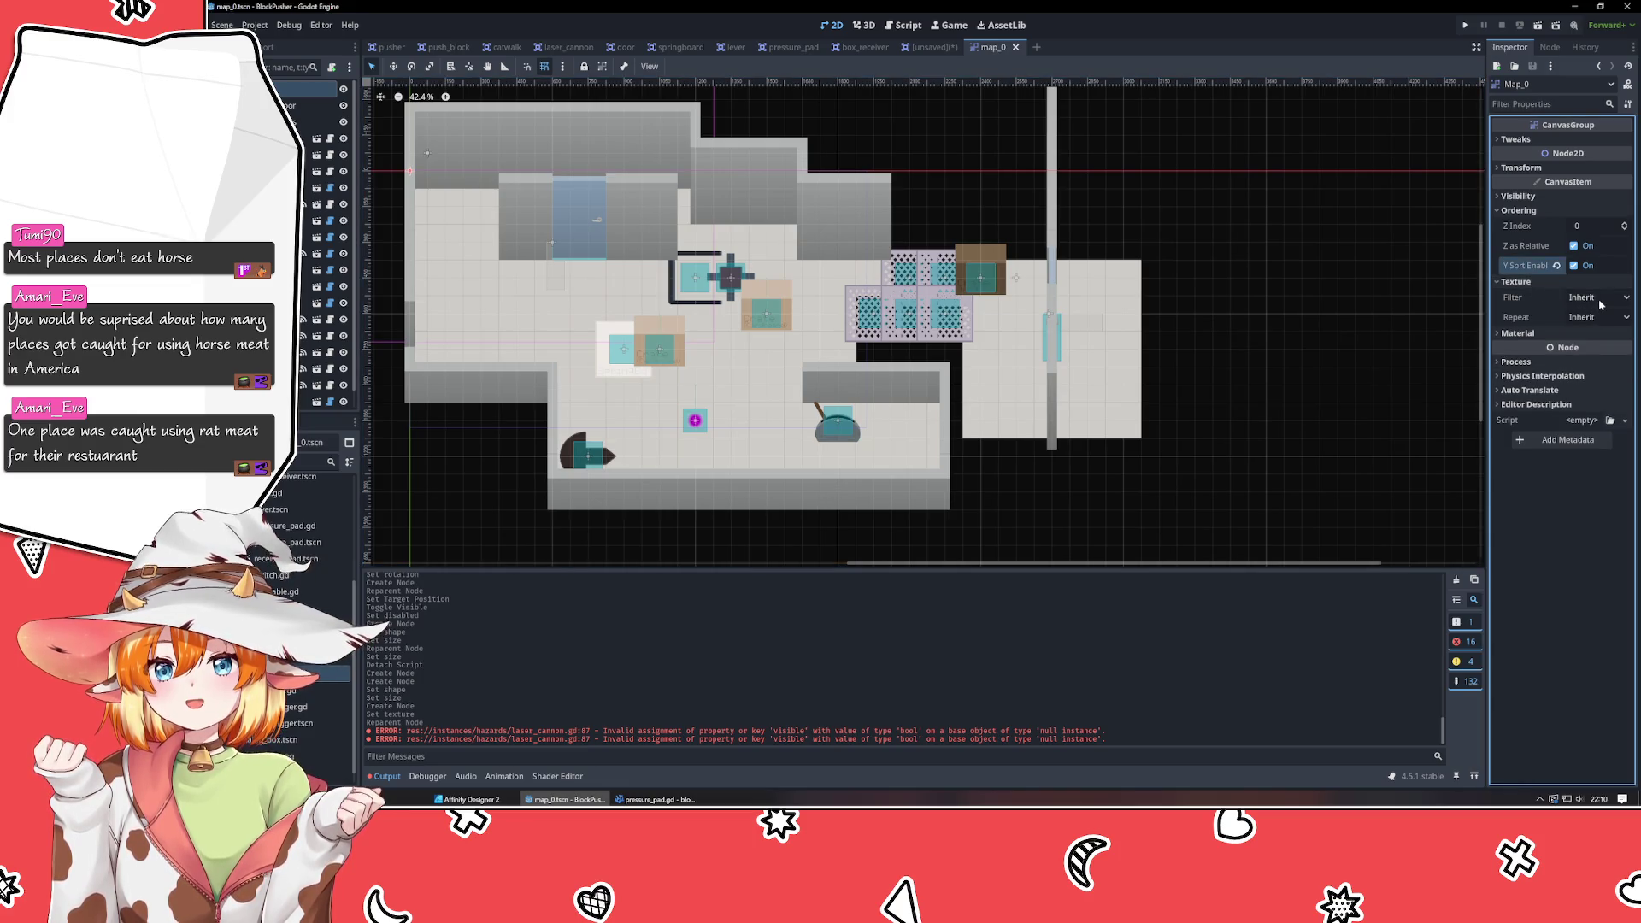
left_click(932, 47)
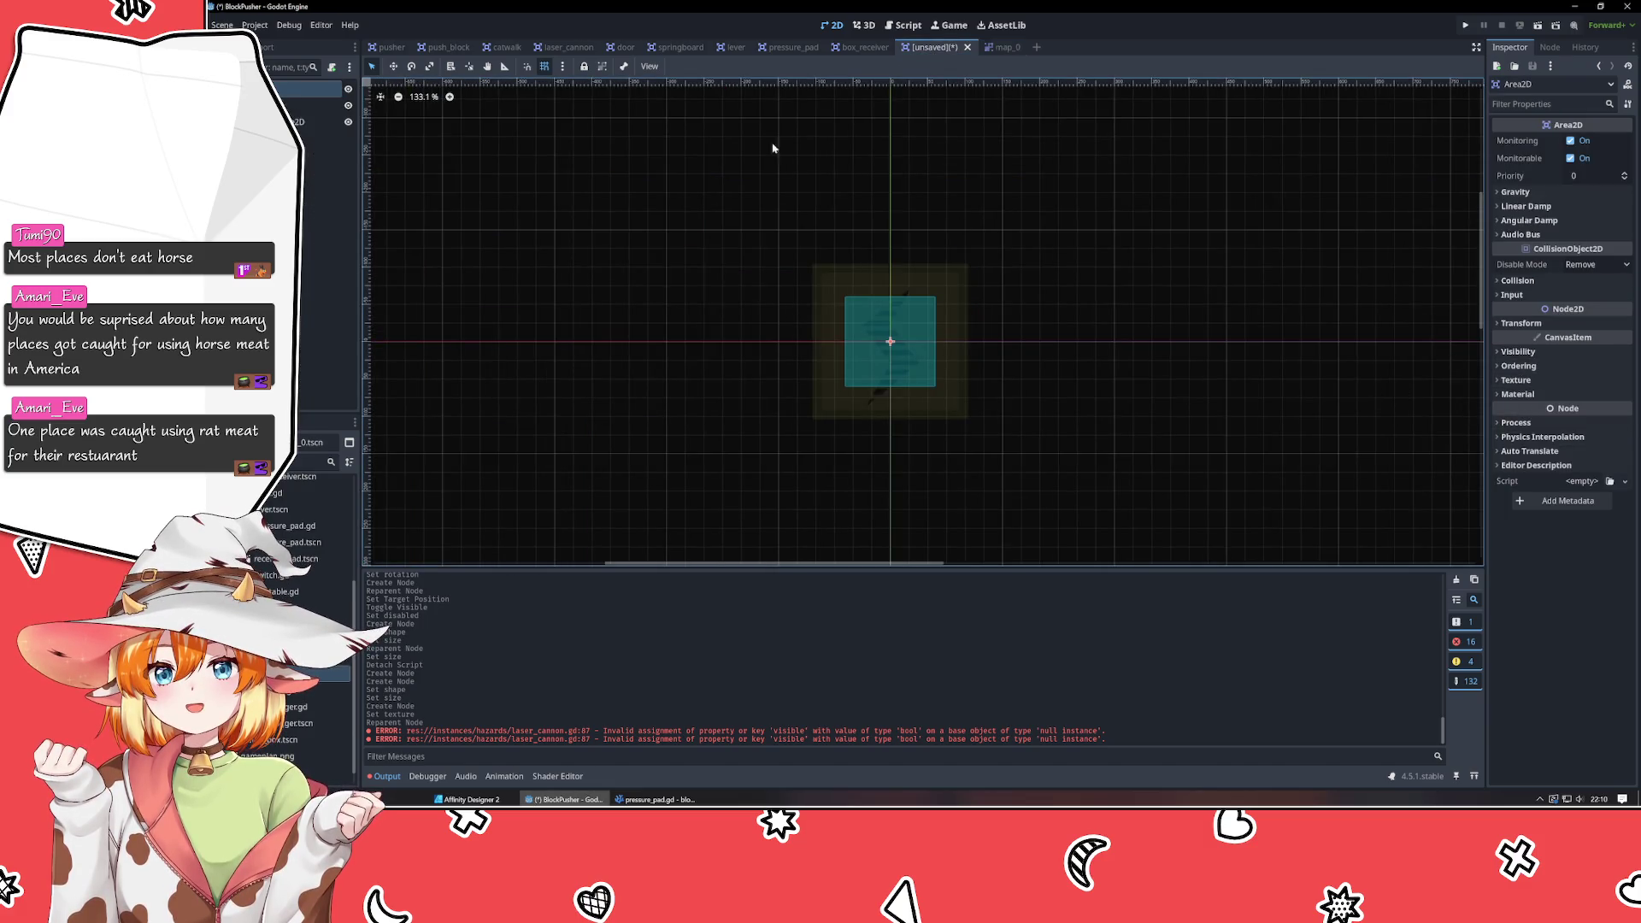
Reset the Texture Filter to Inherit on the box_receiver and pressure_pad sprites.
left_click(861, 47)
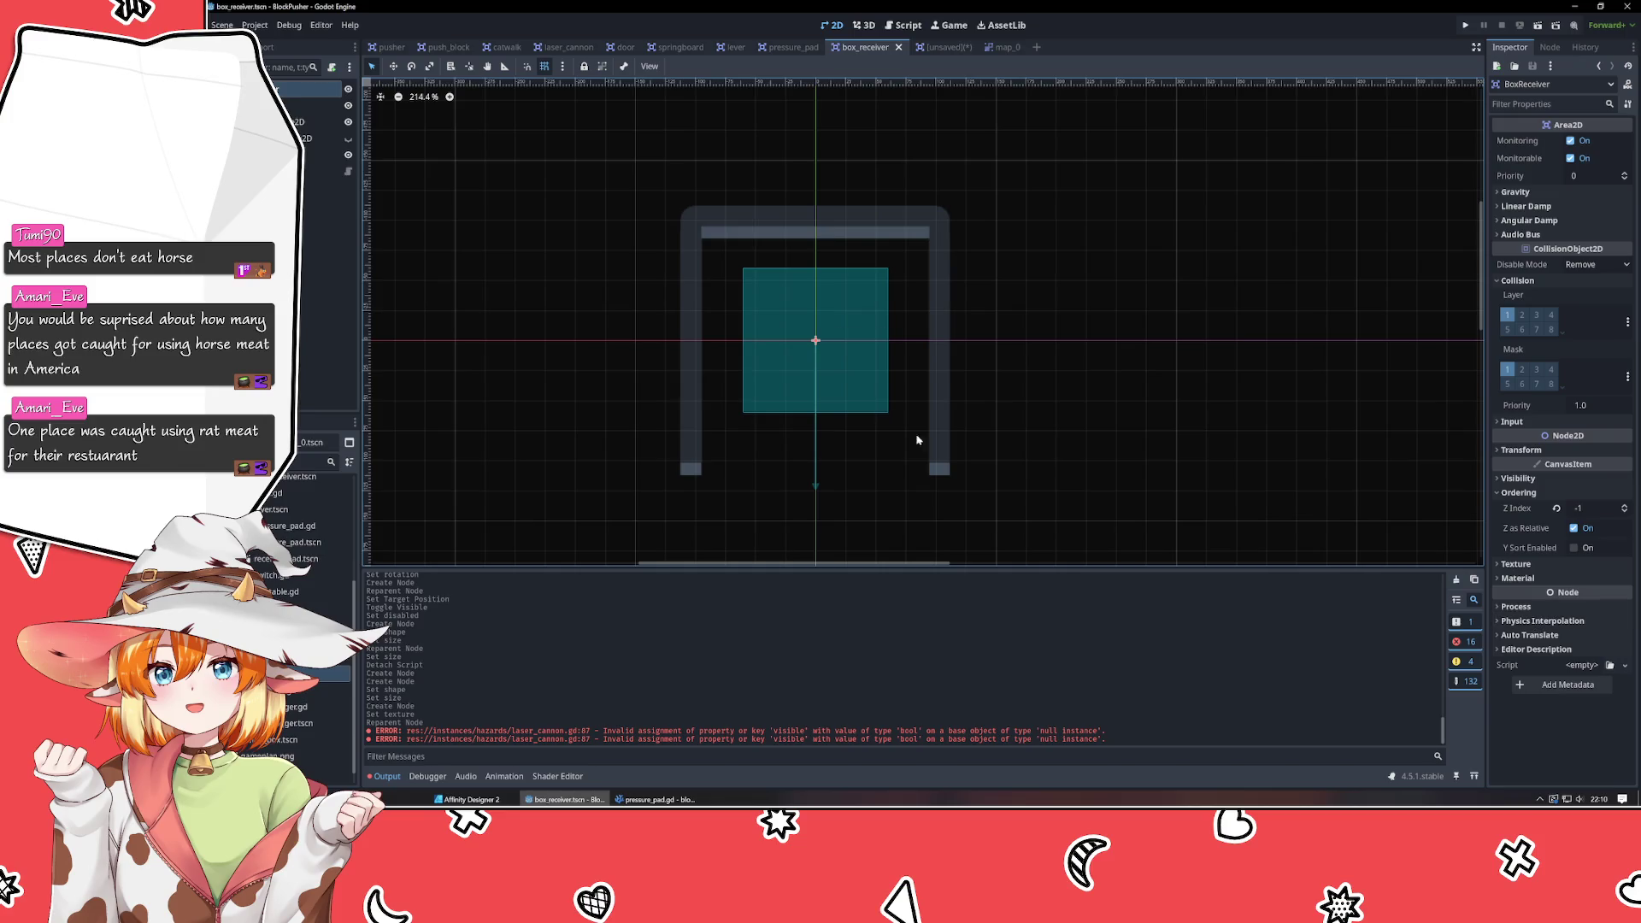
left_click(316, 104)
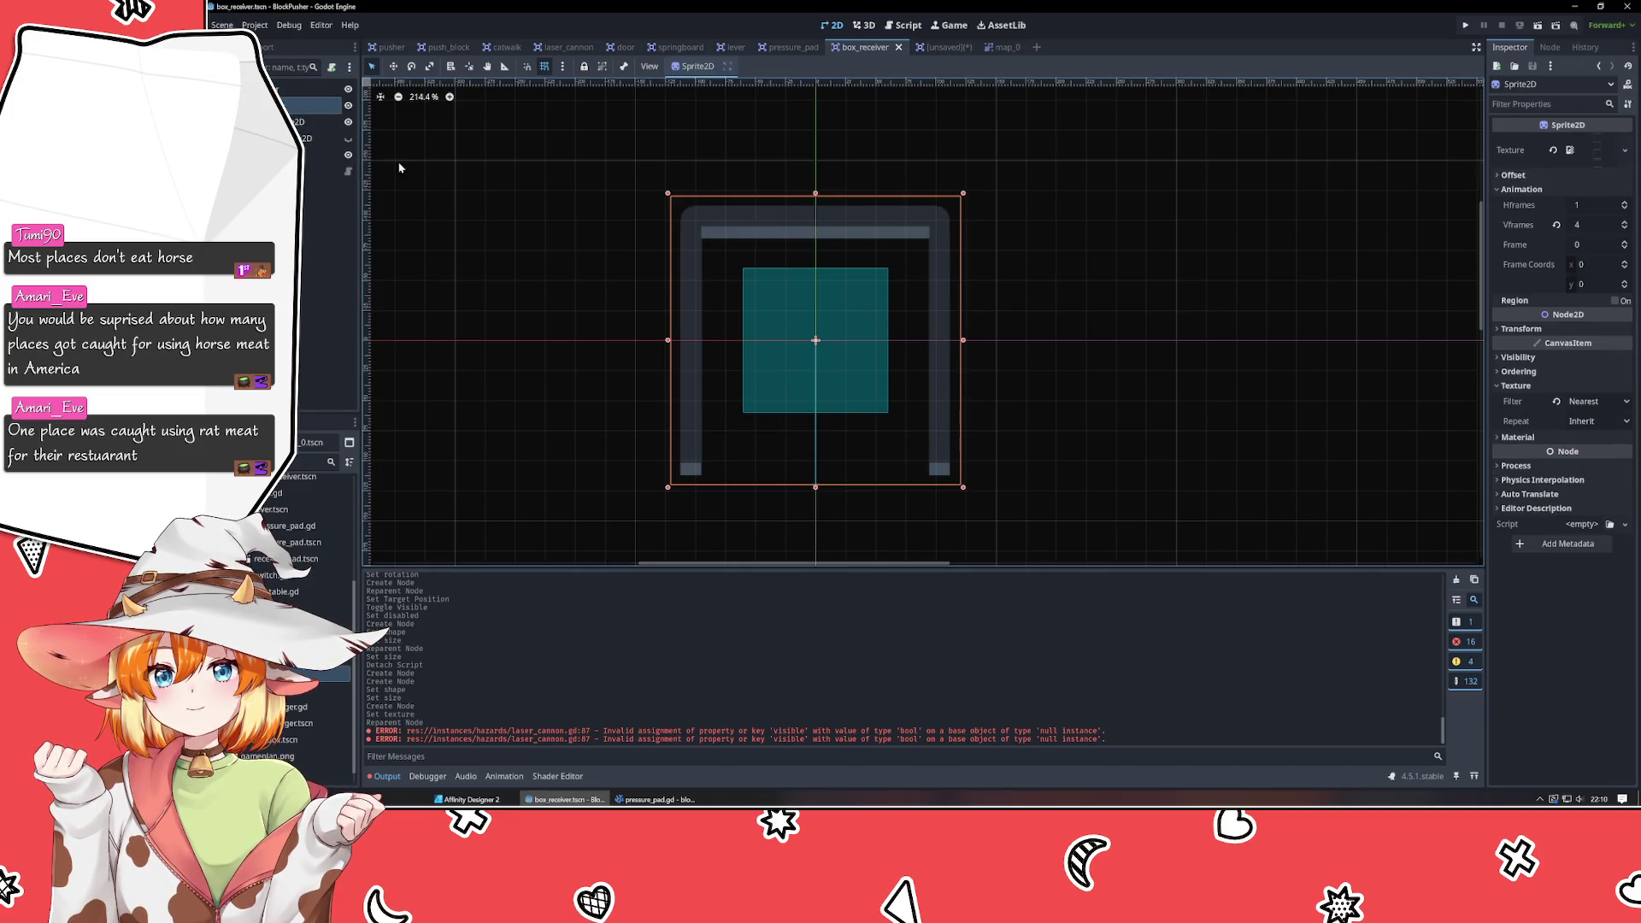
left_click(1557, 405)
left_click(790, 47)
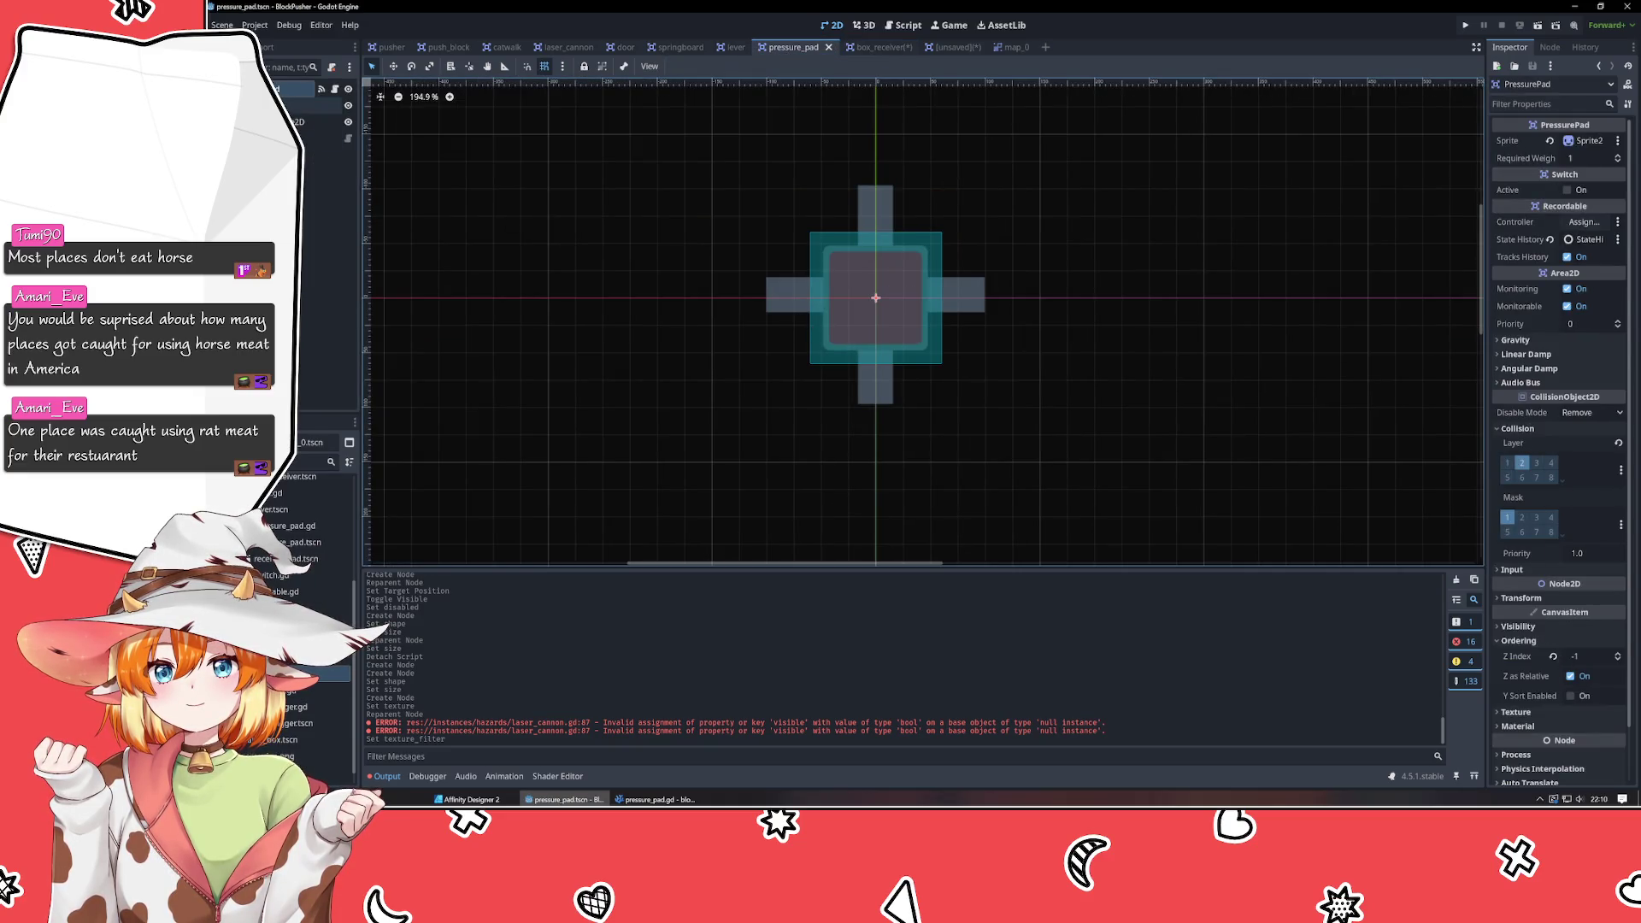
left_click(317, 104)
left_click(1556, 400)
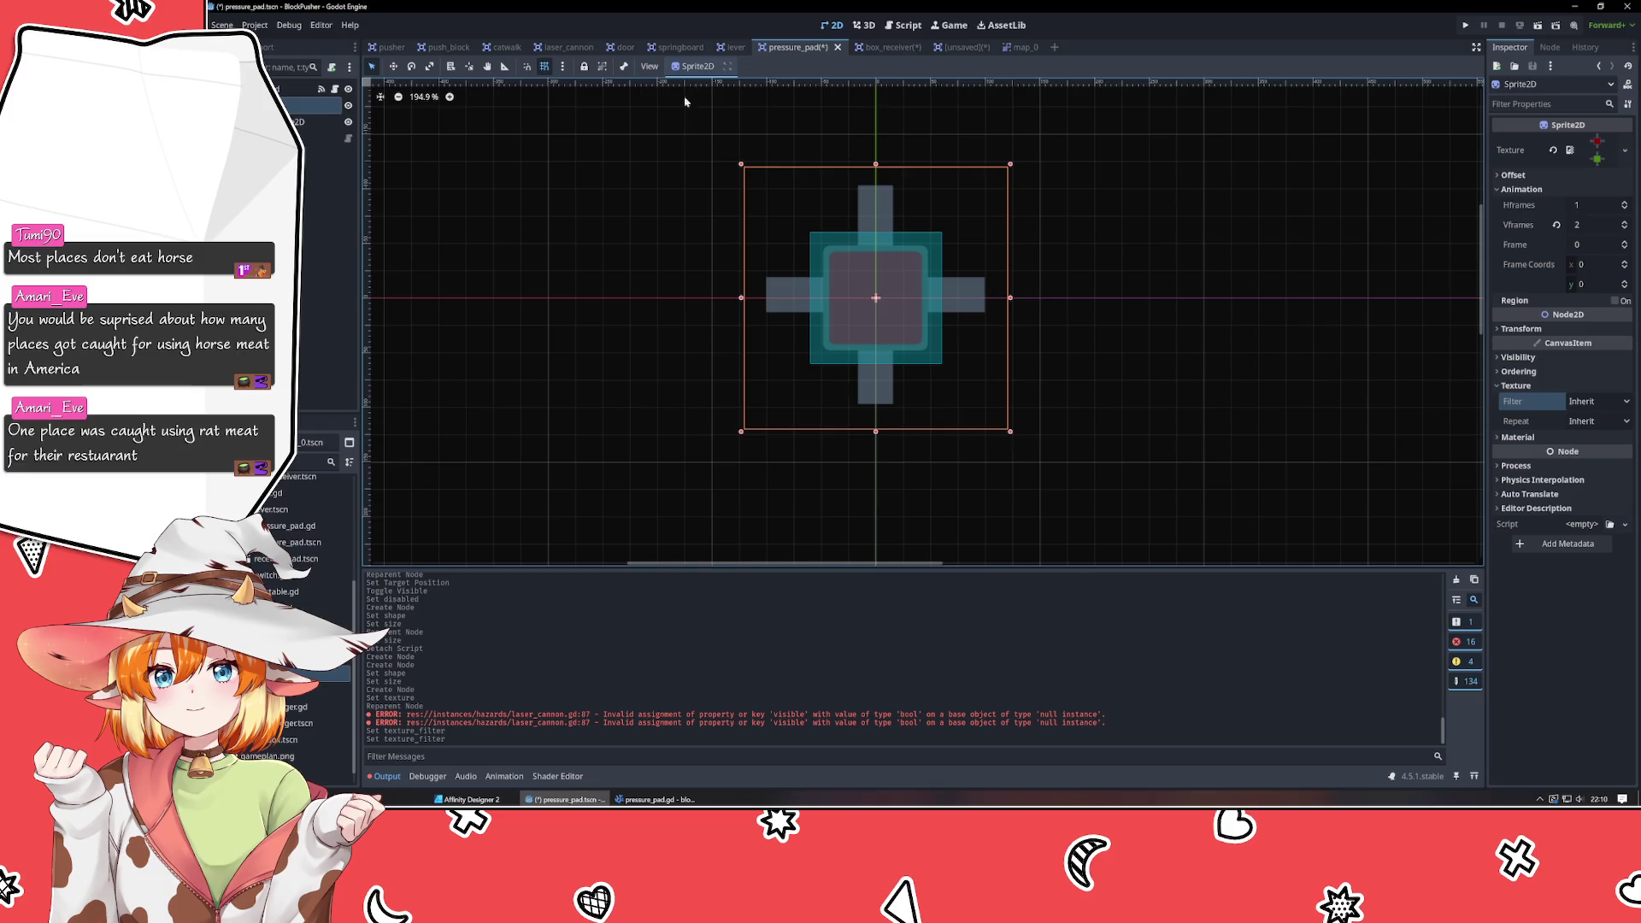
Reset the Texture Filter to Inherit on the lever, springboard Board and Base, and laser_cannon turret sprites.
left_click(732, 47)
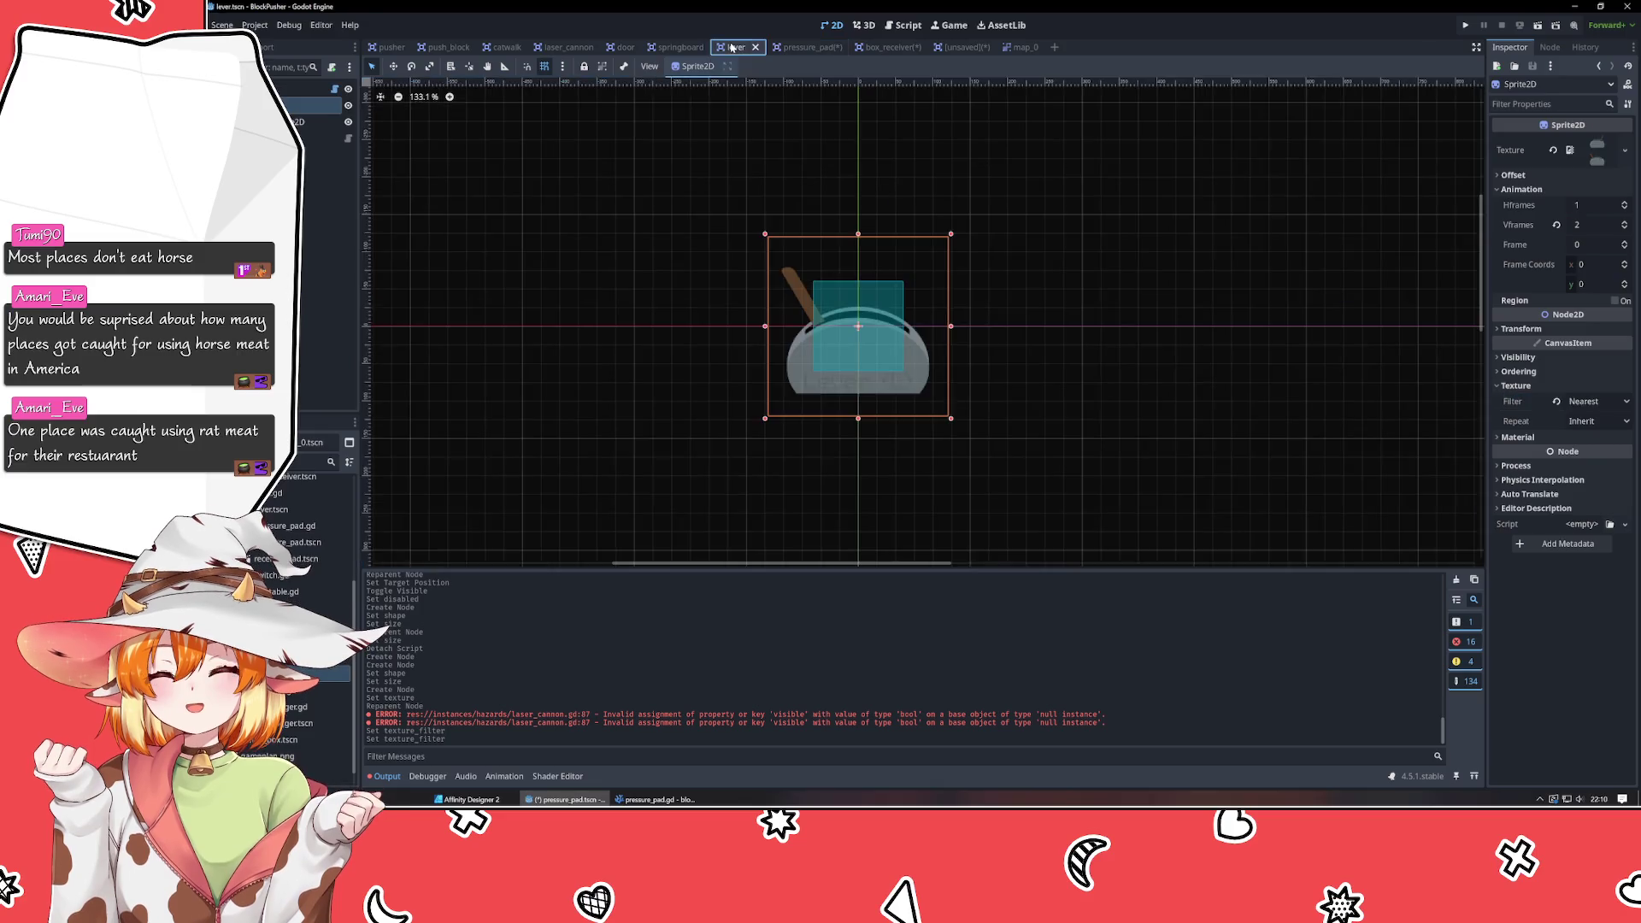
left_click(1556, 401)
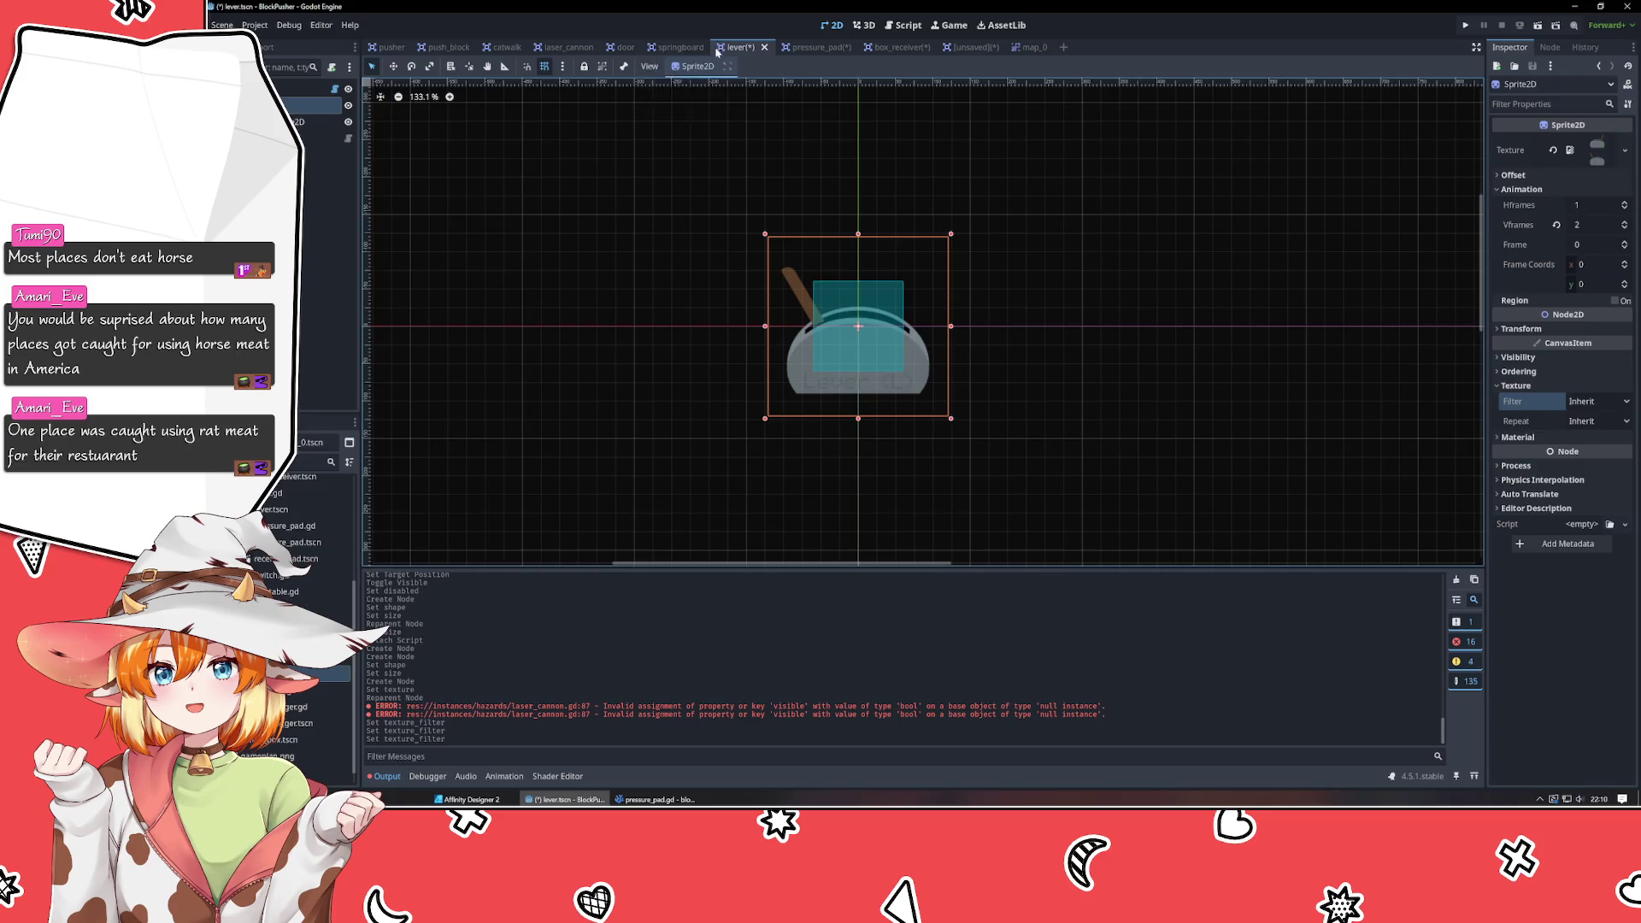
left_click(677, 47)
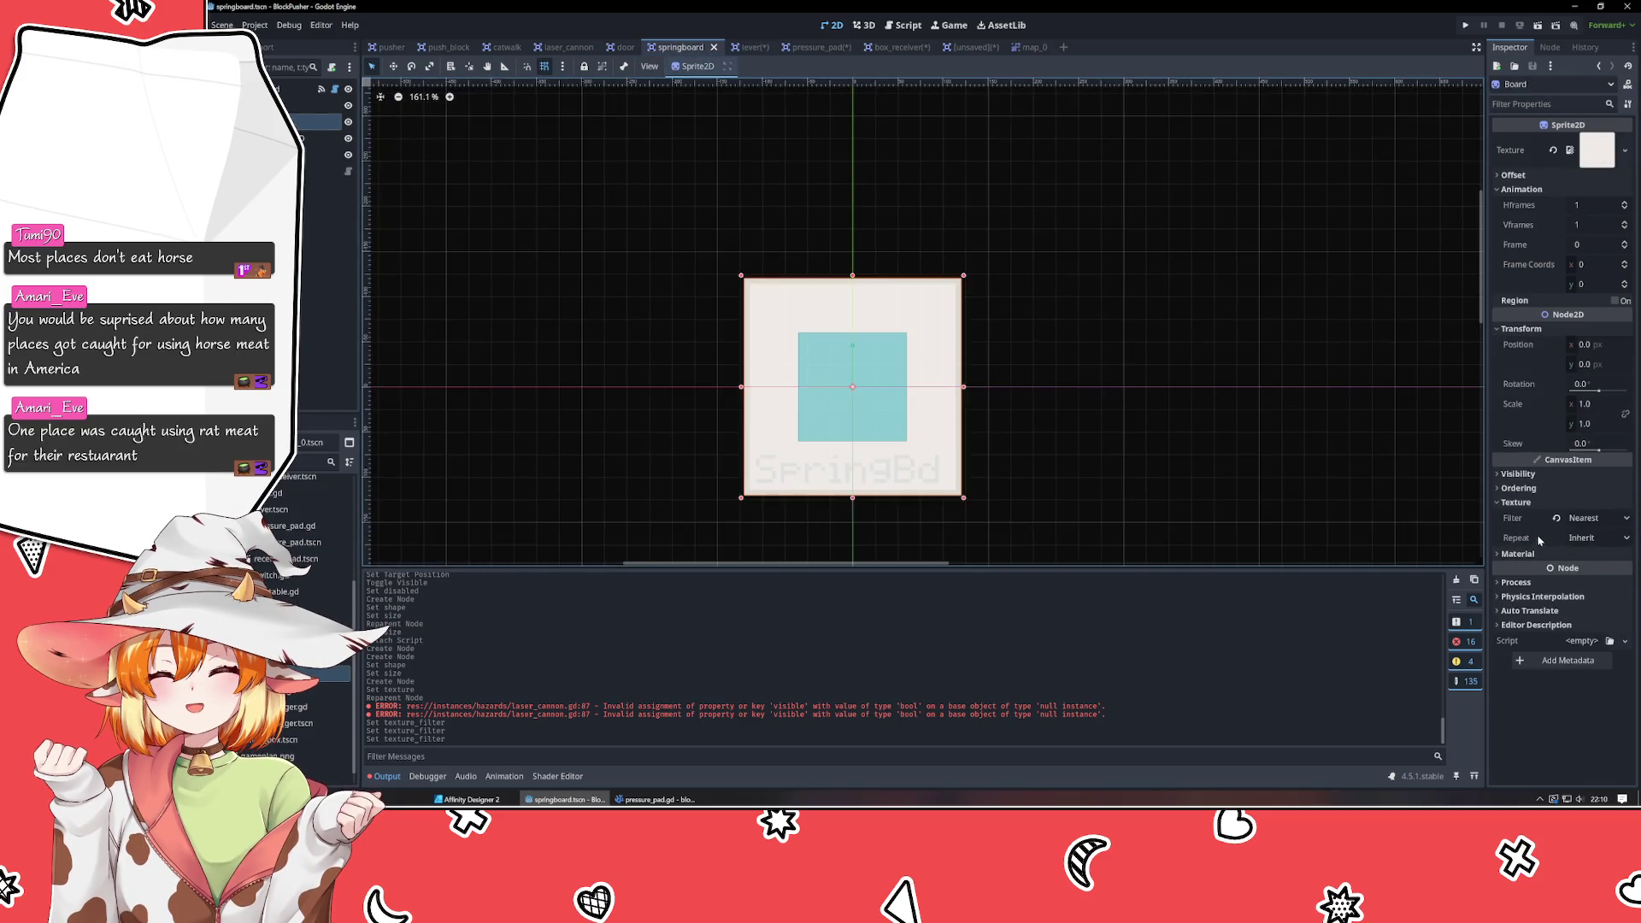
left_click(1556, 518)
left_click(624, 47)
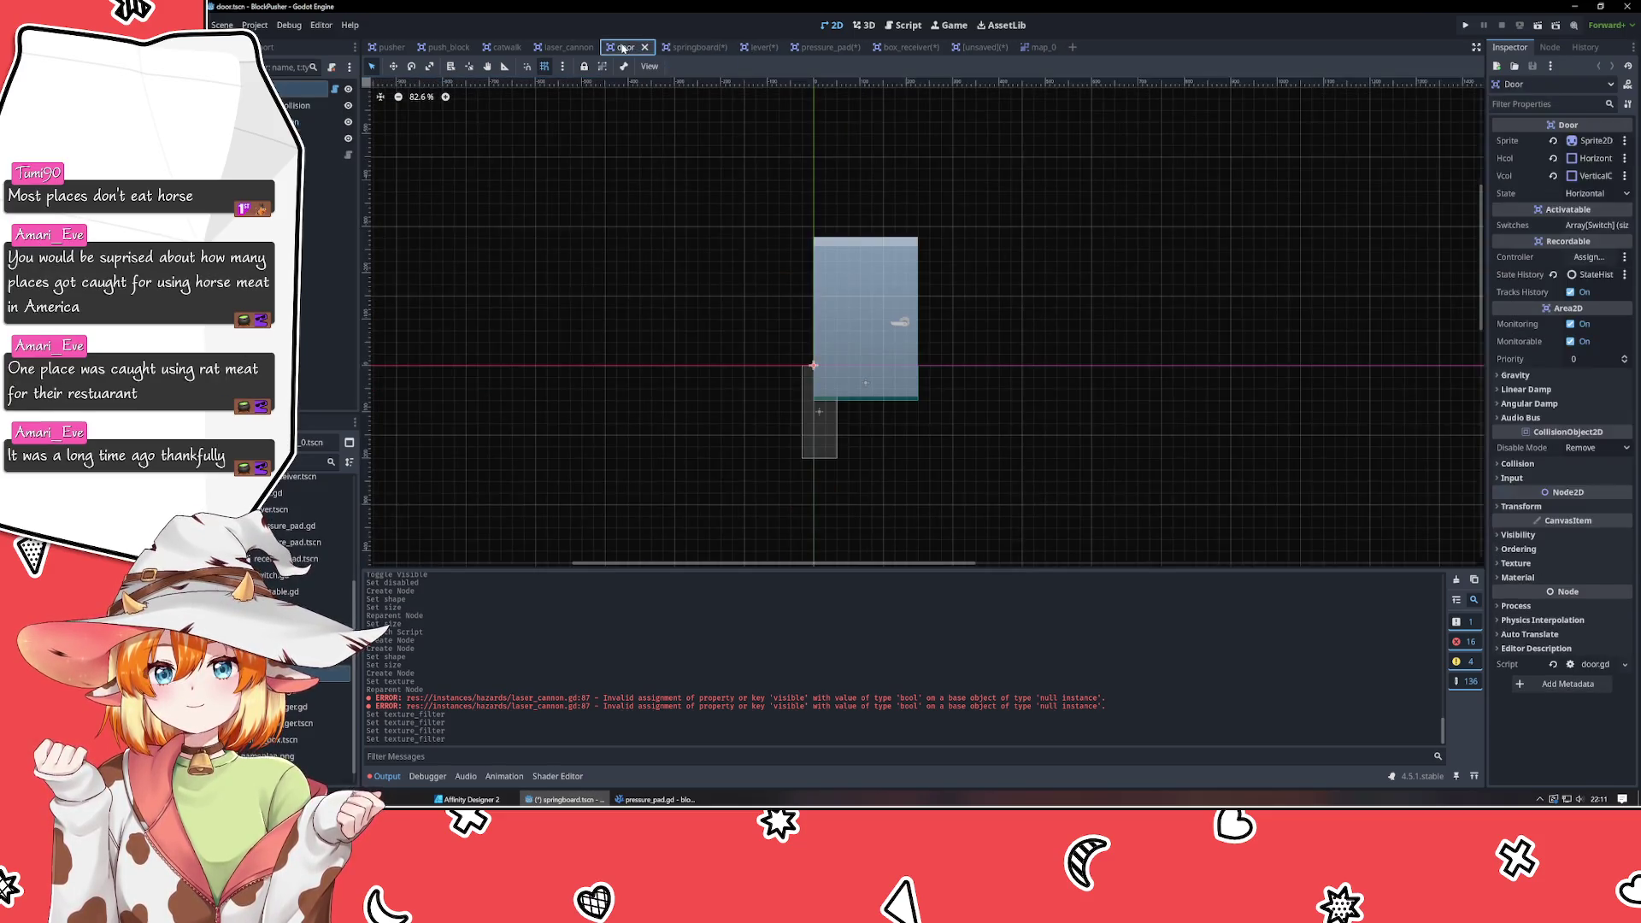
left_click(566, 47)
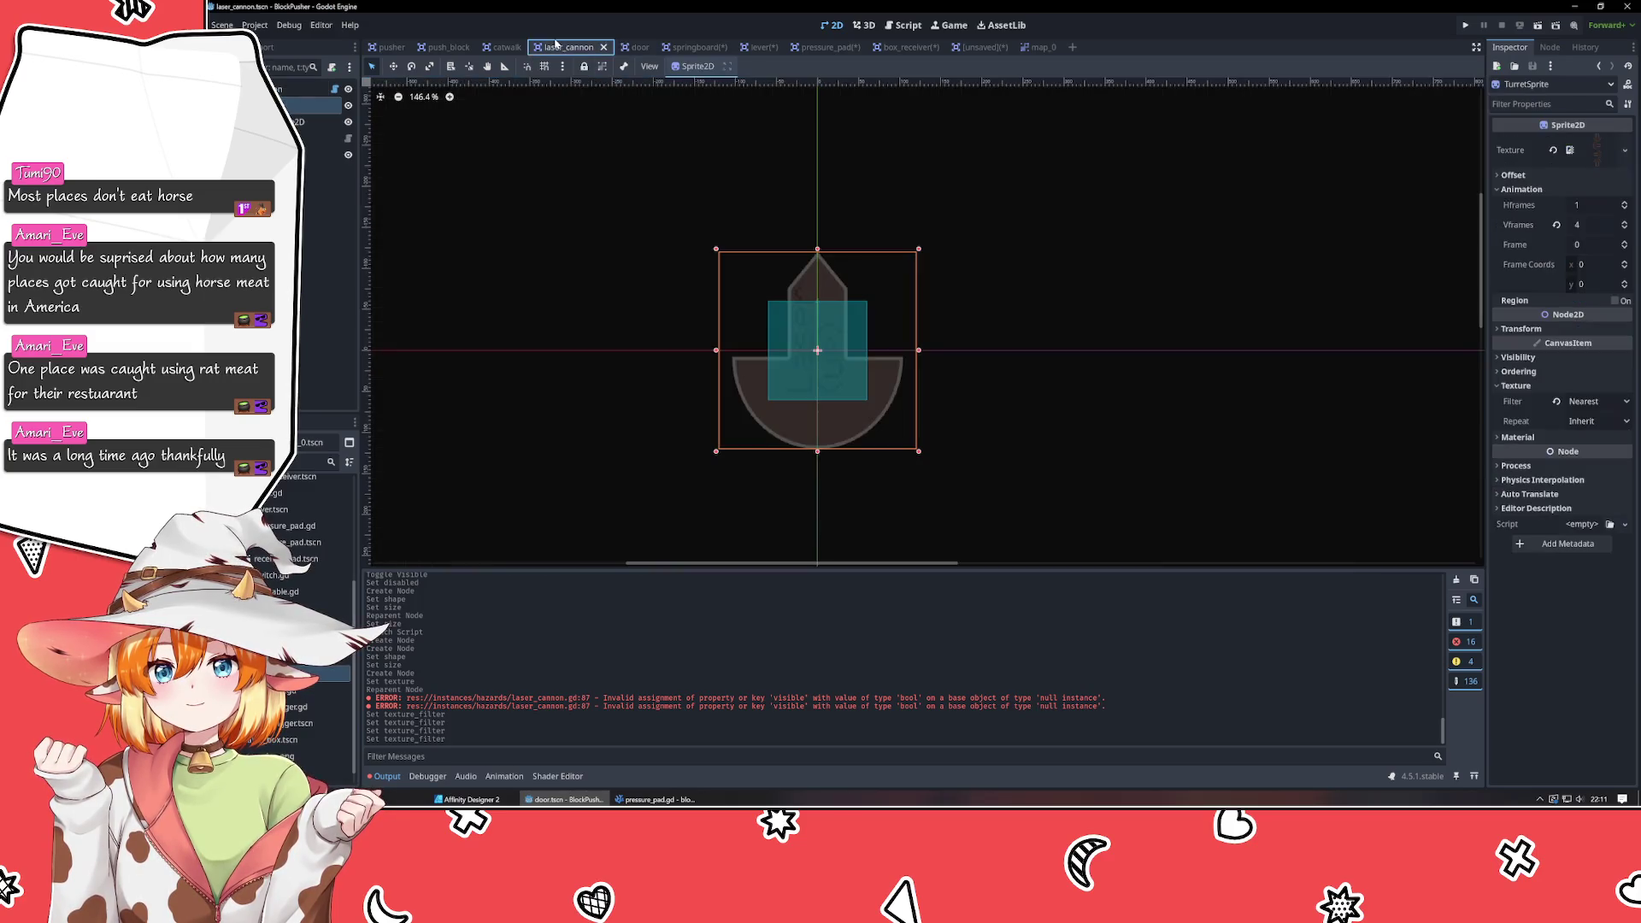
left_click(1556, 401)
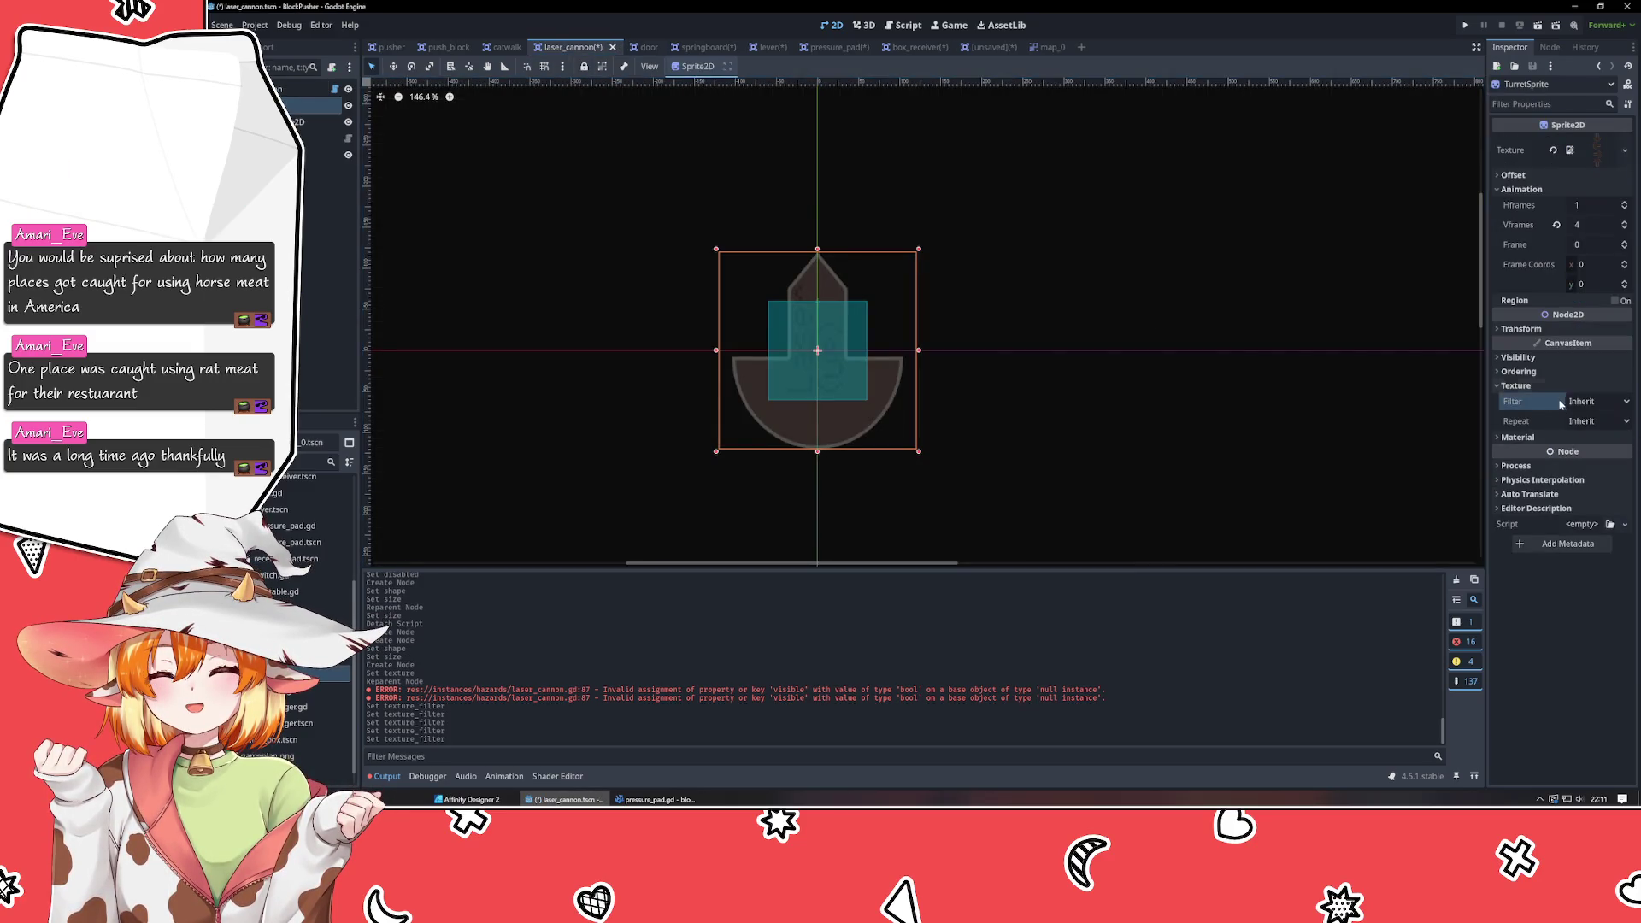
left_click(692, 47)
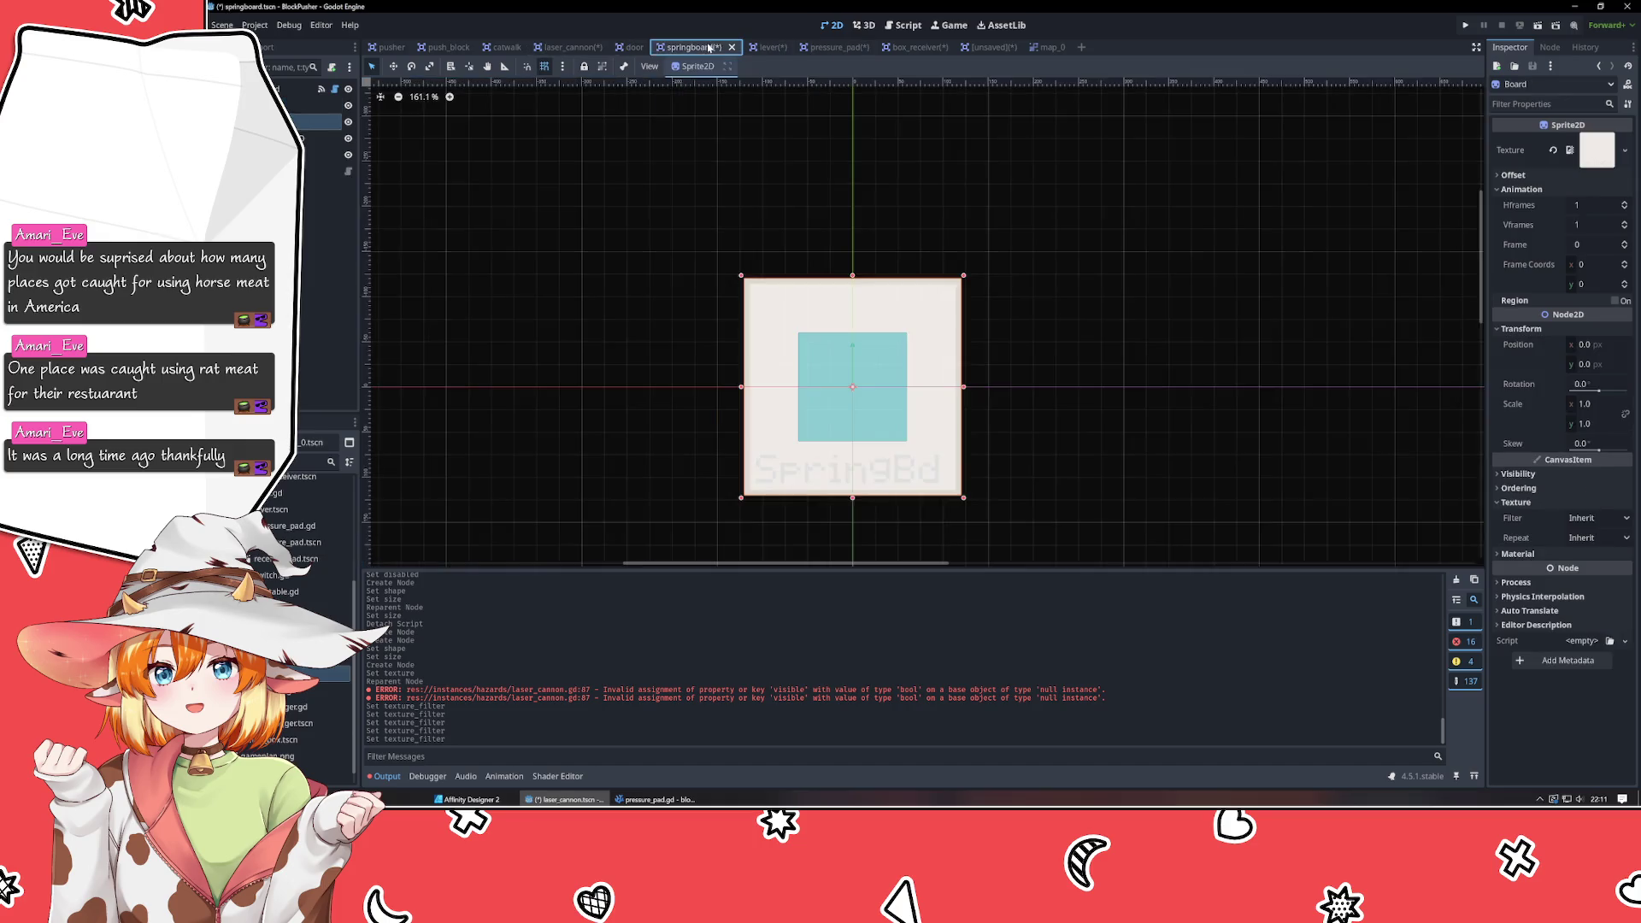
left_click(295, 107)
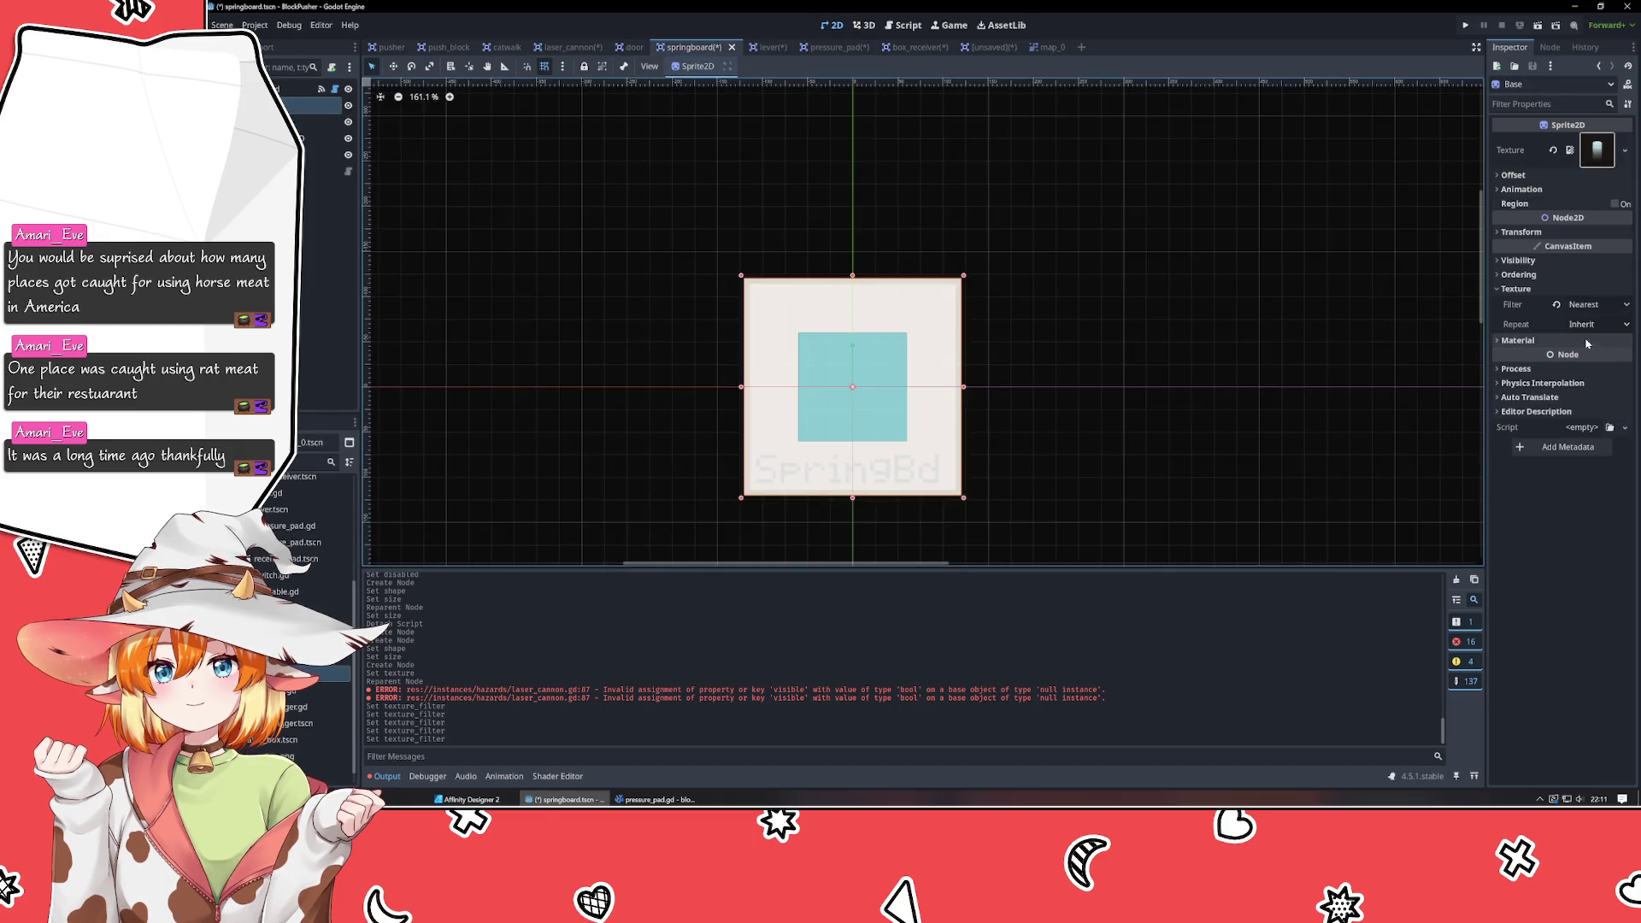
left_click(1555, 306)
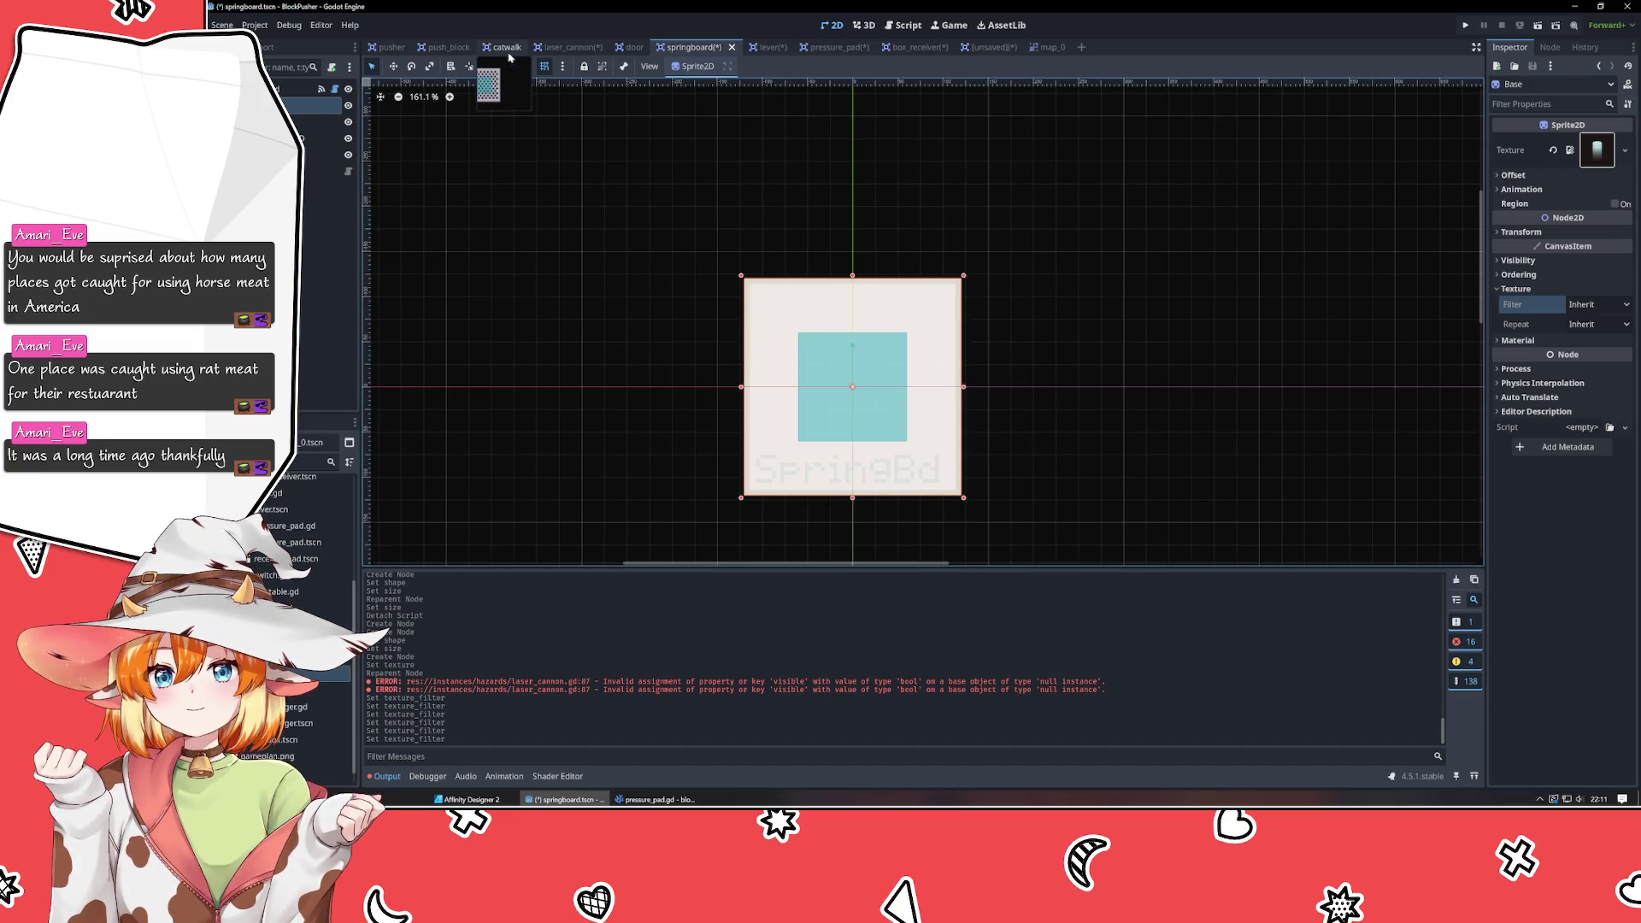
Reset the Texture Filter to Inherit on the catwalk and push_block sprites.
left_click(504, 47)
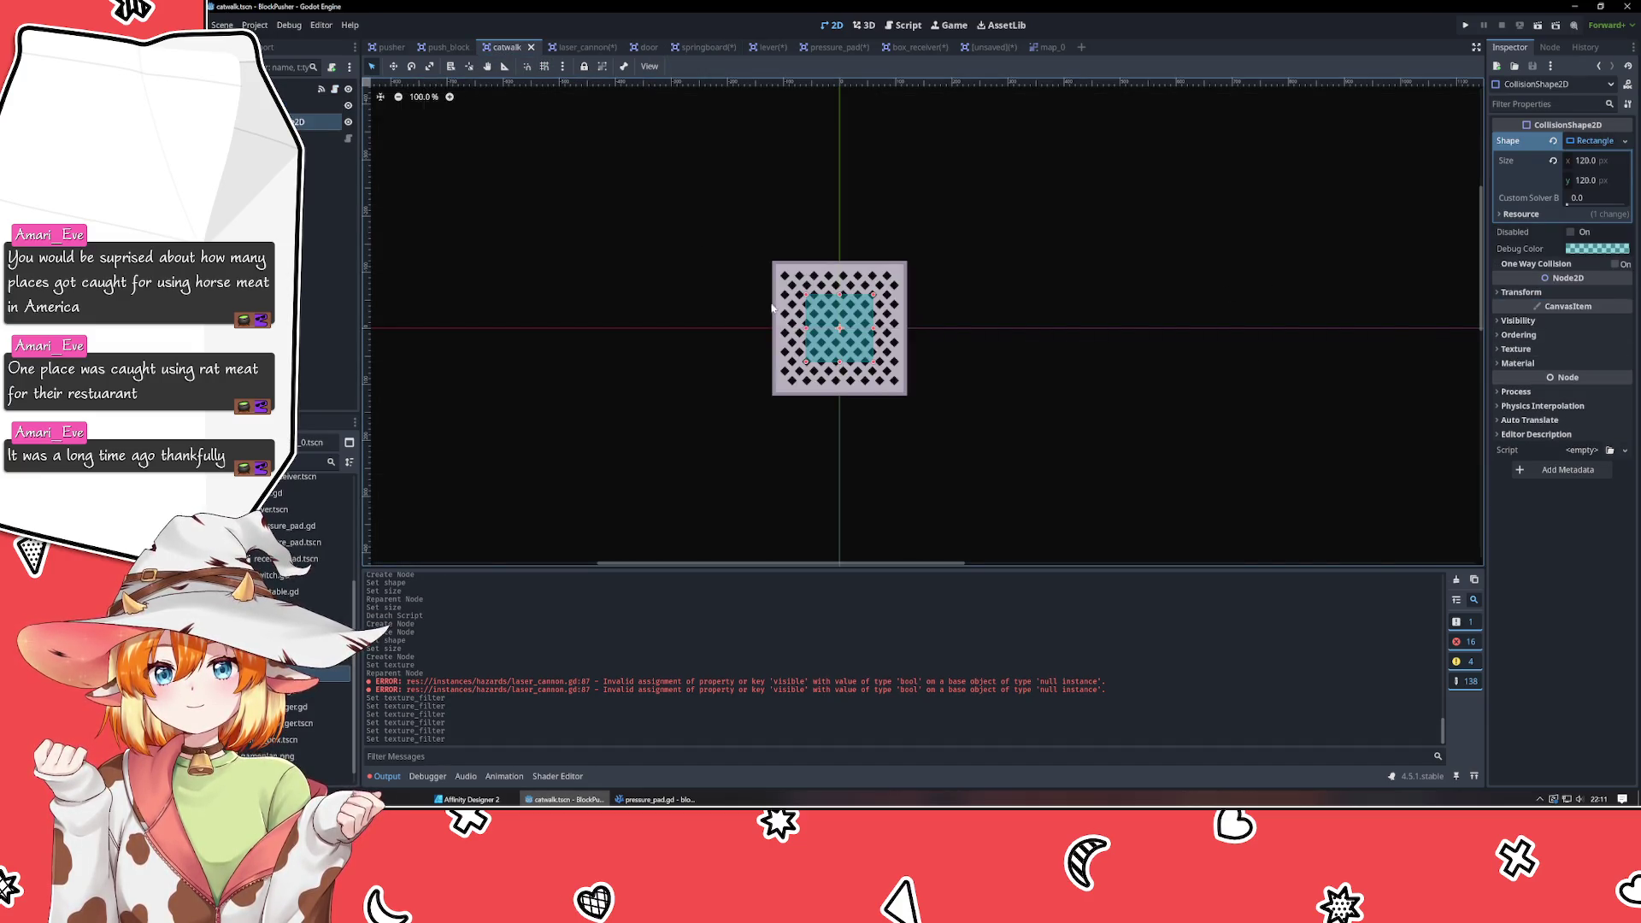
left_click(312, 105)
left_click(1556, 401)
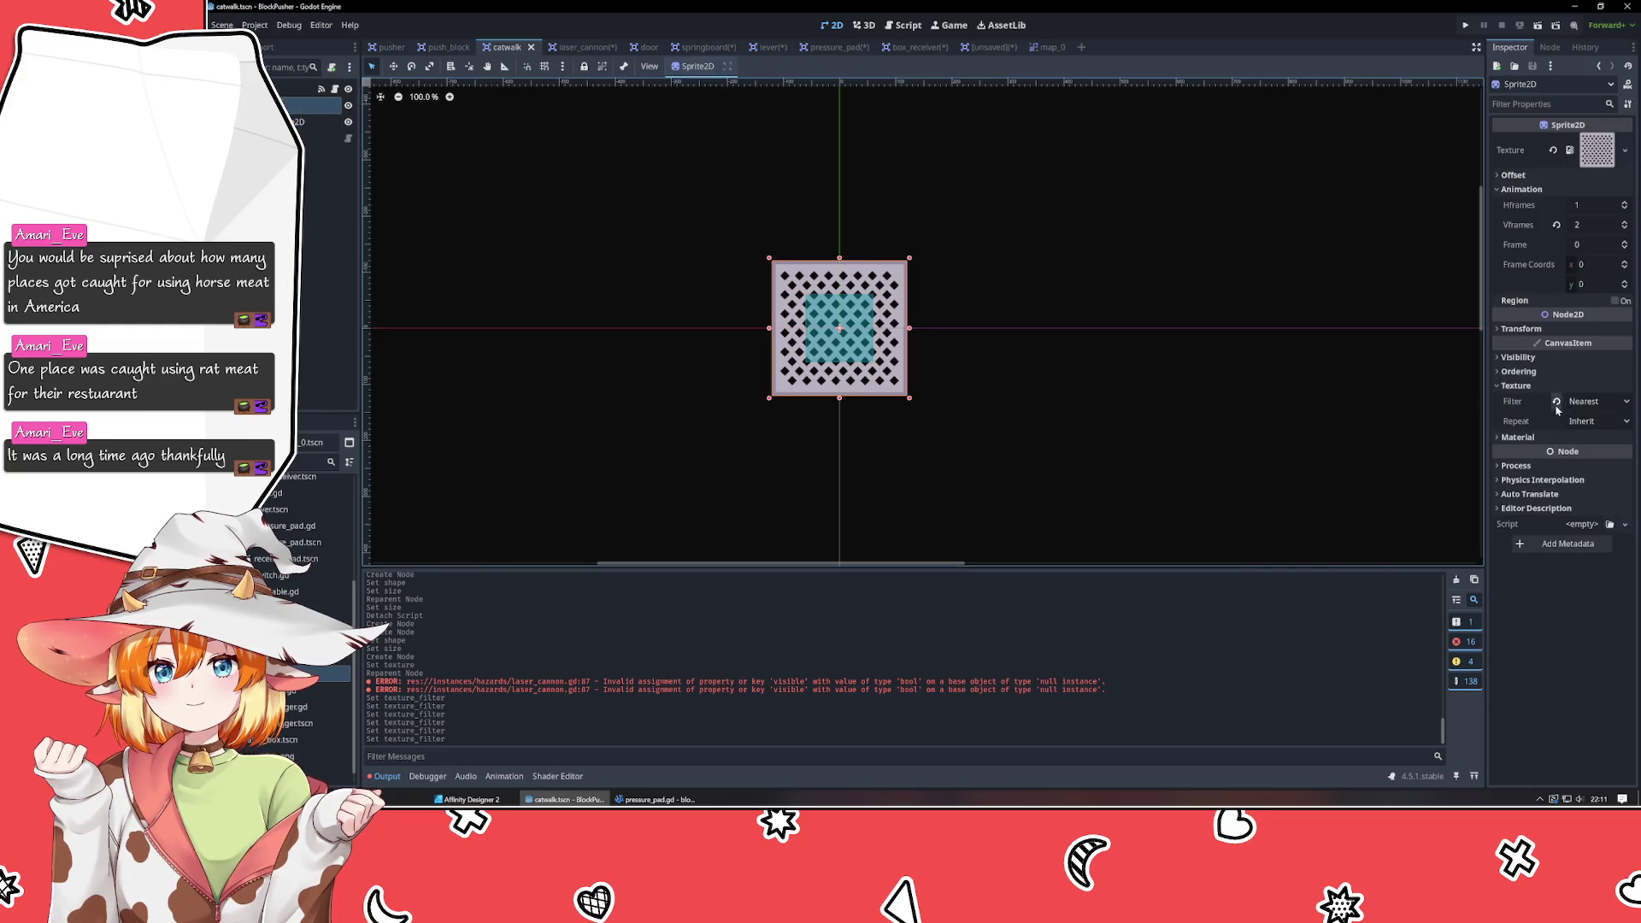
left_click(445, 47)
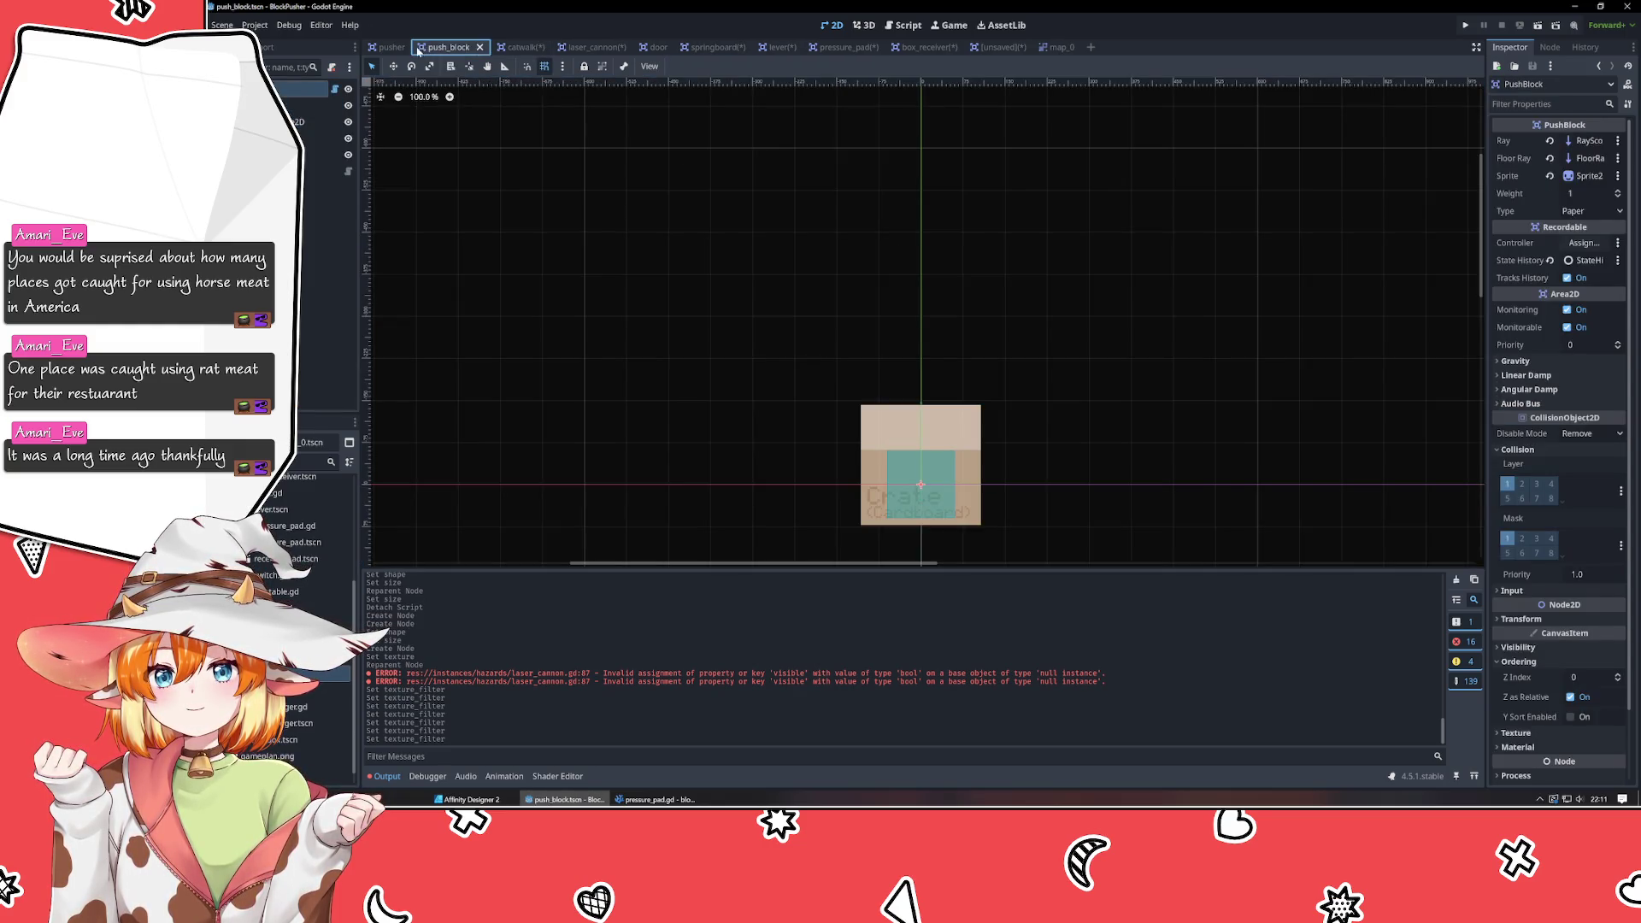
left_click(308, 105)
left_click(1556, 518)
left_click(389, 47)
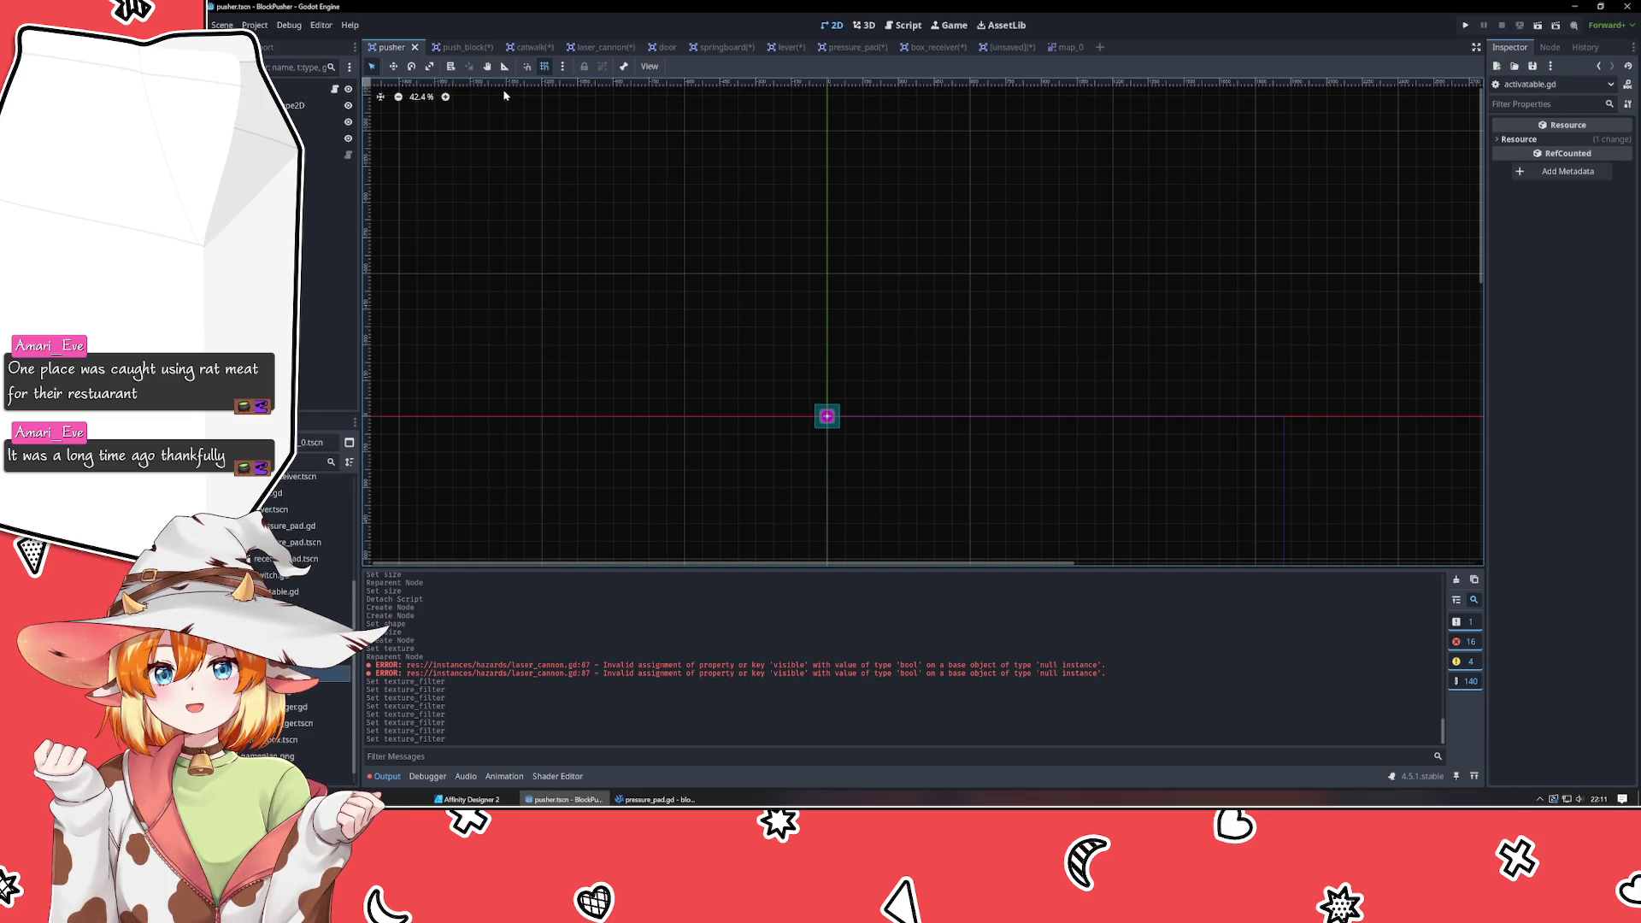
Close the pusher scene and save the catwalk, springboard, lever, pressure_pad and box_receiver scenes.
left_click(414, 47)
left_click(455, 47)
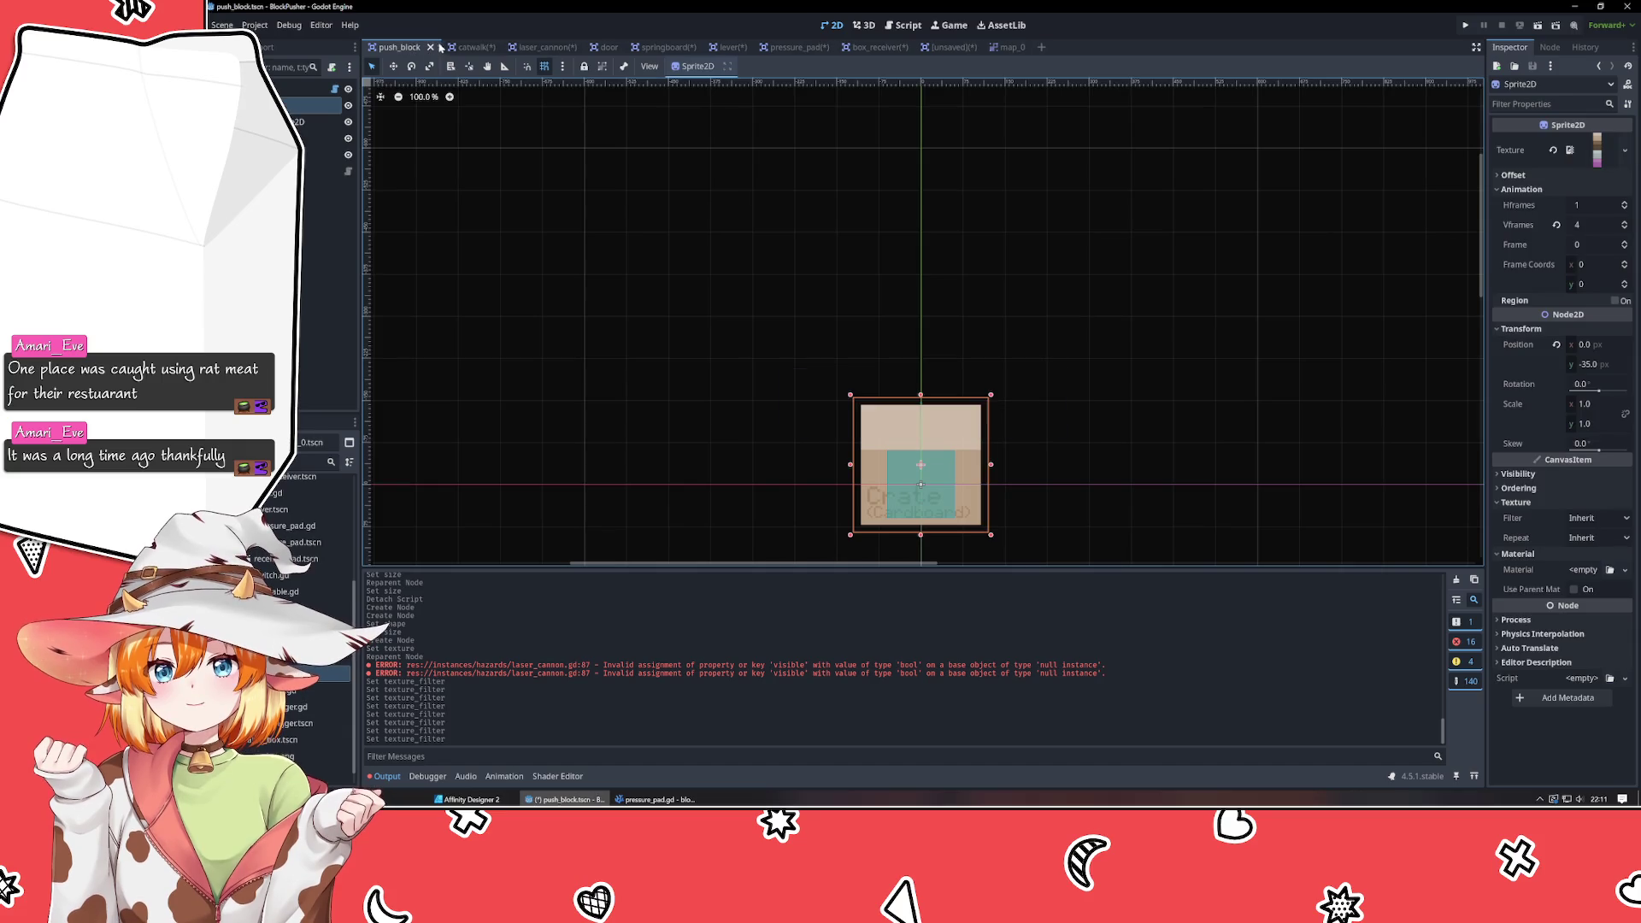
key("ctrl+s")
left_click(529, 47)
key("ctrl+s")
left_click(577, 47)
left_click(637, 47)
key("ctrl+s")
left_click(699, 47)
key("ctrl+s")
left_click(740, 47)
key("ctrl+s")
left_click(813, 47)
key("ctrl+s")
Set the map_0 root's texture filter to Nearest, then return to the unsaved Area2D scene.
left_click(876, 47)
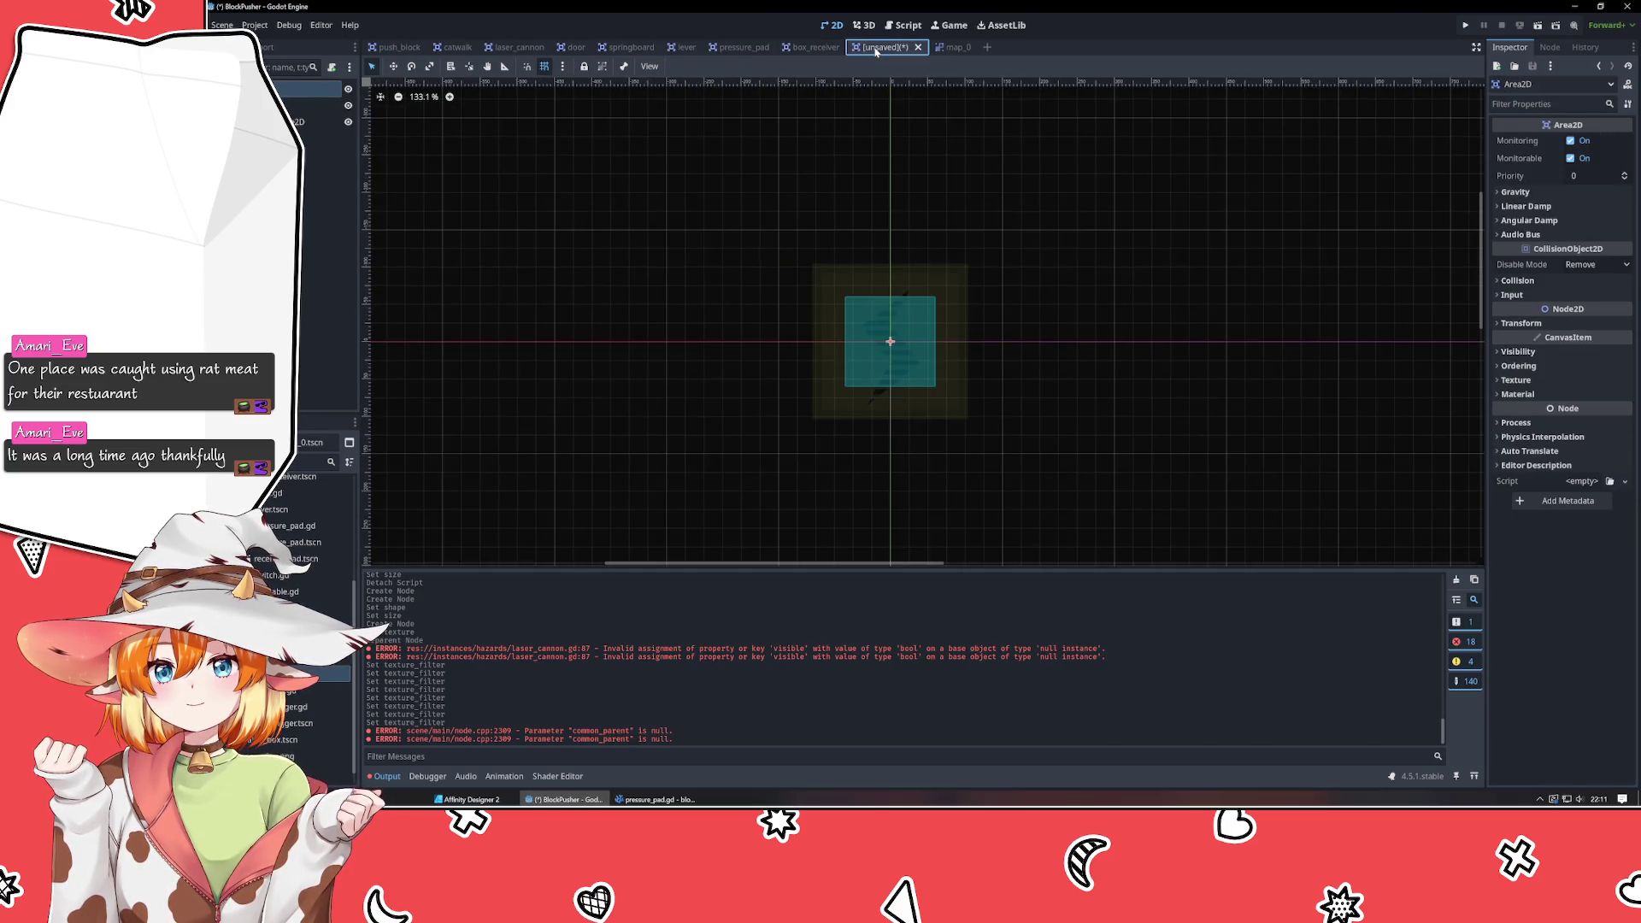
left_click(956, 47)
left_click(1583, 298)
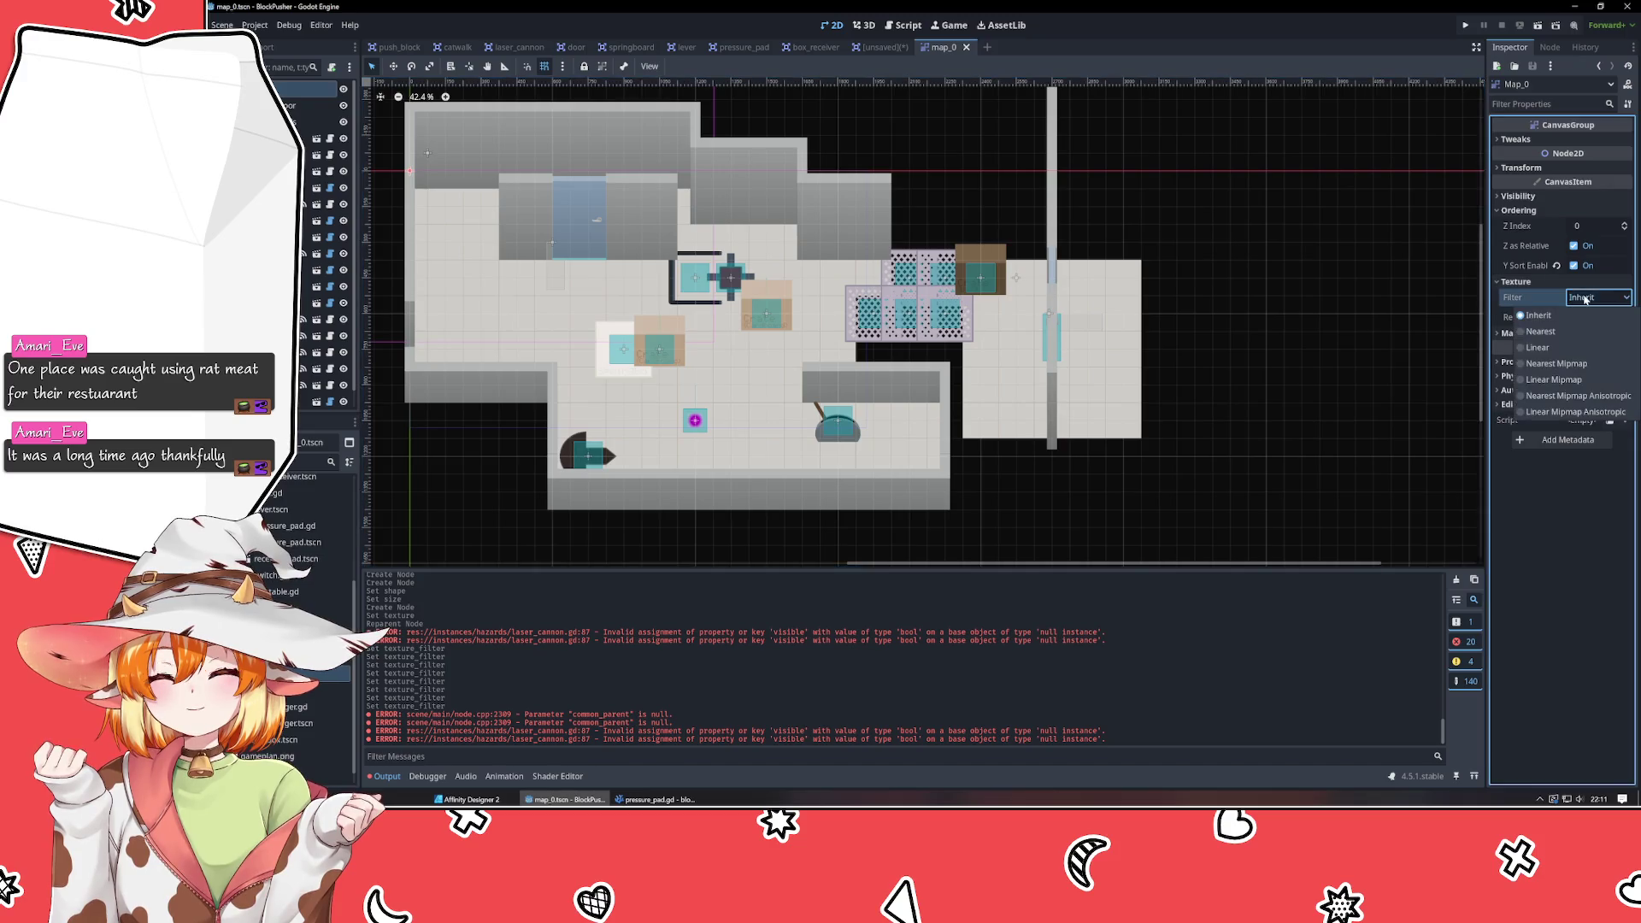
left_click(1563, 331)
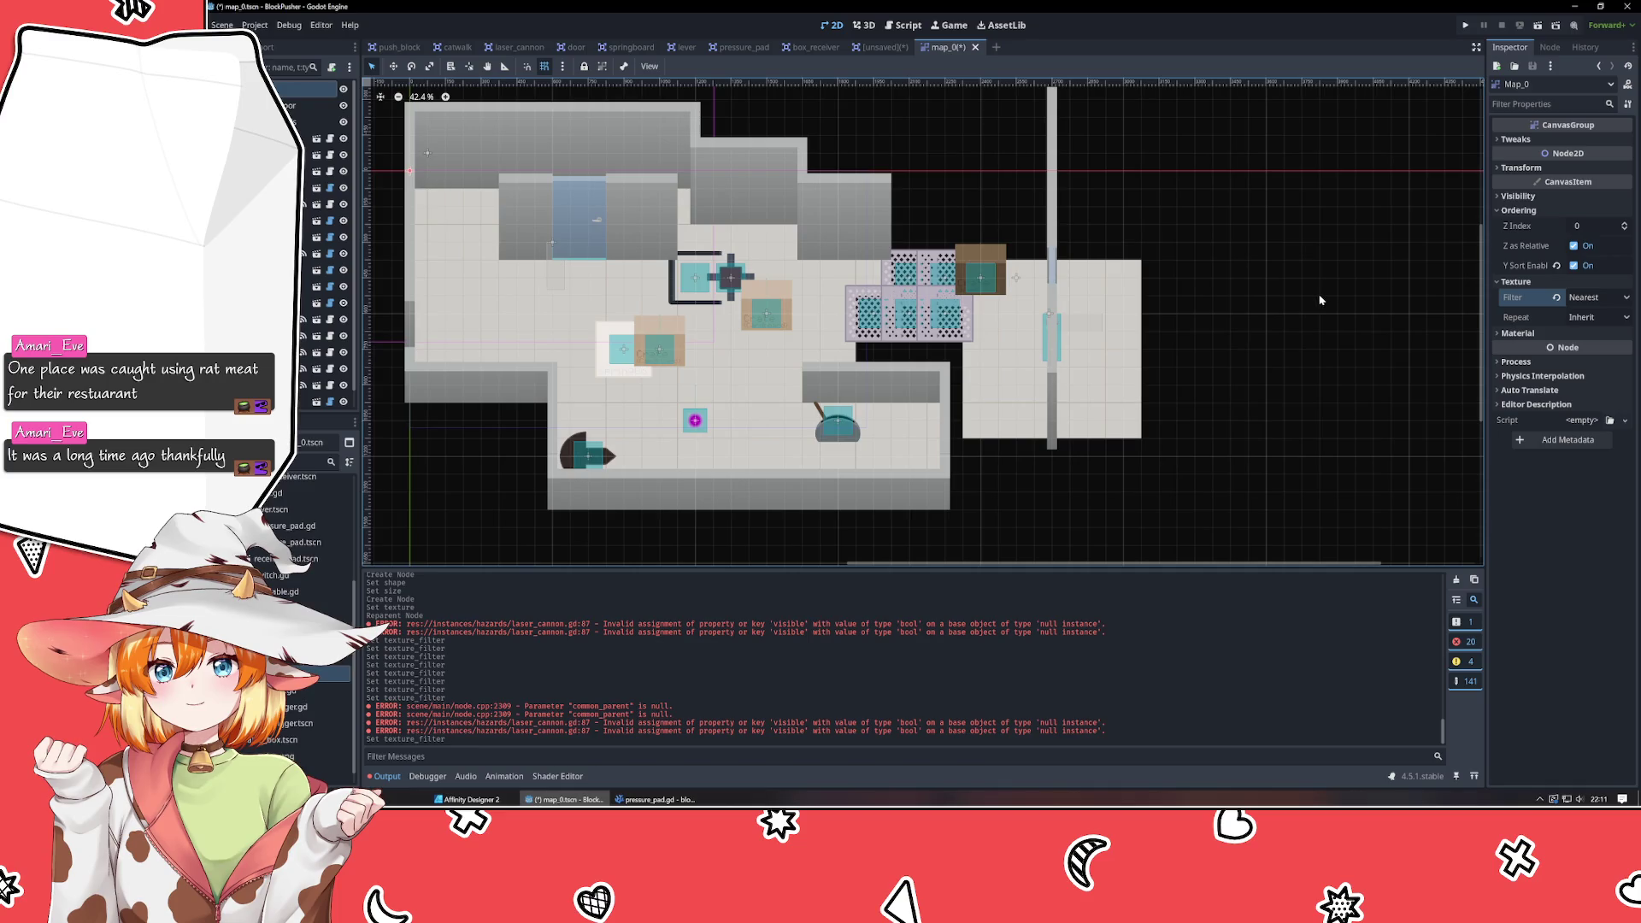
left_click(880, 47)
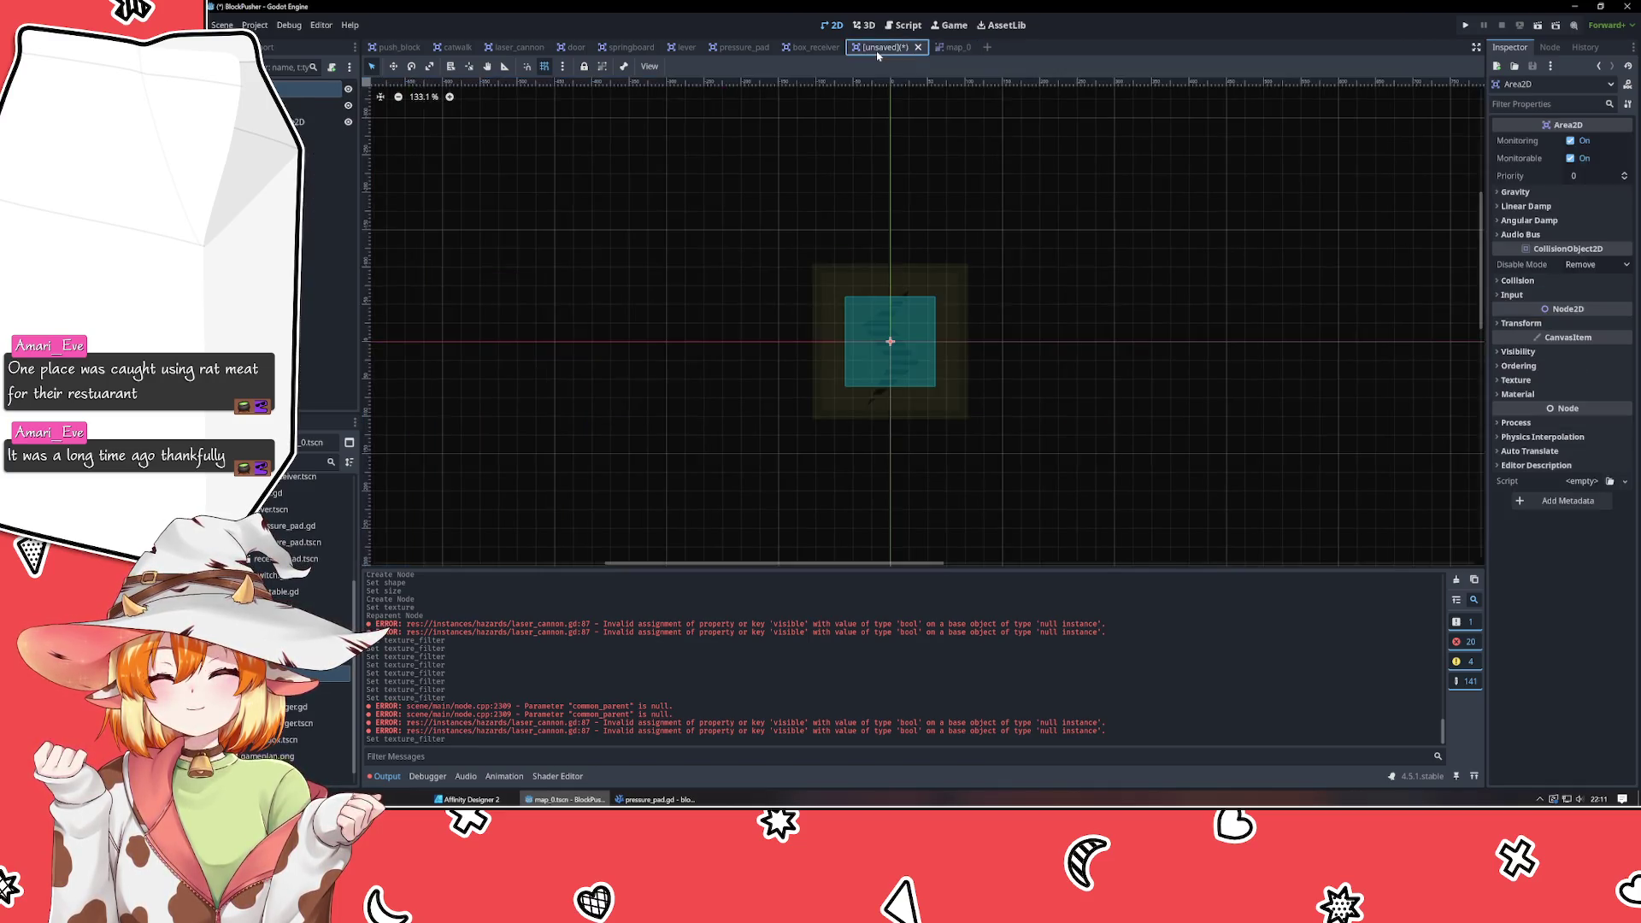
left_click(308, 89)
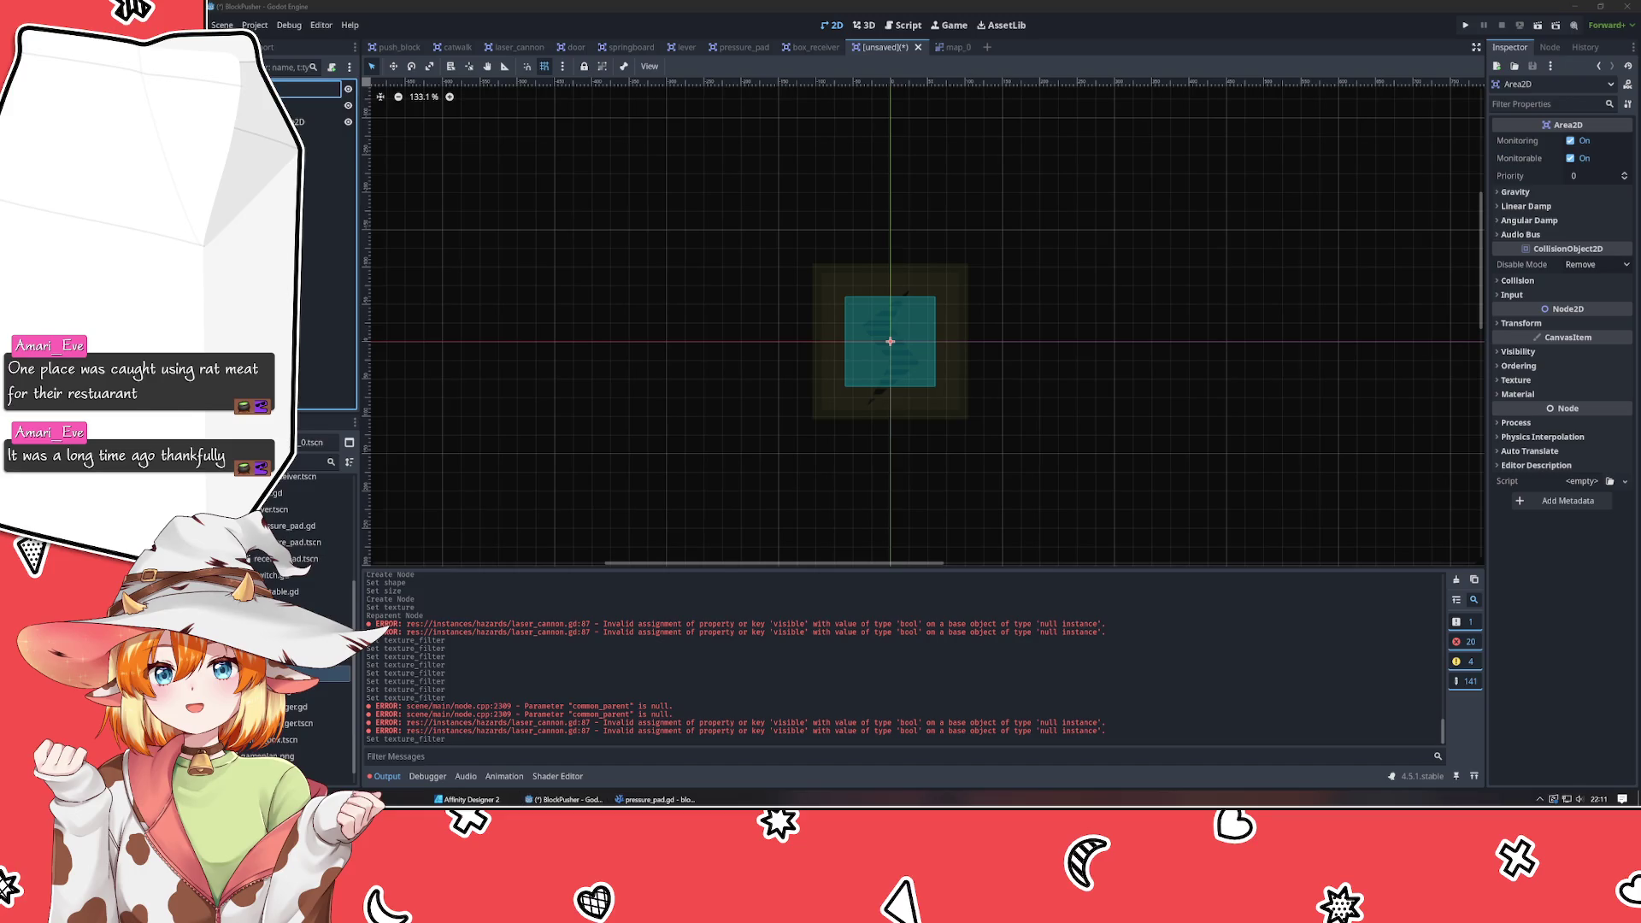
Confirm the root node name PowerSource and switch to the Affinity Designer 2 mockup.
key("Return")
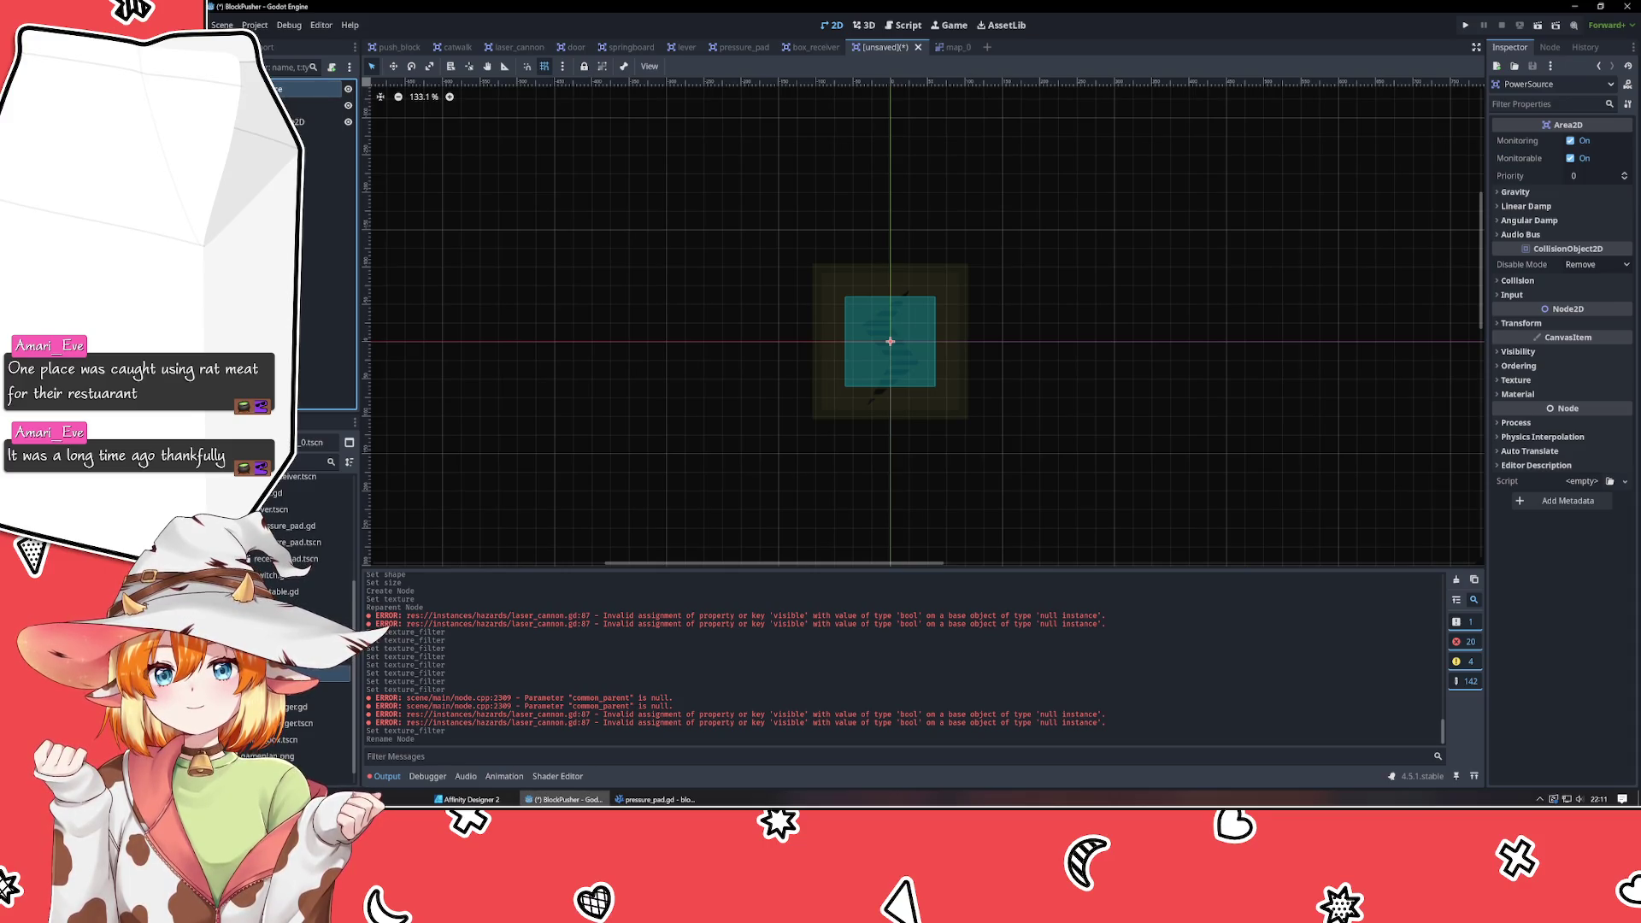
key("alt+Tab")
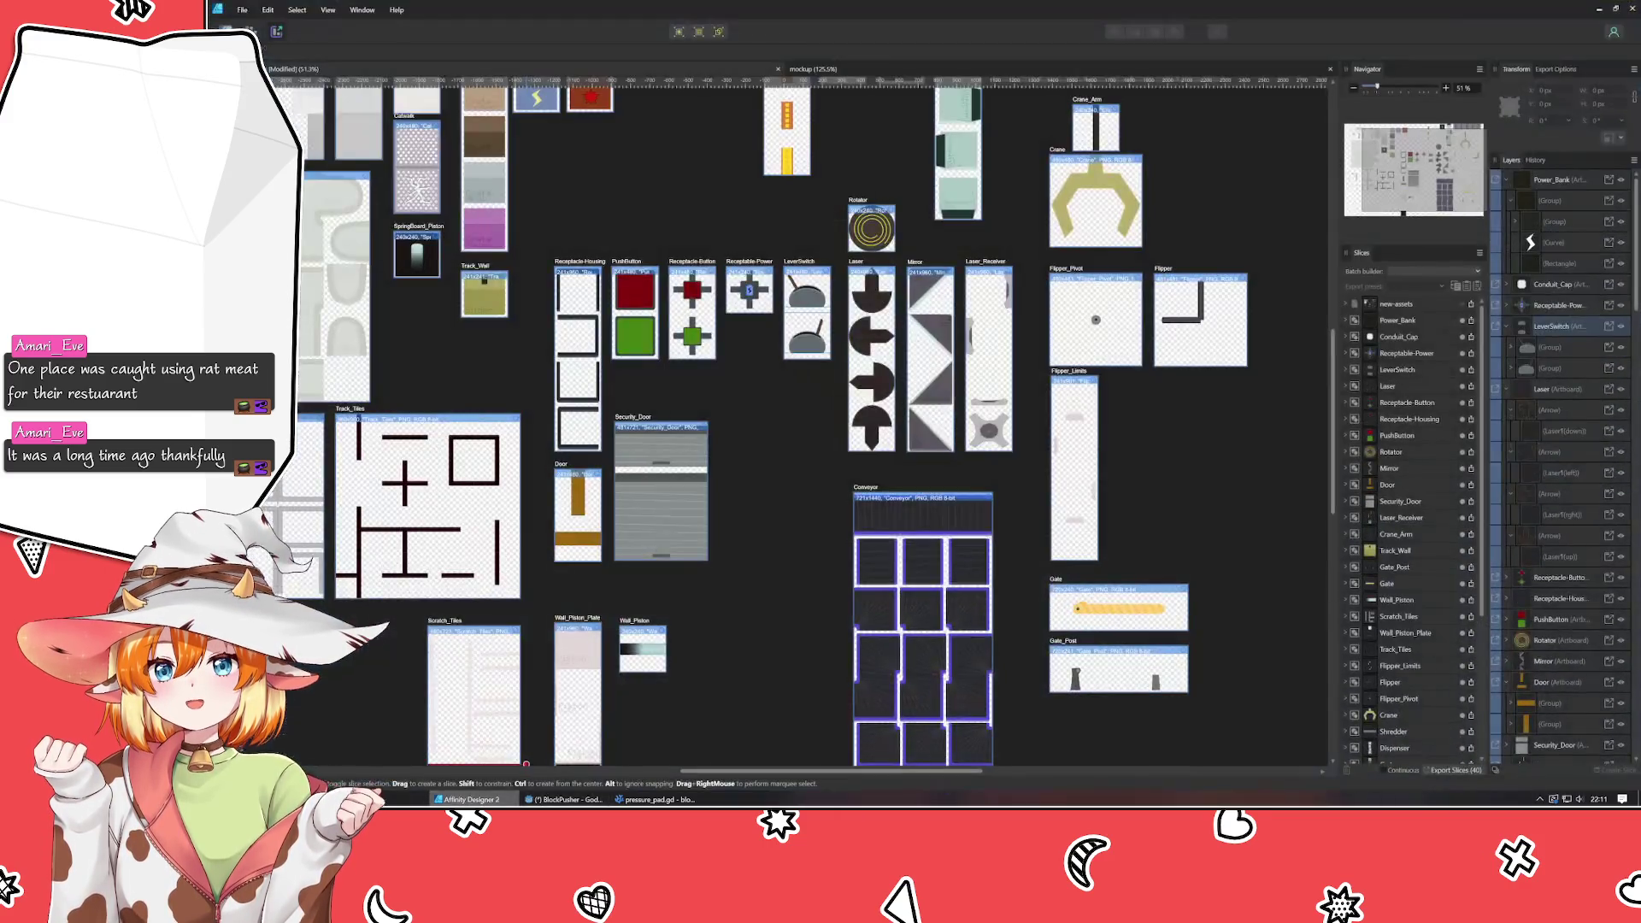
Pan the Affinity Designer canvas to view the top artboards, then return to Godot.
left_click_drag(699, 219, 659, 396)
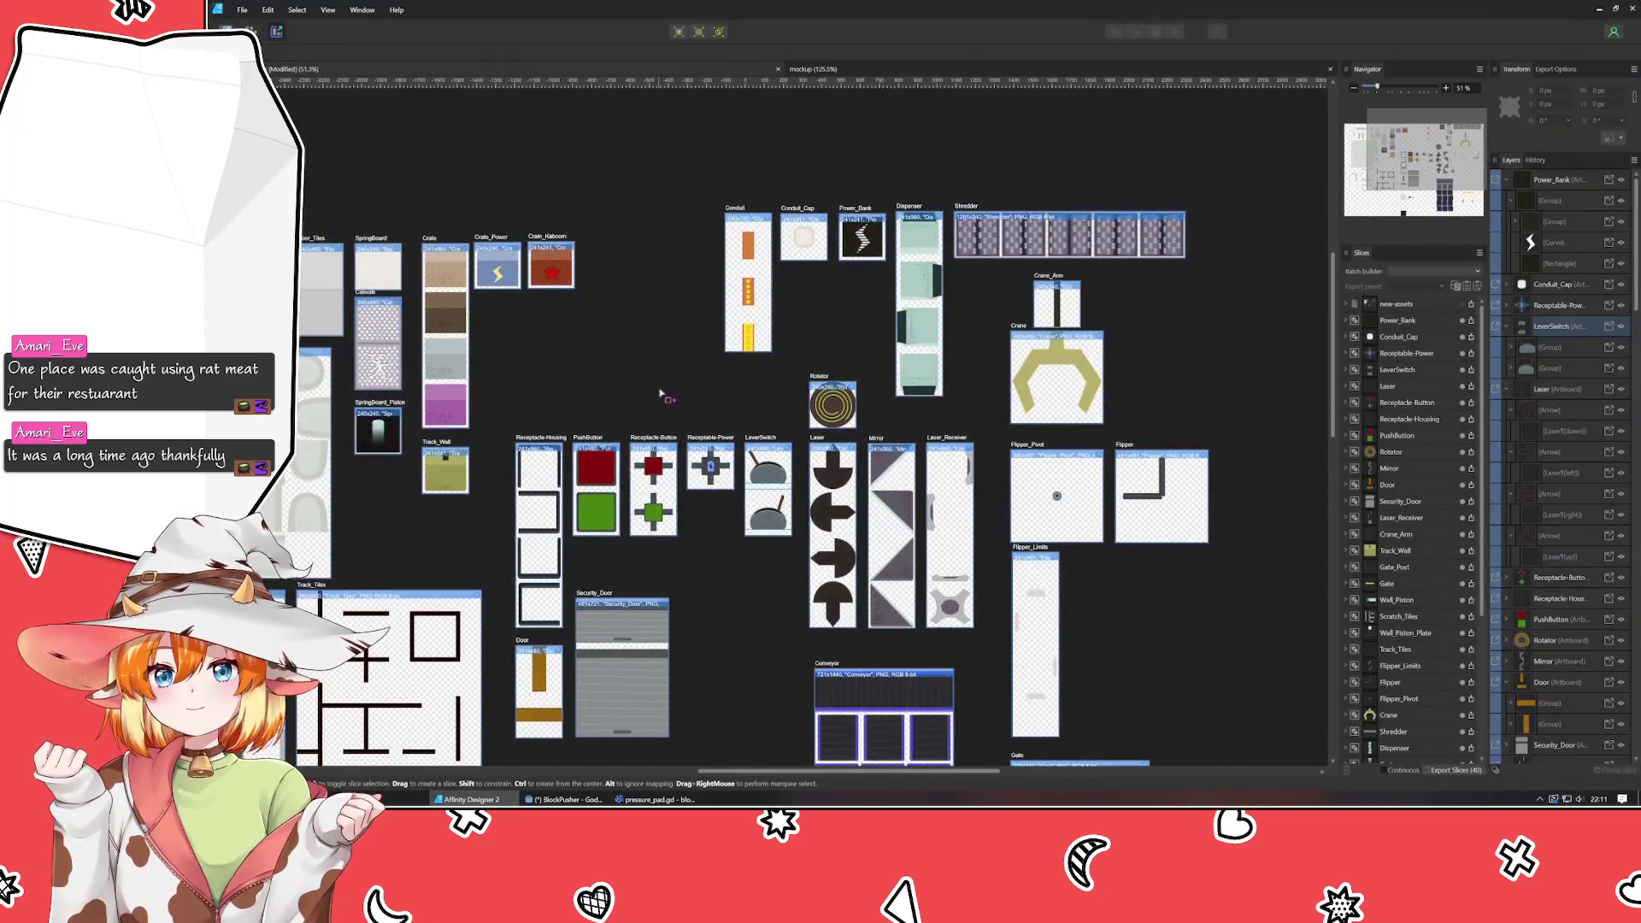
key("alt+Tab")
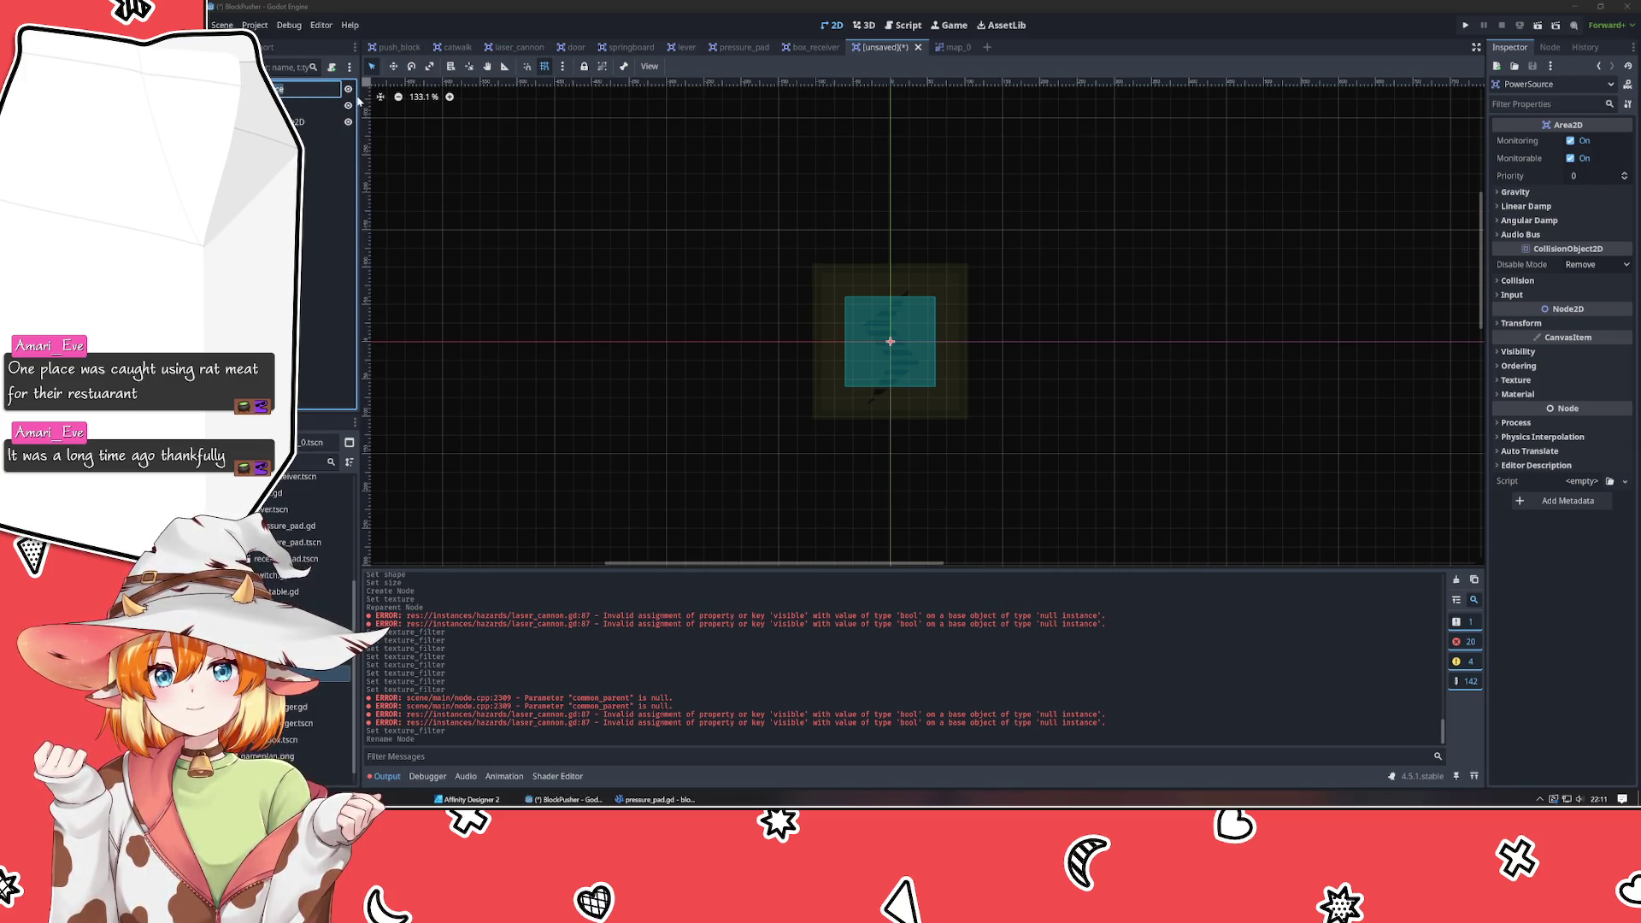
Confirm the root node's new name PowerBank and deselect it.
key("Return")
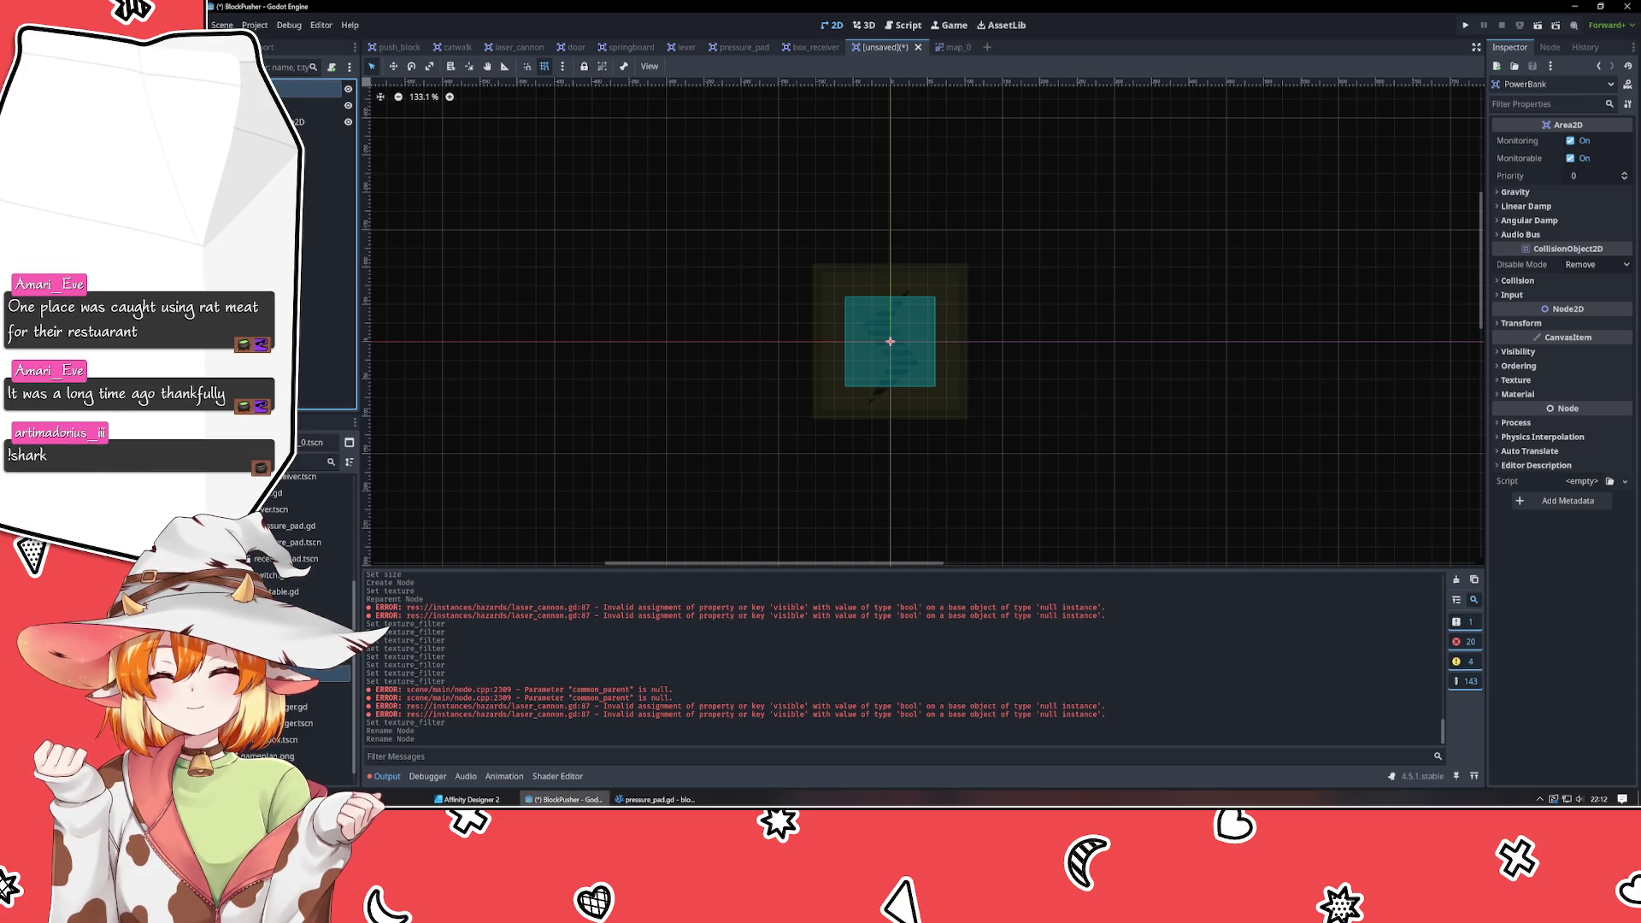
key("Escape")
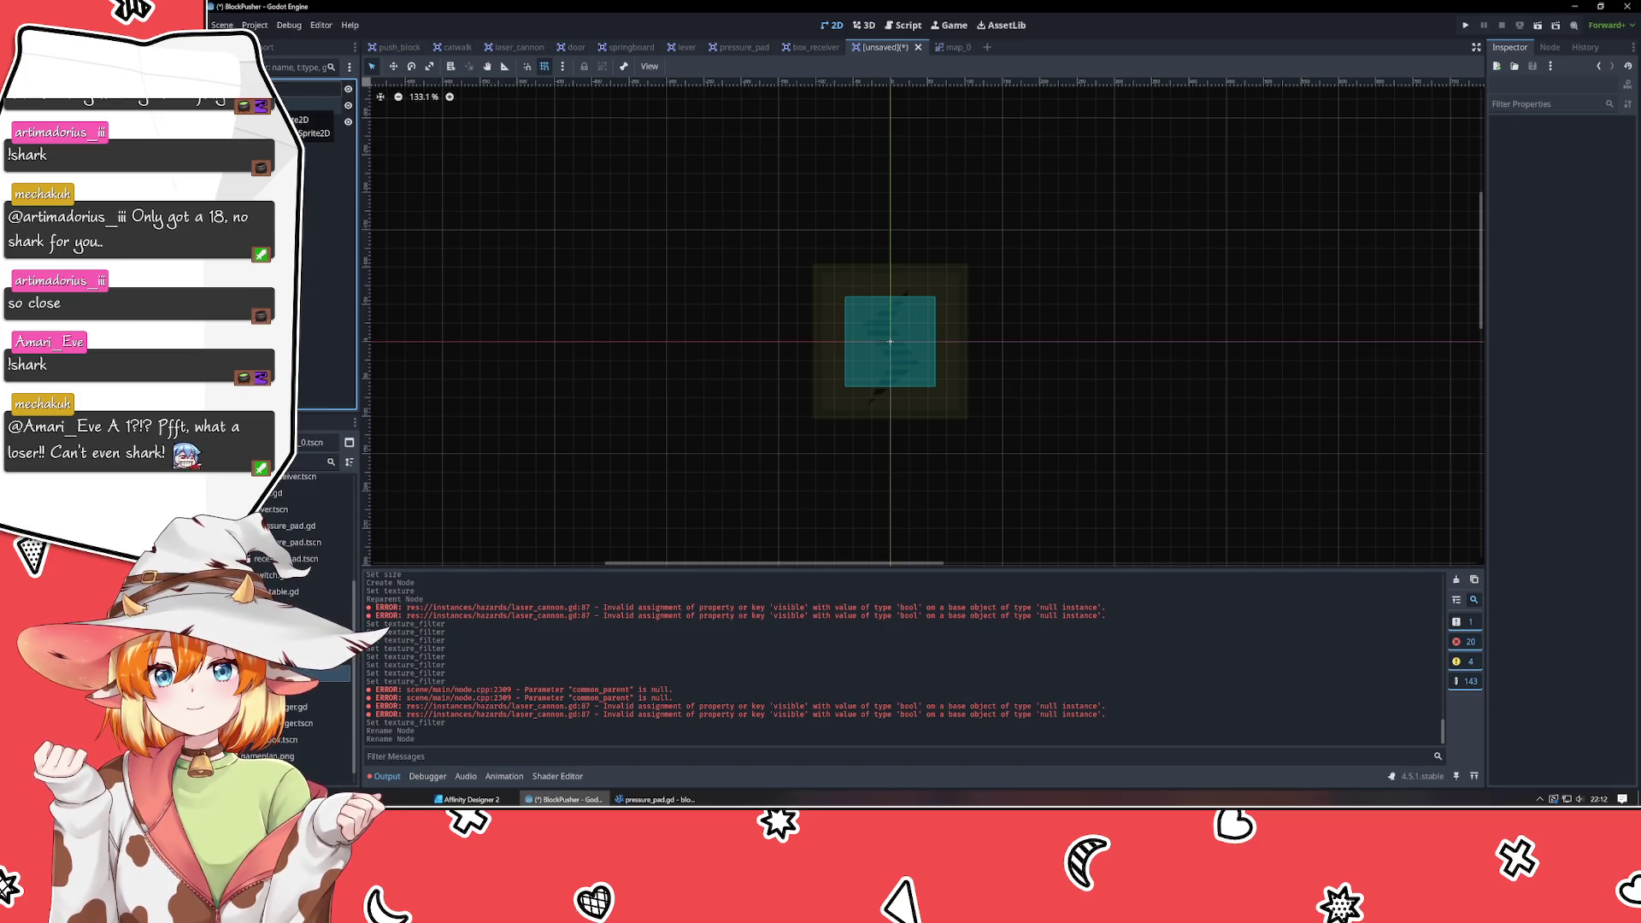
Attach a new power_bank.gd script to the PowerBank root and save the scene as power_bank.tscn.
left_click(321, 88)
left_click(333, 68)
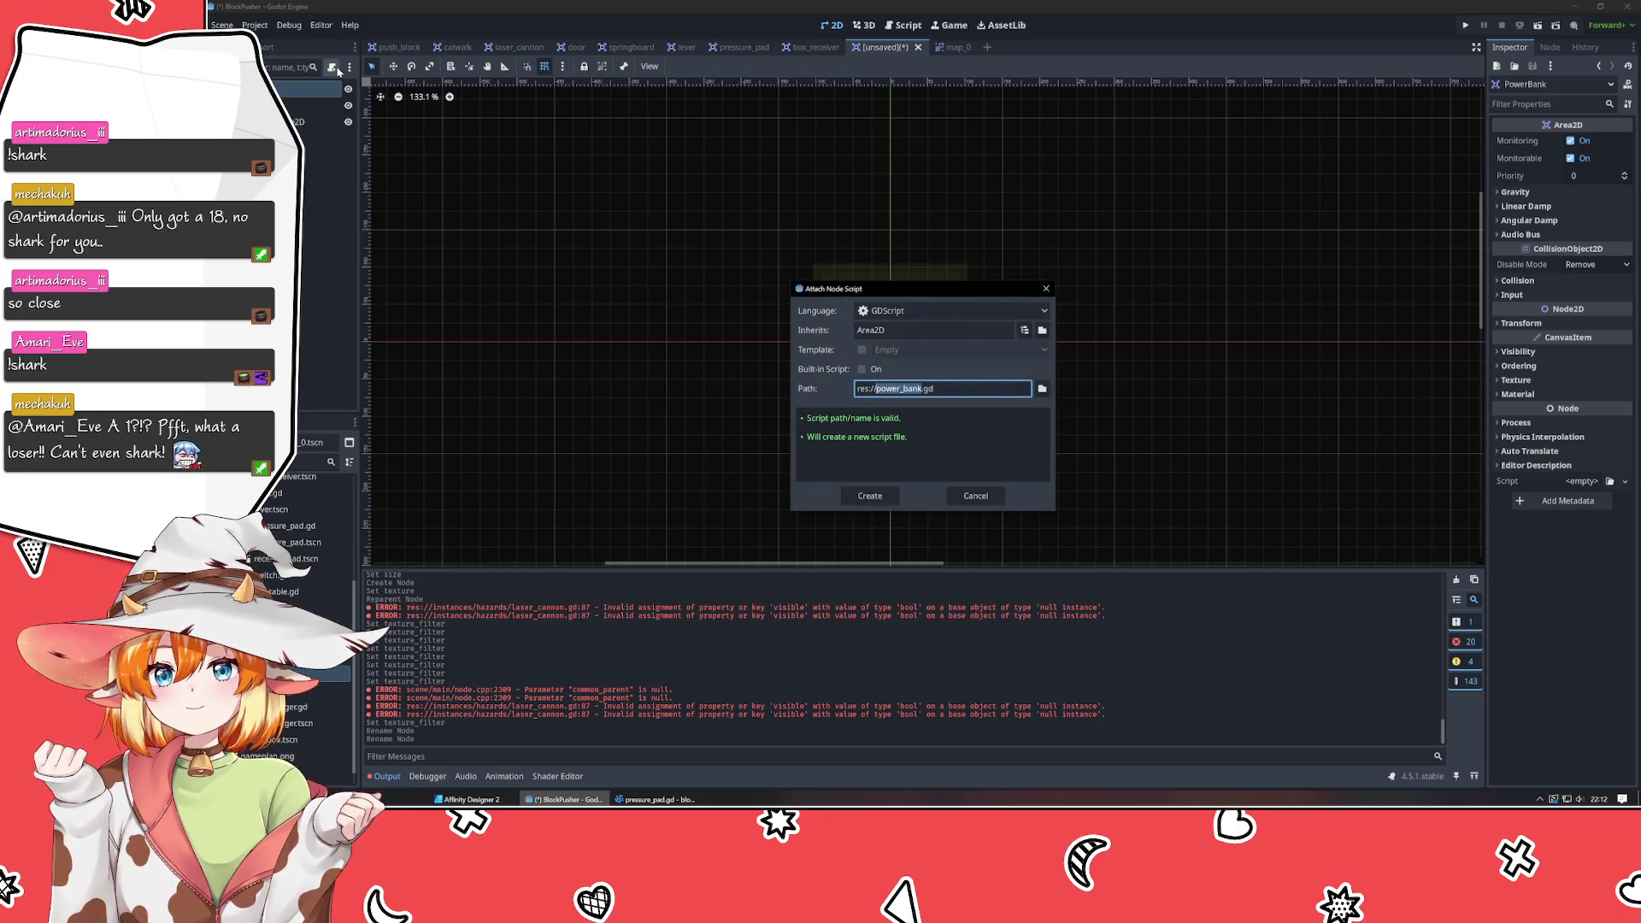
key("Return")
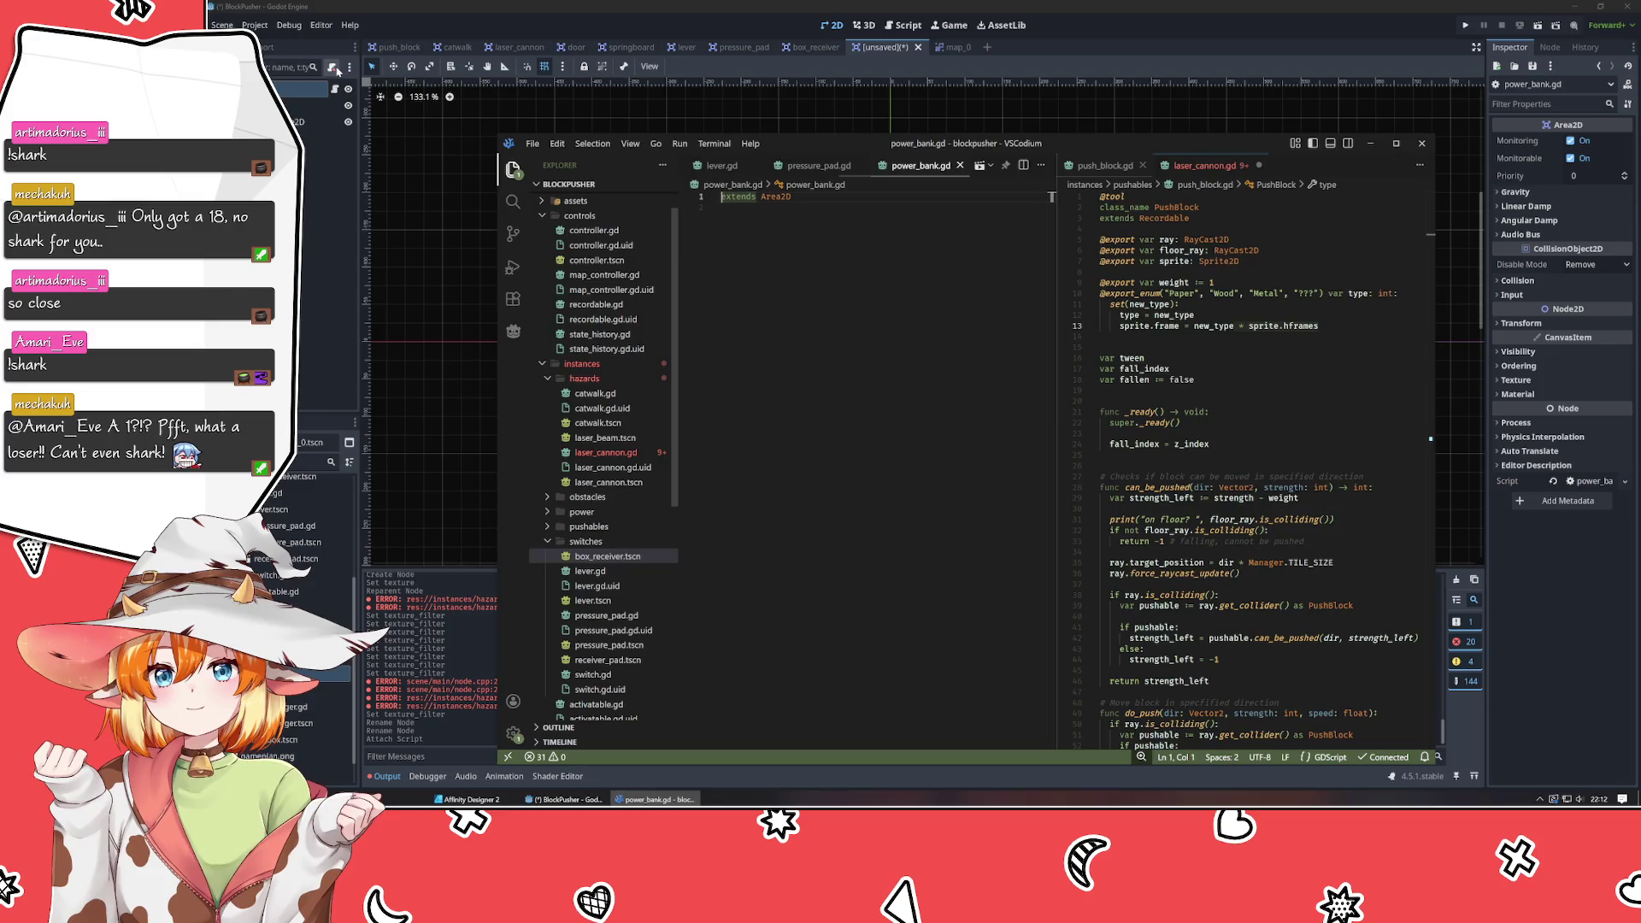
left_click(322, 174)
key("ctrl+s")
key("Return")
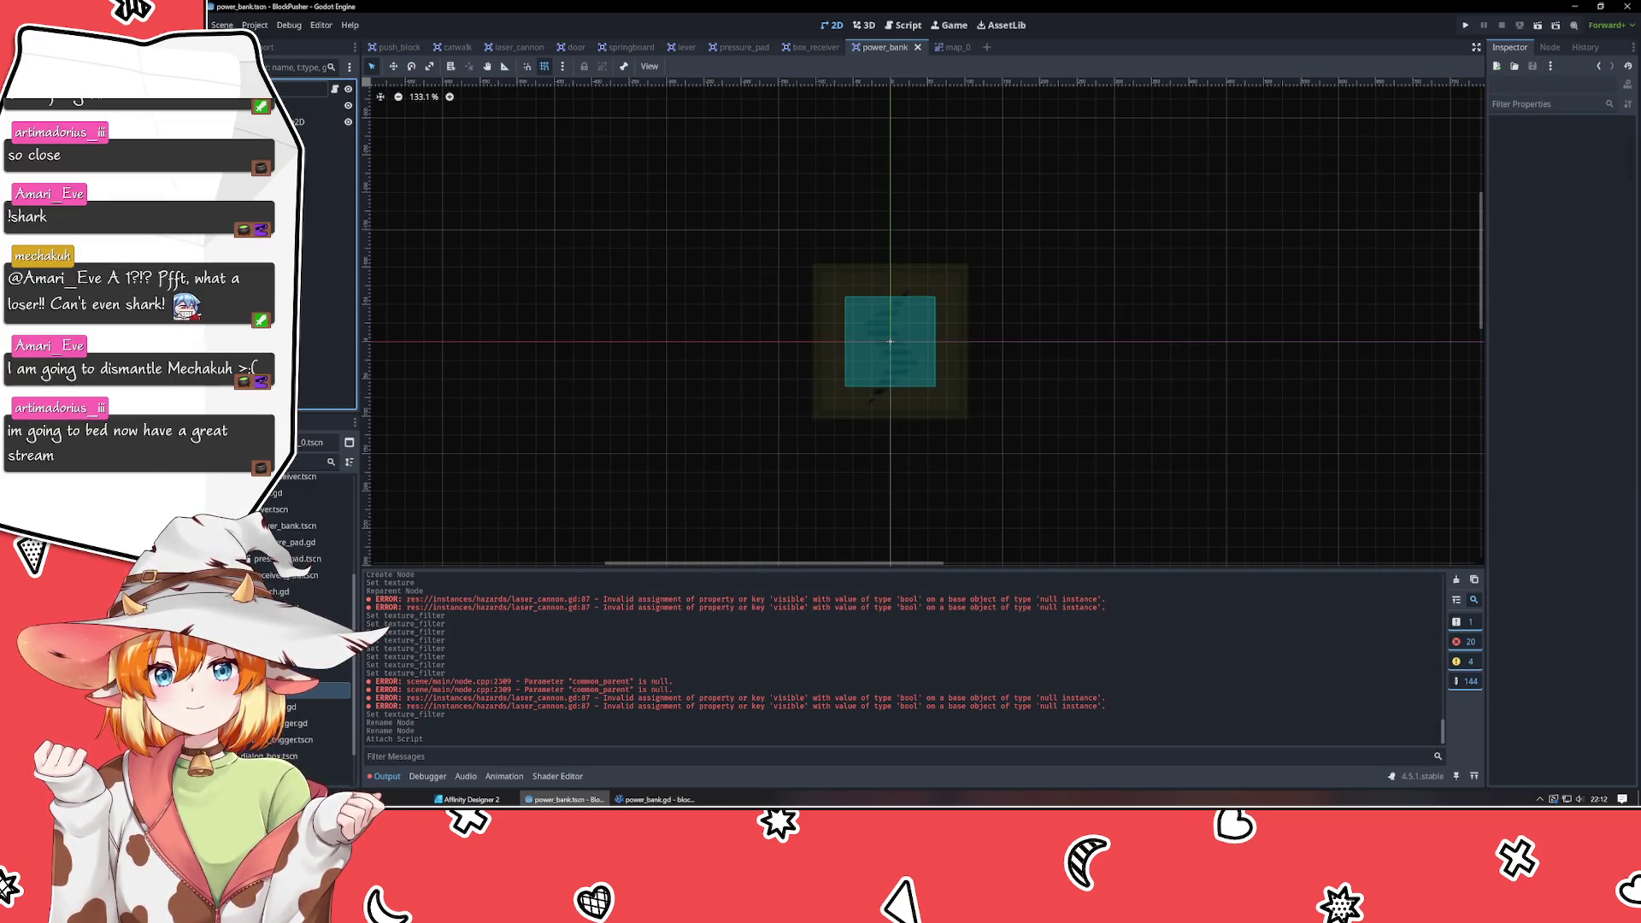
Move power_bank.tscn and power_bank.gd into the power folder in FileSystem.
left_click(333, 679)
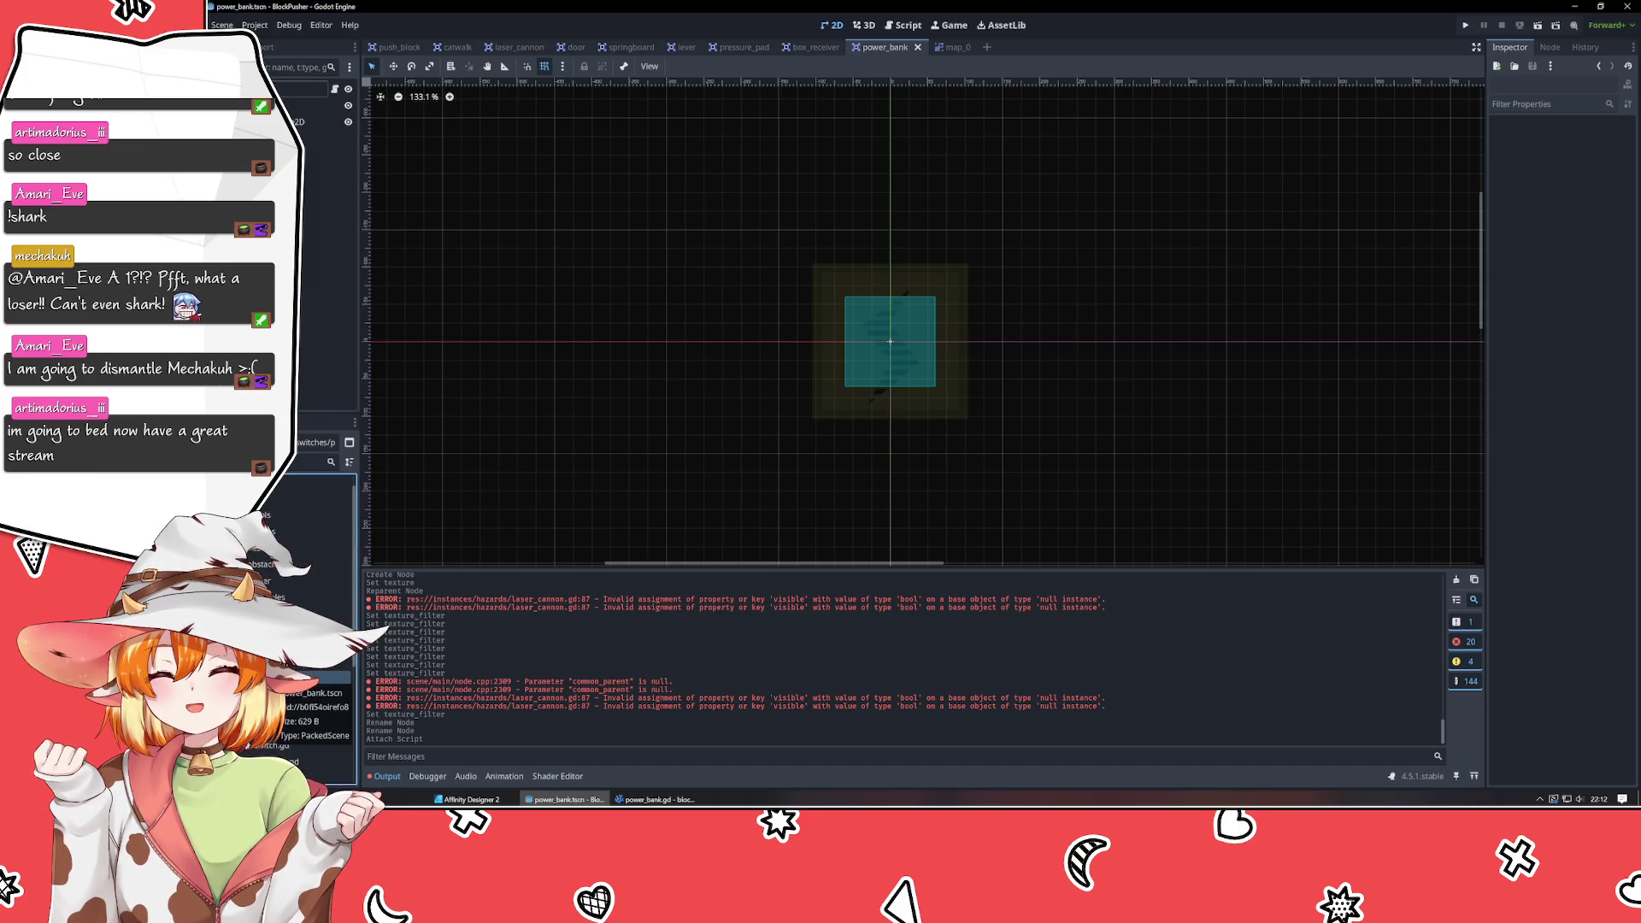
mouse_move(304, 564)
left_mouse_down()
mouse_move(289, 556)
mouse_move(267, 580)
left_mouse_up()
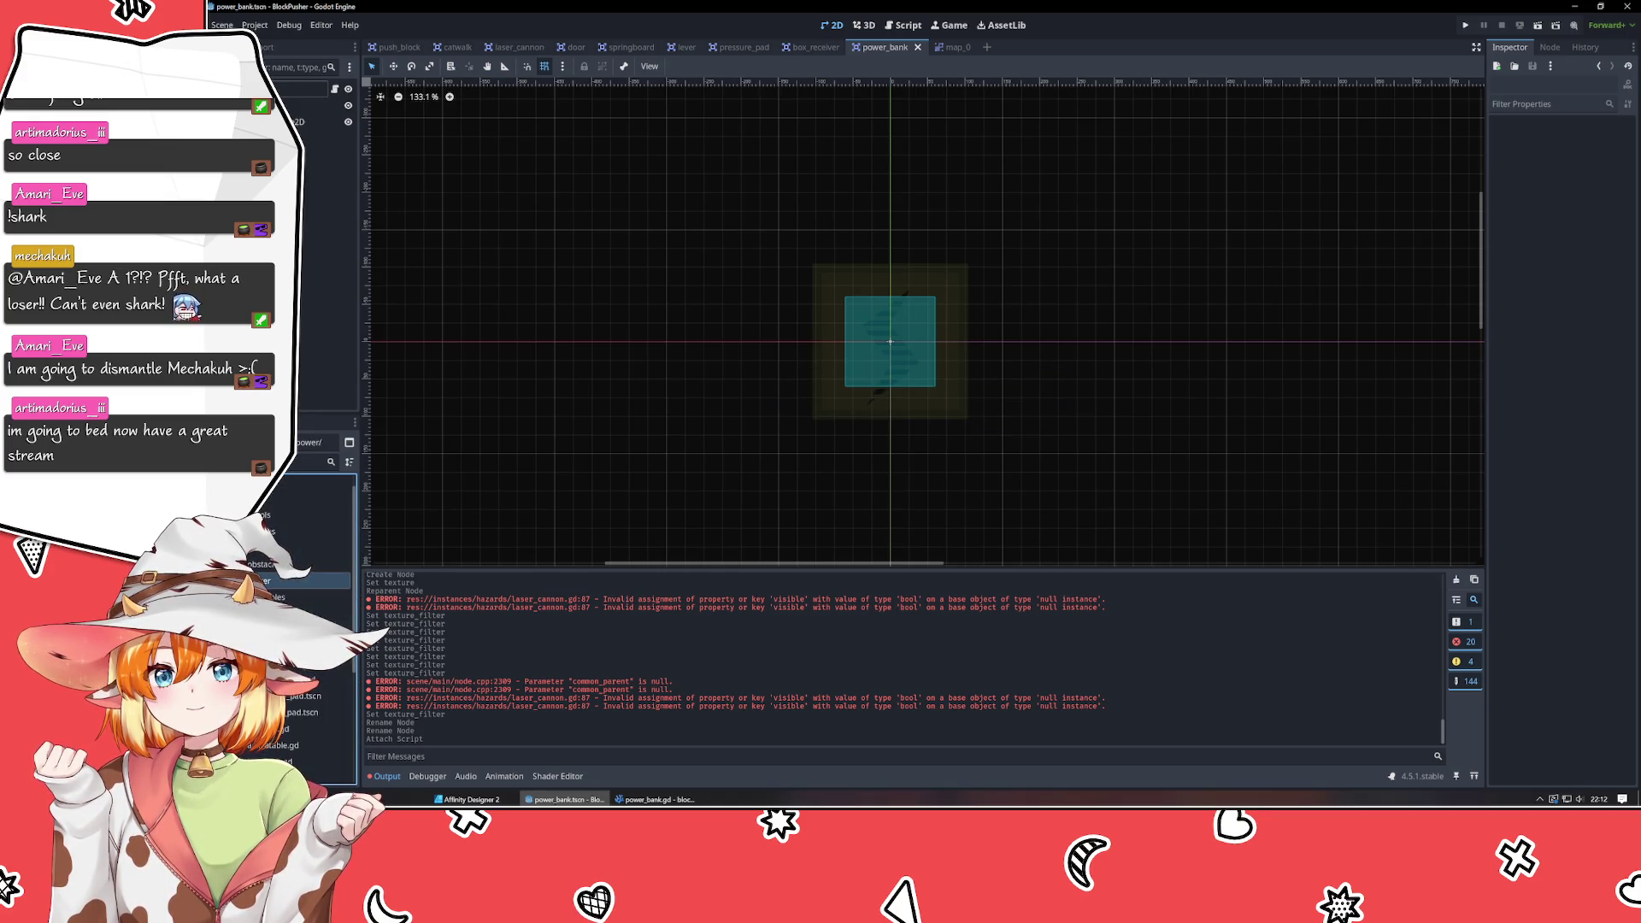
scroll(282, 598, "down", 4)
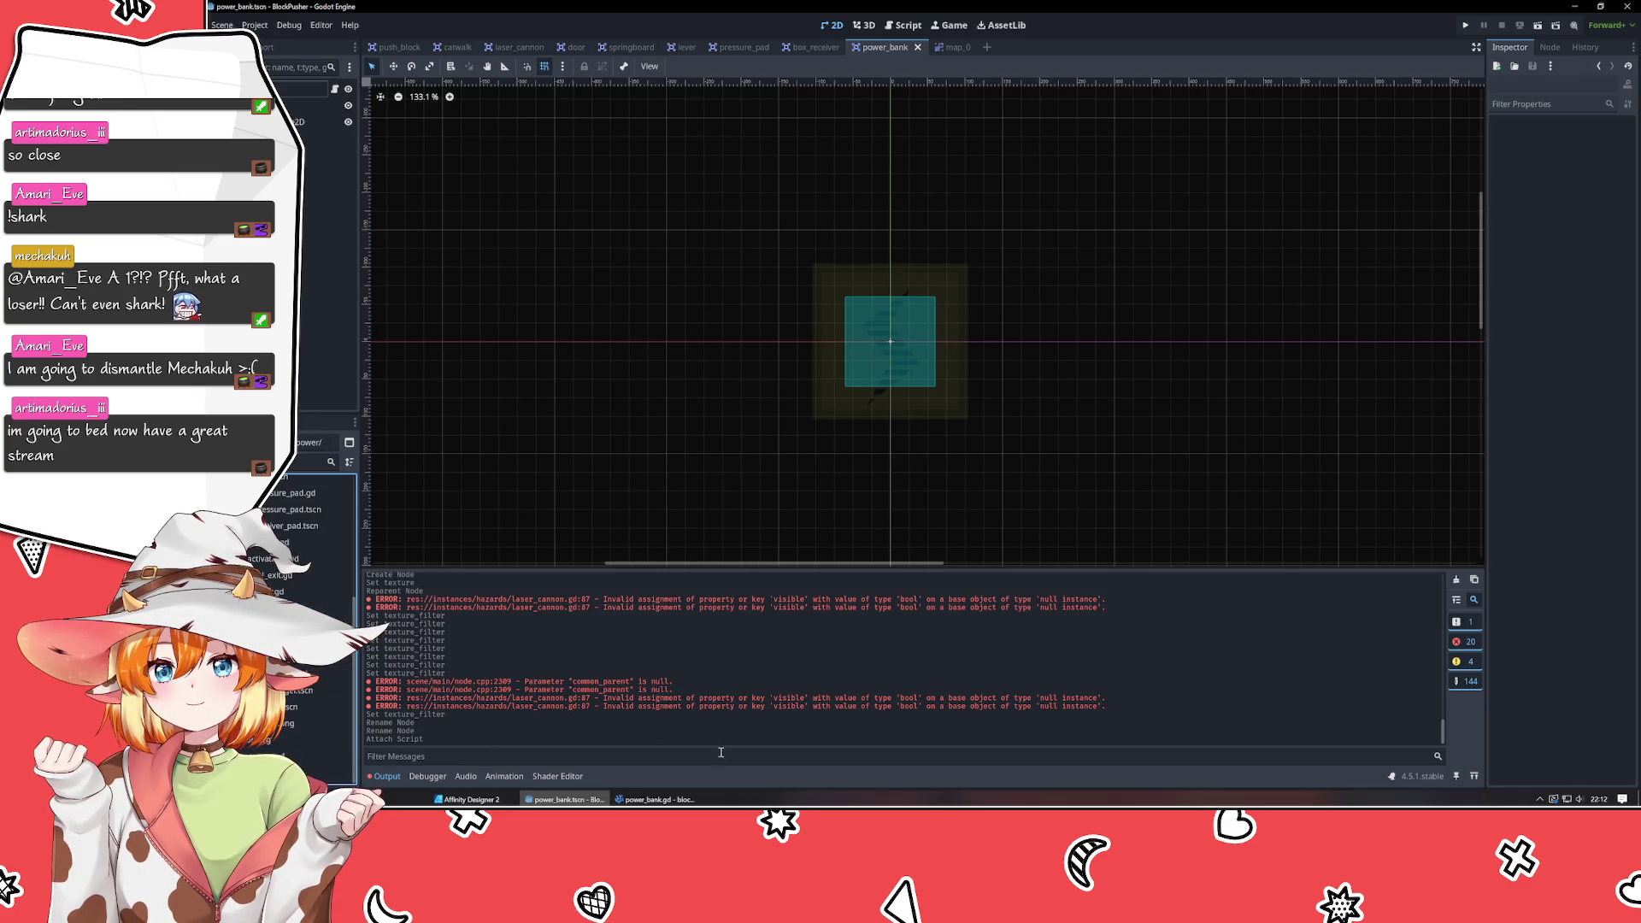
mouse_move(282, 624)
left_mouse_down()
mouse_move(301, 468)
mouse_move(304, 497)
left_mouse_up()
left_click_drag(295, 604, 295, 603)
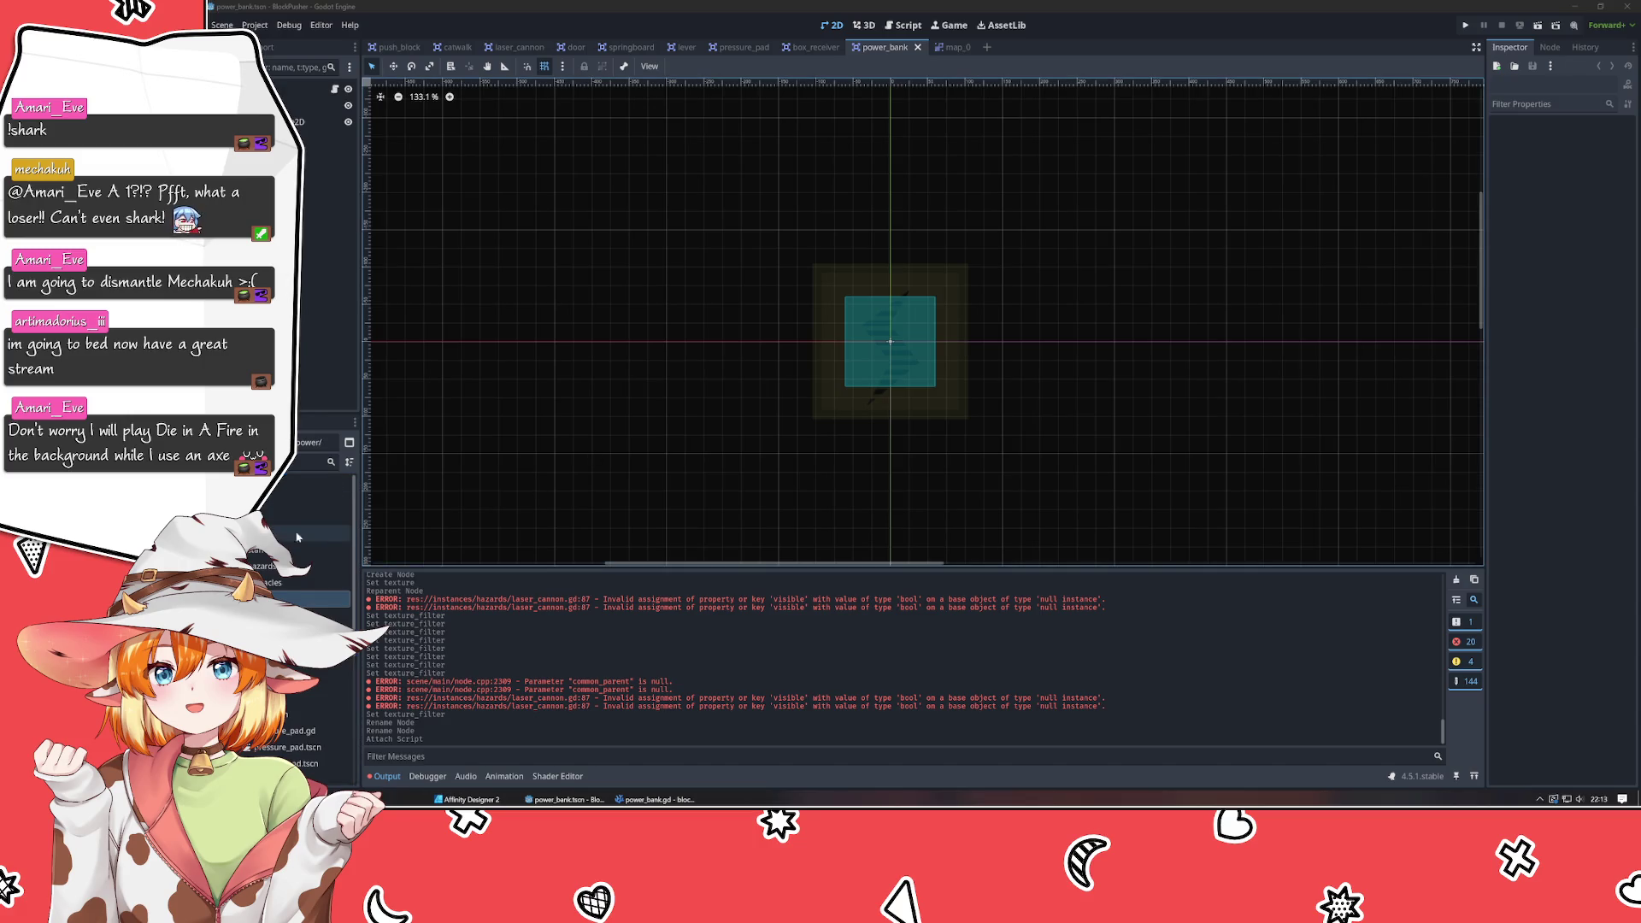
Inspect the power bank's 120×120 CollisionShape2D, then switch to the laser_cannon scene.
left_click(889, 341)
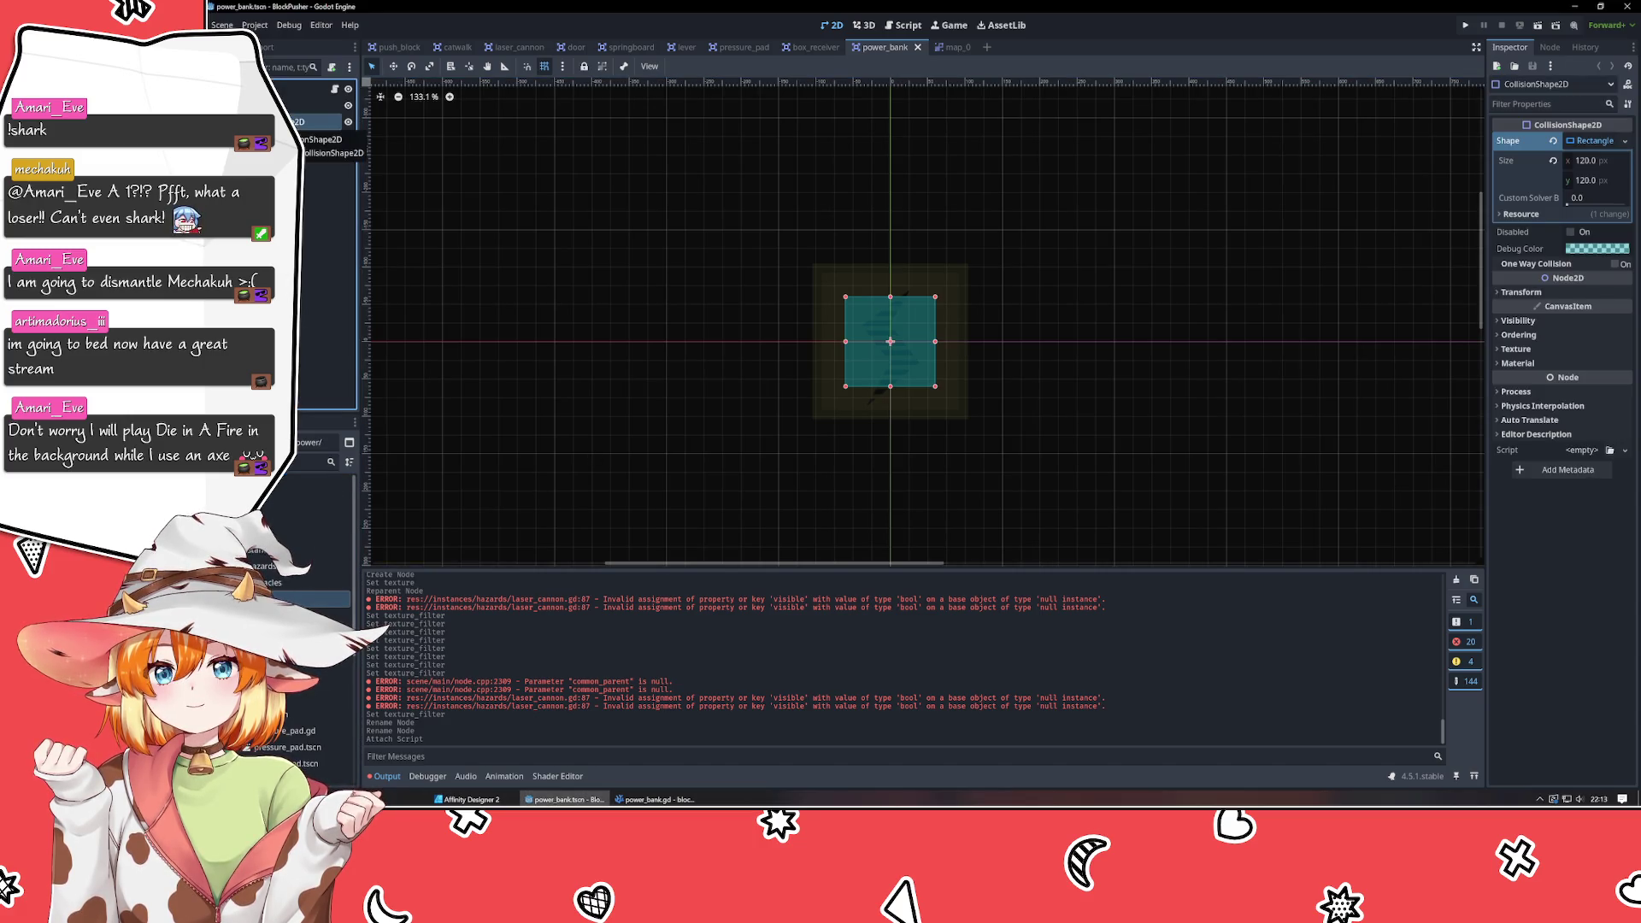
left_click(650, 303)
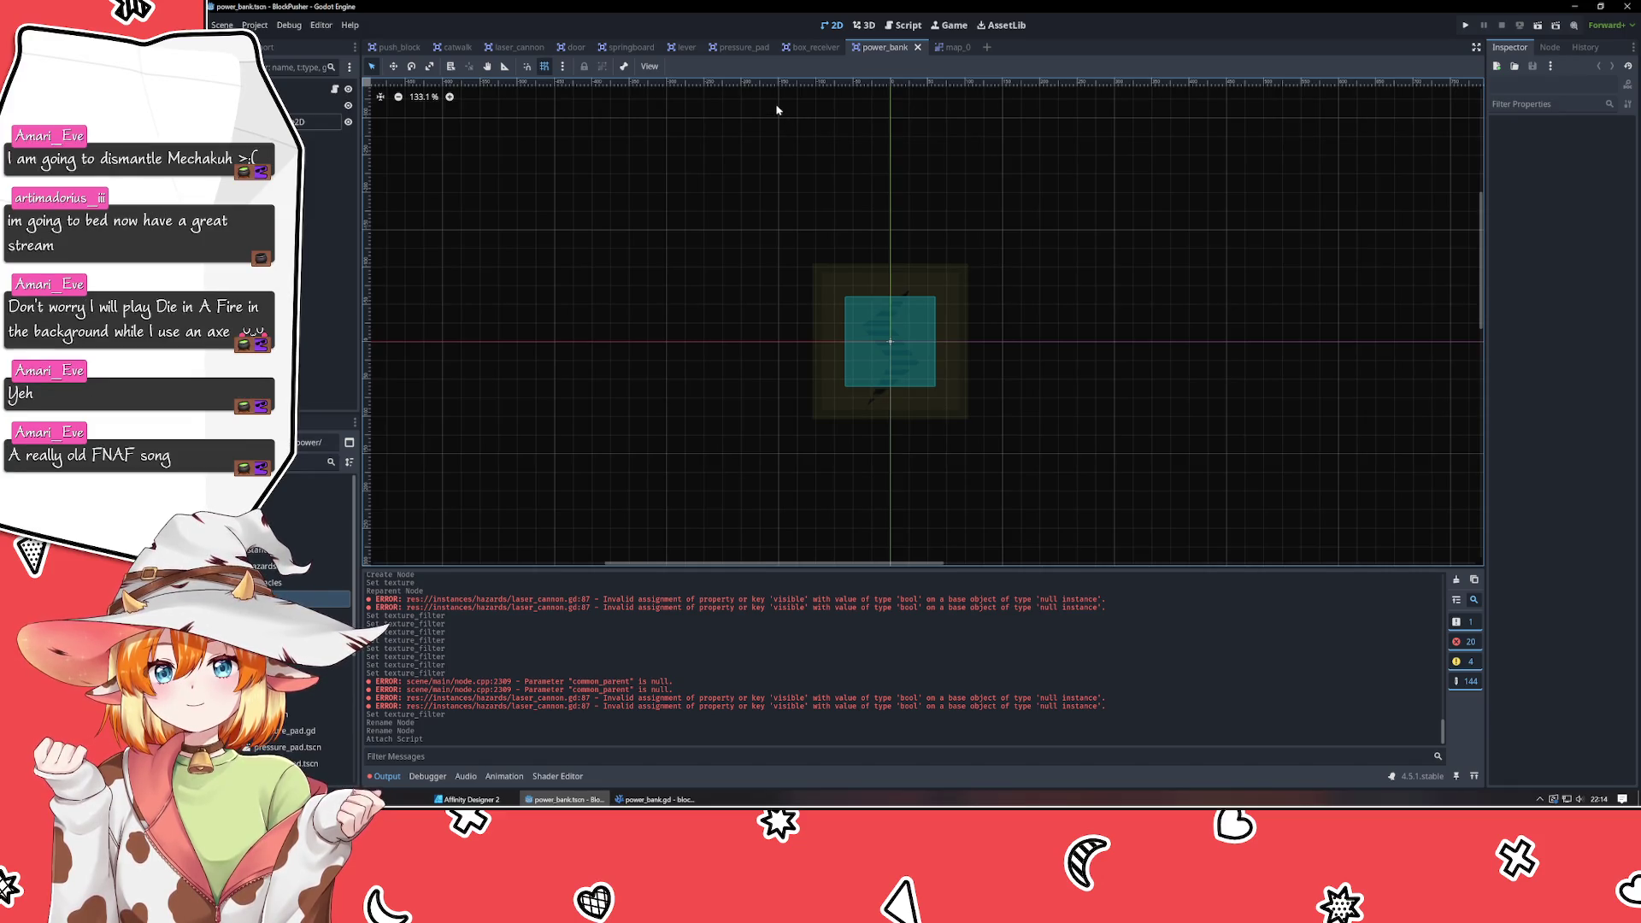
left_click(517, 47)
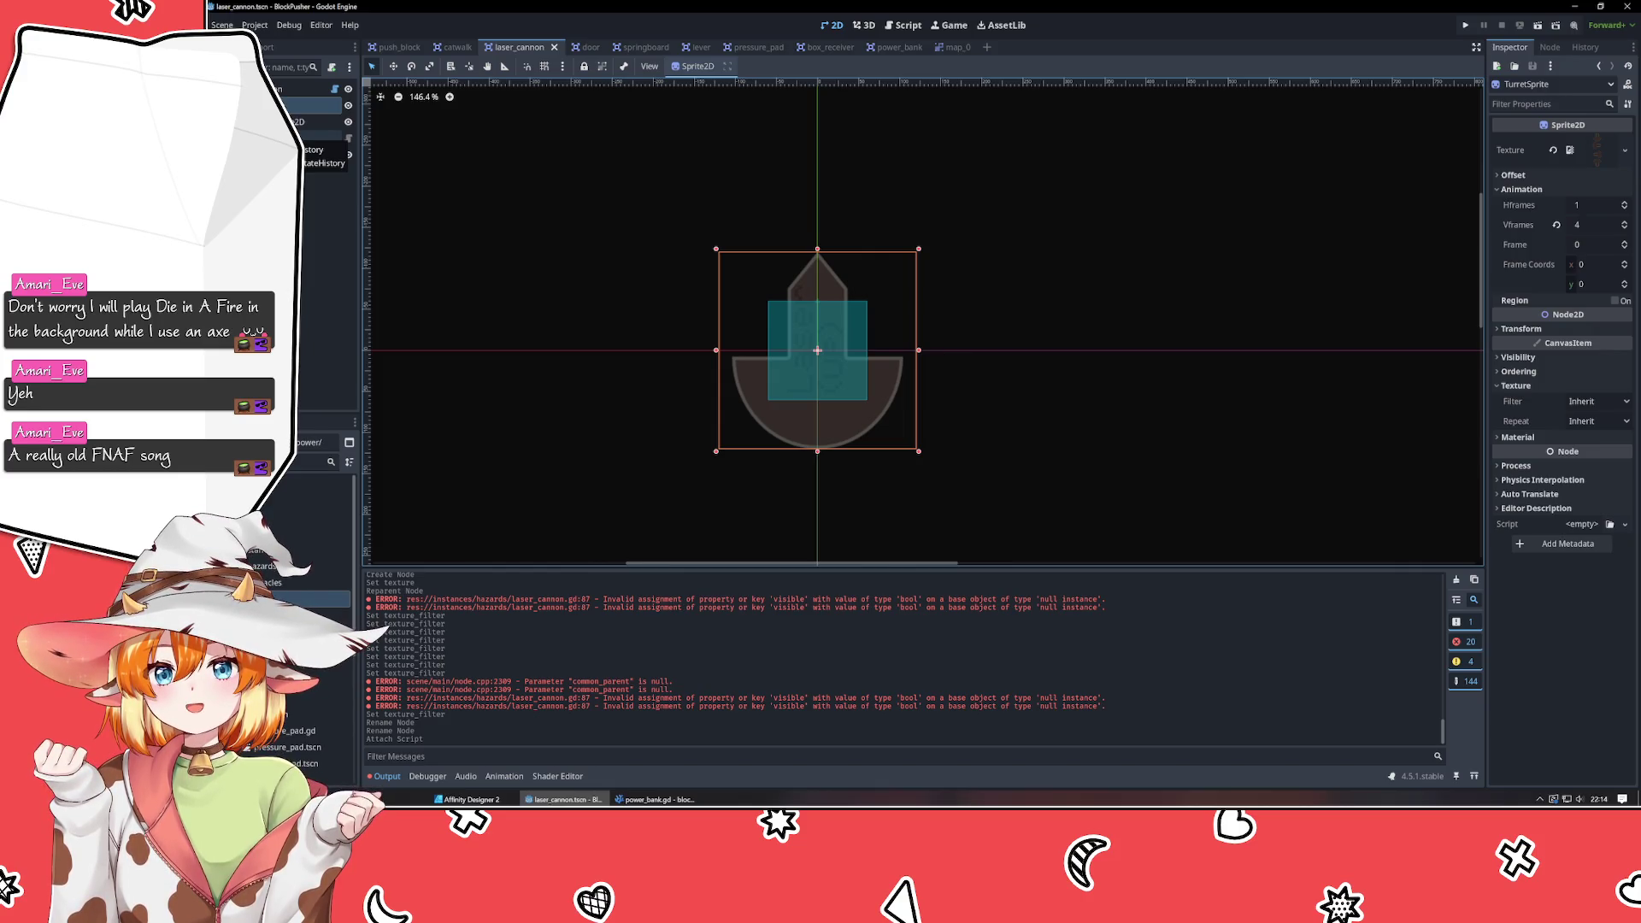
Reparent StateHistory and drag the RayCast2D target further upward in laser_cannon.
left_click_drag(301, 156, 301, 155)
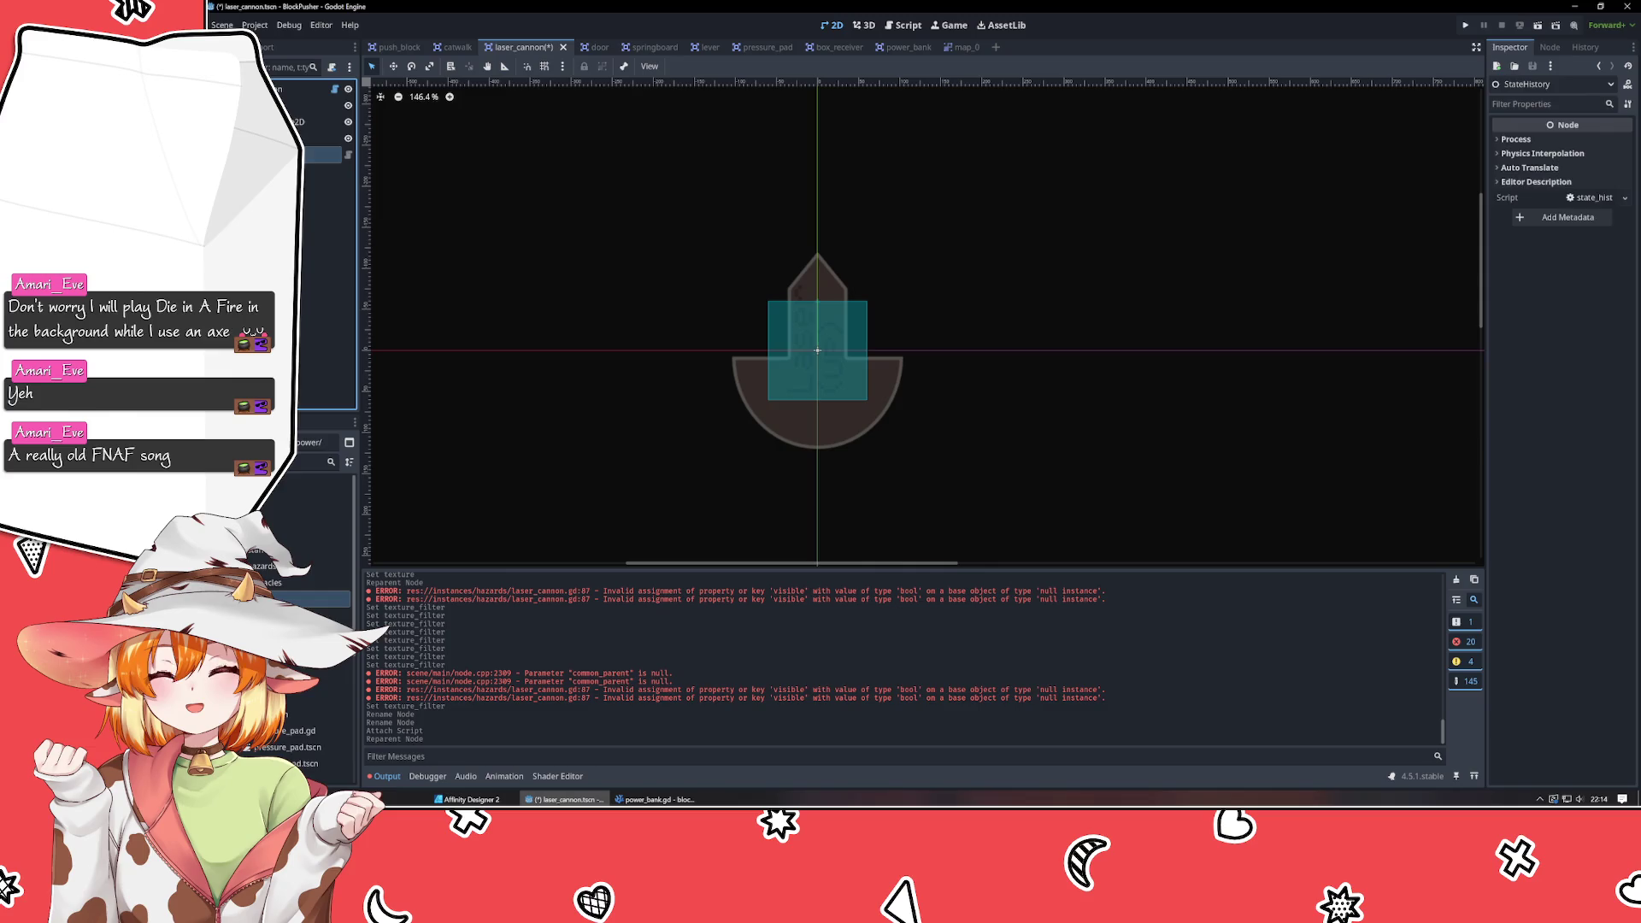
key("Escape")
left_click(321, 138)
left_click_drag(818, 299, 818, 277)
left_click(551, 68)
Undo and reset the raycast target position, then save the laser_cannon scene.
key("ctrl+z")
left_click(818, 292)
left_click(1007, 249)
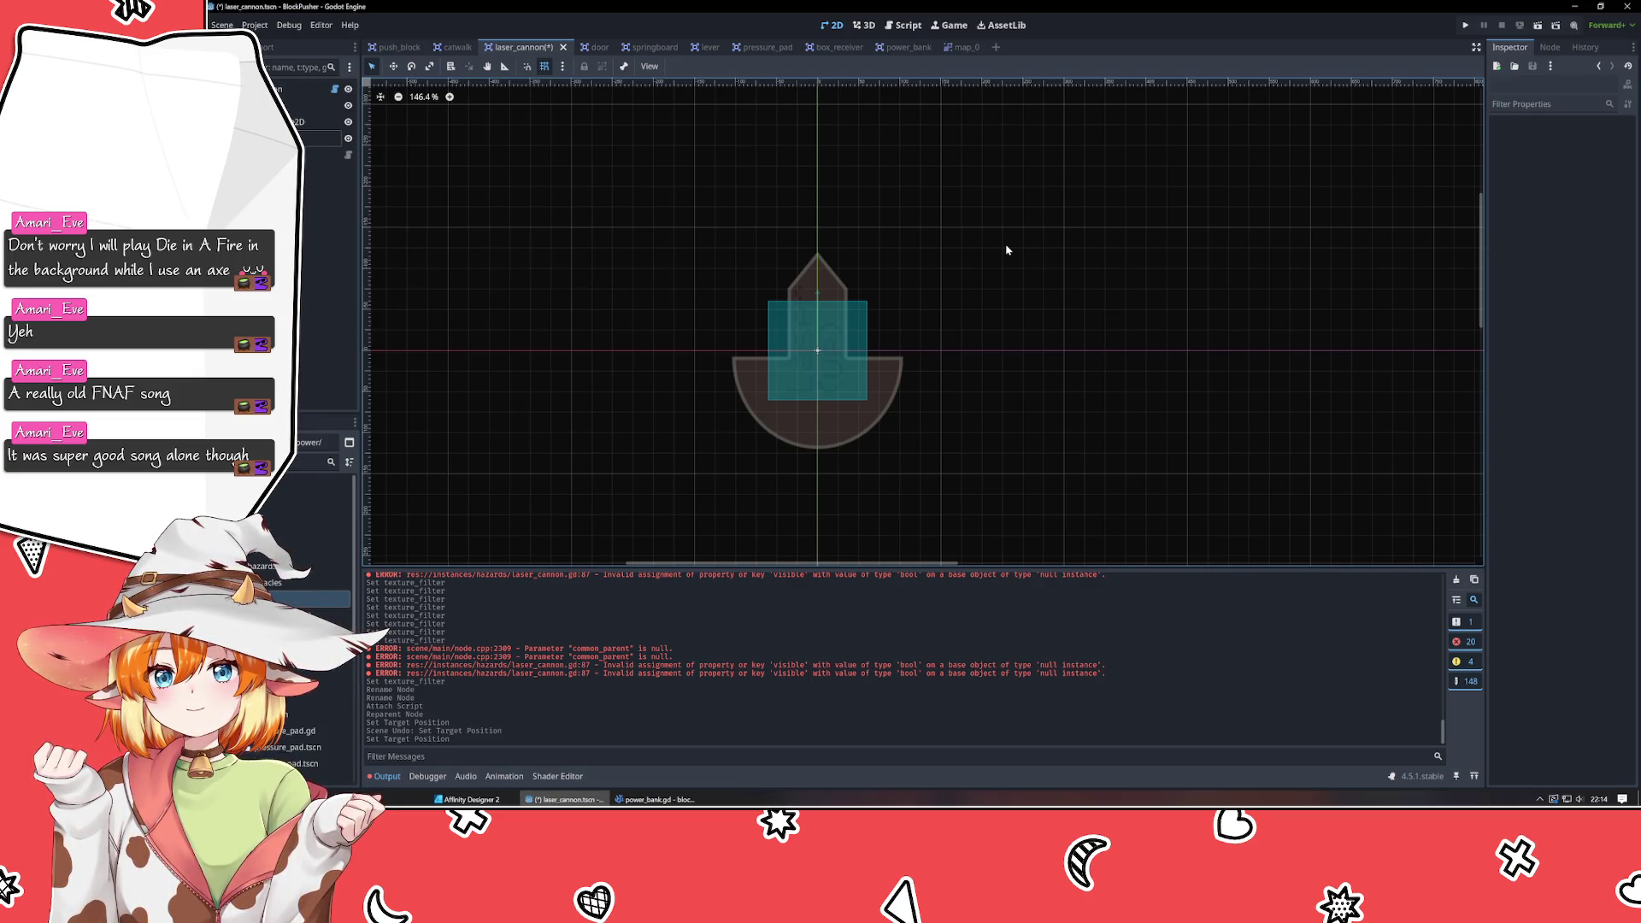
key("ctrl+s")
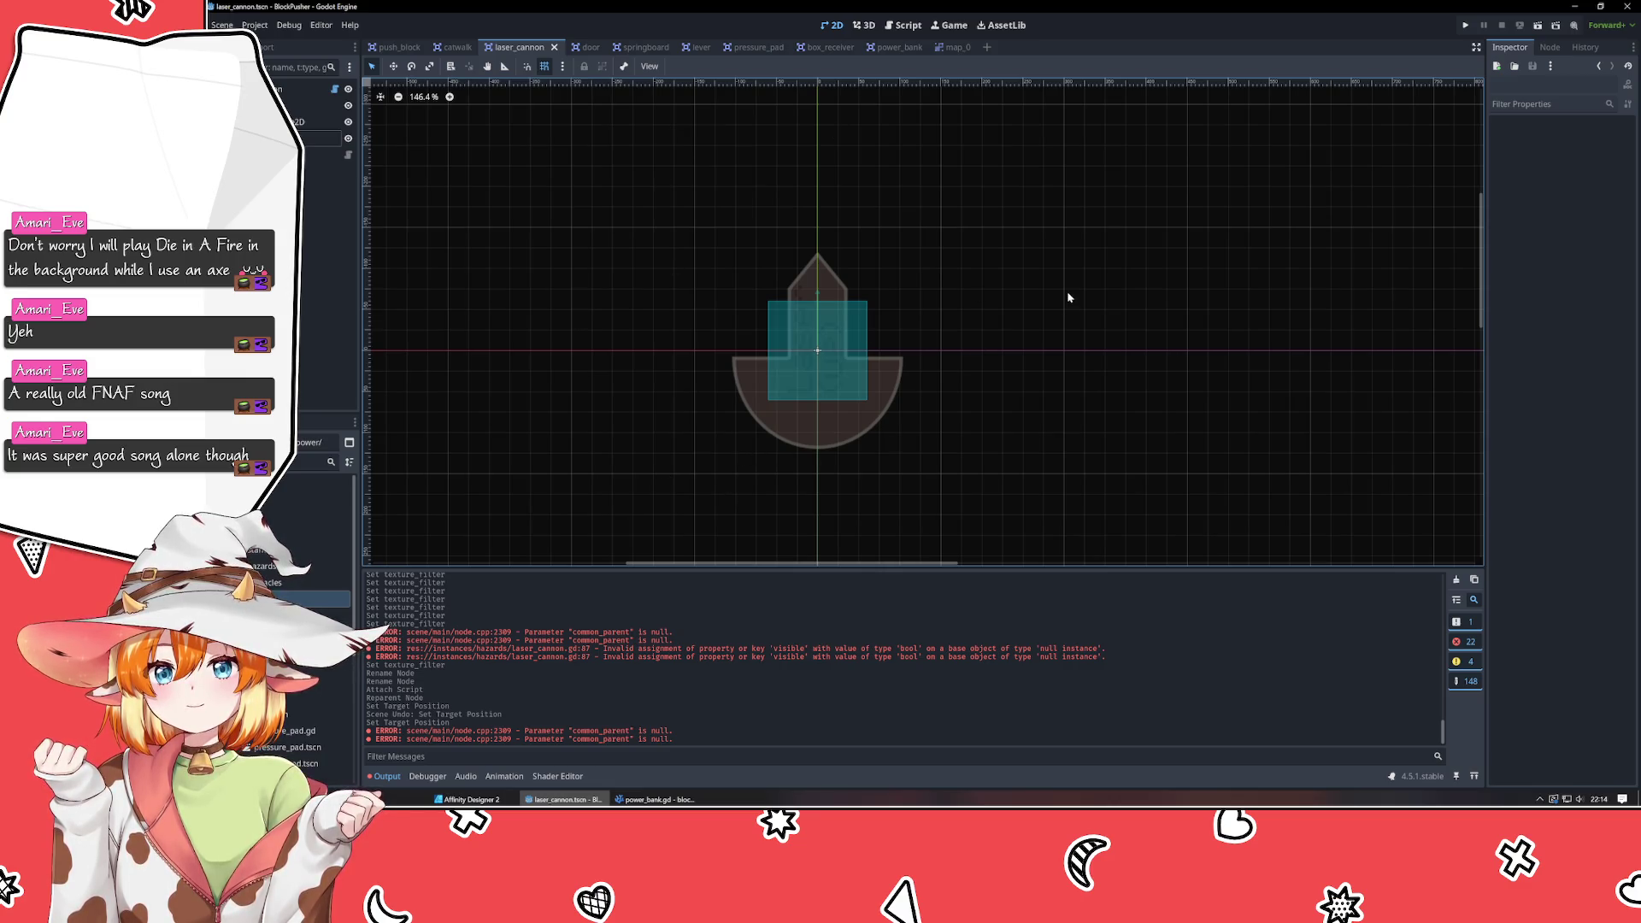
left_click(654, 799)
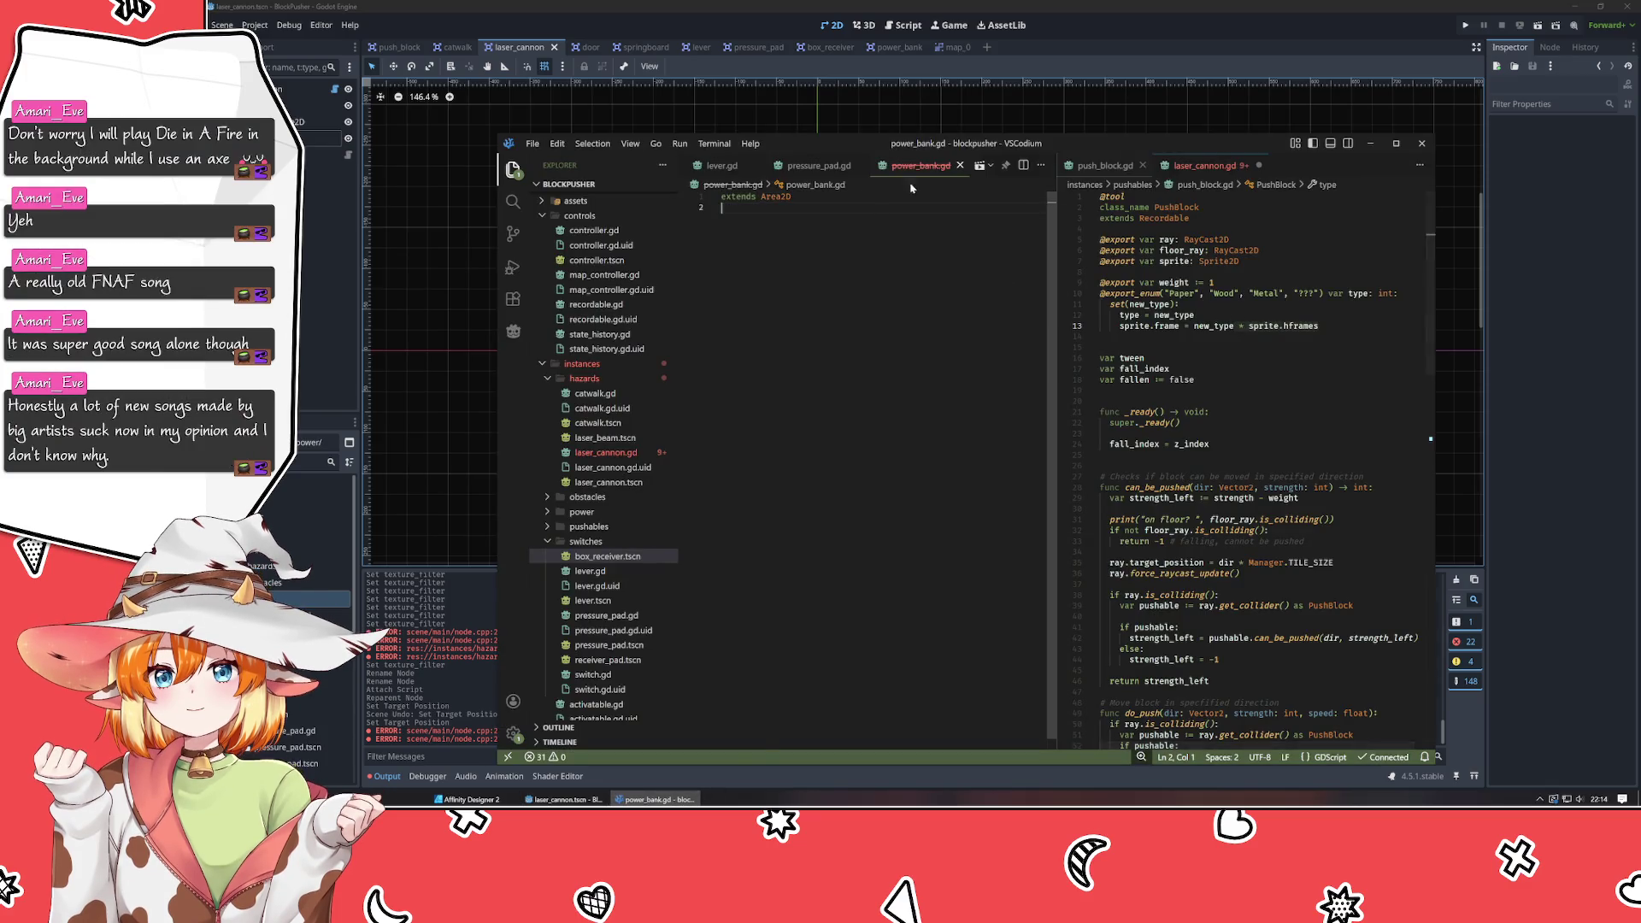
Open power_bank.gd from the power folder in the Explorer.
middle_click(923, 166)
scroll(614, 423, "up", 1)
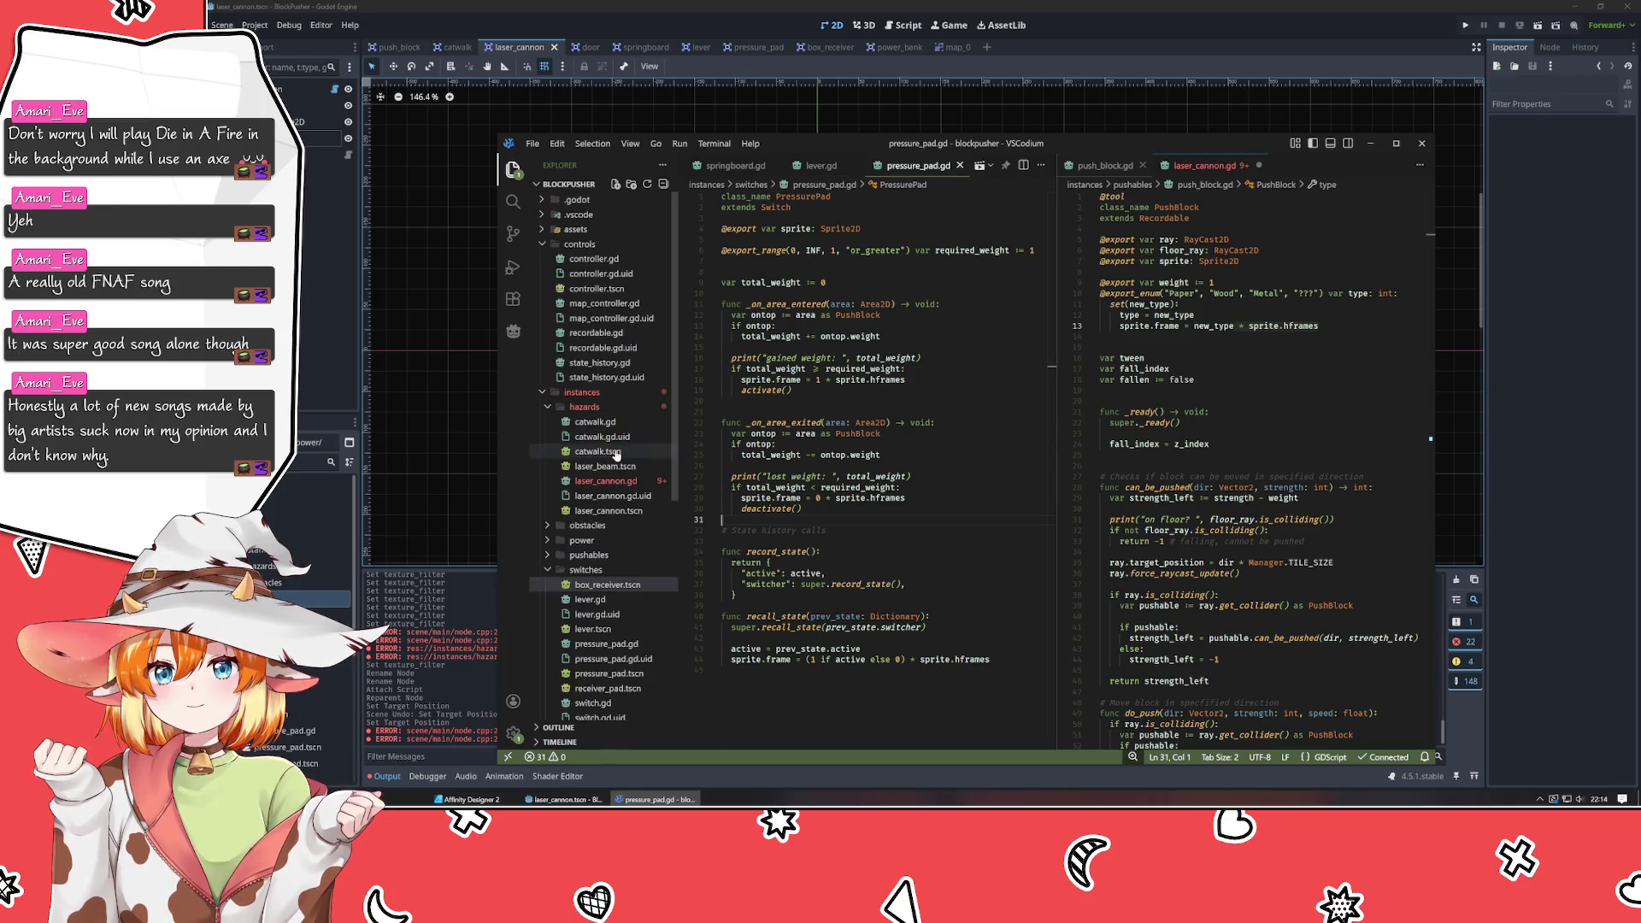
left_click(581, 541)
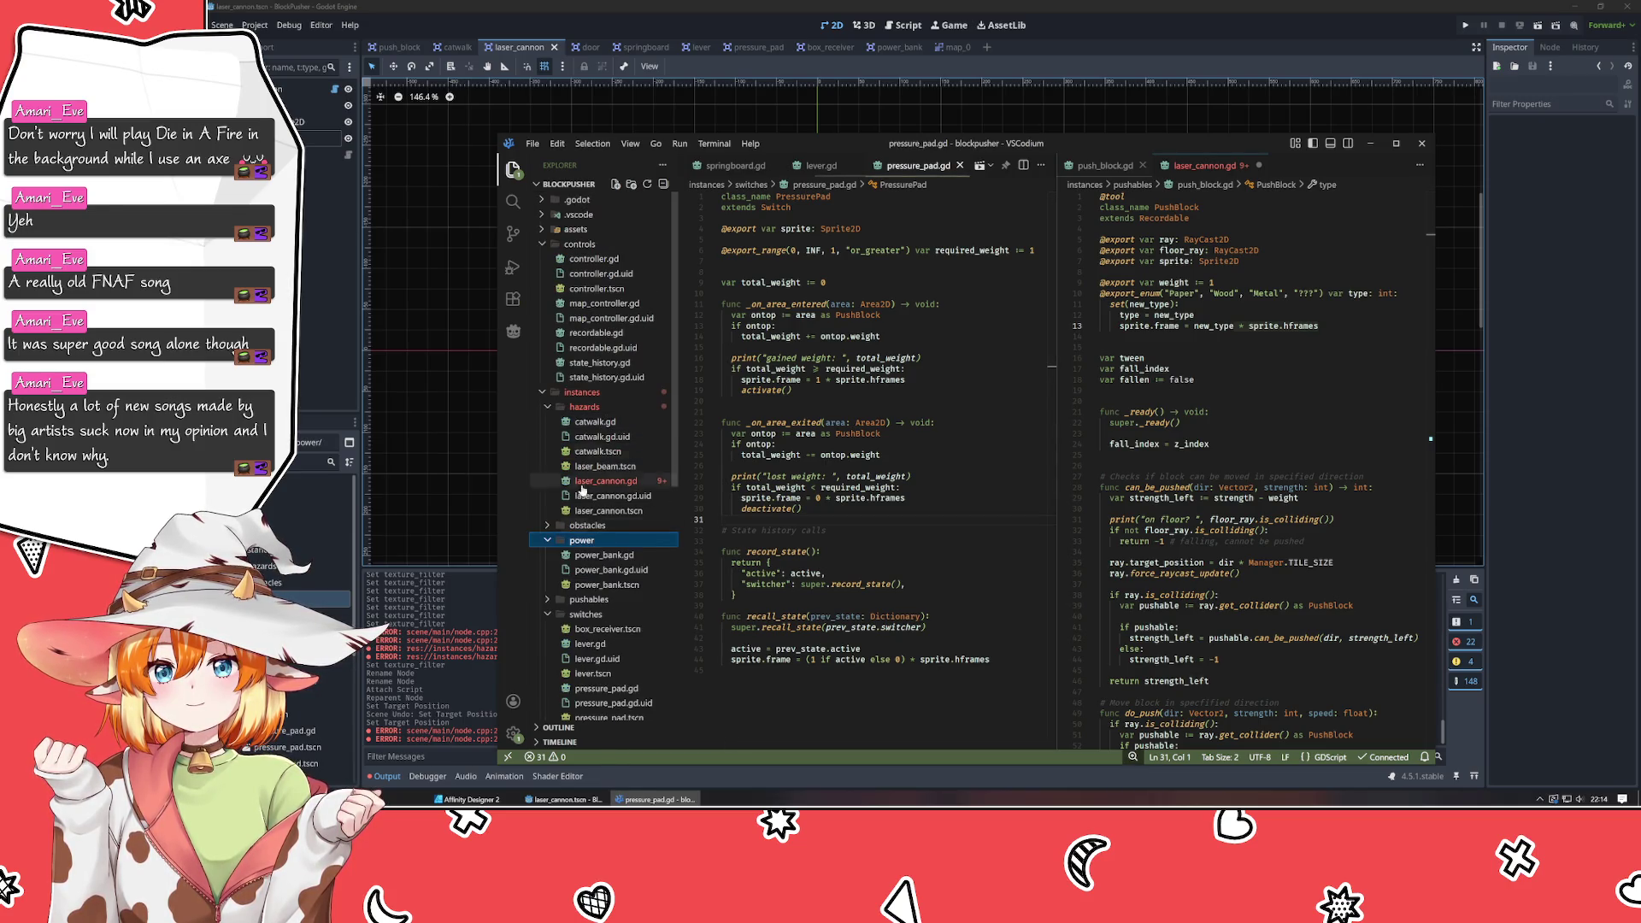
left_click(585, 406)
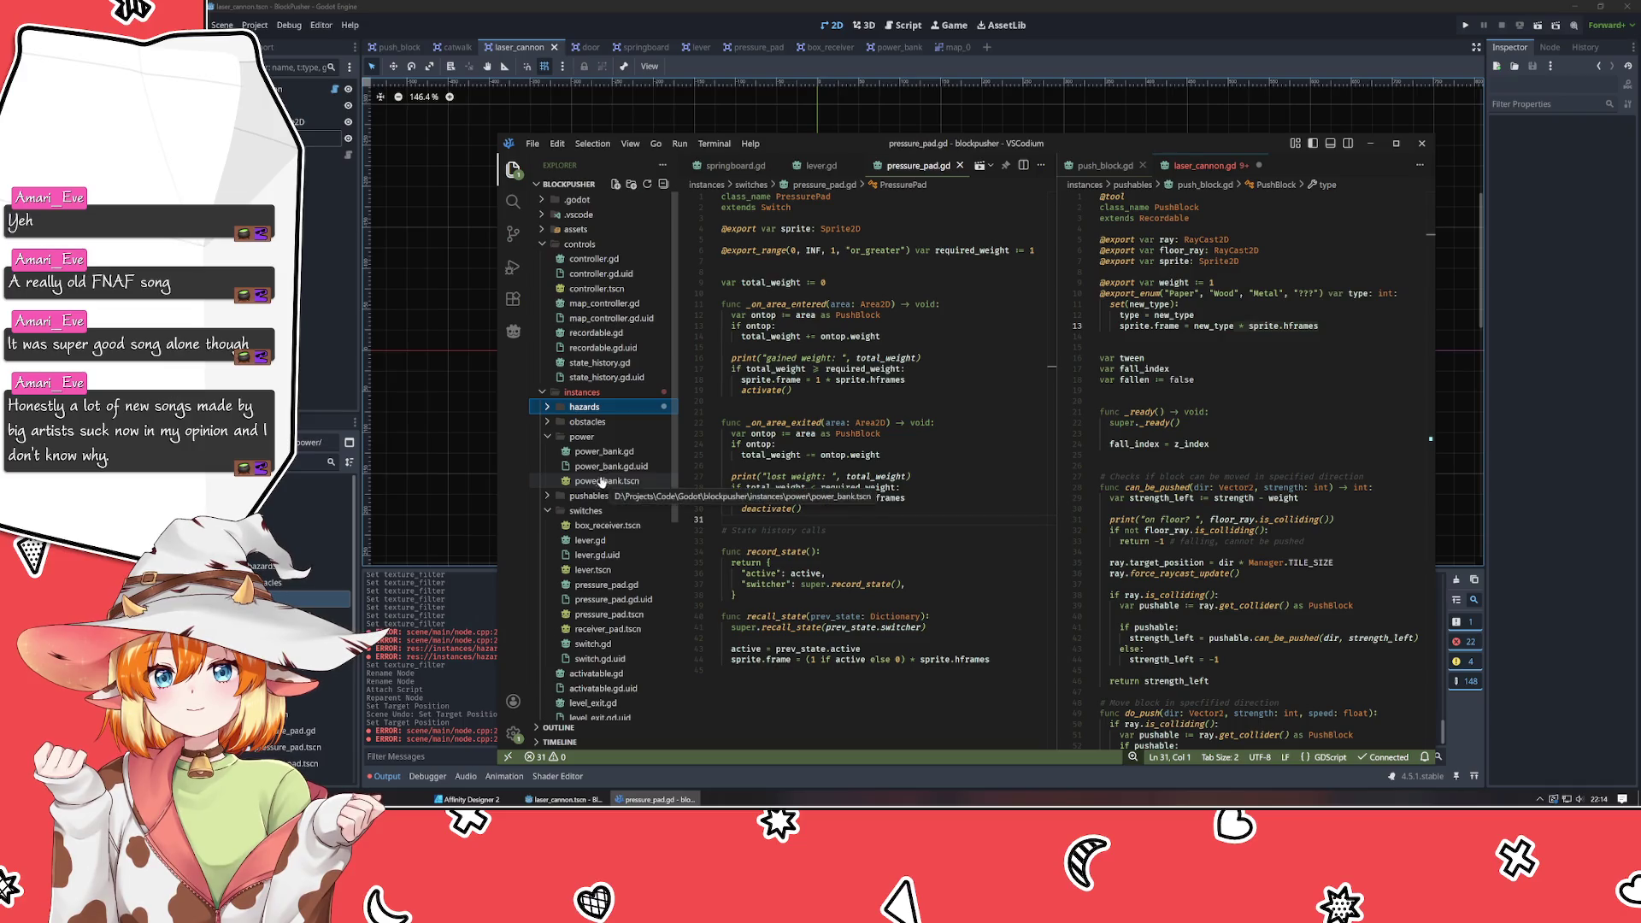
left_click(584, 407)
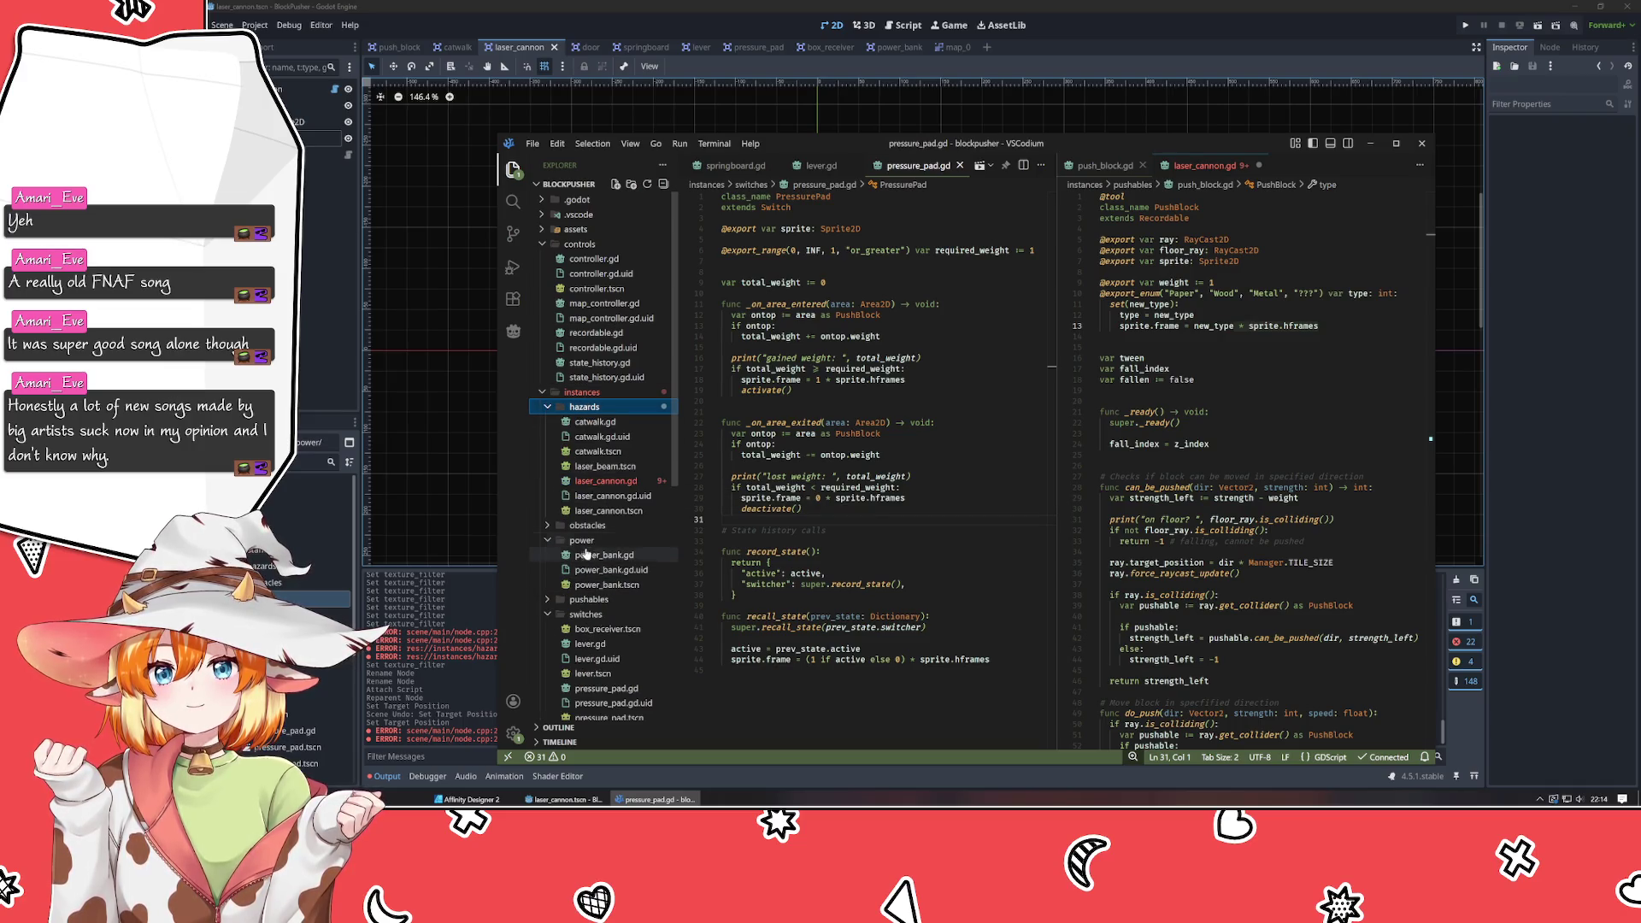
left_click(585, 615)
left_click(596, 481)
double_click(597, 481)
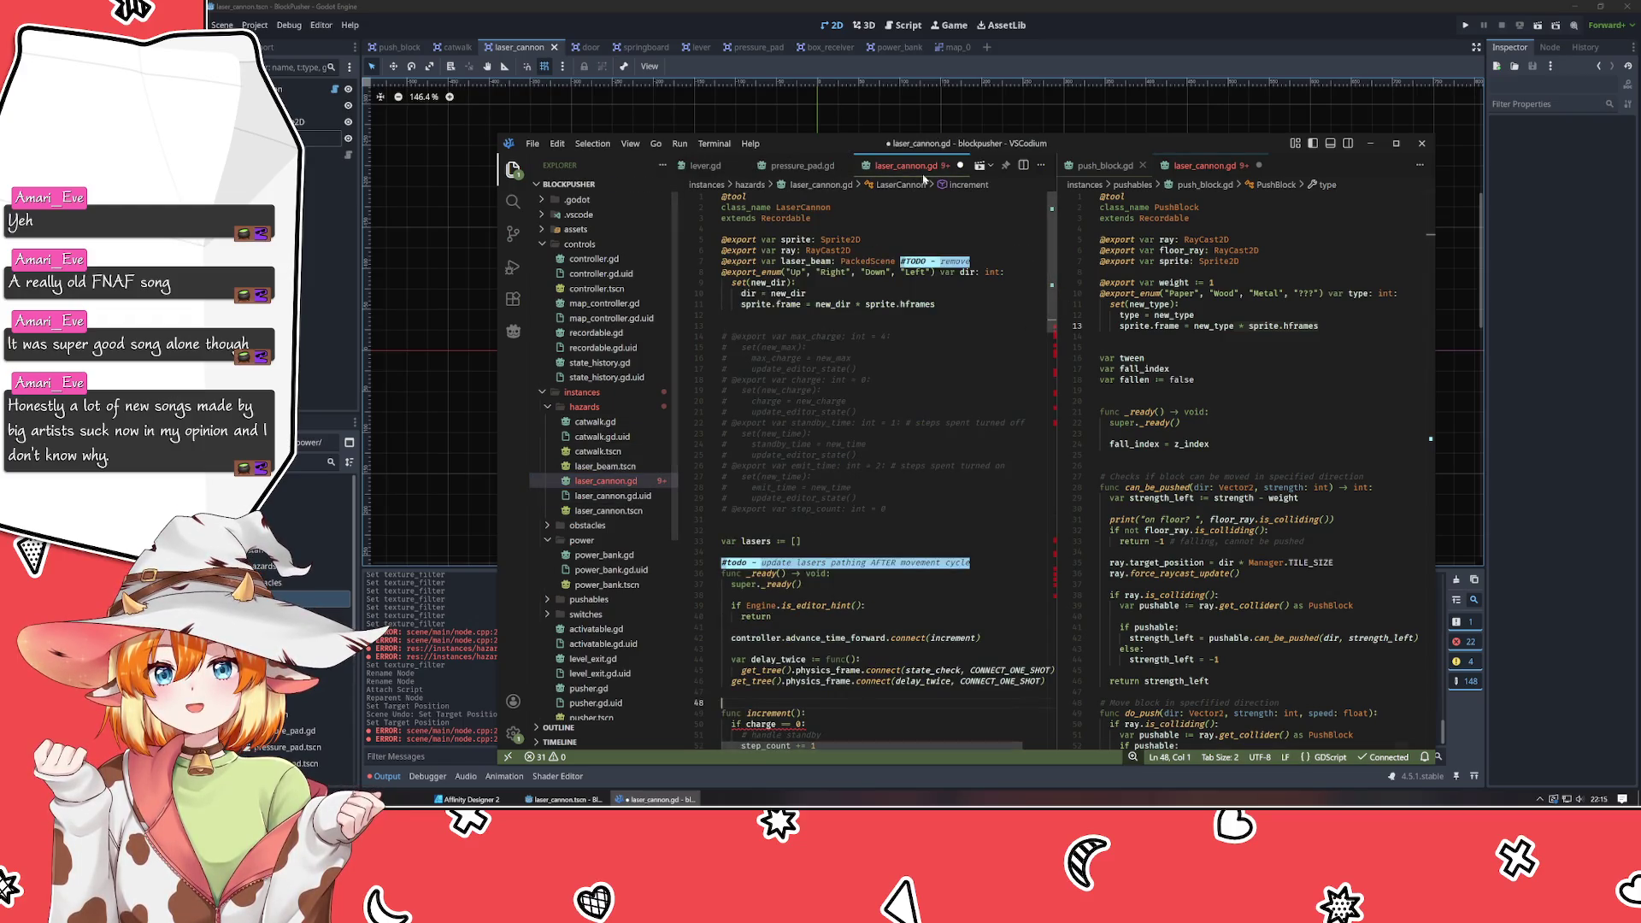
key("ctrl+w")
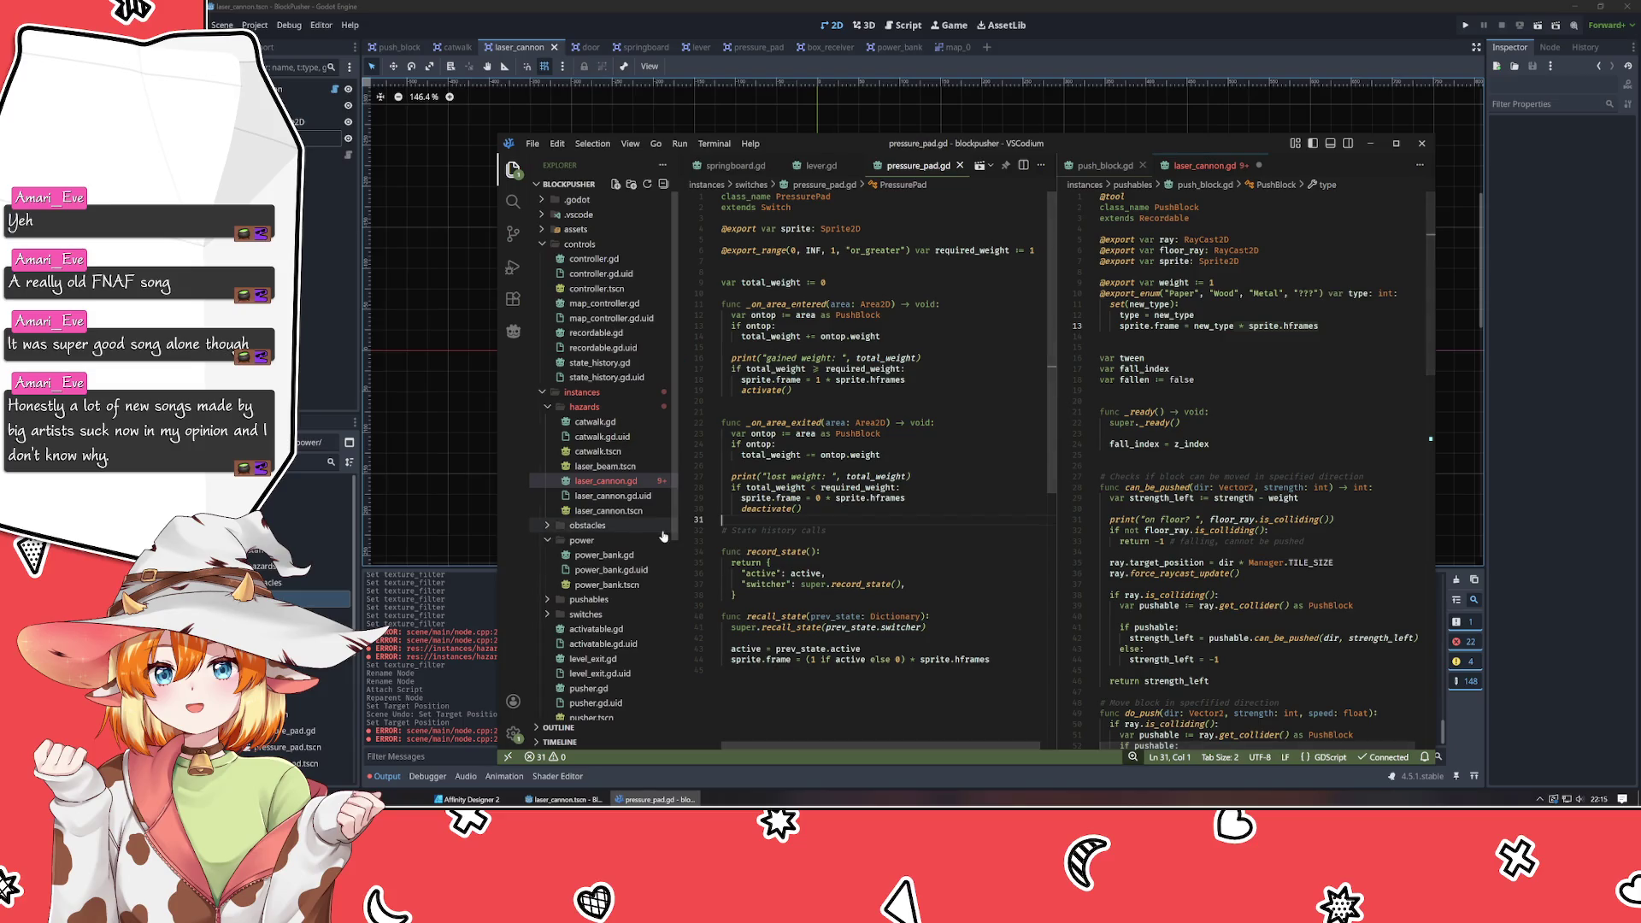
double_click(604, 554)
left_click(885, 468)
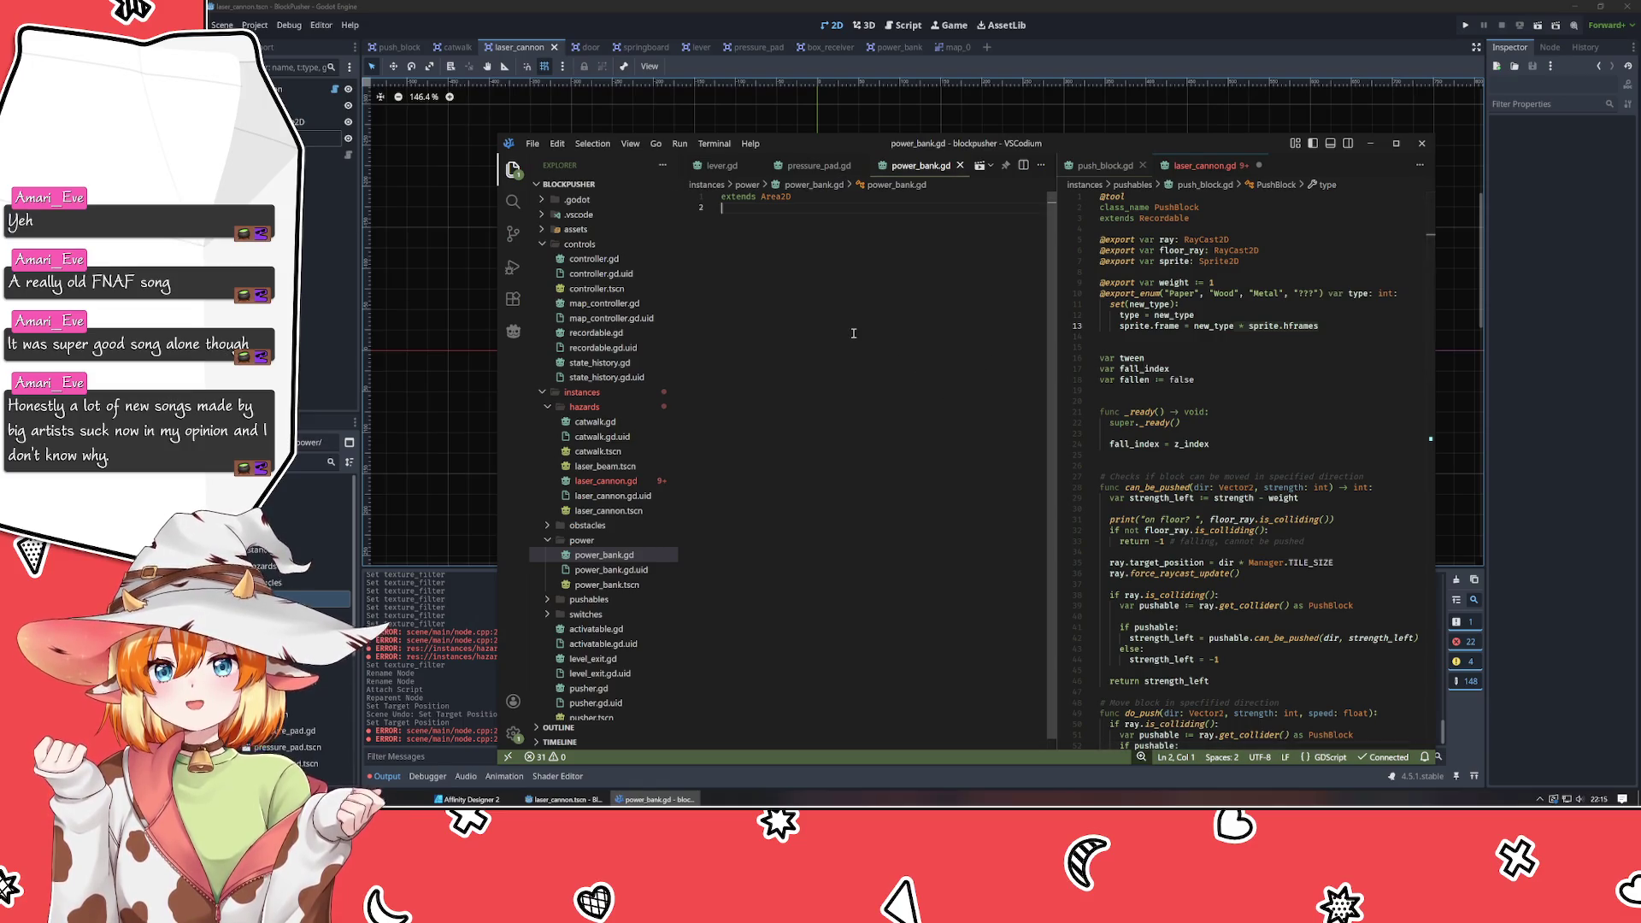
key("Up")
key("ctrl+shift+Return")
key("ctrl+shift+Return")
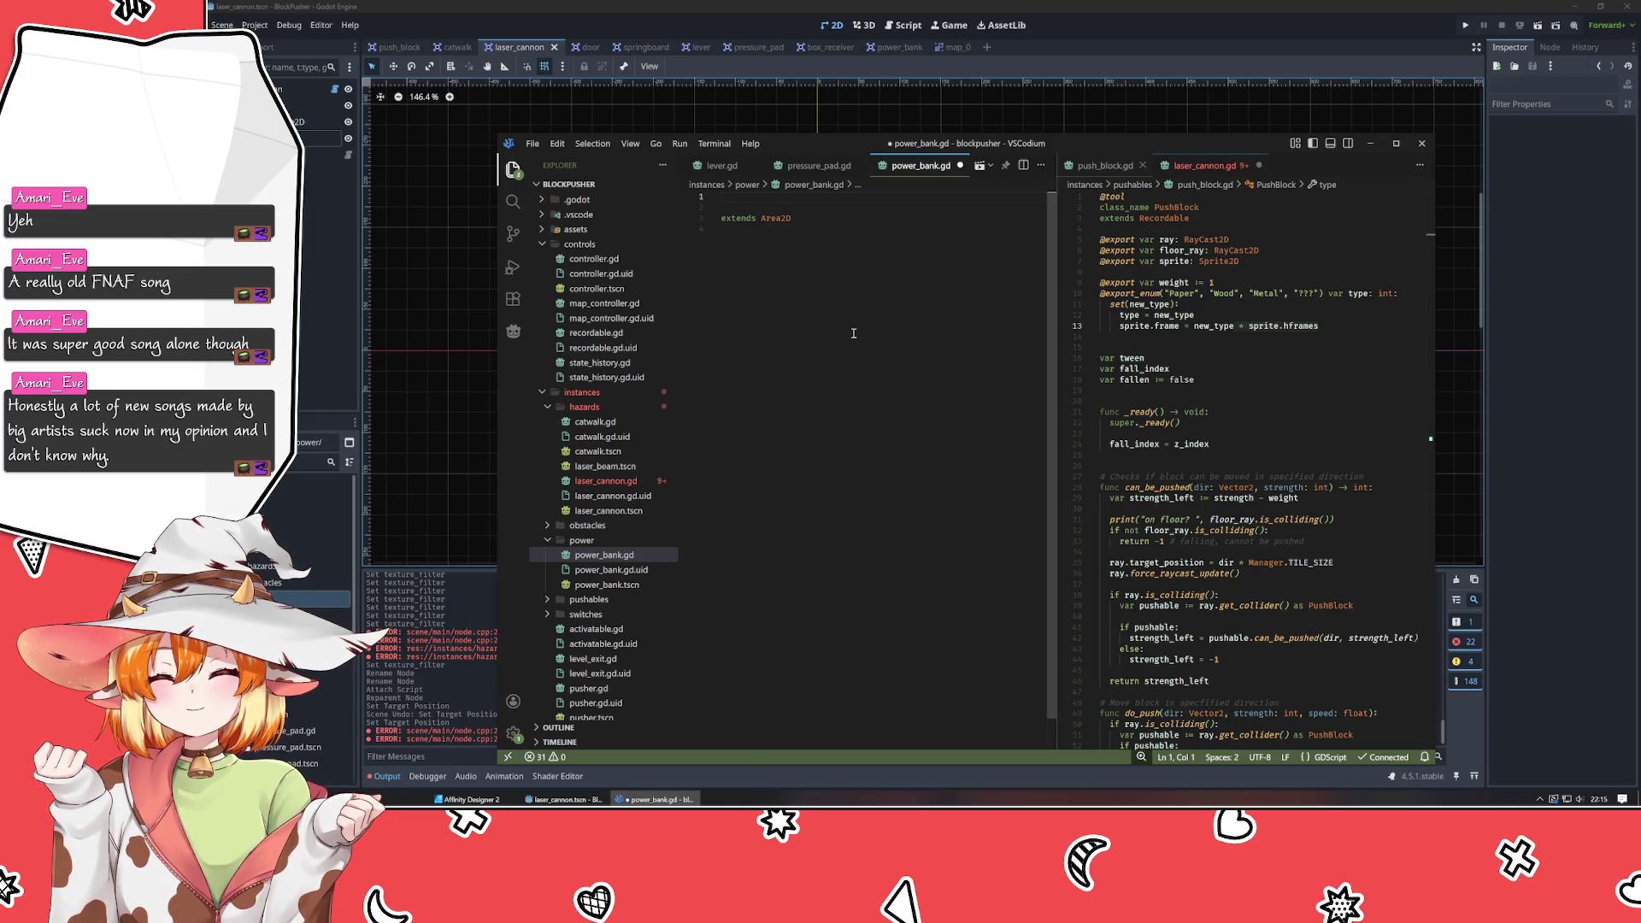
type("tool")
key("Return")
type("class_")
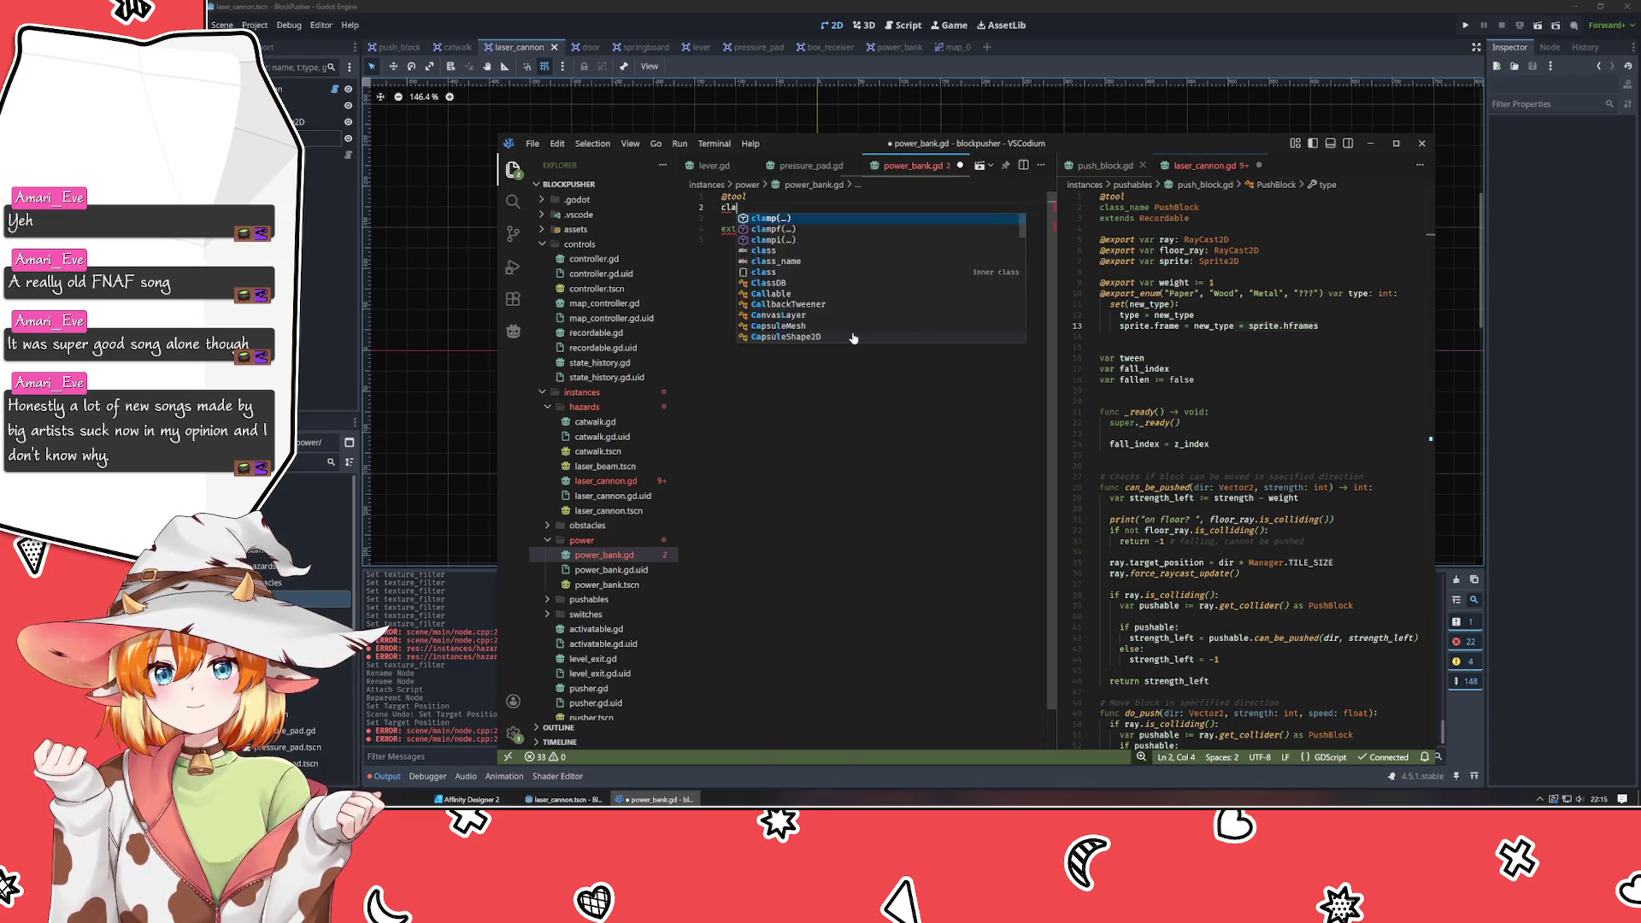
key("Return")
type("B")
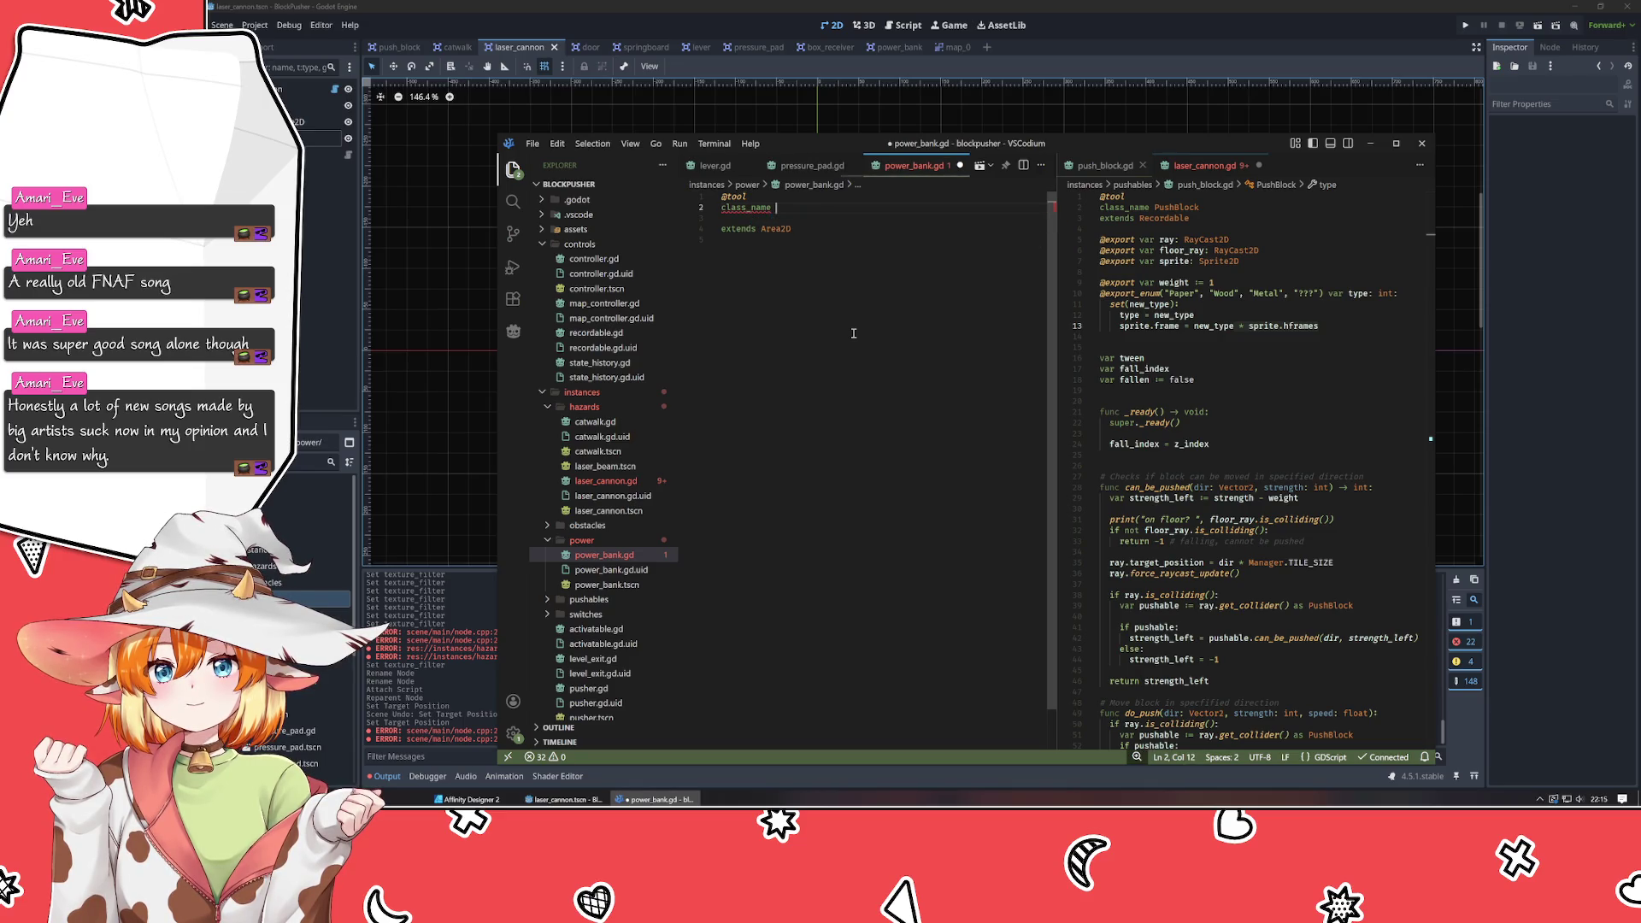
key("BackSpace")
type("PowerB")
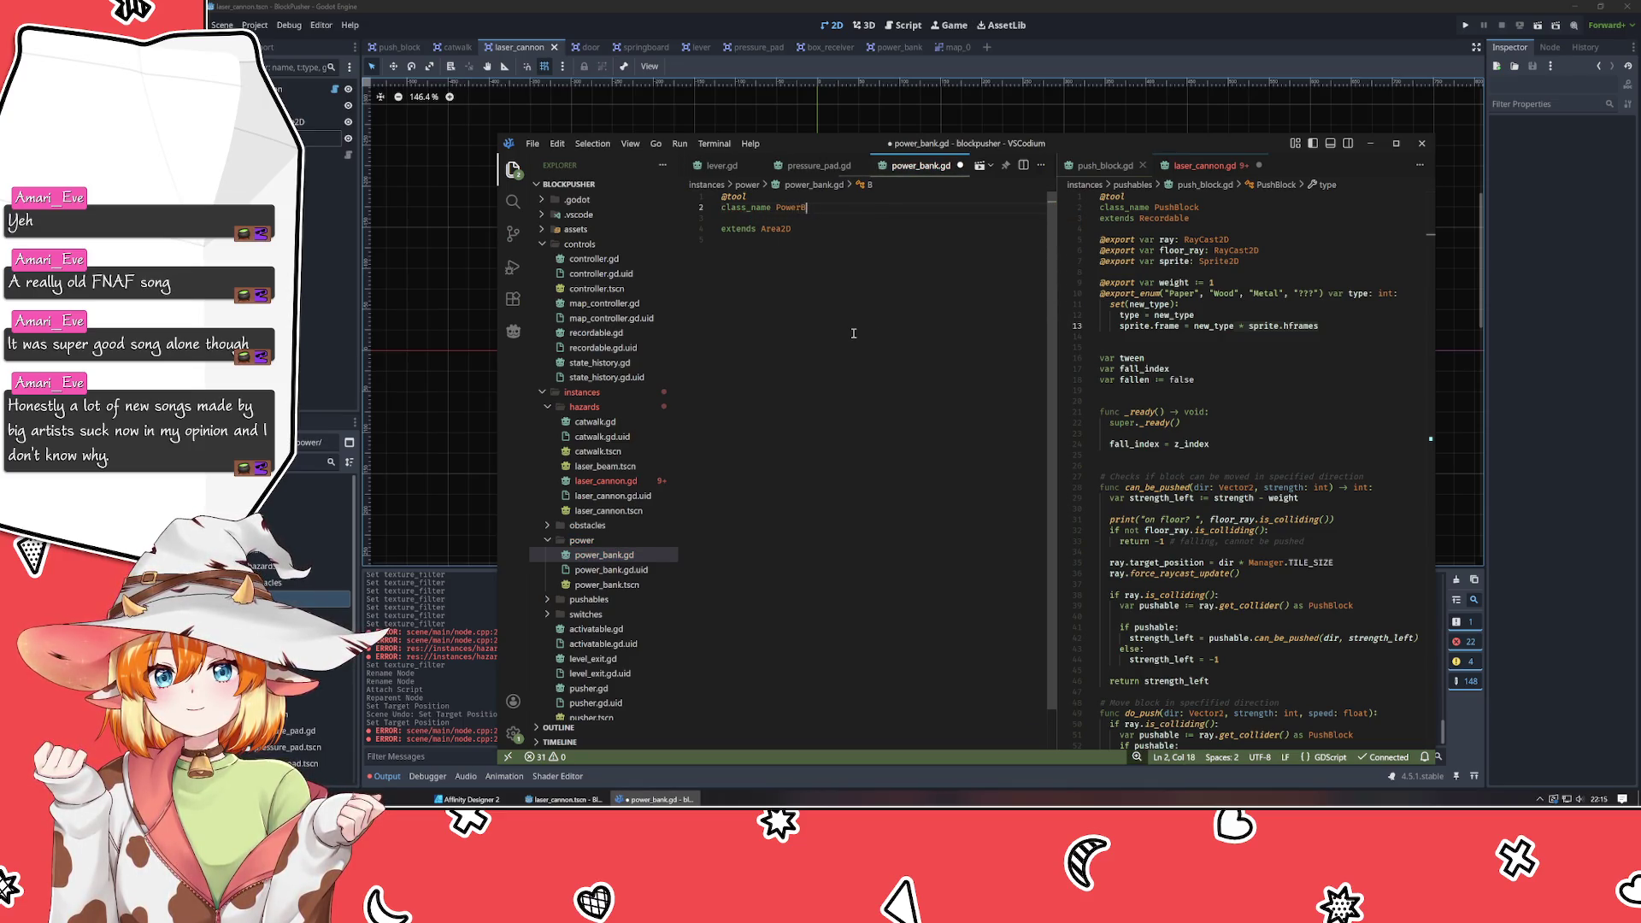
type("lcok")
key("BackSpace")
type("ock")
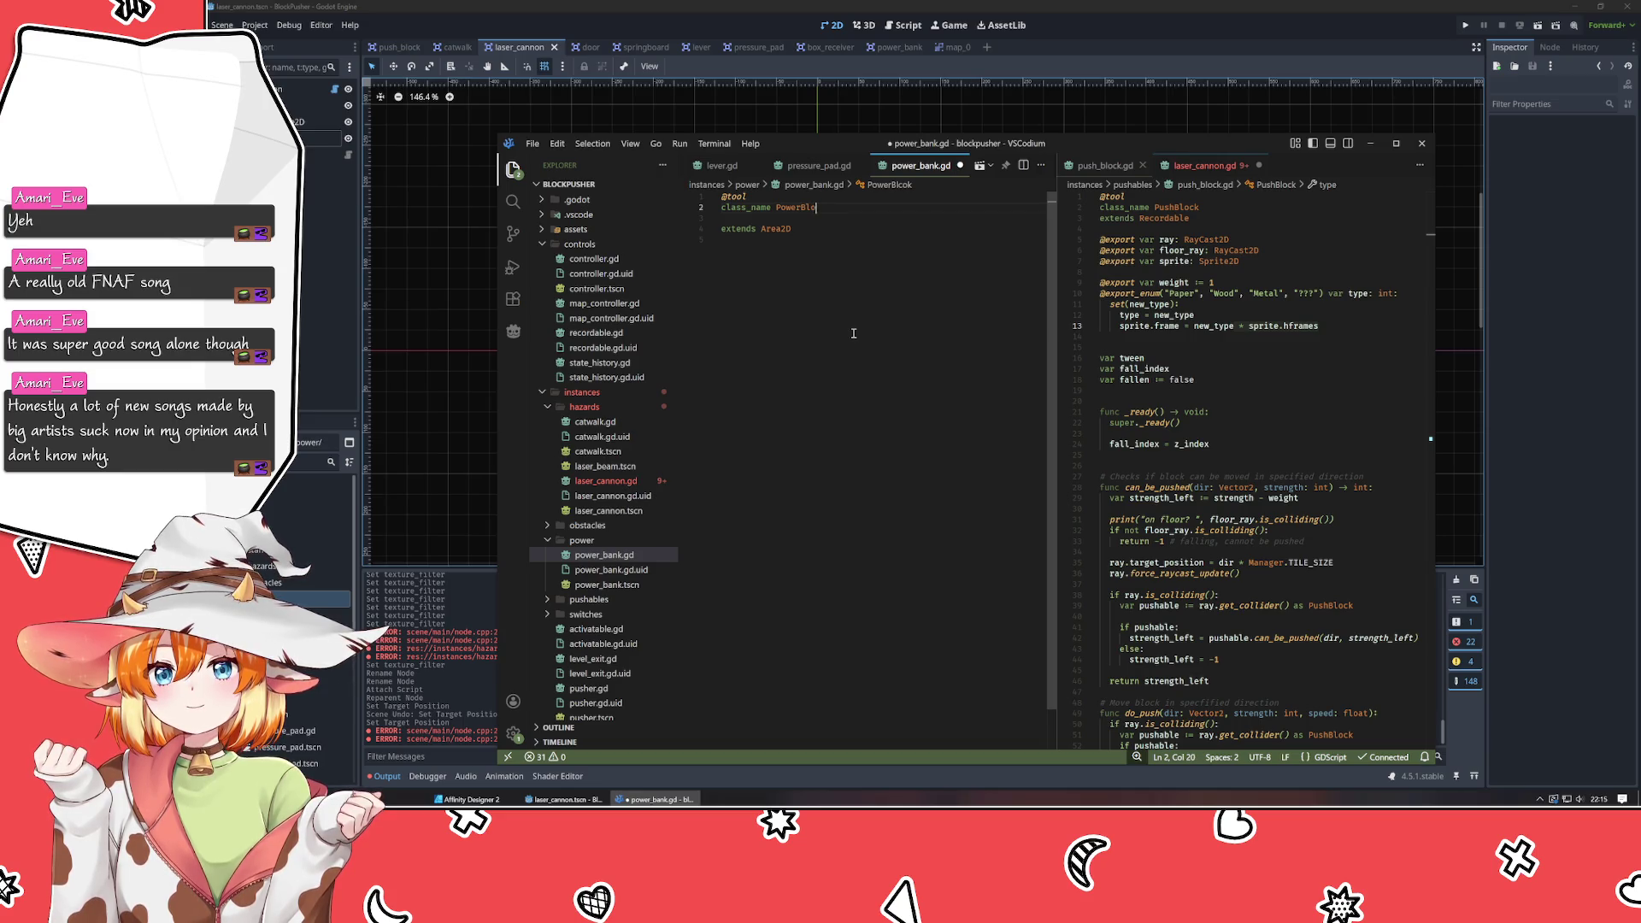
key("Return")
Replace extends Area2D with extends Recordable.
type("e")
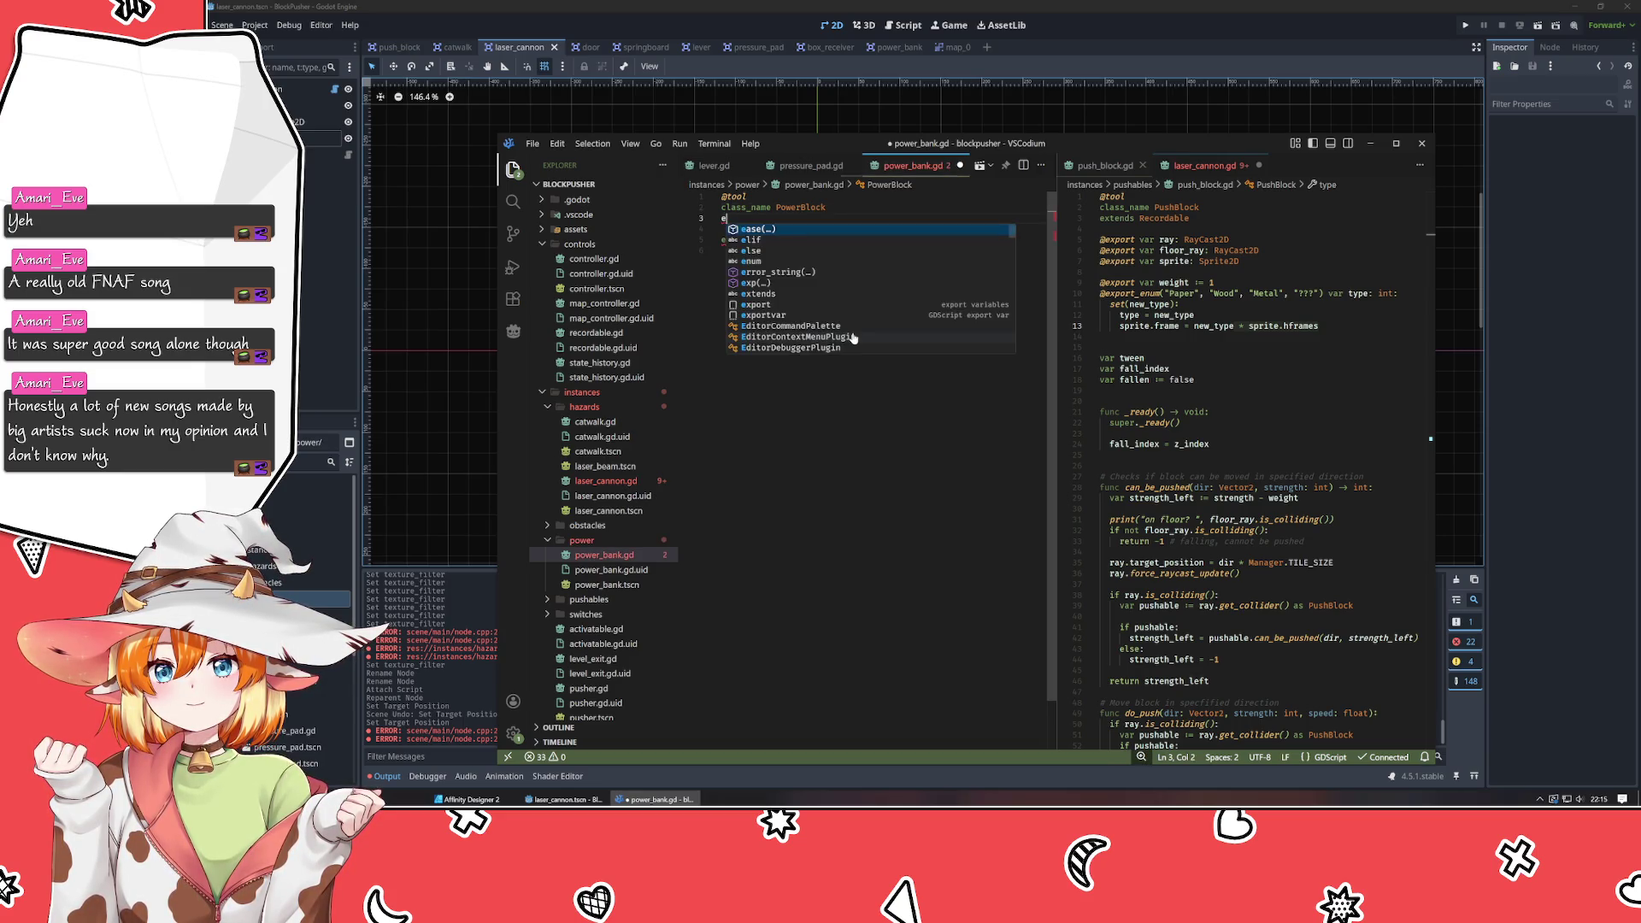
type("xtends ")
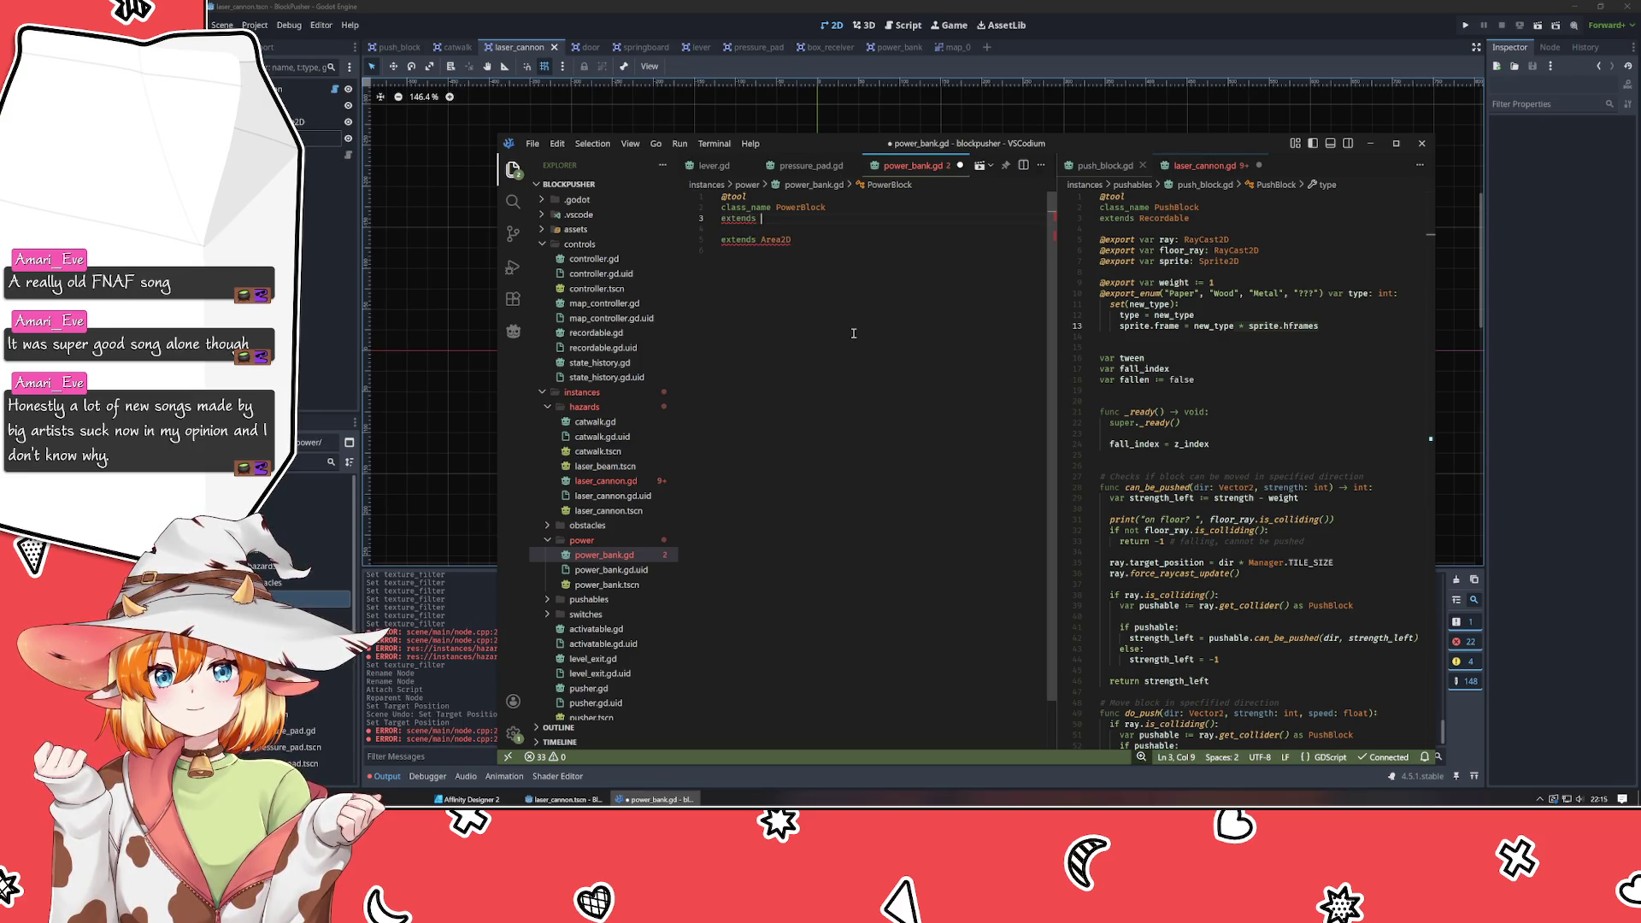
type("Recordable")
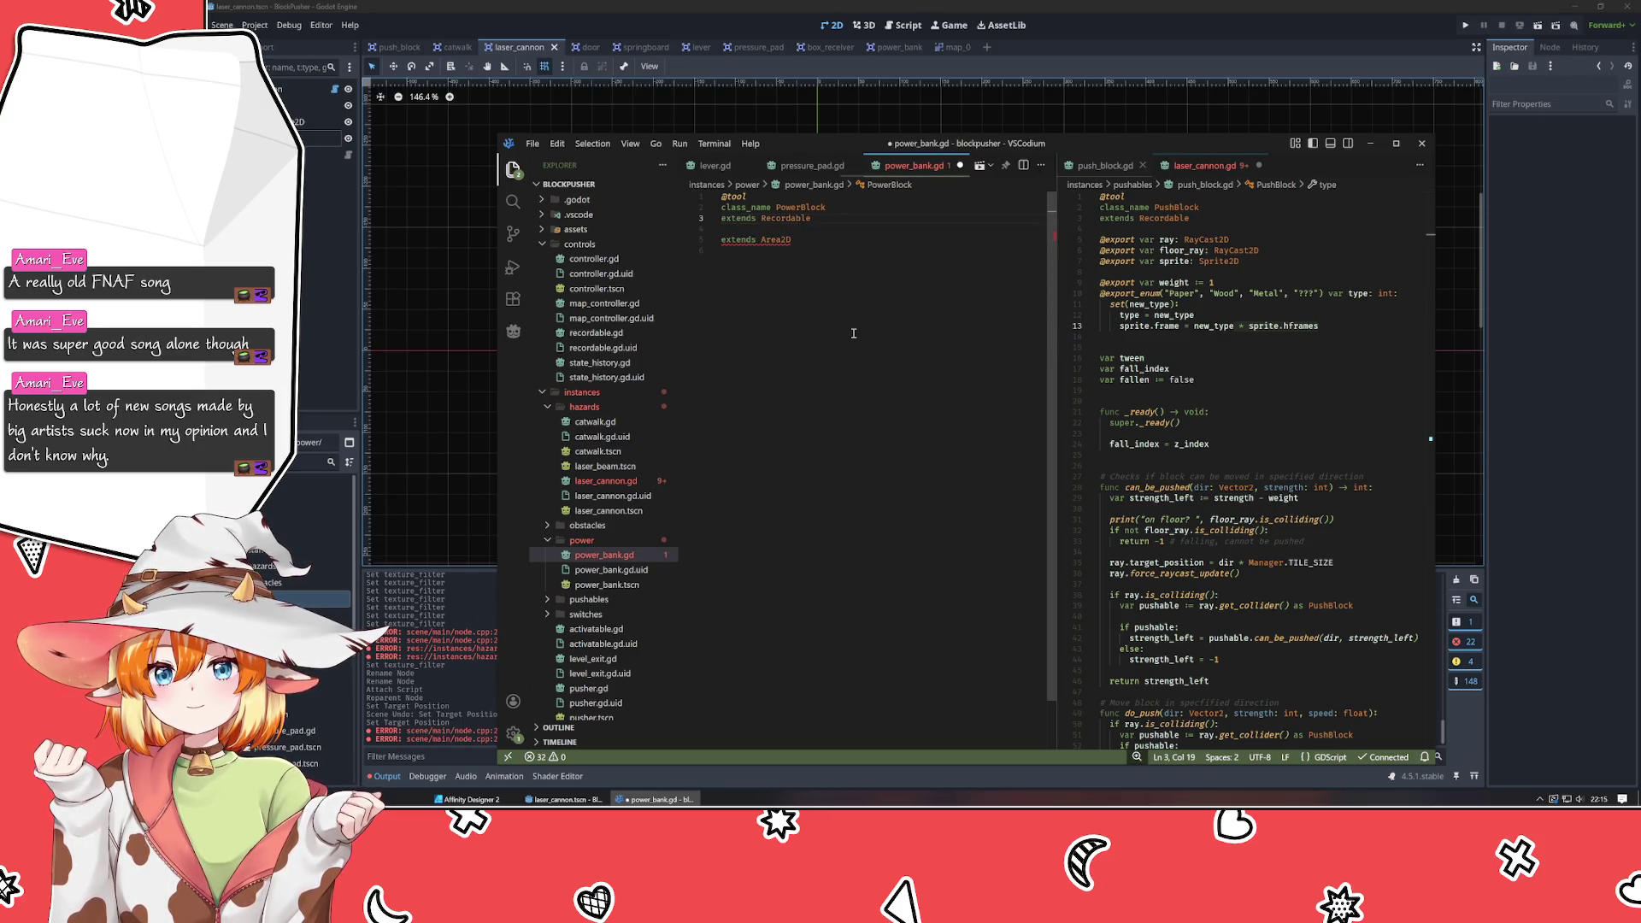
key("Down")
key("shift+End")
key("BackSpace")
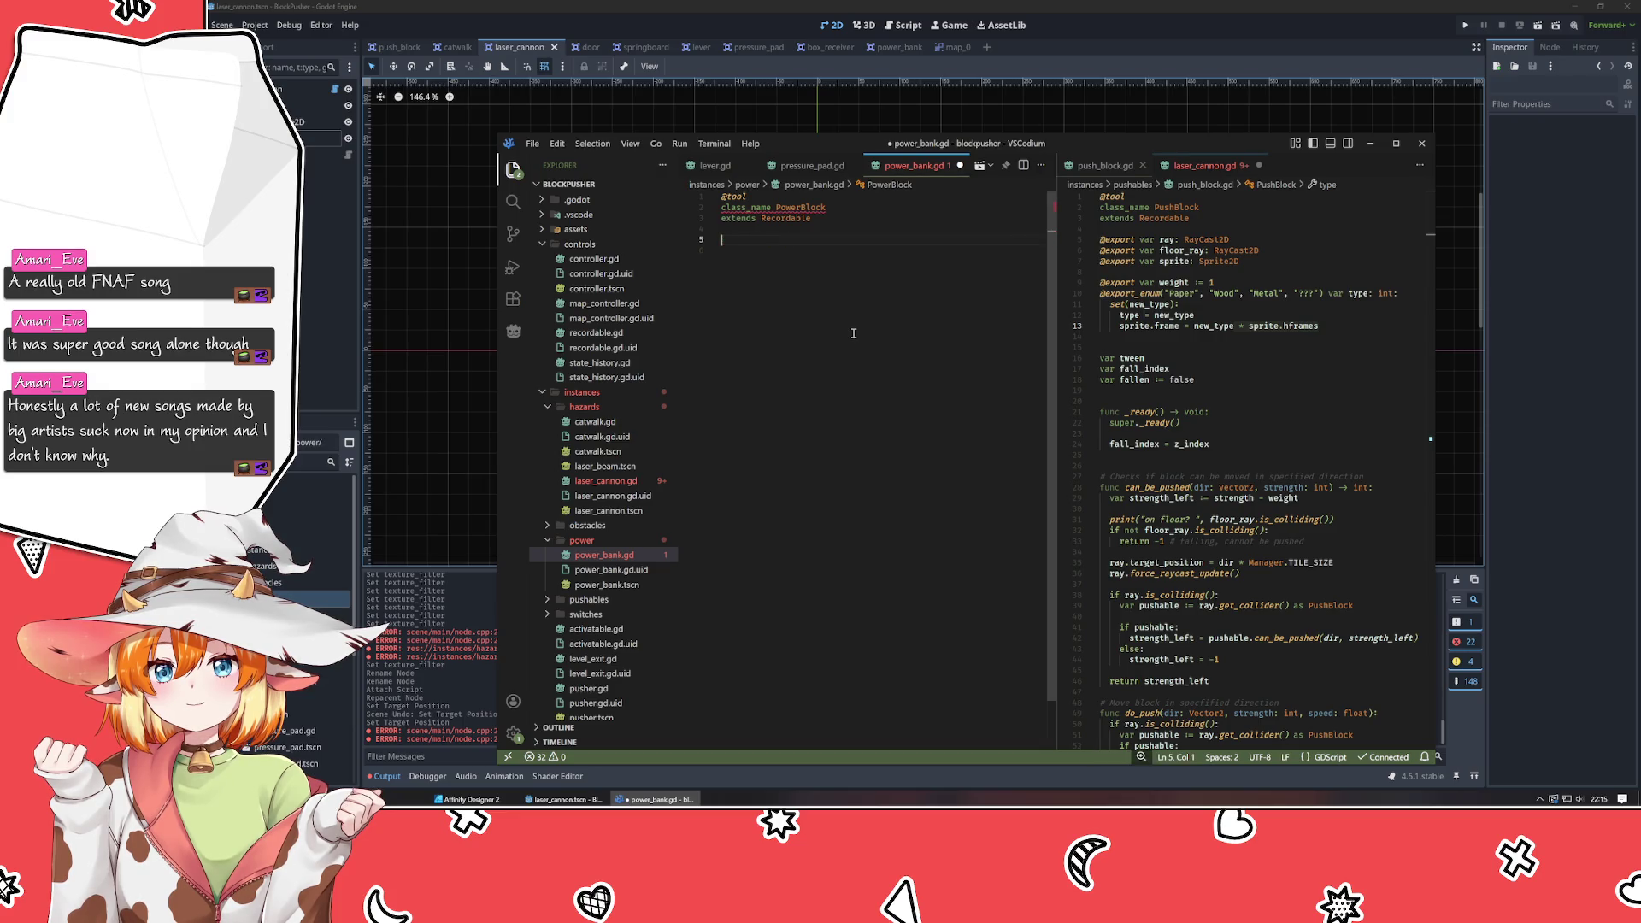
key("Up")
key("Up")
key("Up")
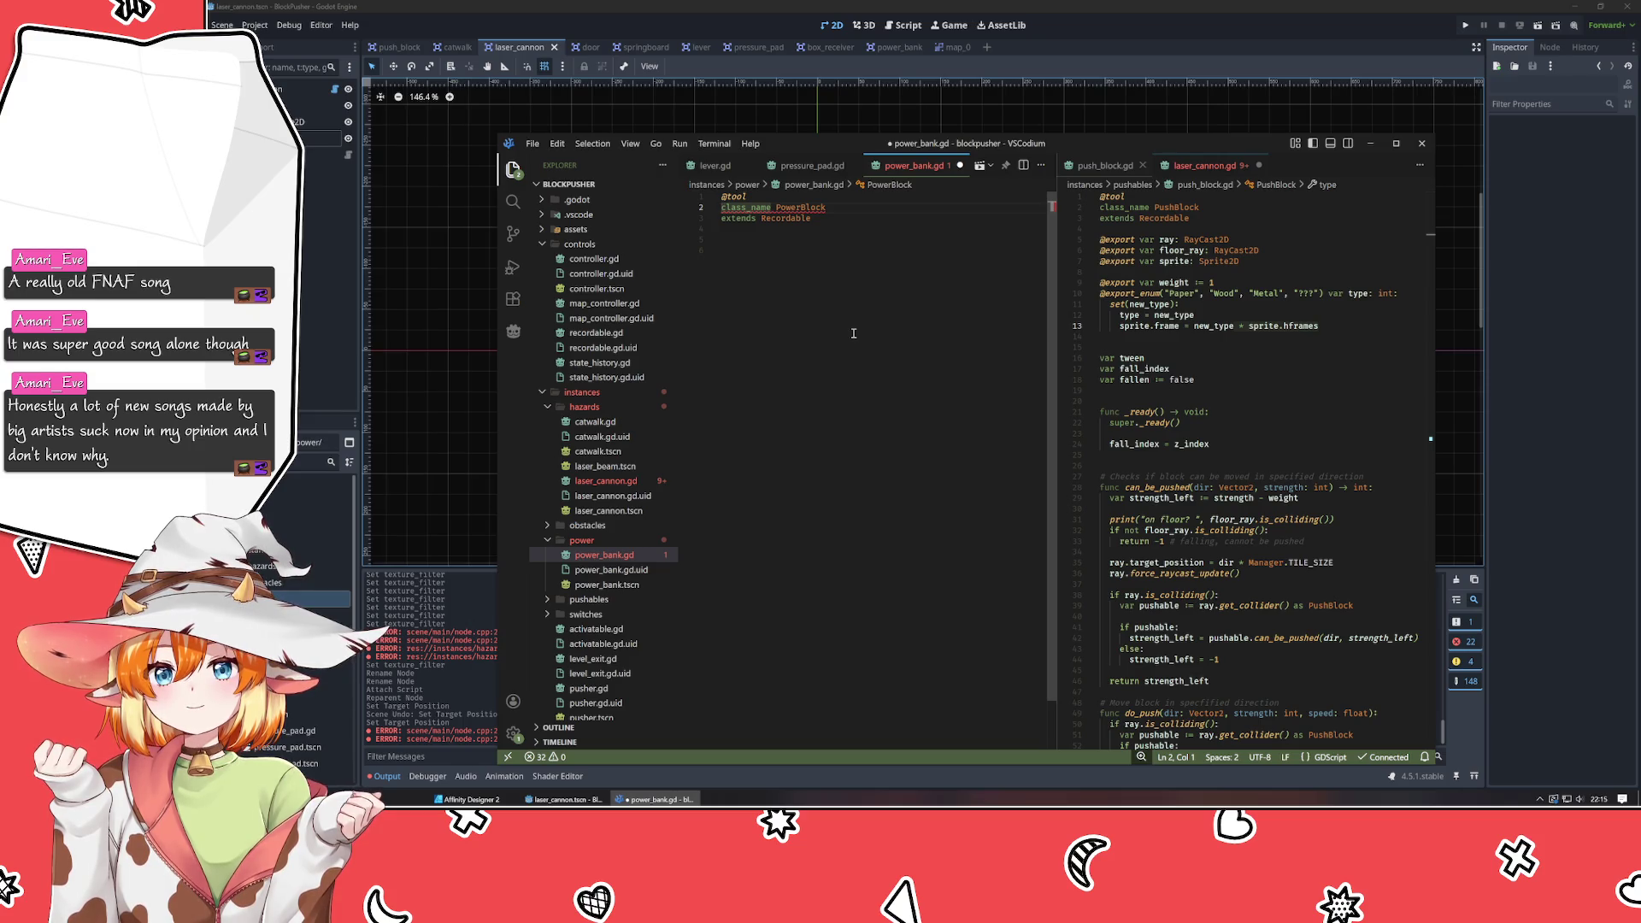
Add a '# State history calls' comment section below the header.
mouse_move(776, 207)
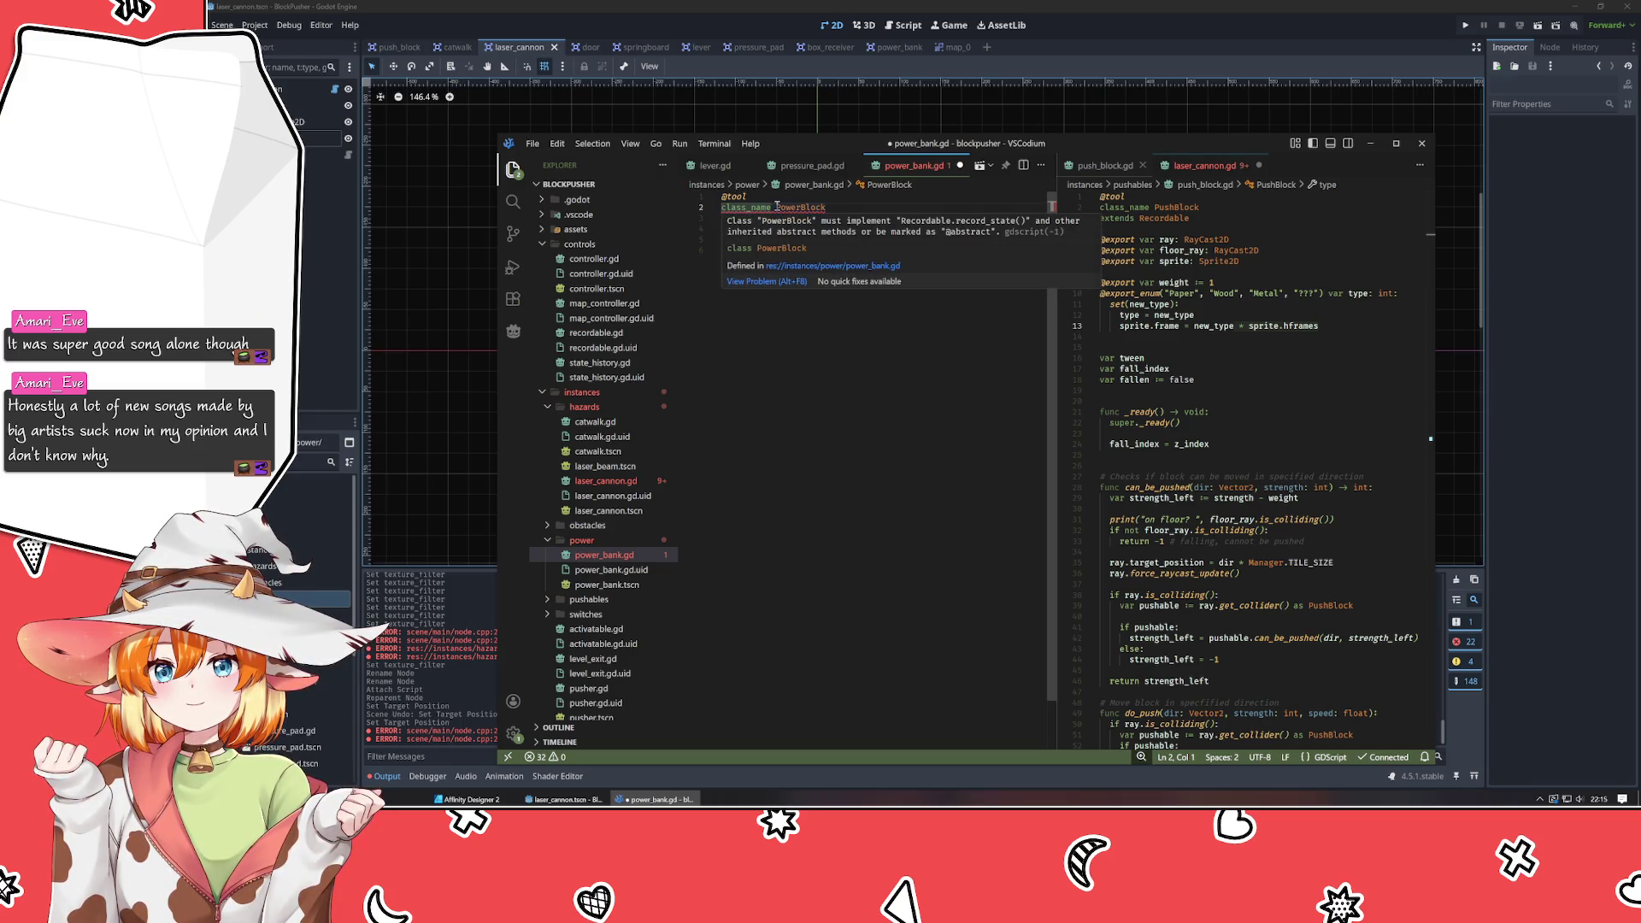
left_click(763, 425)
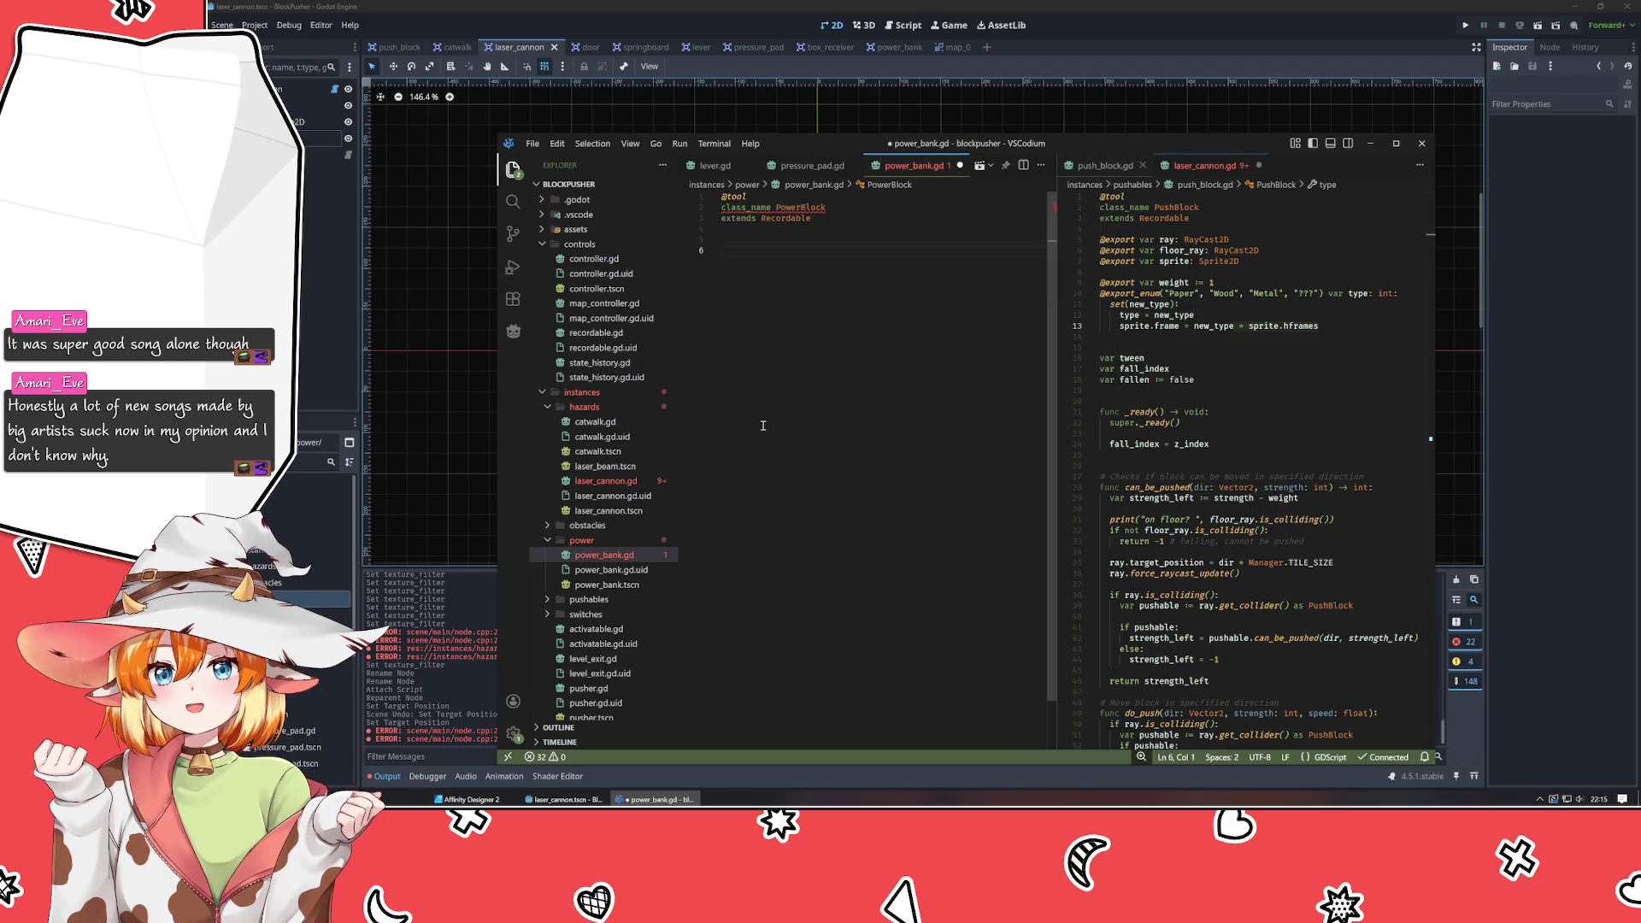
scroll(1246, 457, "down", 20)
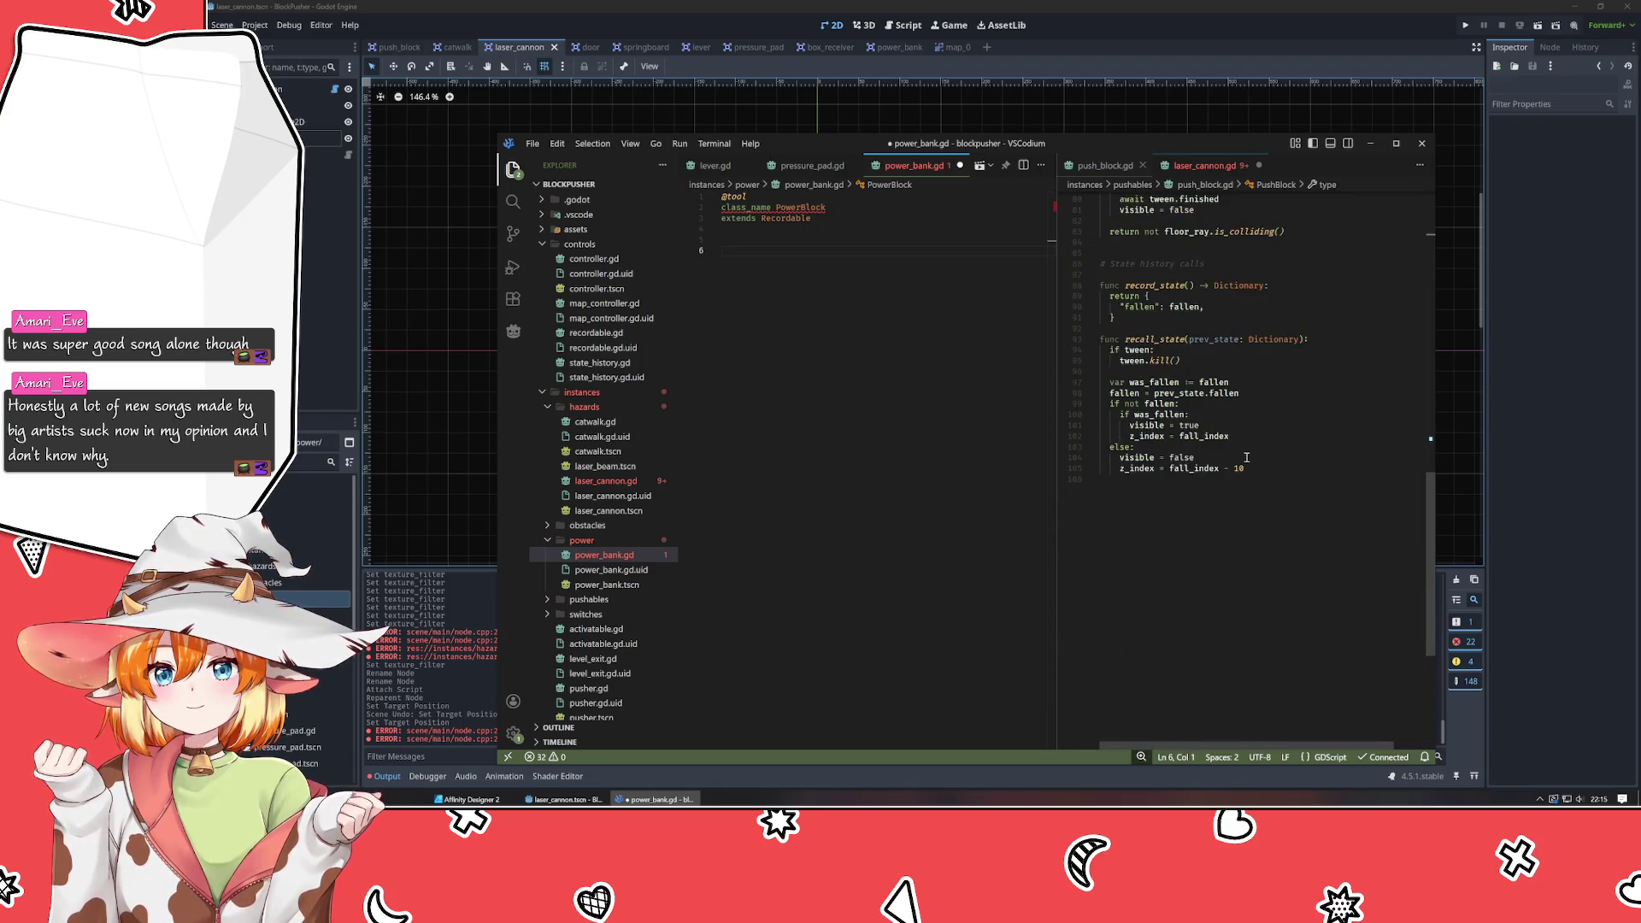
key("Return")
key("Return")
key("Return")
type("# State")
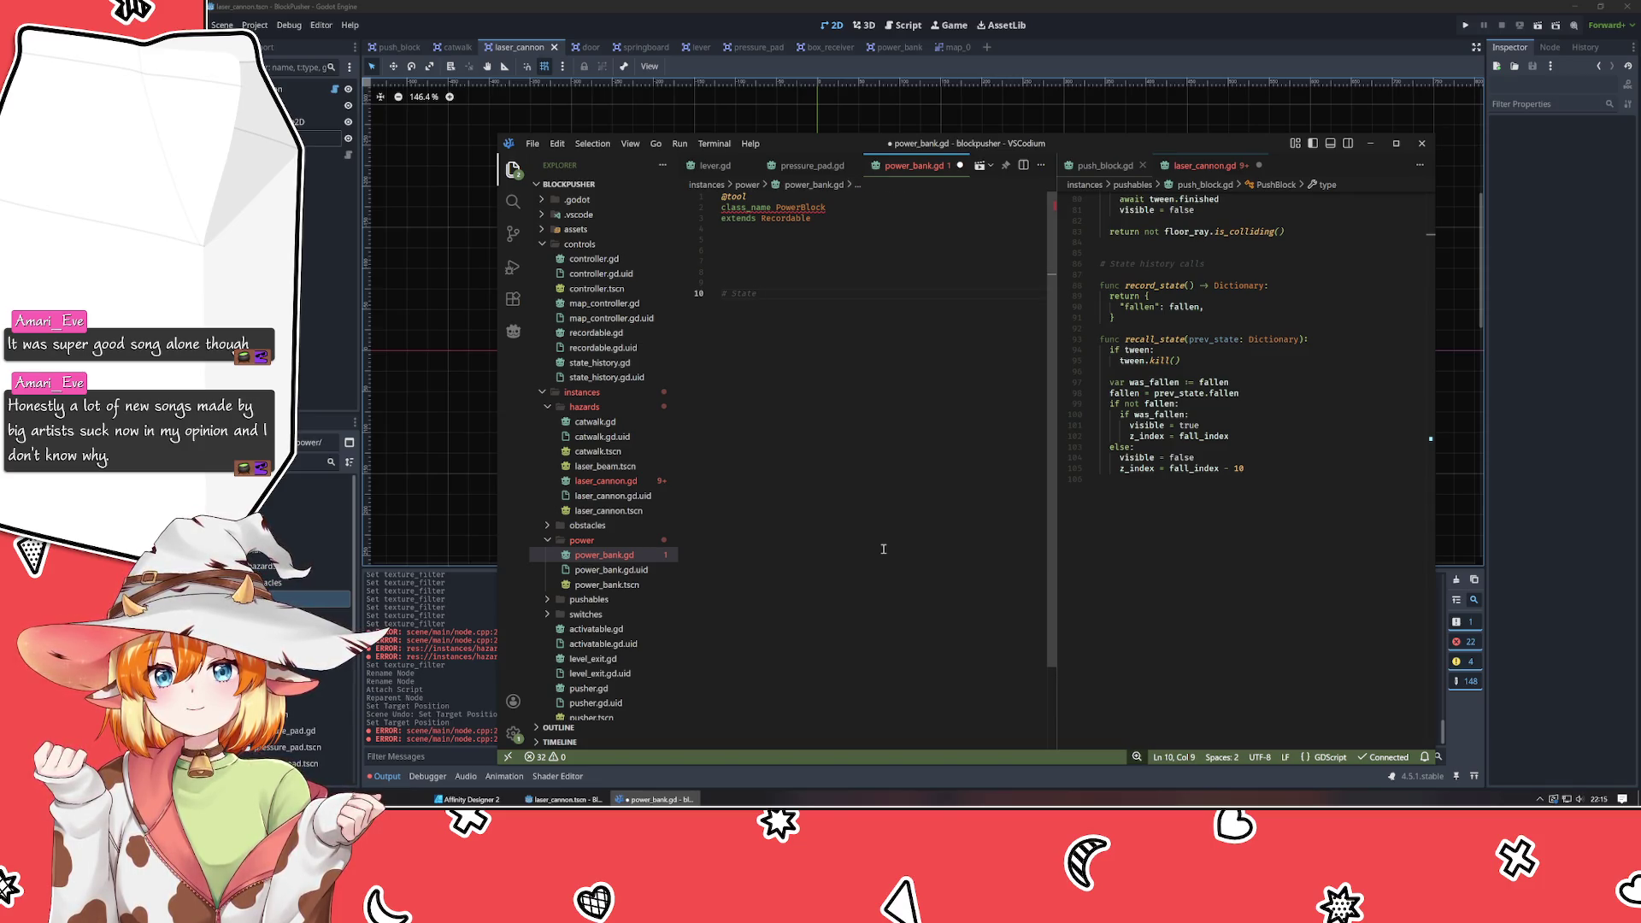
type(" history calls")
key("Return")
key("Return")
Write a record_state() function returning a dictionary with #todo placeholders.
type("func record)")
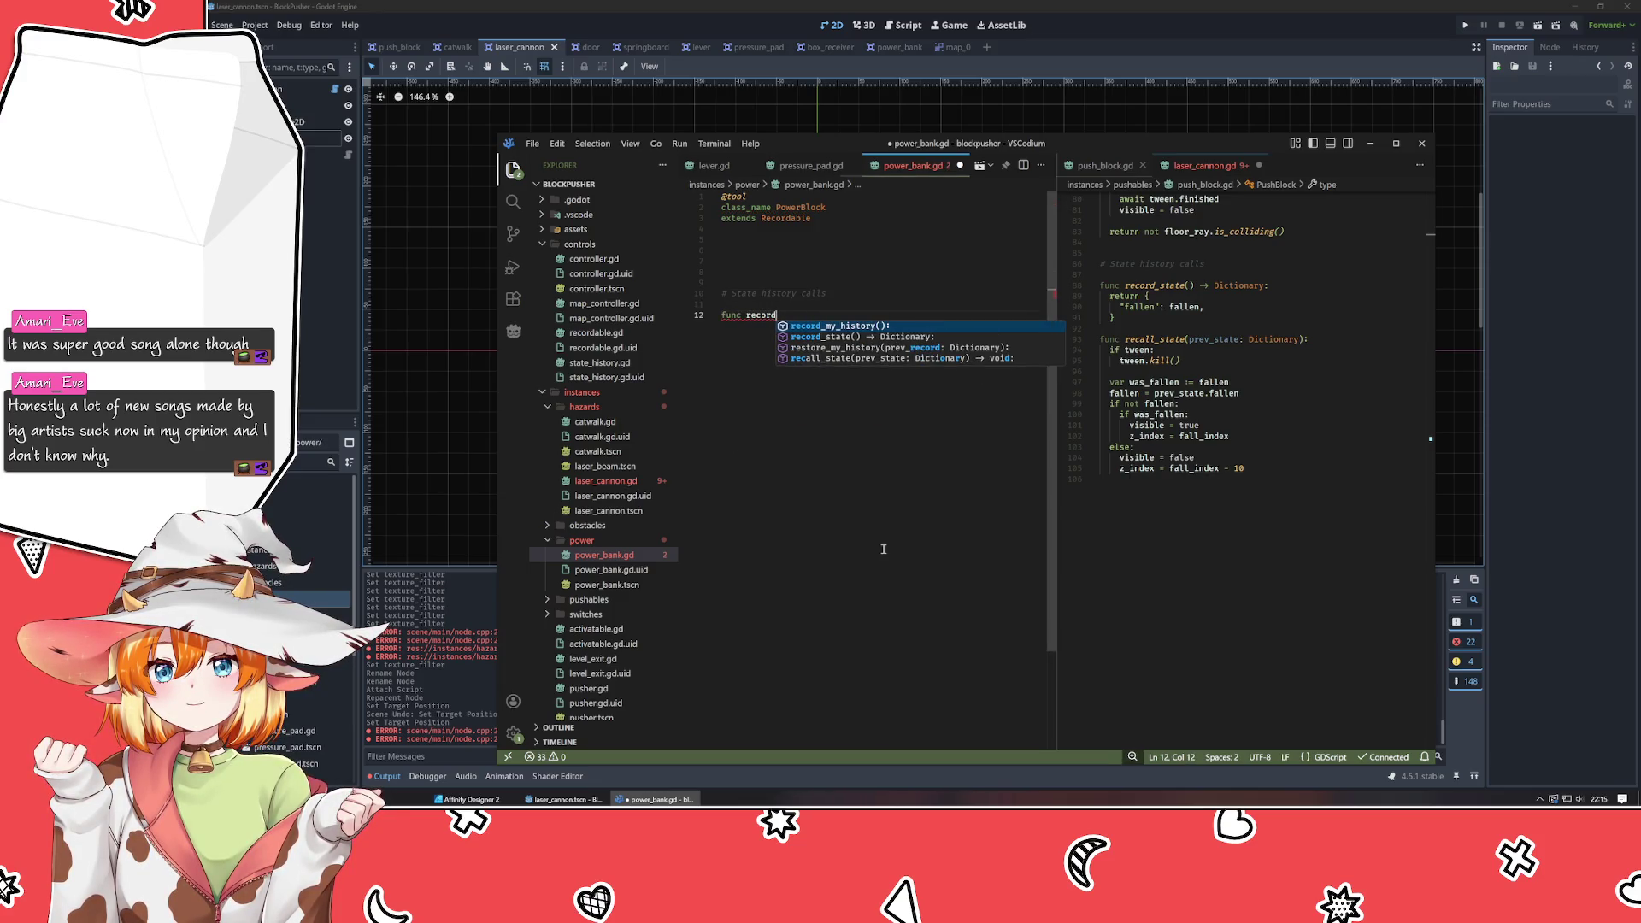
key("Return")
key("Return")
type("return ")
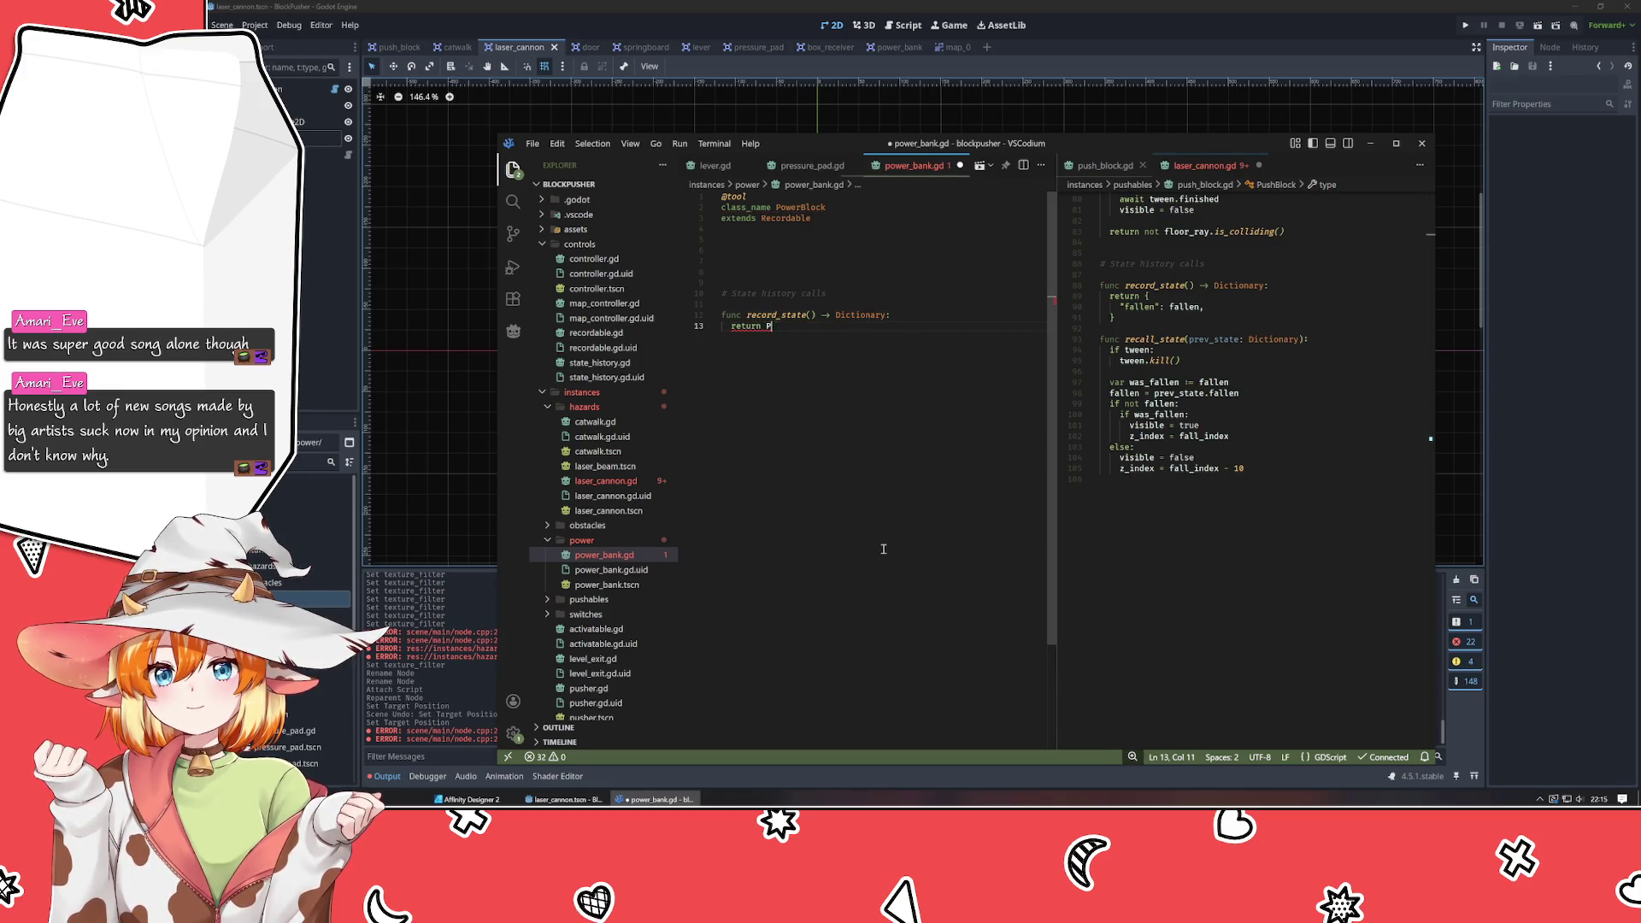
type("{")
key("Return")
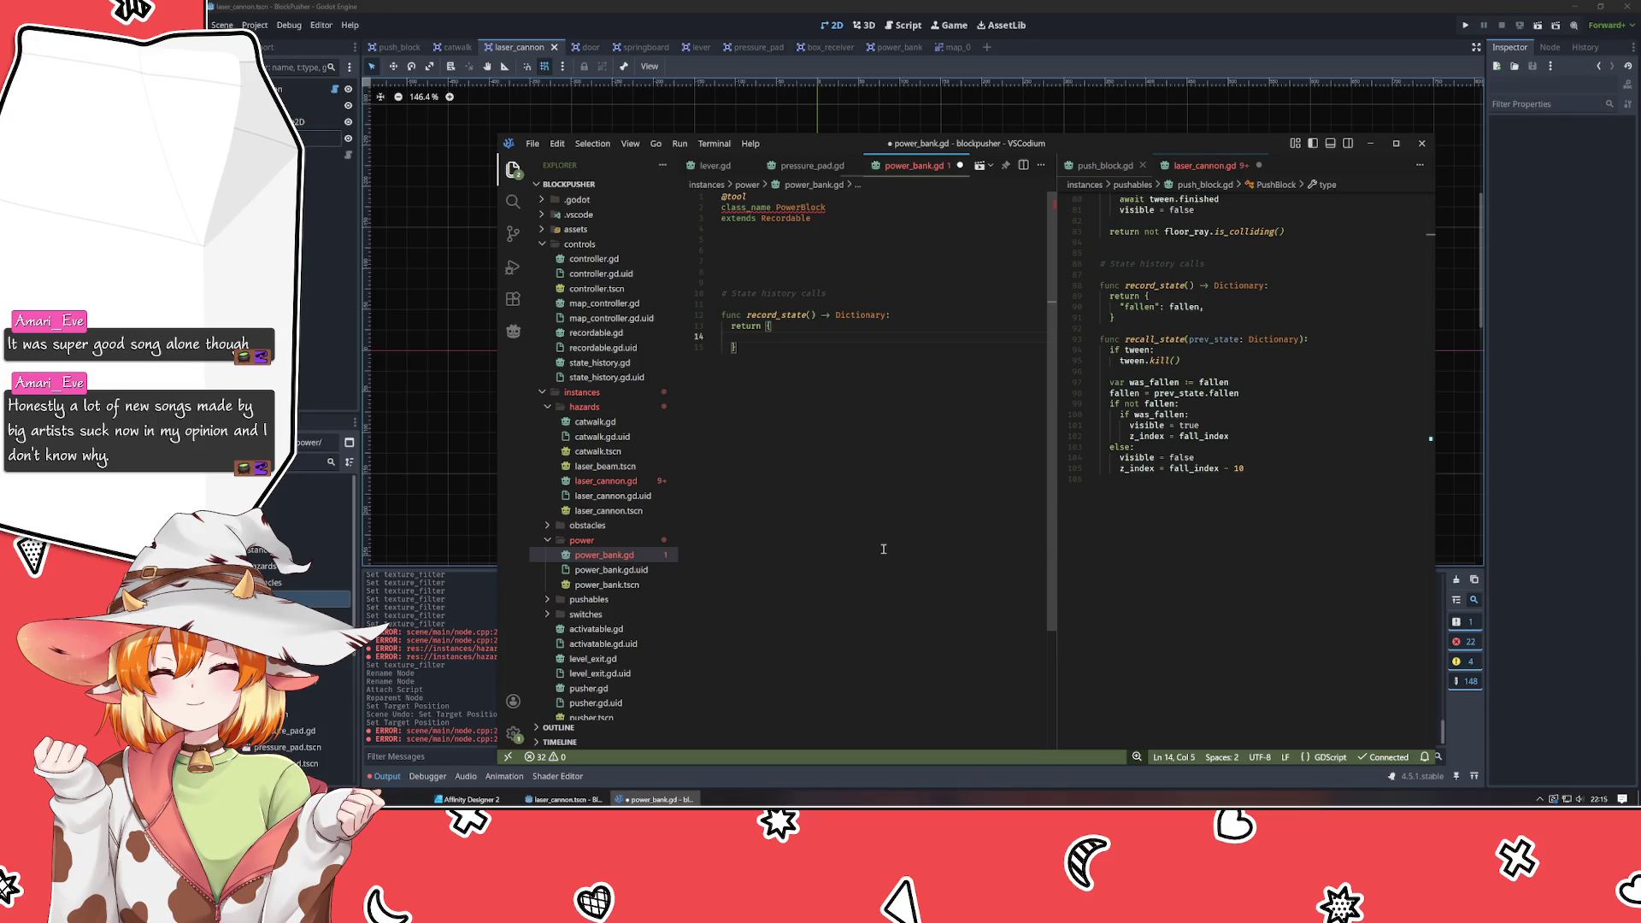
type("\"\":")
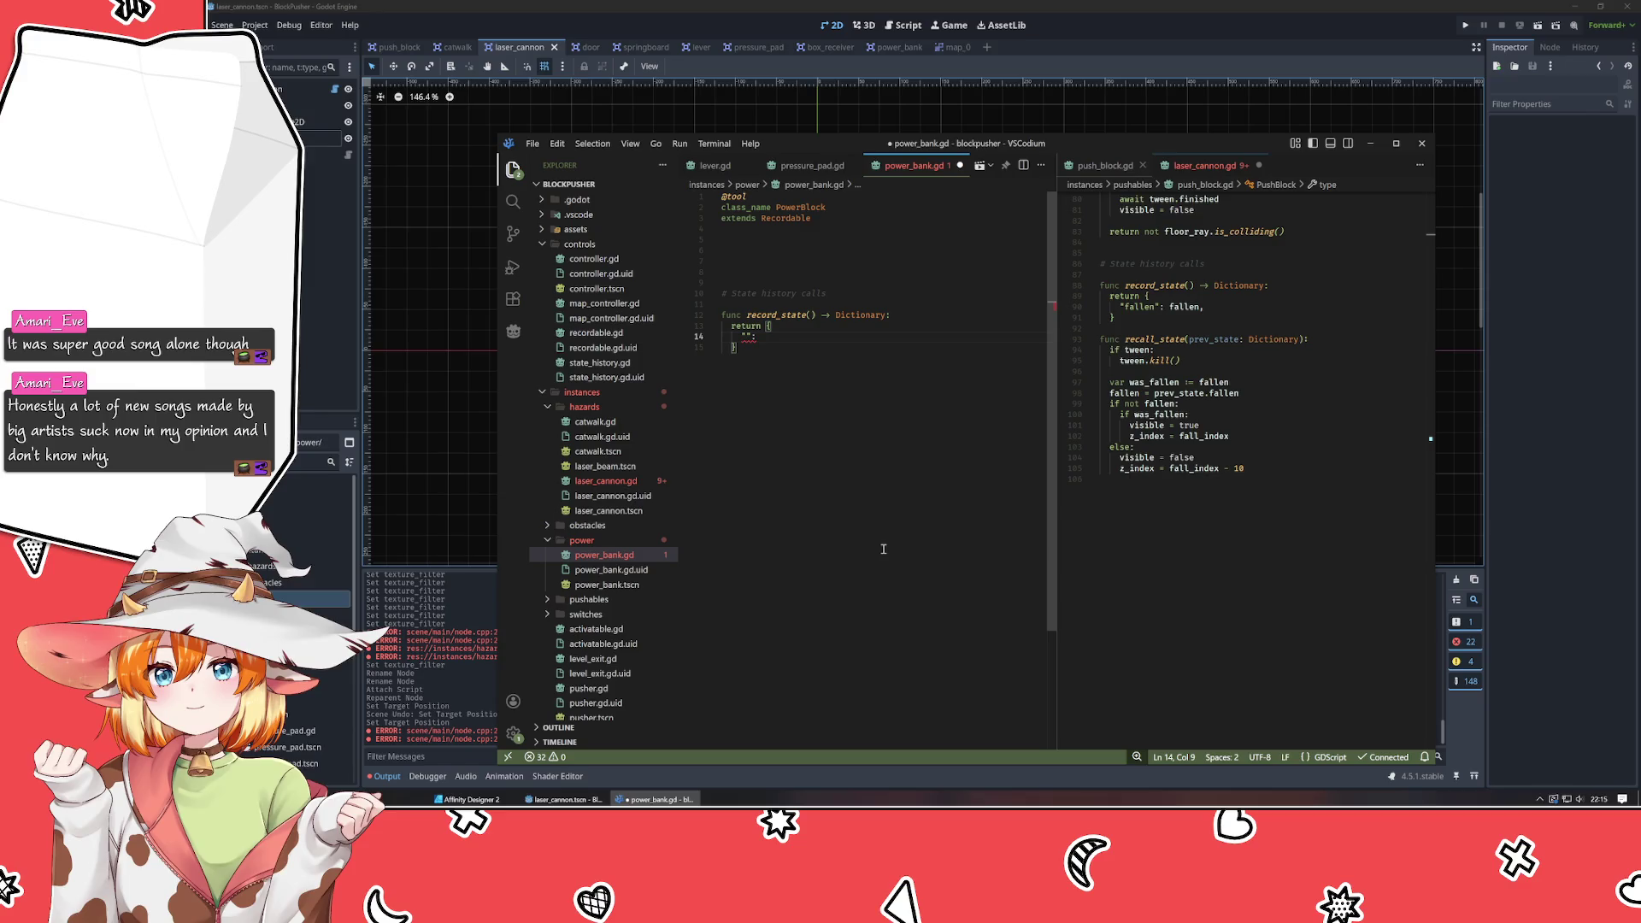
key("BackSpace")
key("BackSpace")
key("BackSpace")
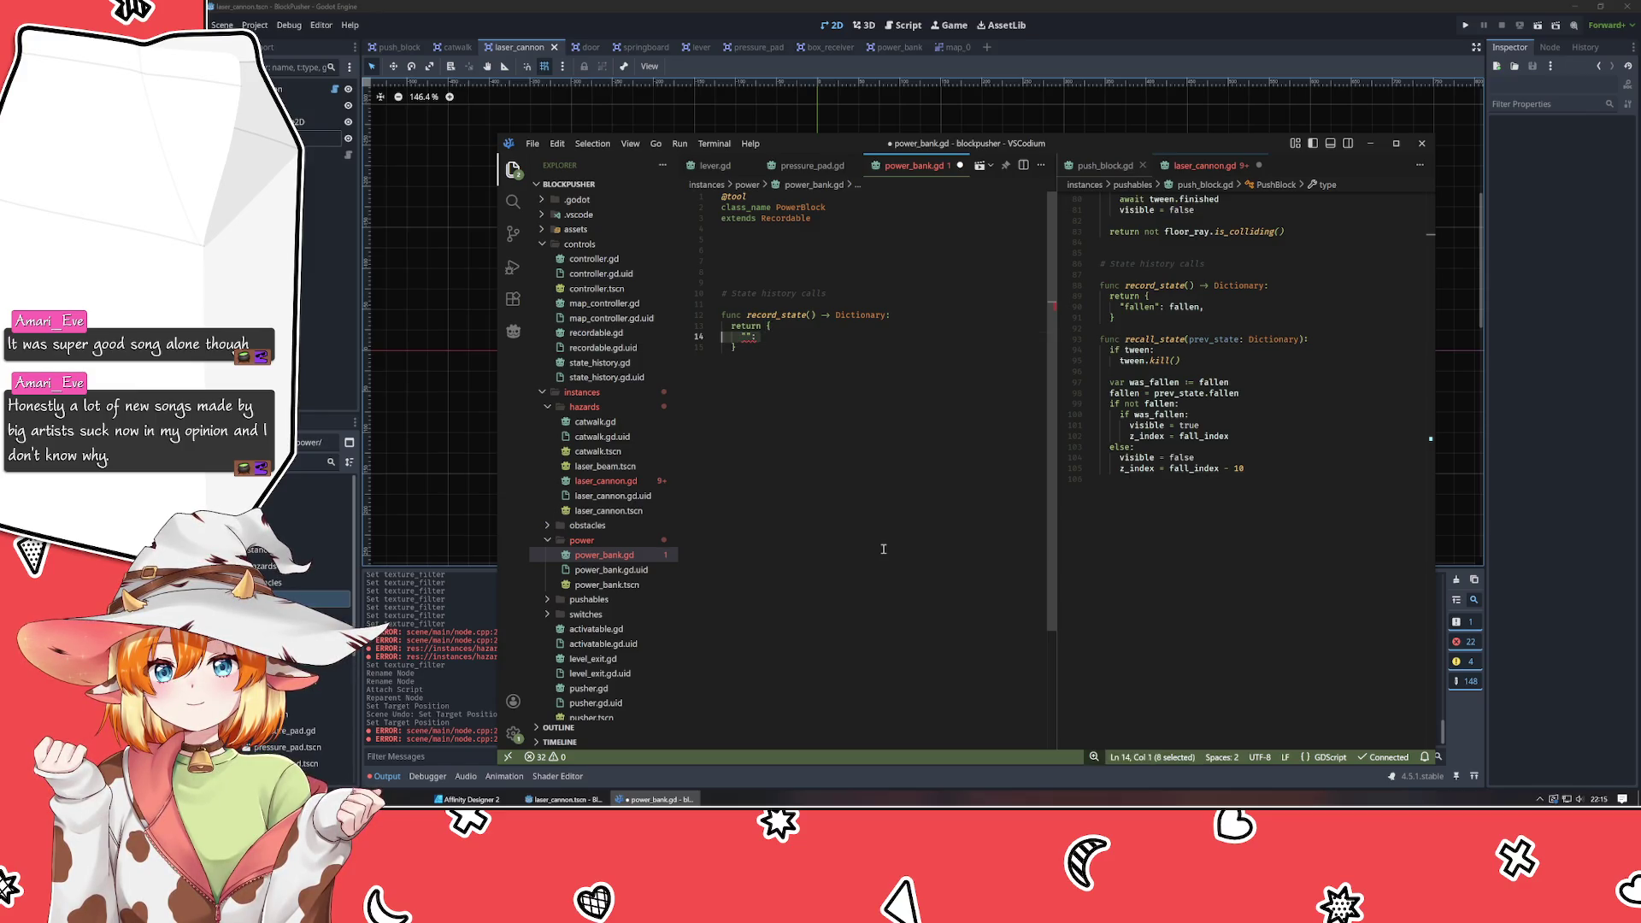
type("//todo")
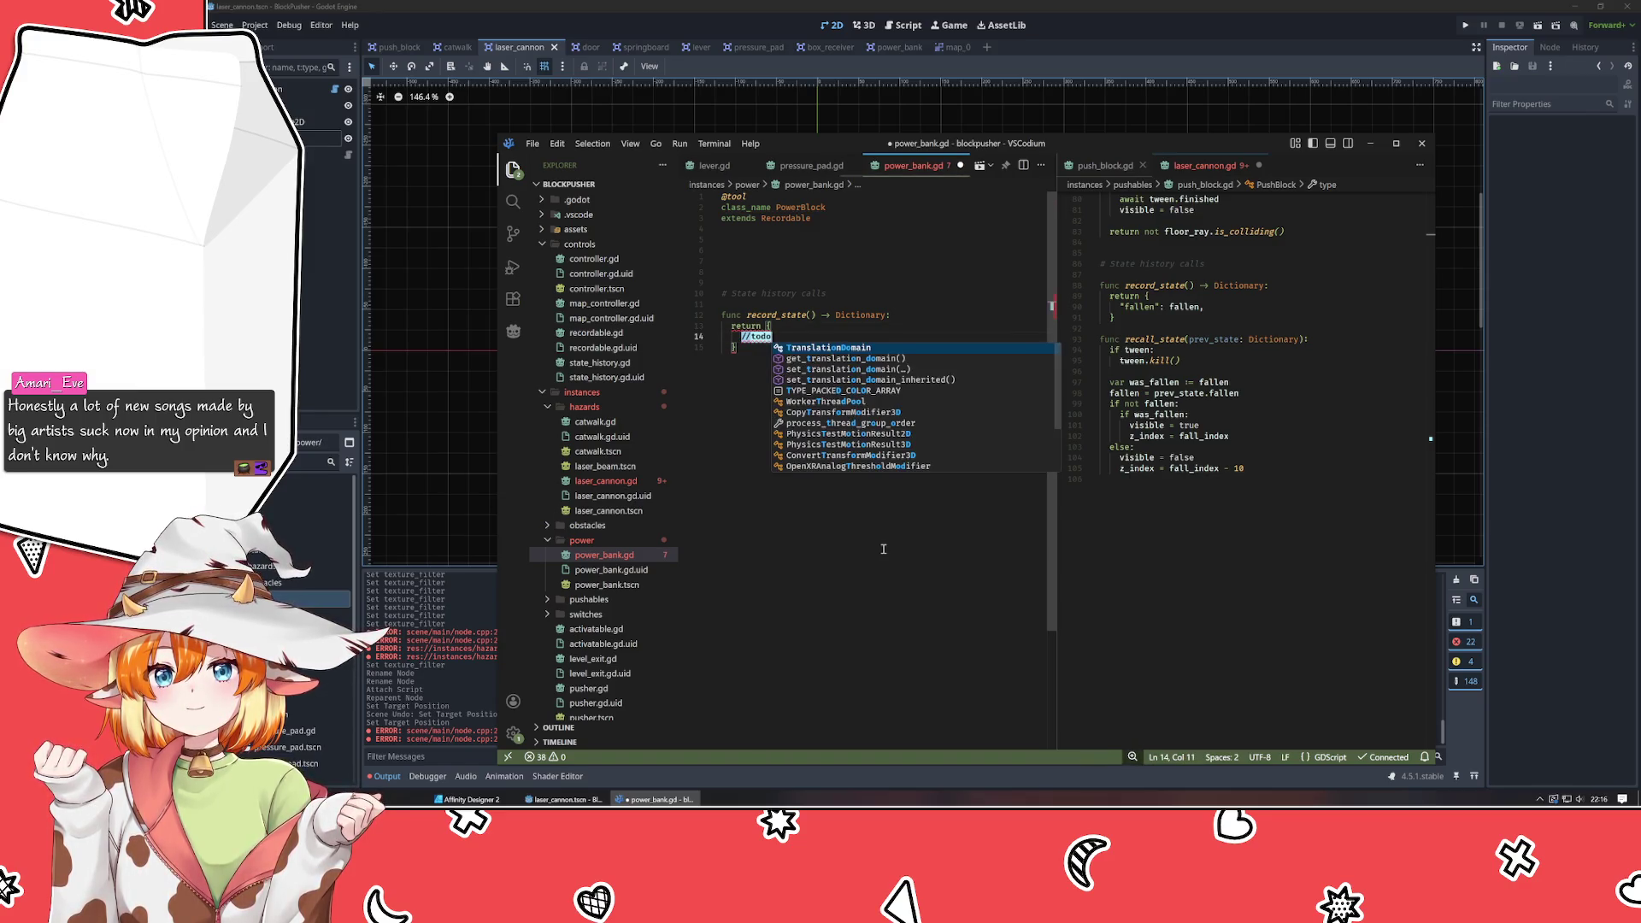
key("Down")
key("Return")
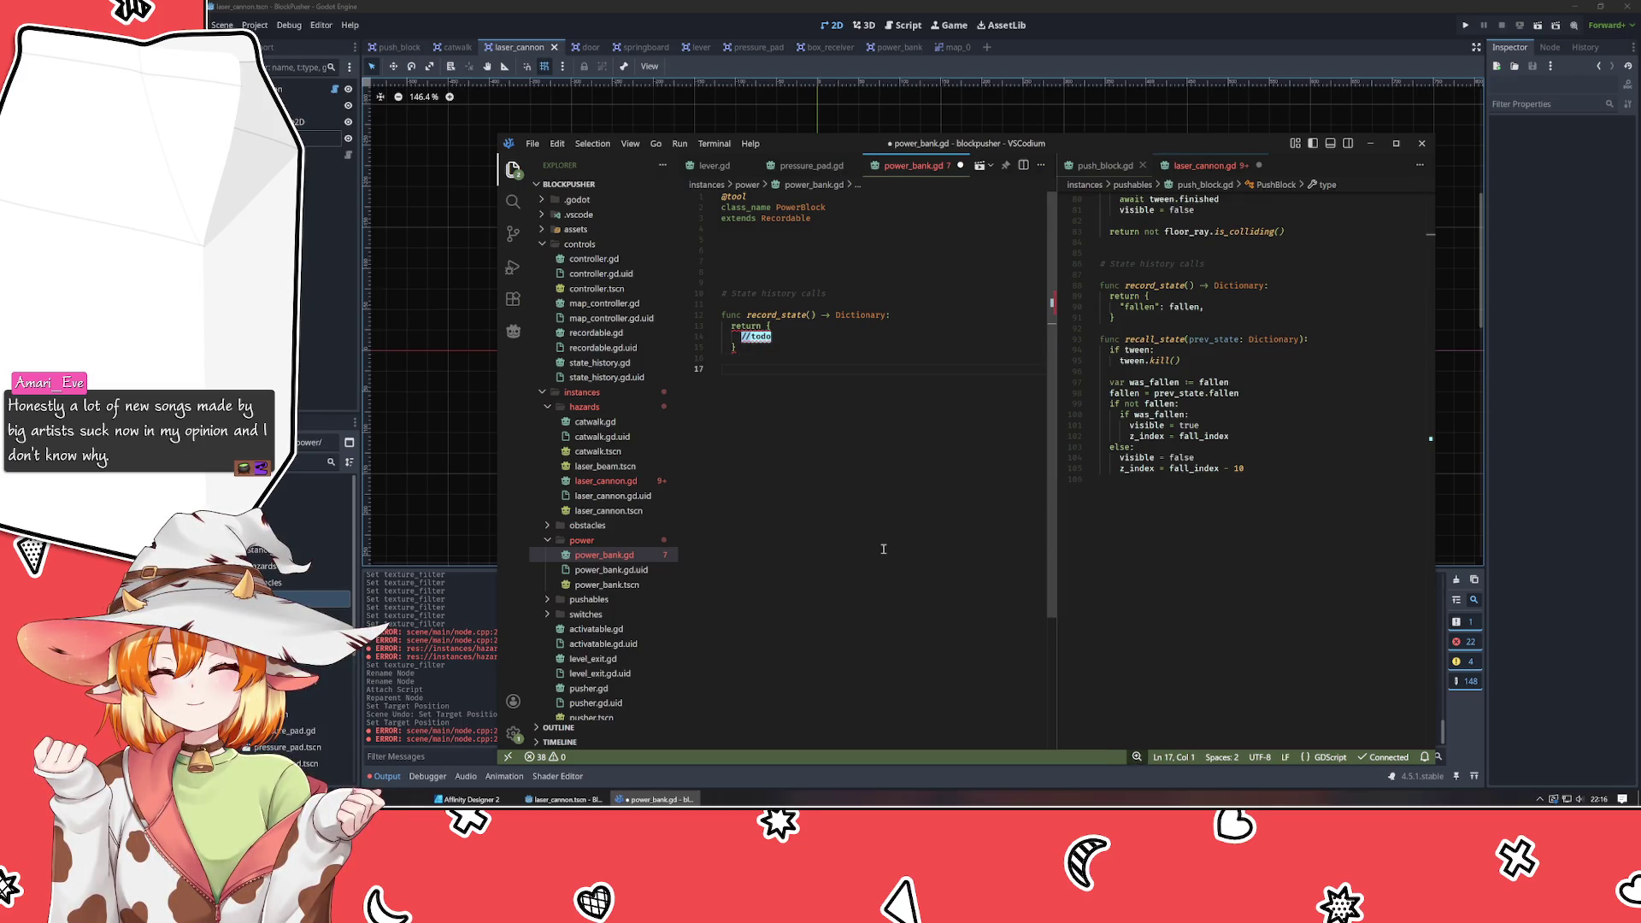
type("#todo")
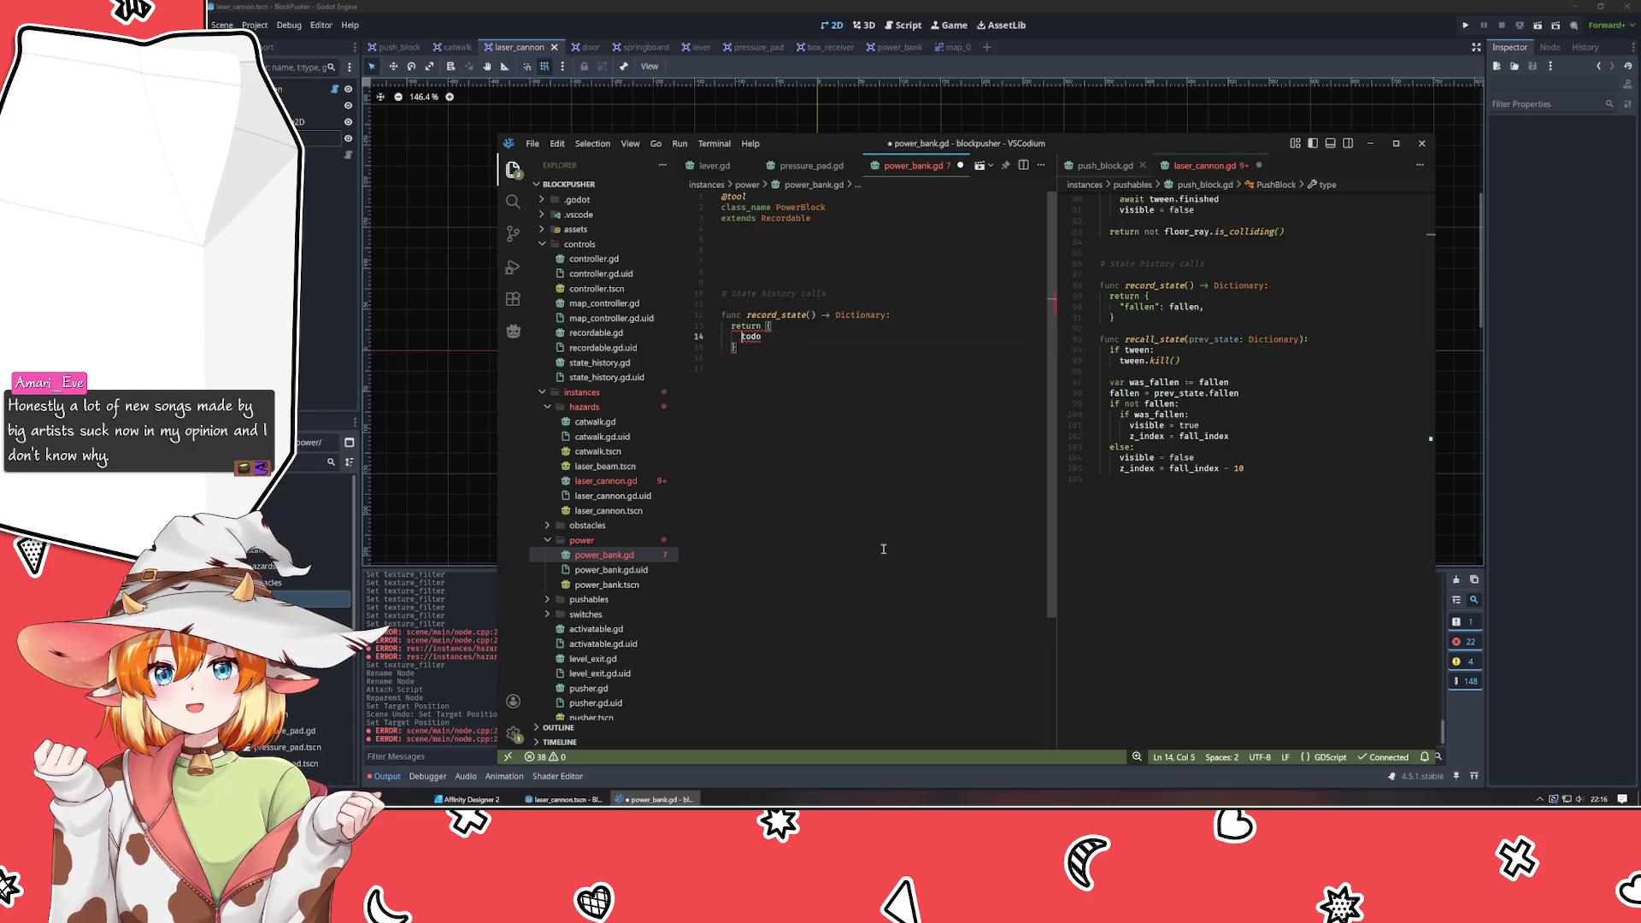
Add recall_state(prev_state: Dictionary) without a return type and with a 'pass #todo' body.
key("Down")
key("Down")
key("Down")
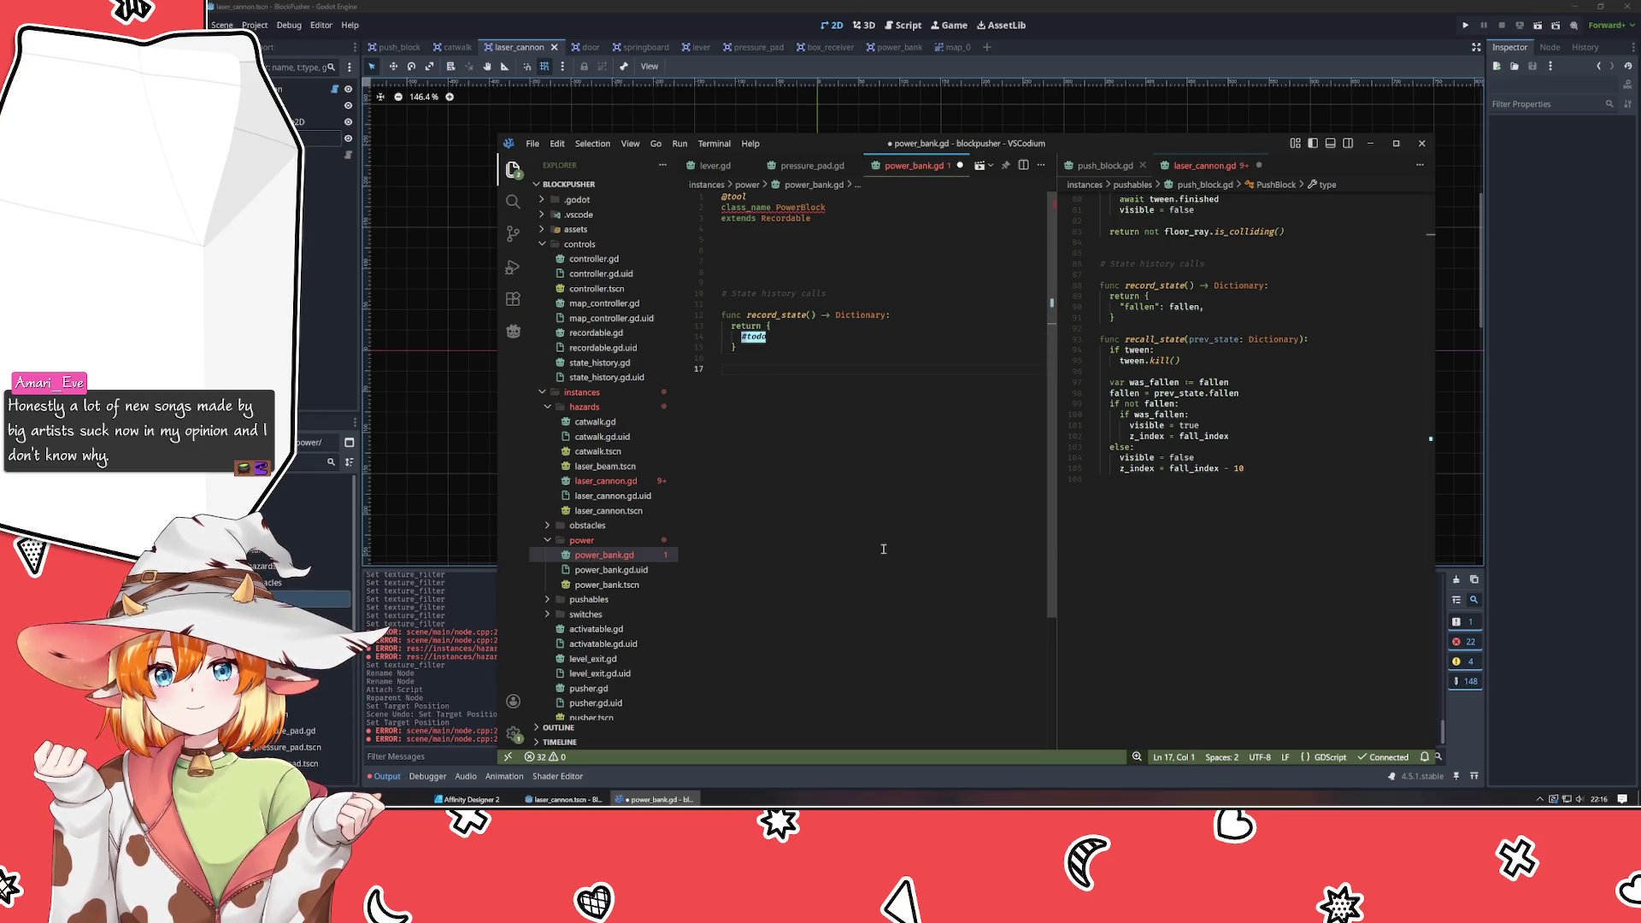
type("func recal")
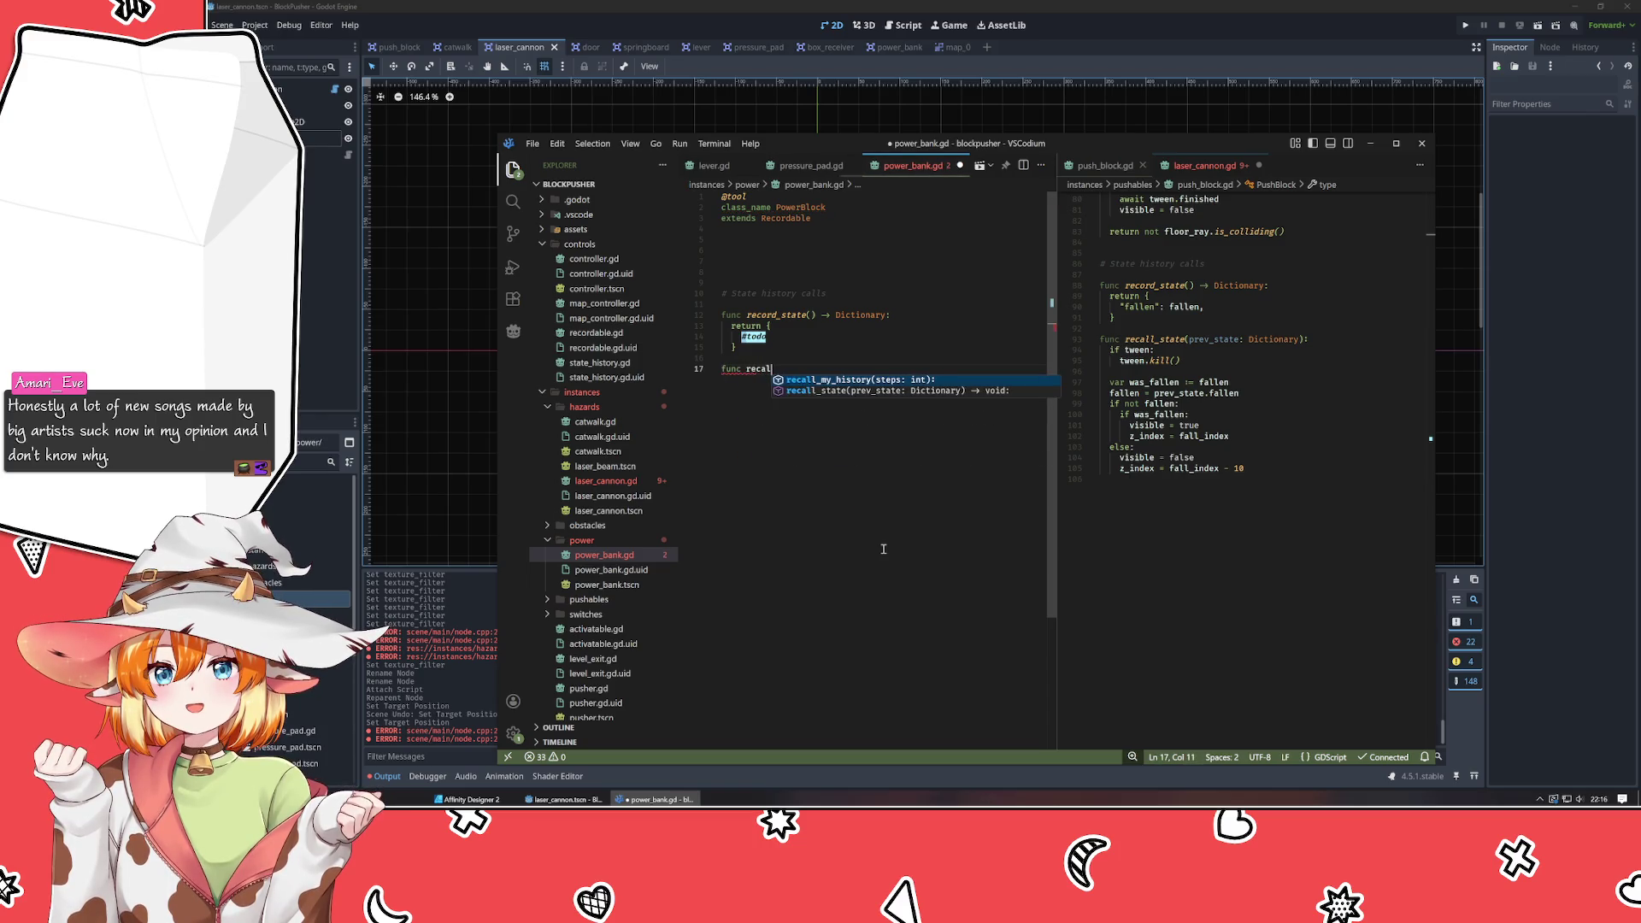
key("Down")
key("Return")
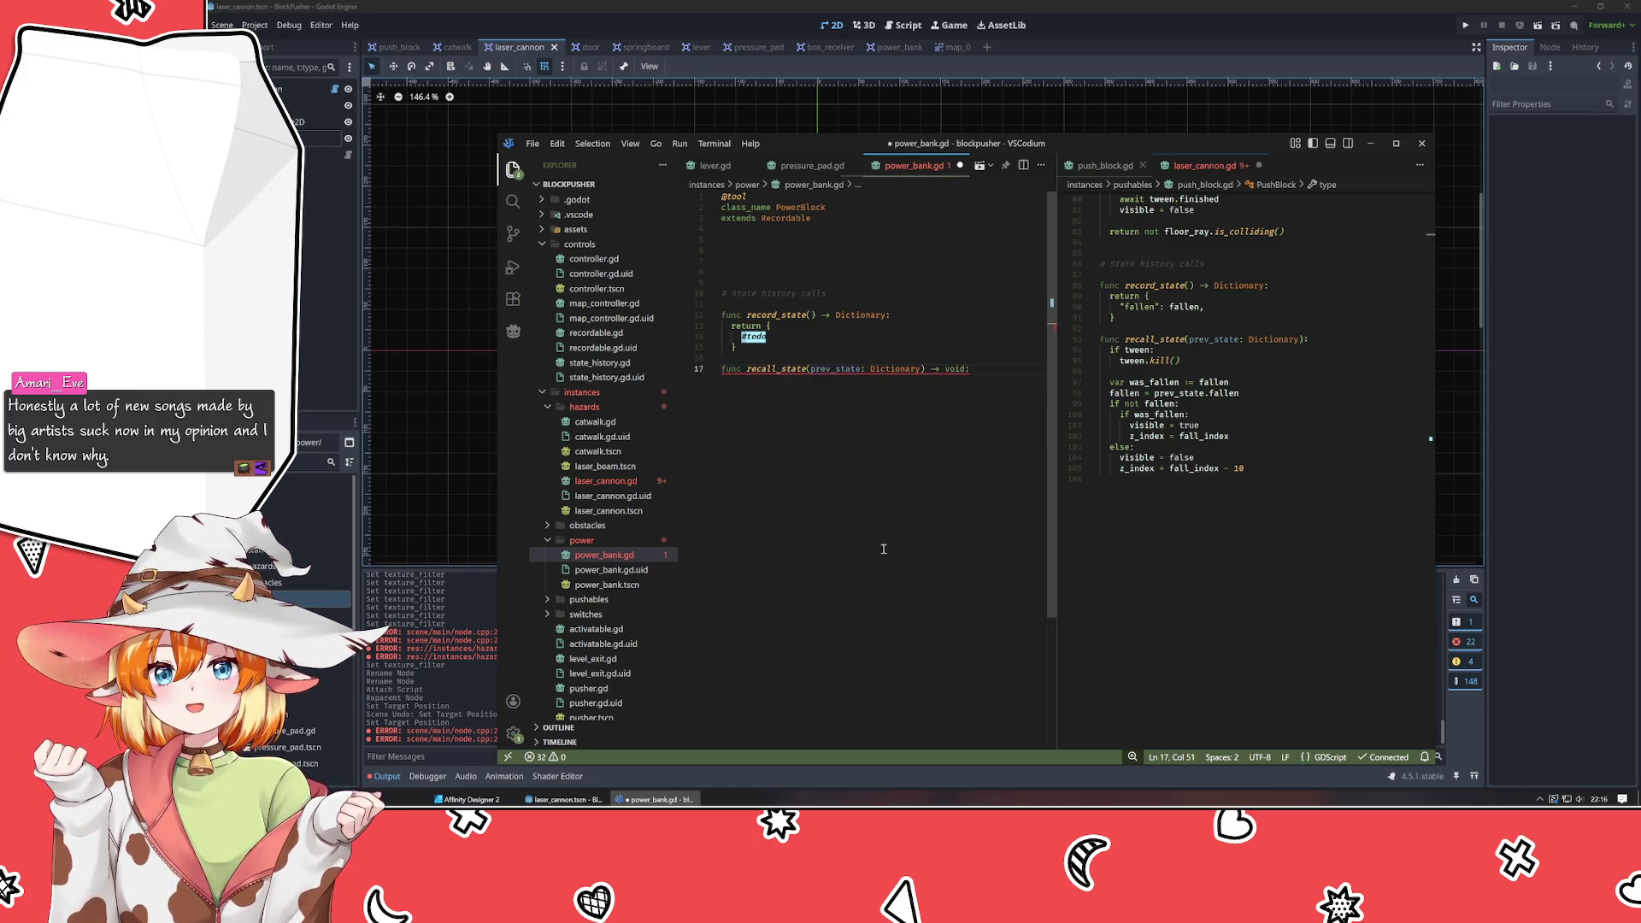
key("BackSpace")
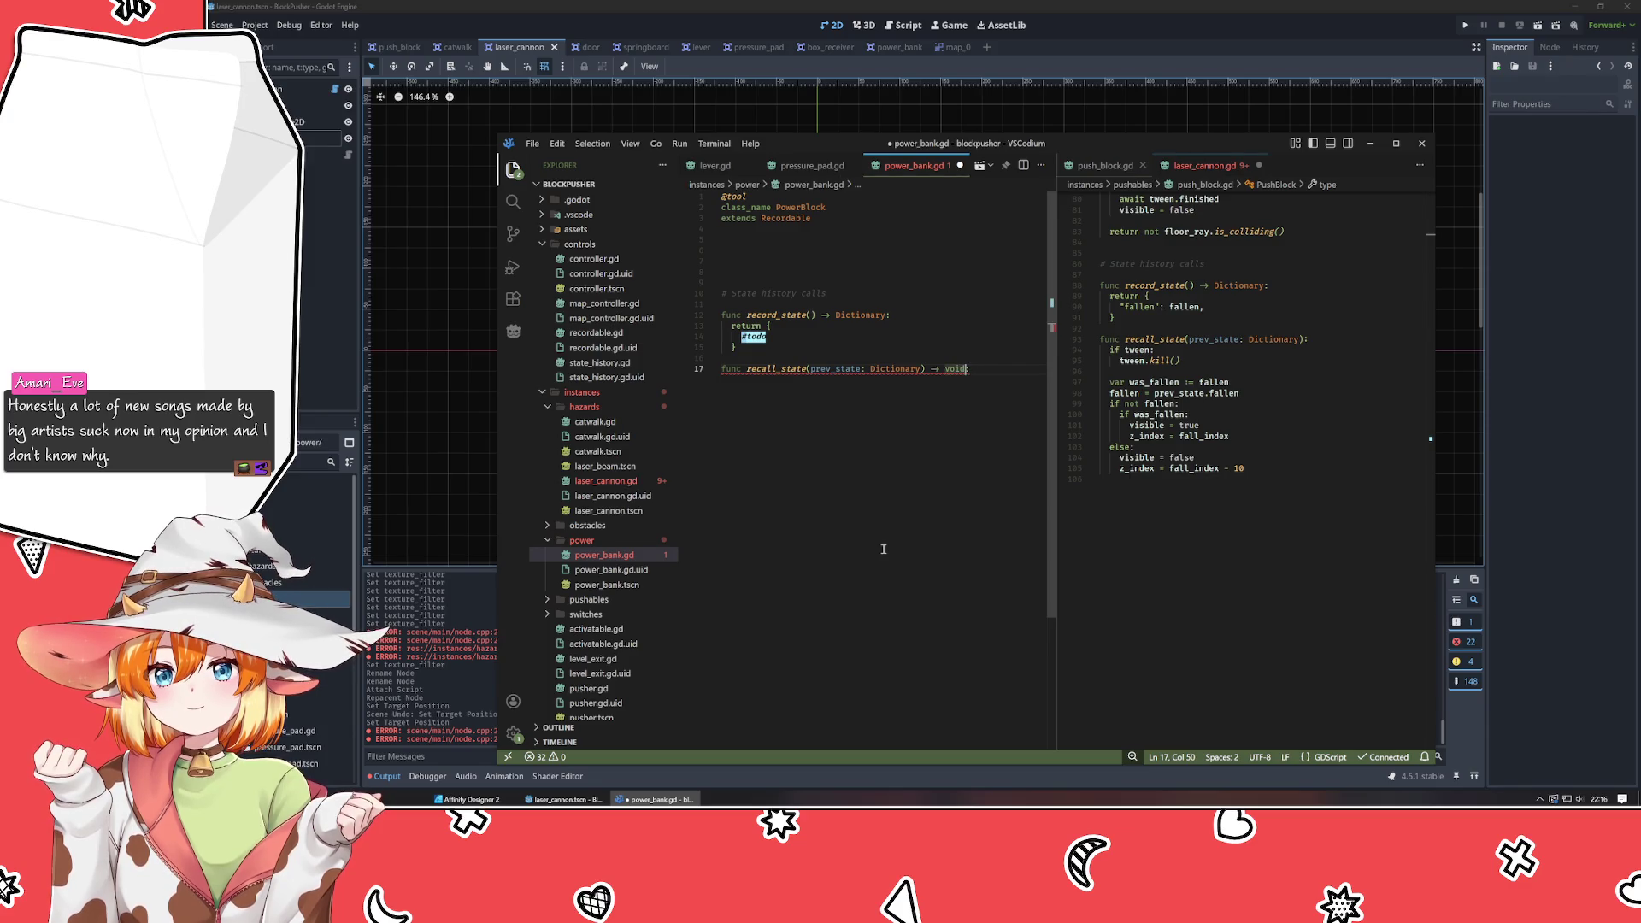
key("BackSpace")
key("BackSpace")
key("BackSpace")
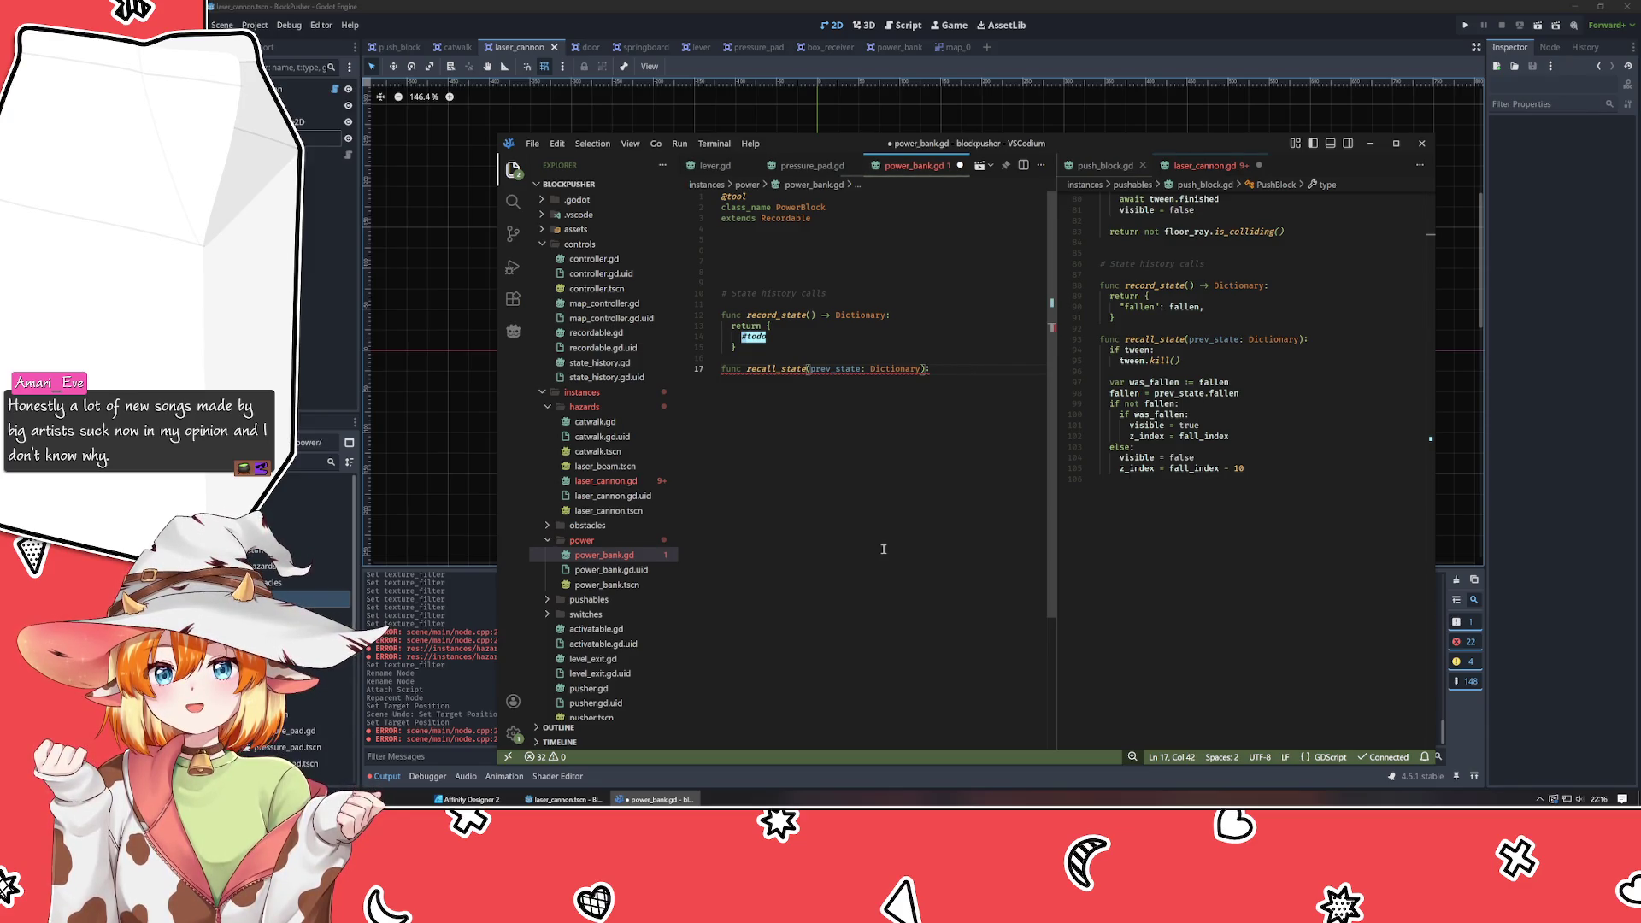
type(":")
key("Return")
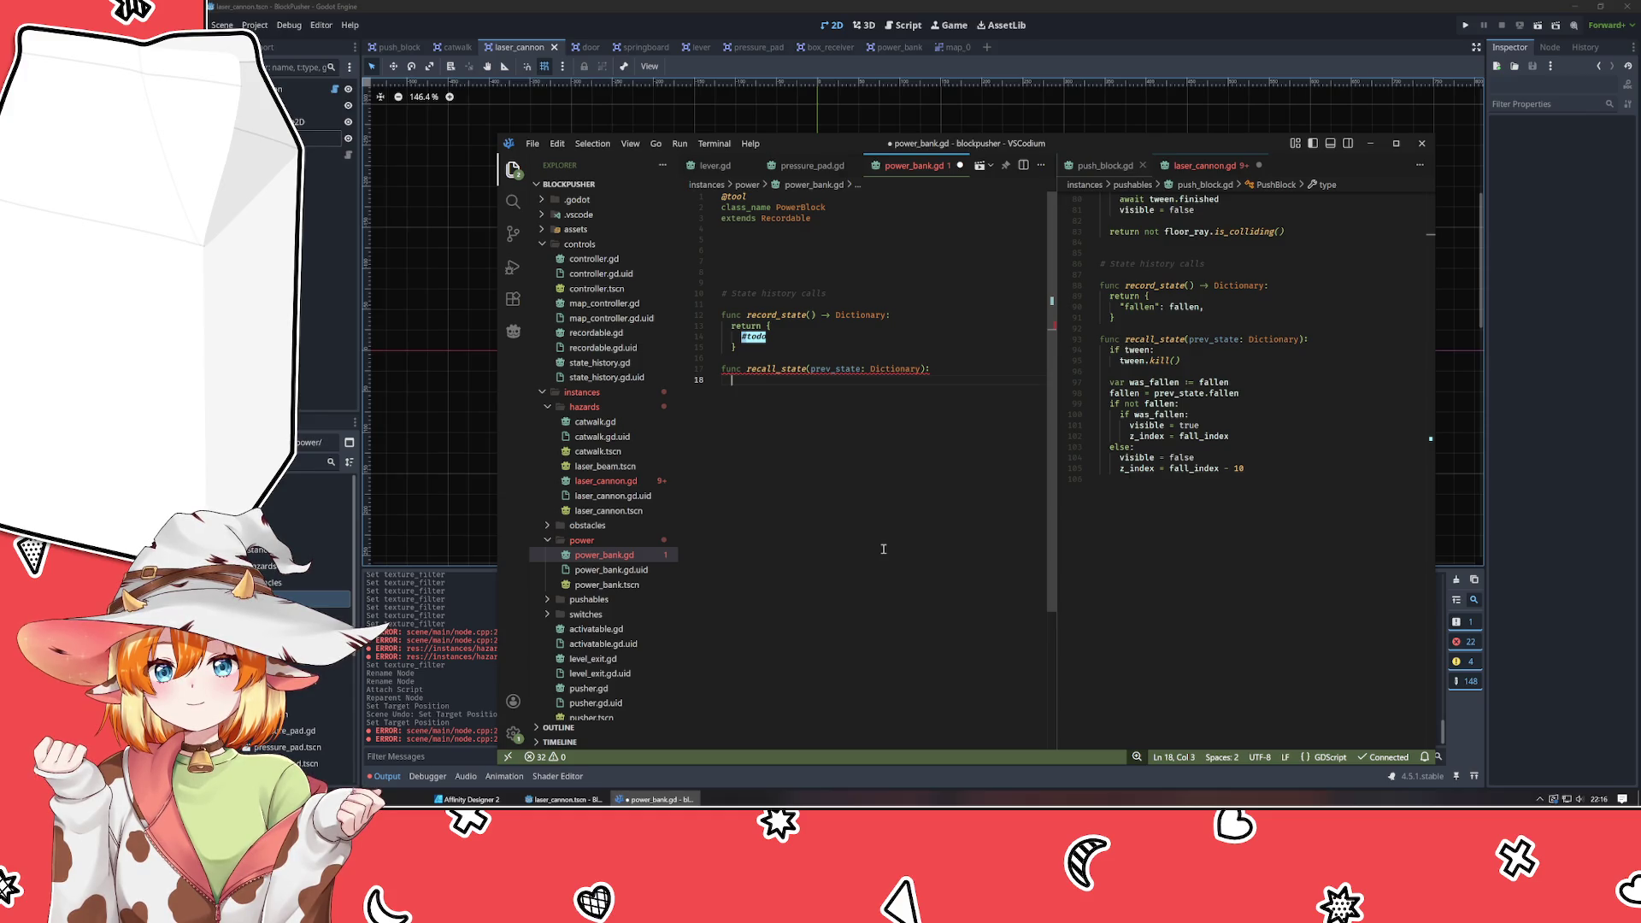
type("pass")
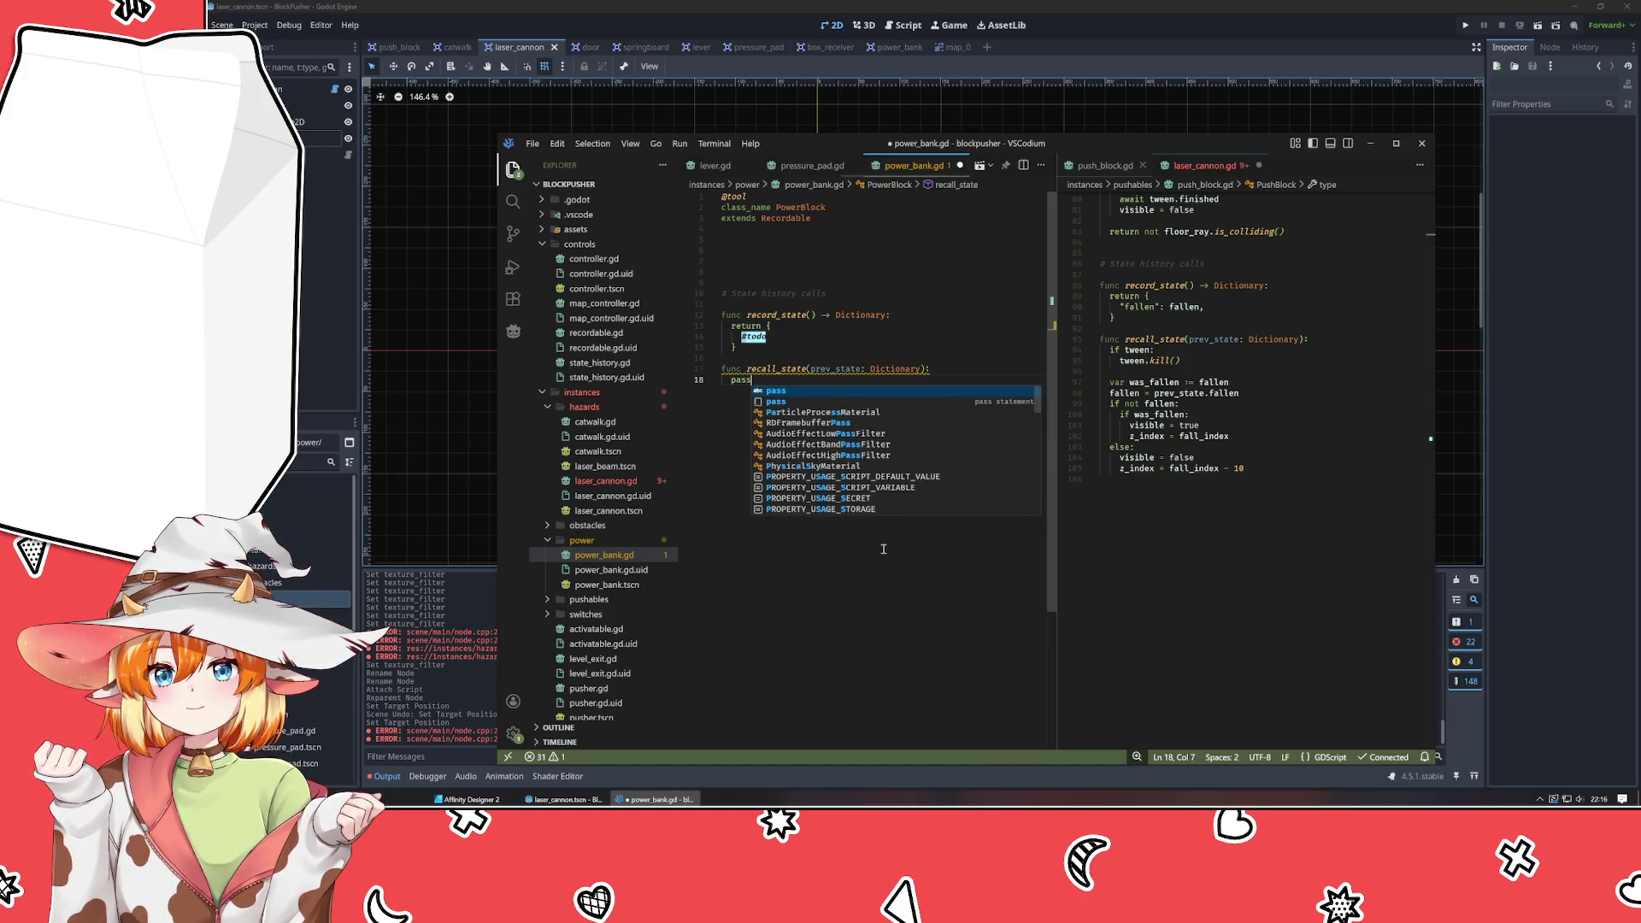
type(" #todo")
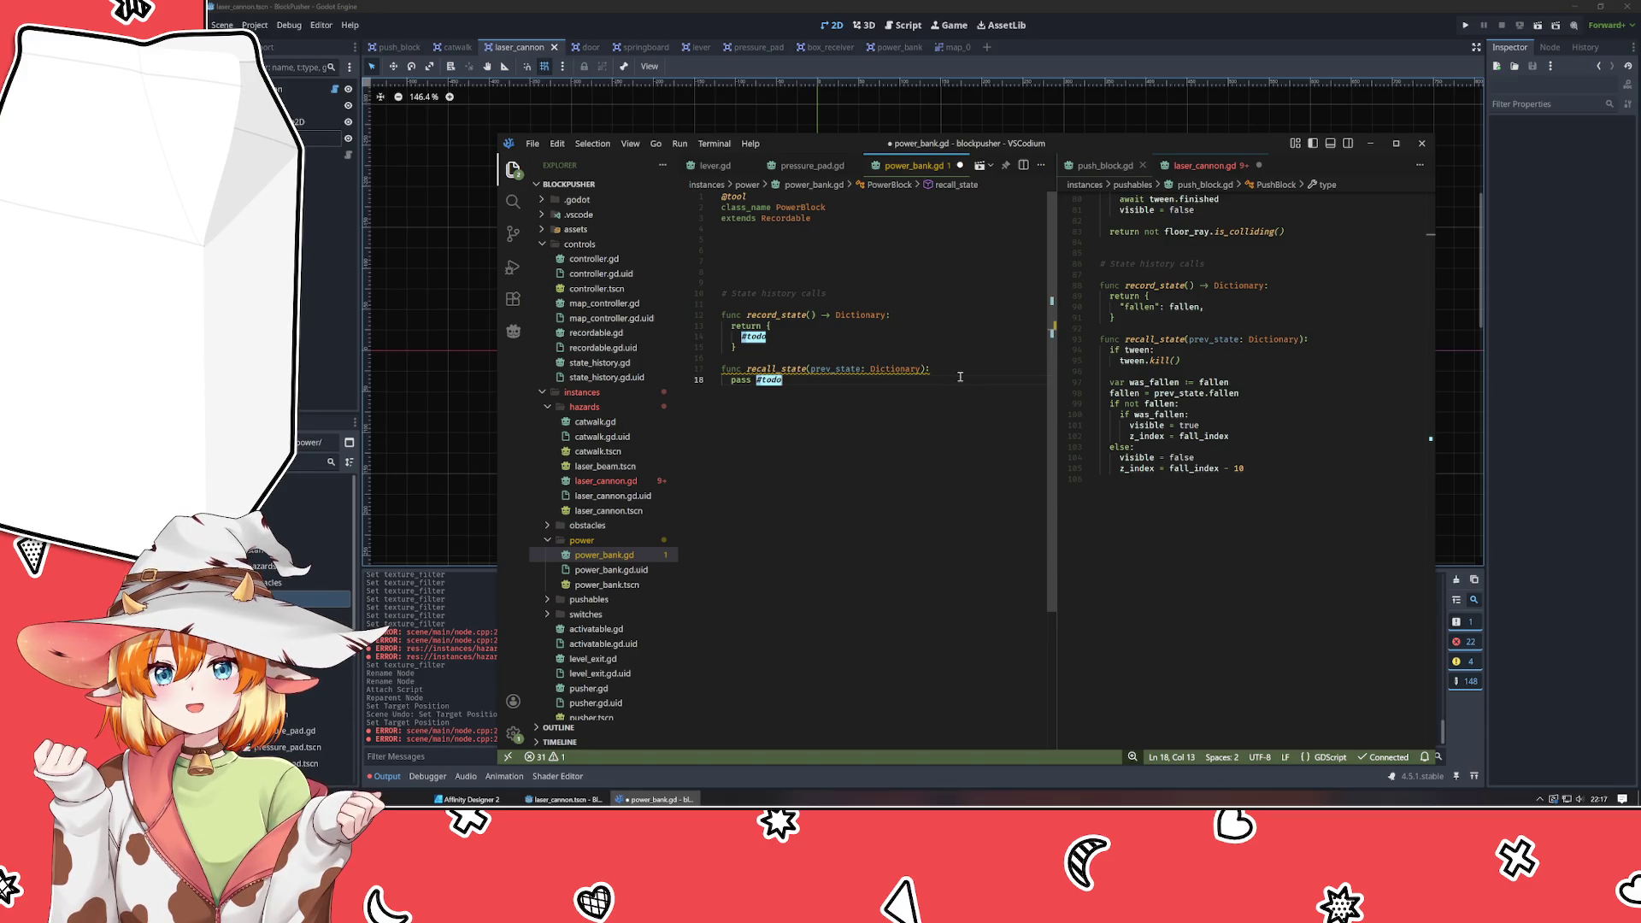
Add an empty line after recall_state's 'pass #todo' body.
key("Return")
mouse_move(823, 373)
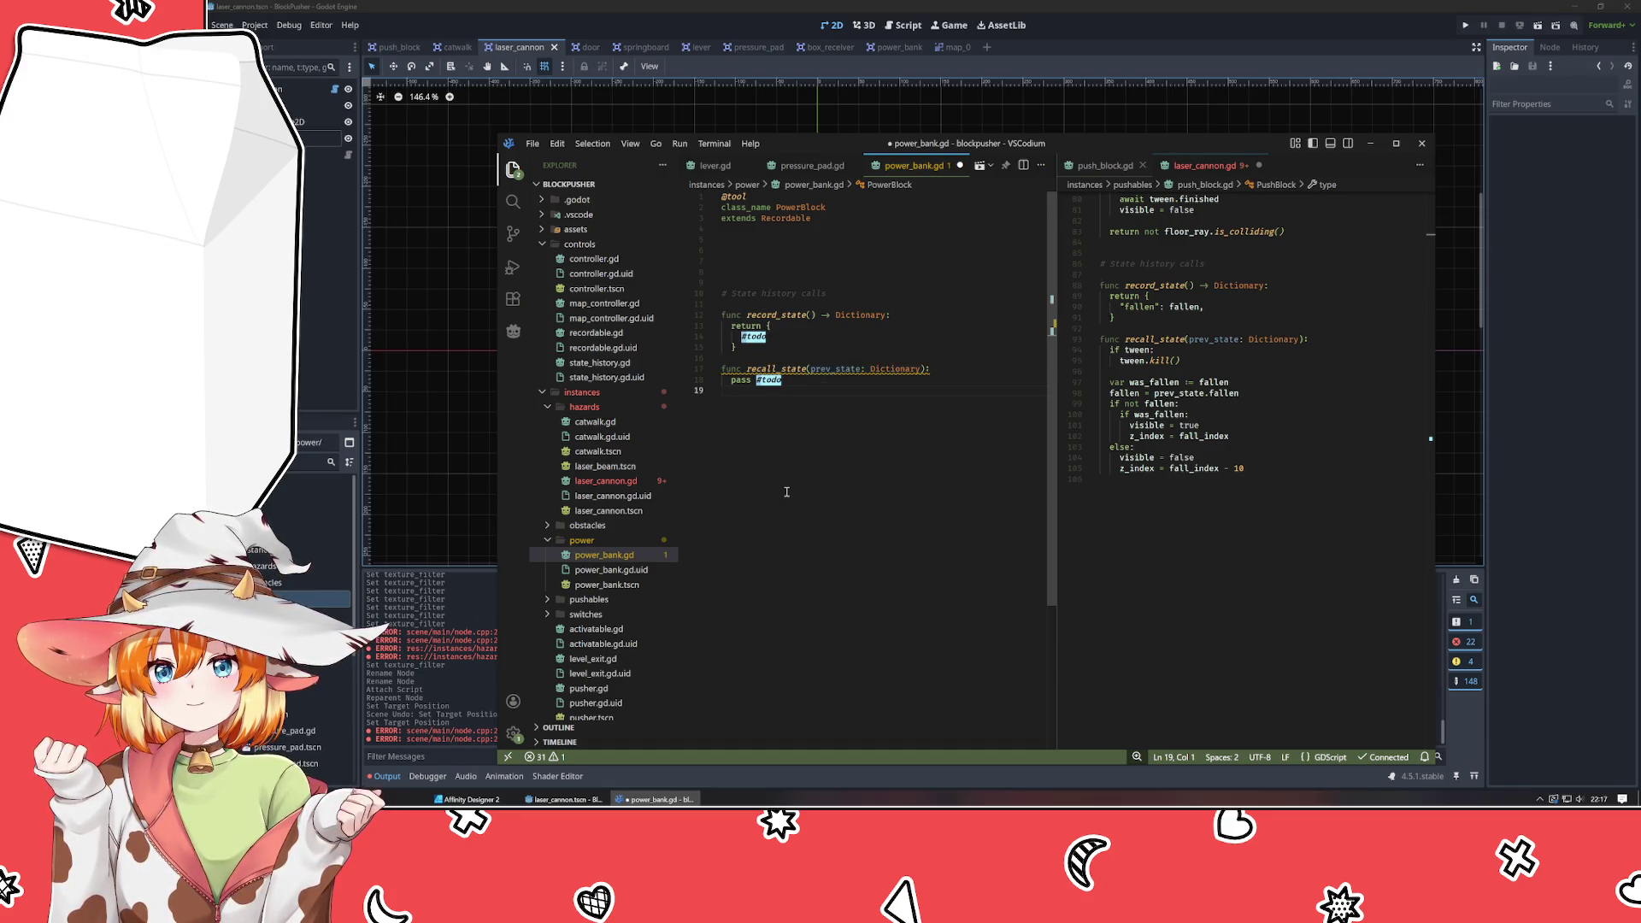
left_click(806, 258)
scroll(1105, 397, "up", 15)
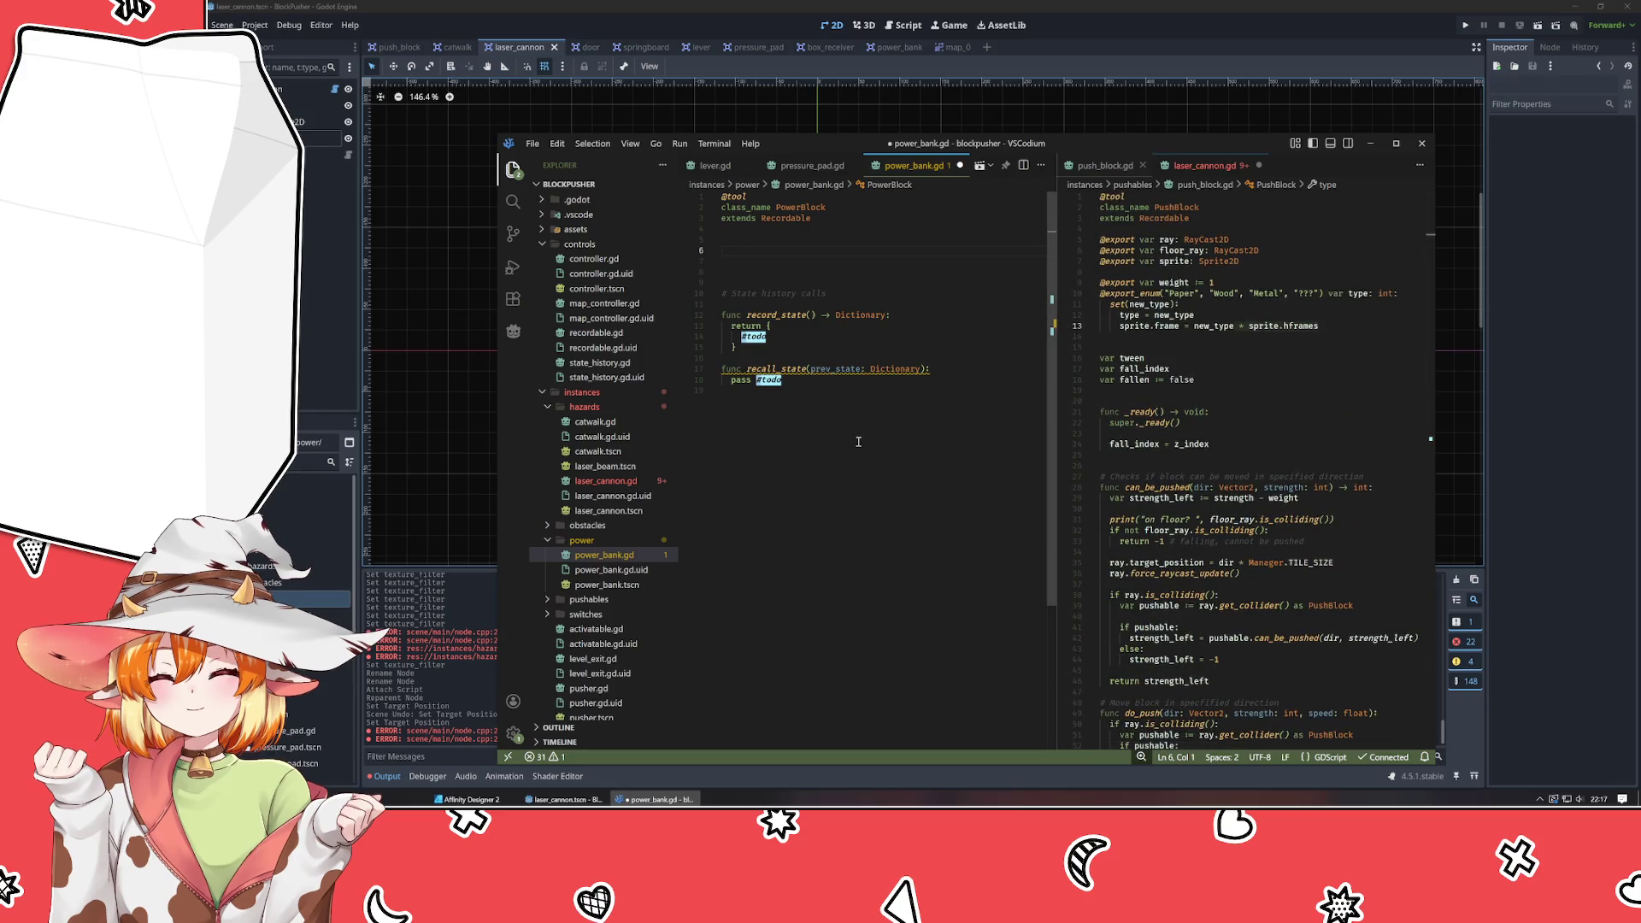
mouse_move(837, 148)
left_mouse_down()
mouse_move(1108, 379)
mouse_move(1017, 463)
mouse_move(872, 150)
left_mouse_up()
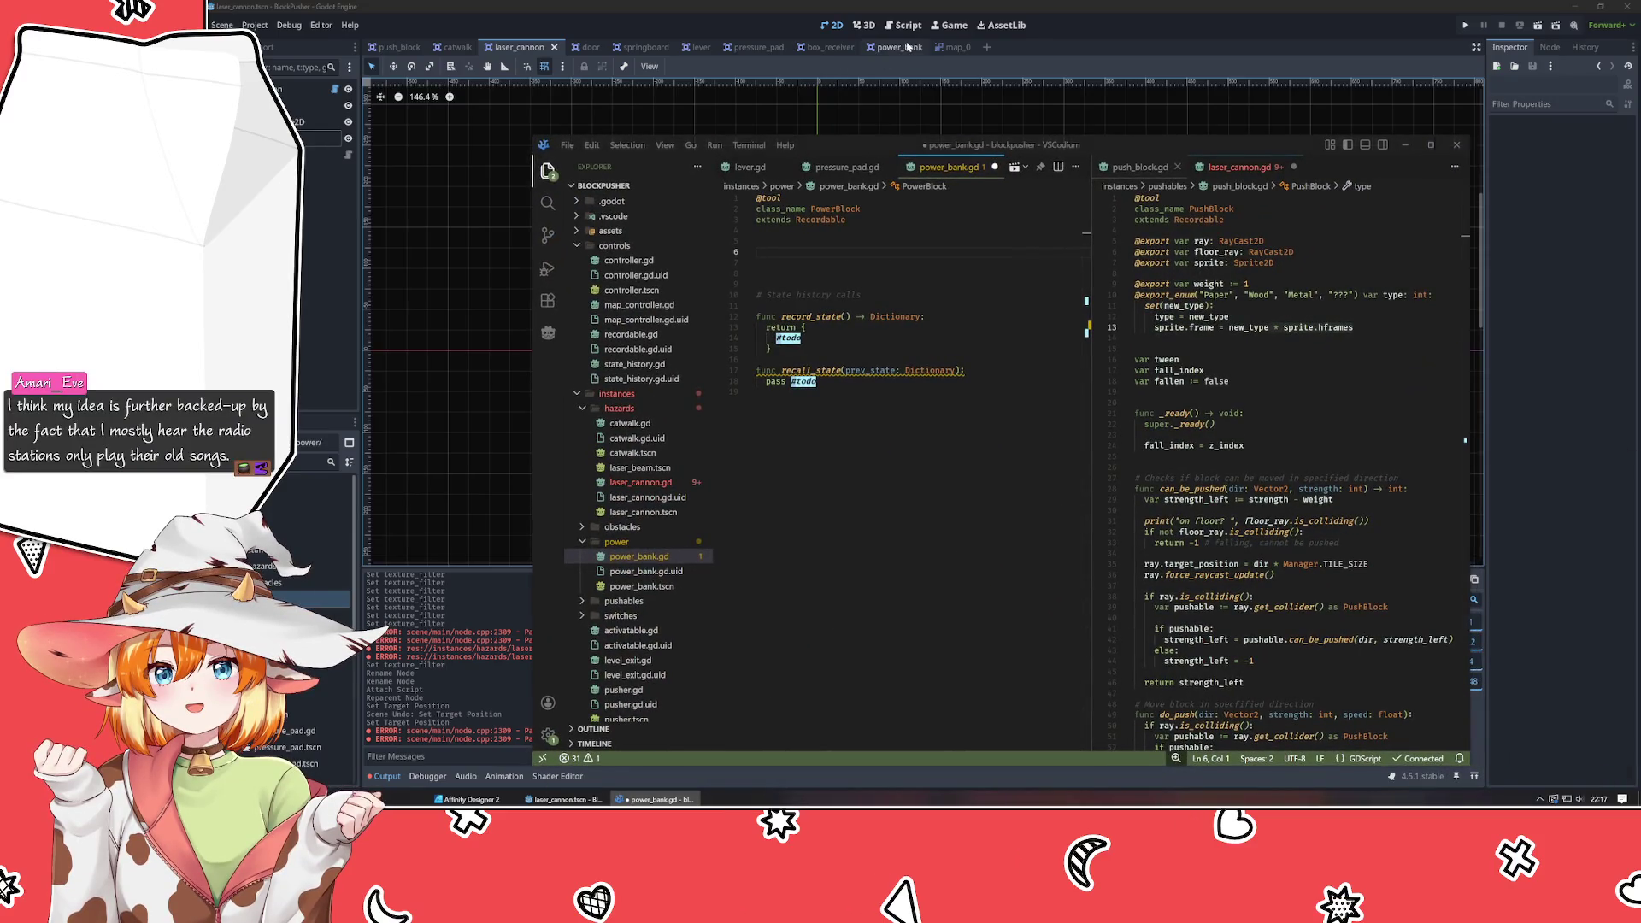
left_click(893, 47)
left_click(656, 799)
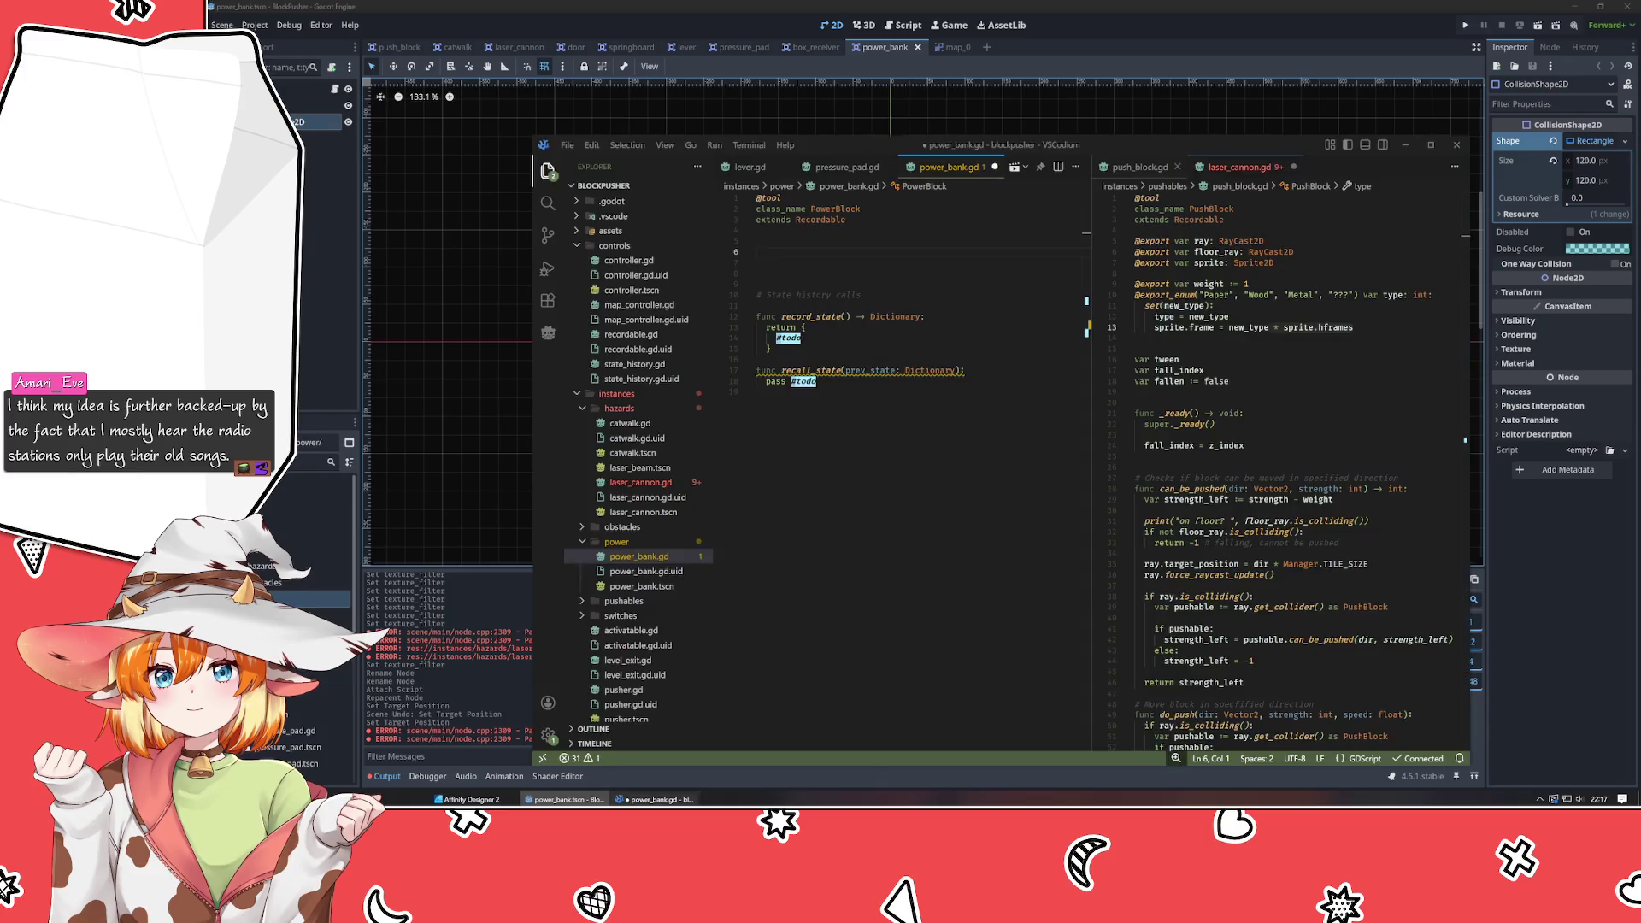
left_click(788, 247)
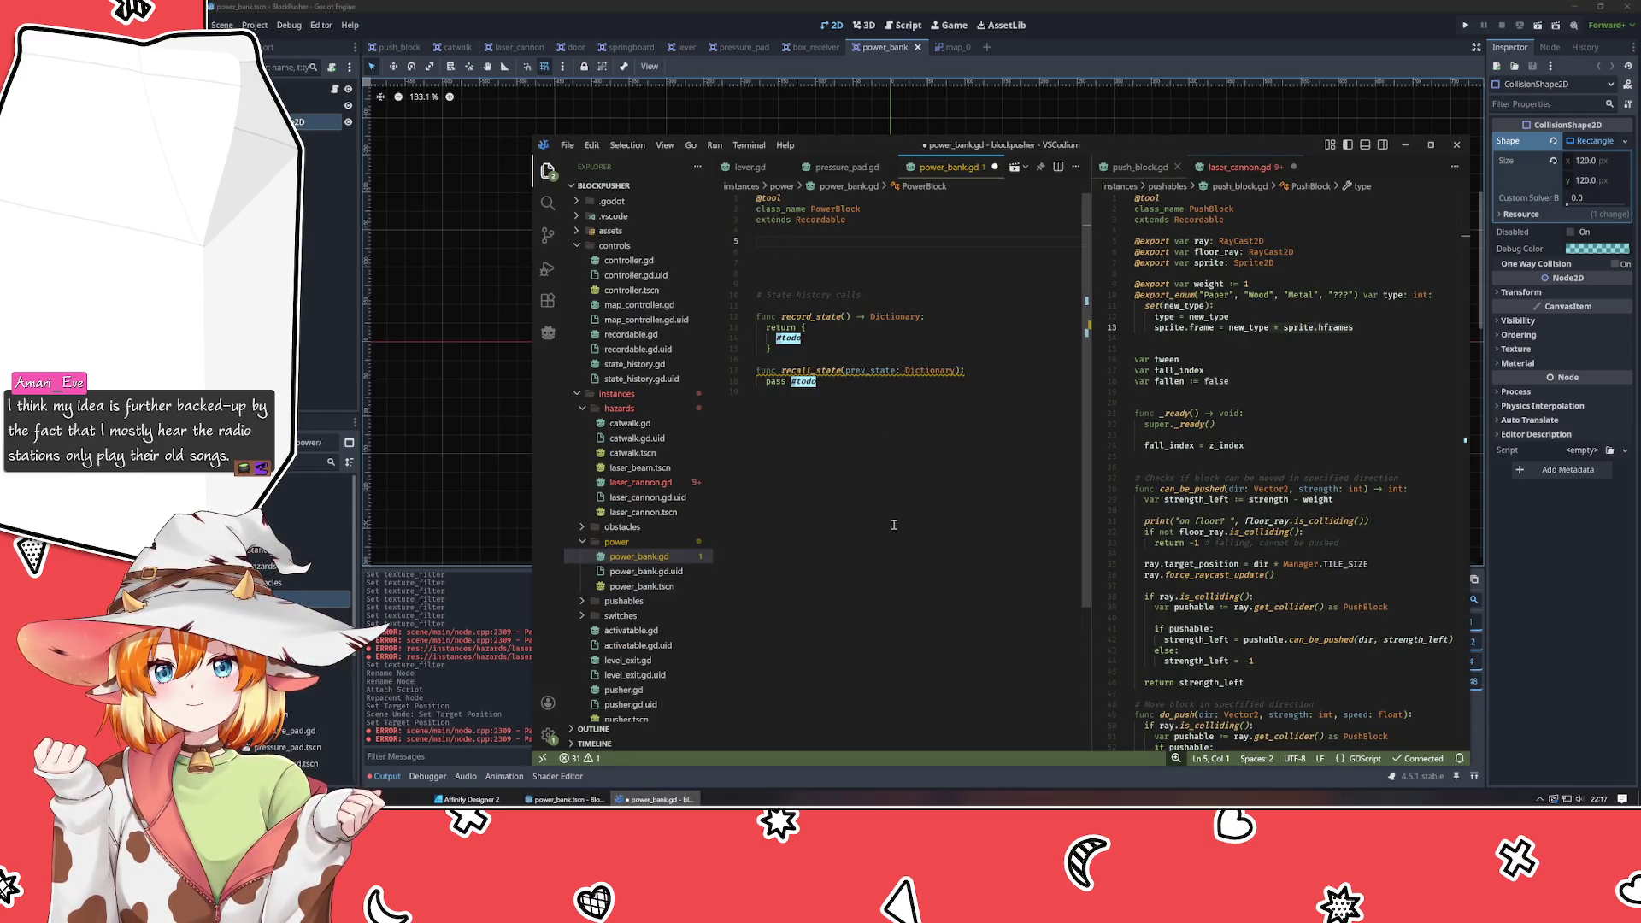
left_click(1228, 489)
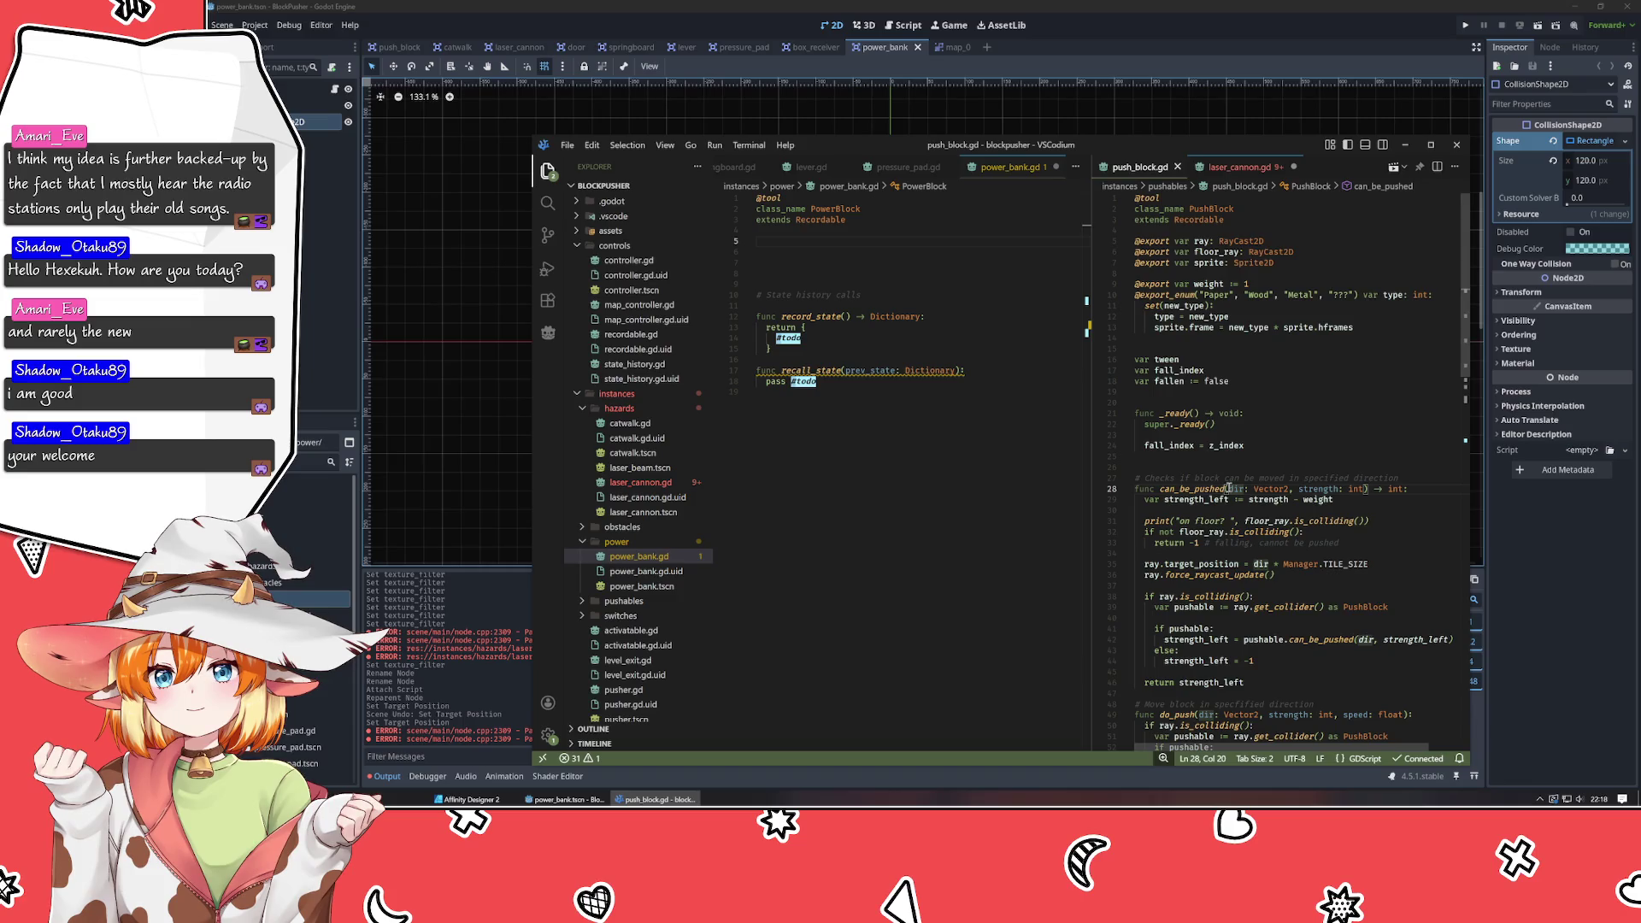
left_click(931, 265)
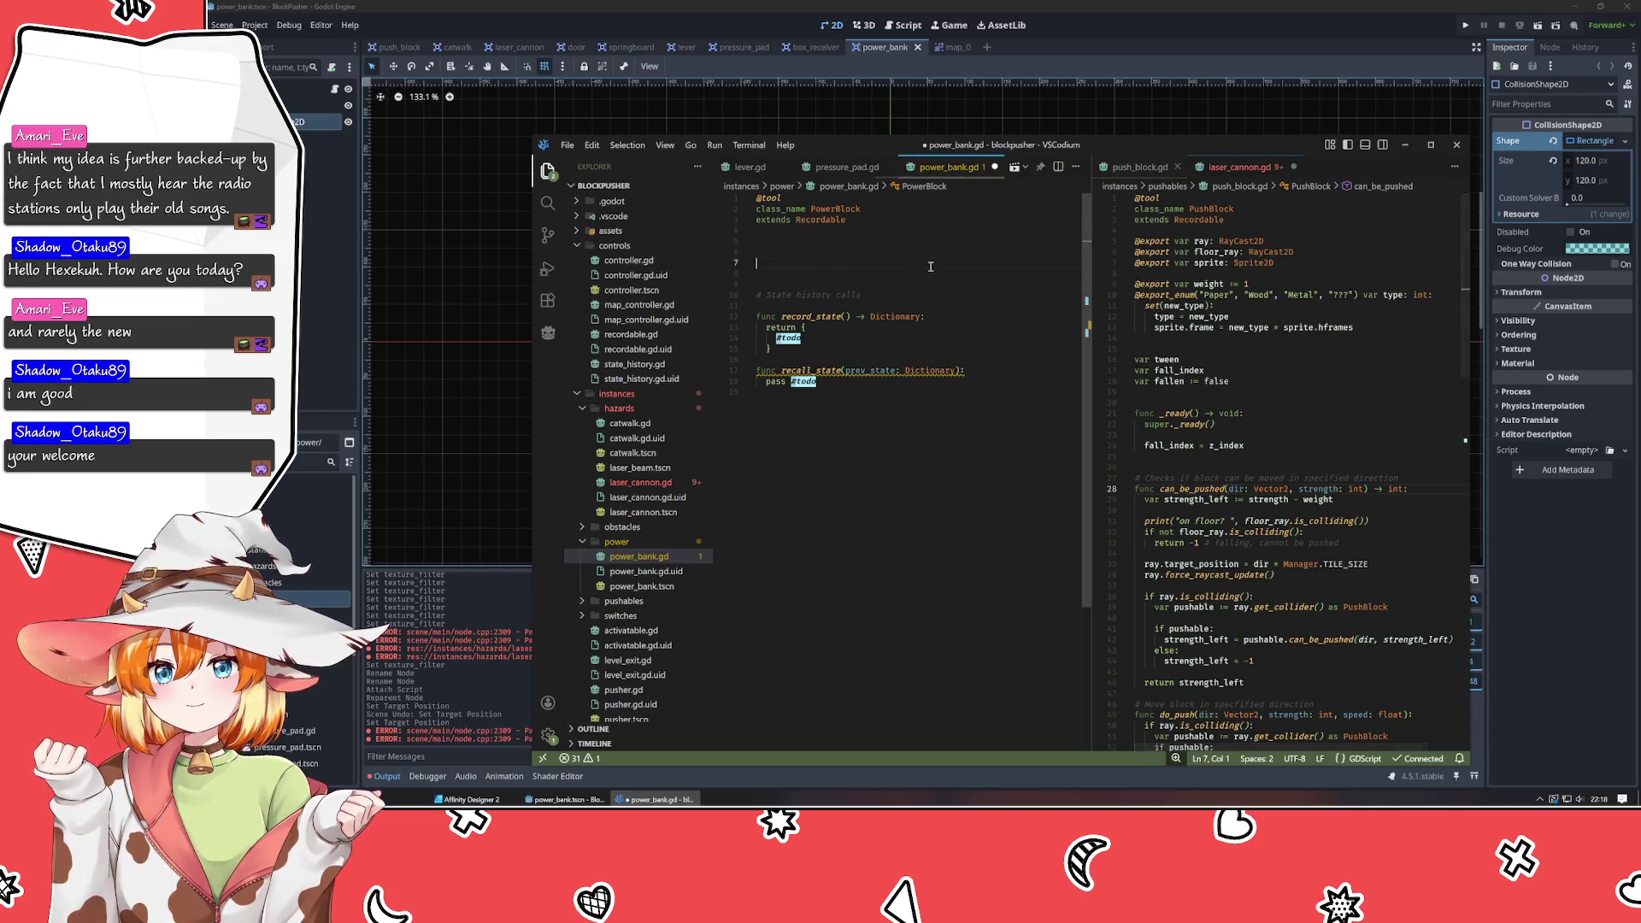
Remove the hframes multiplication on push_block.gd line 13, save, then undo it.
left_click(1358, 327)
key("BackSpace")
key("BackSpace")
key("BackSpace")
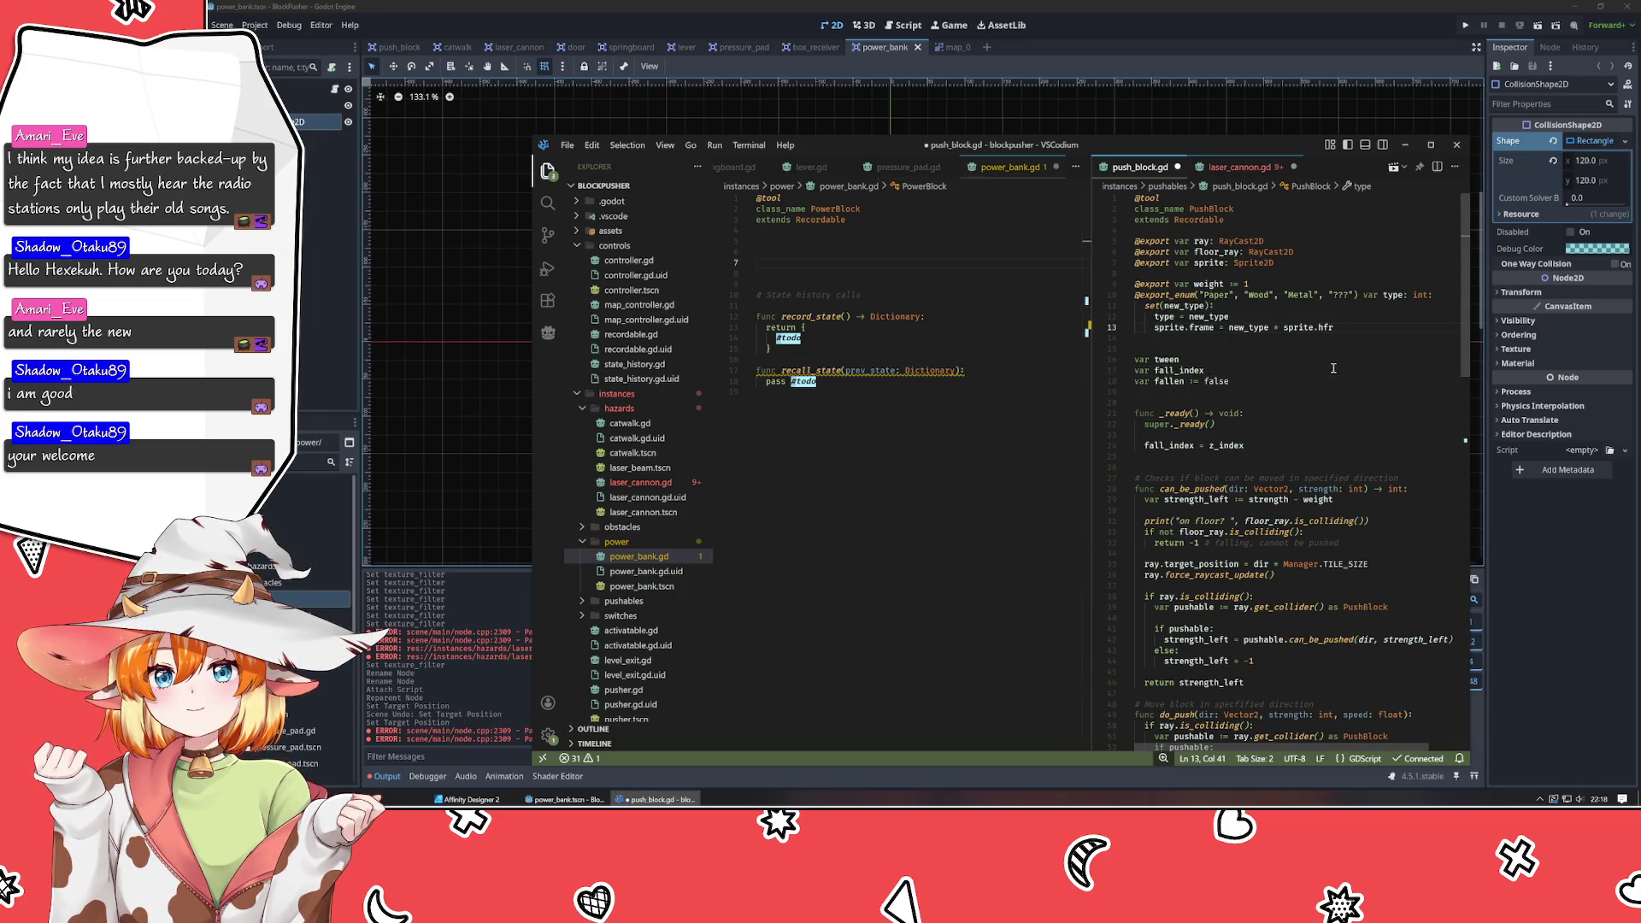
key("BackSpace")
key("BackSpace")
key("BackSpace")
key("Up")
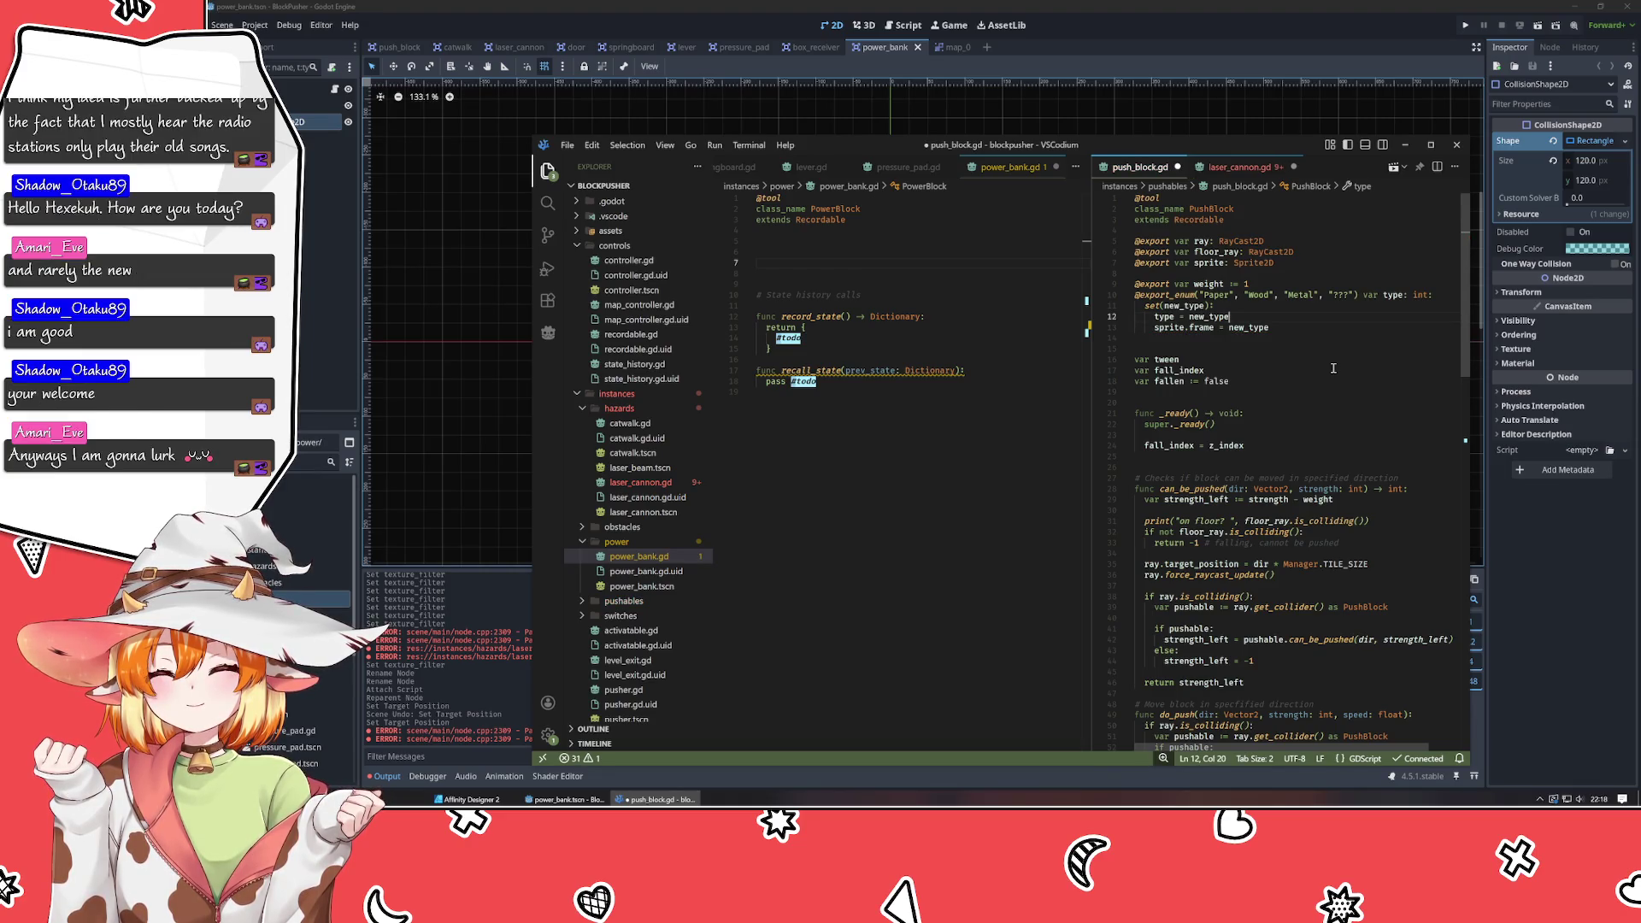
key("ctrl+s")
key("ctrl+z")
left_click(1305, 349)
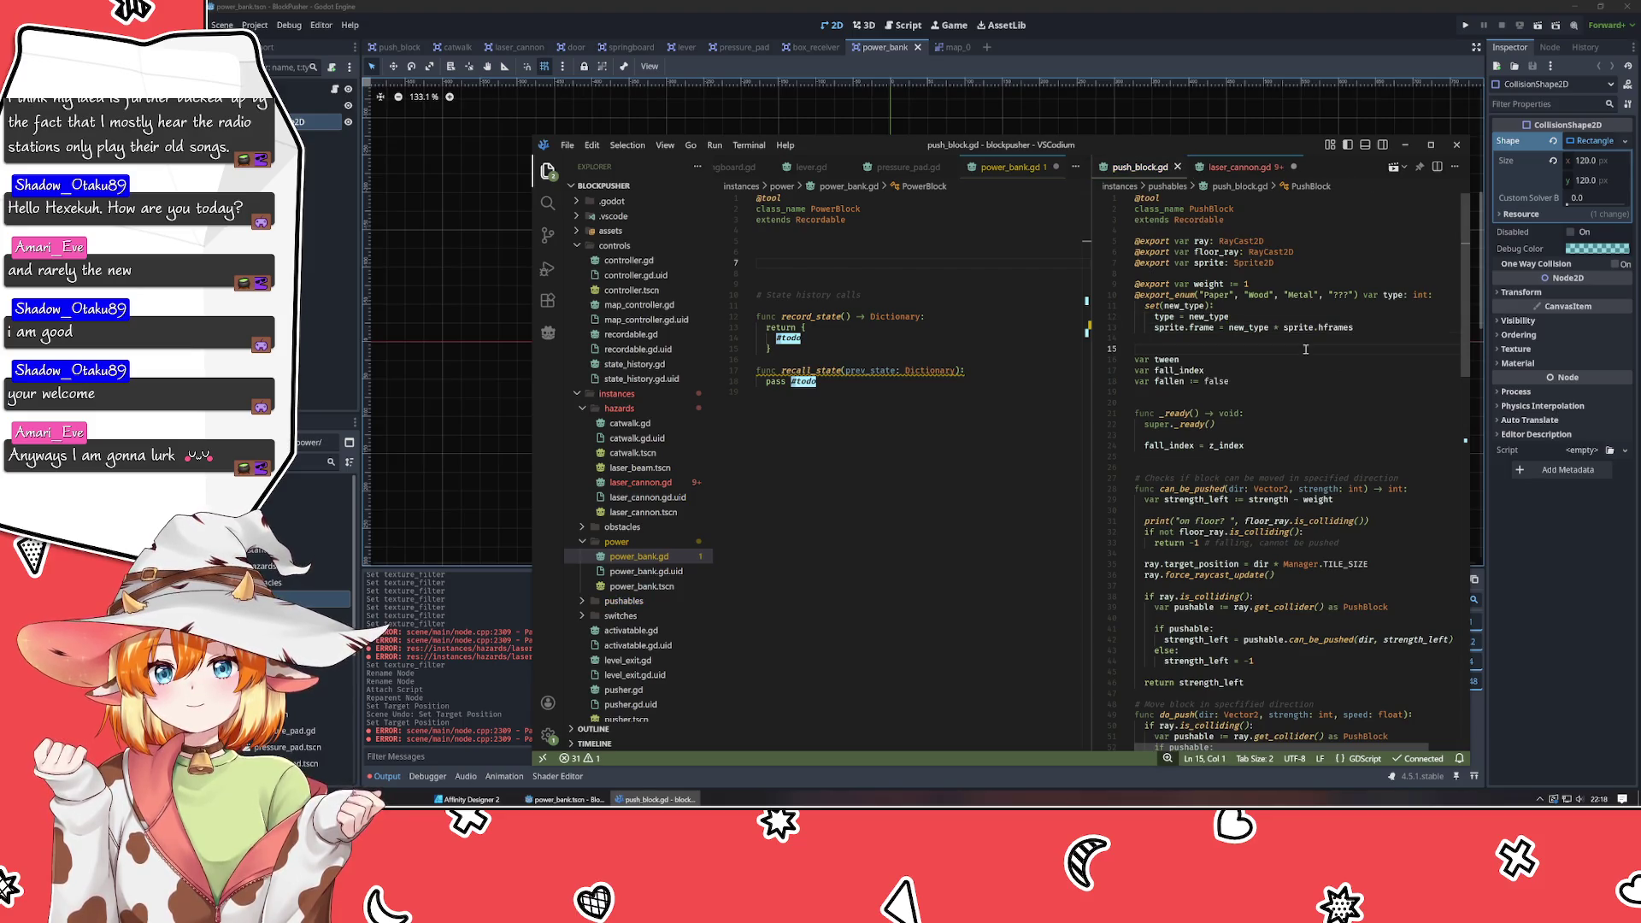
Scroll through push_block.gd and close it so laser_cannon.gd shows beside power_bank.gd.
scroll(1304, 348, "down", 20)
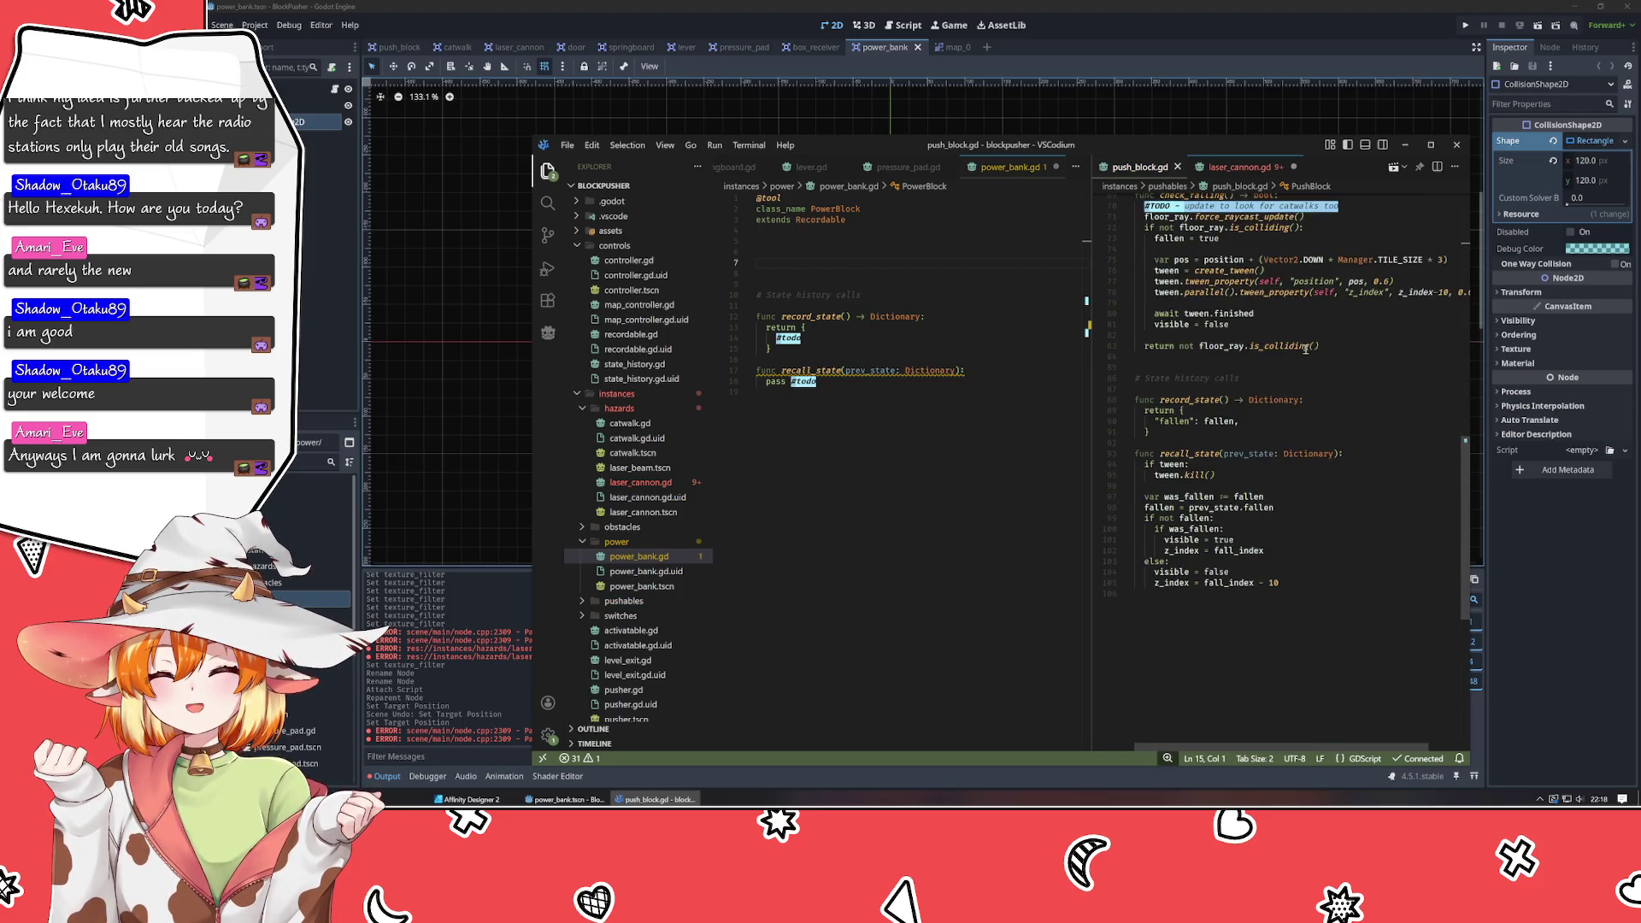
scroll(1285, 365, "up", 20)
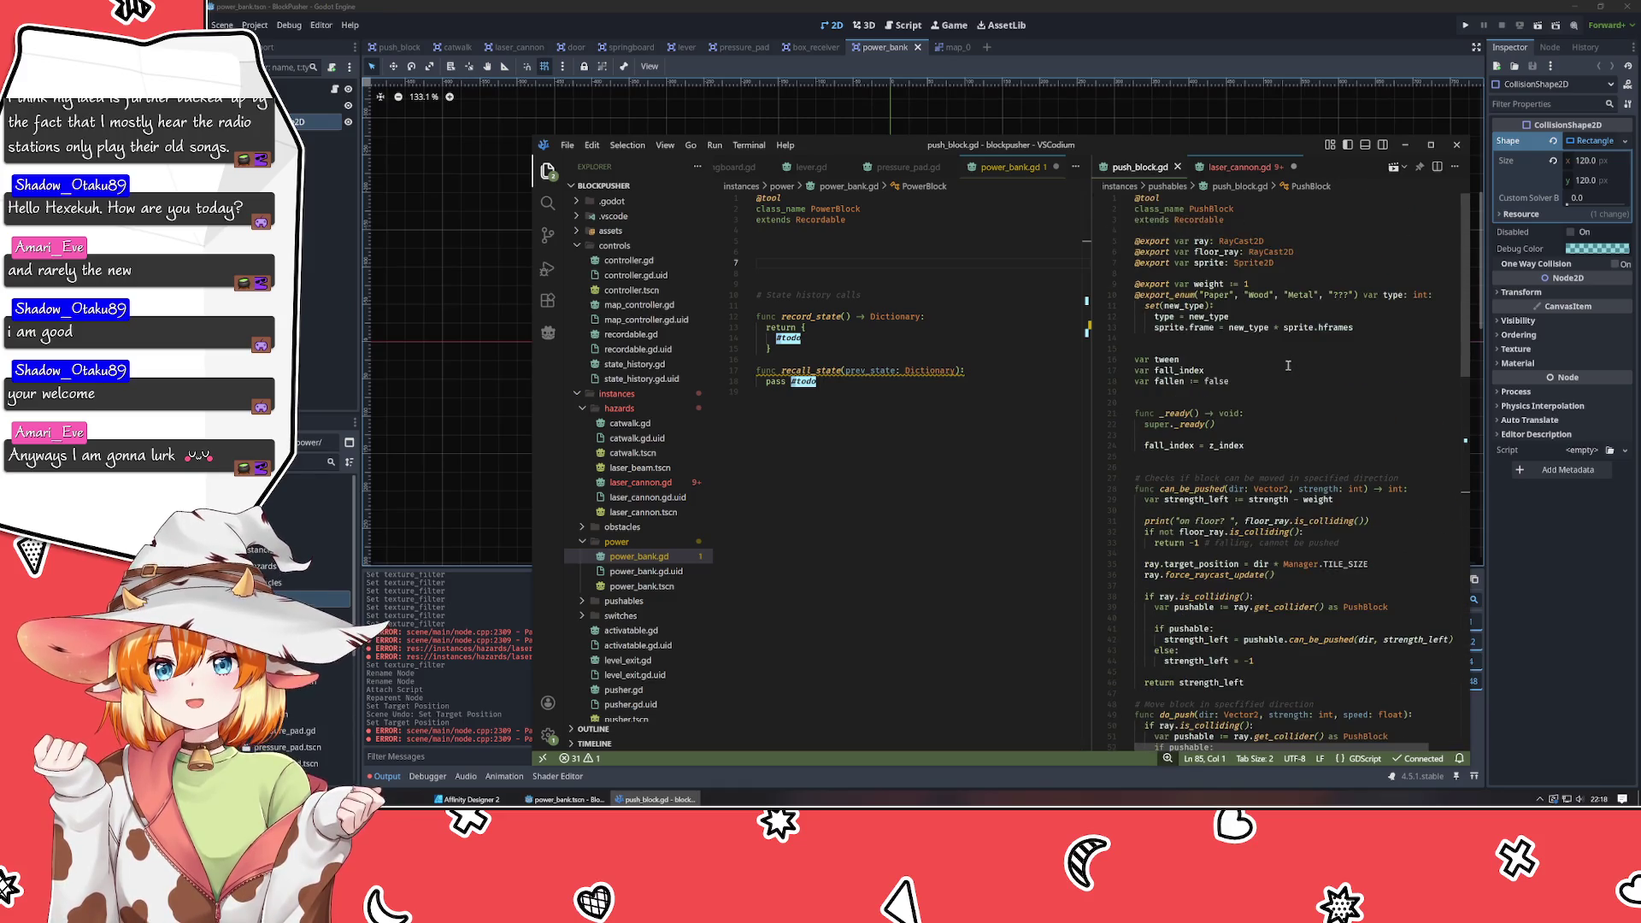
scroll(1288, 365, "down", 15)
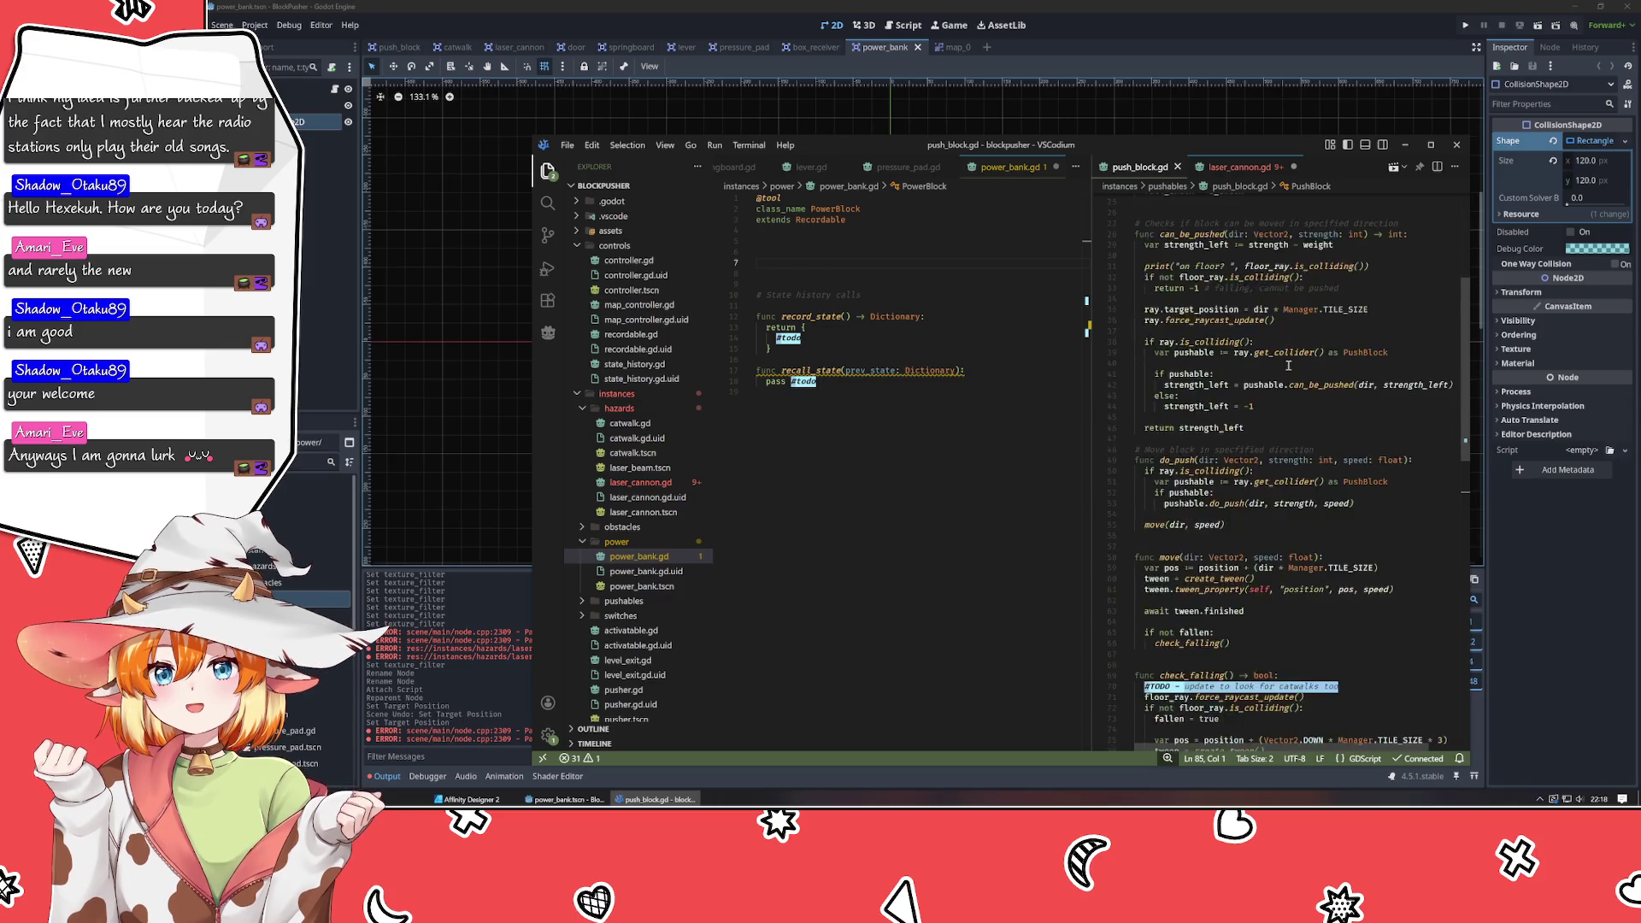
scroll(1288, 365, "down", 5)
scroll(1256, 290, "up", 8)
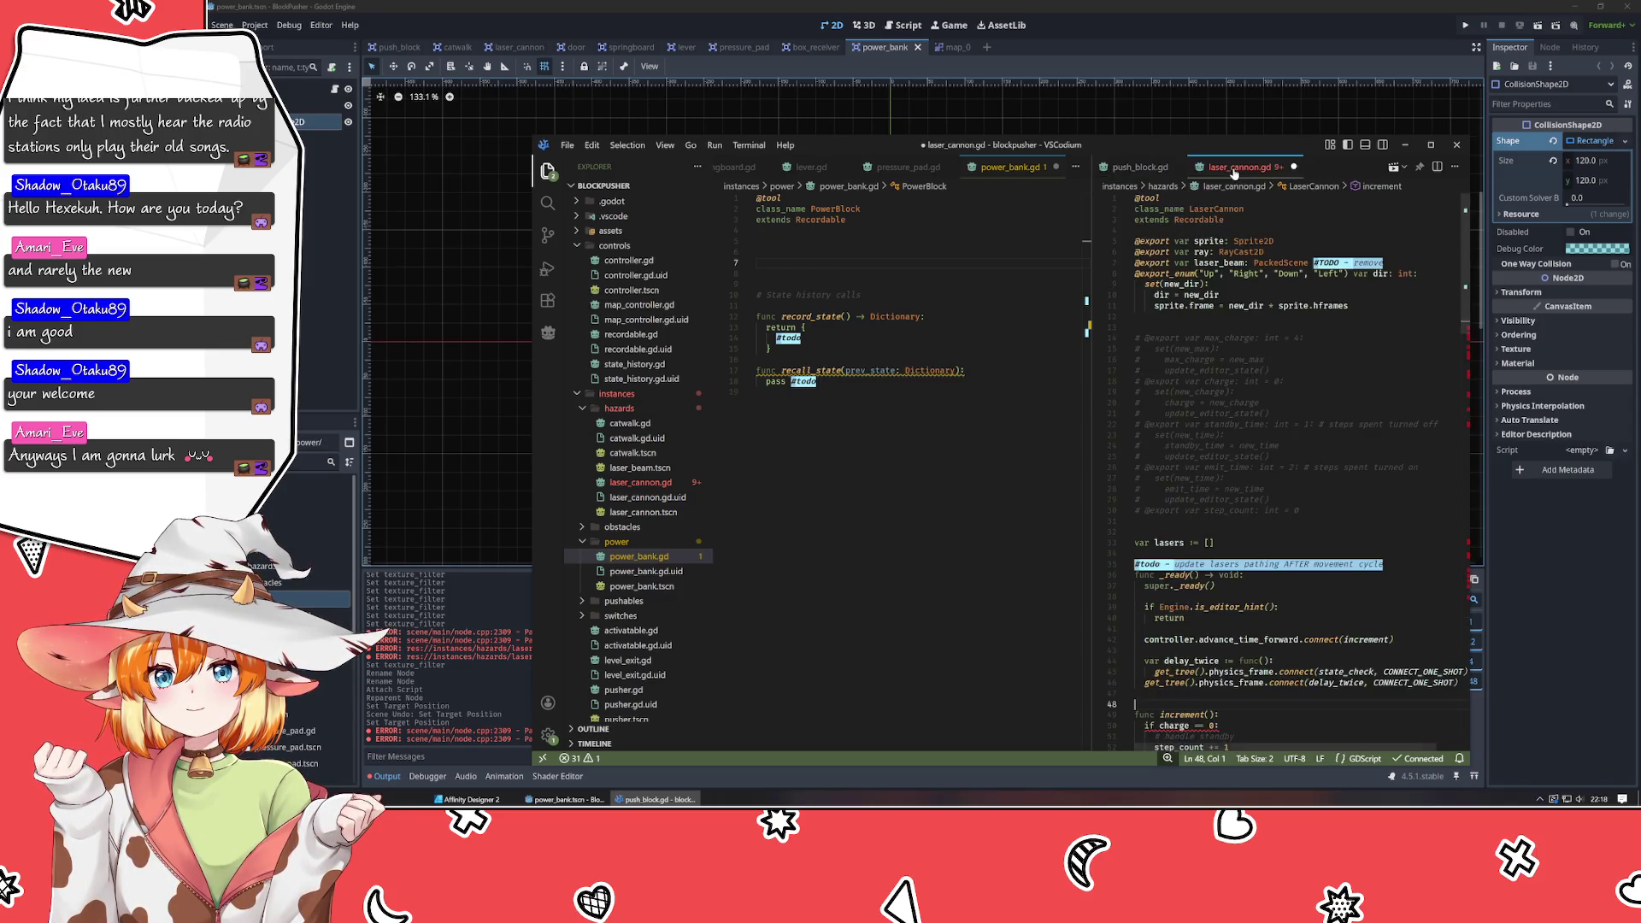
scroll(1246, 265, "down", 8)
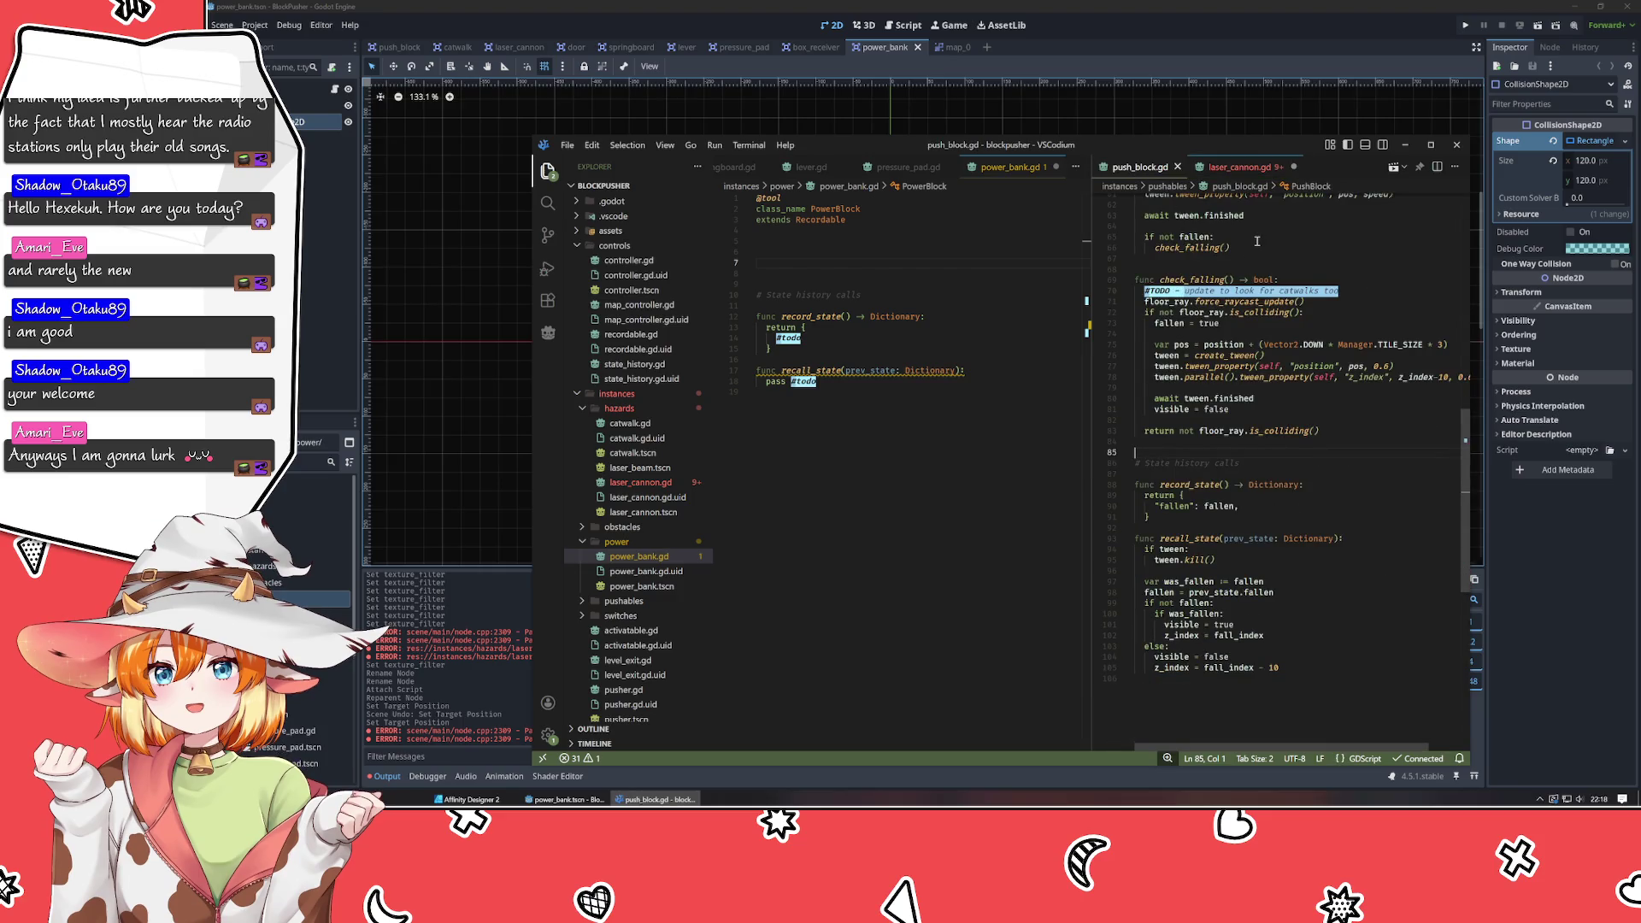
scroll(1256, 242, "up", 15)
left_click(1176, 167)
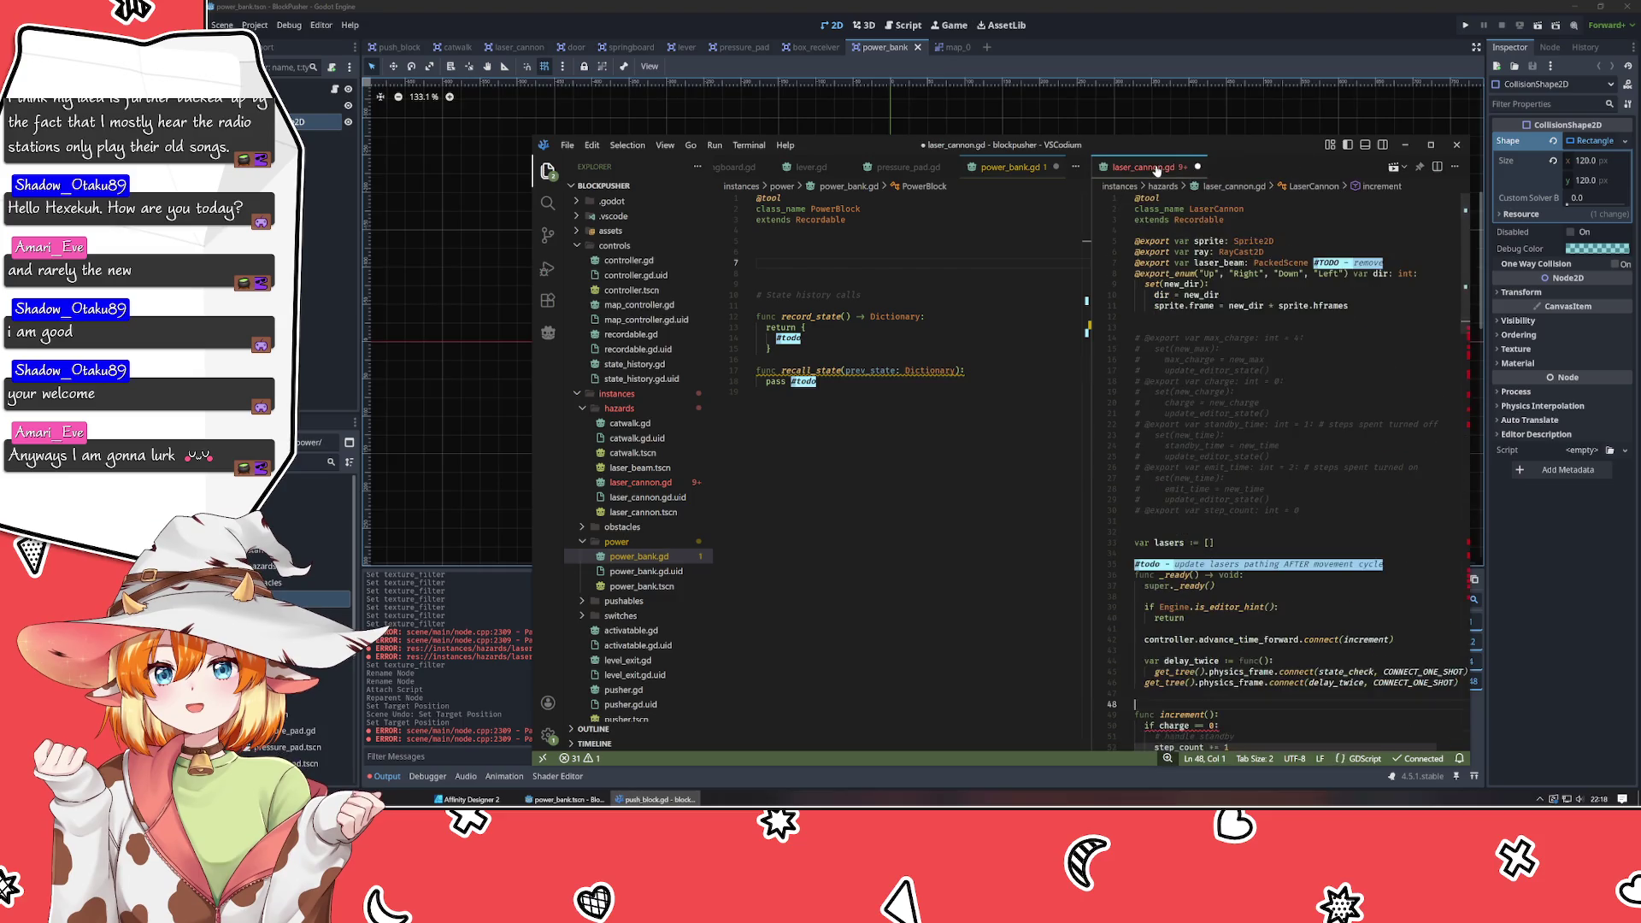
Undo the commenting out of laser_cannon.gd's export lines.
left_click(1282, 492)
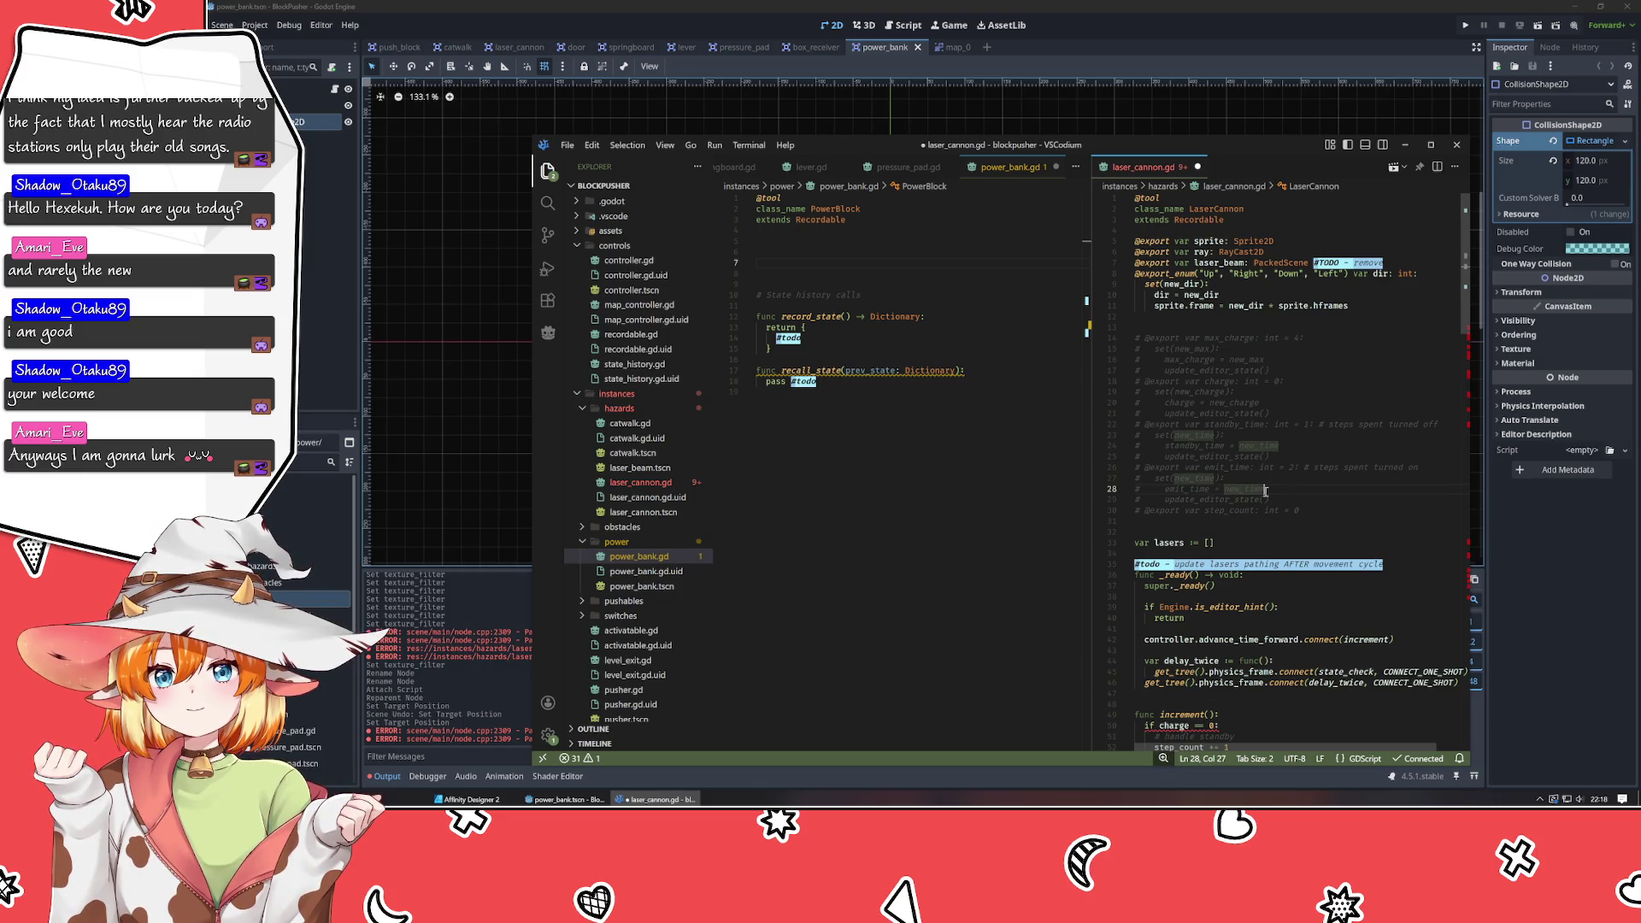
left_click(1342, 514)
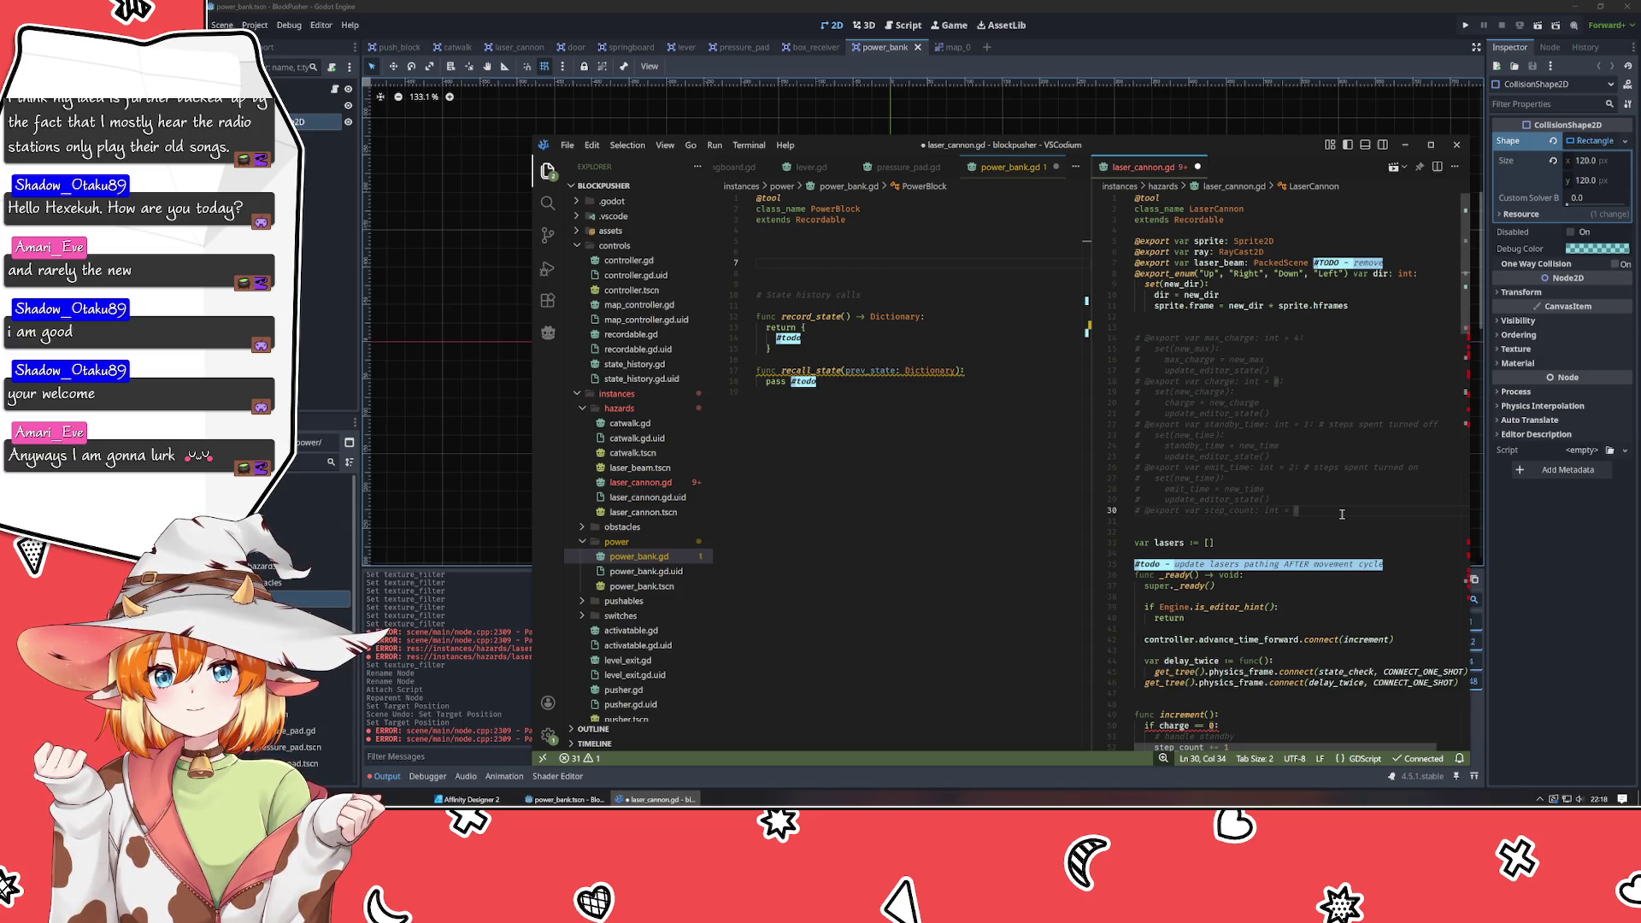
key("ctrl+z")
key("ctrl+z")
key("ctrl+z")
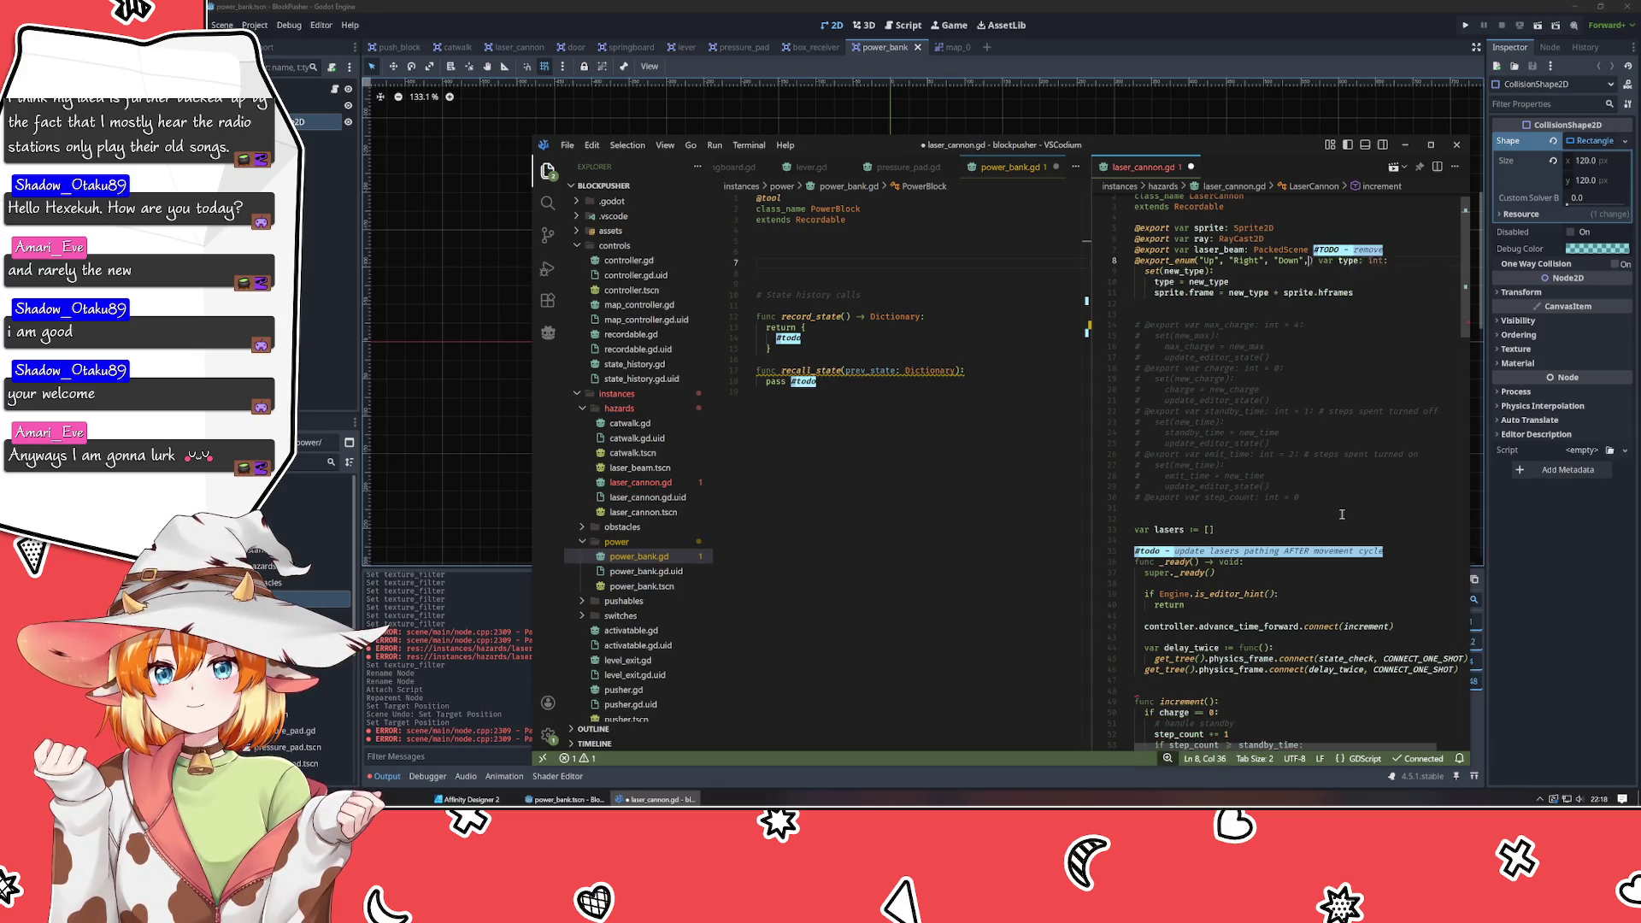
Revert laser_cannon.gd to its saved version and copy the max_charge through step_count exports.
key("ctrl+z")
key("ctrl+z")
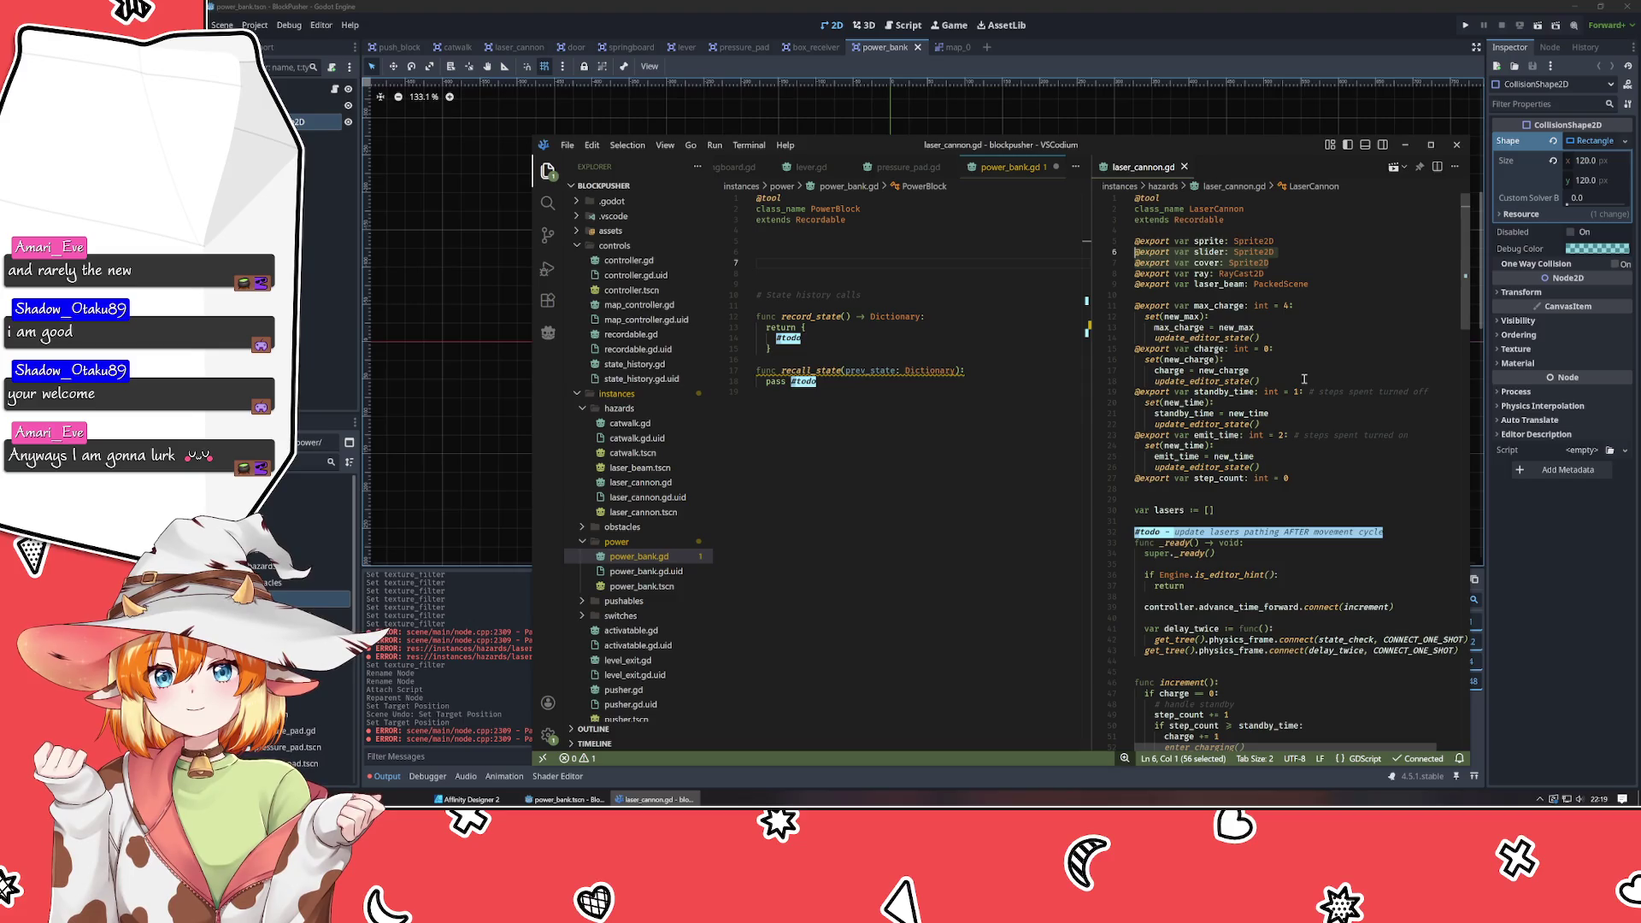
mouse_move(1321, 477)
left_mouse_down()
mouse_move(1175, 294)
mouse_move(1072, 302)
left_mouse_up()
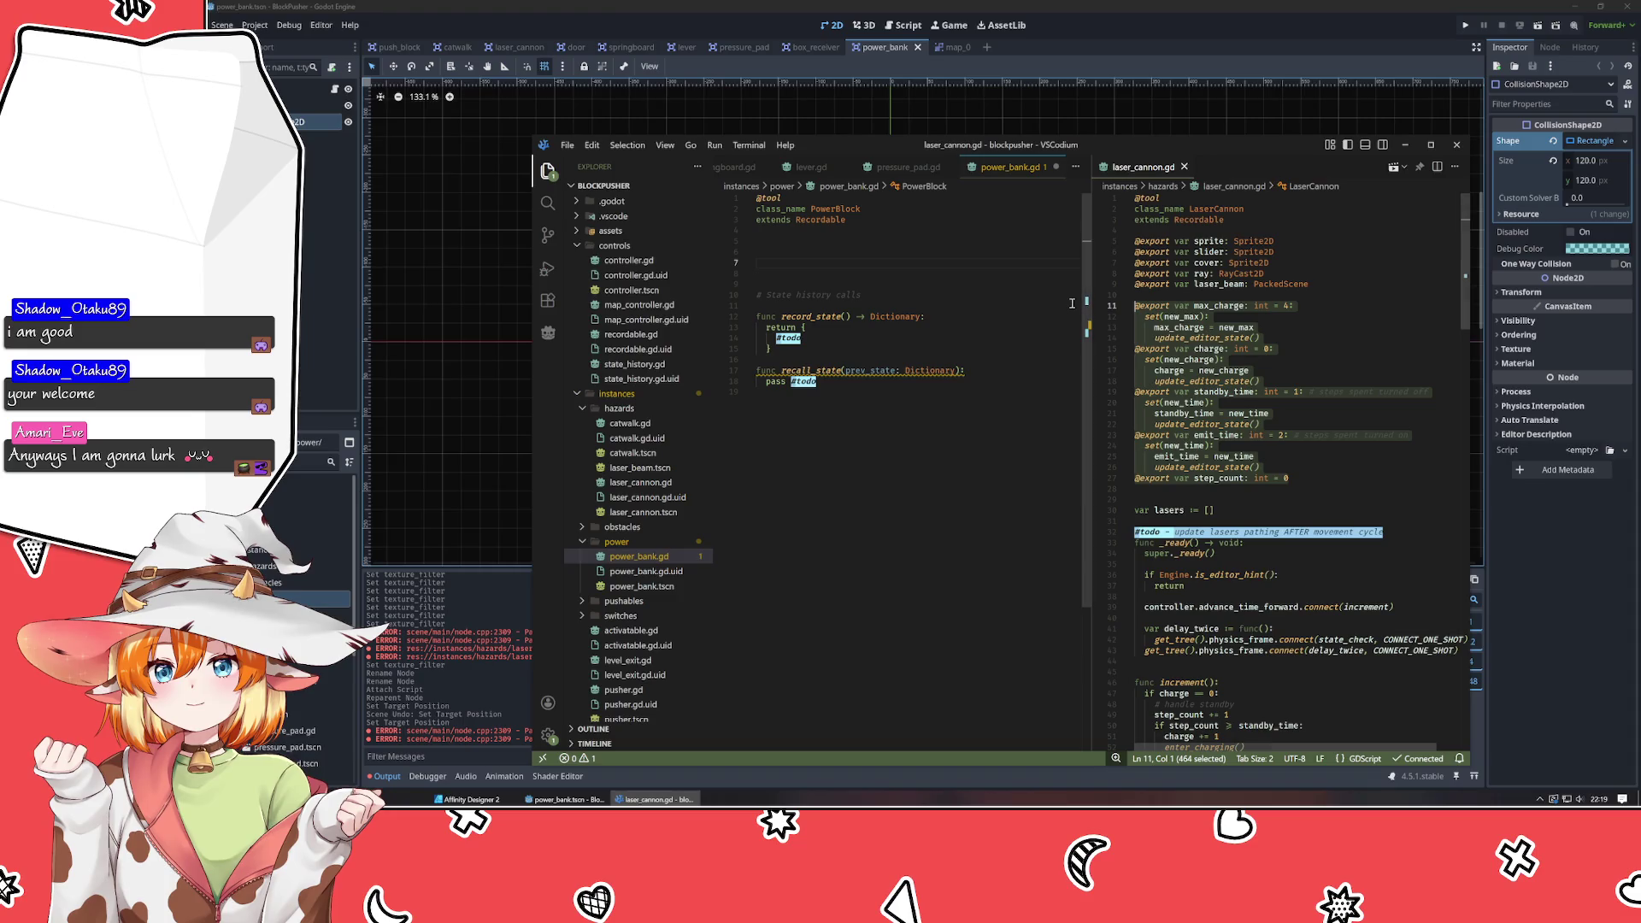
key("ctrl+c")
Paste the charge and timing exports into power_bank.gd at line 7 and render whitespace.
left_click(797, 263)
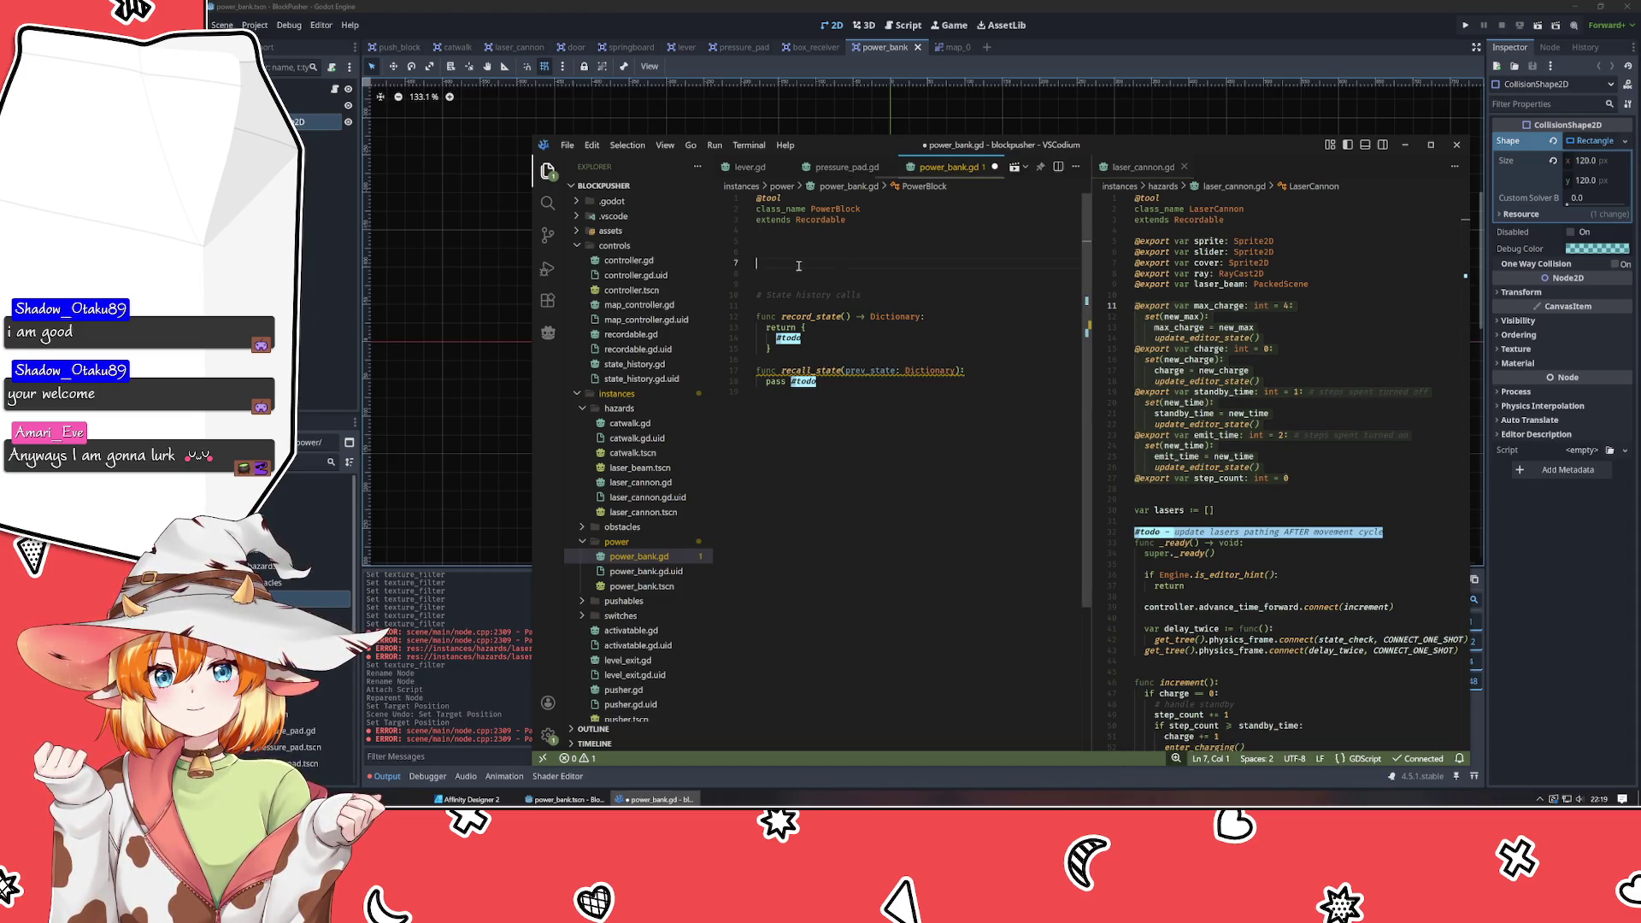
key("ctrl+v")
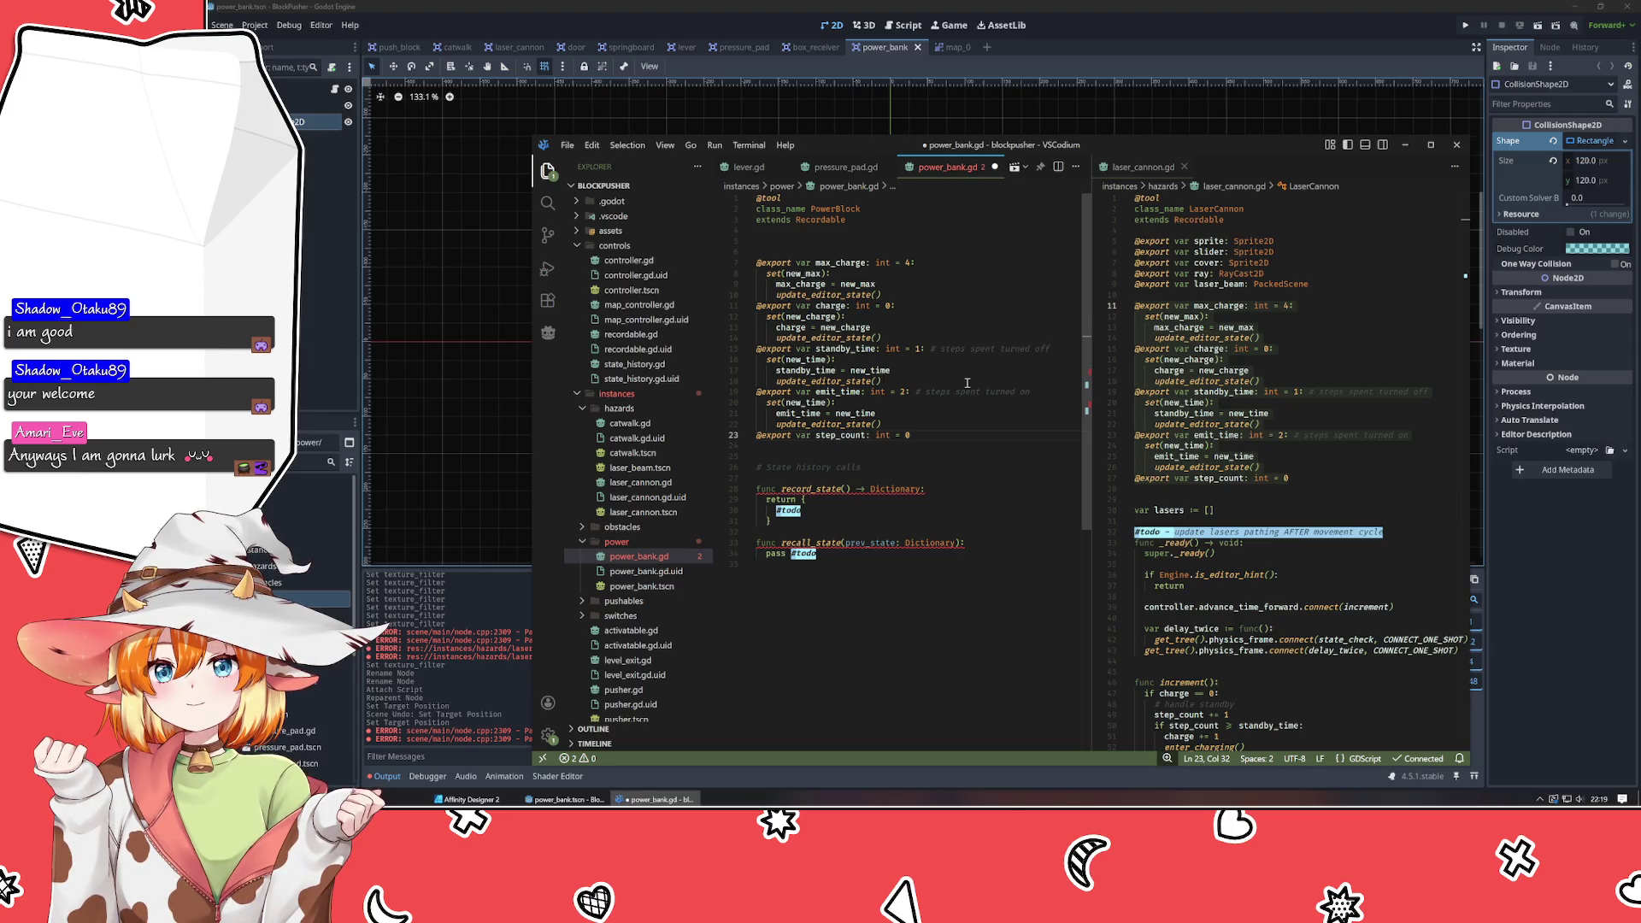
mouse_move(885, 494)
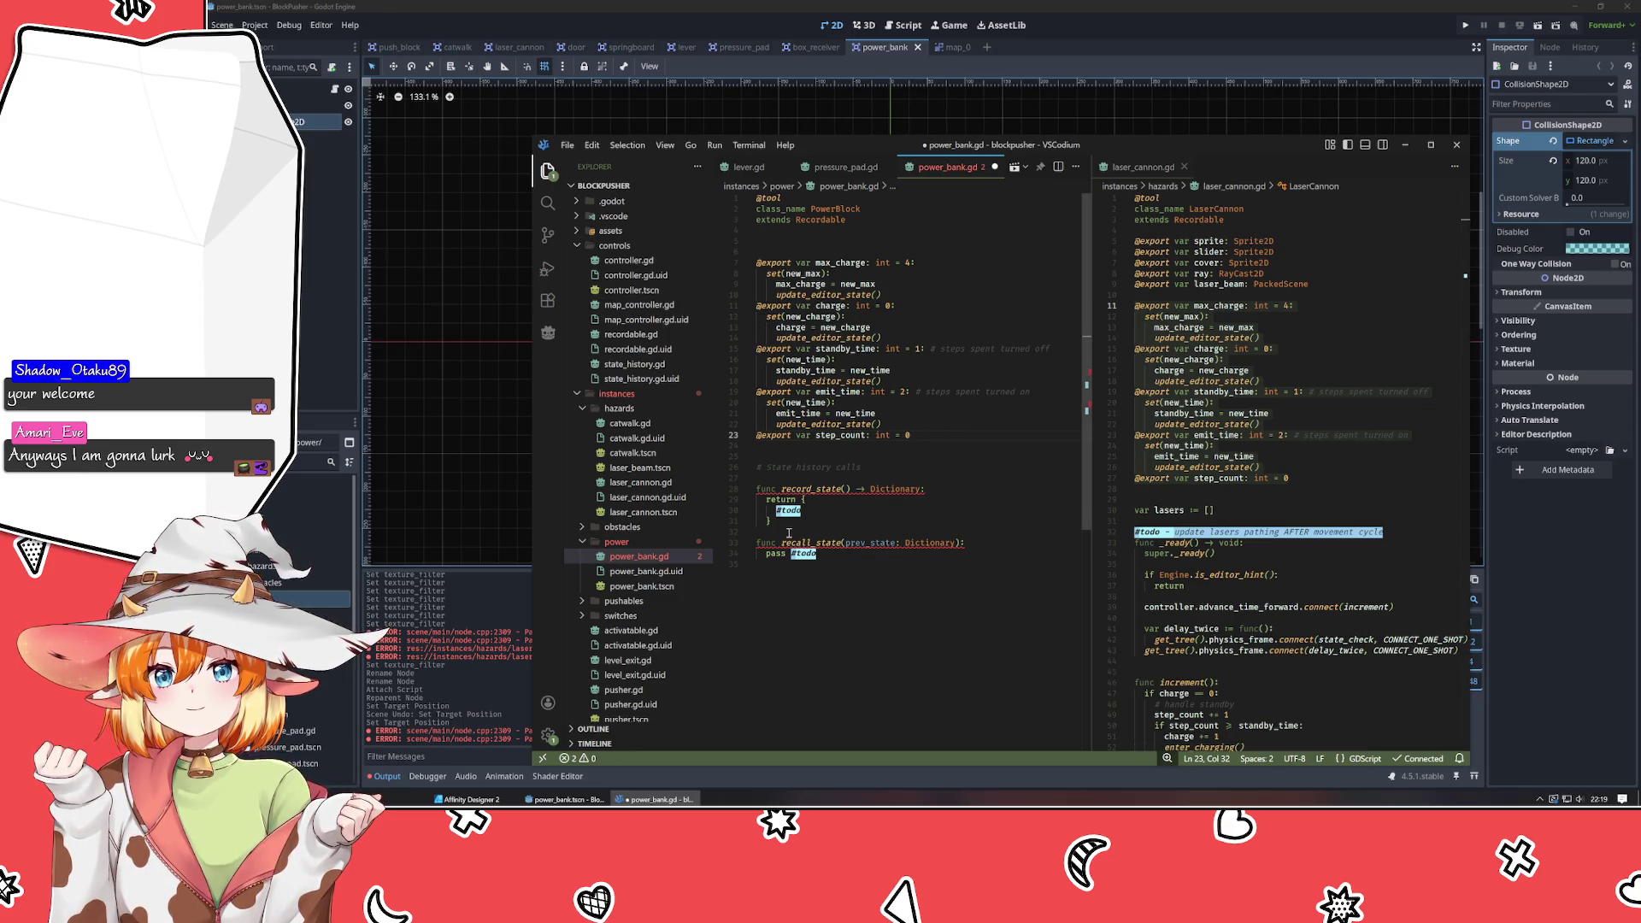
key("ctrl+shift+p")
type("white")
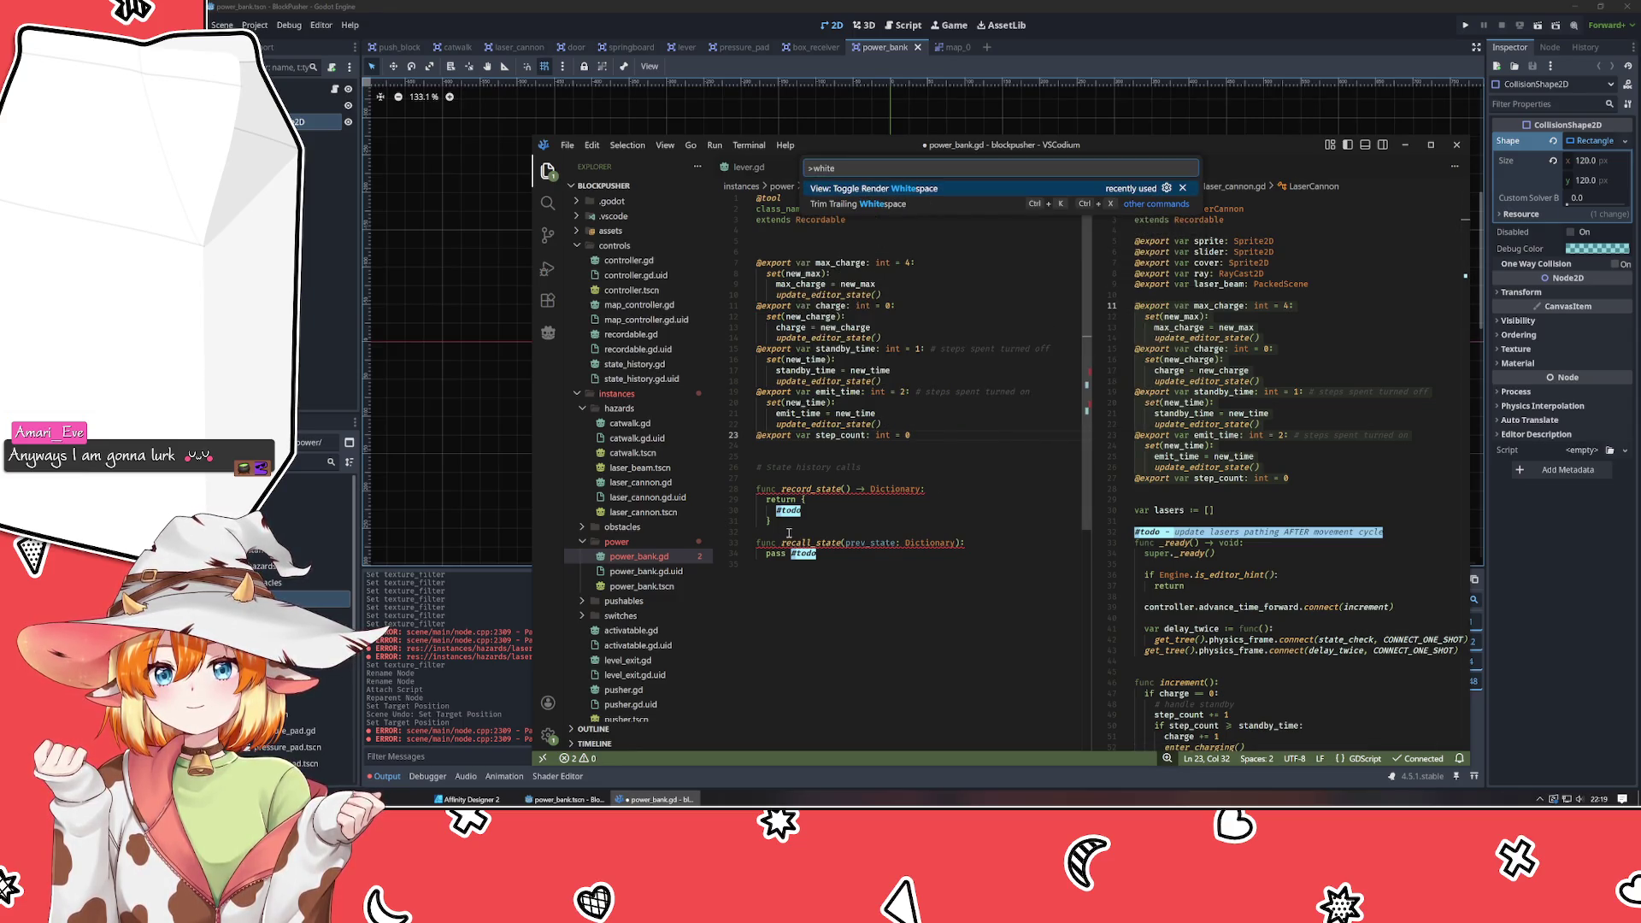
key("Return")
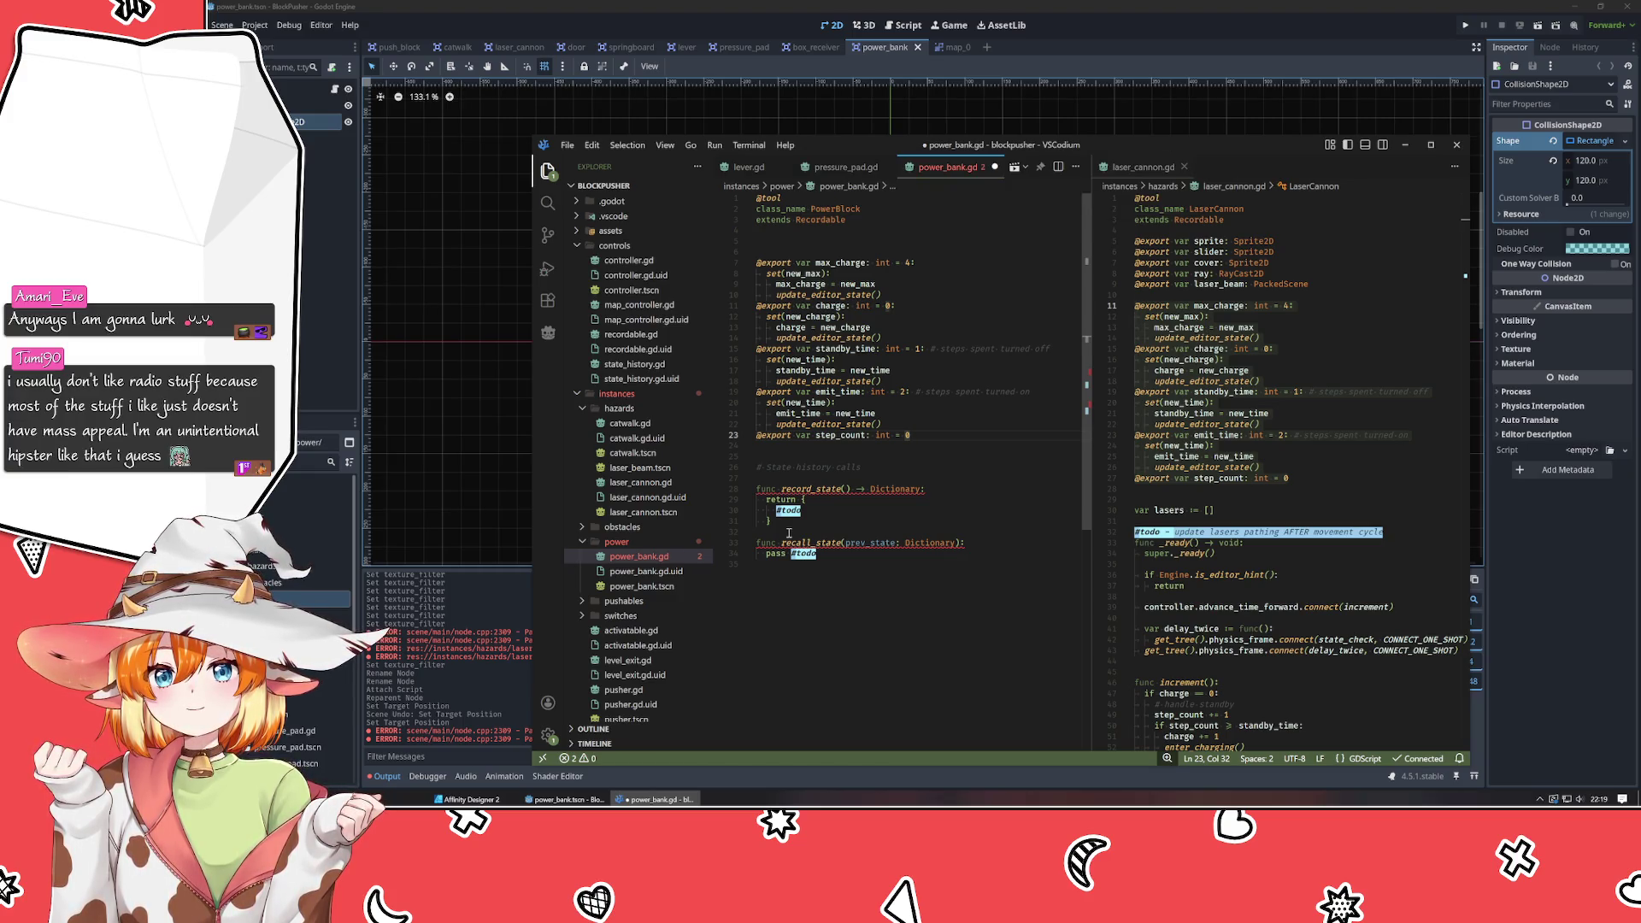
Add a trailing empty line to power_bank.gd and convert its indentation to tabs.
left_click(786, 499)
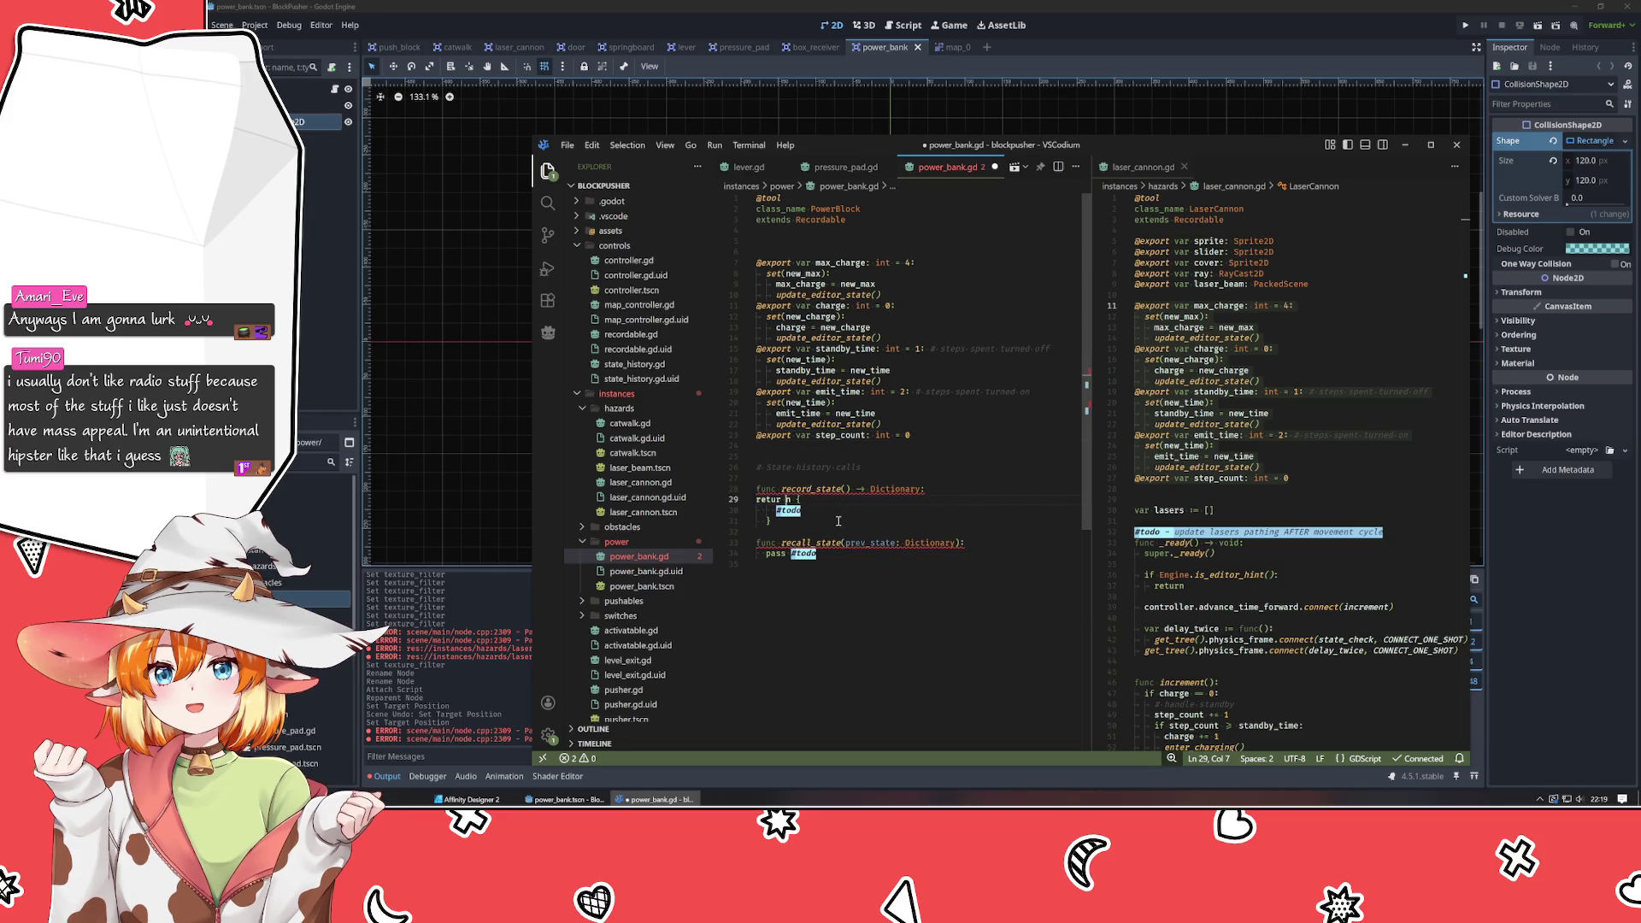
left_click_drag(774, 520, 701, 502)
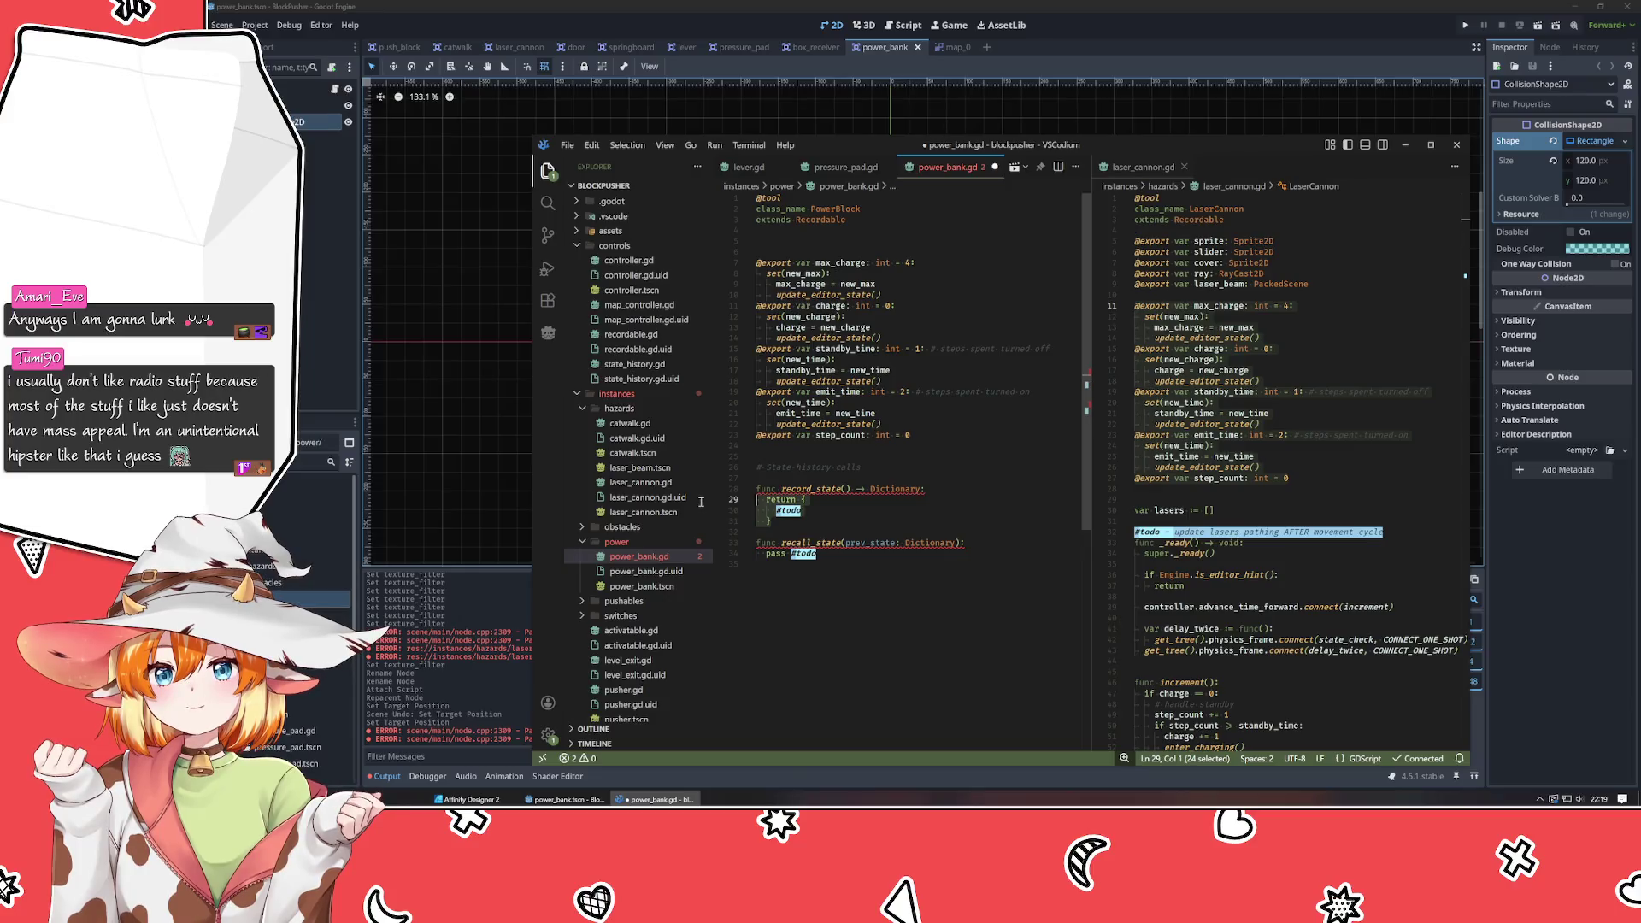
left_click(895, 606)
key("Return")
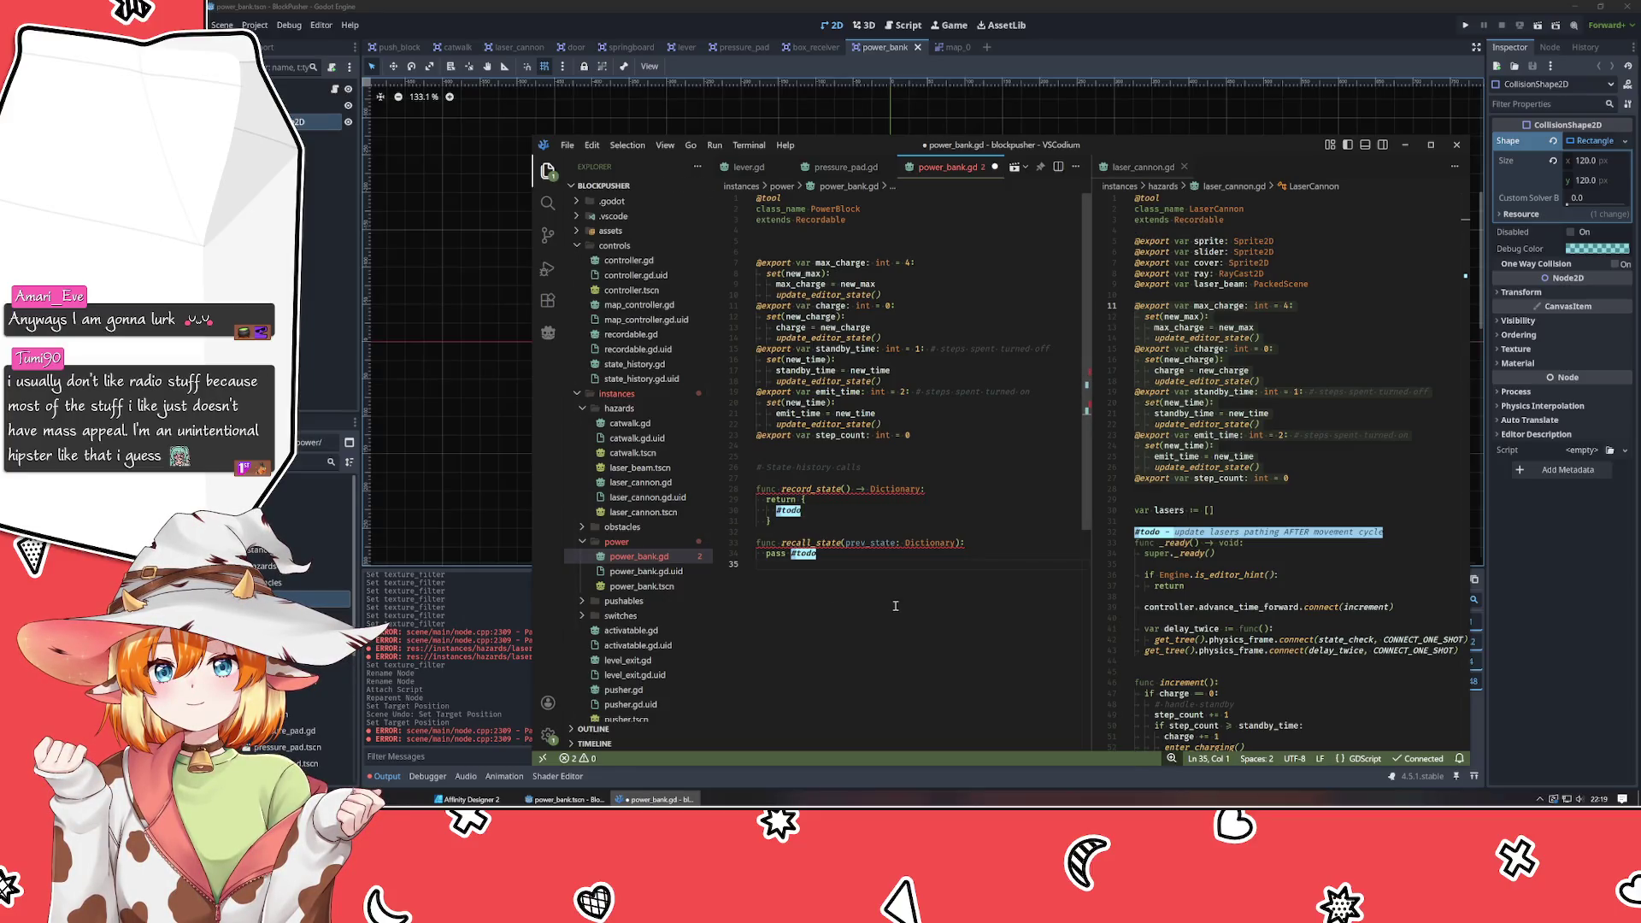
key("ctrl+shift+p")
type("tabs")
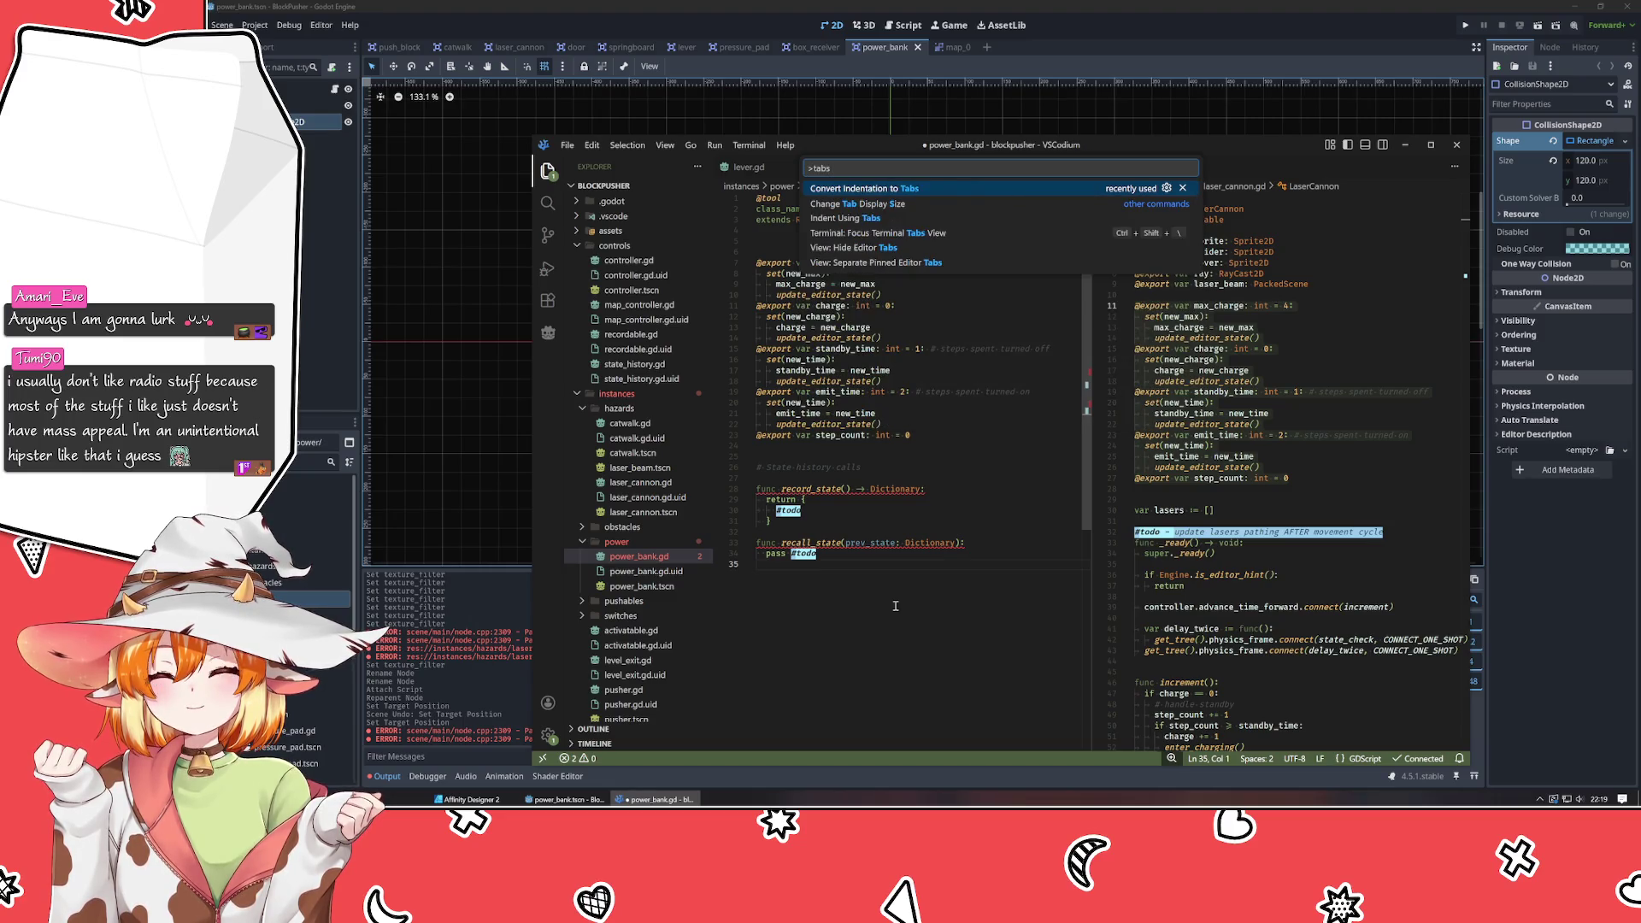
key("Return")
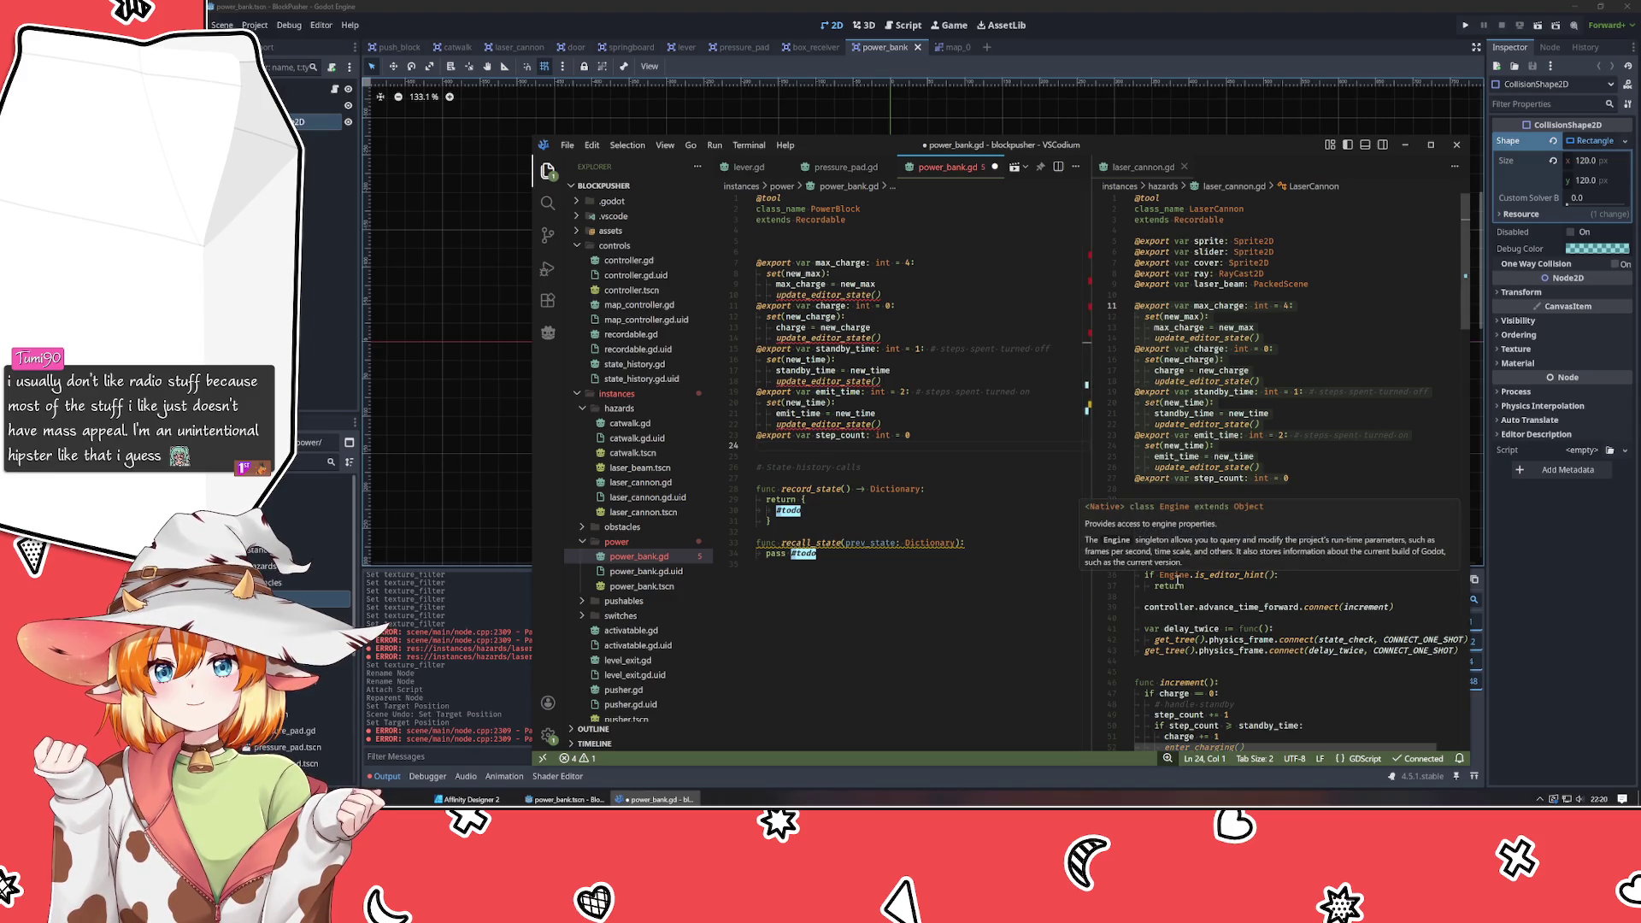
Copy update_editor_state from laser_cannon.gd to the end of power_bank.gd.
scroll(1163, 584, "down", 10)
scroll(1178, 581, "down", 9)
scroll(1186, 600, "down", 5)
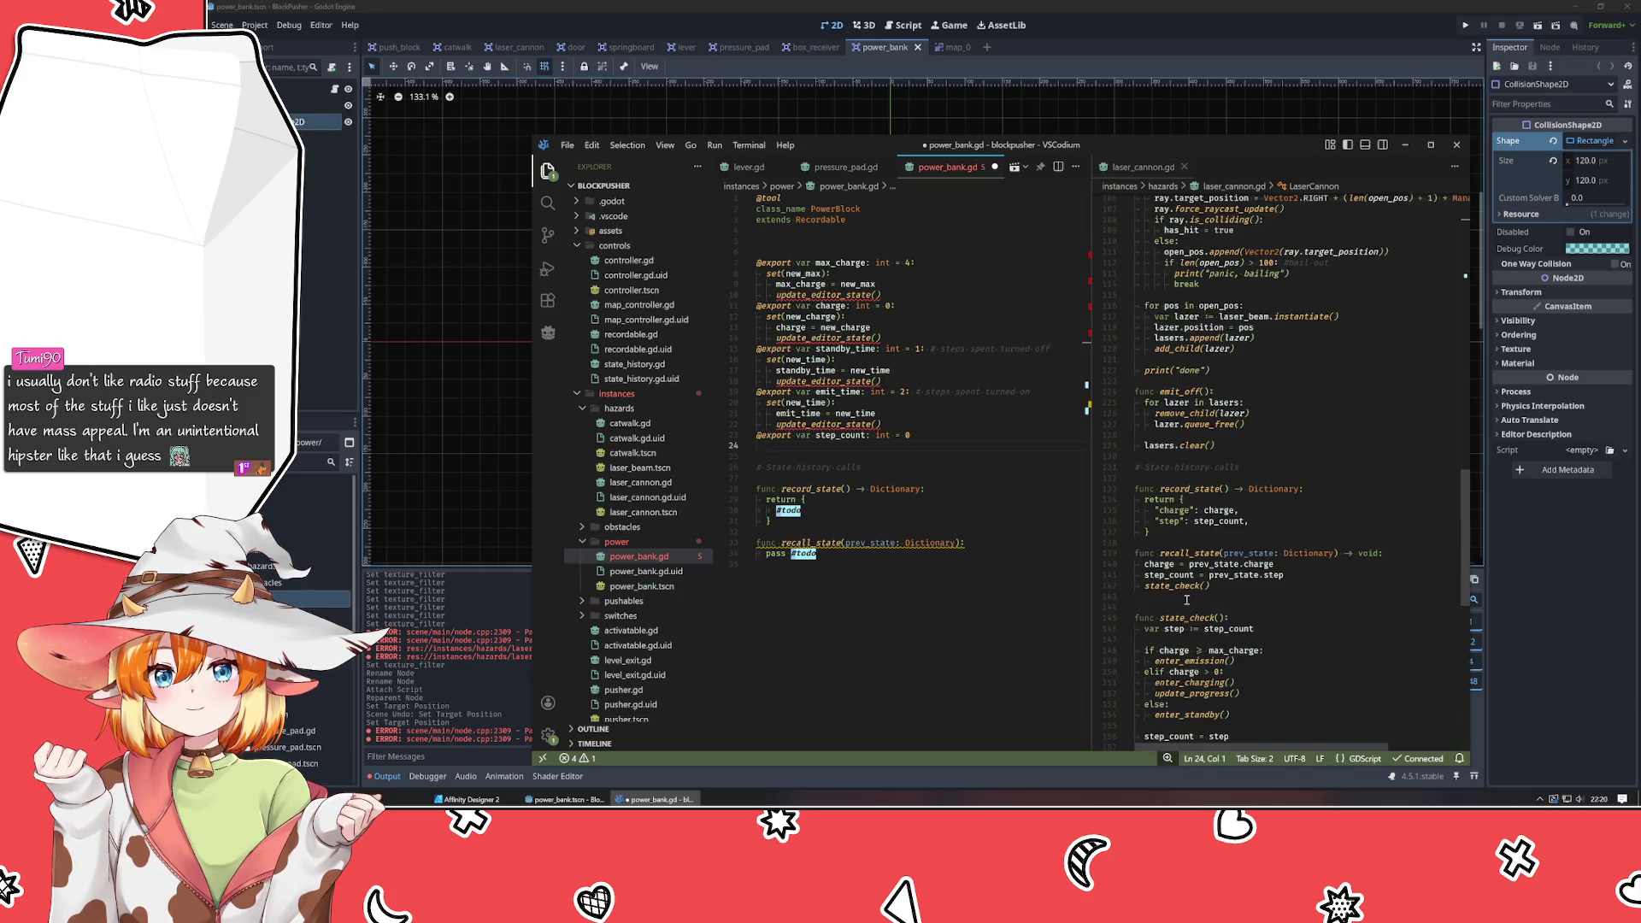
scroll(1186, 600, "down", 7)
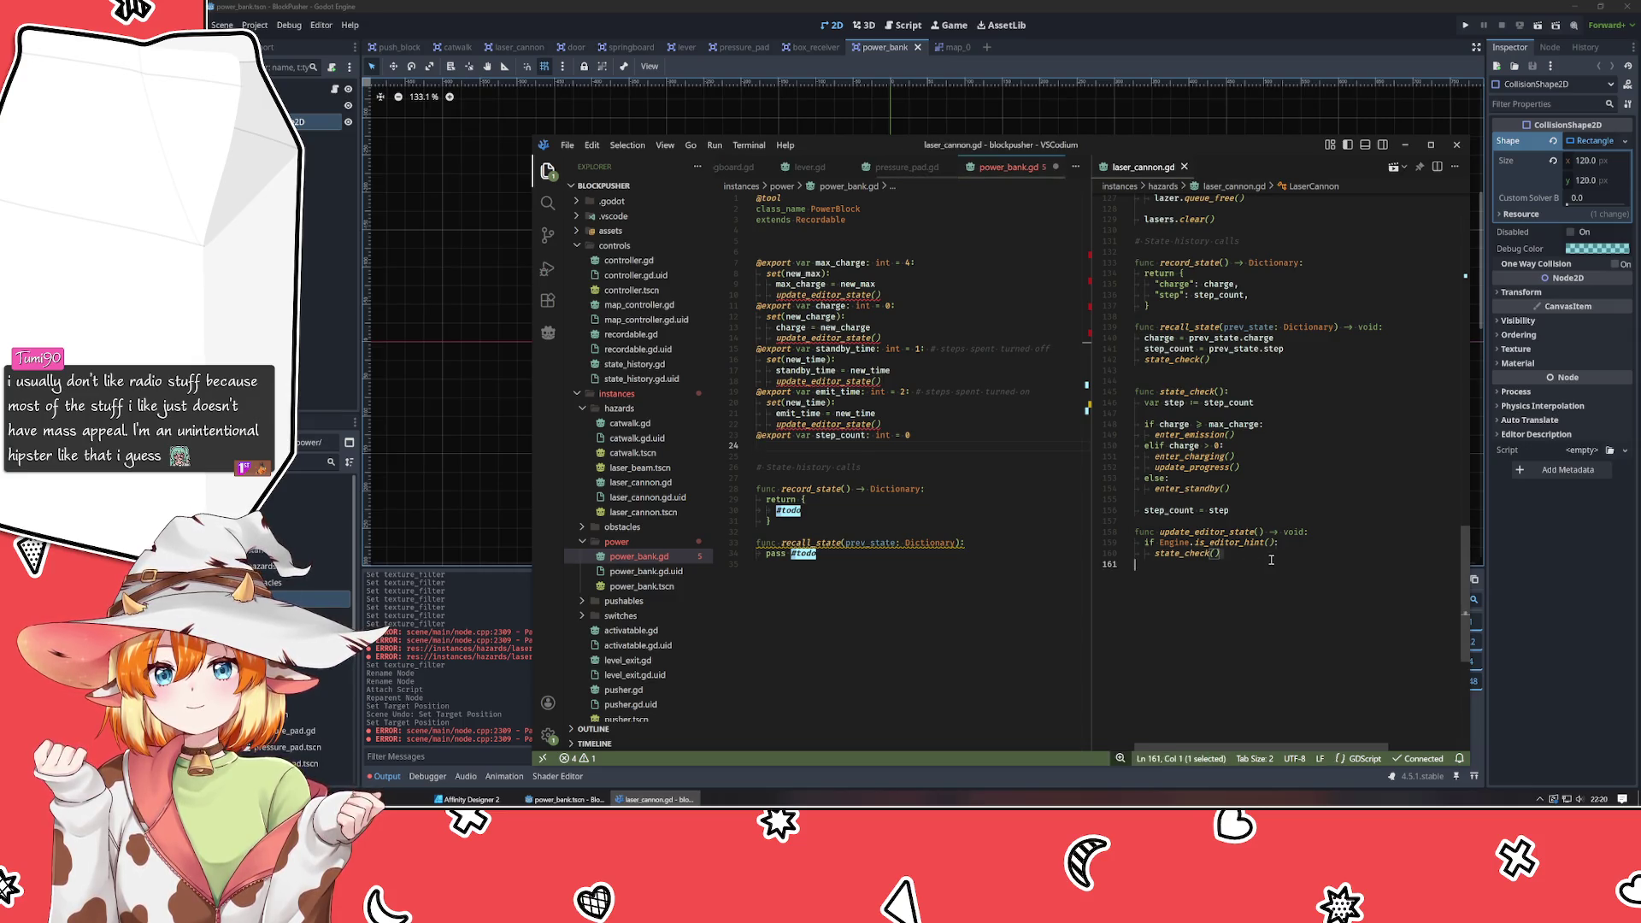
left_click_drag(1230, 554, 1135, 532)
key("ctrl+c")
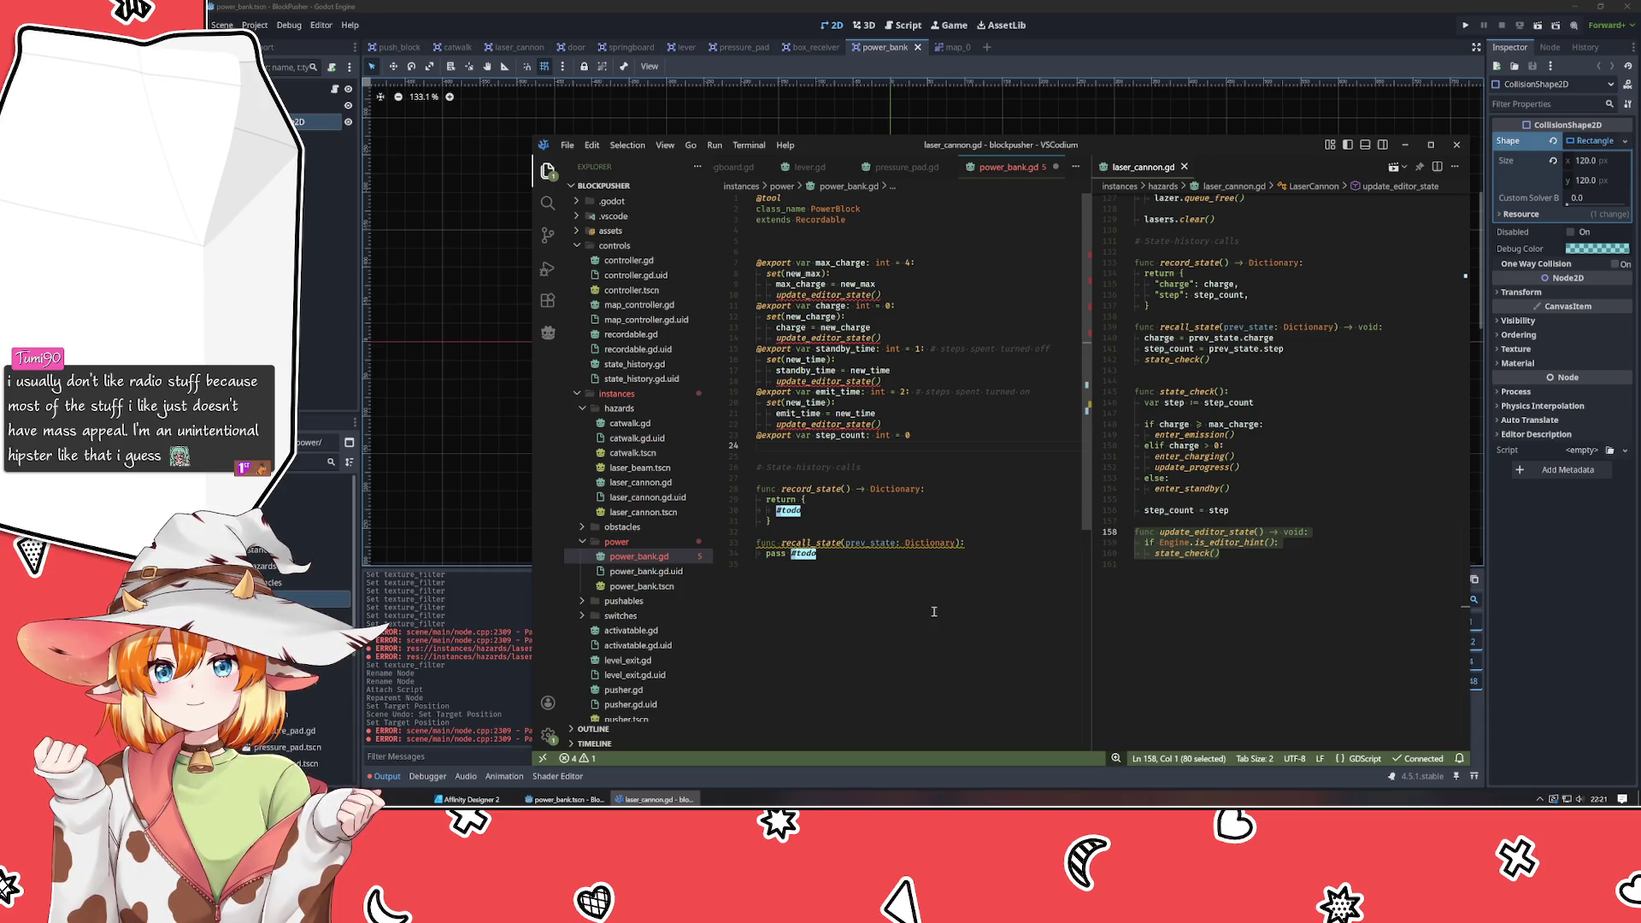
left_click(840, 624)
key("Return")
key("ctrl+v")
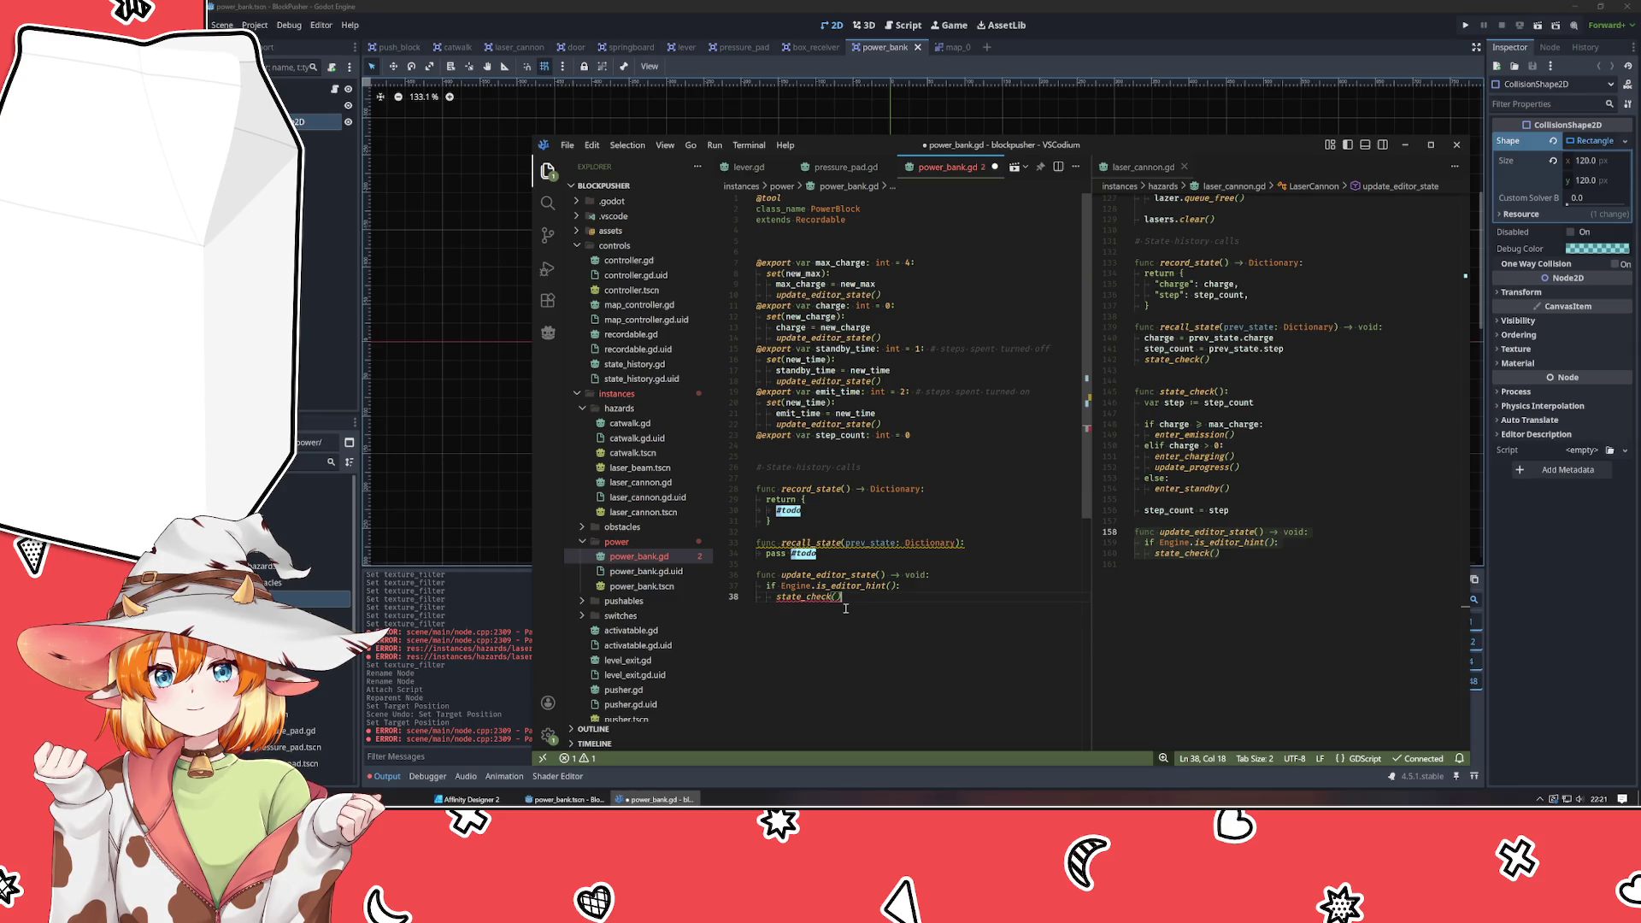
Copy state_check from laser_cannon.gd into power_bank.gd above update_editor_state.
left_click(1239, 510)
mouse_move(1238, 510)
left_mouse_down()
mouse_move(1141, 453)
mouse_move(1135, 391)
left_mouse_up()
key("ctrl+c")
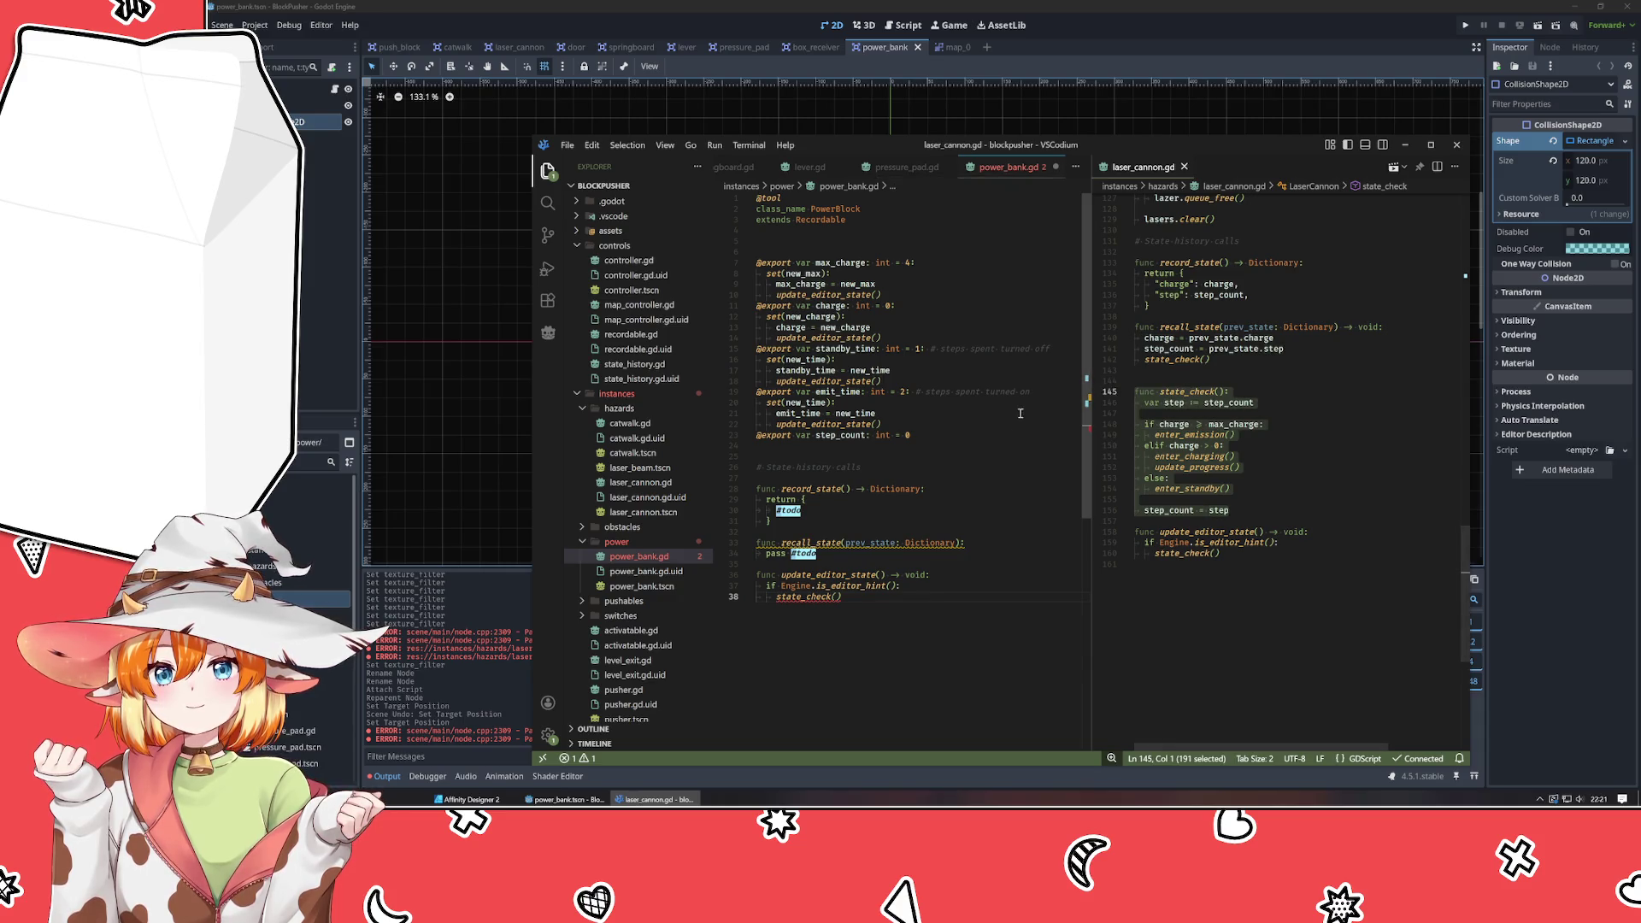
left_click(906, 557)
key("Return")
key("Return")
key("Return")
key("ctrl+v")
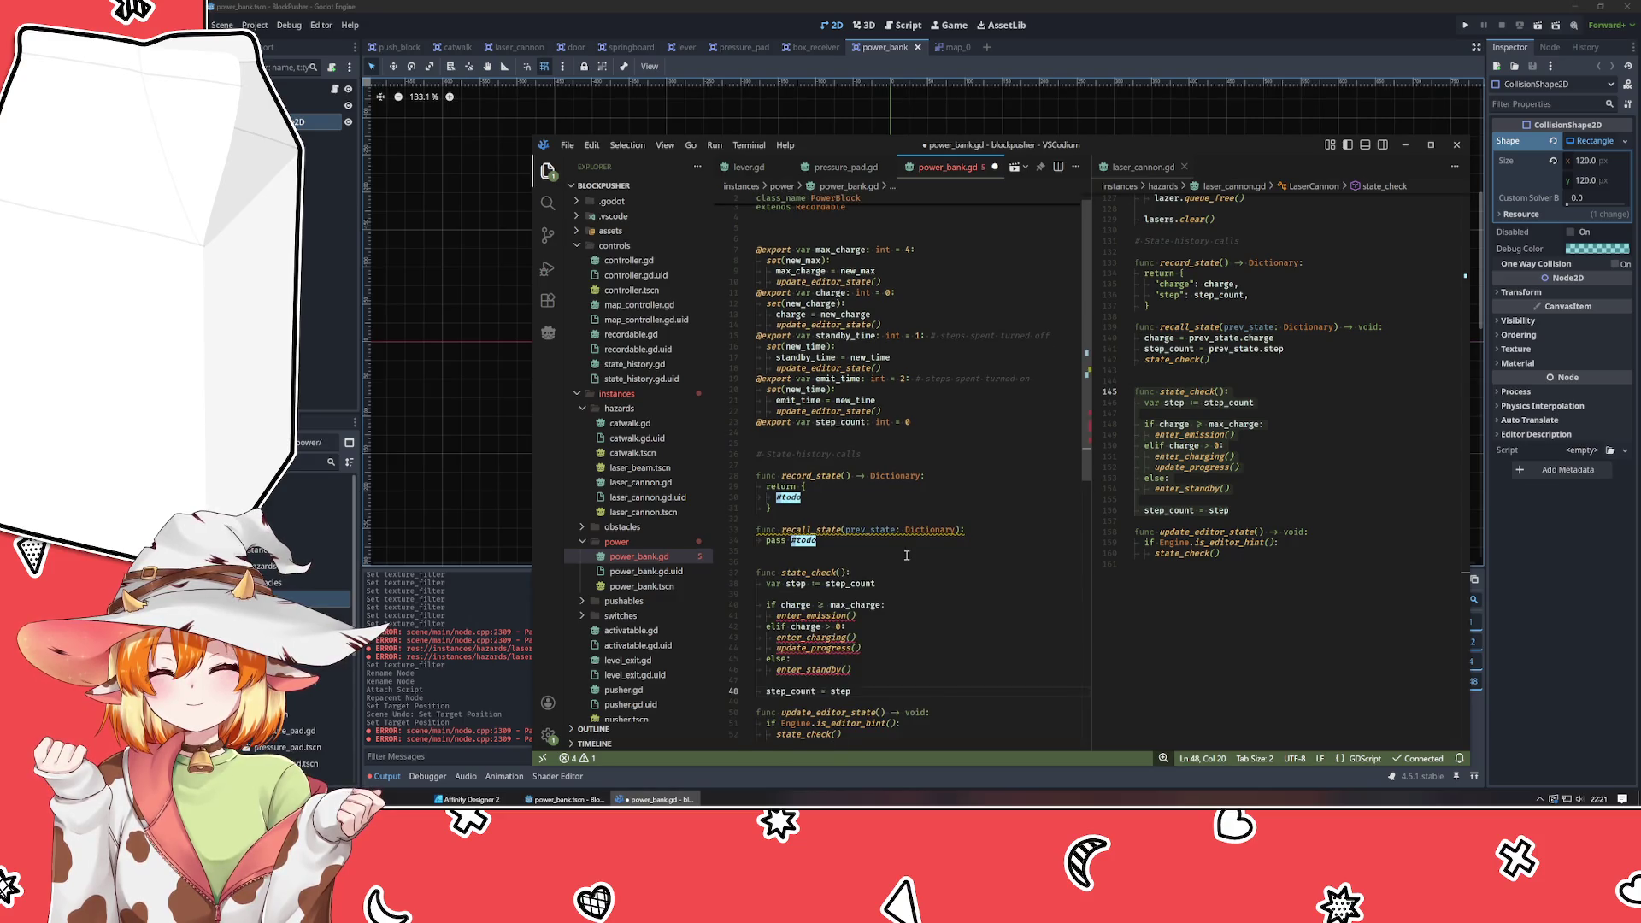
key("Down")
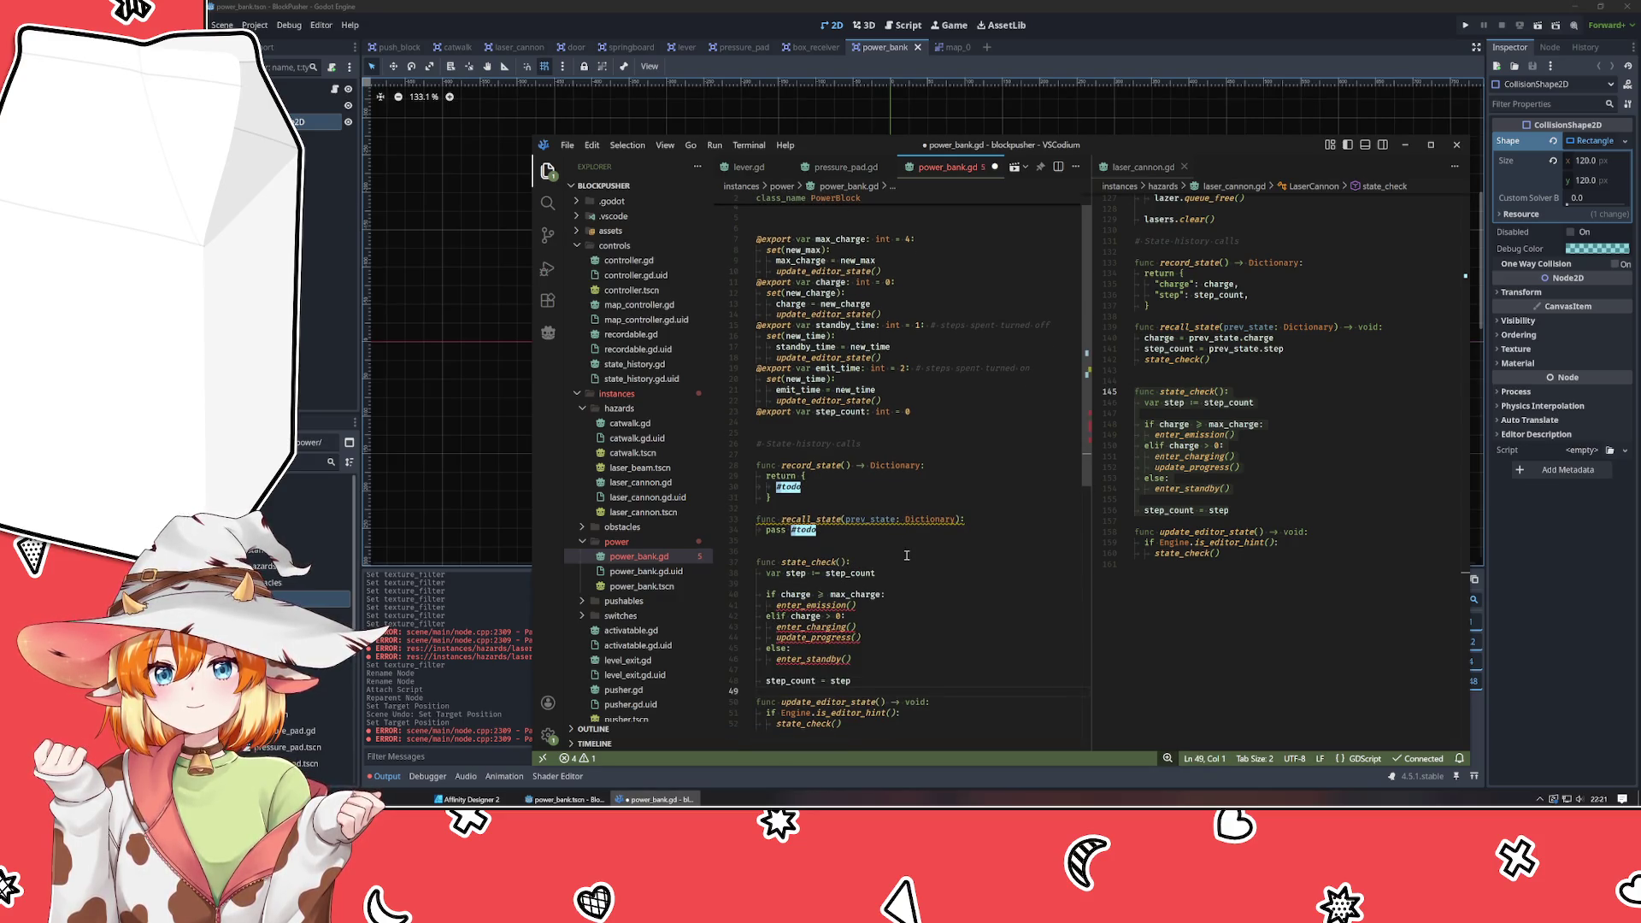
scroll(907, 556, "down", 3)
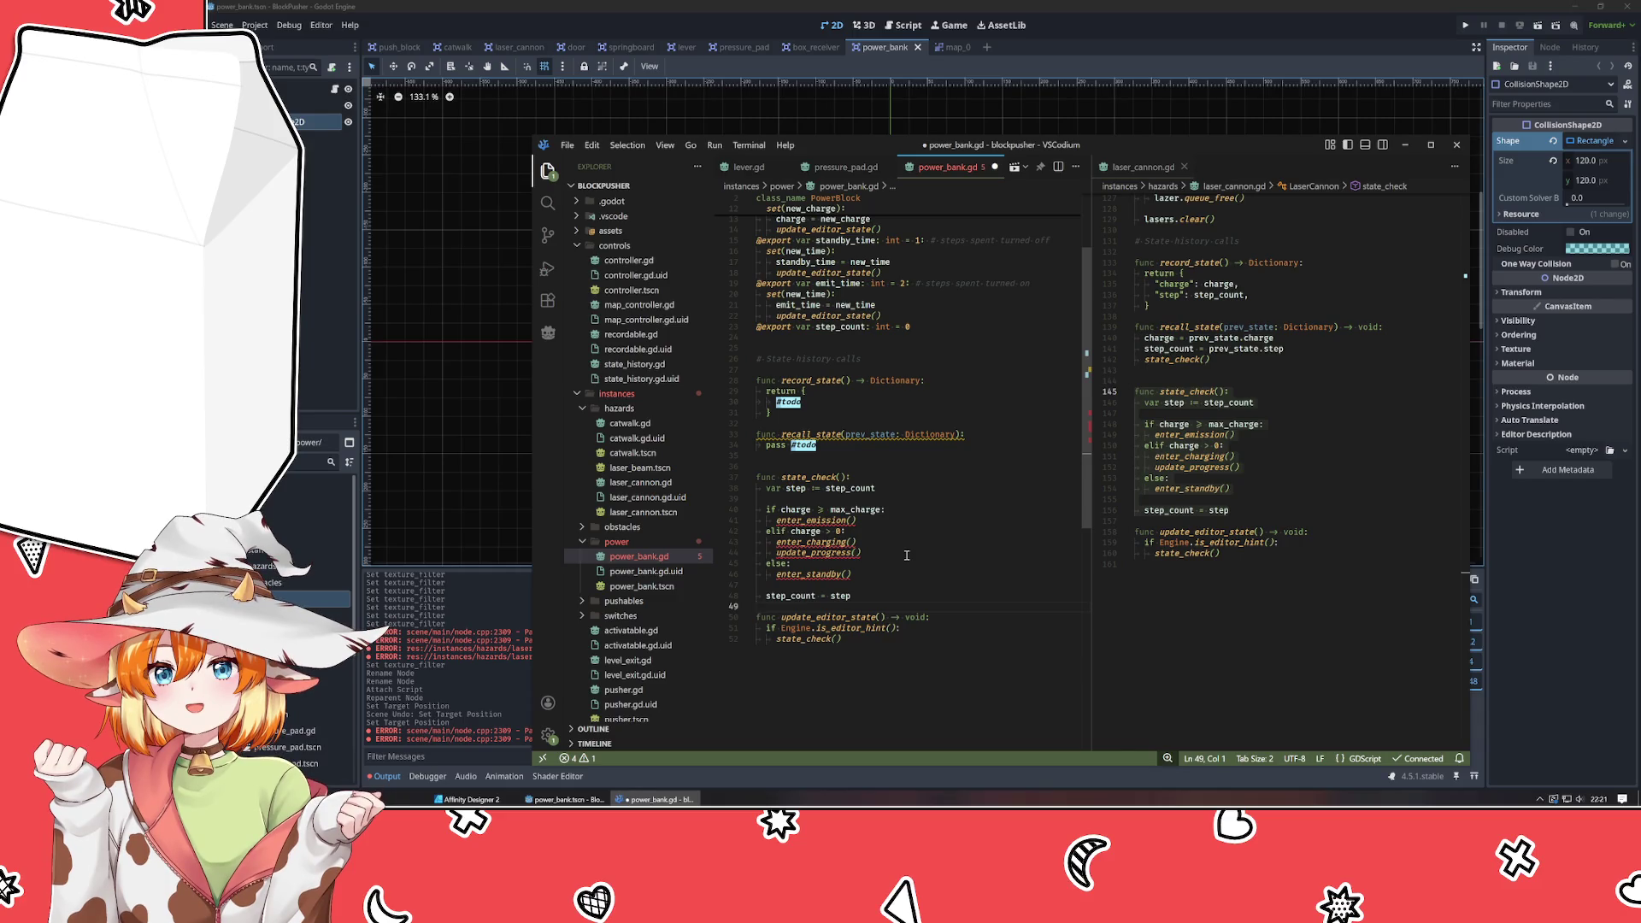
Delete state_check and update_editor_state from laser_cannon.gd and drop the state_check() call.
mouse_move(1137, 566)
left_mouse_down()
mouse_move(1103, 484)
mouse_move(1026, 384)
left_mouse_up()
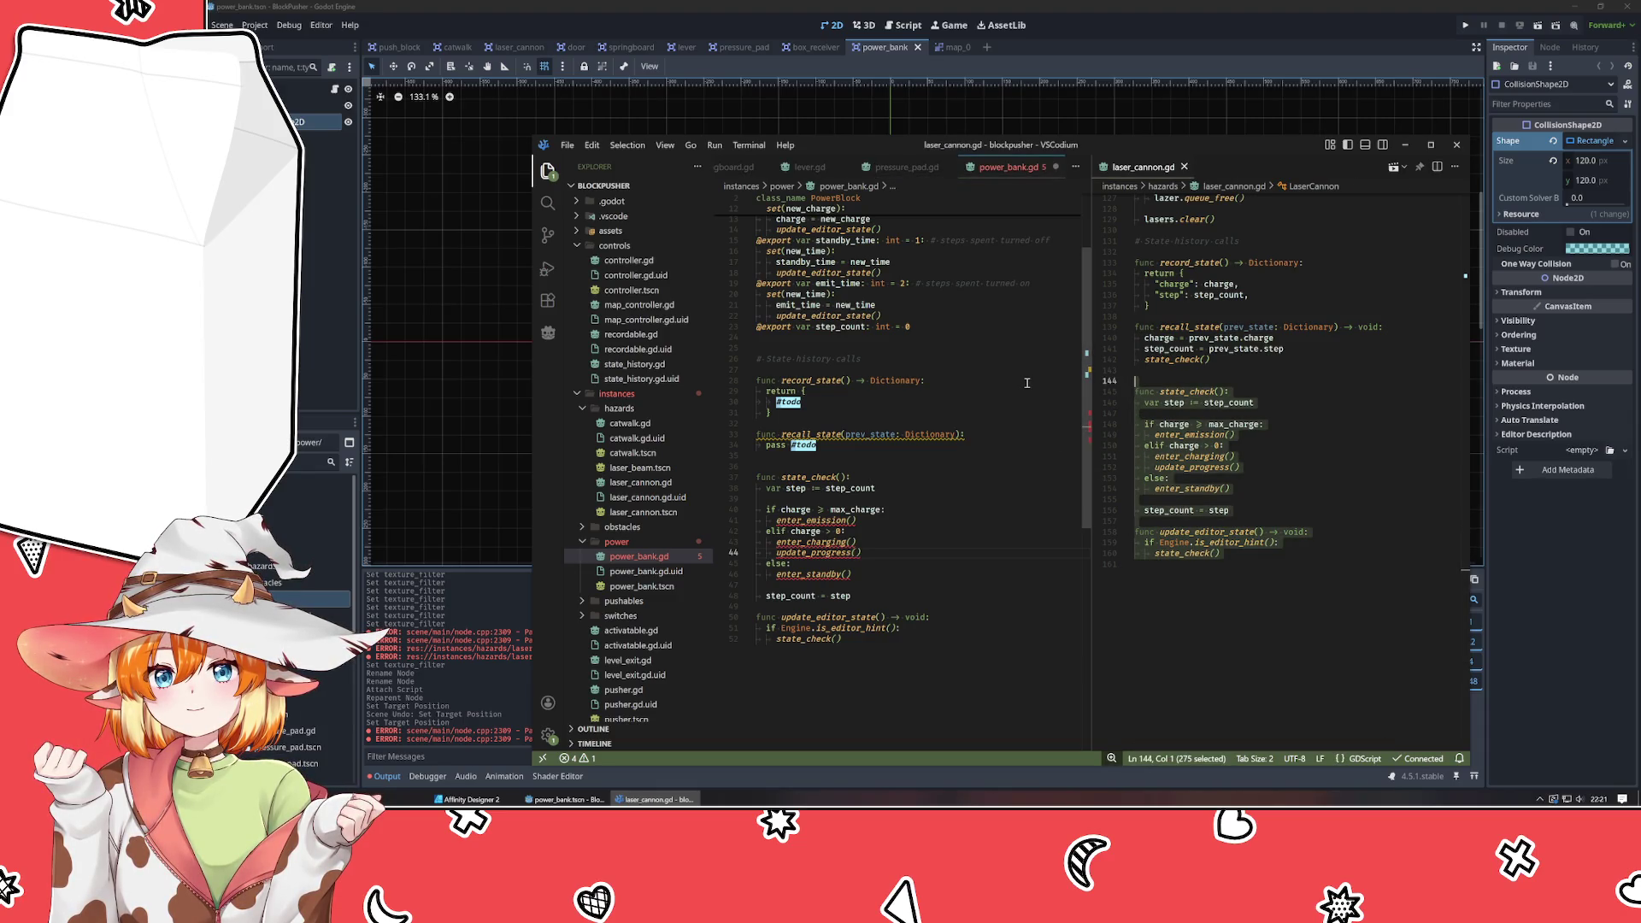
key("BackSpace")
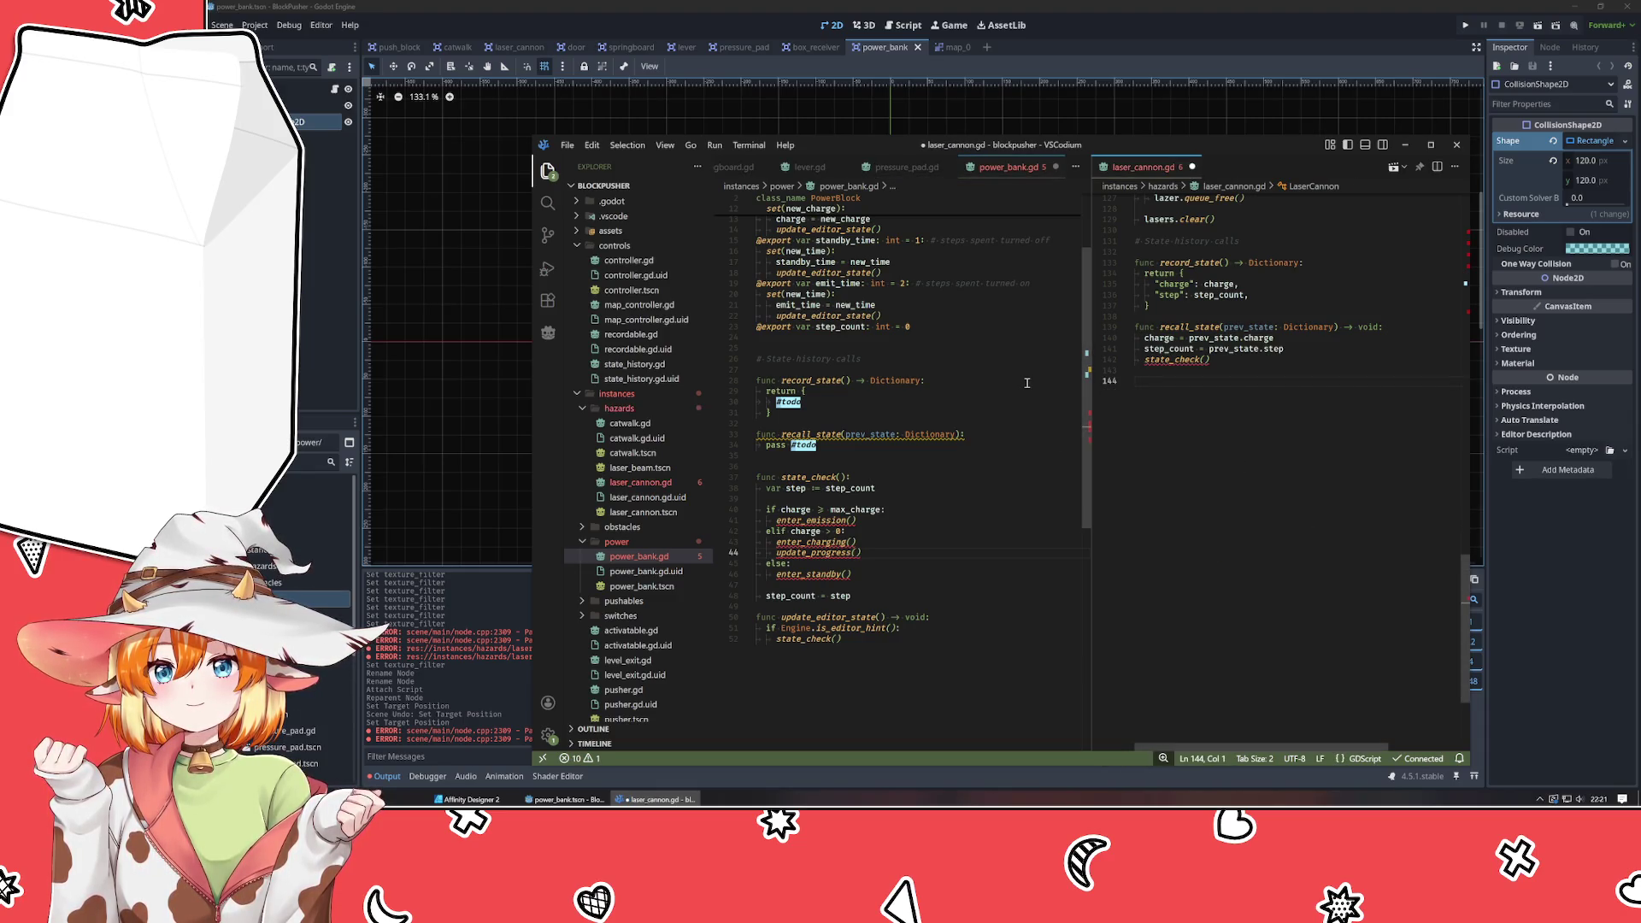
scroll(1273, 413, "up", 4)
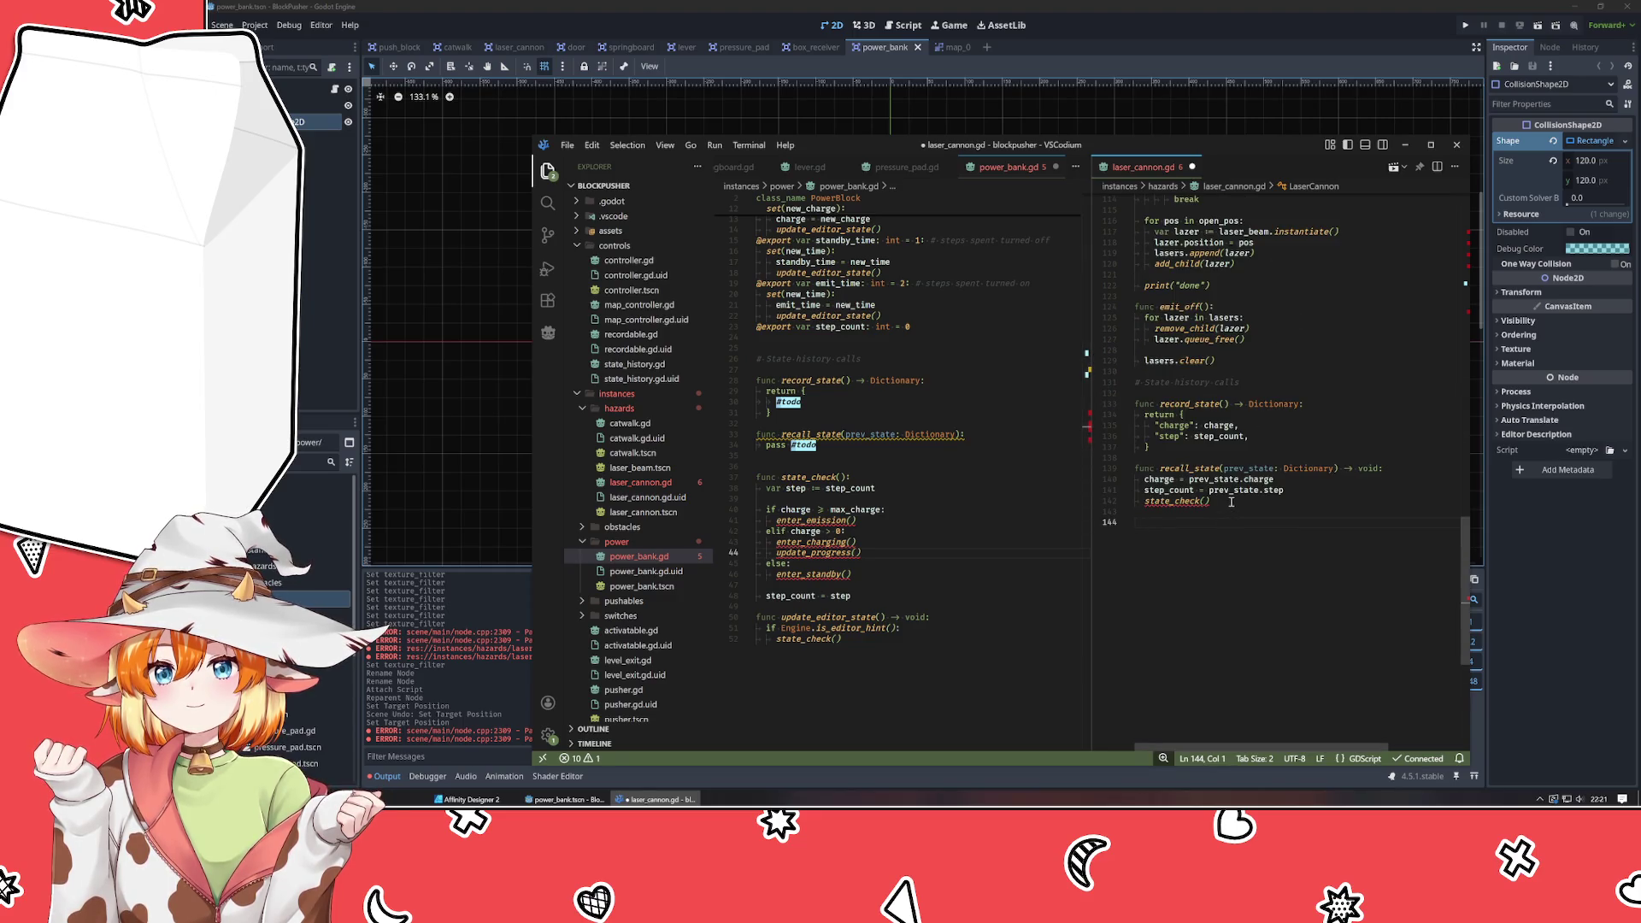
key("ctrl+z")
key("ctrl+z")
key("ctrl+z")
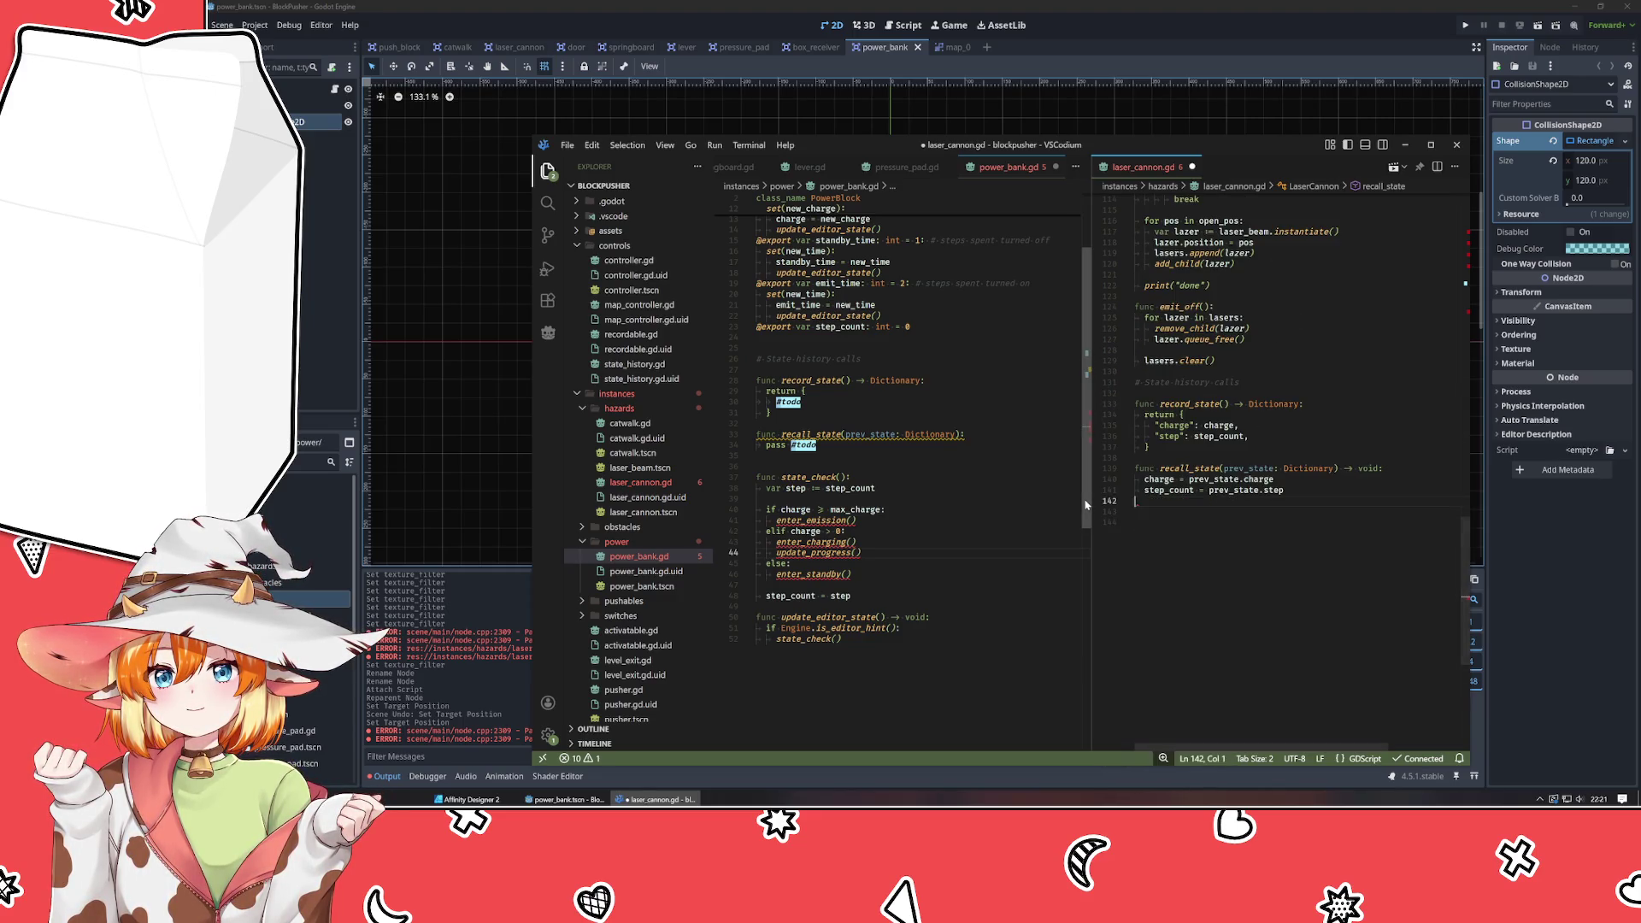
Clear the step and charge entries from record_state's dictionary and insert a todo comment.
scroll(1239, 428, "up", 4)
left_click_drag(1249, 578, 1082, 573)
key("BackSpace")
key("Up")
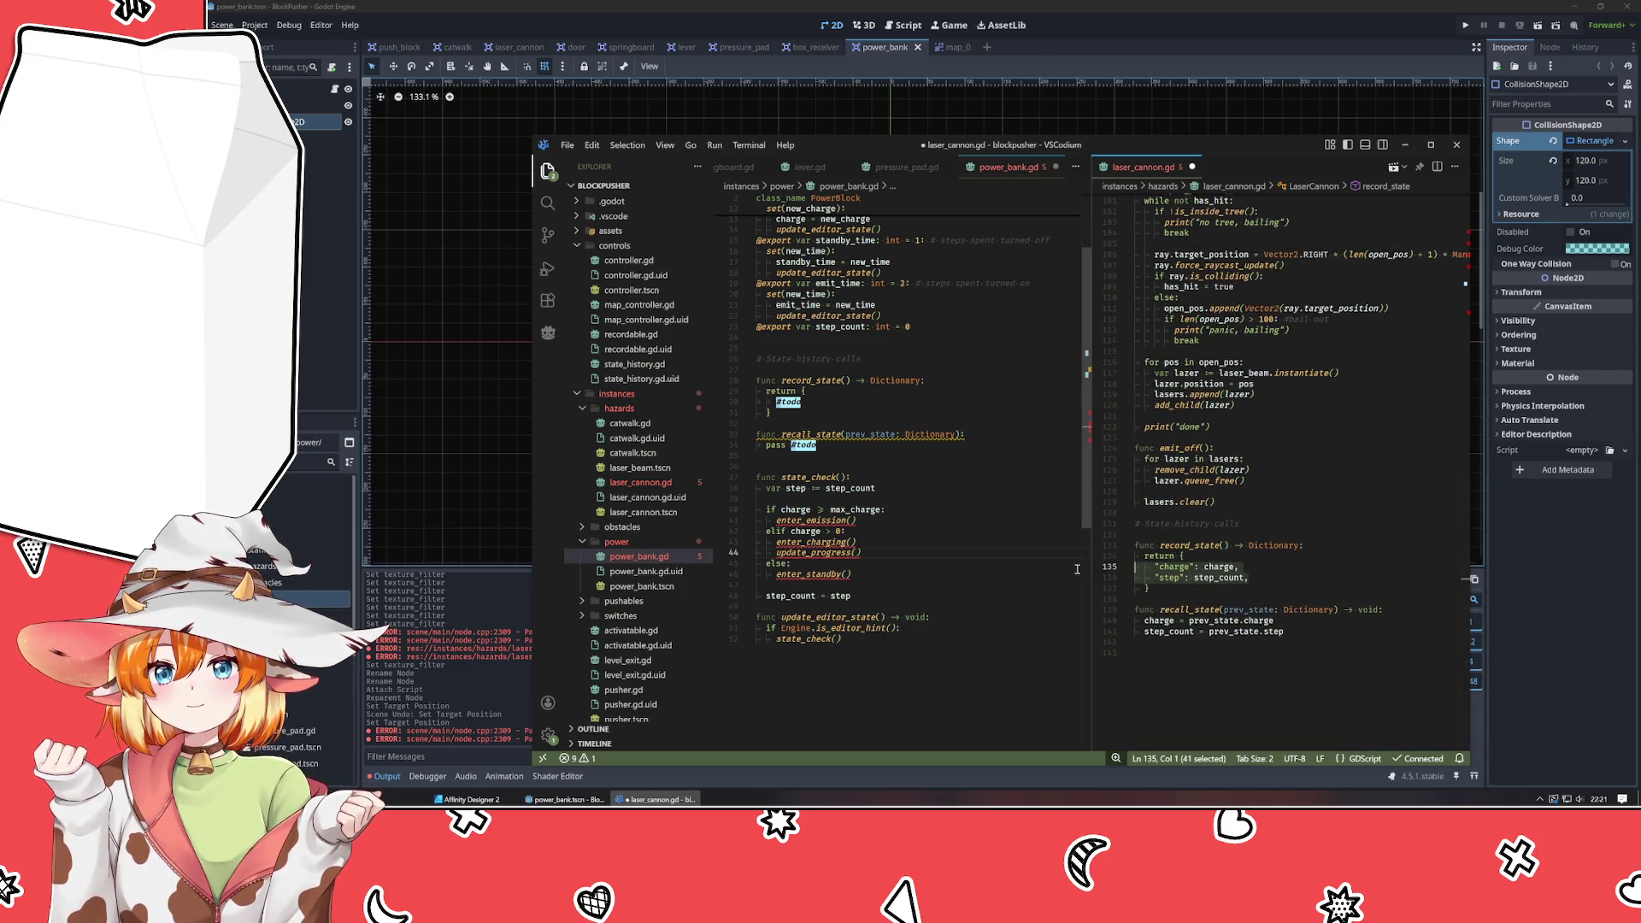
key("ctrl+shift+k")
key("Tab")
key("Tab")
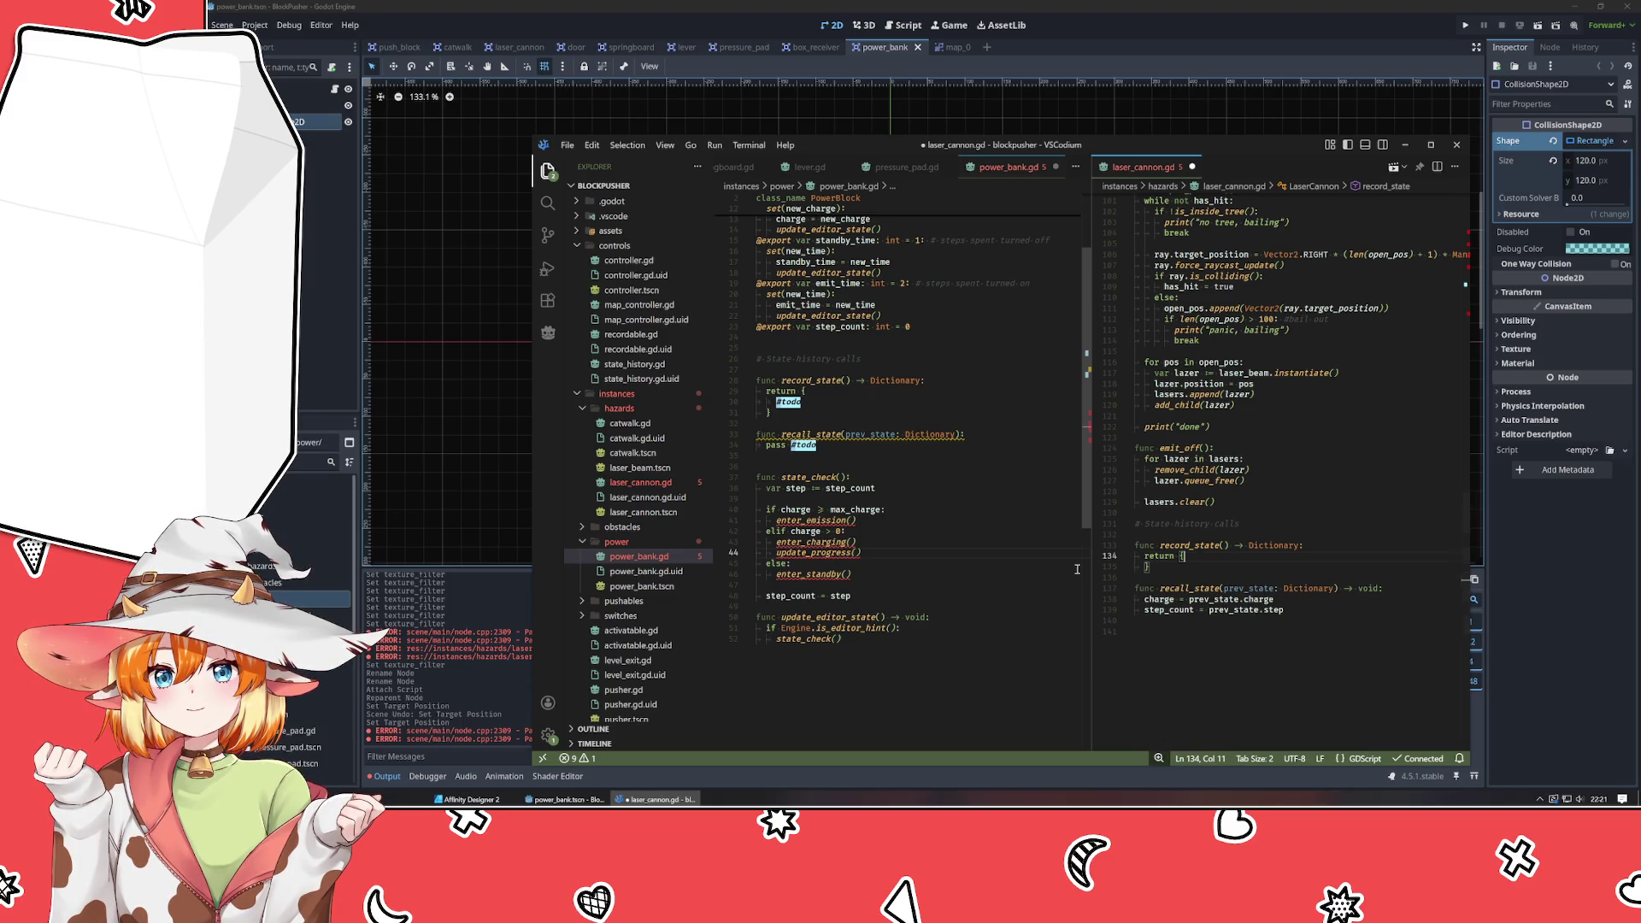
type("todo")
key("Return")
Change the todo comment's slashes to '#' so it reads #todo.
left_click(1312, 629)
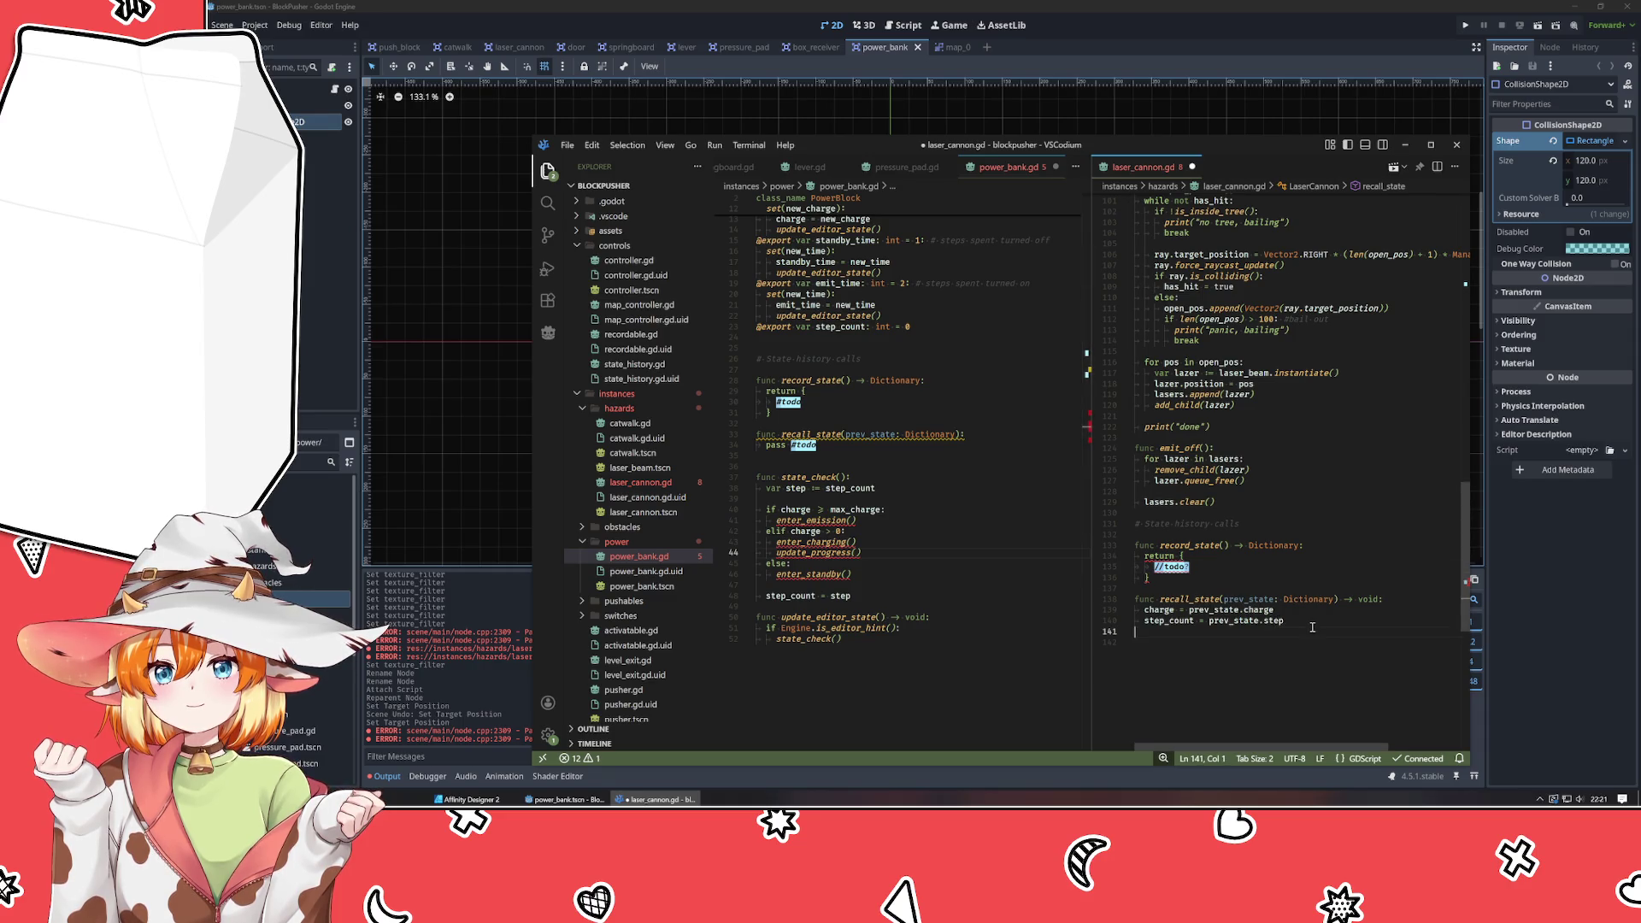
left_click(1164, 568)
key("BackSpace")
key("BackSpace")
type("#")
left_click(1313, 631)
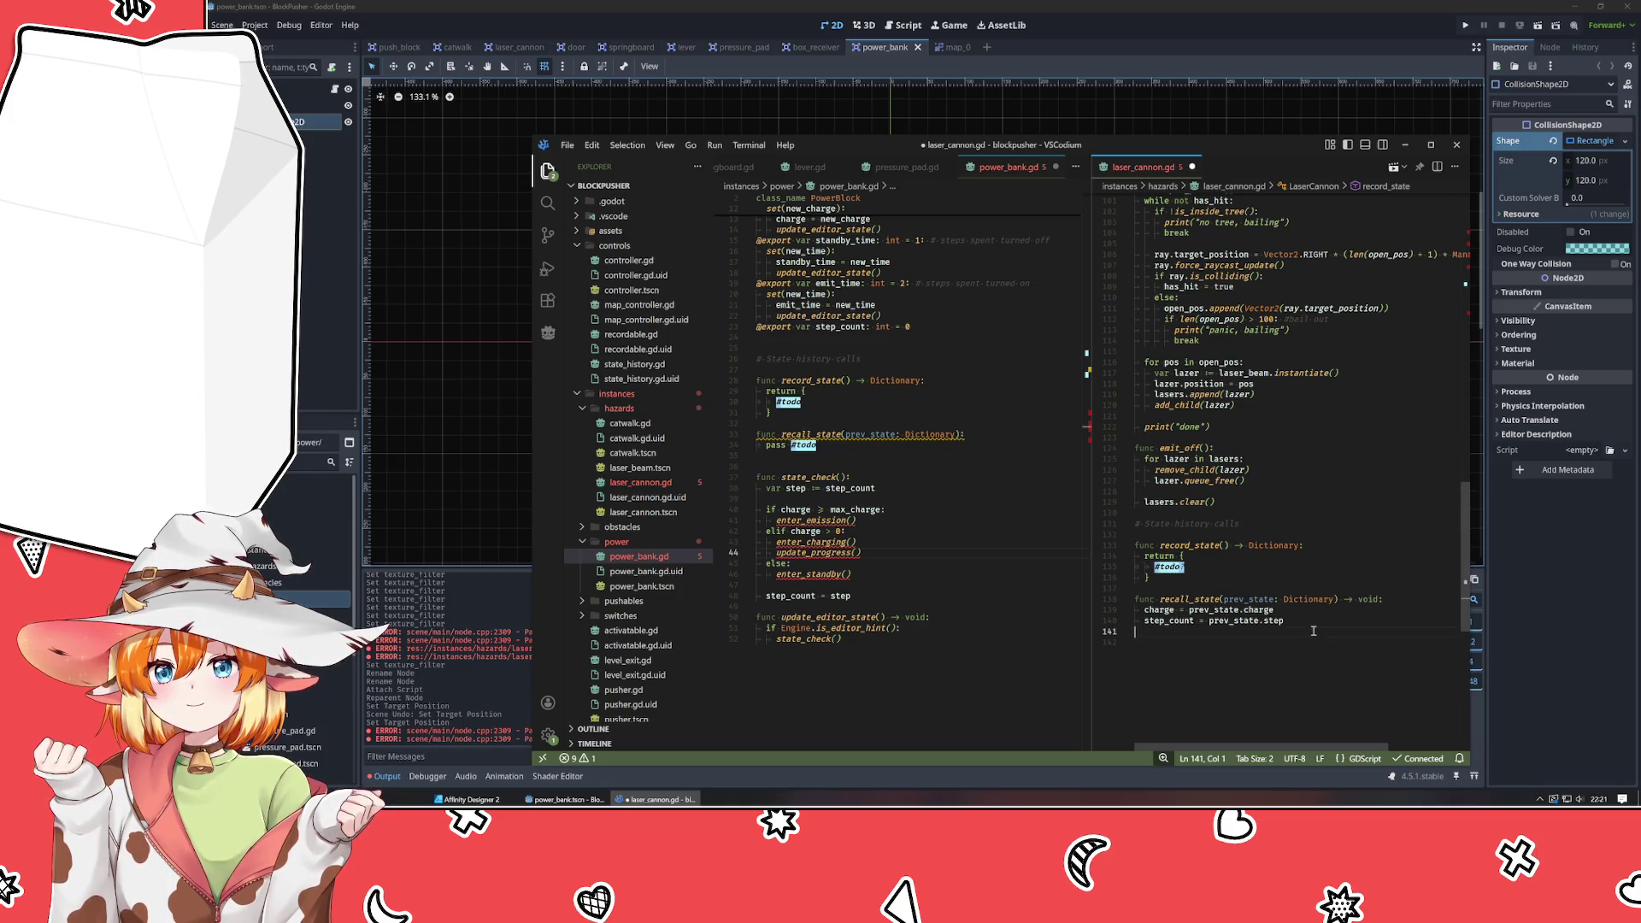
scroll(1313, 631, "up", 20)
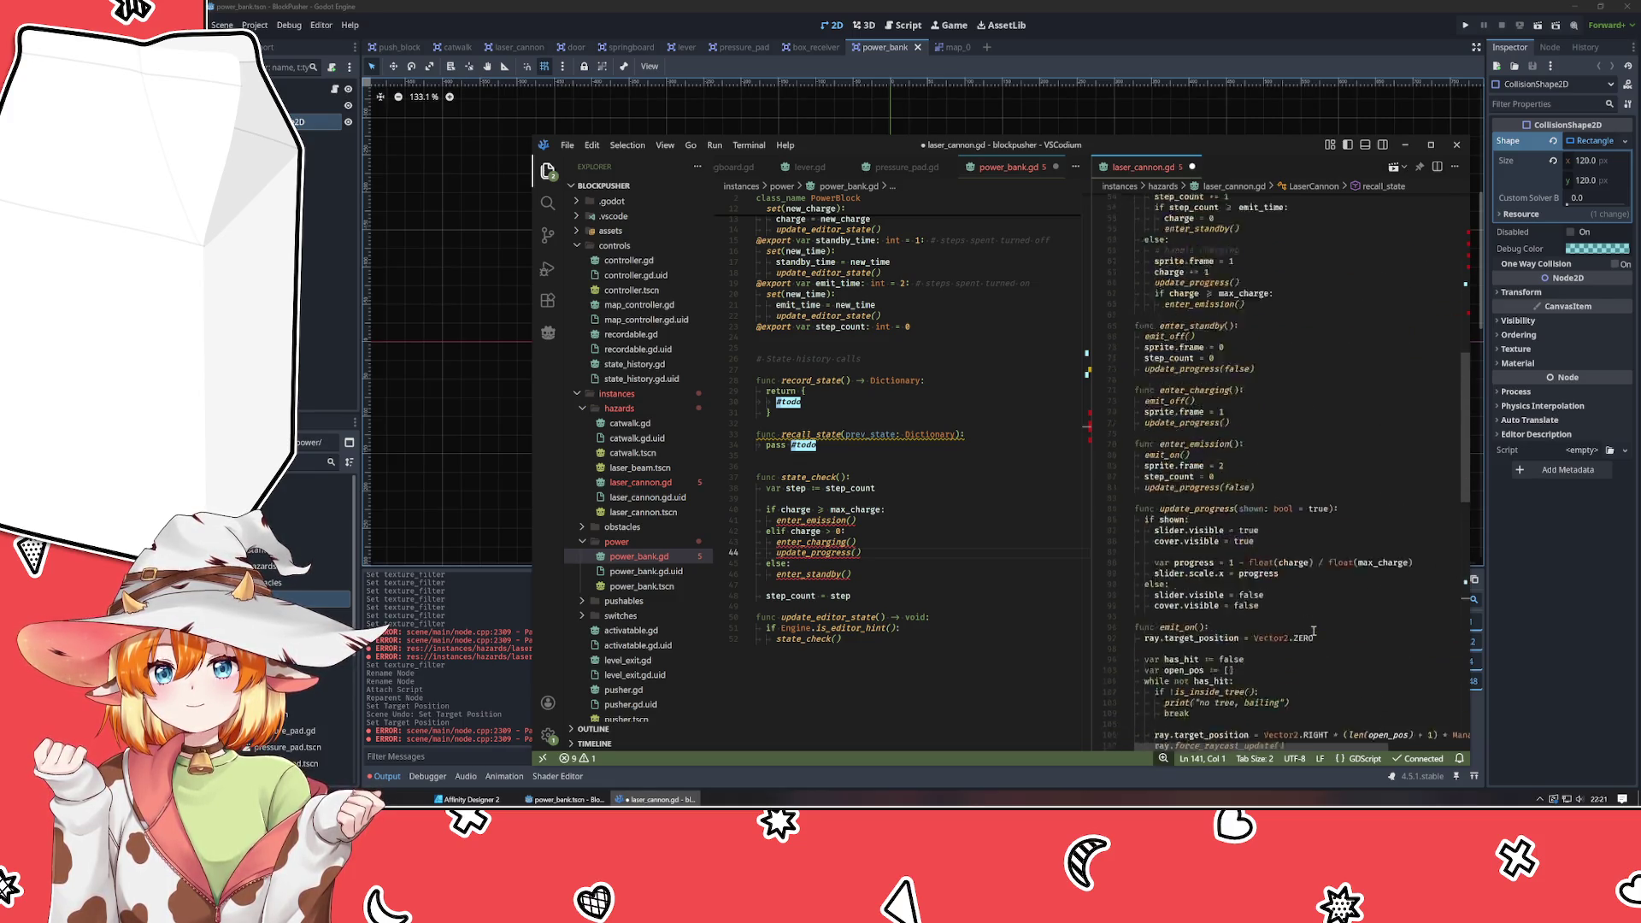
scroll(1313, 631, "up", 4)
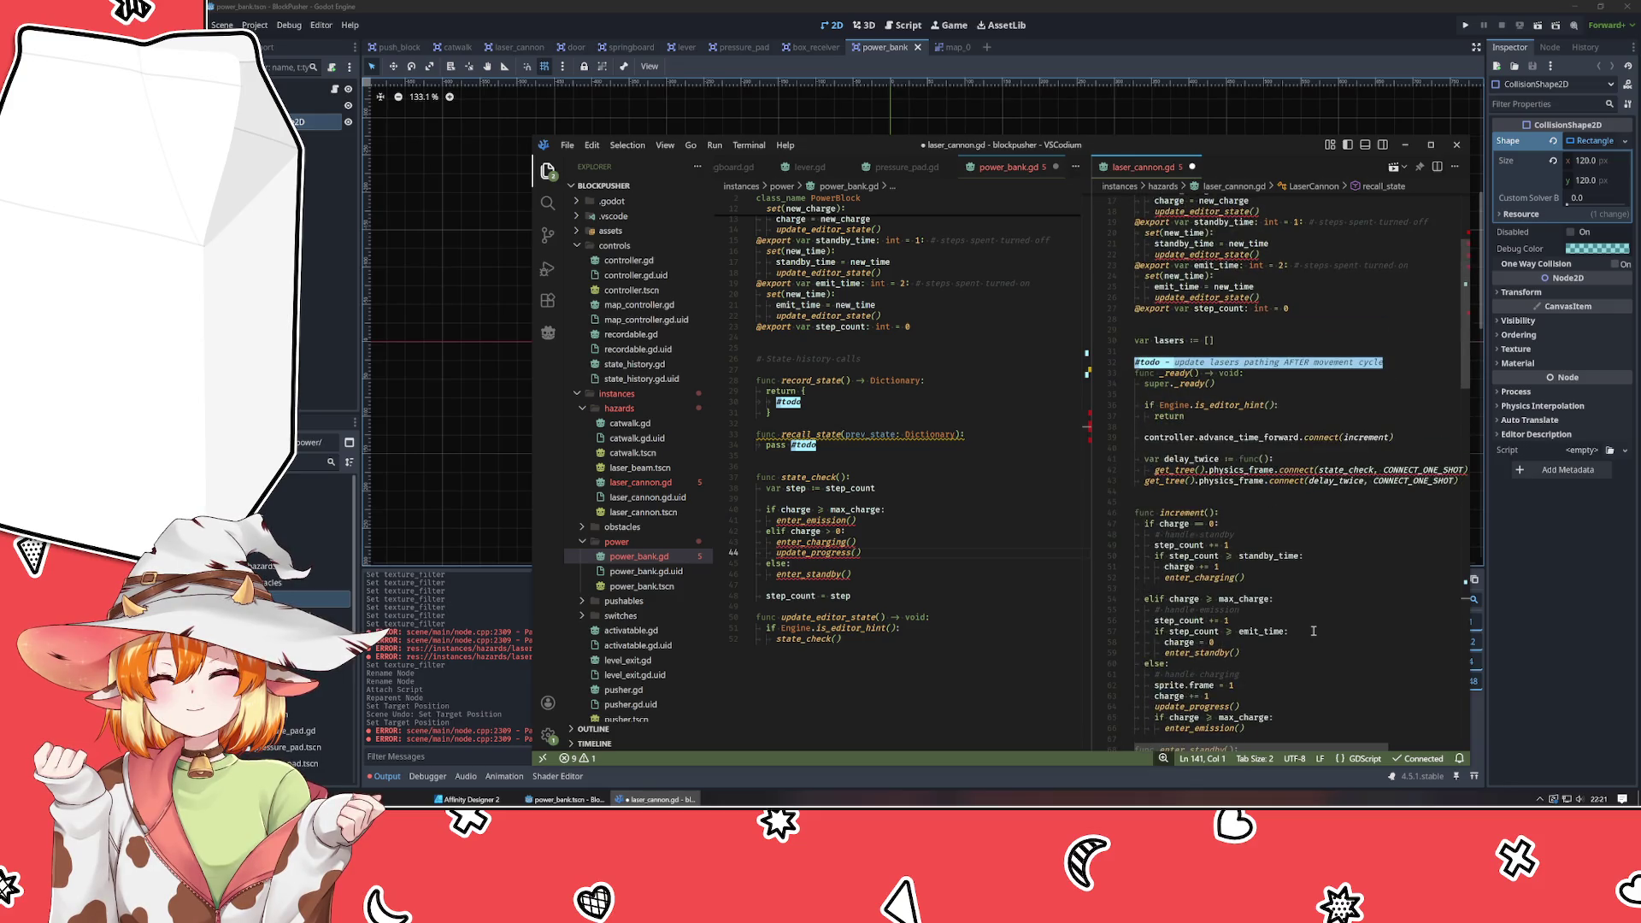
scroll(1313, 631, "up", 5)
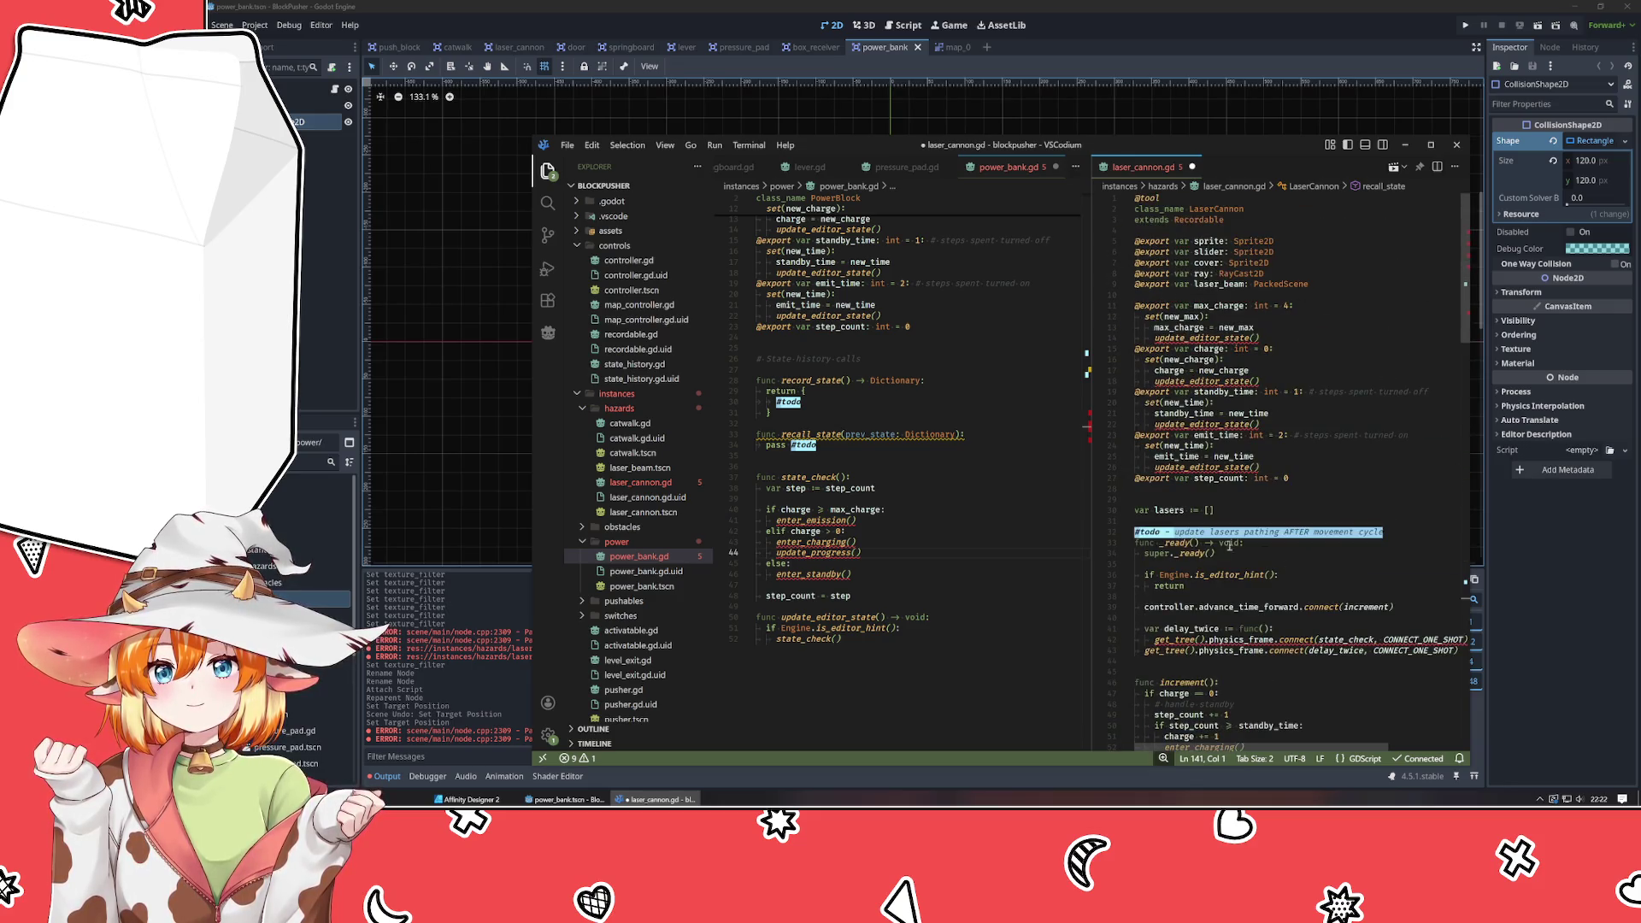
Delete laser_cannon.gd's charge exports and move the slider export to power_bank.gd line 5.
mouse_move(1306, 485)
left_mouse_down()
mouse_move(1150, 456)
mouse_move(1114, 308)
left_mouse_up()
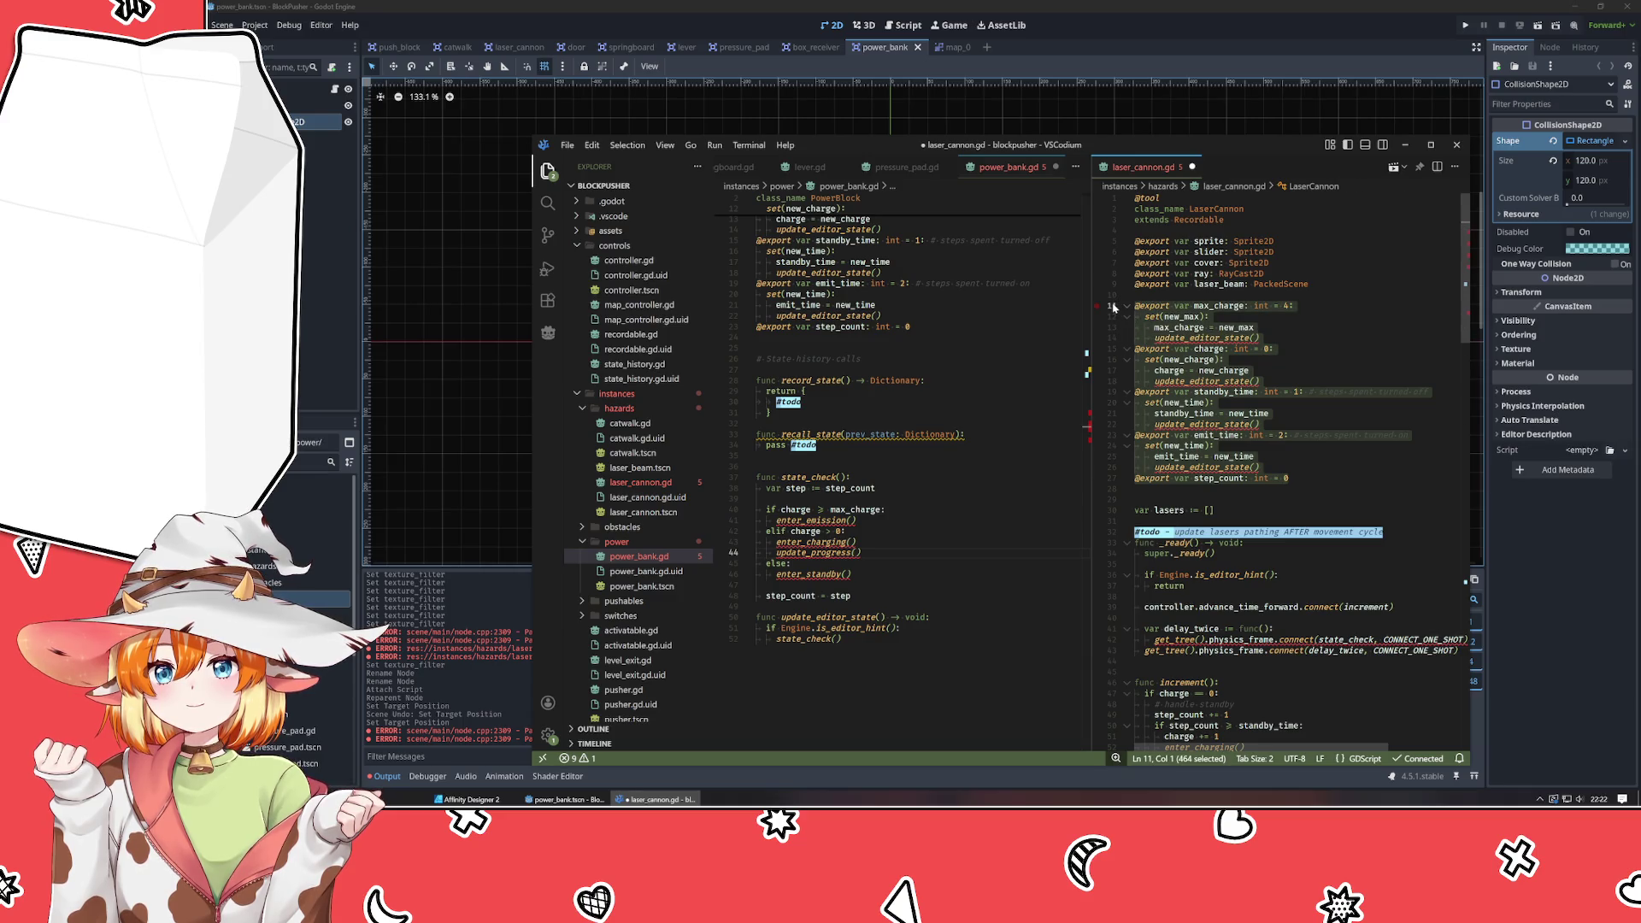
key("BackSpace")
key("BackSpace")
key("BackSpace")
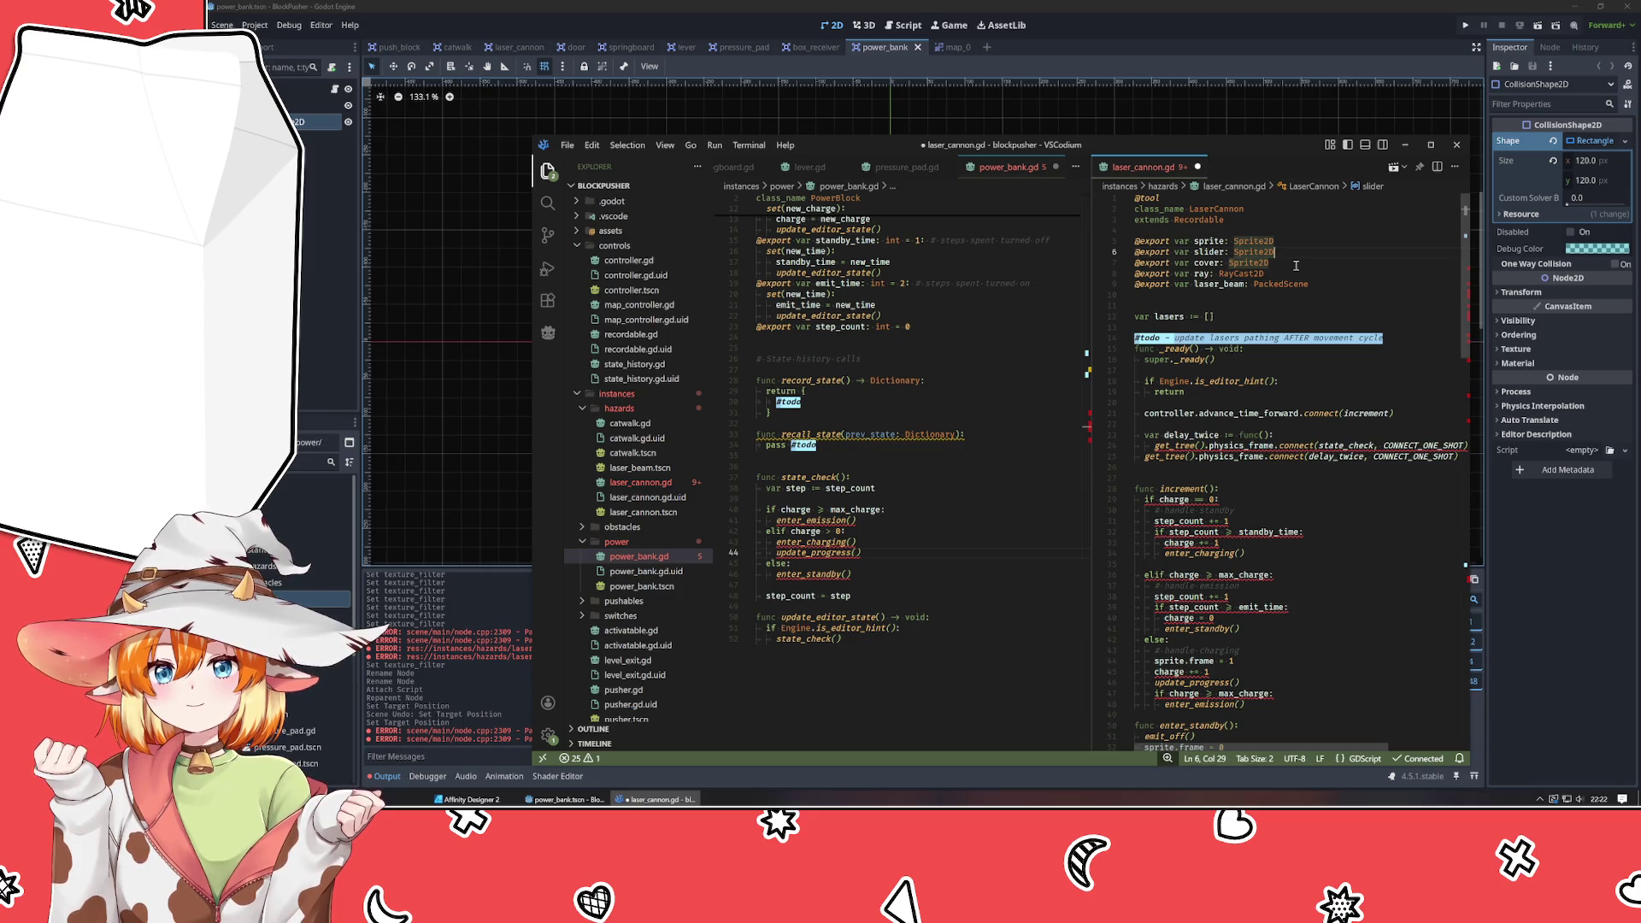
key("shift+Home")
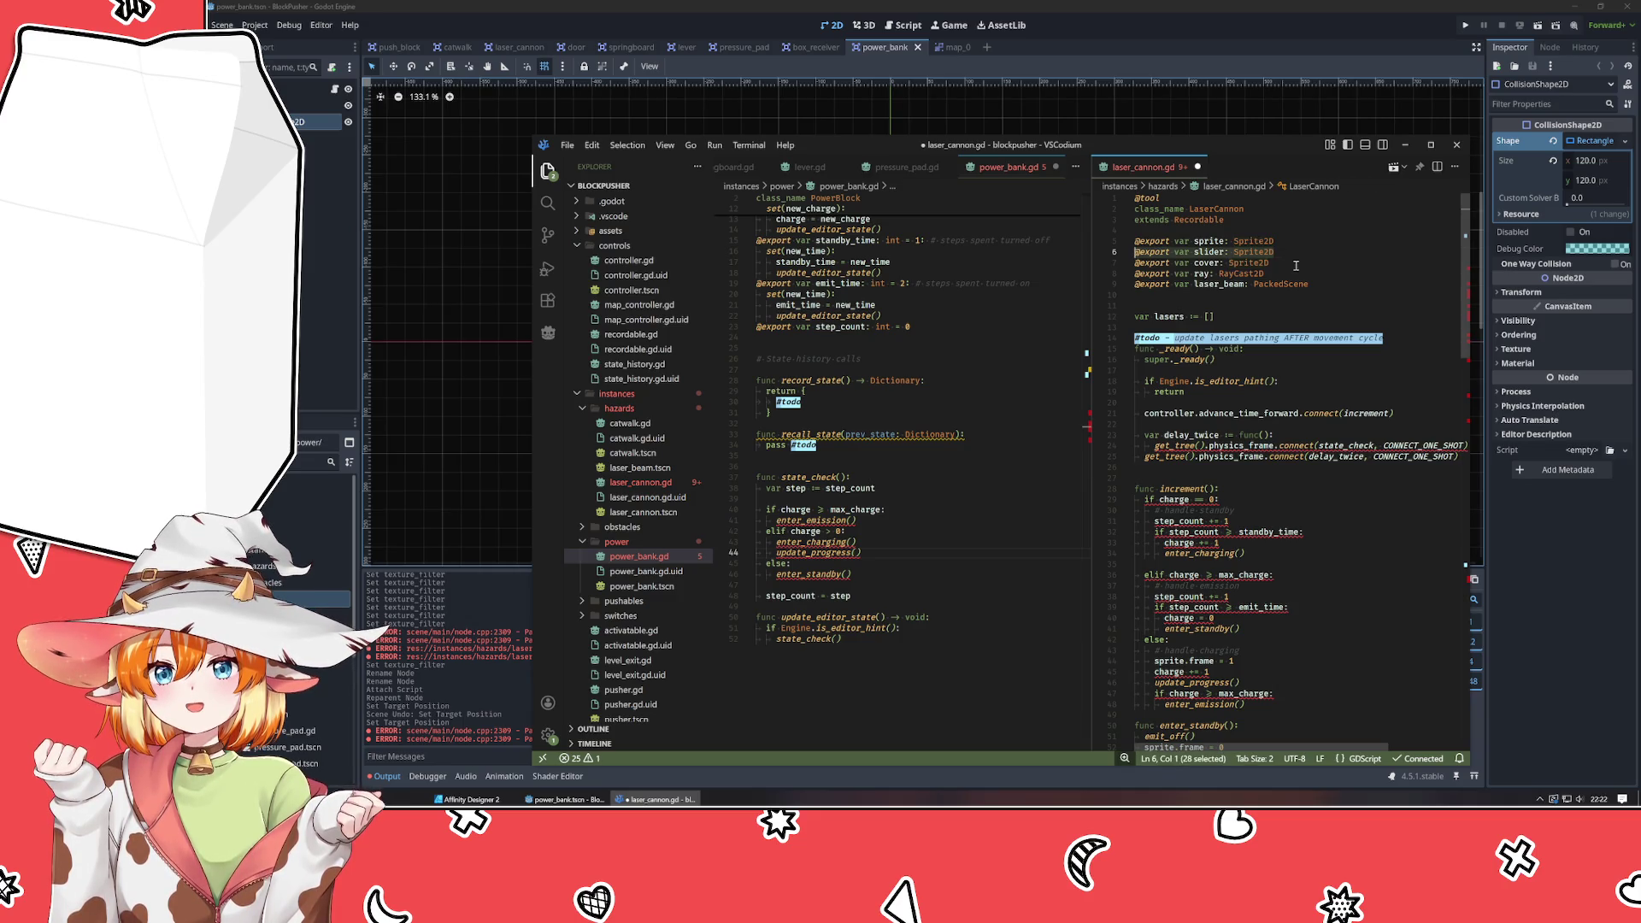
key("BackSpace")
scroll(926, 231, "up", 3)
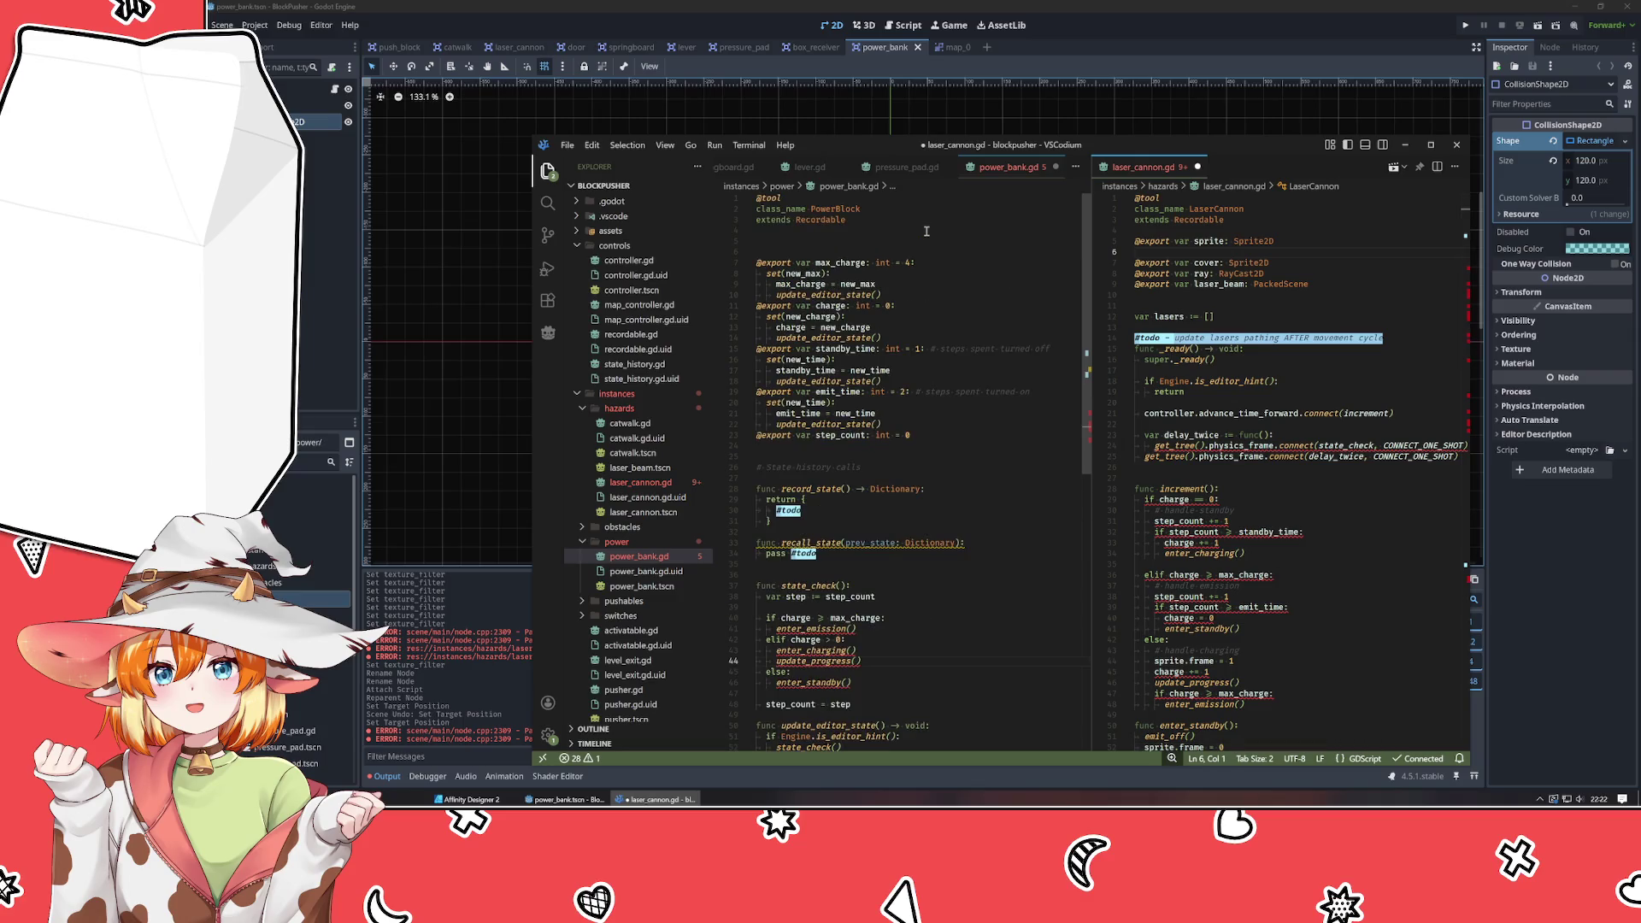
left_click(880, 246)
type("@export var slider: Sprite2D")
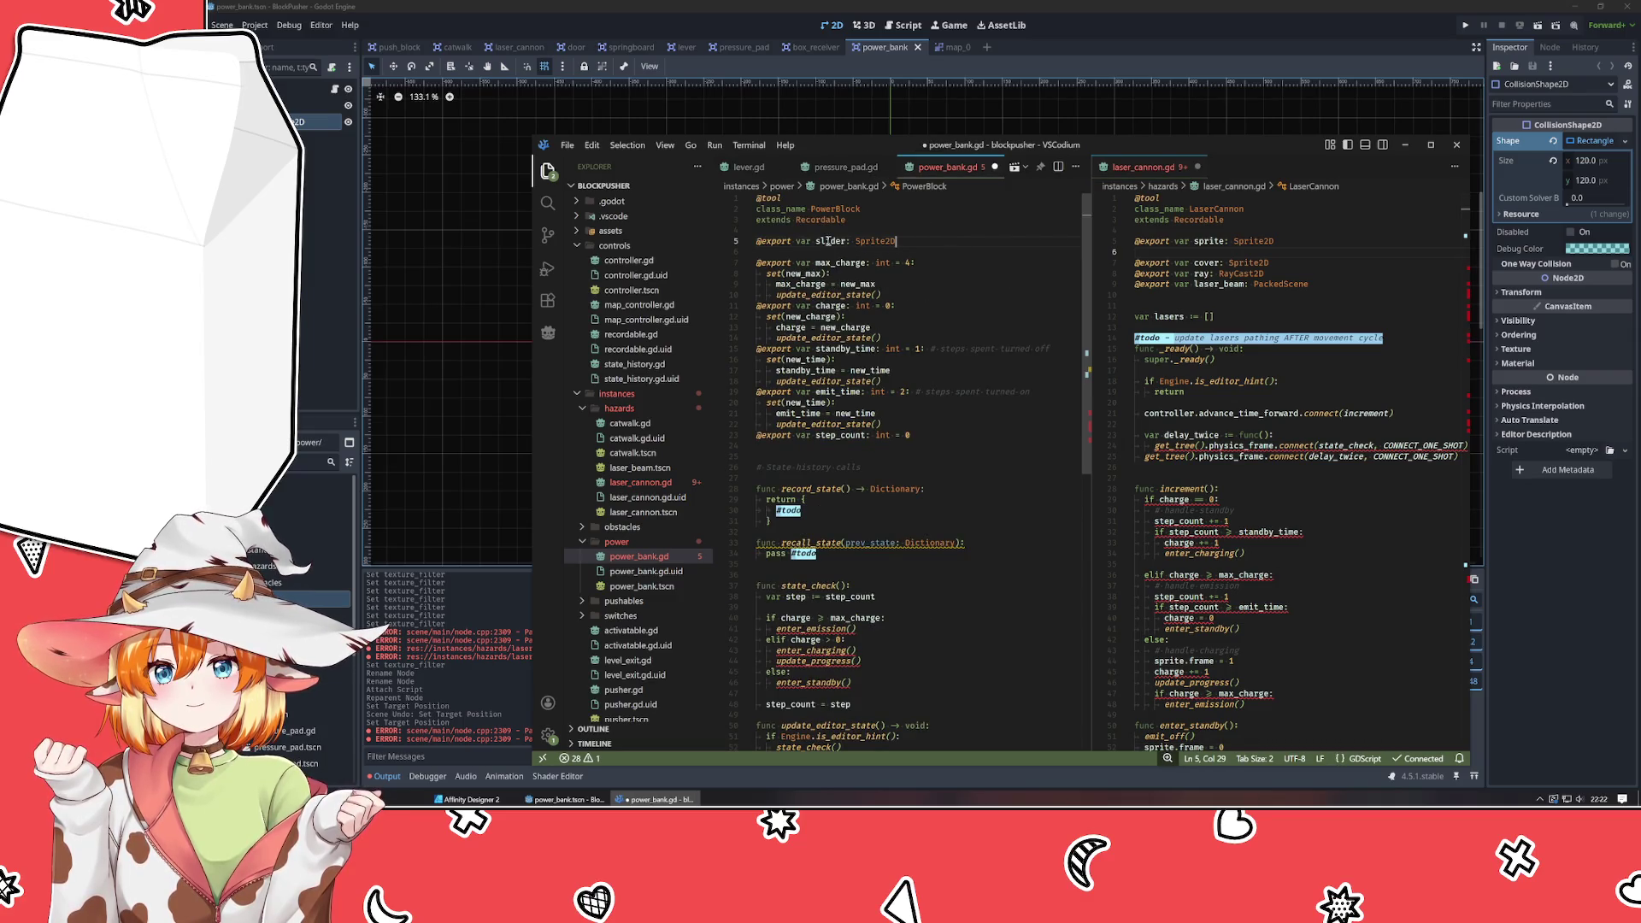
Delete the cover export line from laser_cannon.gd.
double_click(828, 241)
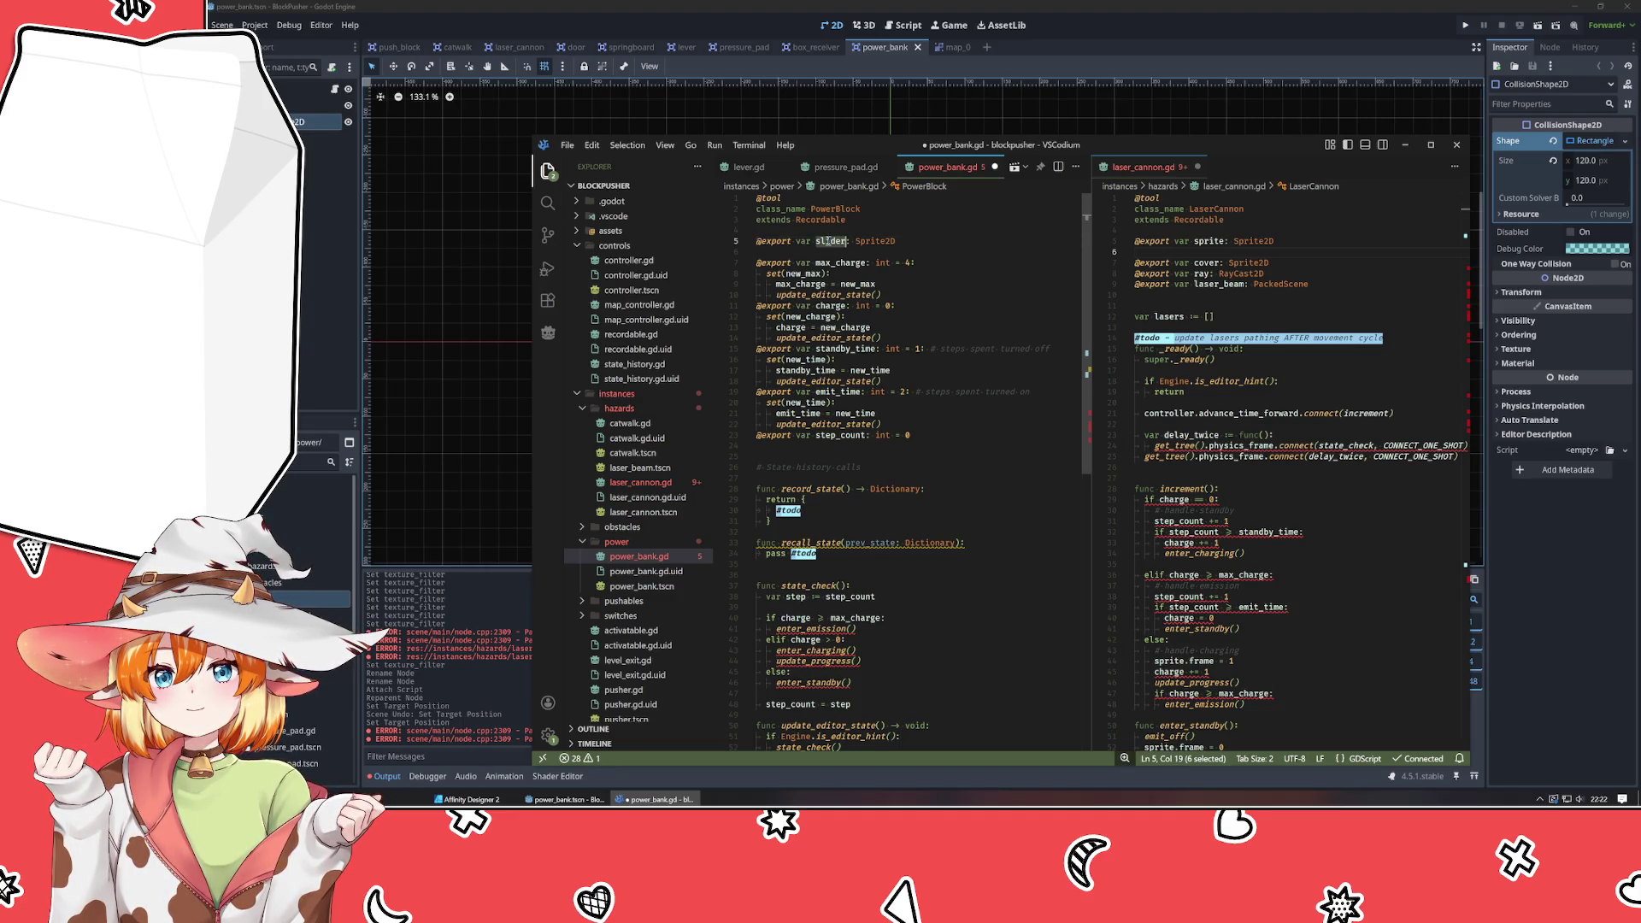
left_click(910, 253)
left_click(1317, 264)
left_click(1311, 253, "shift")
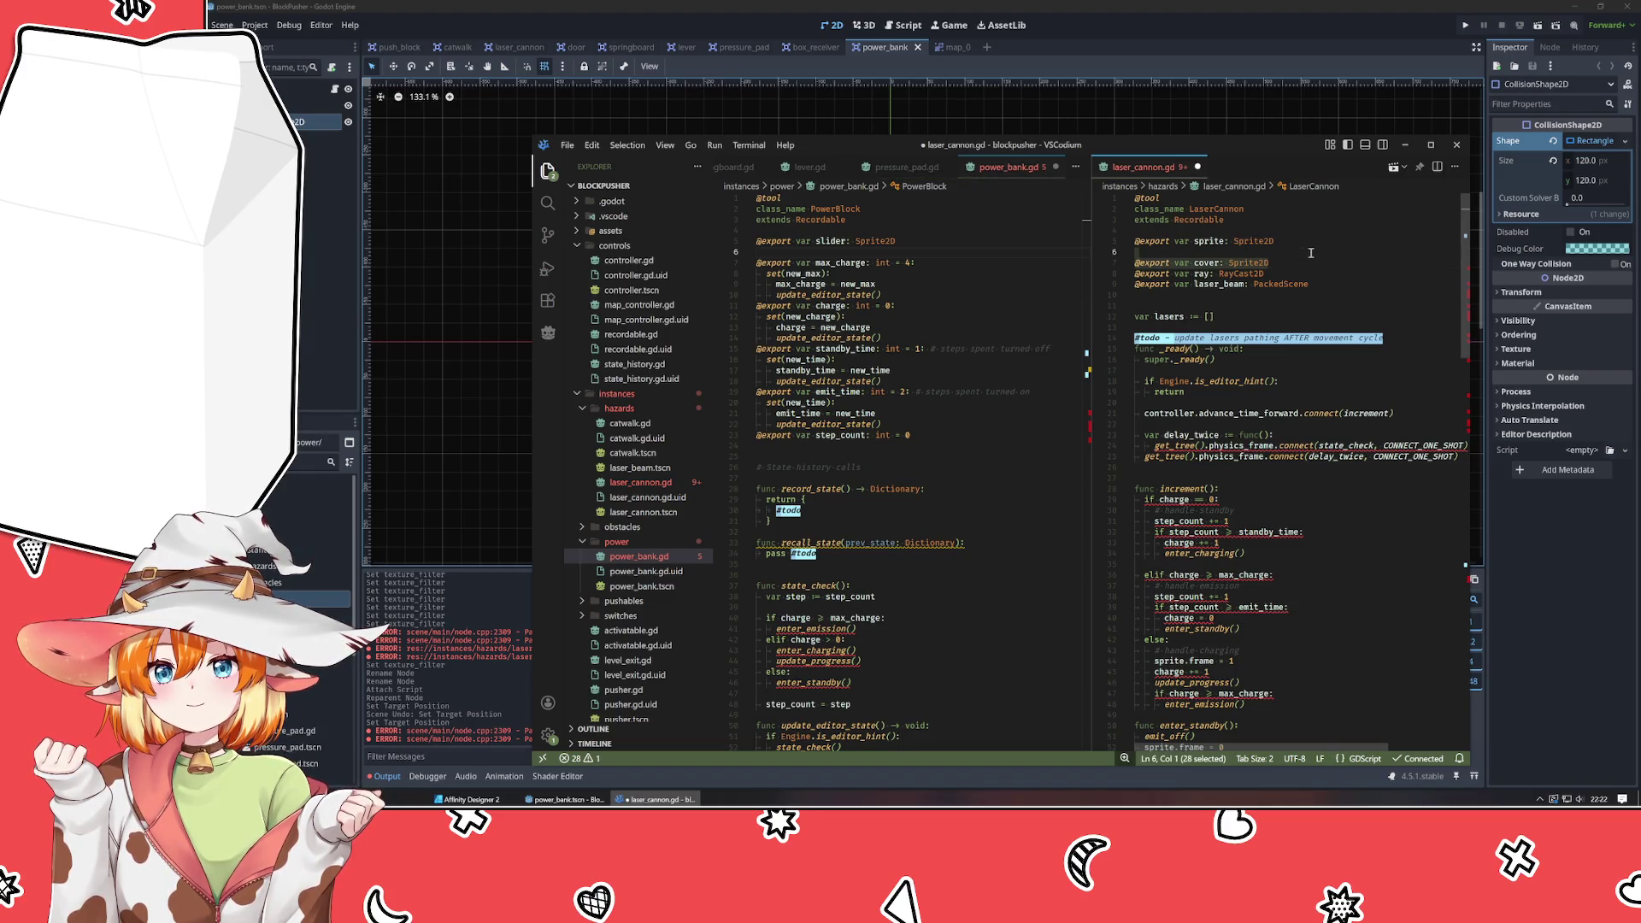
key("BackSpace")
key("BackSpace")
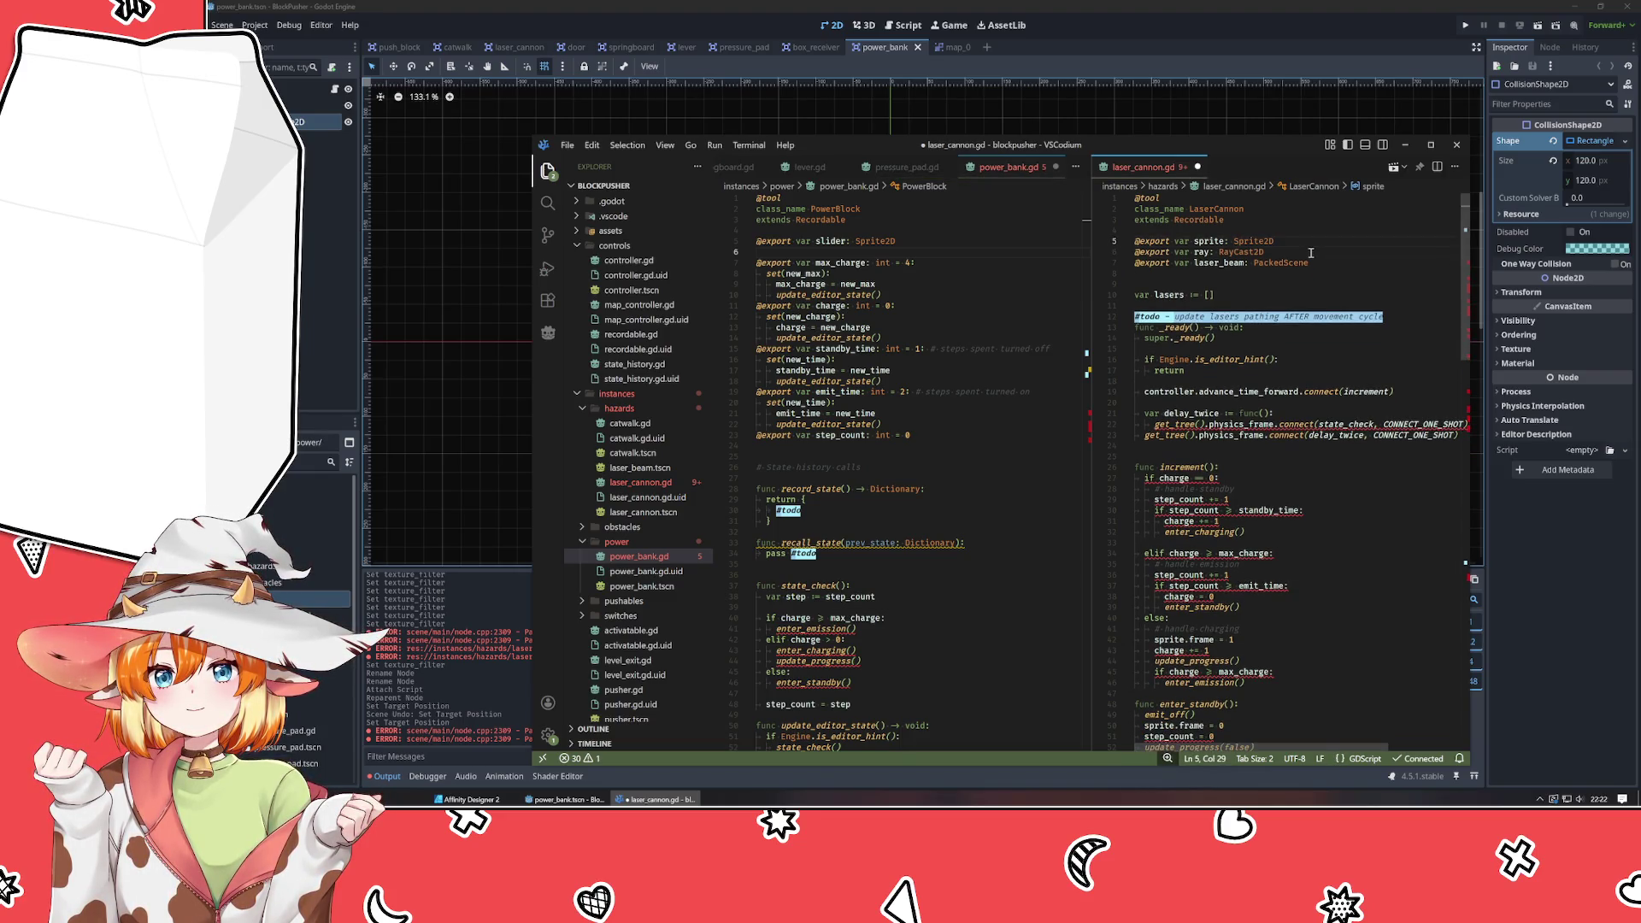
left_click(1222, 288)
Cut increment, enter_standby, enter_charging, enter_emission and update_progress out of laser_cannon.gd.
mouse_move(1222, 424)
left_click(1262, 446)
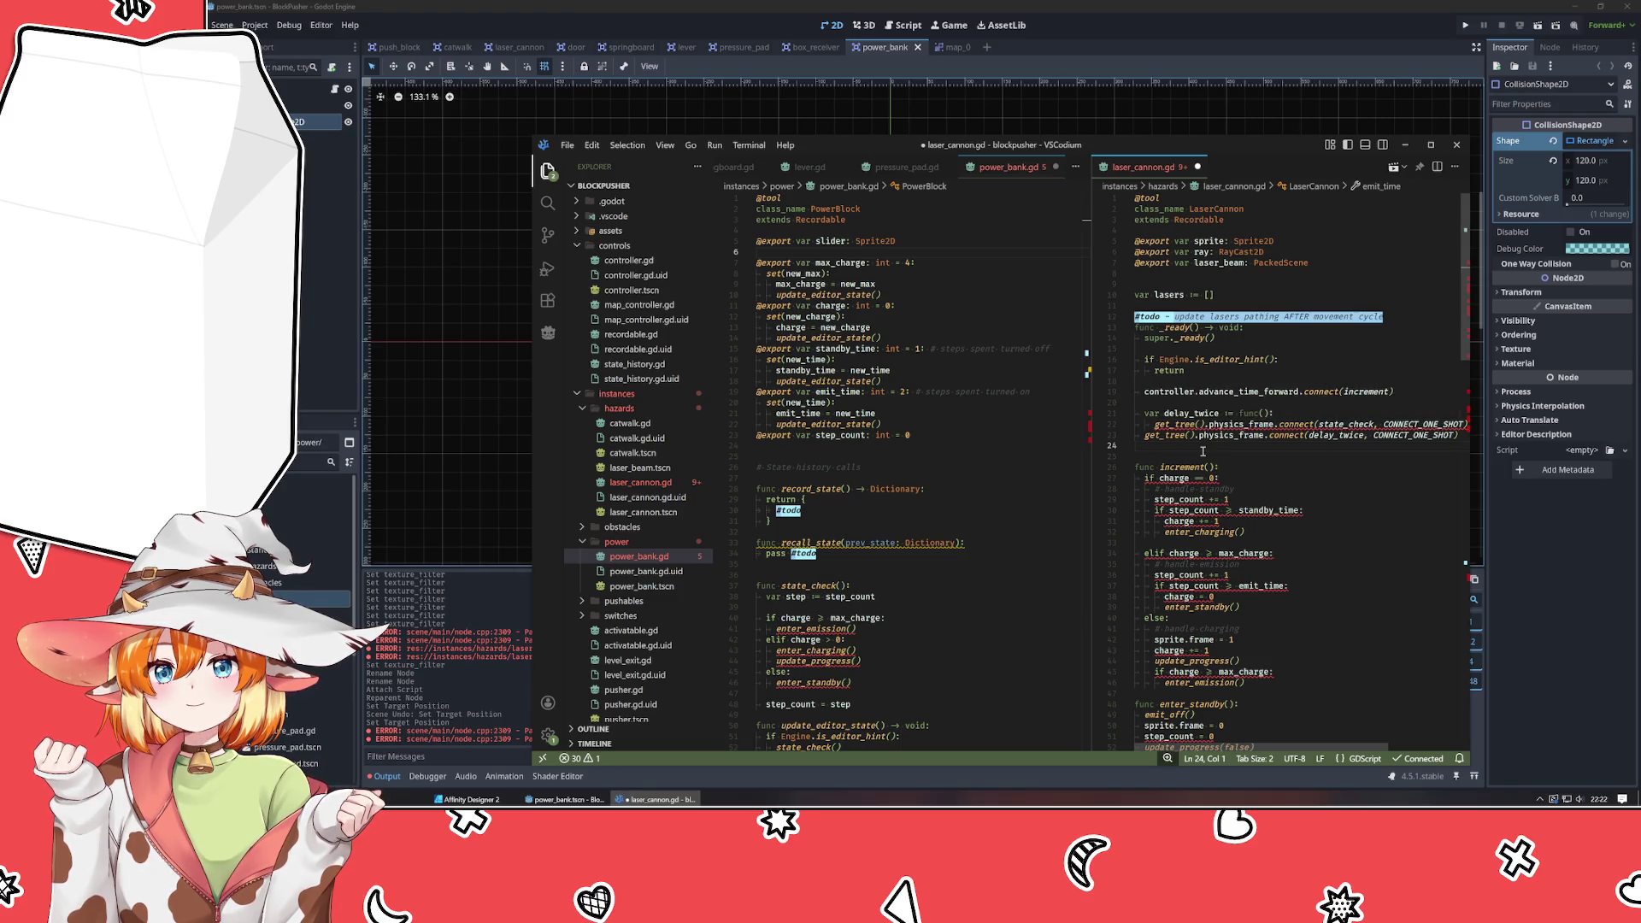
scroll(1202, 450, "down", 1)
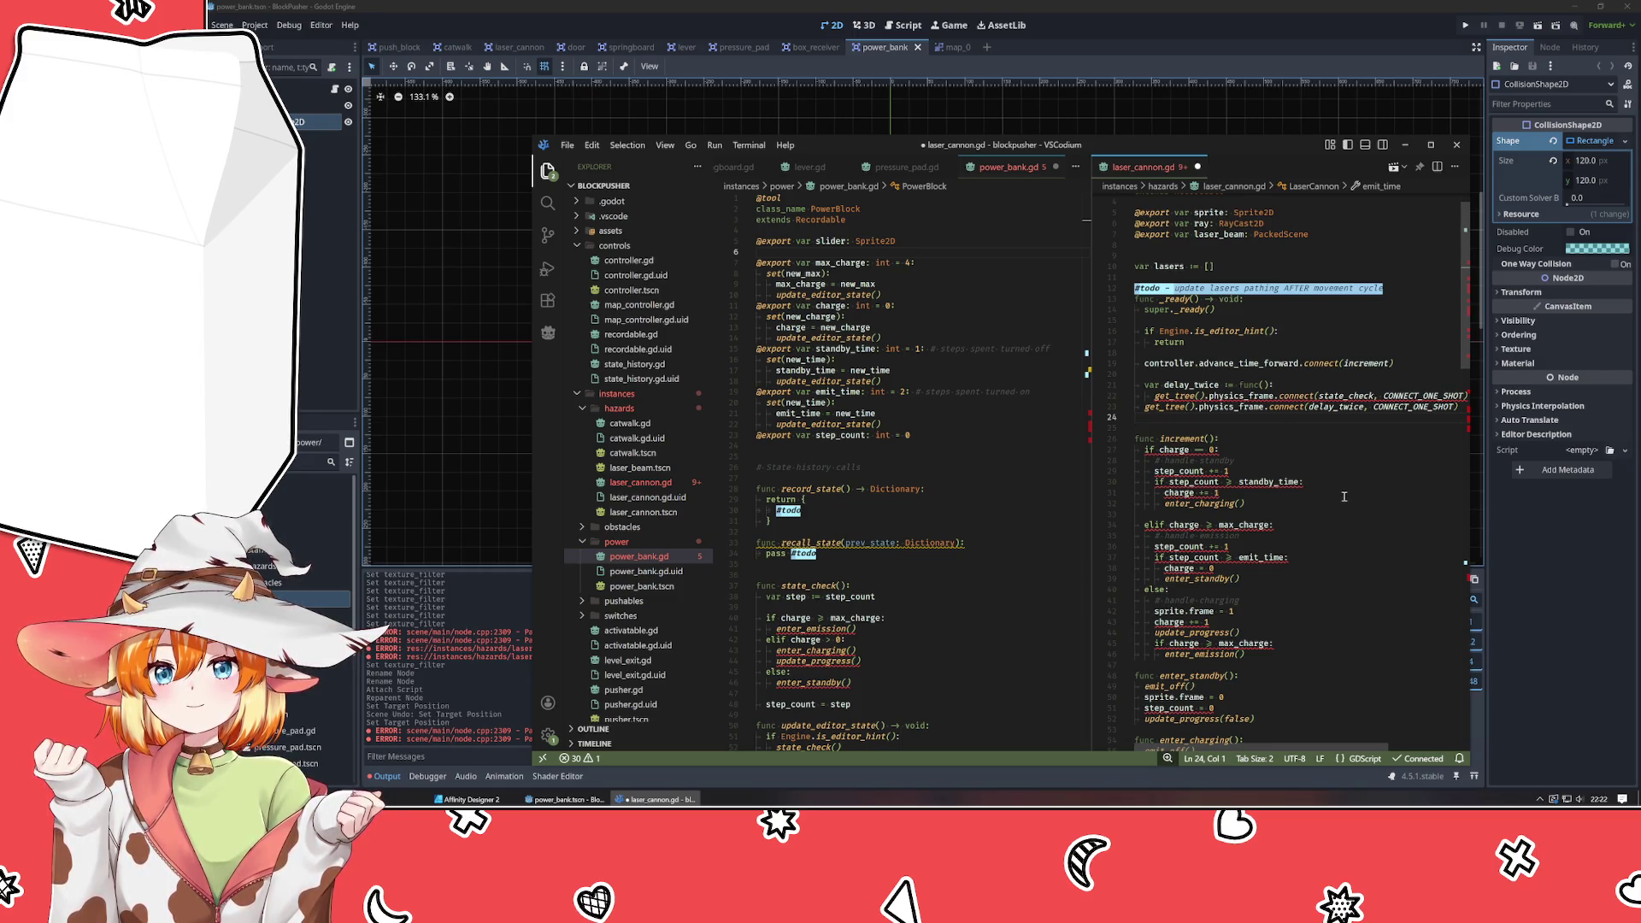
mouse_move(1333, 396)
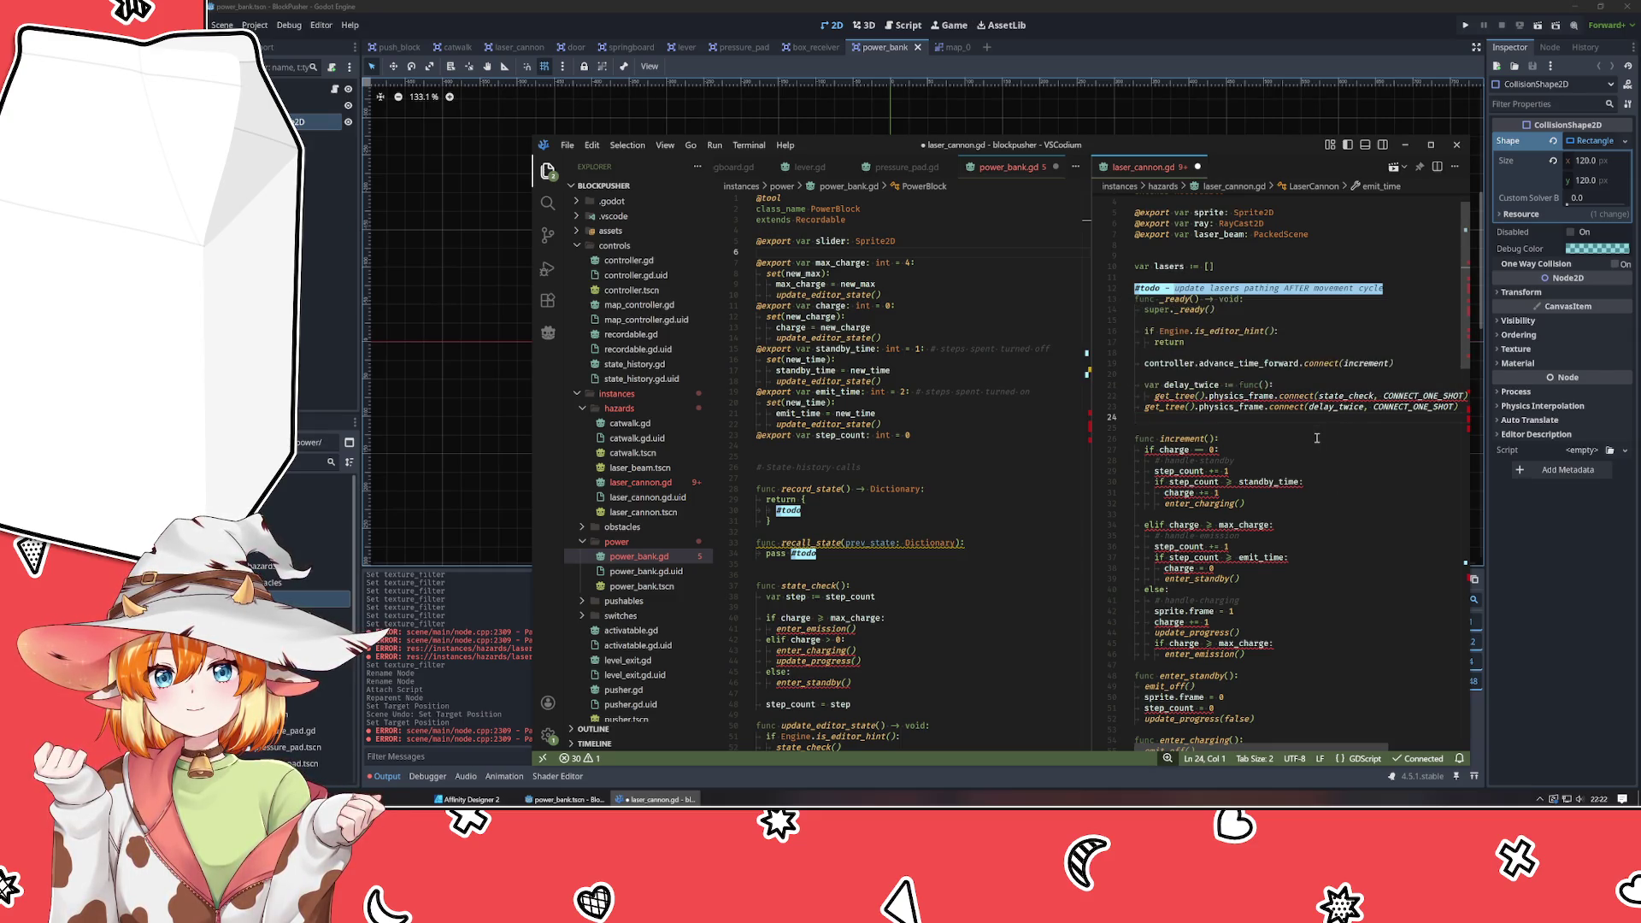
scroll(1316, 438, "up", 1)
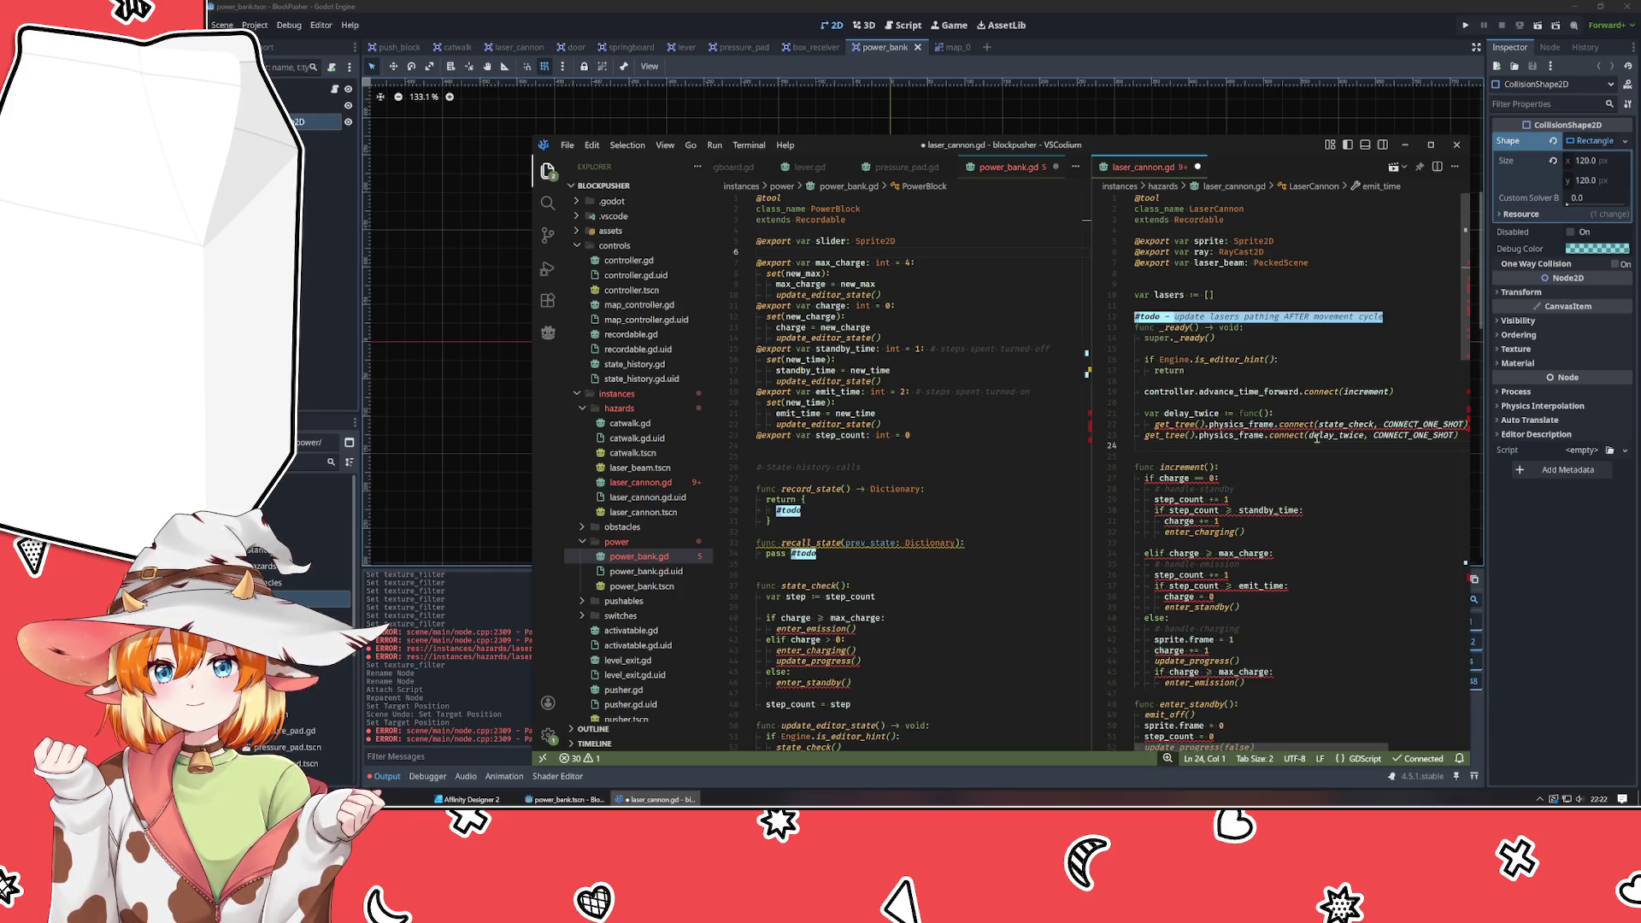
scroll(1317, 437, "down", 4)
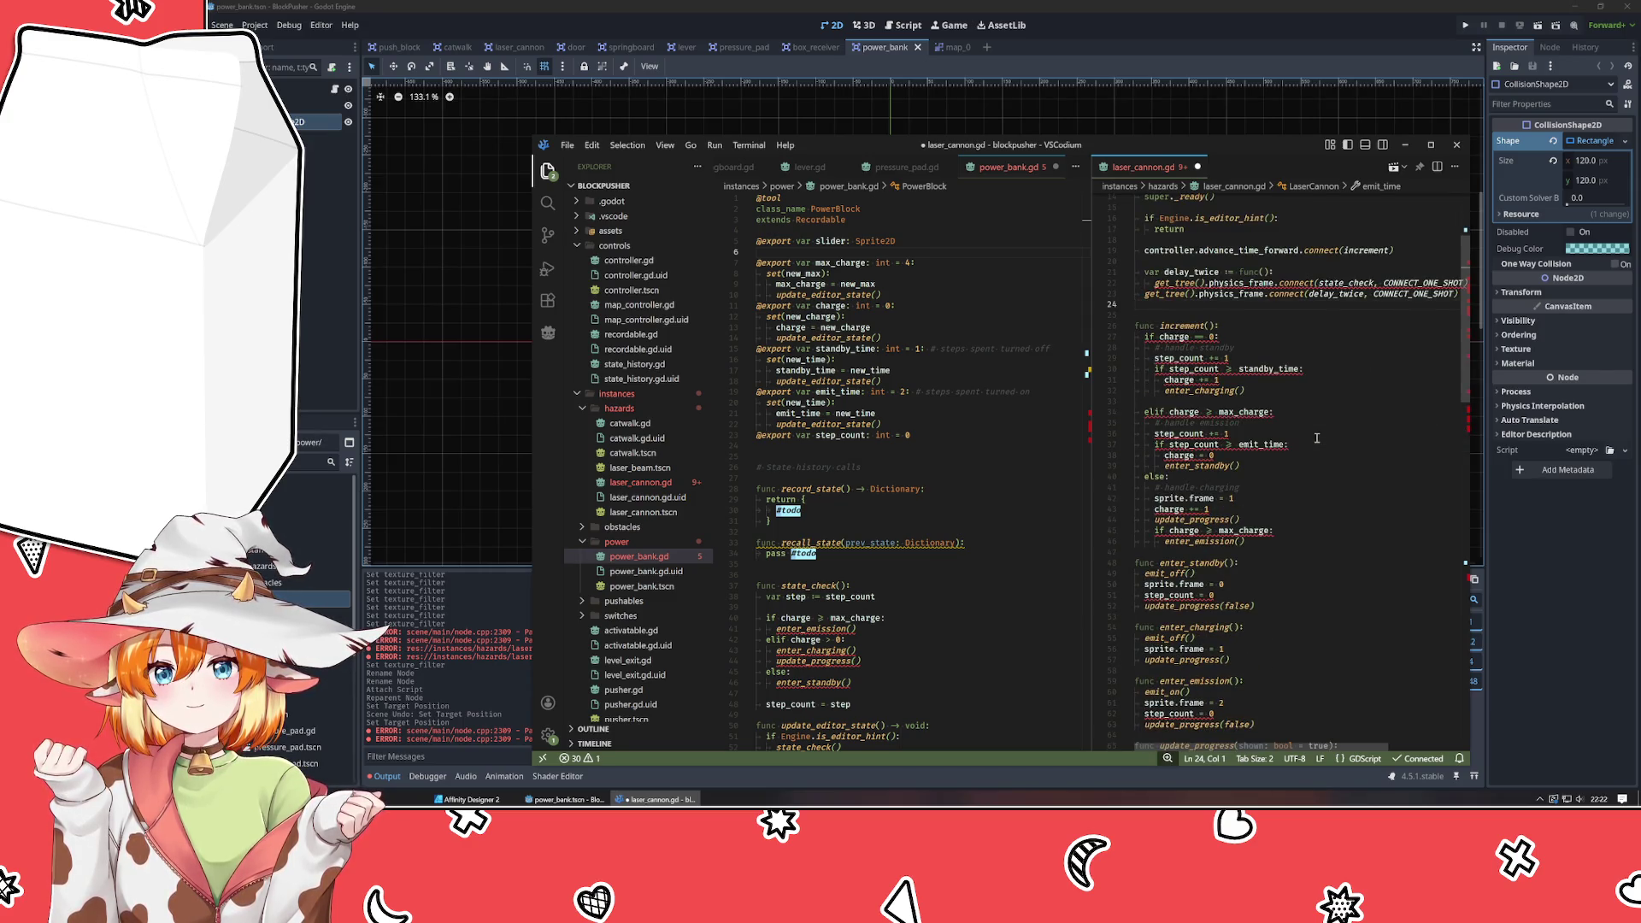
left_click(1148, 316)
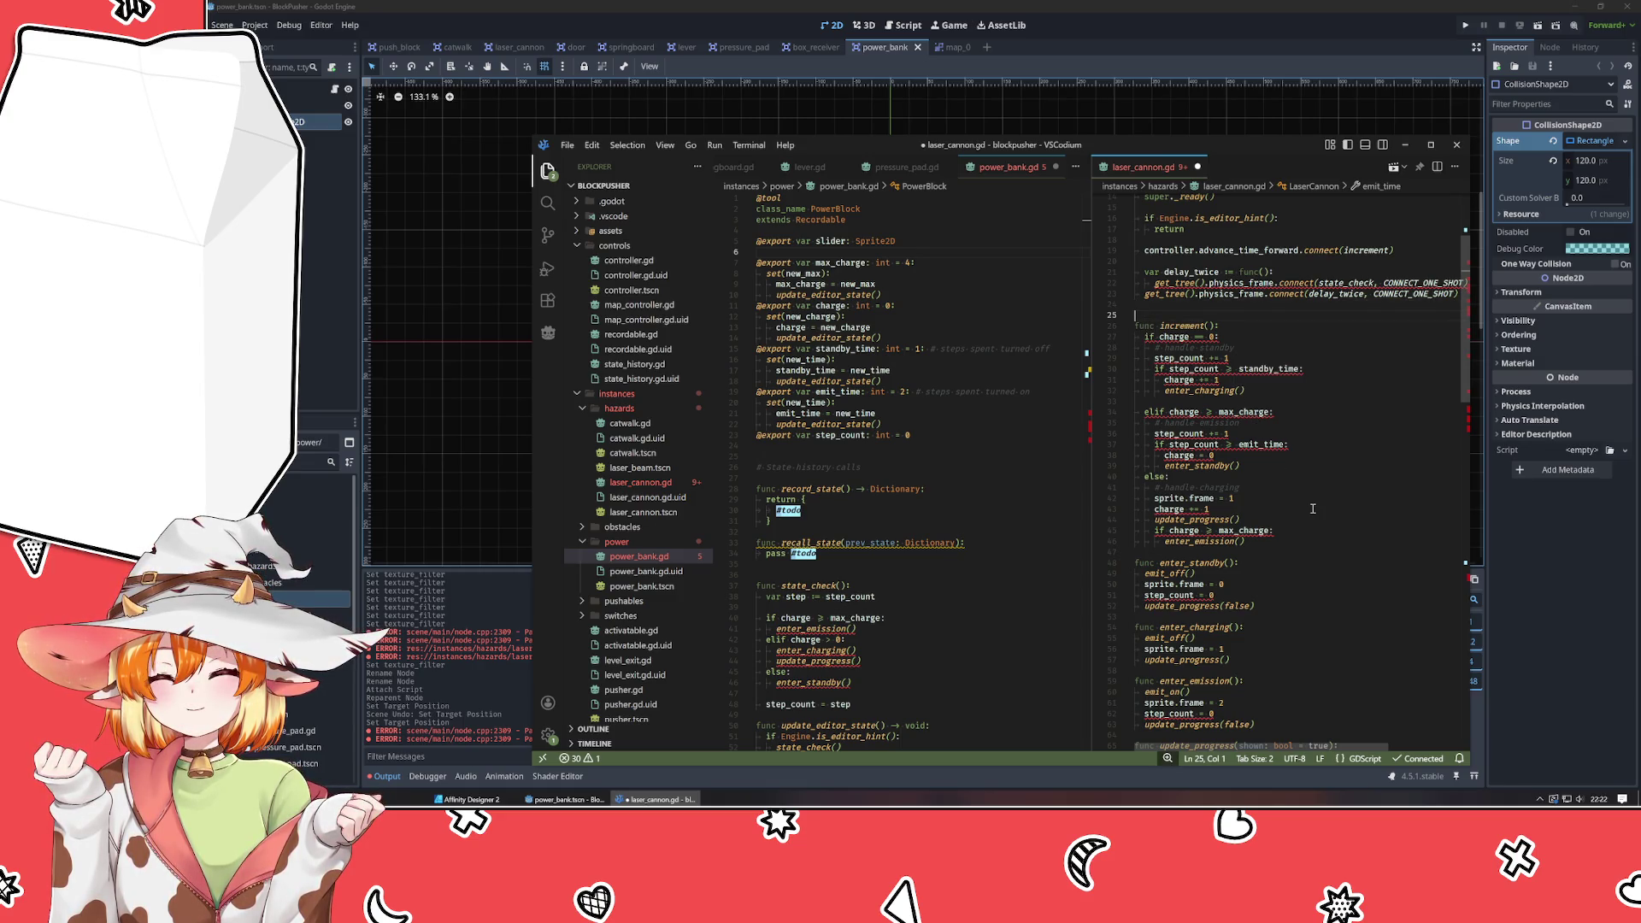
scroll(1313, 508, "down", 4)
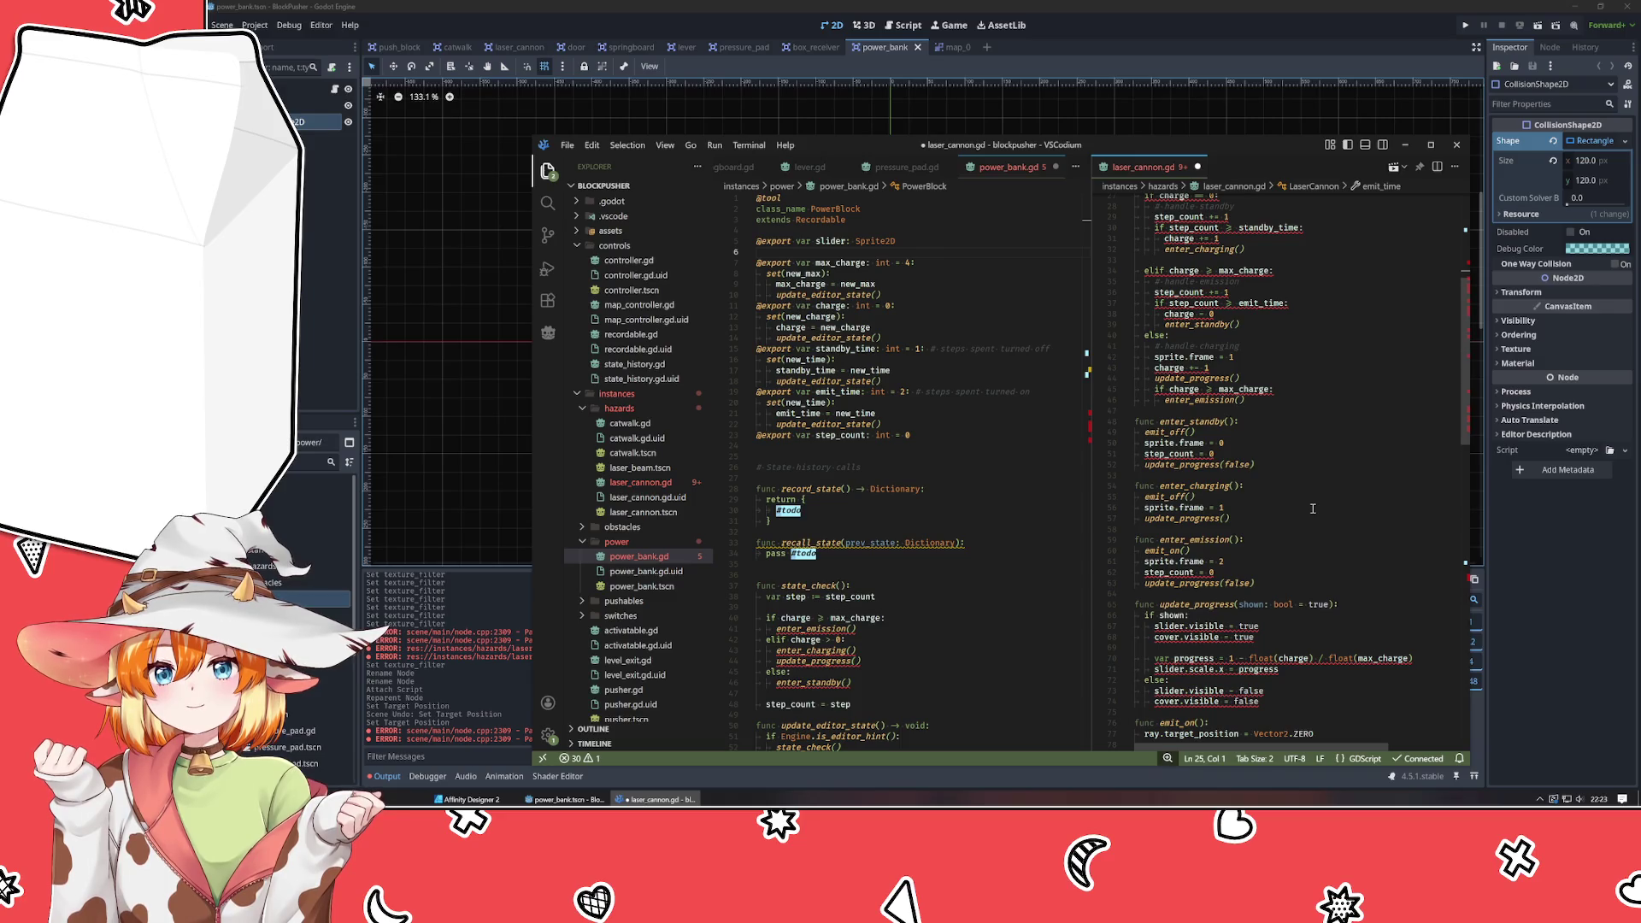
scroll(1313, 509, "down", 4)
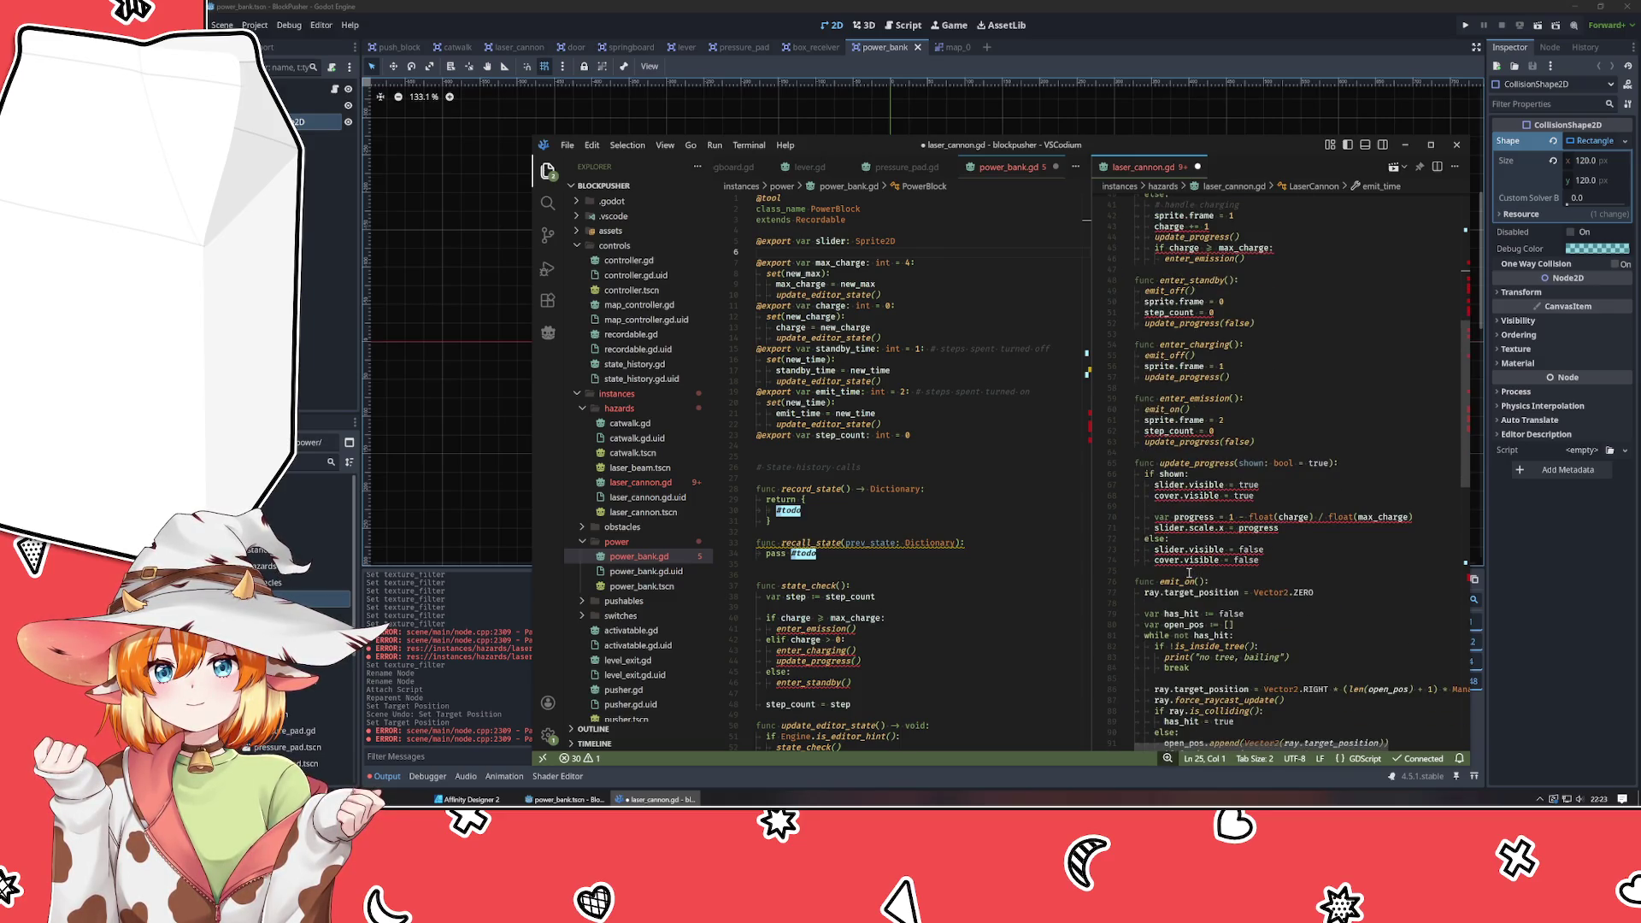
scroll(1201, 569, "up", 4)
scroll(1189, 572, "up", 3)
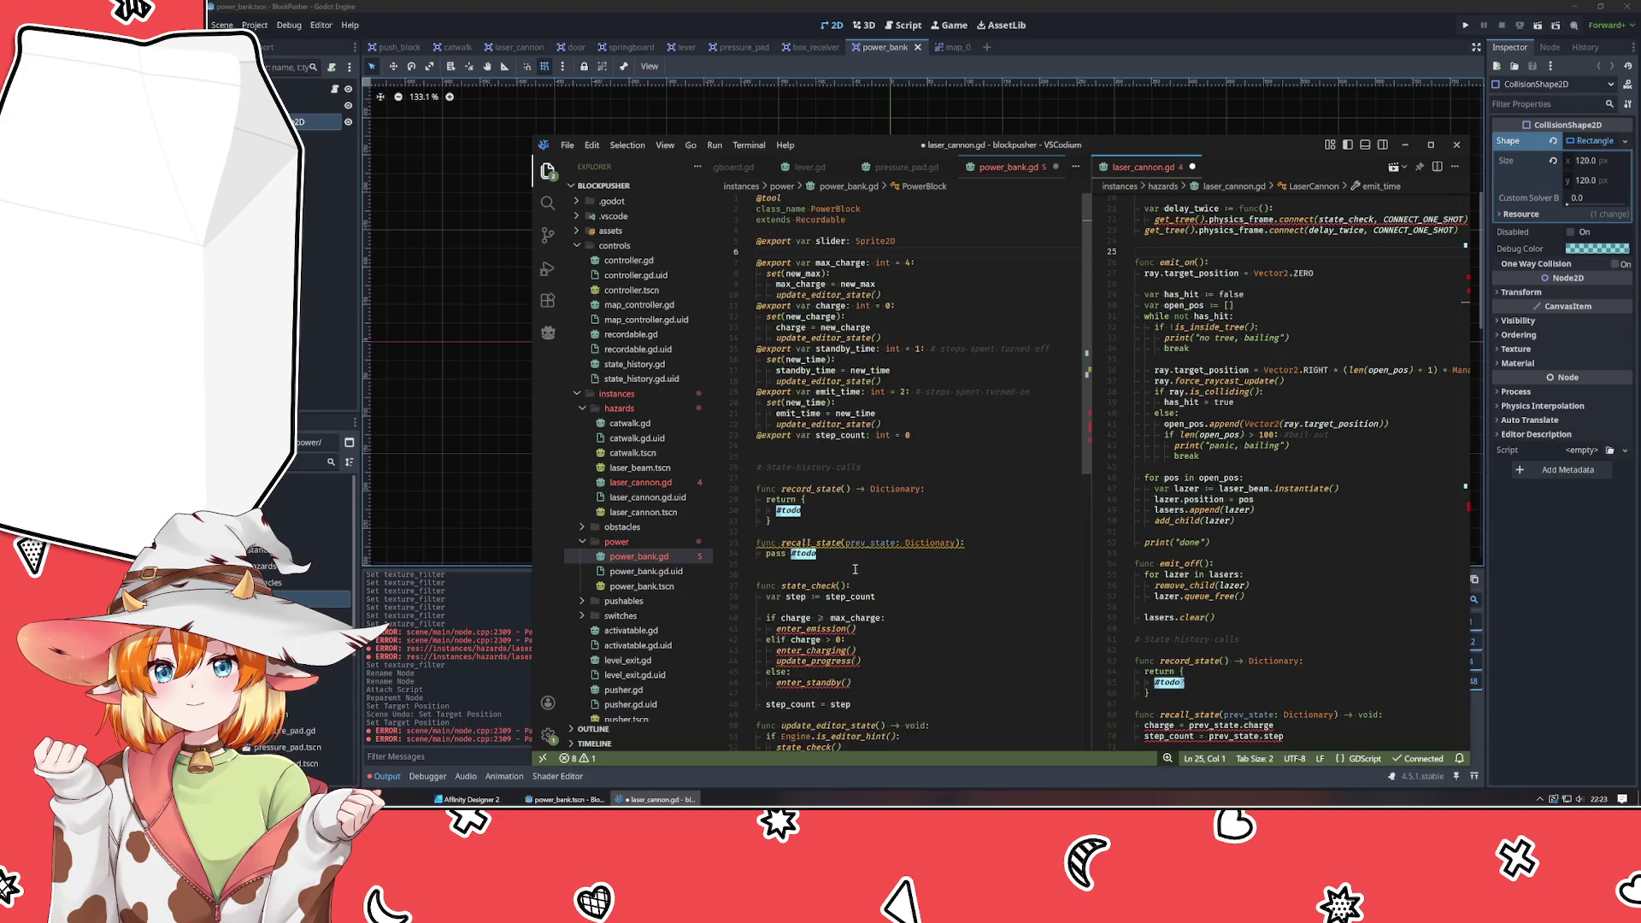
Paste the cut charge functions after power_bank.gd's exports and add a blank line after state_check.
left_click(810, 436)
key("ctrl+v")
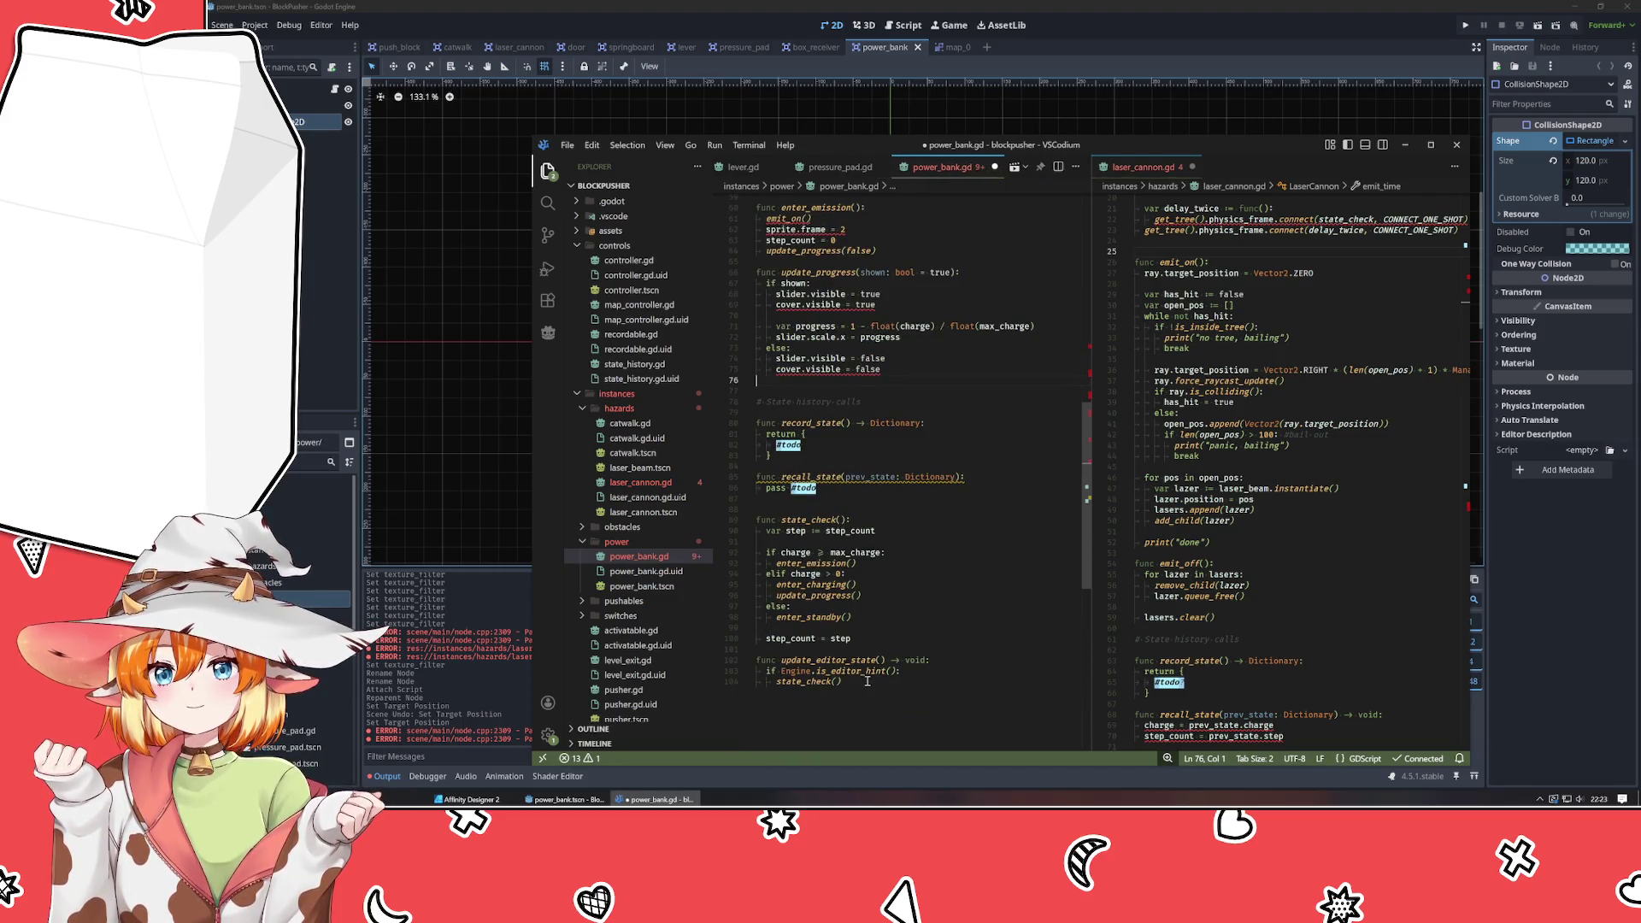
mouse_move(868, 681)
left_mouse_down()
mouse_move(761, 526)
mouse_move(689, 523)
left_mouse_up()
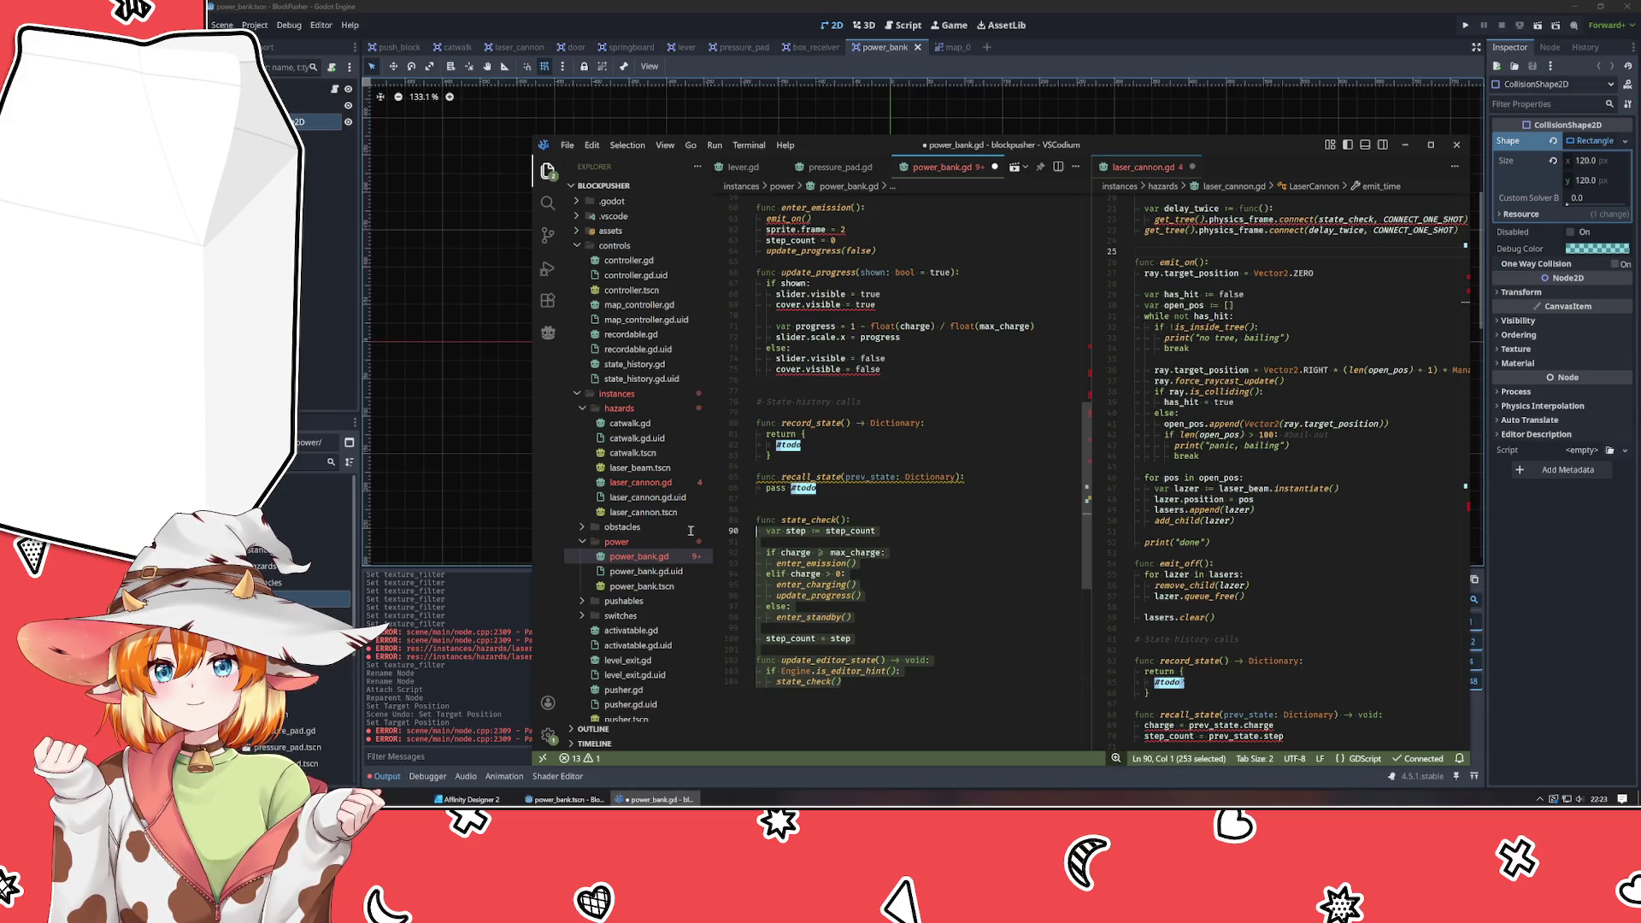
left_click(890, 695)
left_click(793, 510)
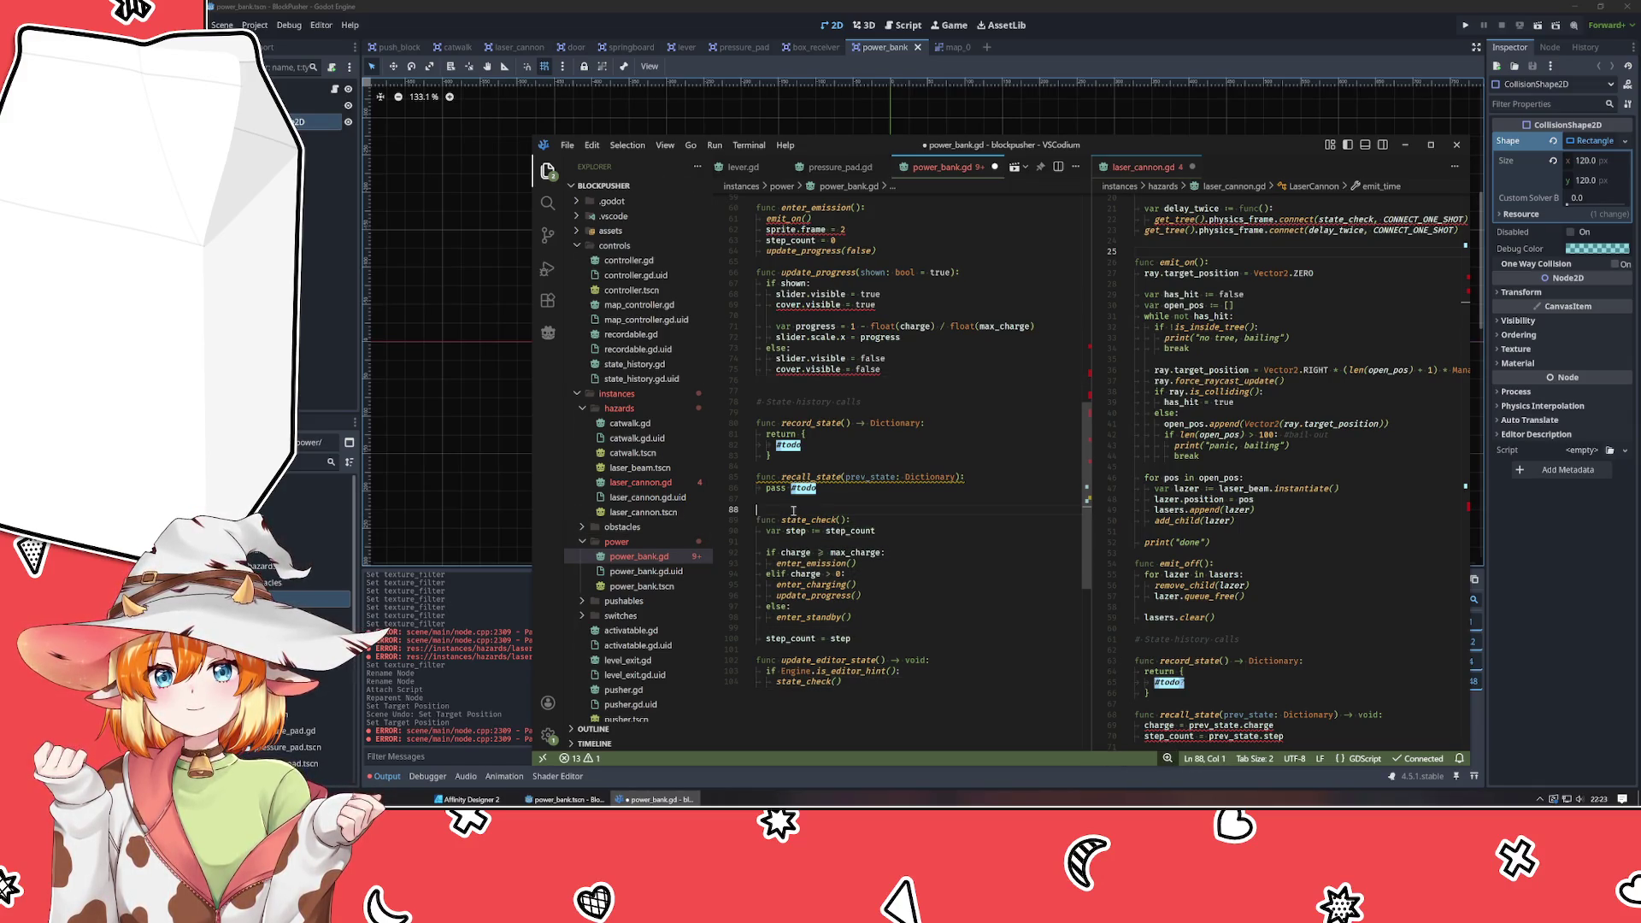
left_click(821, 639)
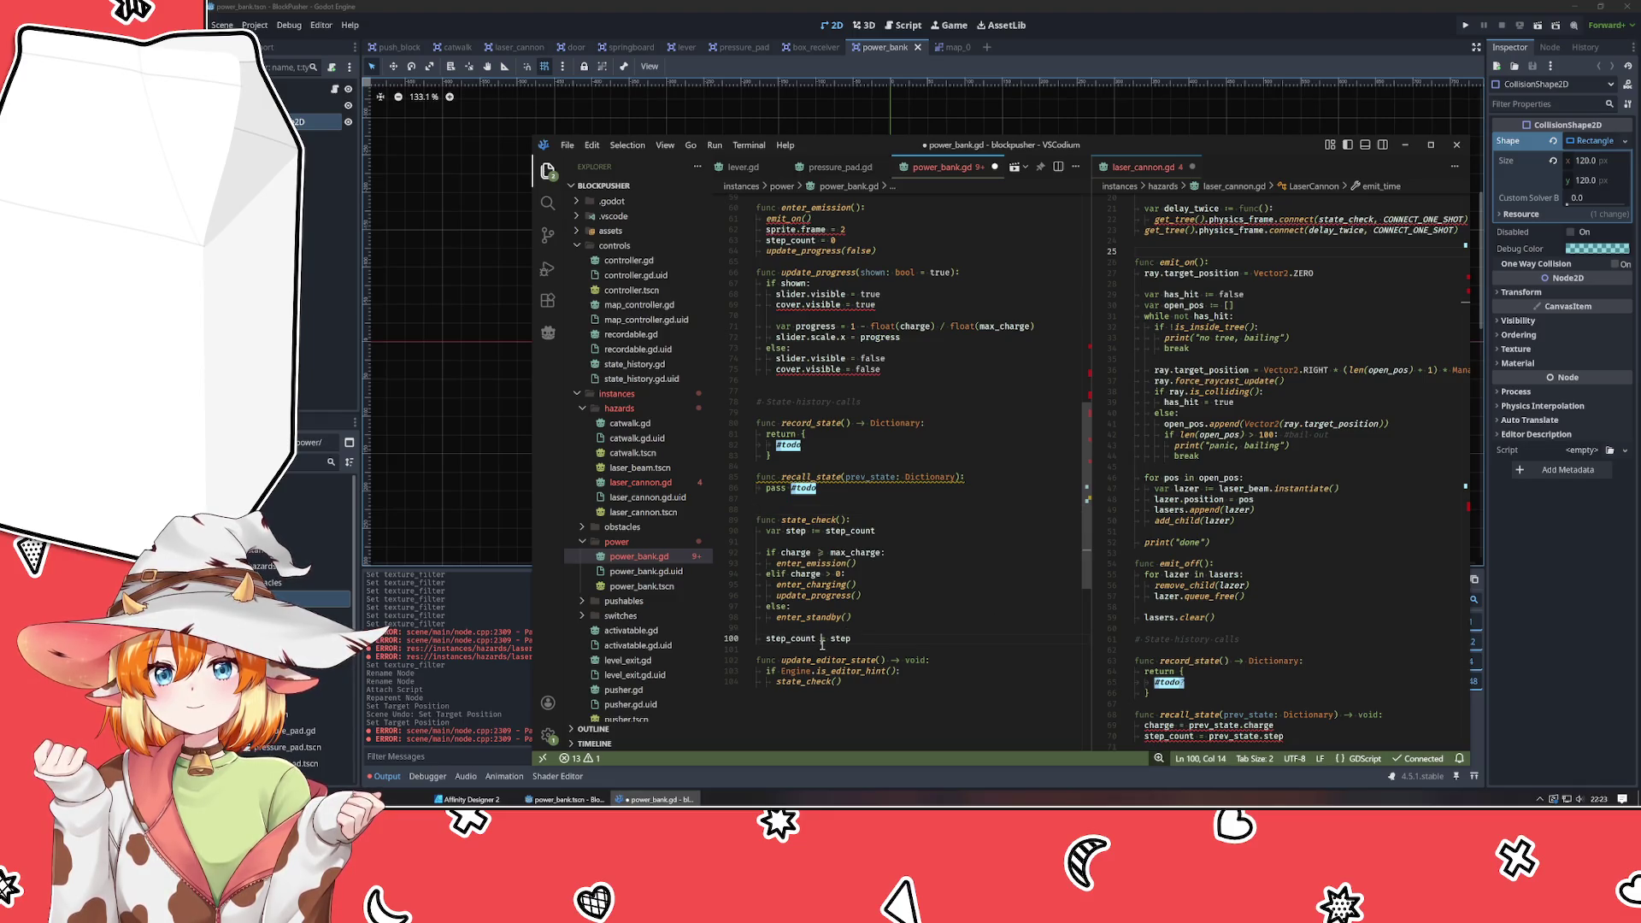
key("Down")
key("Return")
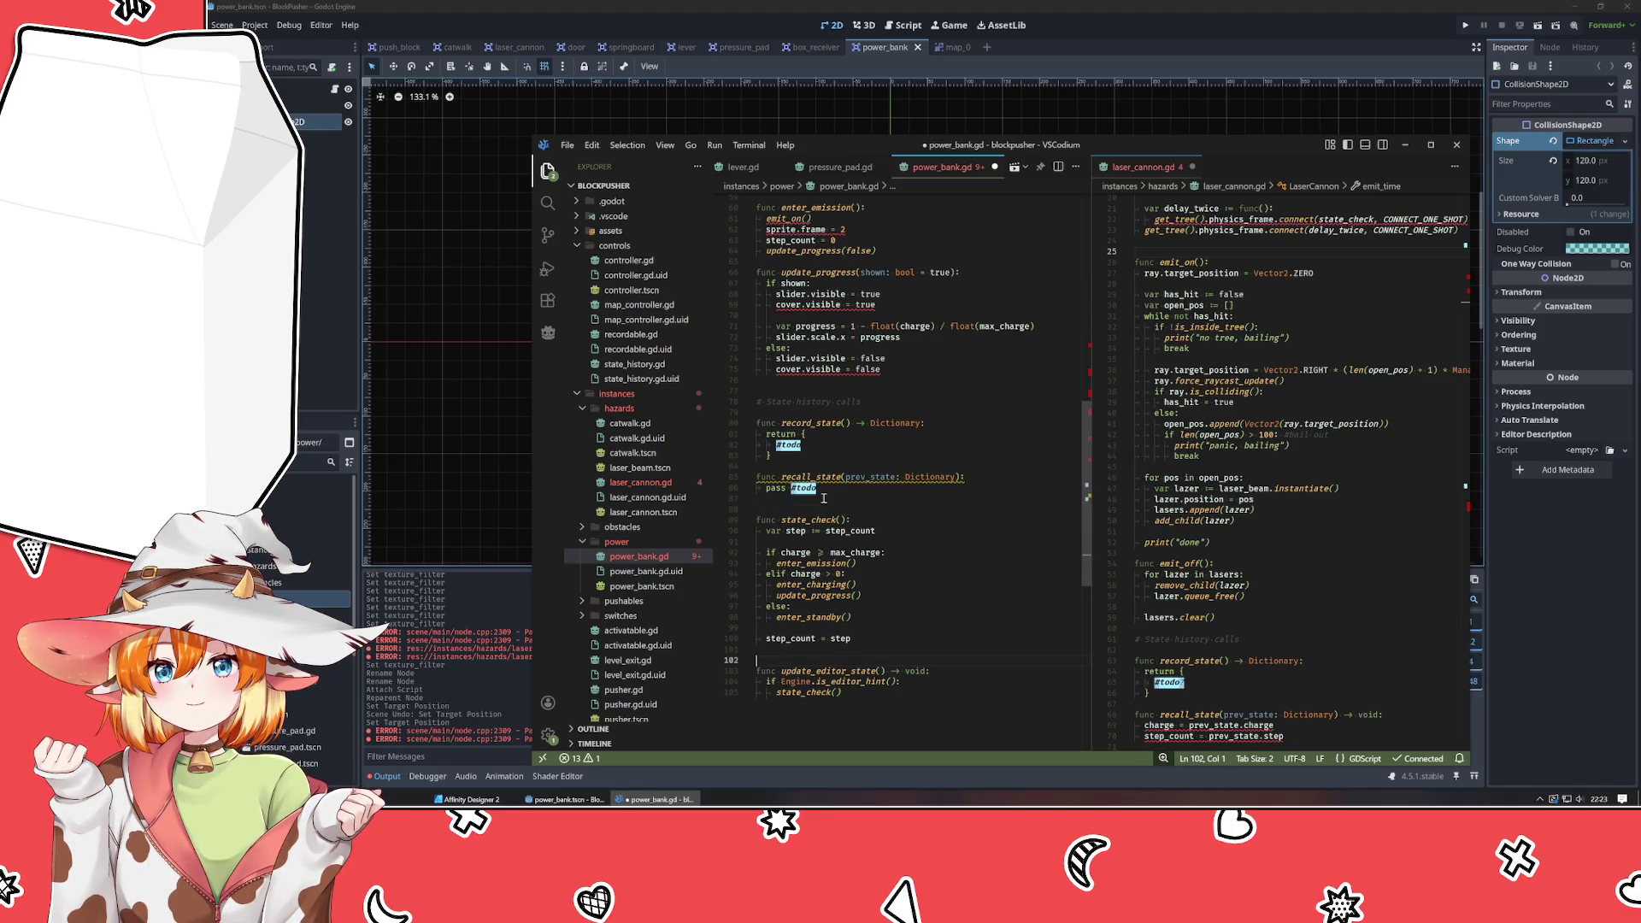
Add a state_check() call under pass #todo in recall_state.
left_click(825, 490)
key("Return")
type("state_check()")
left_click(806, 520)
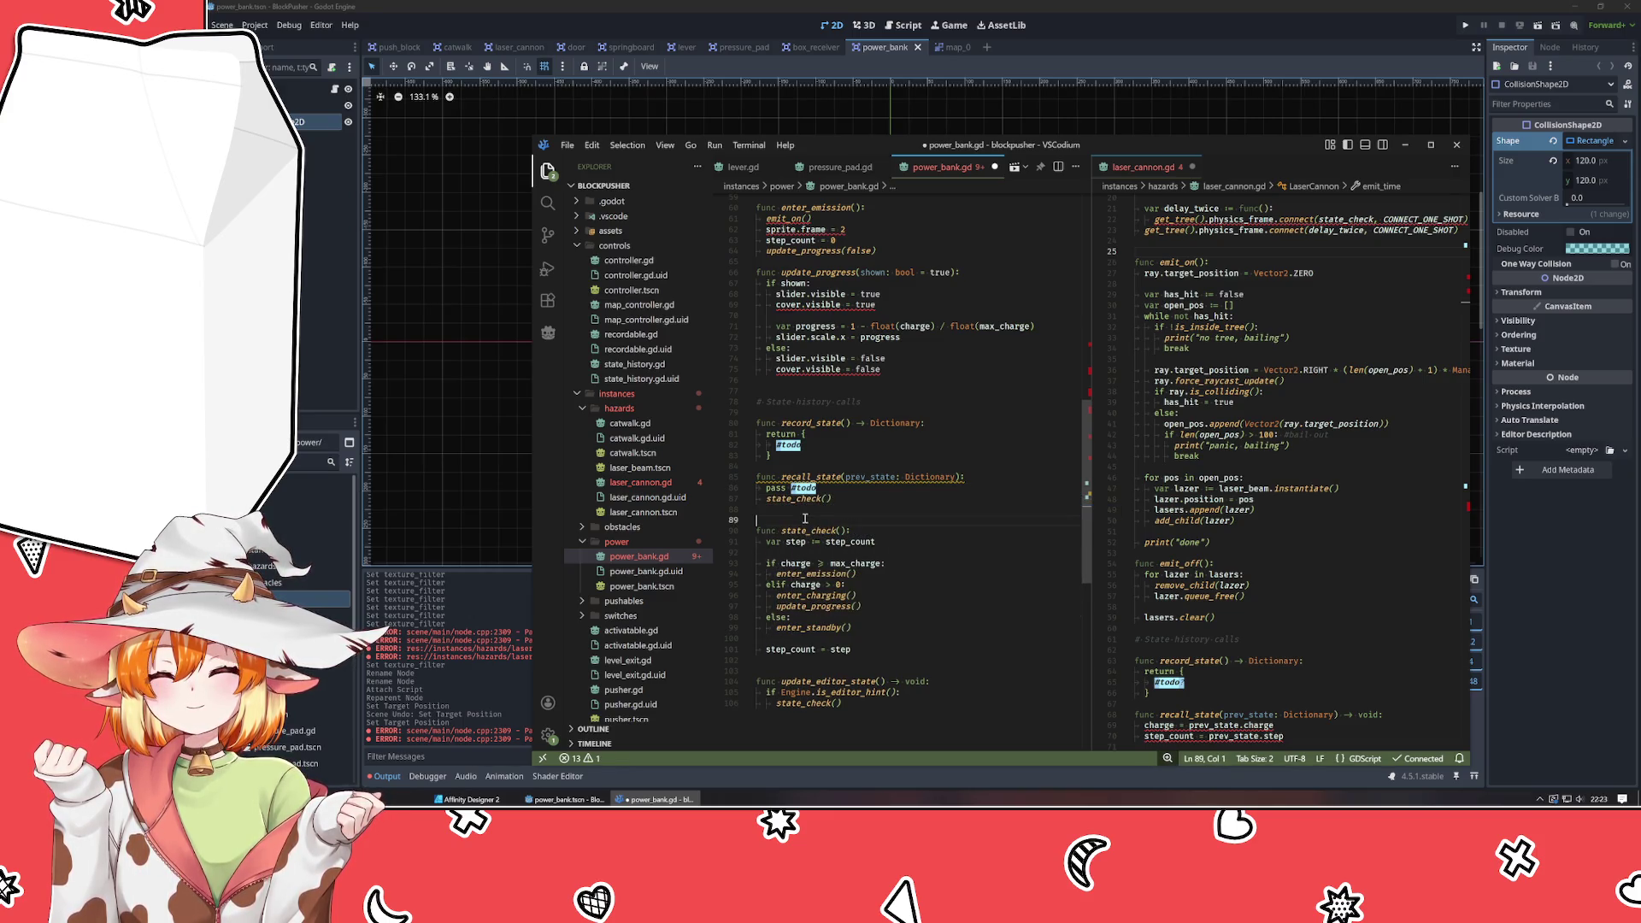
key("Up")
key("Up")
key("Up")
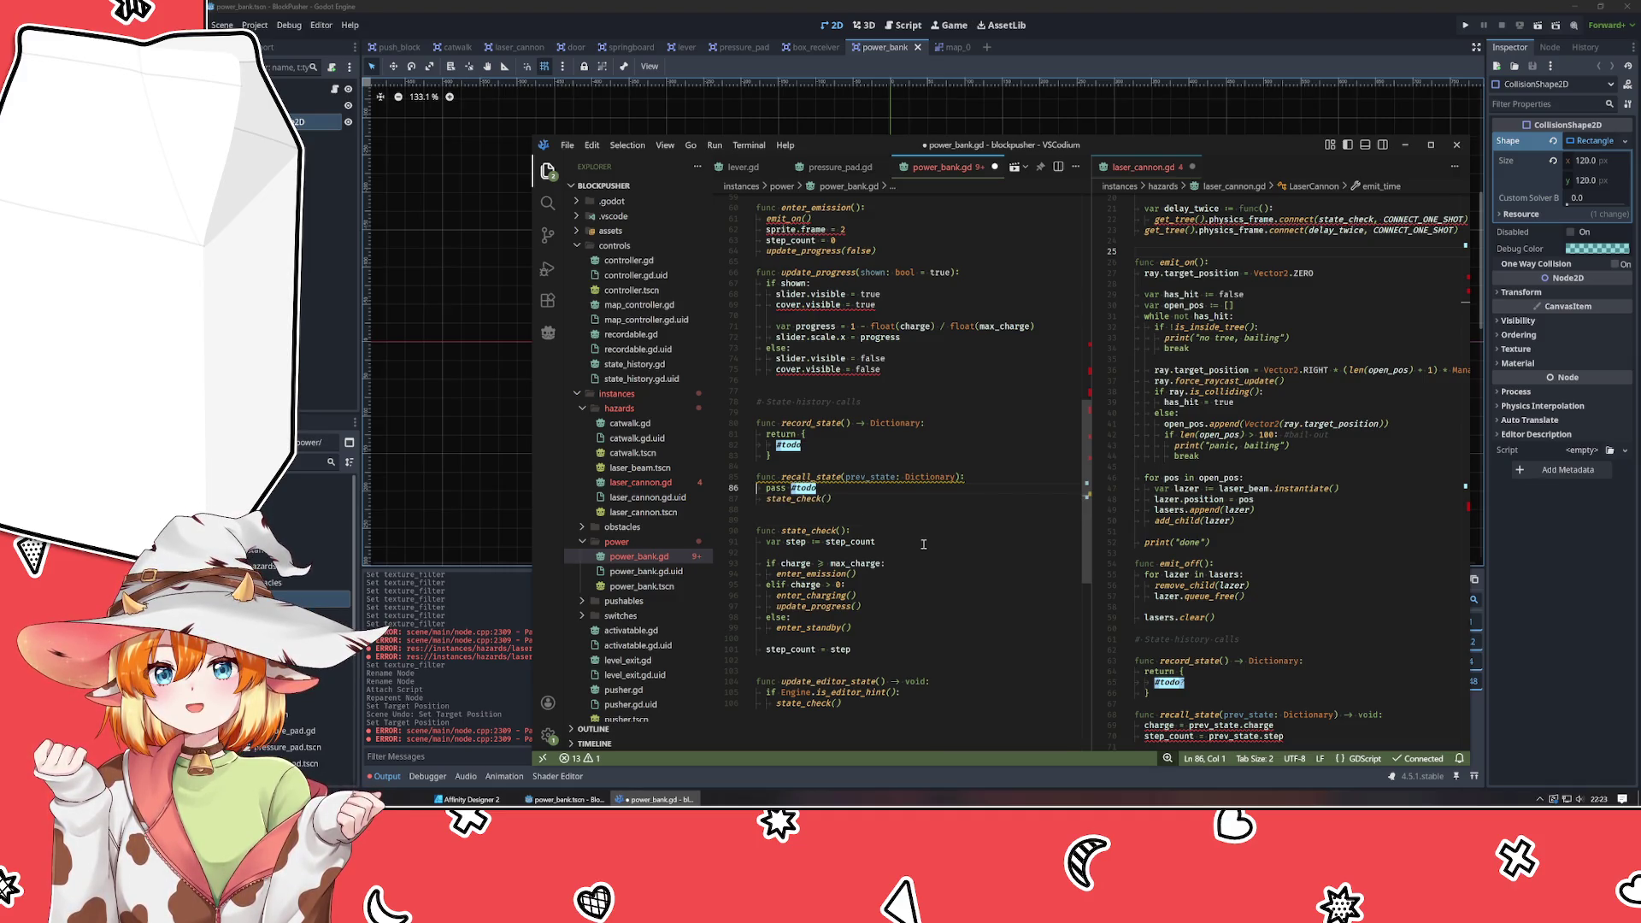
left_click(932, 517)
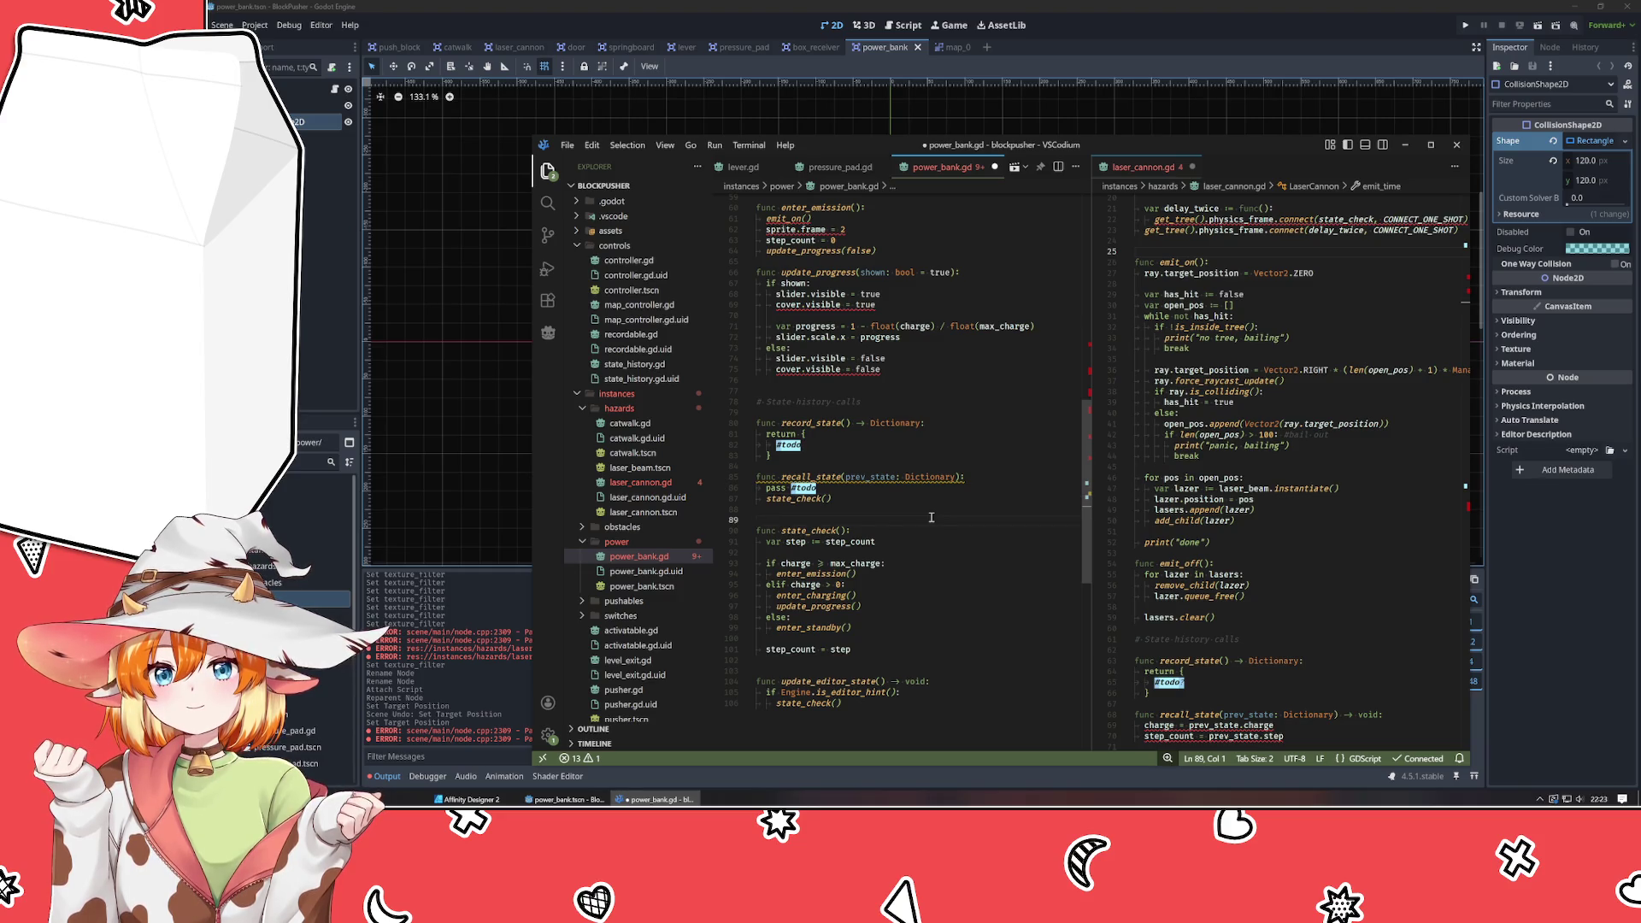
scroll(932, 517, "up", 19)
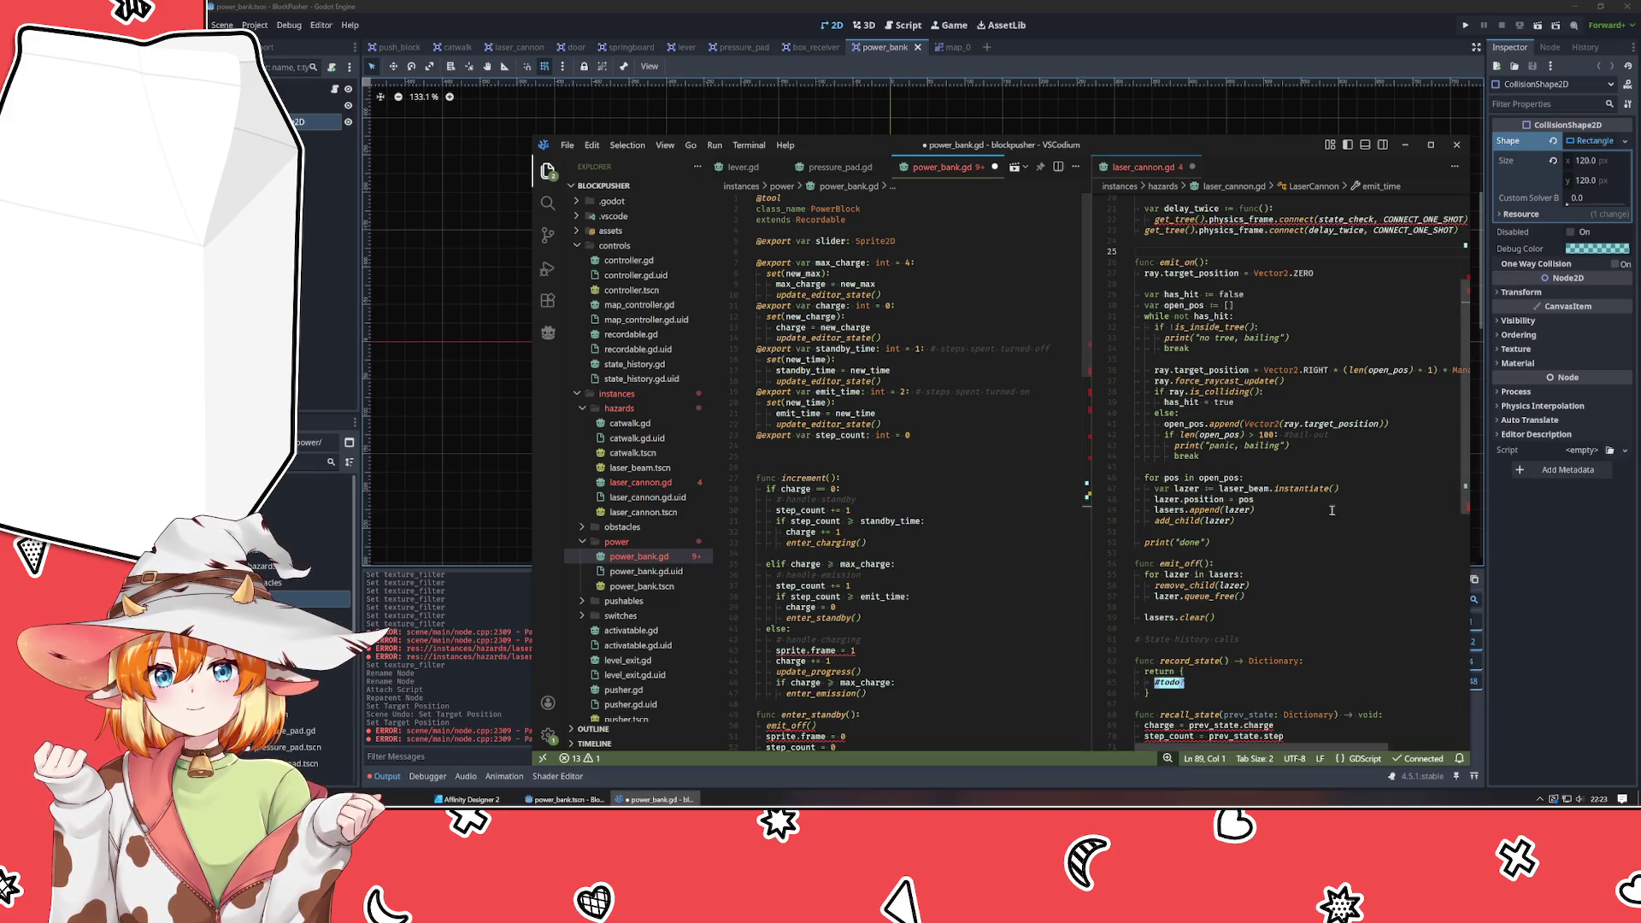
scroll(1280, 507, "up", 6)
left_click(791, 457)
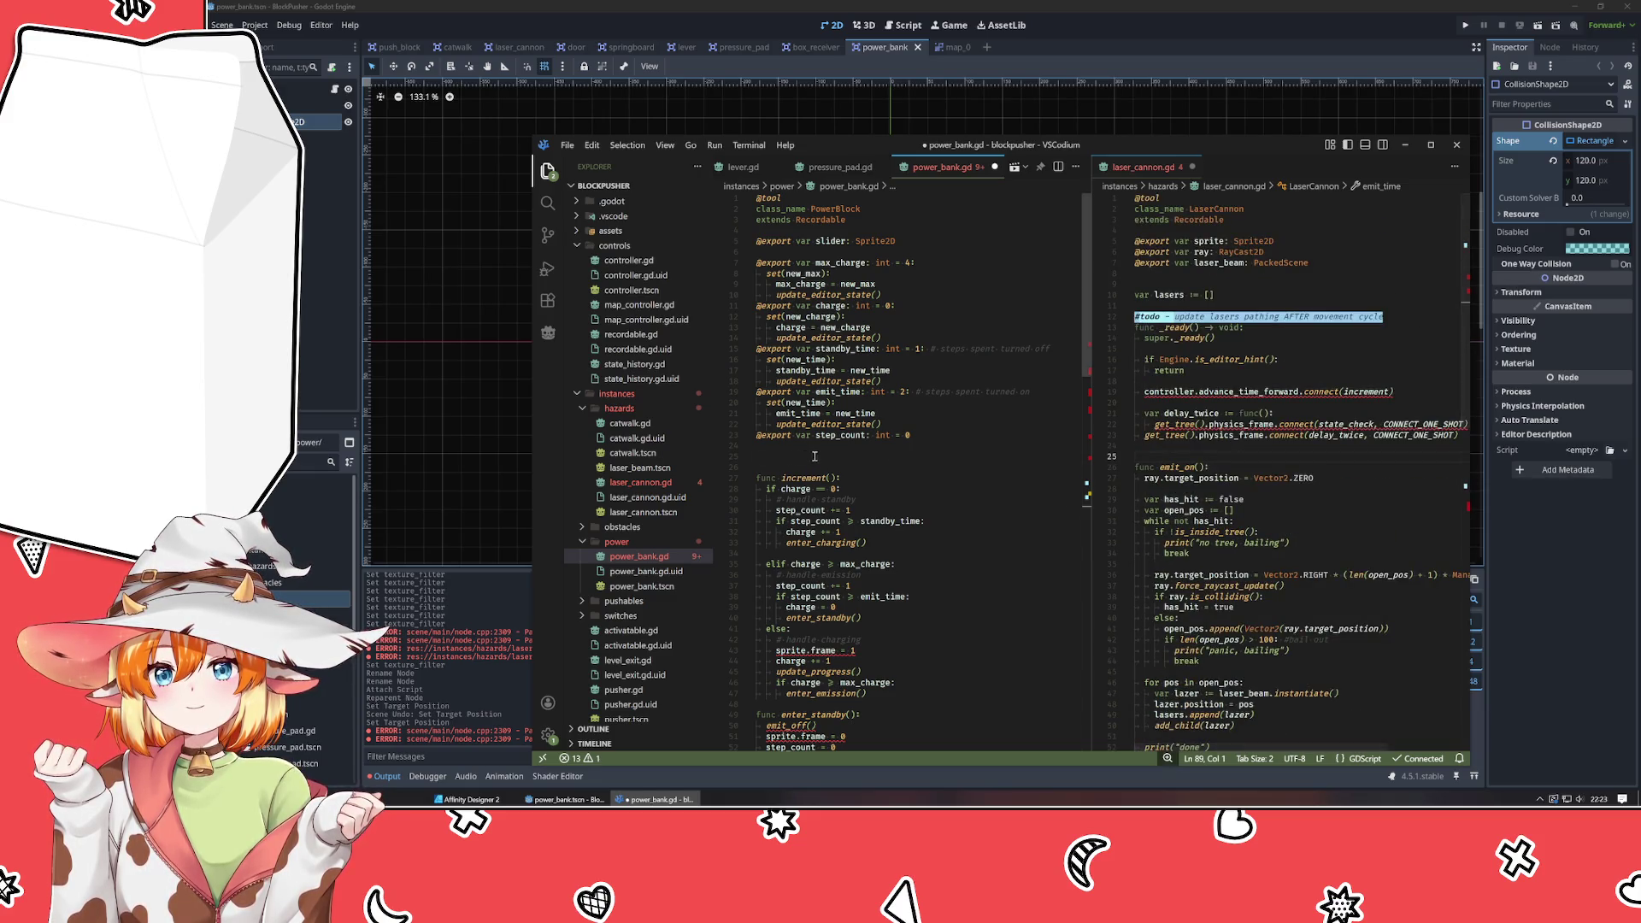
Write func _ready() -> void: calling super._ready() and checking Engine.is_editor_hint().
type("func _ready() -> void:")
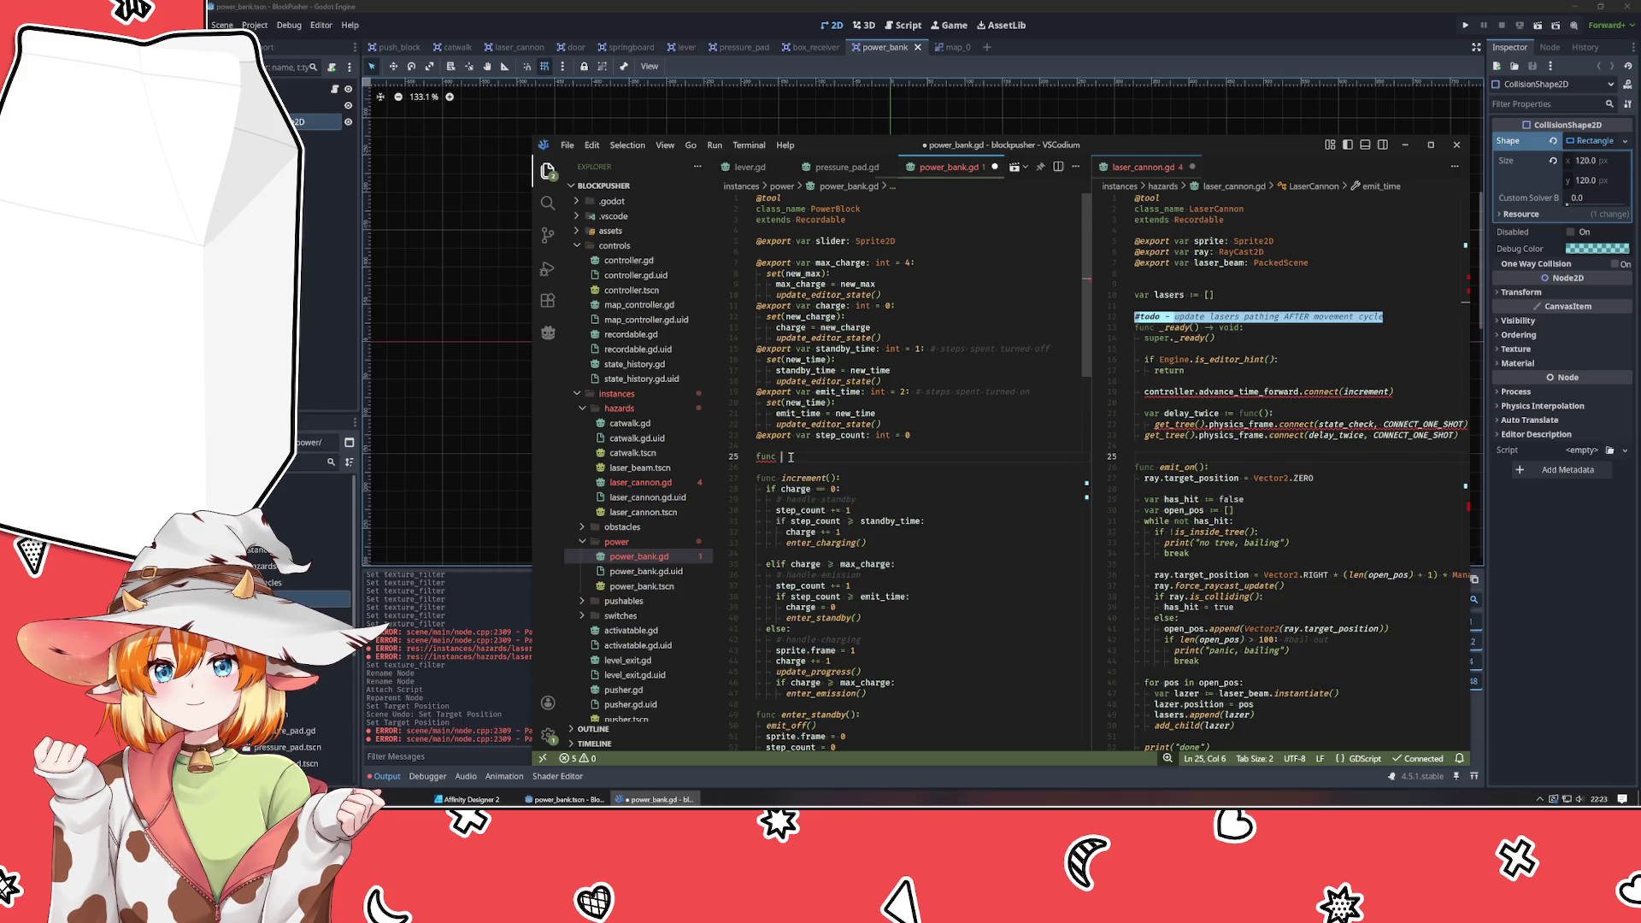
key("Return")
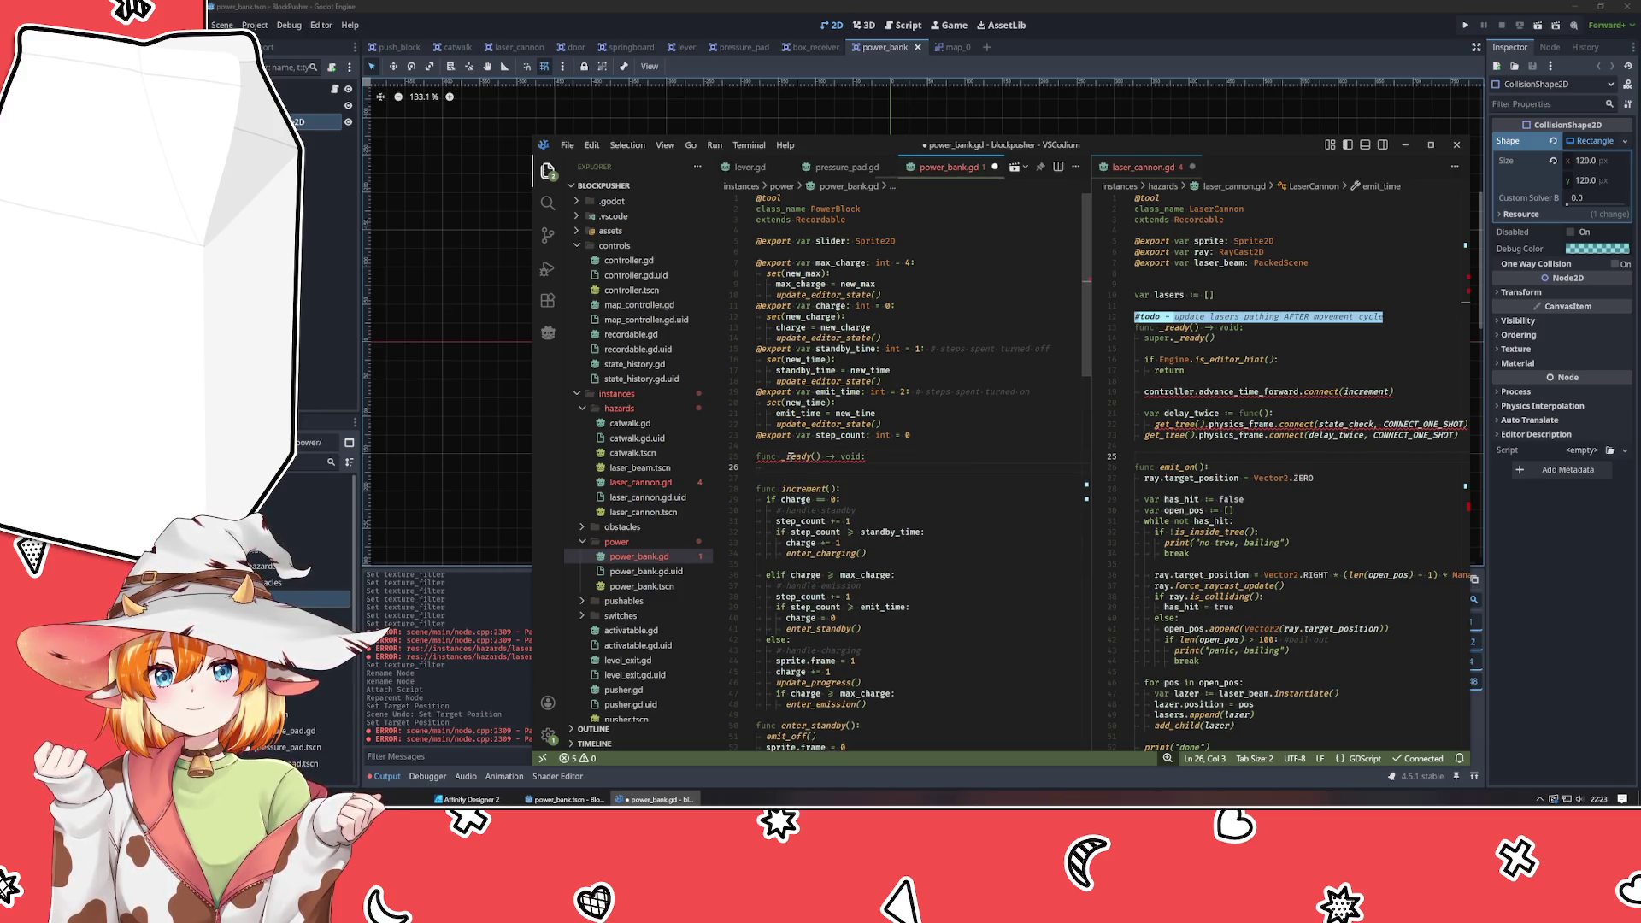
type("super._read")
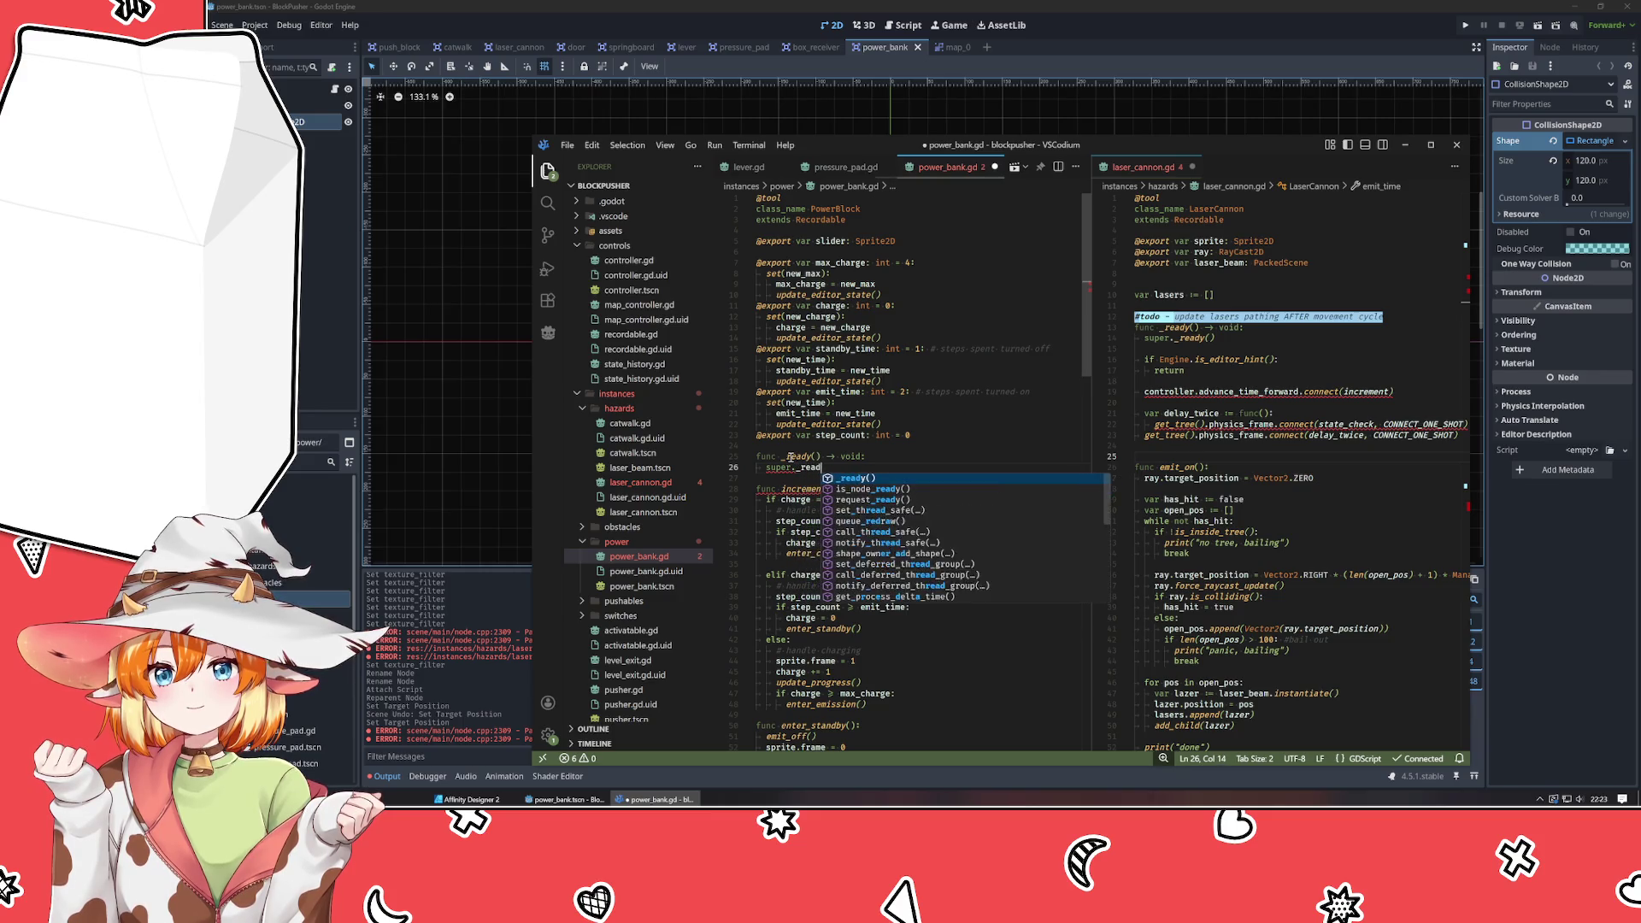
type("y()")
key("Return")
key("Return")
type("if Enginge")
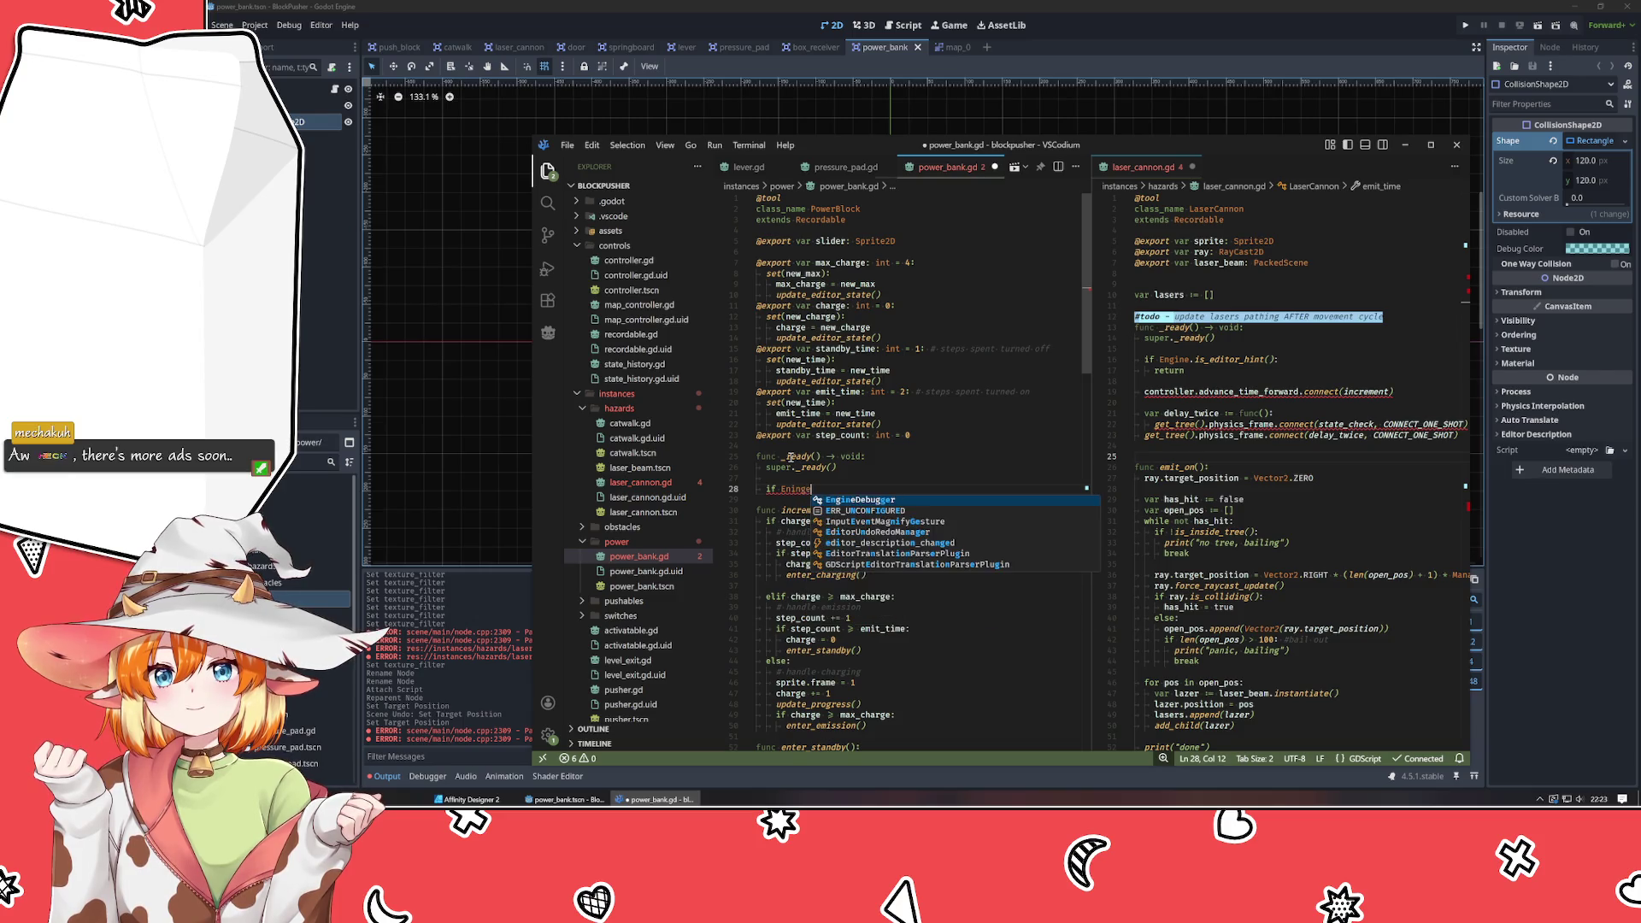
key("BackSpace")
key("BackSpace")
key("BackSpace")
type("gine.")
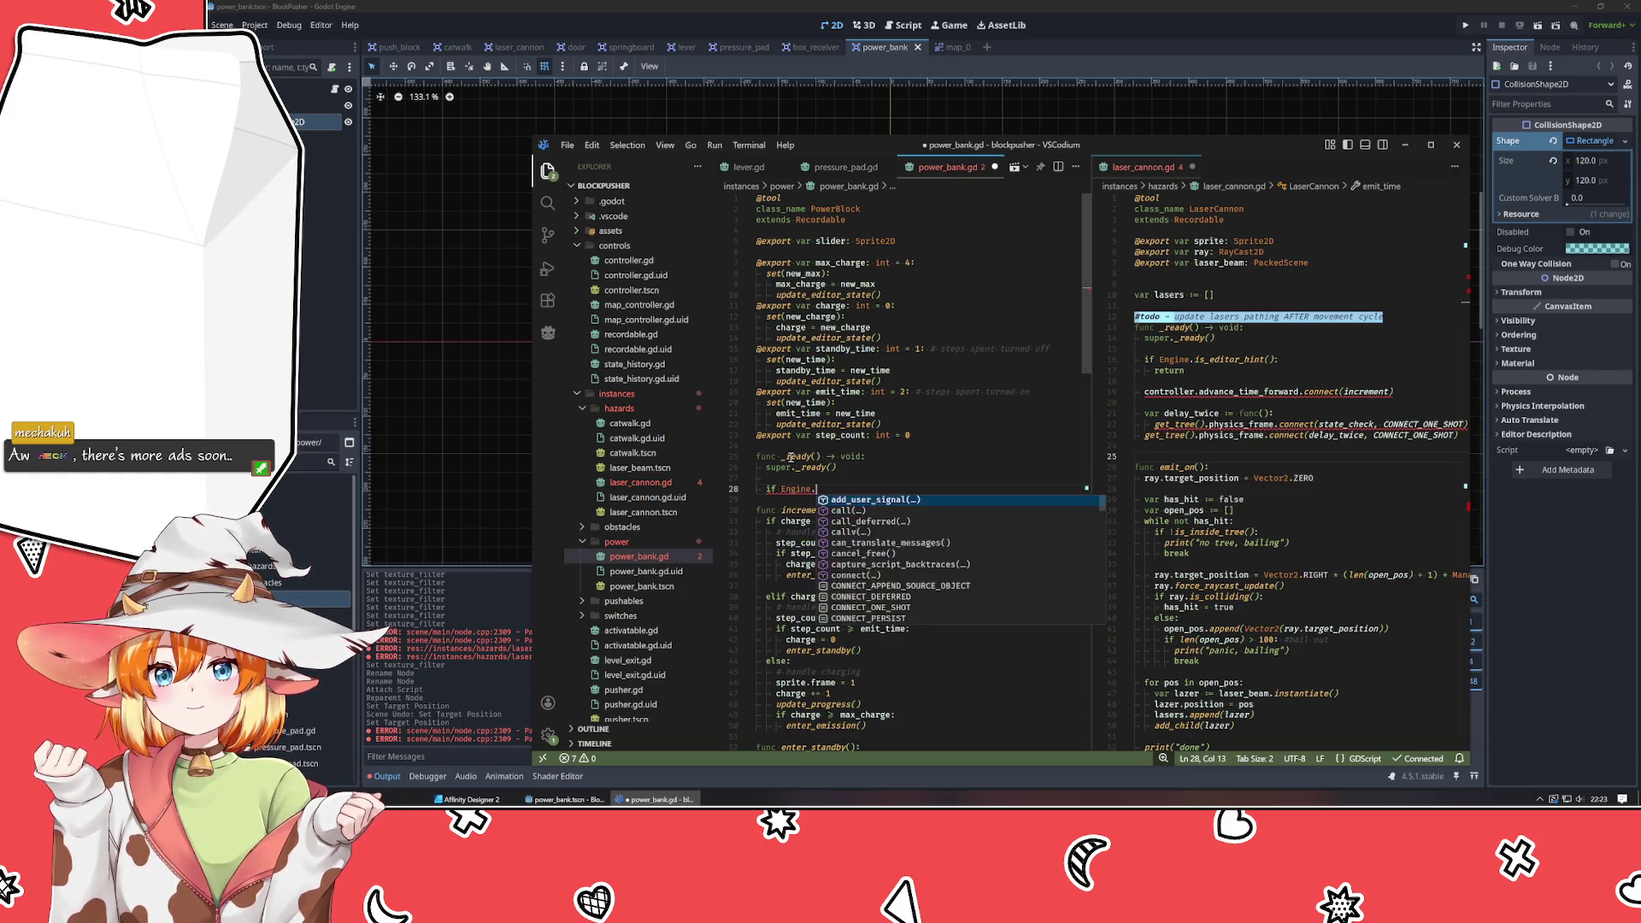
type("is_editor_hint():")
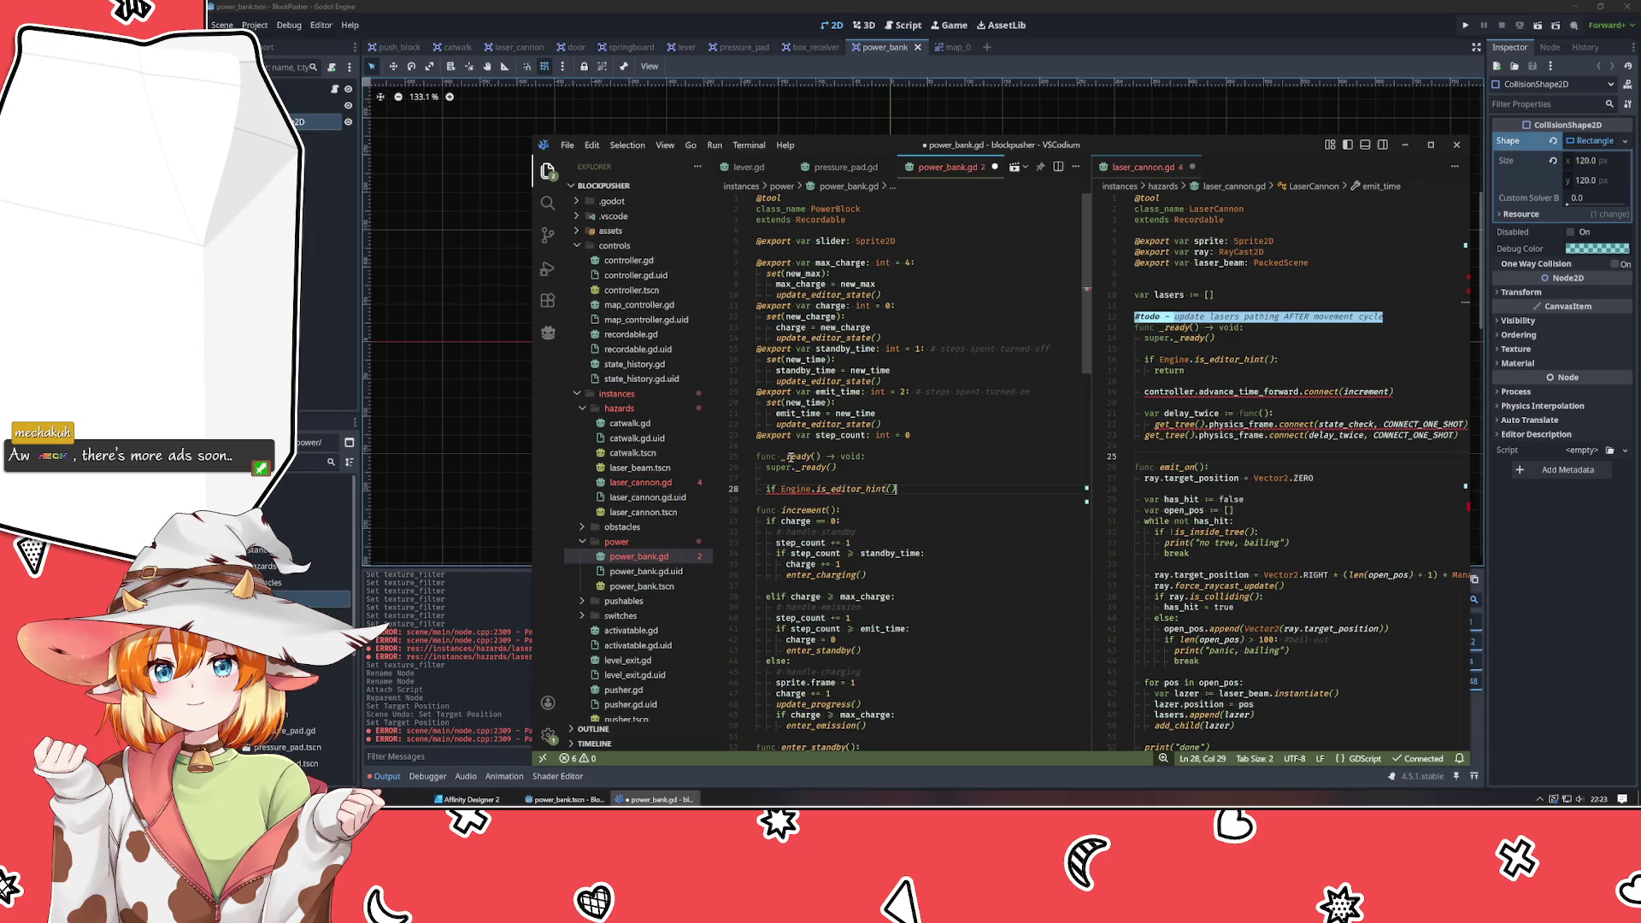
key("Return")
Return early in the editor branch, add a '#todo - else?' note, and save power_bank.gd.
type("reutrn")
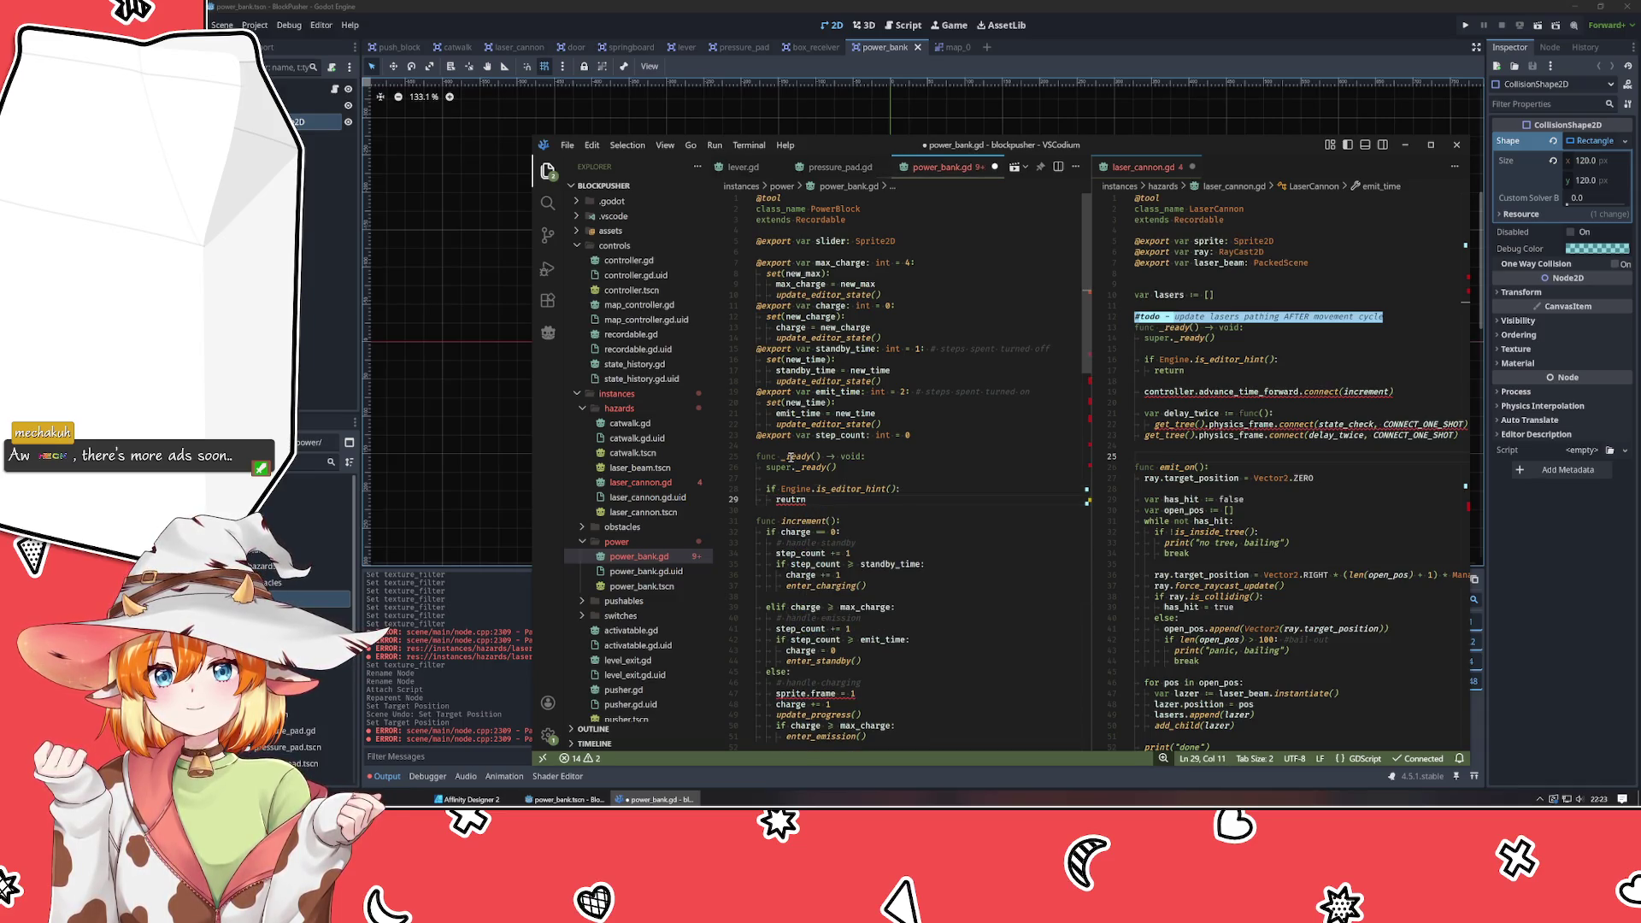
key("ctrl+BackSpace")
type("return")
key("Return")
key("Return")
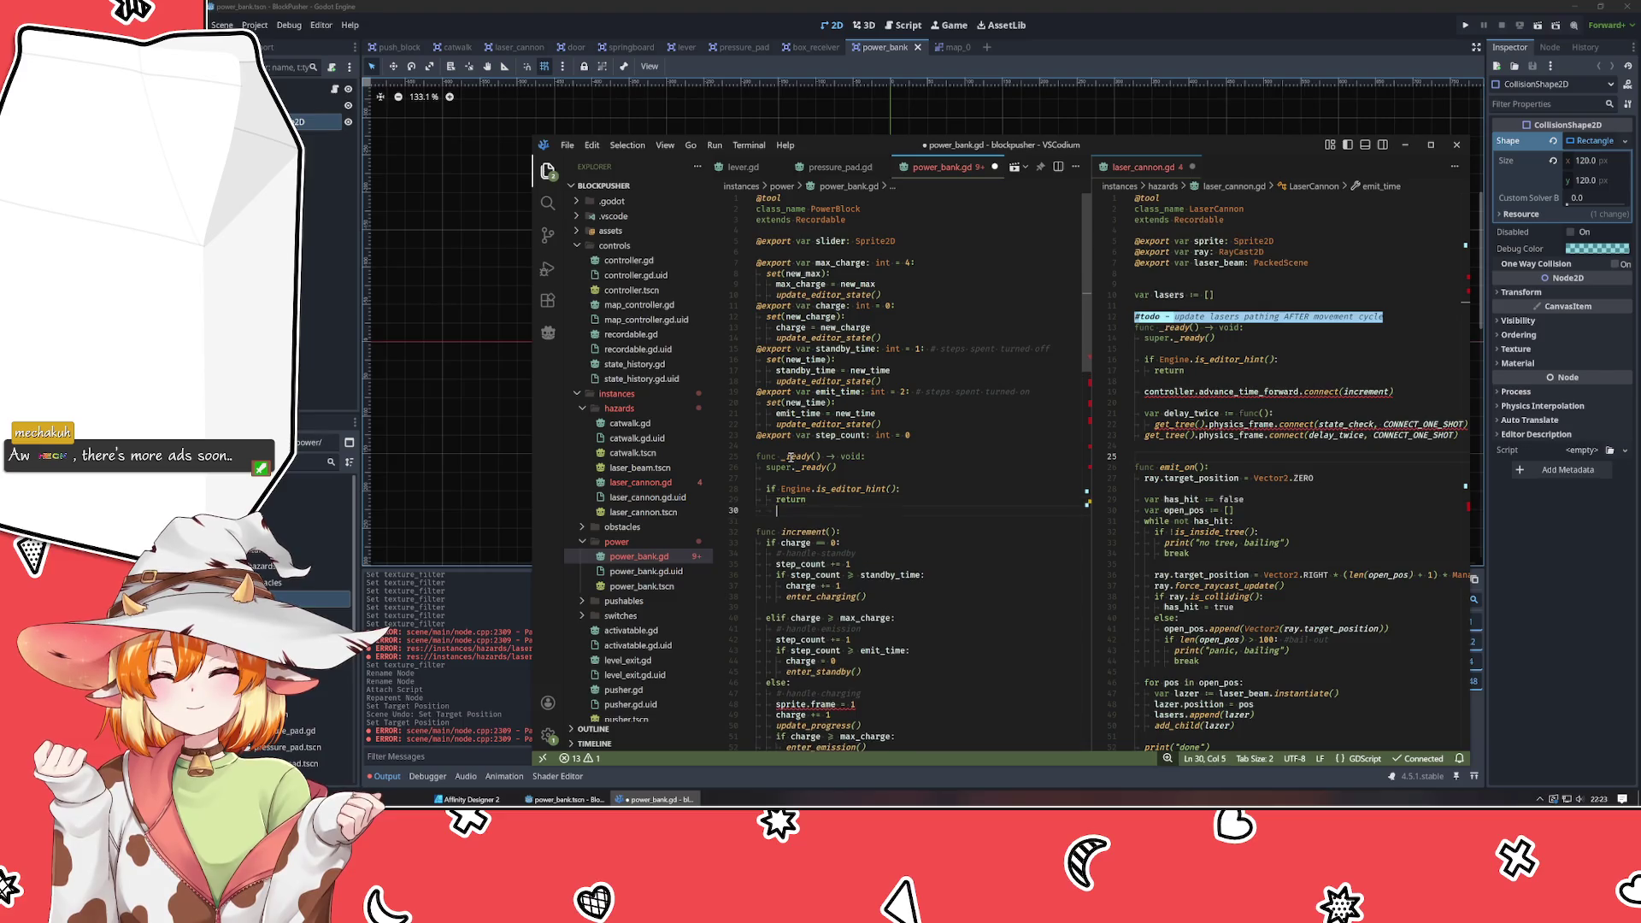
type("#todo - else?")
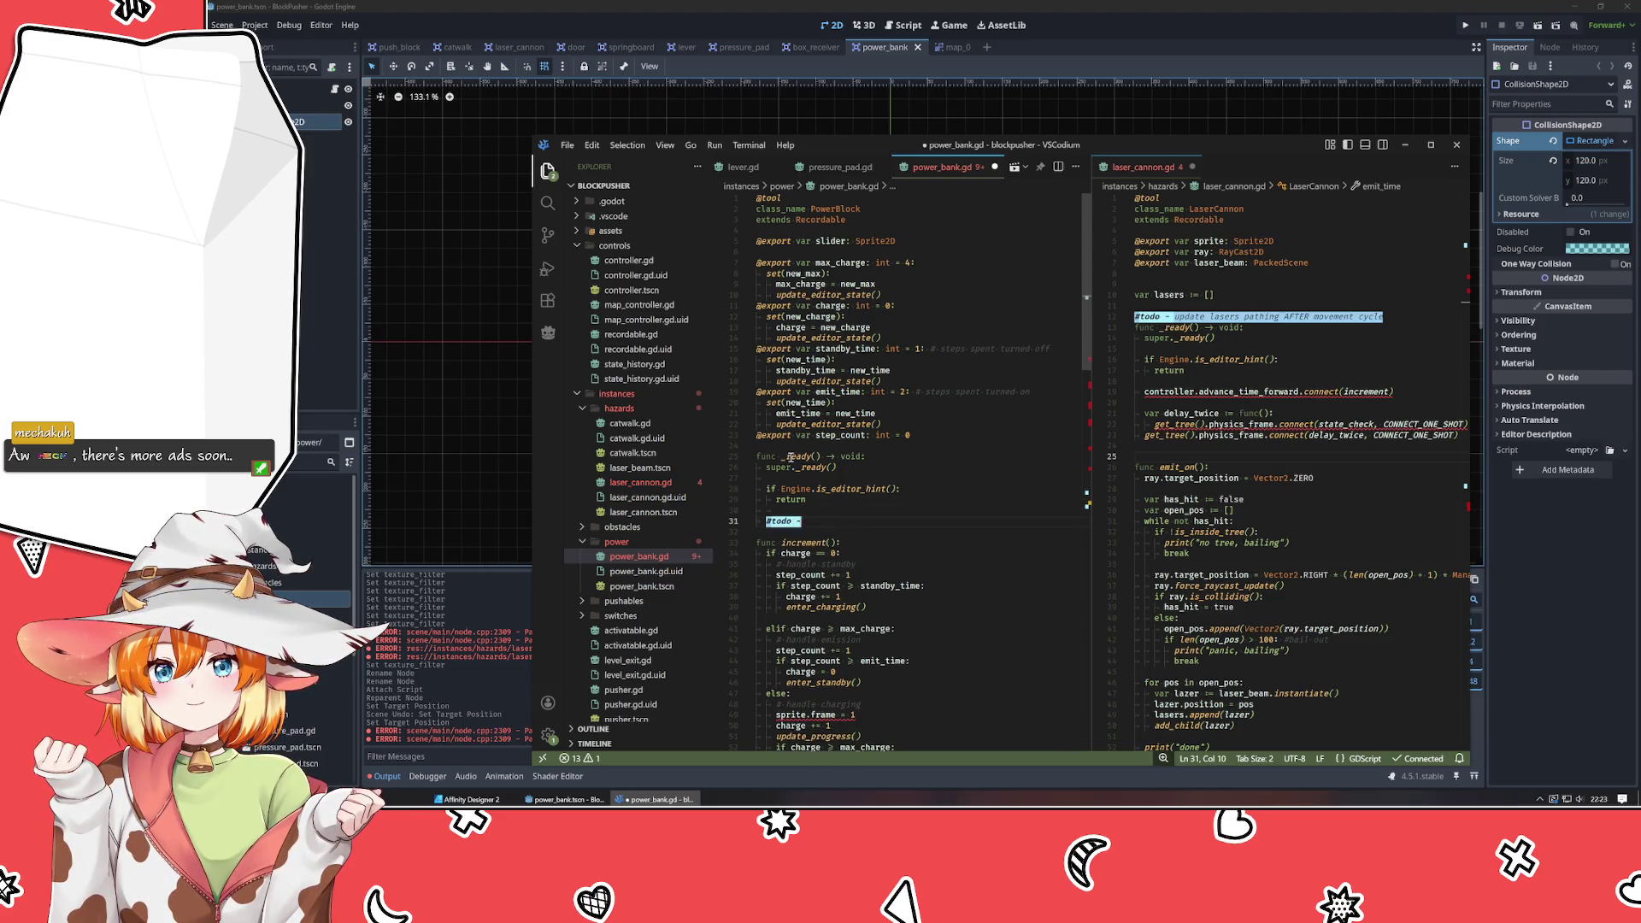
key("Up")
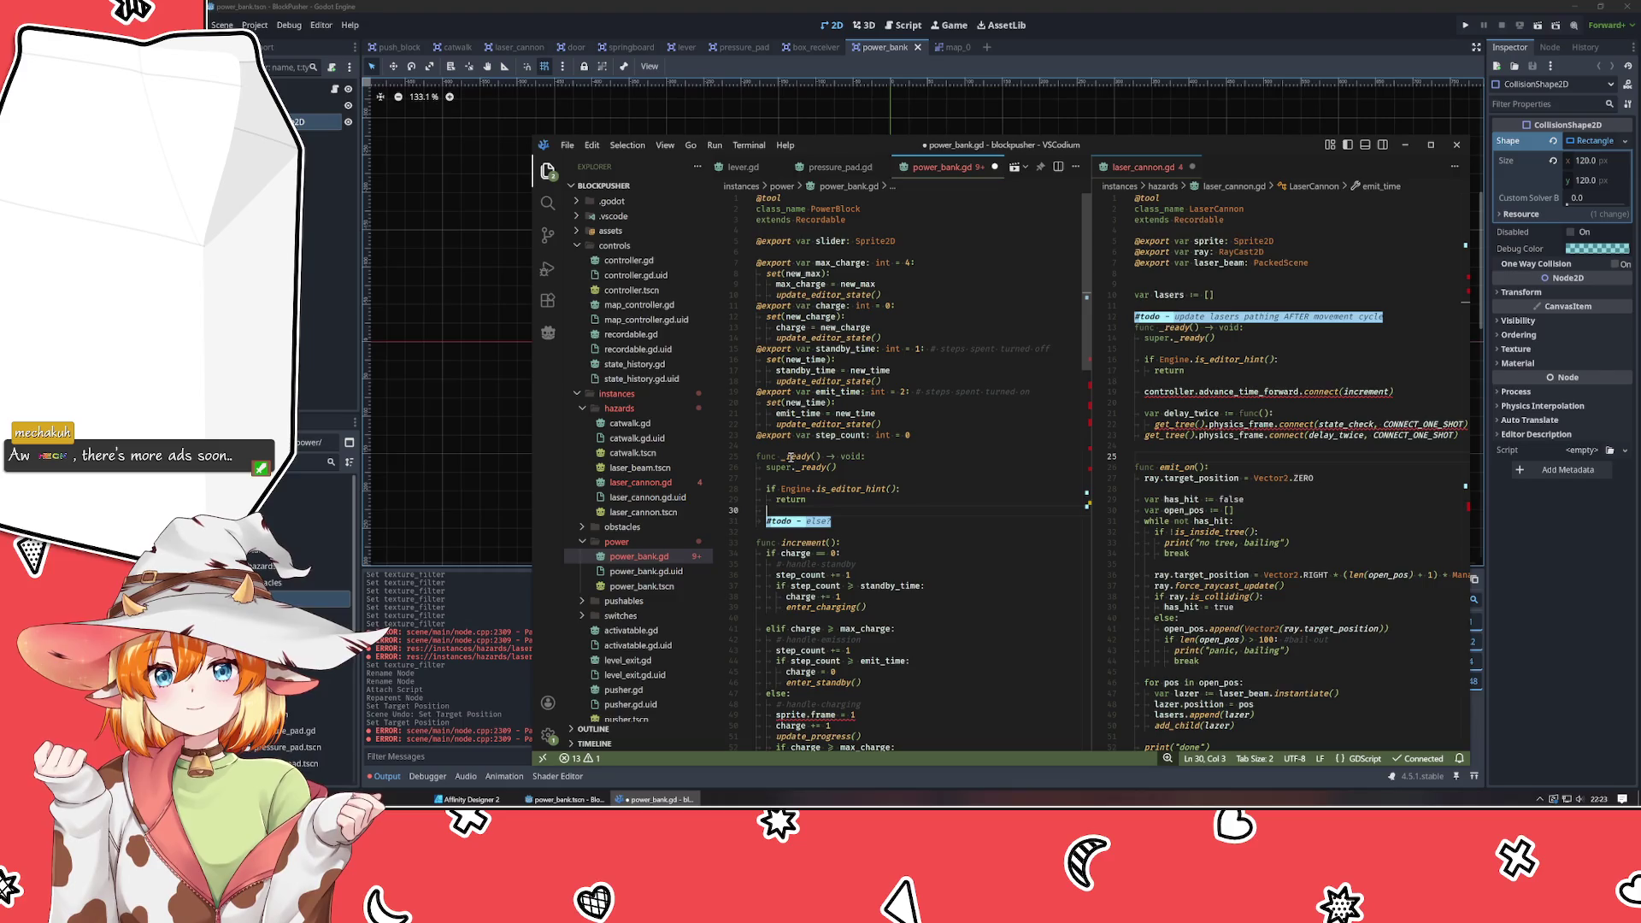
key("ctrl+s")
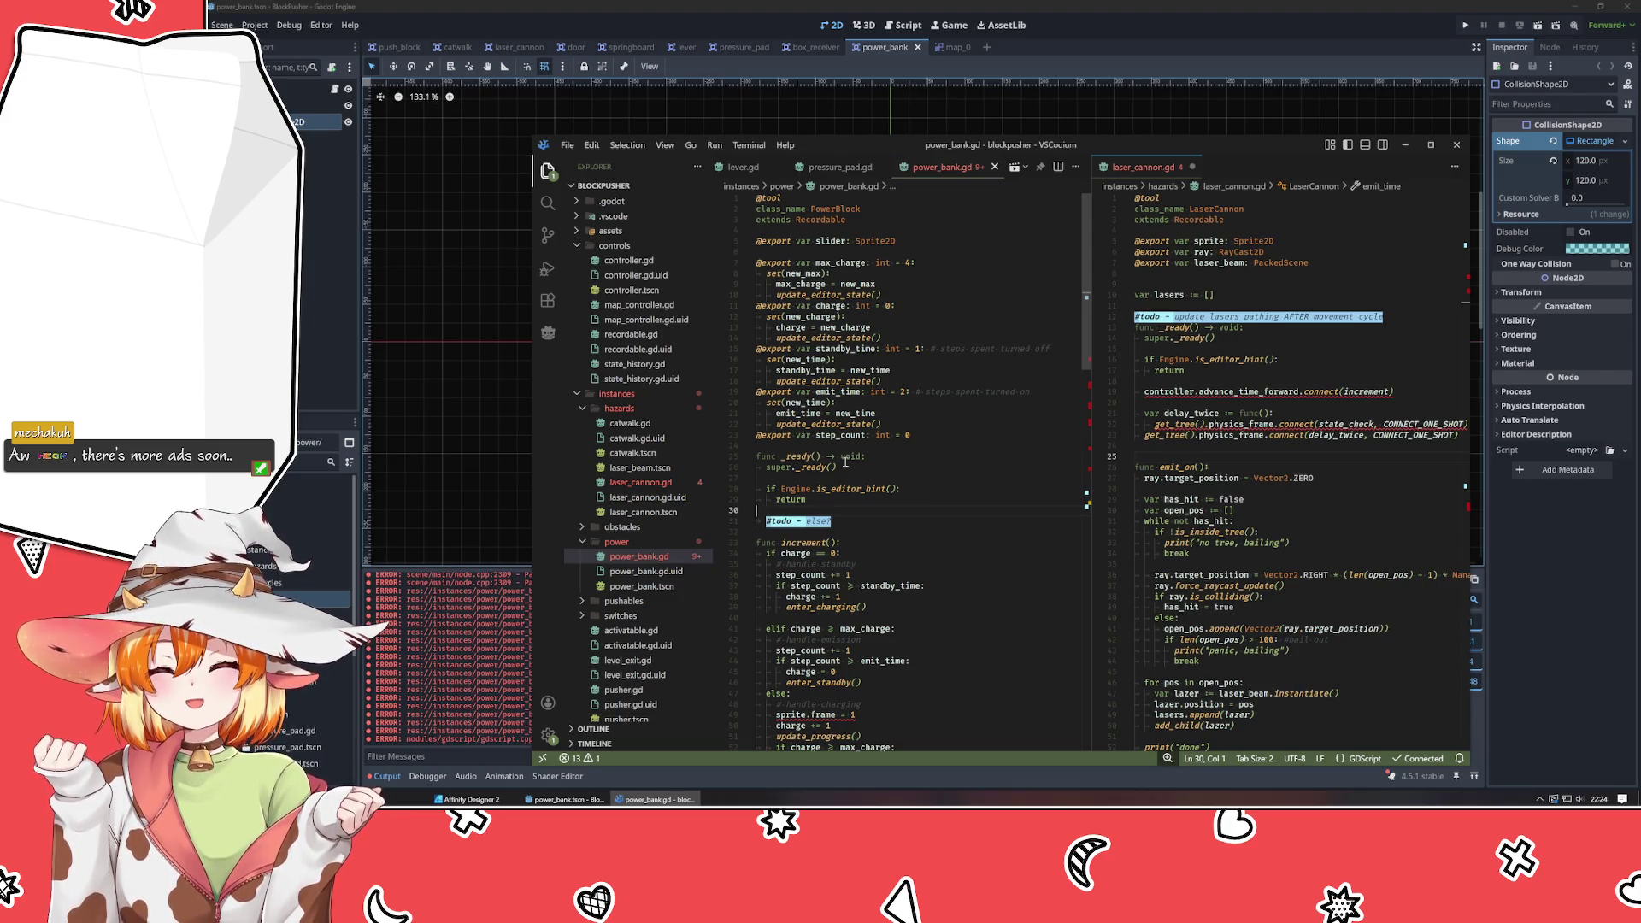
Delete the leftover sprite.frame = 1 line from power_bank.gd.
scroll(855, 458, "down", 8)
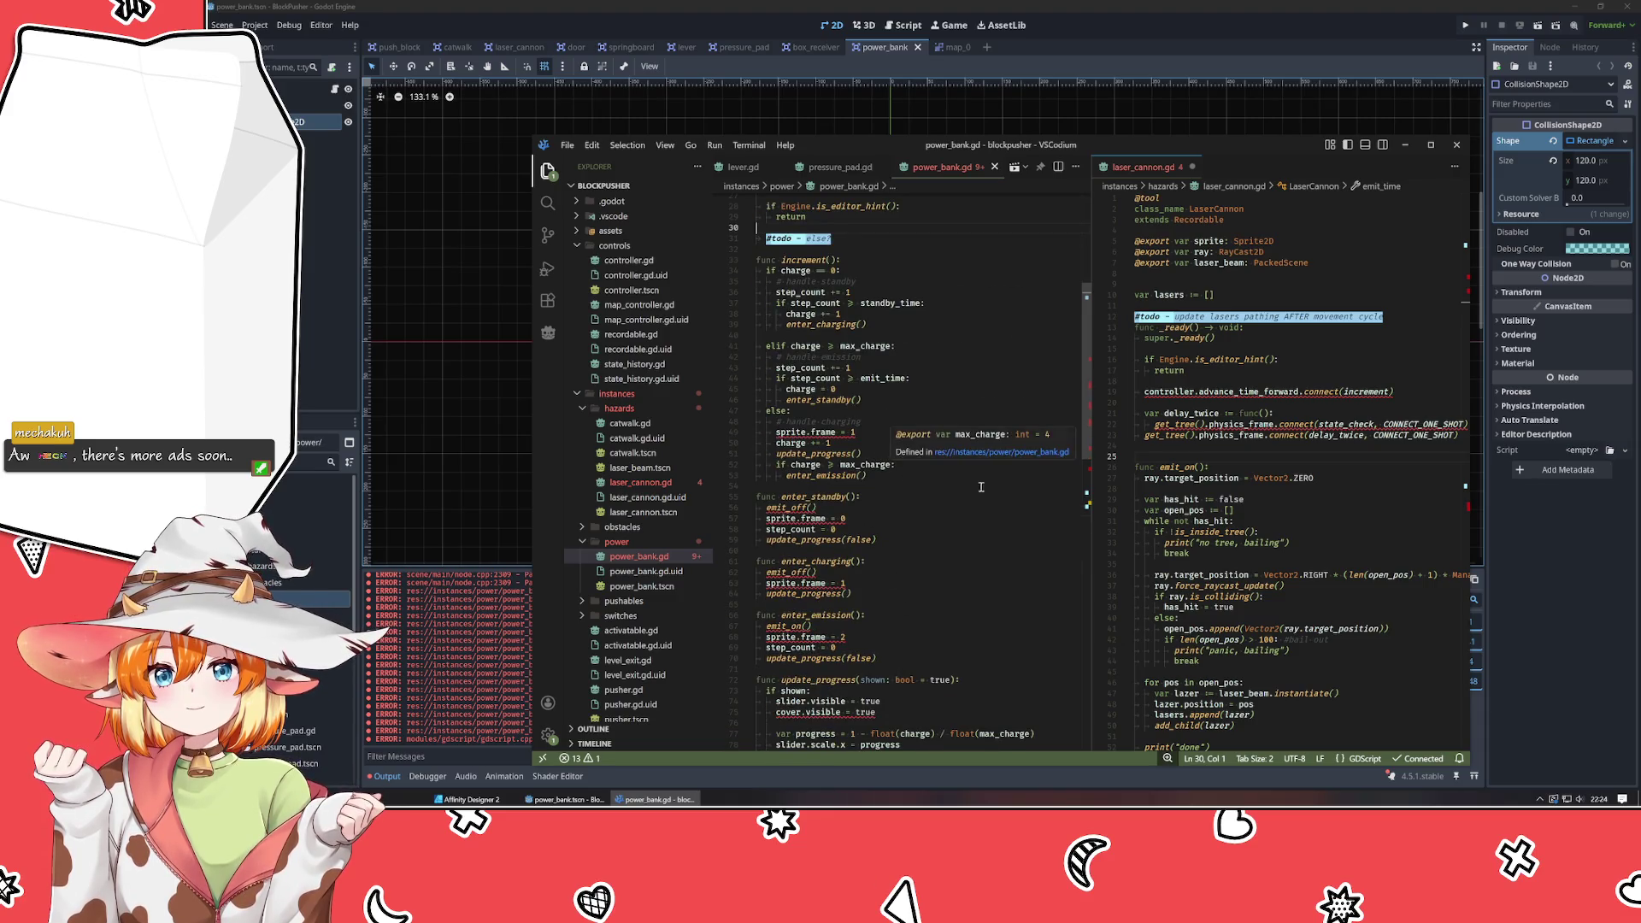
scroll(891, 546, "down", 6)
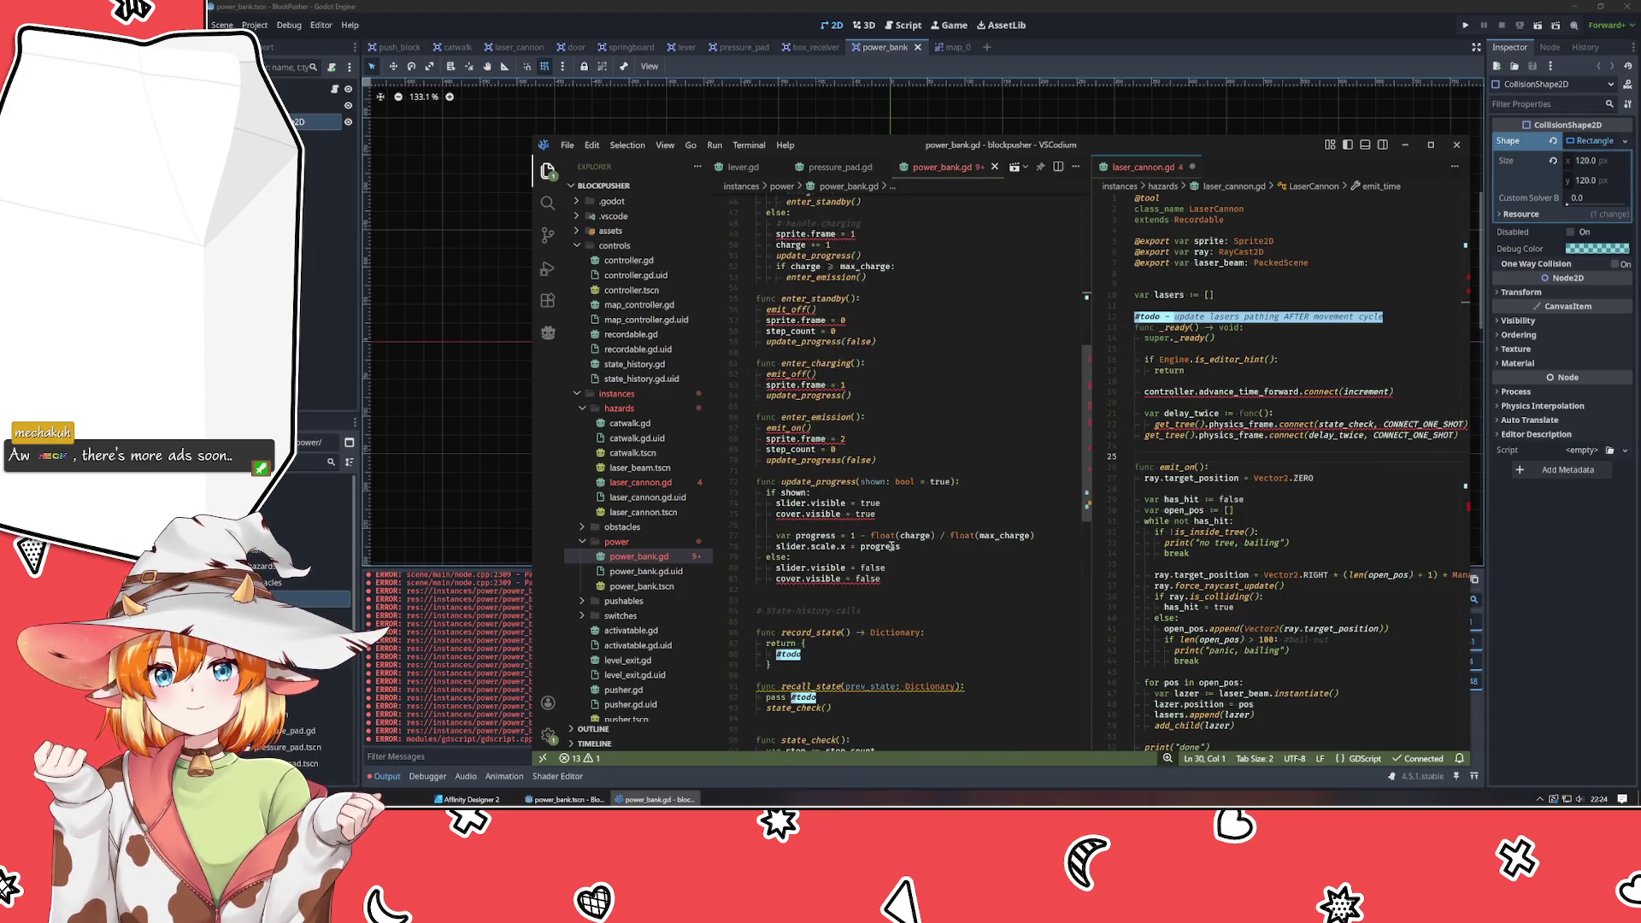
left_click(888, 430)
scroll(890, 441, "up", 12)
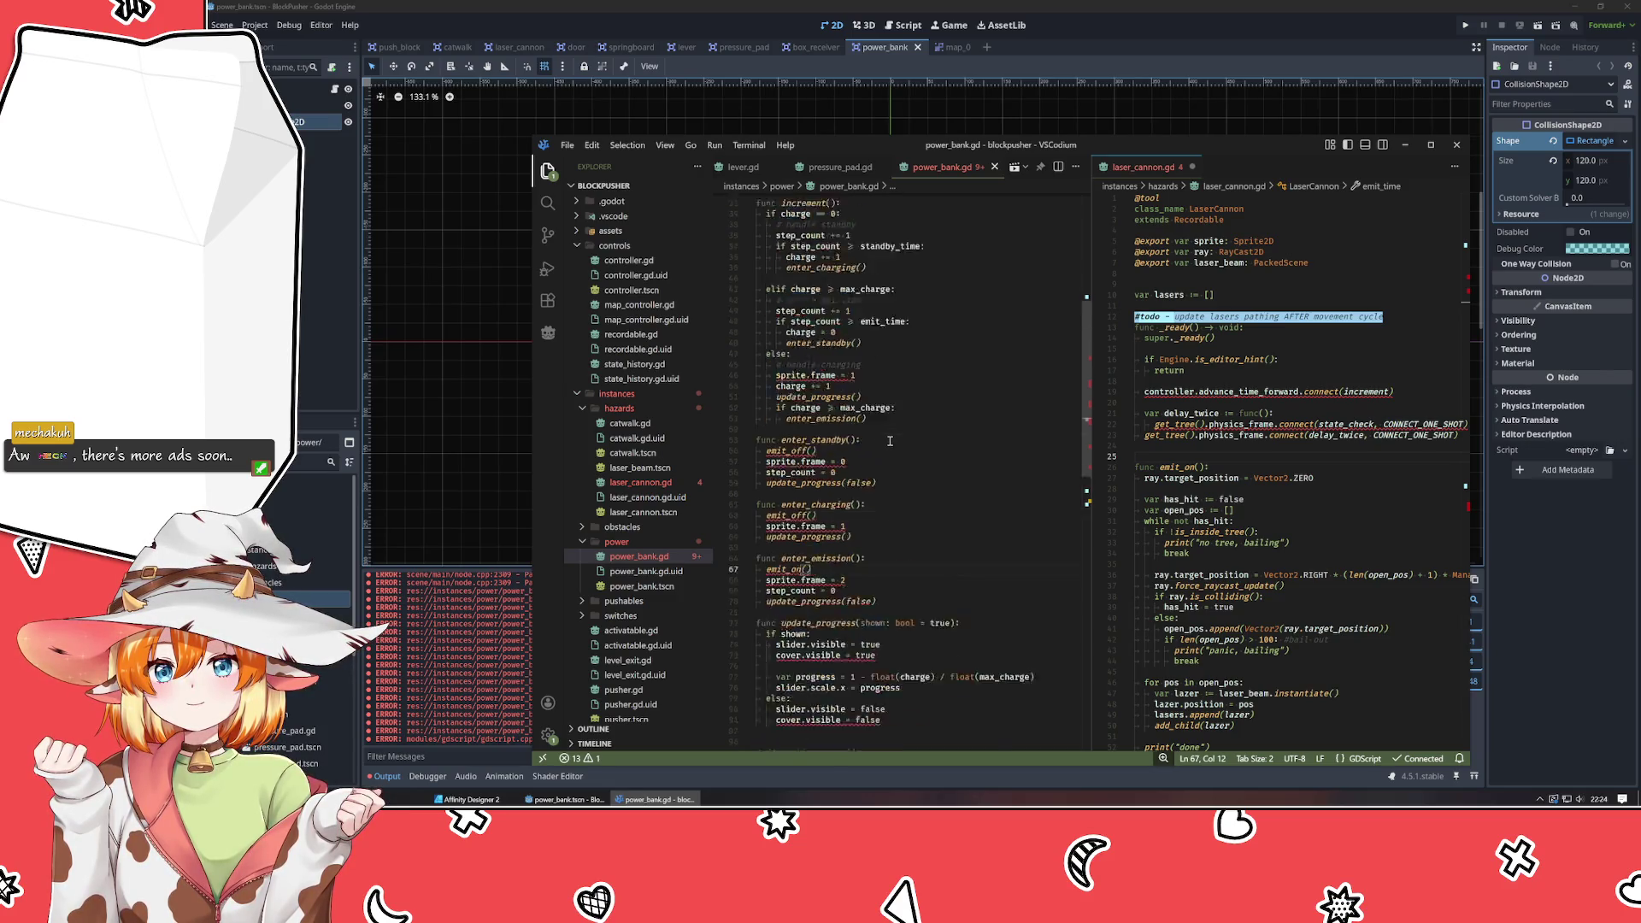
scroll(889, 441, "up", 3)
scroll(897, 438, "down", 8)
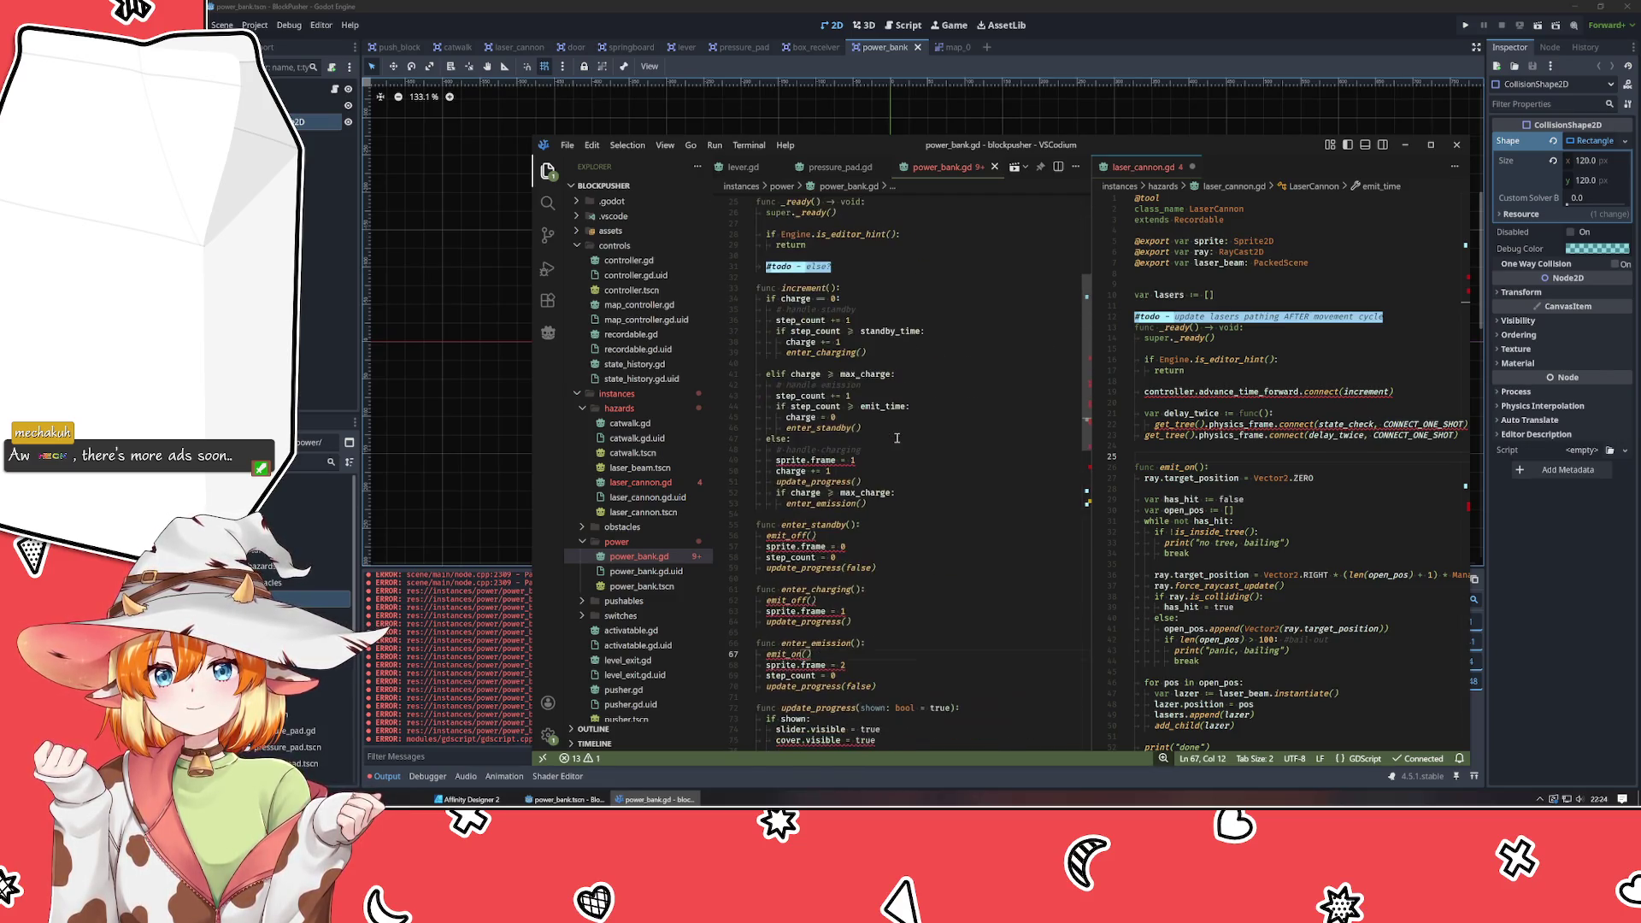
left_click(882, 460)
key("shift+Home")
key("shift+Home")
key("BackSpace")
key("BackSpace")
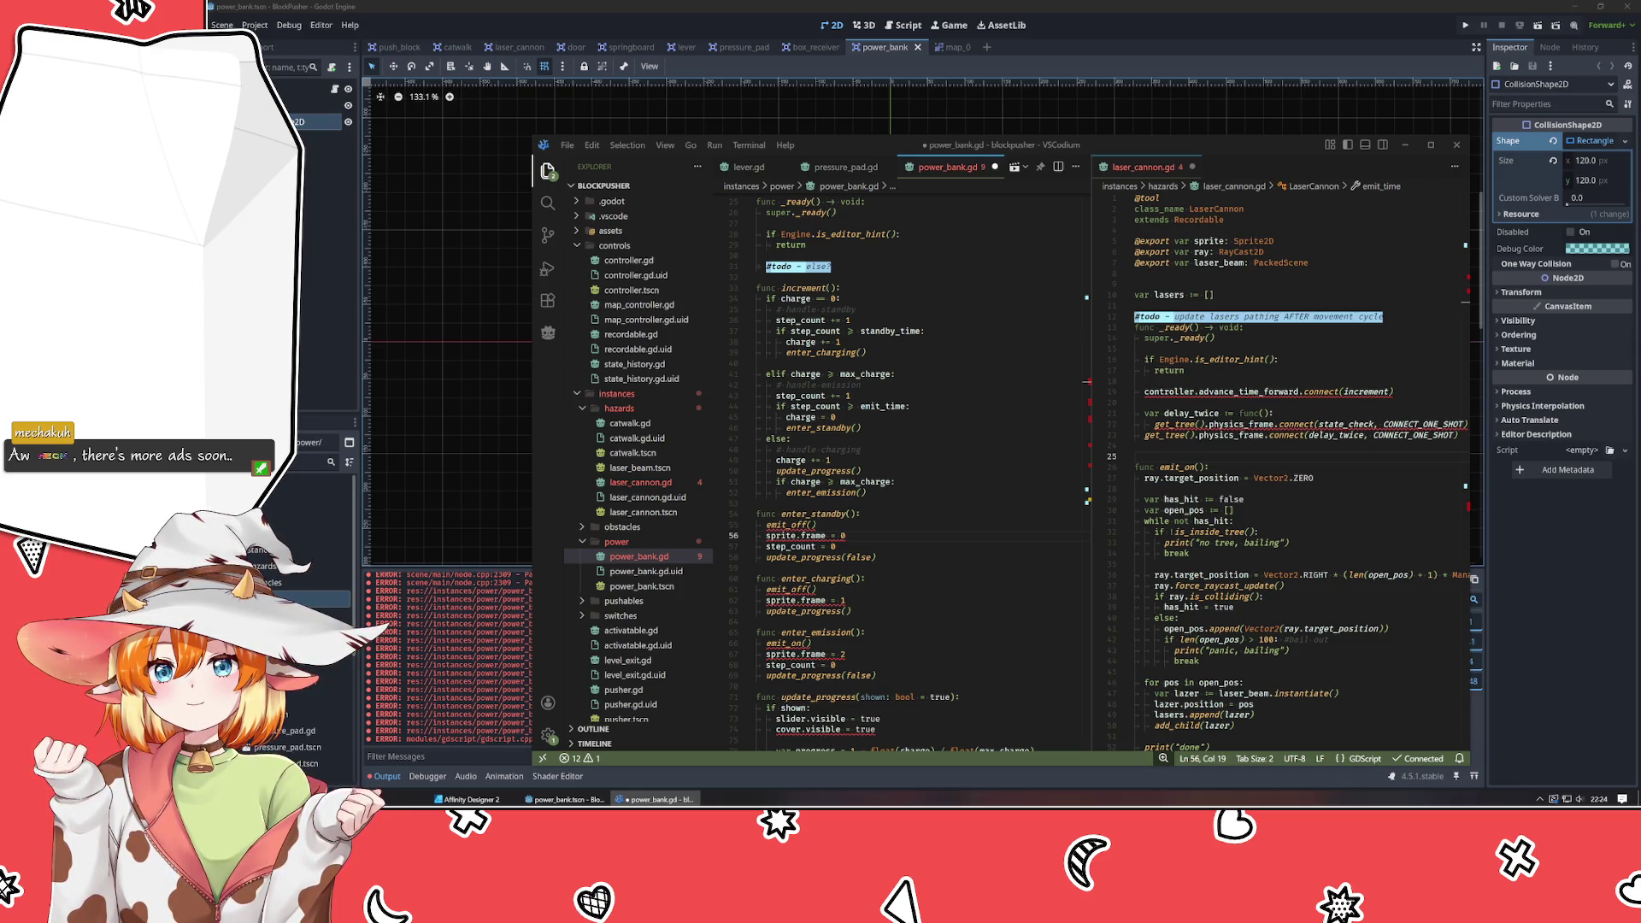
Remove the sprite.frame lines from enter_standby, enter_charging and enter_emission.
left_click(877, 546)
key("Up")
key("ctrl+shift+k")
key("Down")
key("Down")
key("Down")
key("ctrl+shift+k")
key("Down")
key("Down")
key("Down")
key("ctrl+shift+k")
key("Down")
key("Down")
key("Down")
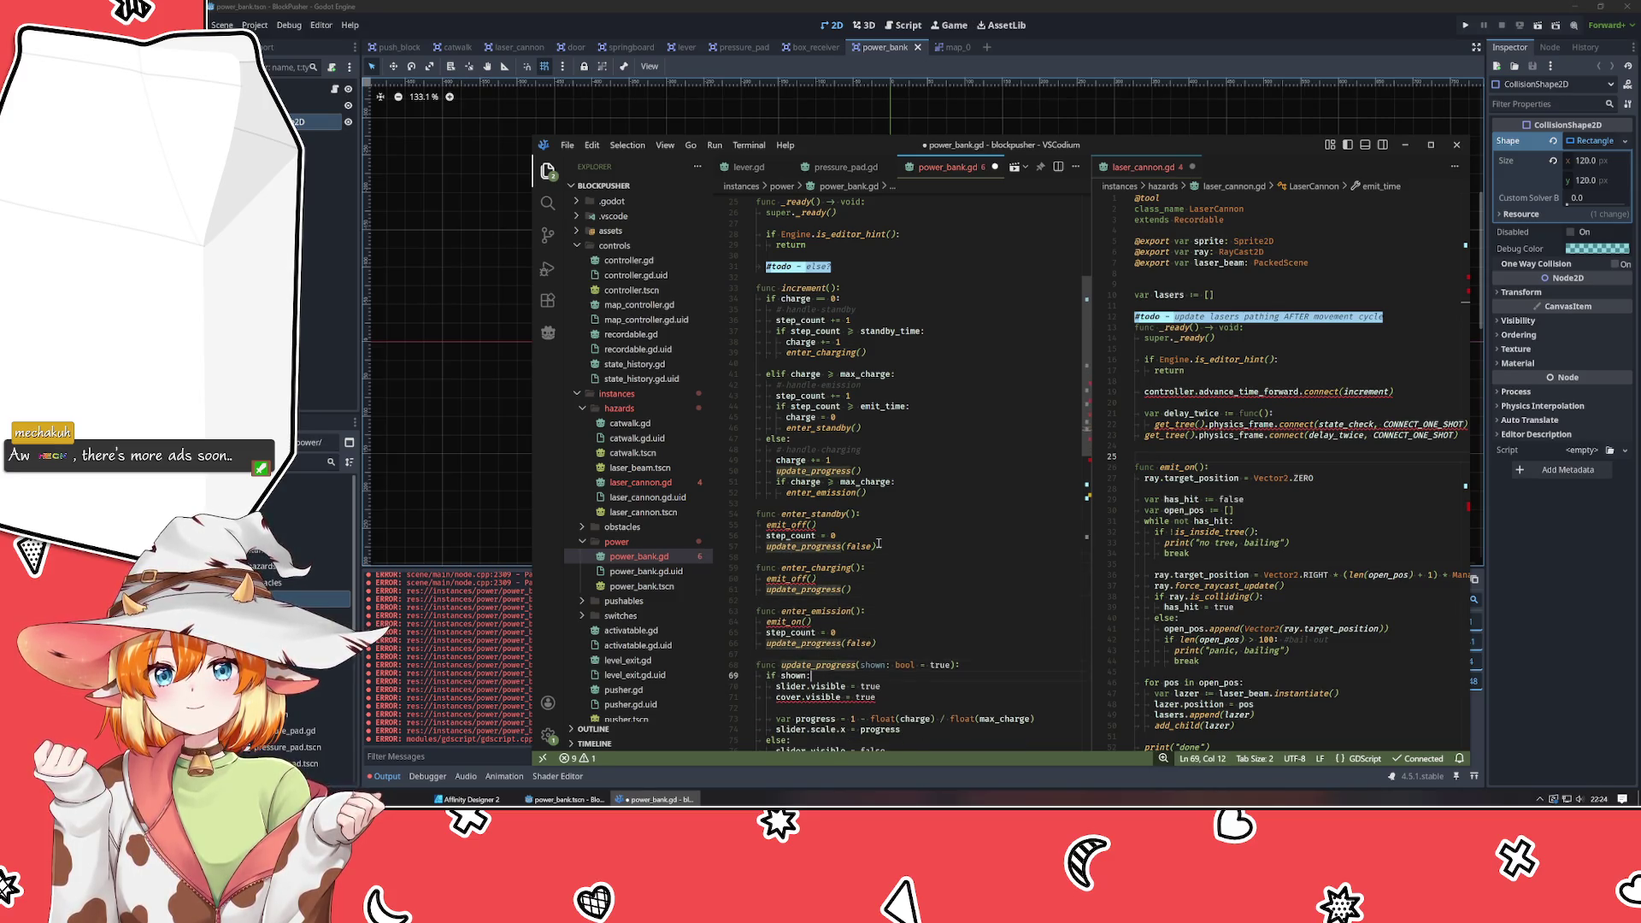
Delete the cover.visible = true and cover.visible = false lines from update_progress.
key("Down")
key("Down")
key("ctrl+shift+k")
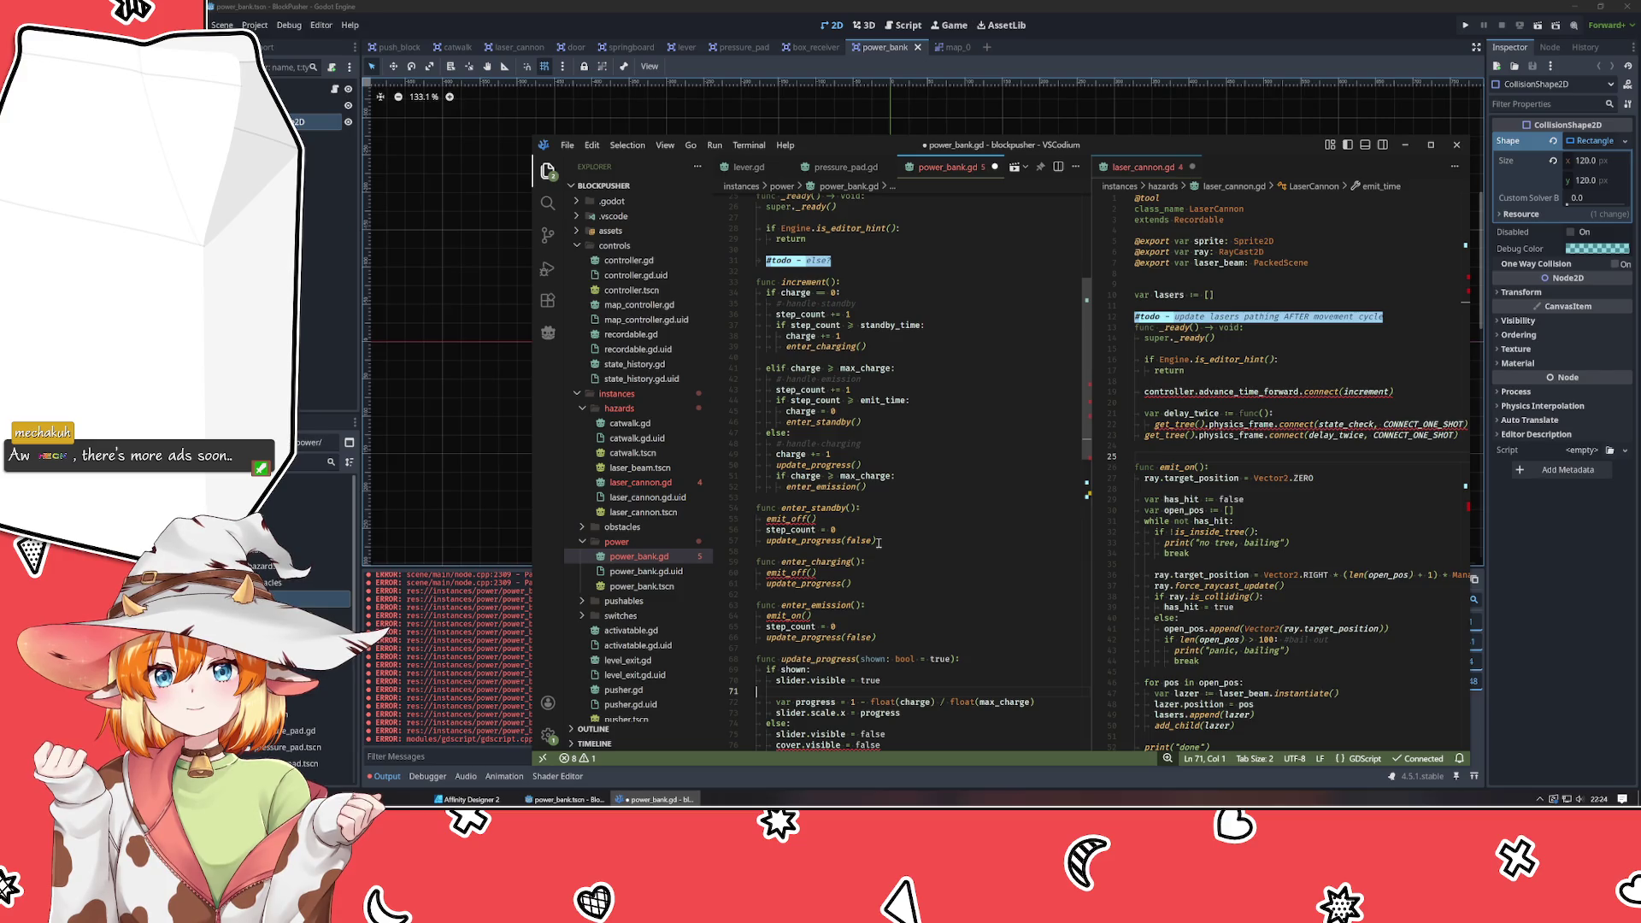
scroll(878, 543, "down", 7)
left_click(853, 507)
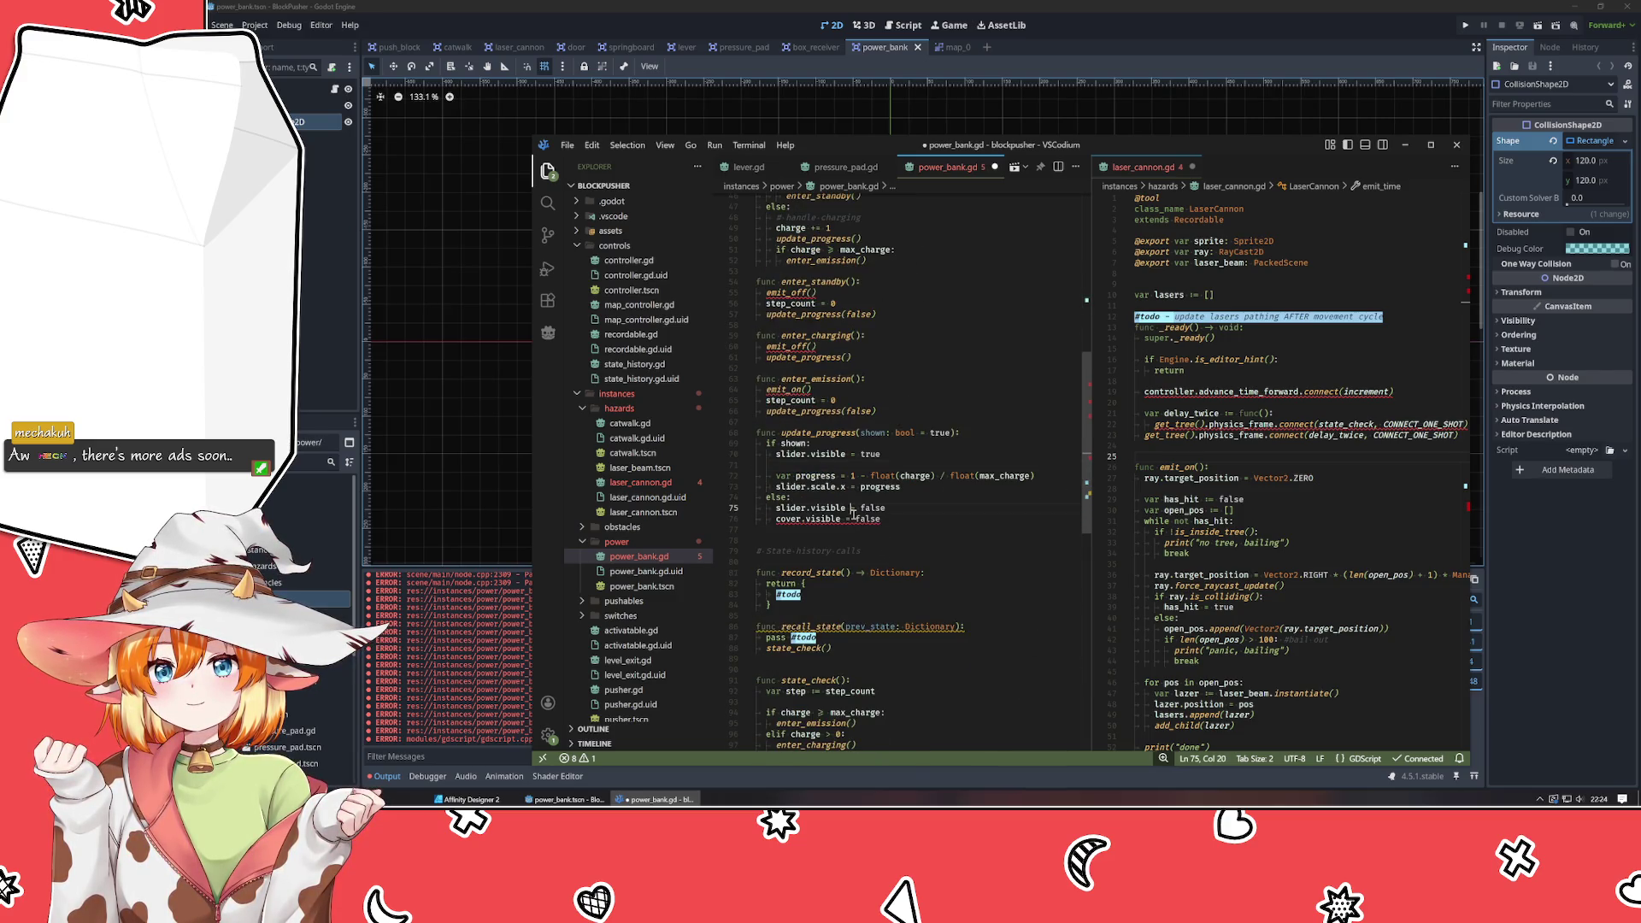
key("ctrl+shift+k")
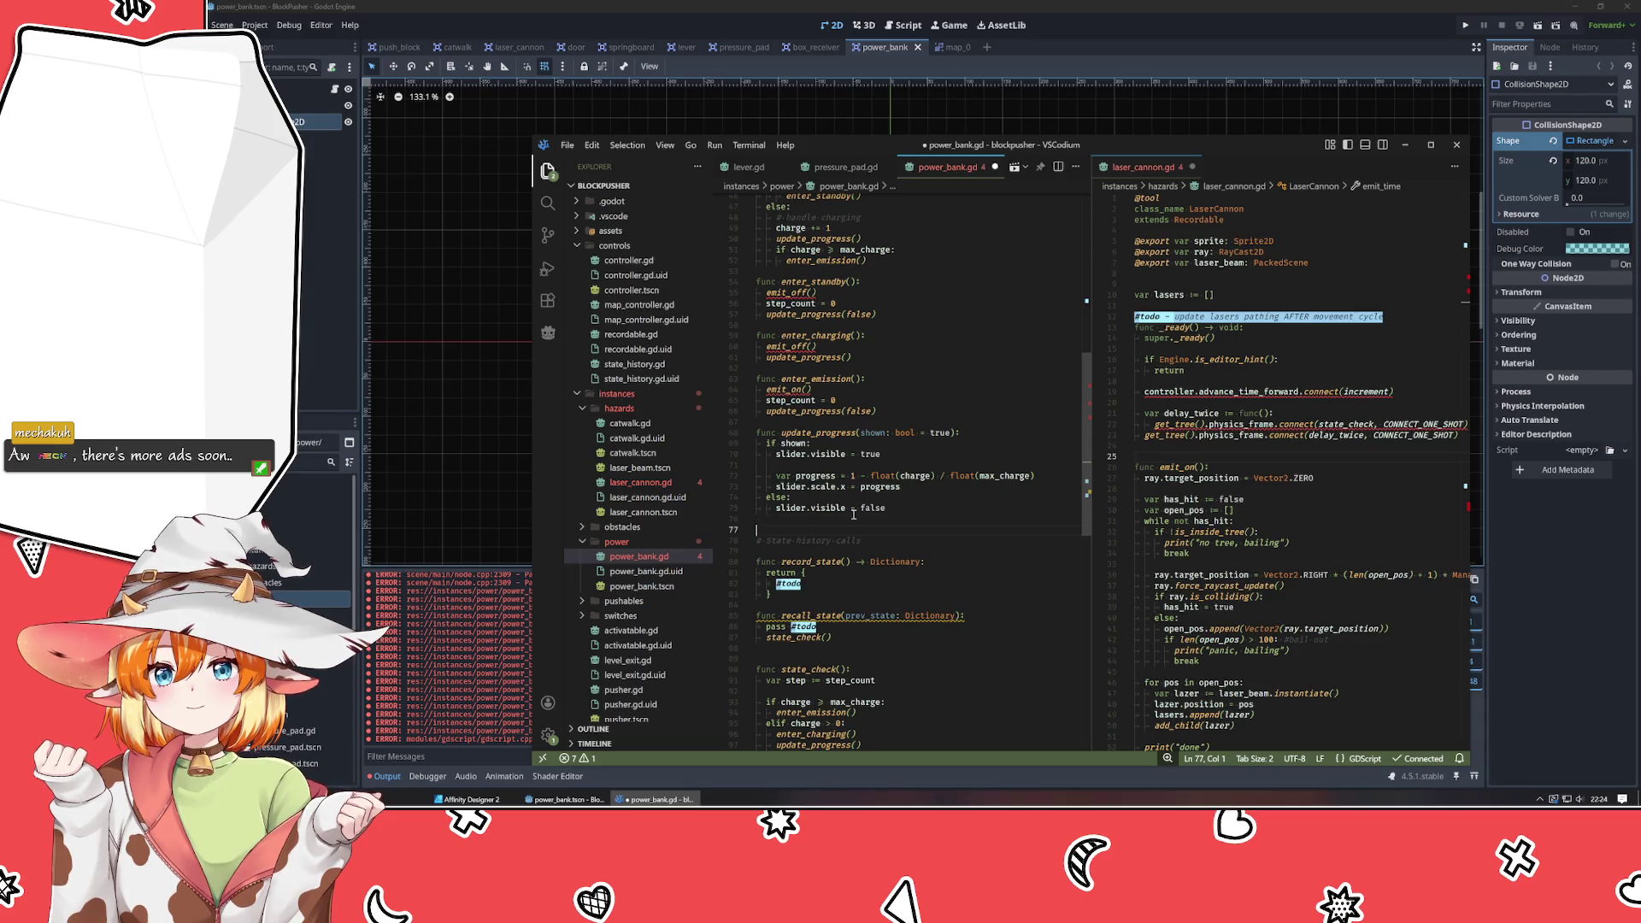
Below update_progress, add an emit_on() function and give it a pass placeholder, fixing the misspelled 'passs'.
key("Return")
key("Return")
type("func emit_on():")
key("Return")
type("passs #todo")
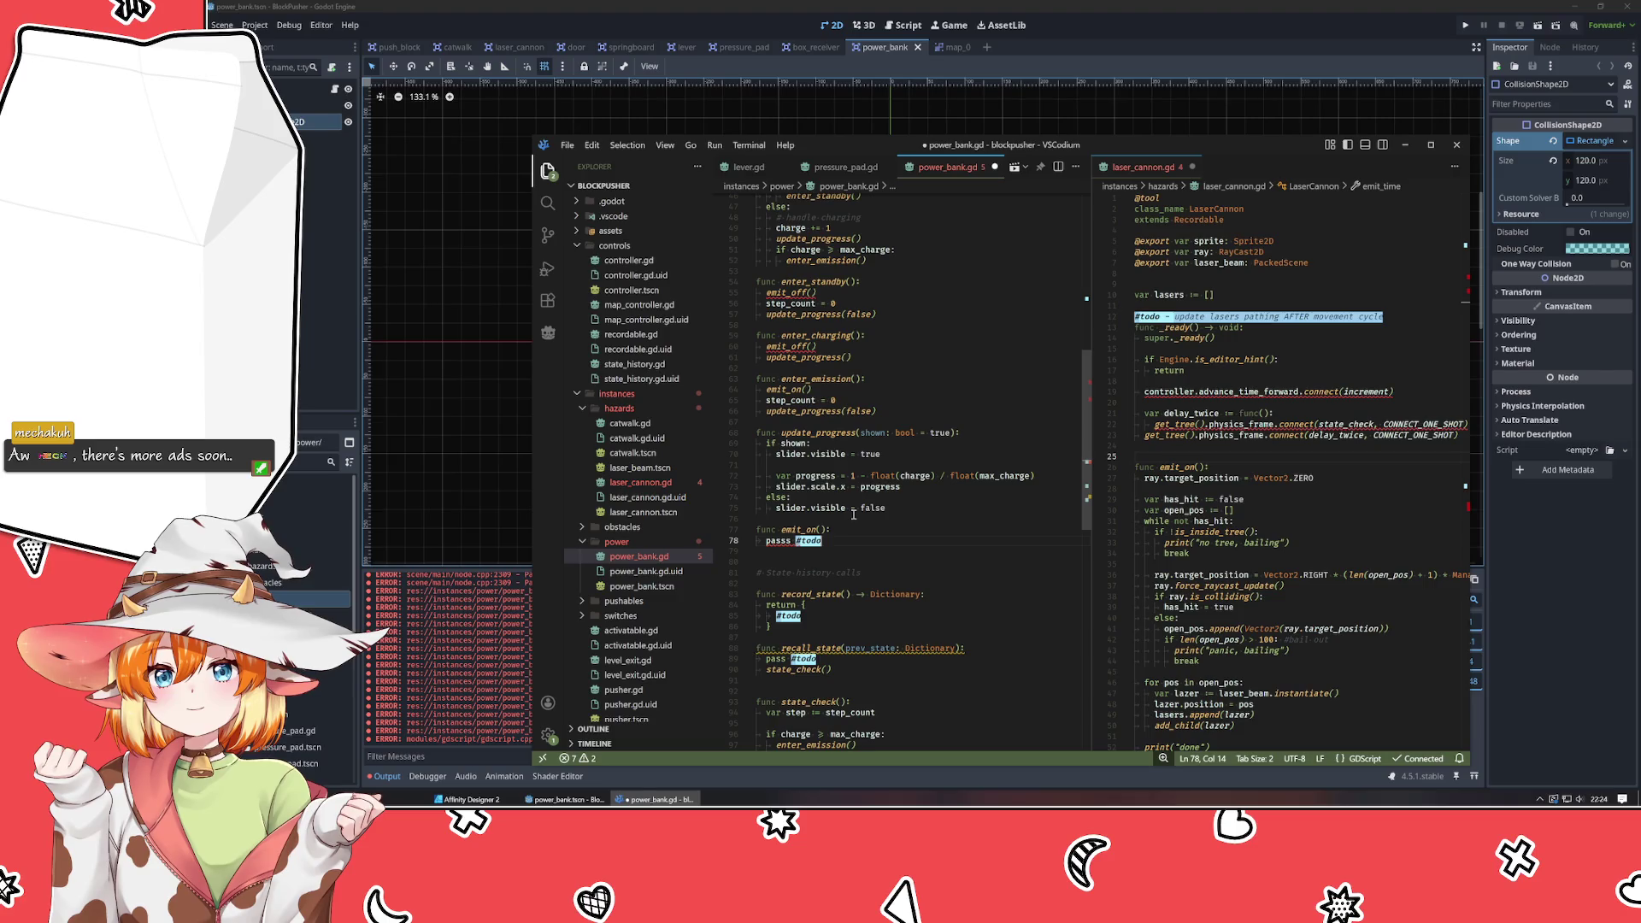
key("ctrl+Left")
key("ctrl+Left")
key("Left")
key("BackSpace")
key("End")
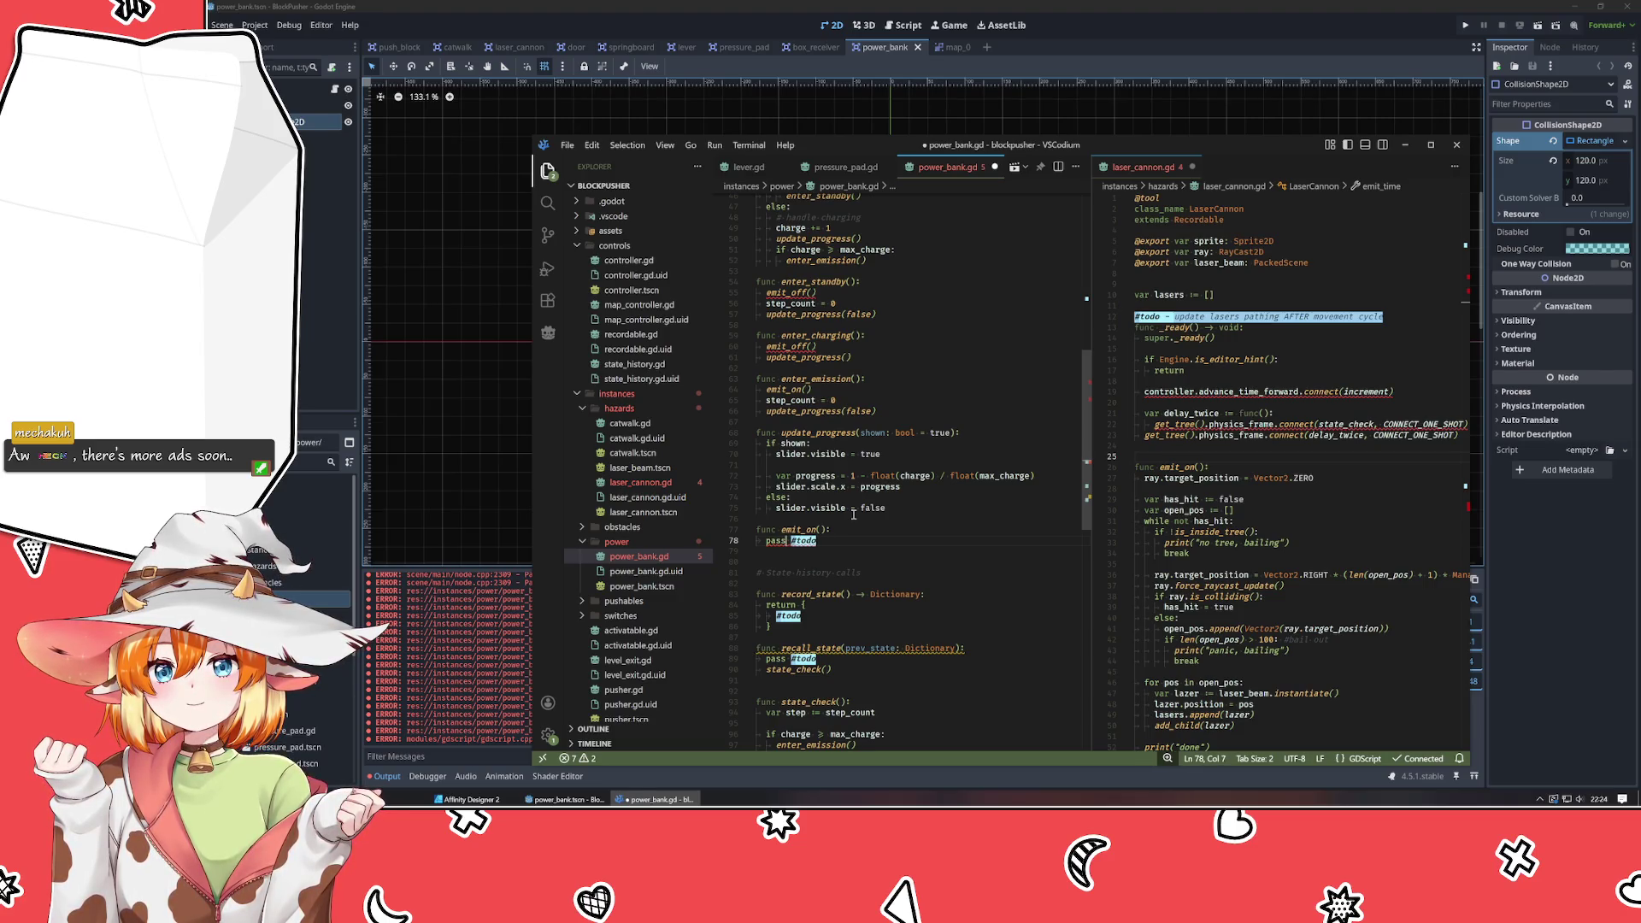
Add an emit_off() function containing pass #todo, followed by a blank line.
key("Down")
key("Return")
type("func")
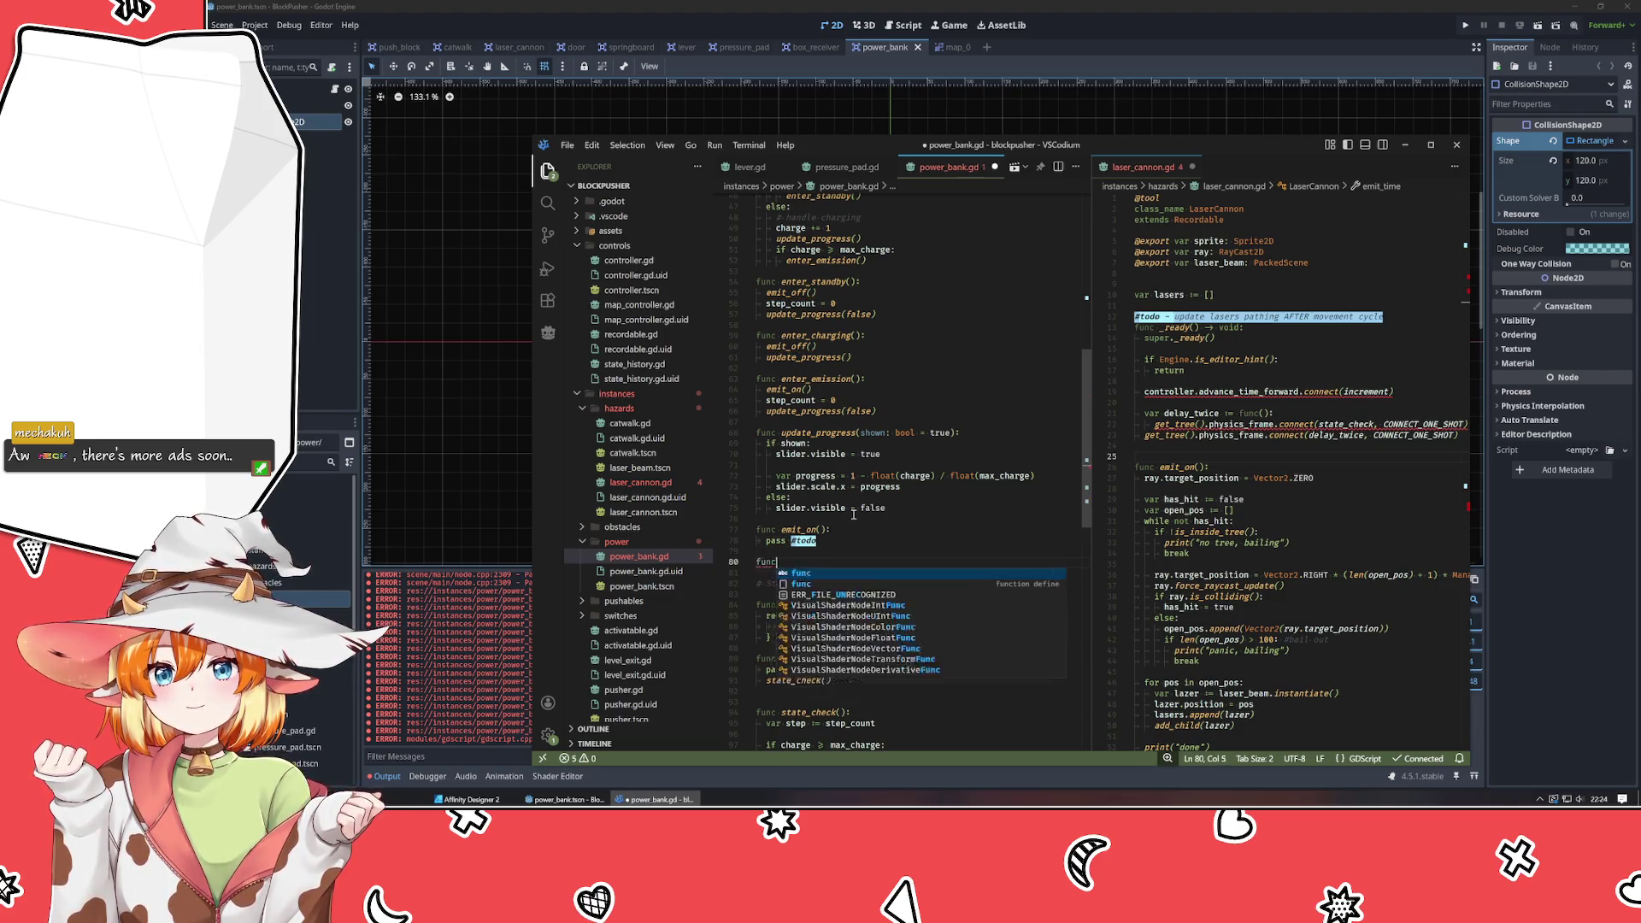
type(" emit_o")
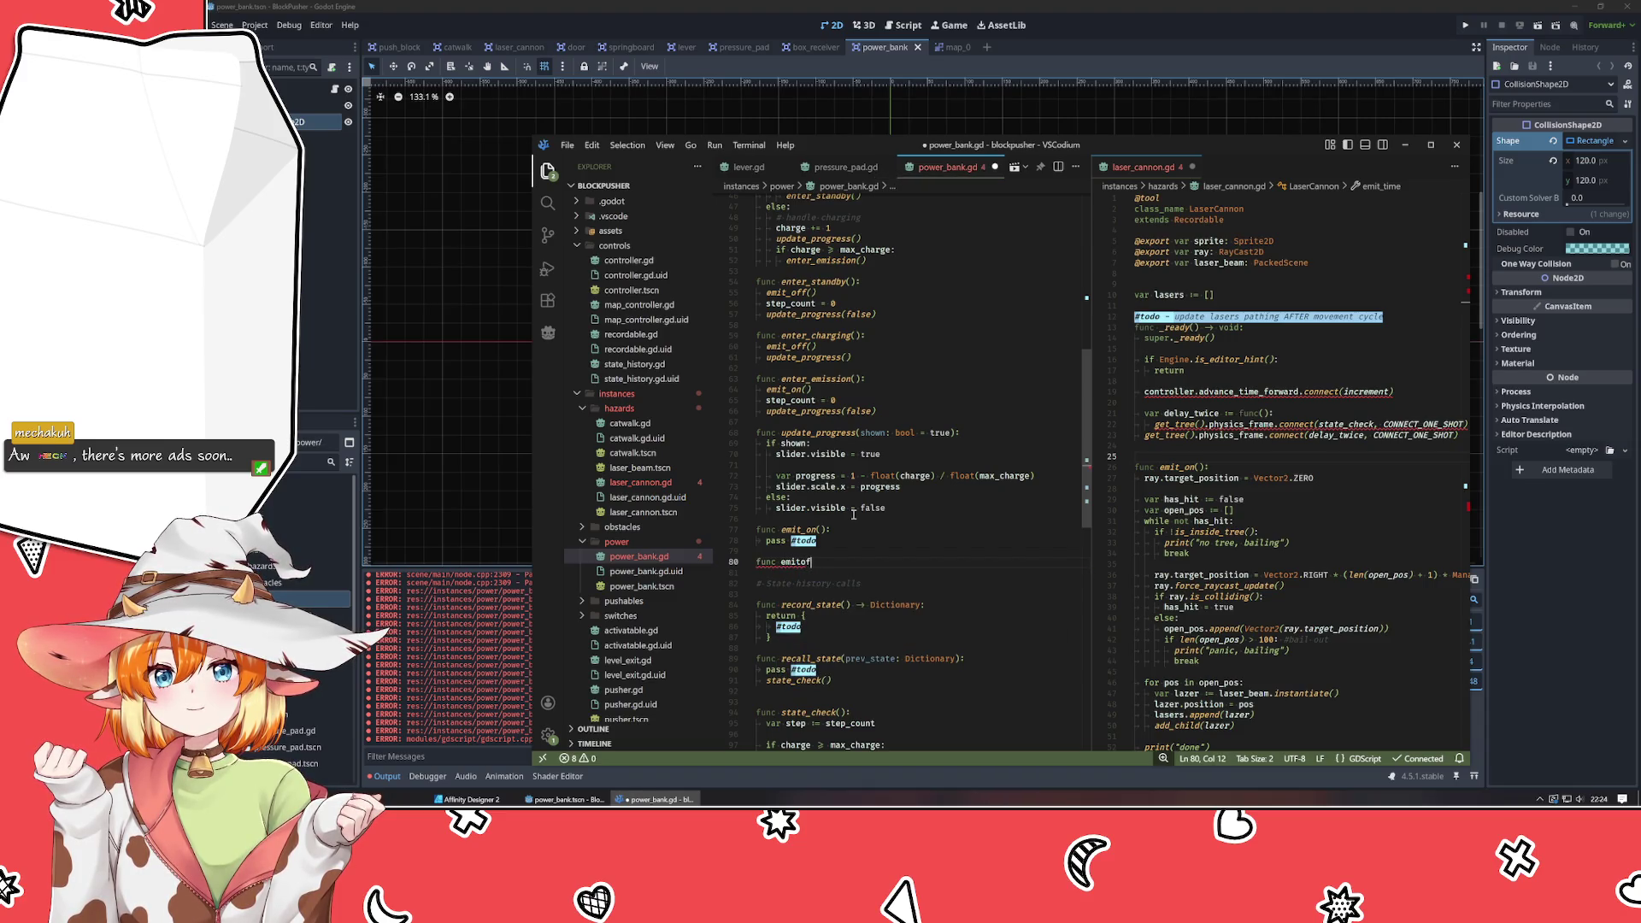
type("ff():")
key("Return")
type("pas")
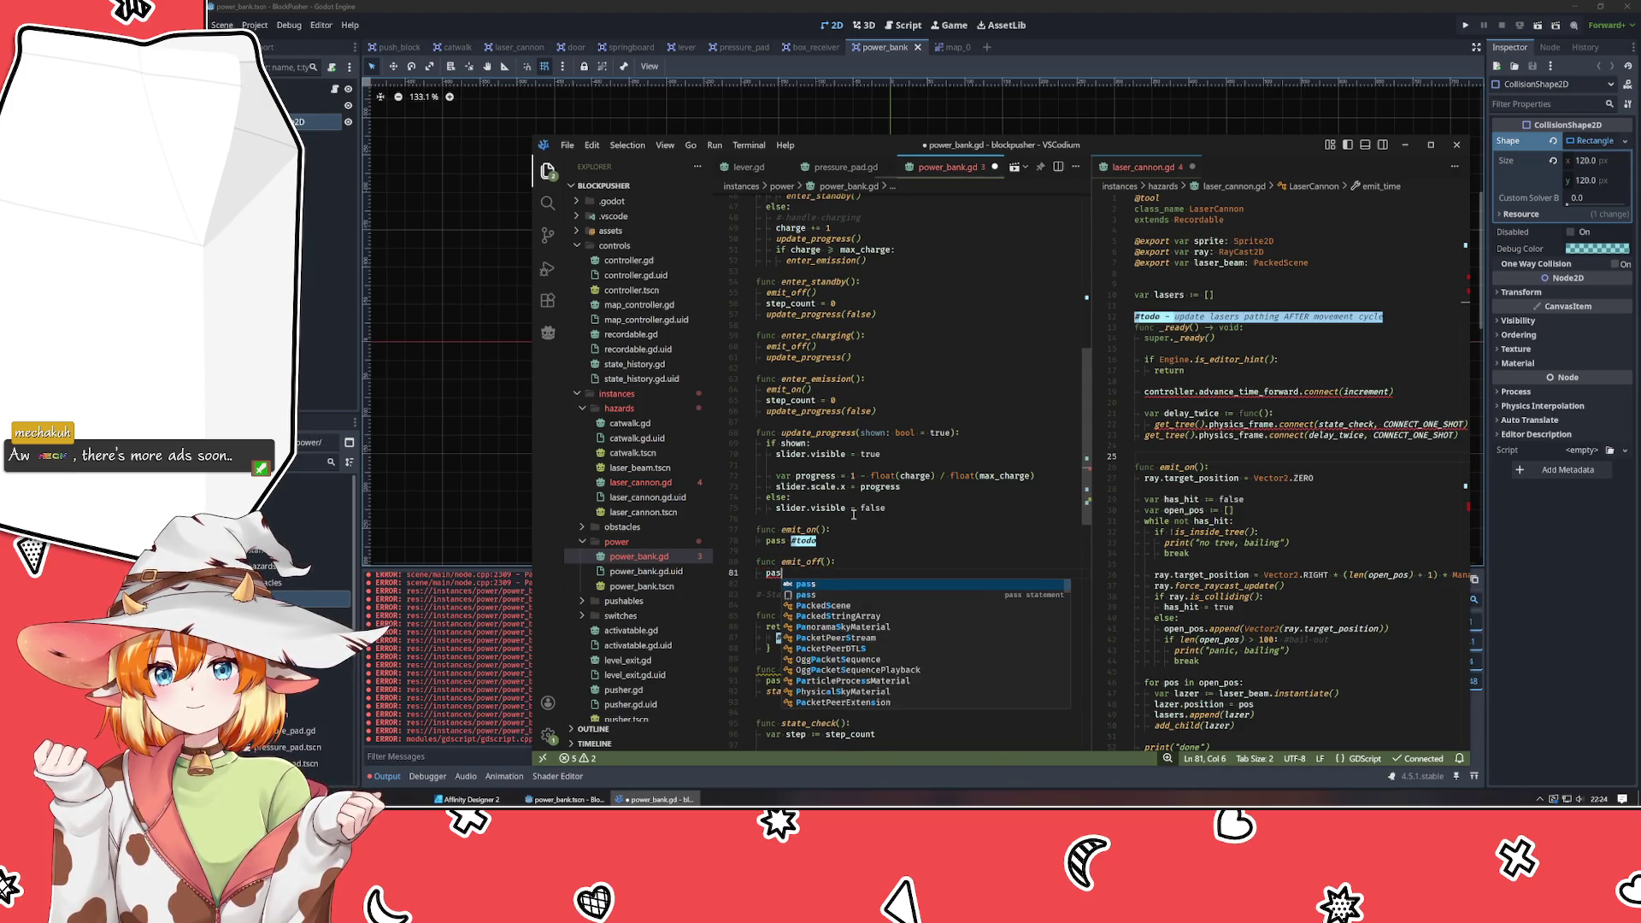
type("s #todo")
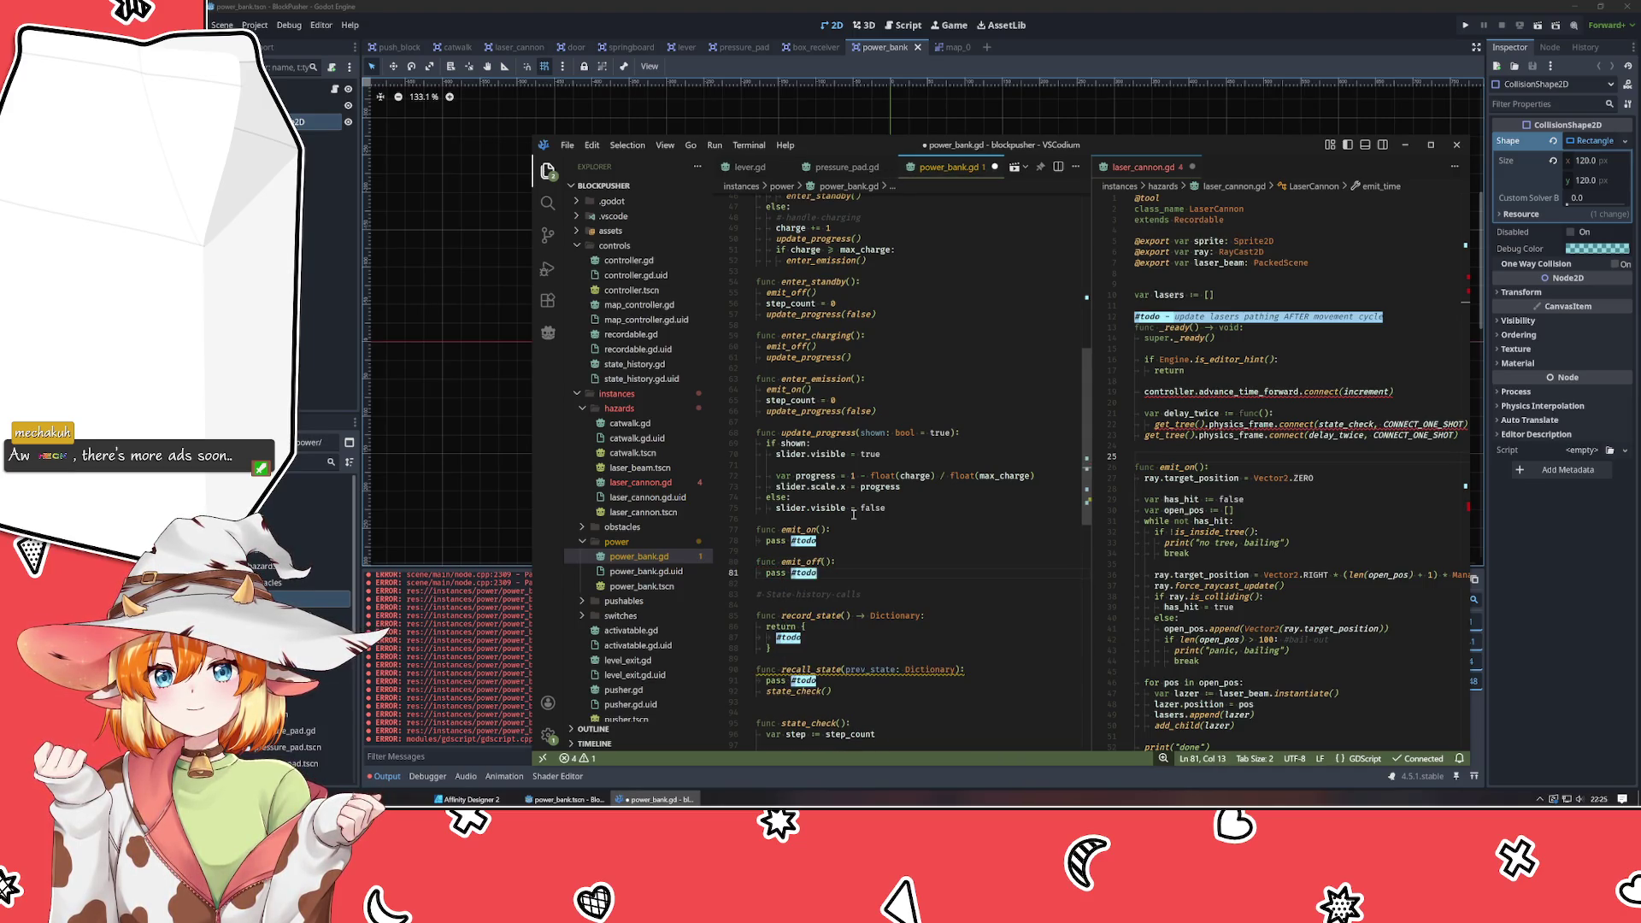
left_click(823, 529)
left_click(911, 580)
key("Return")
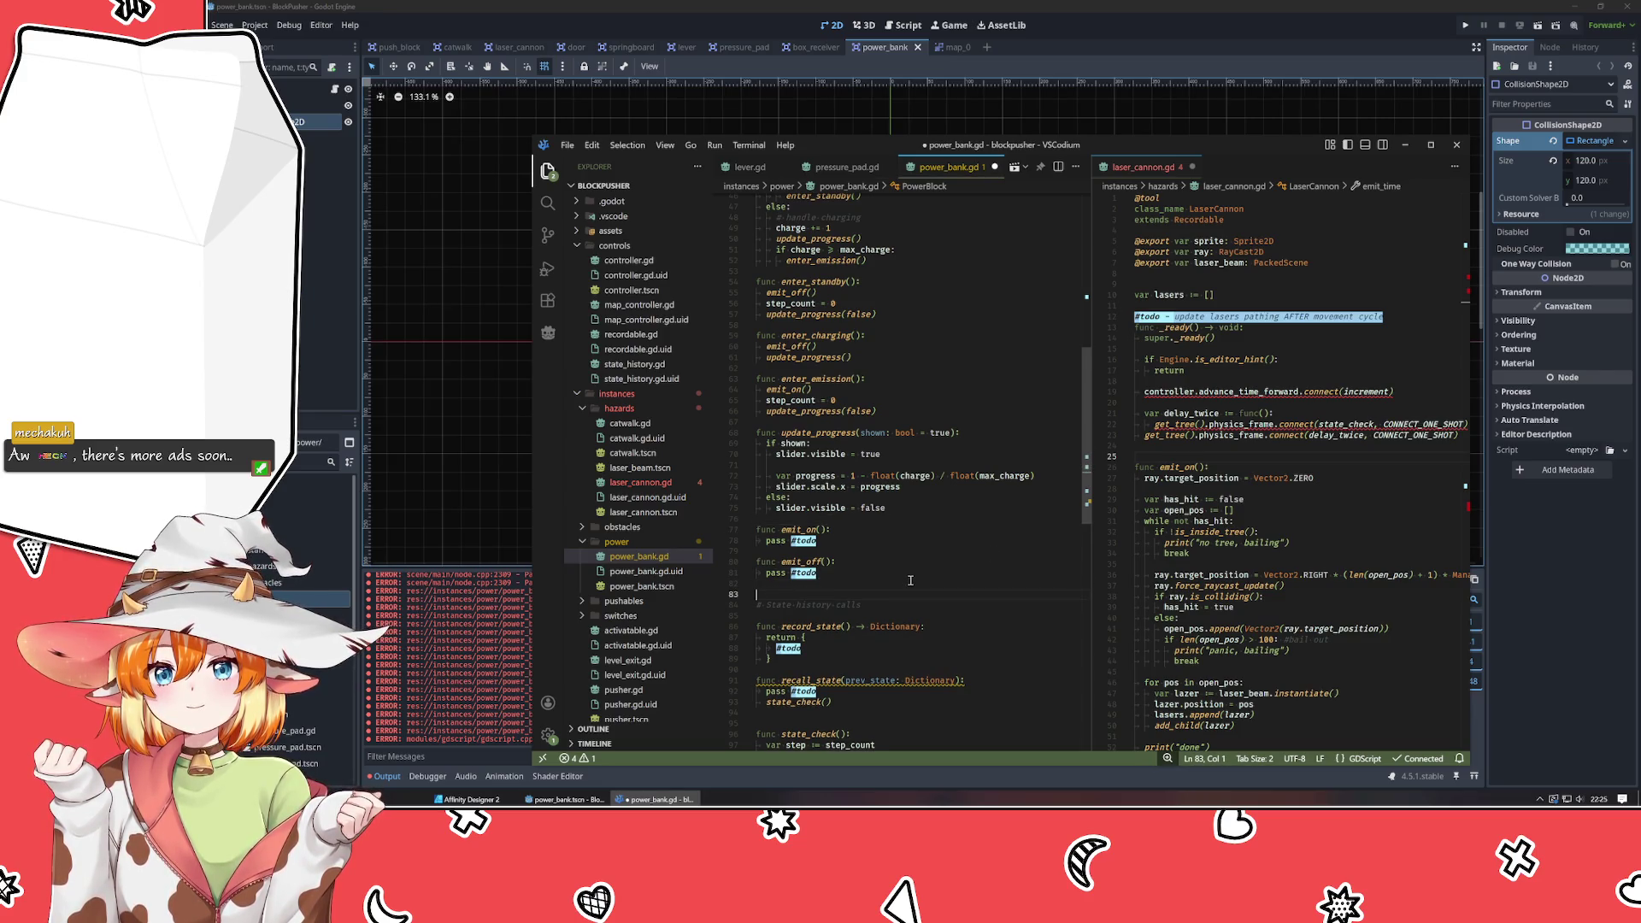
left_click(892, 529)
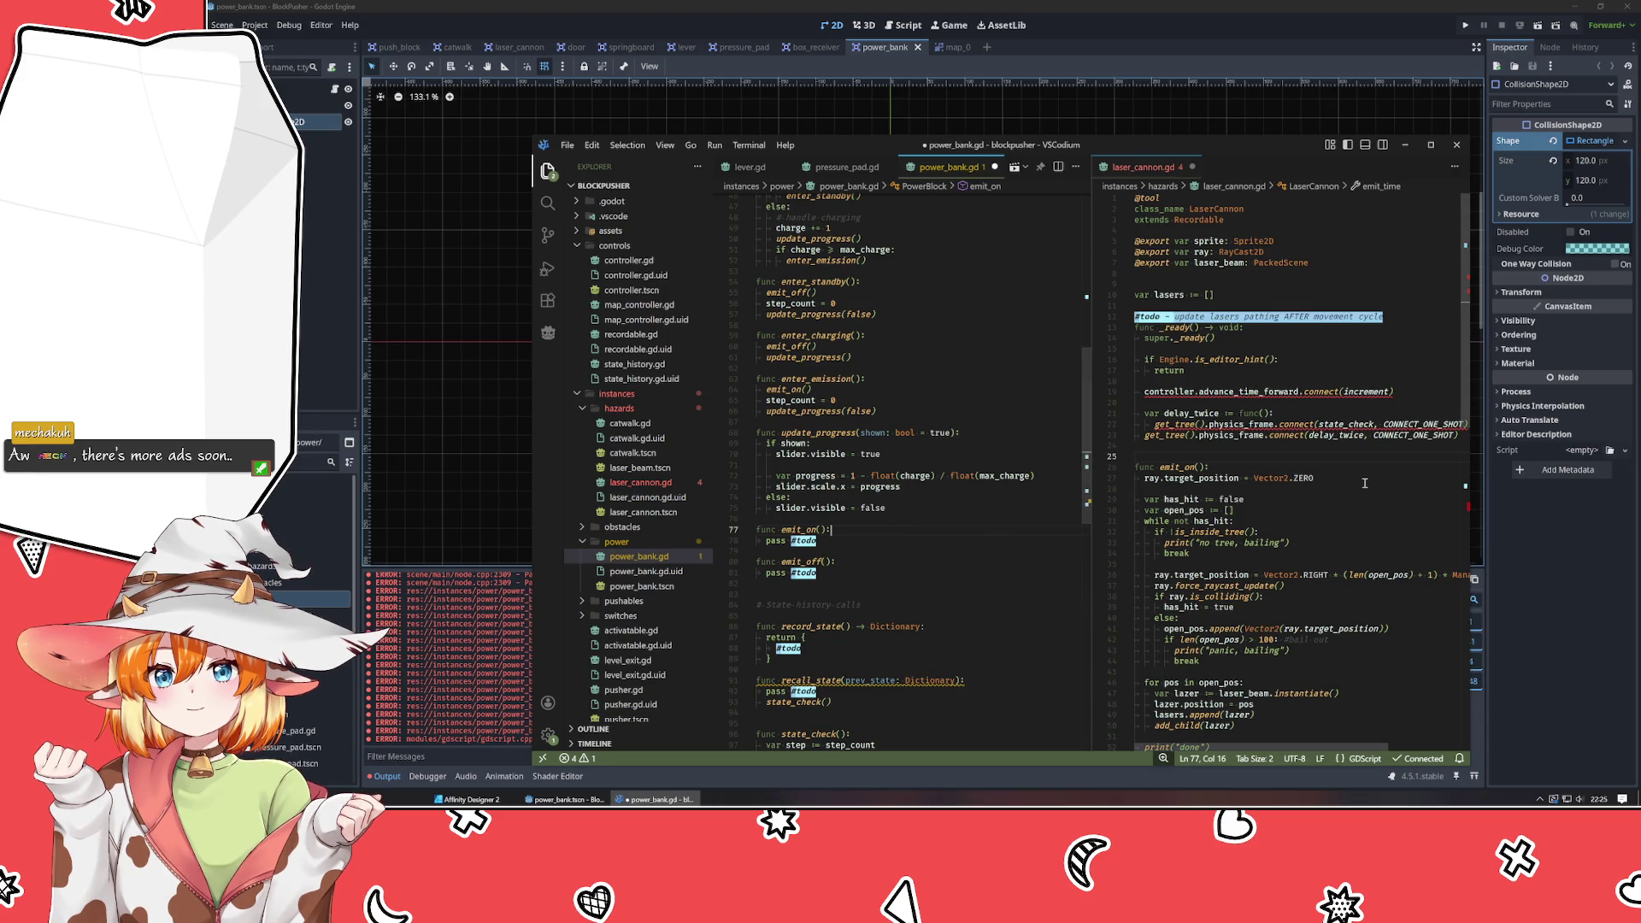
left_click(1205, 457)
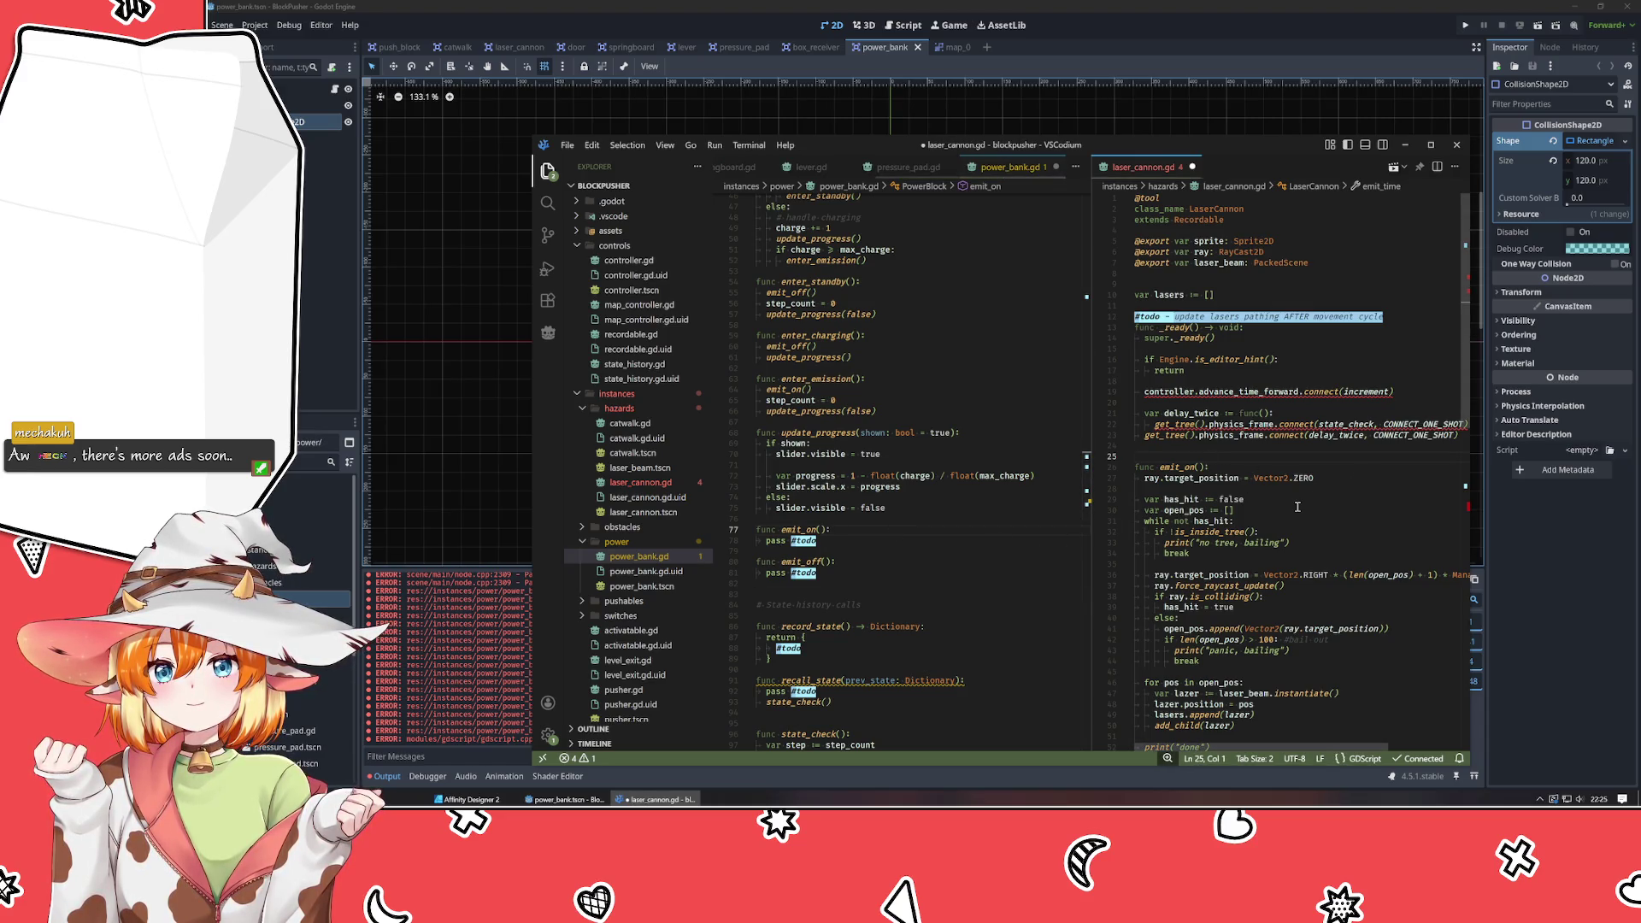
scroll(1290, 500, "down", 5)
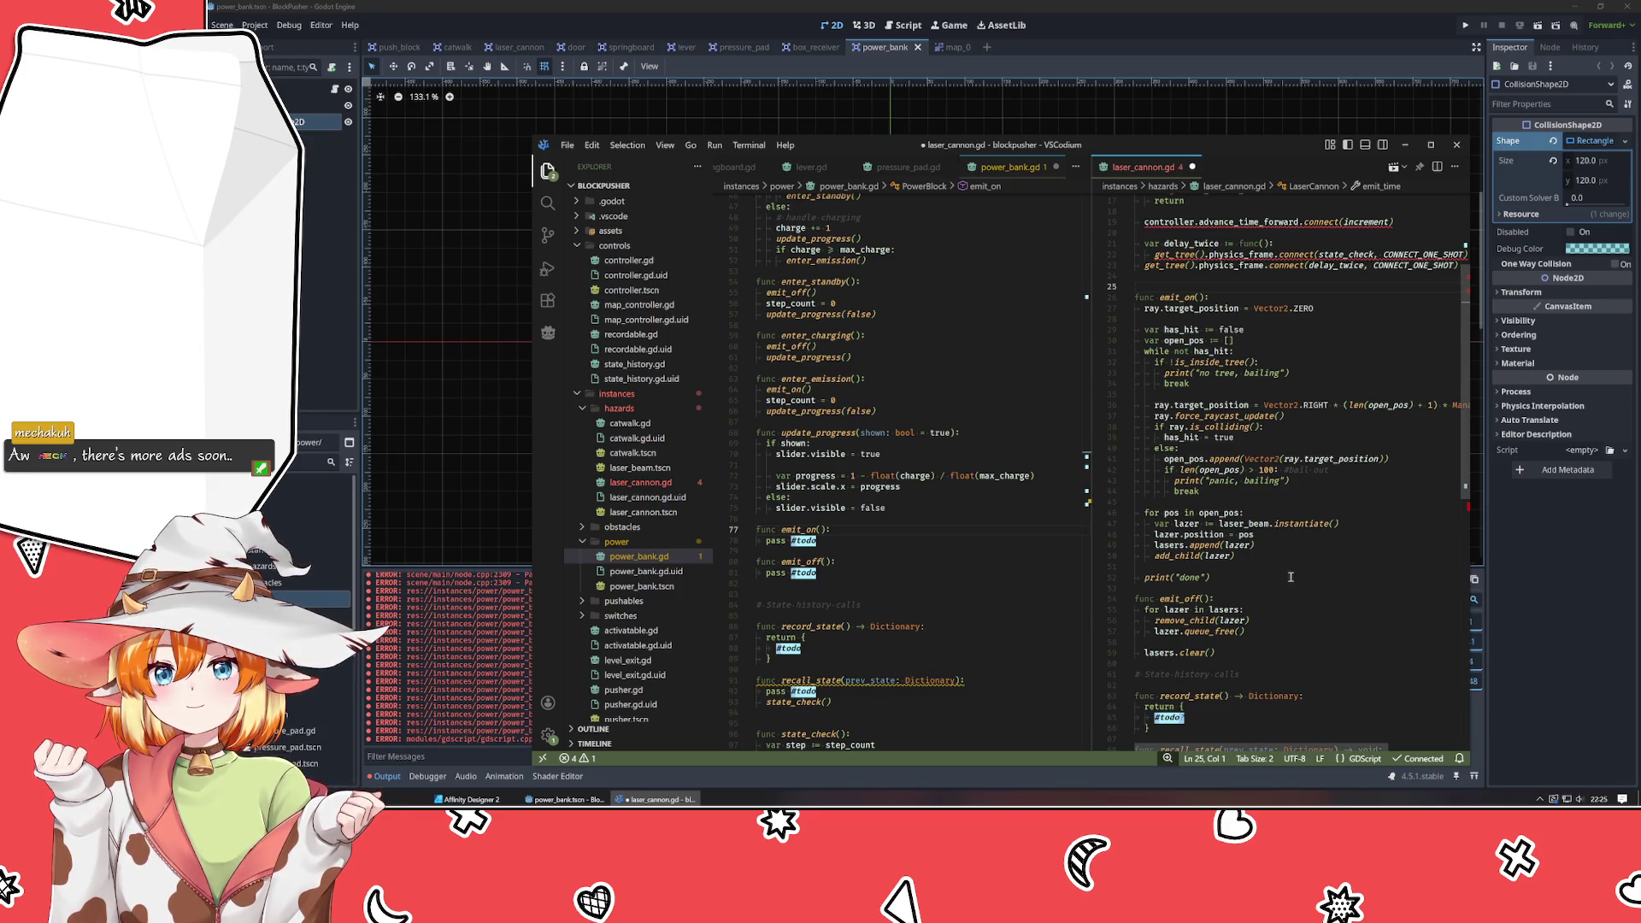
mouse_move(1135, 598)
left_mouse_down()
mouse_move(1230, 636)
mouse_move(1237, 662)
left_mouse_up()
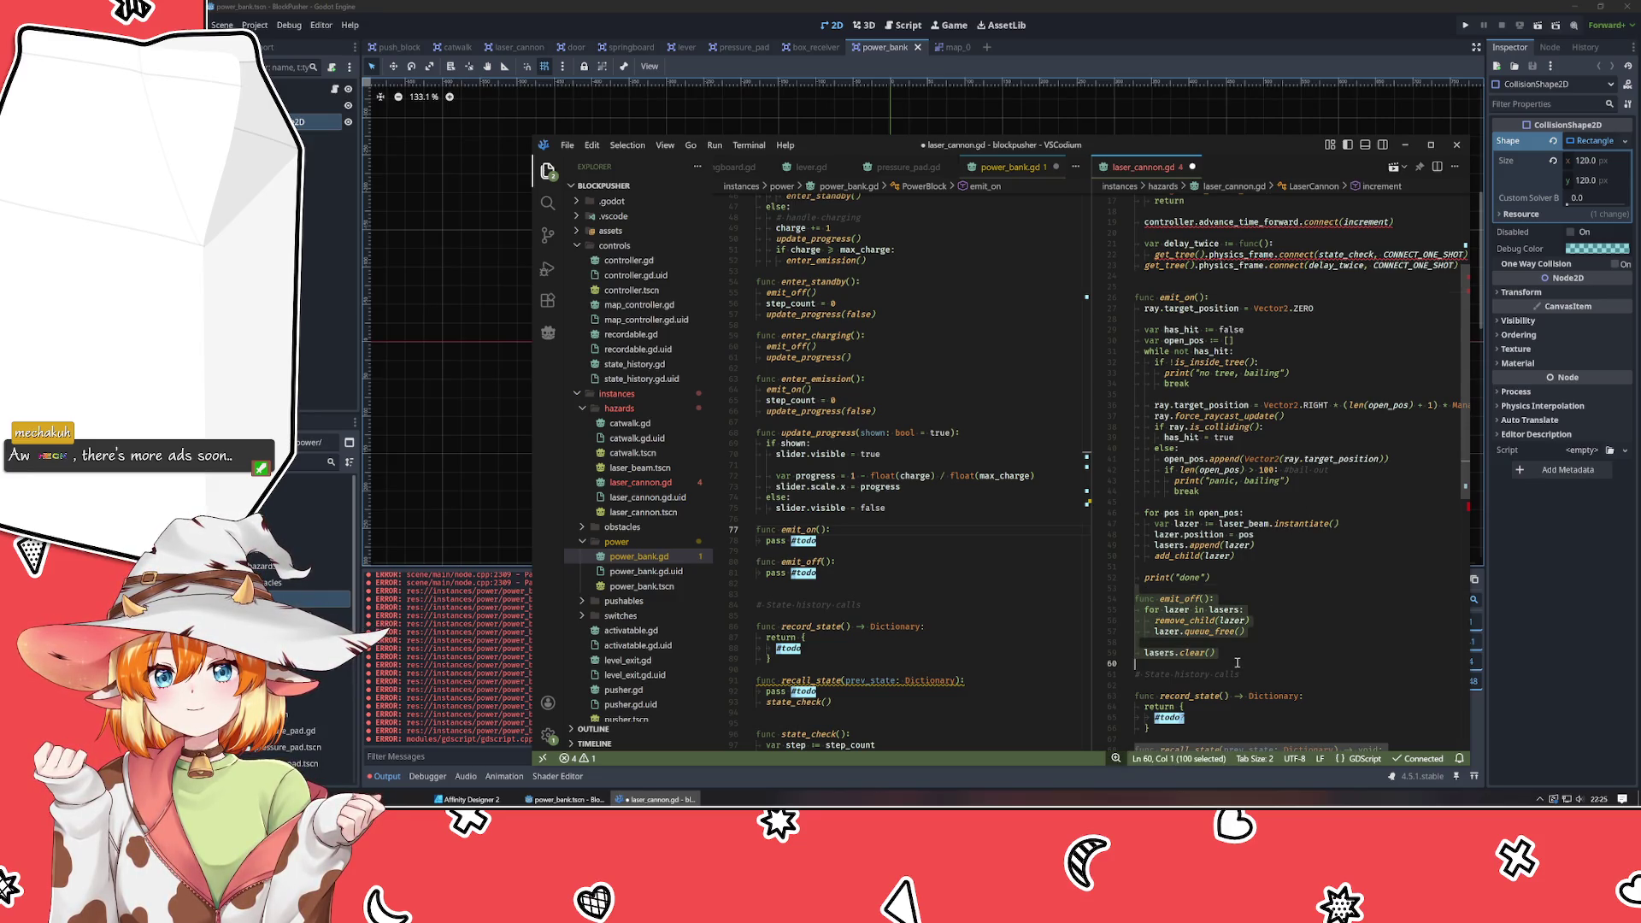
left_click(1328, 654)
left_click(1245, 578)
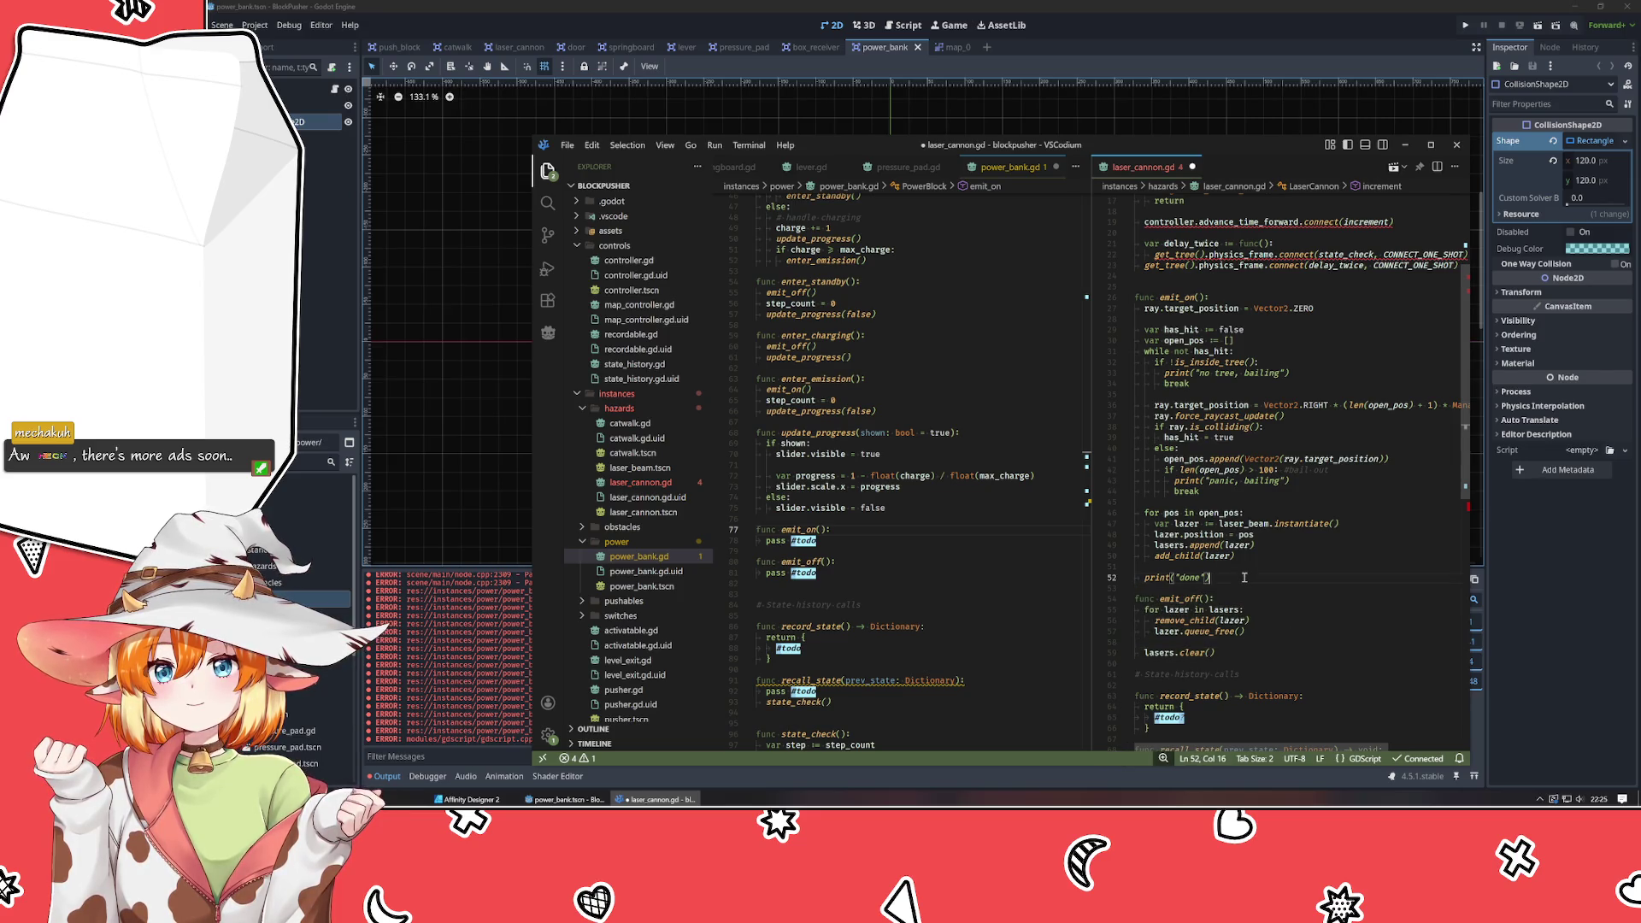
scroll(1245, 577, "up", 3)
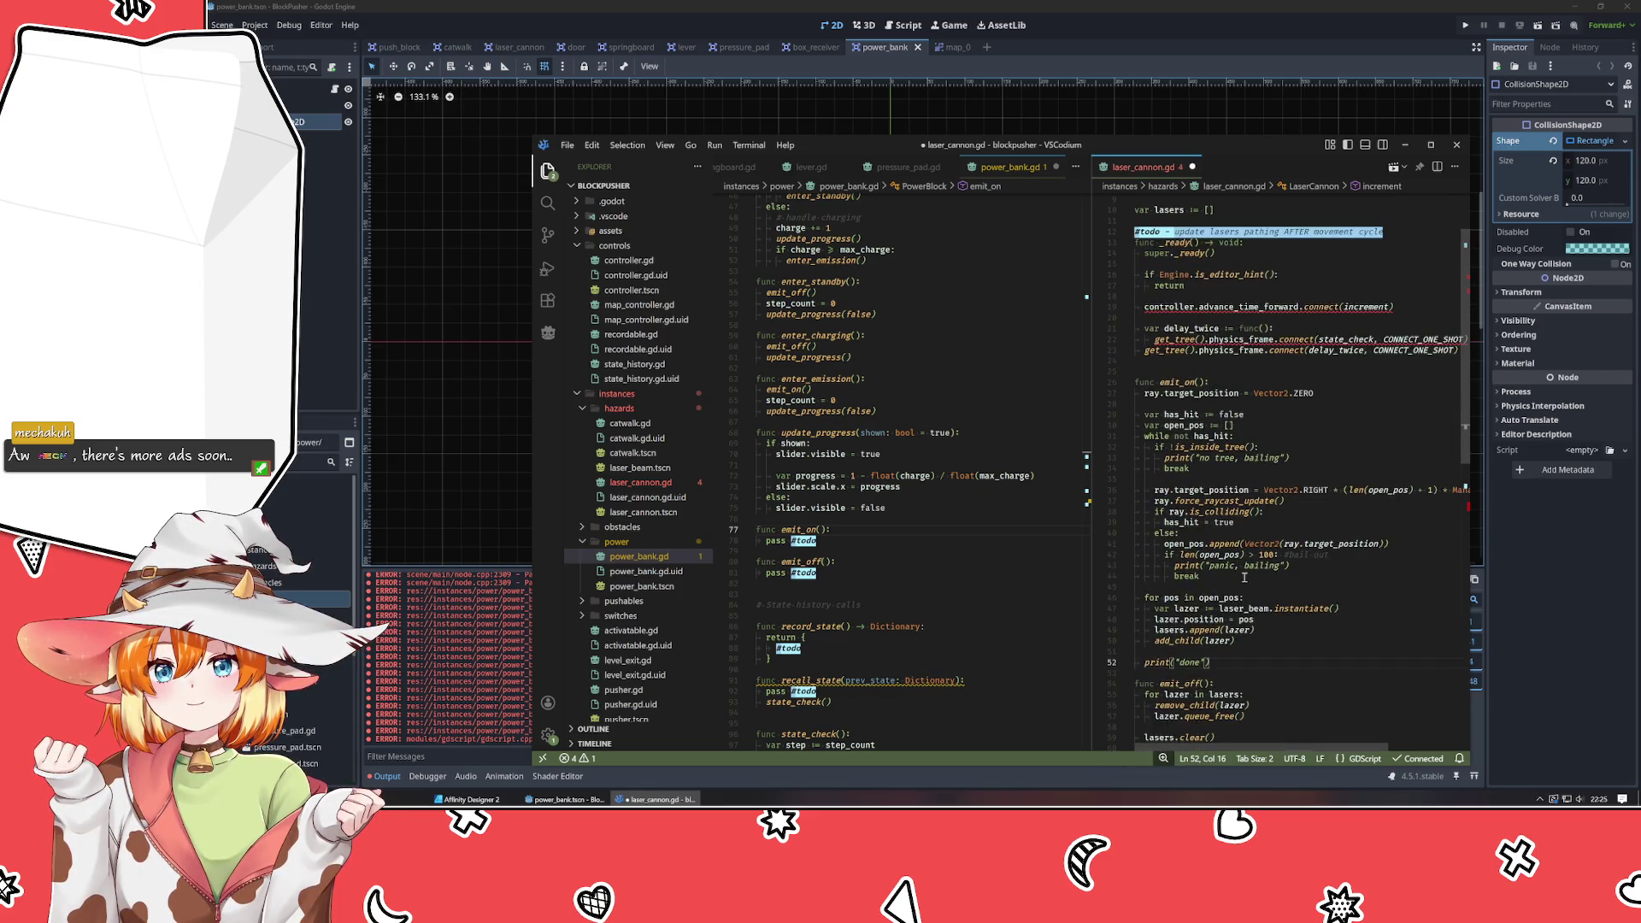
left_click(1137, 362, "shift")
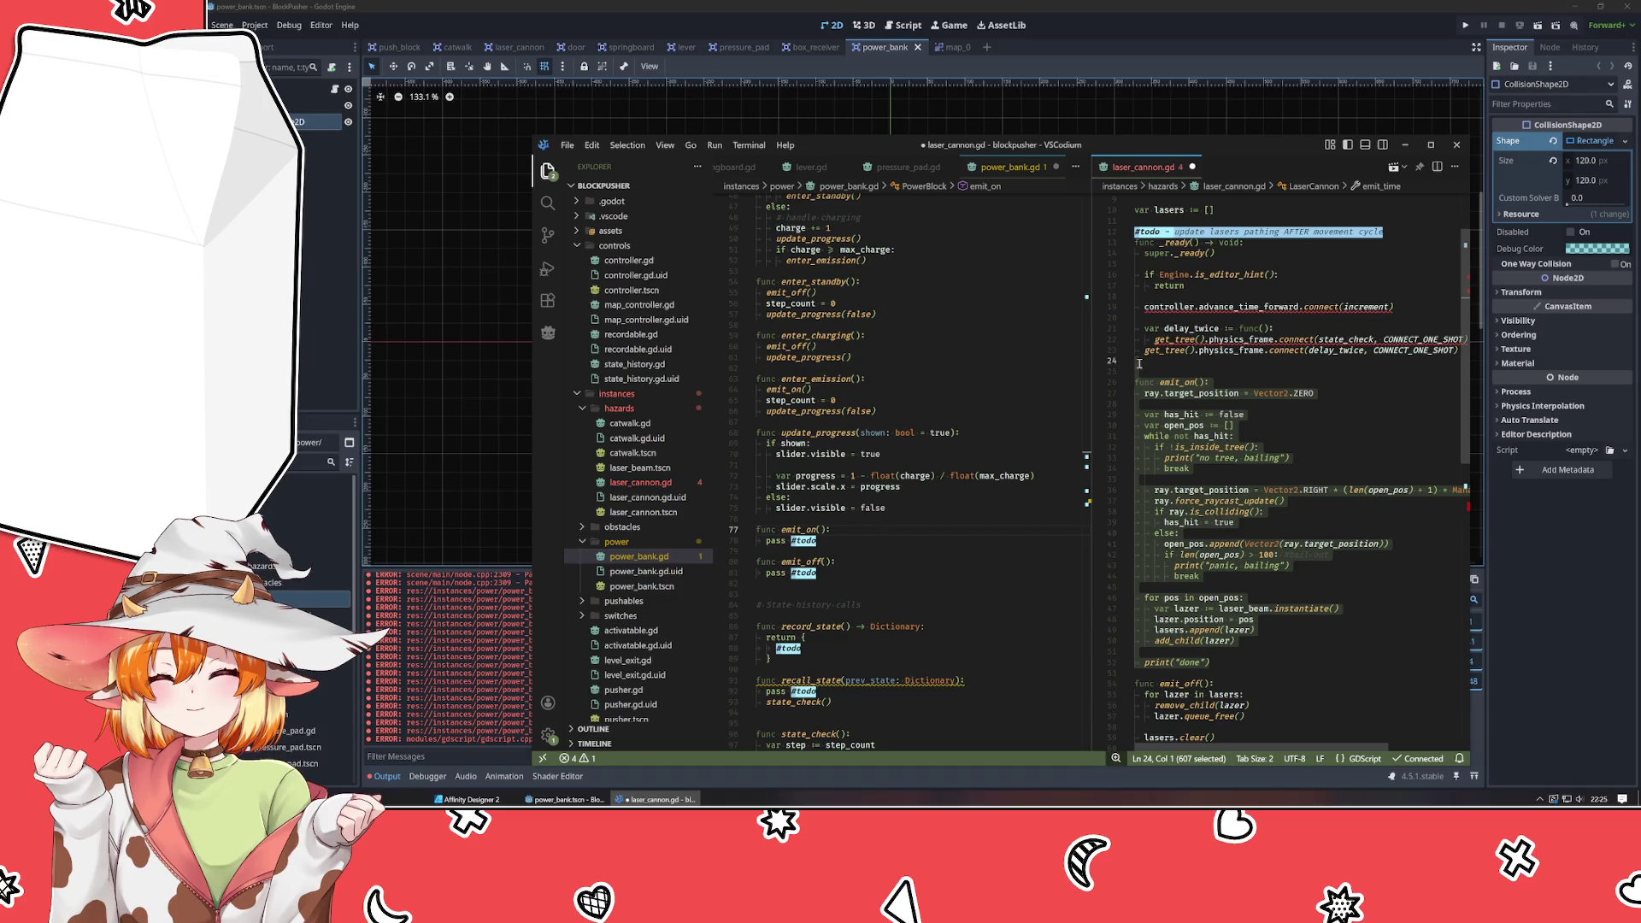
scroll(1138, 363, "up", 3)
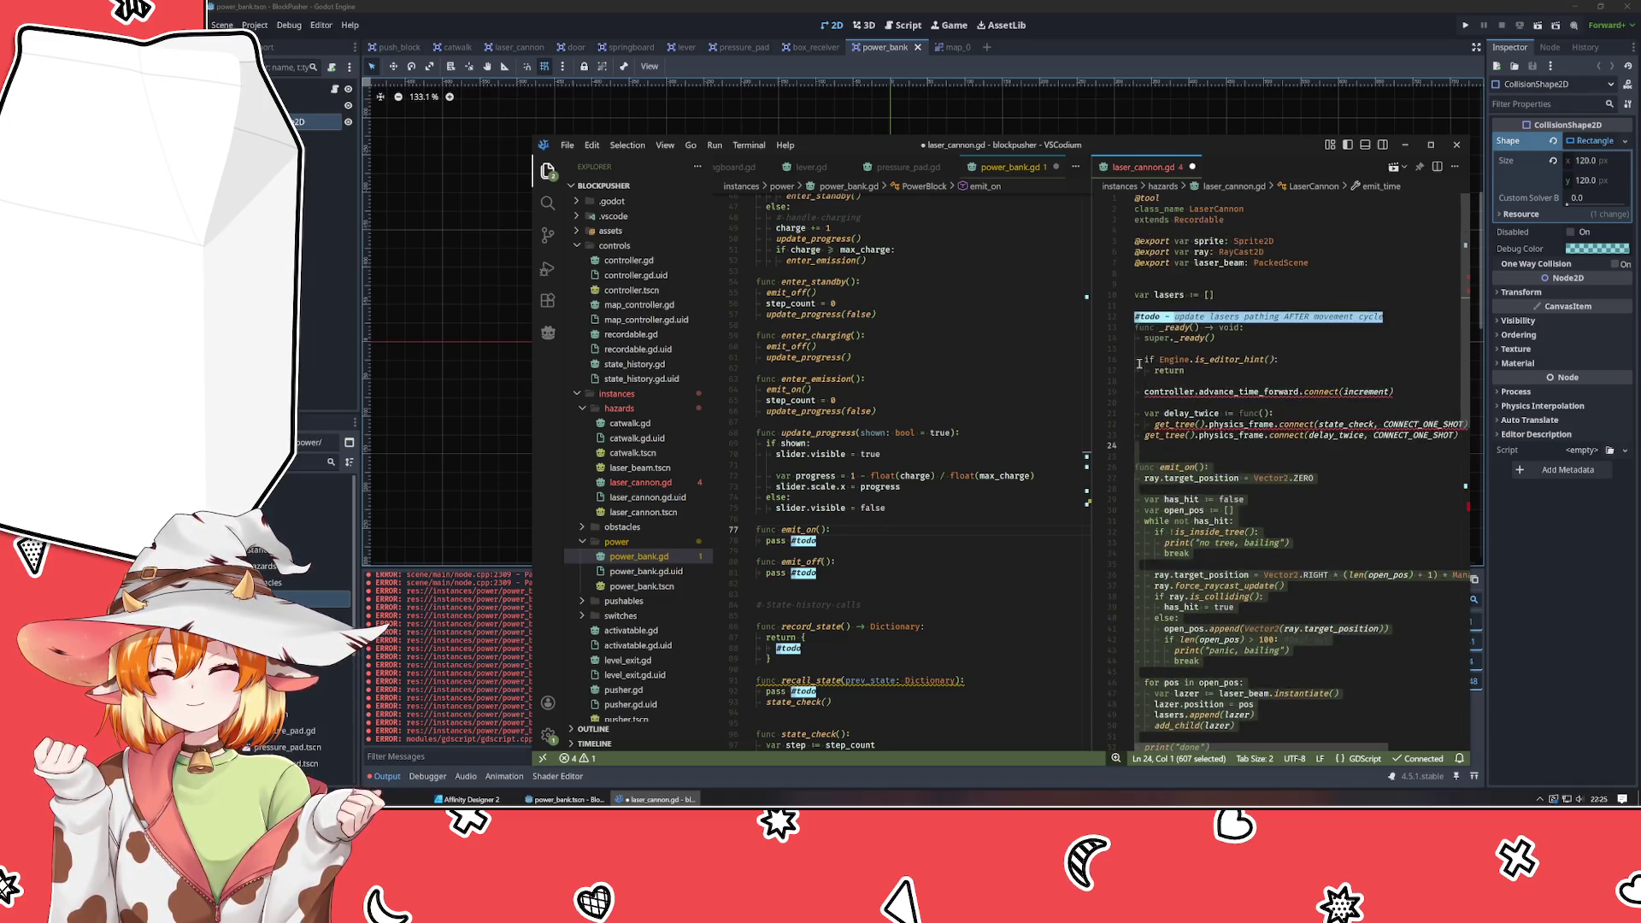
left_click(1186, 220)
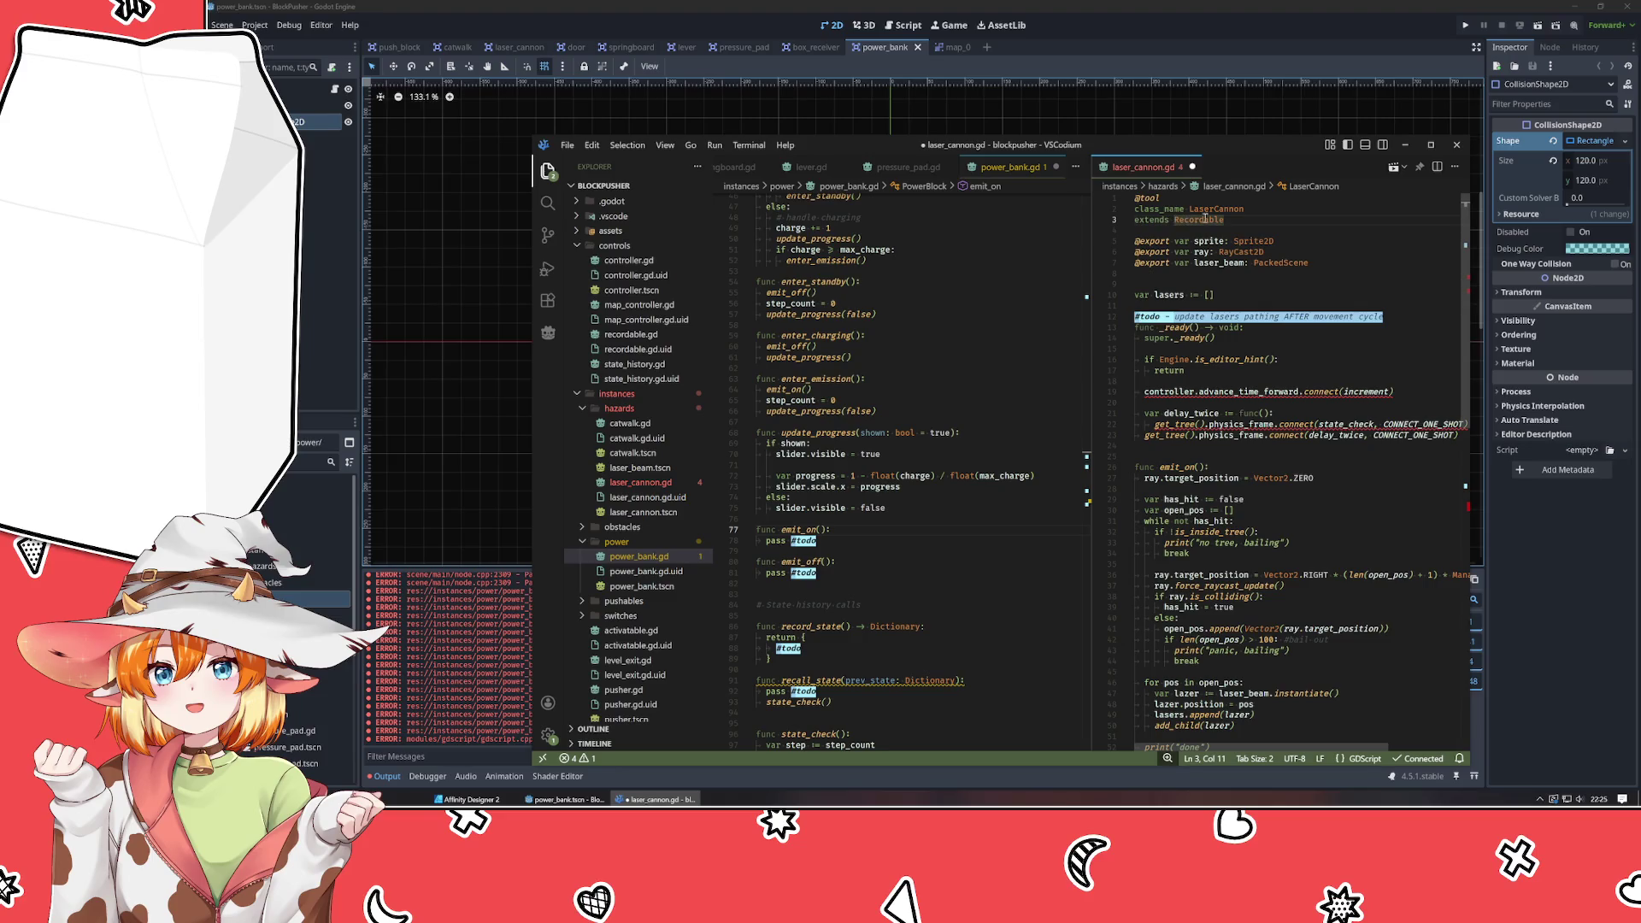
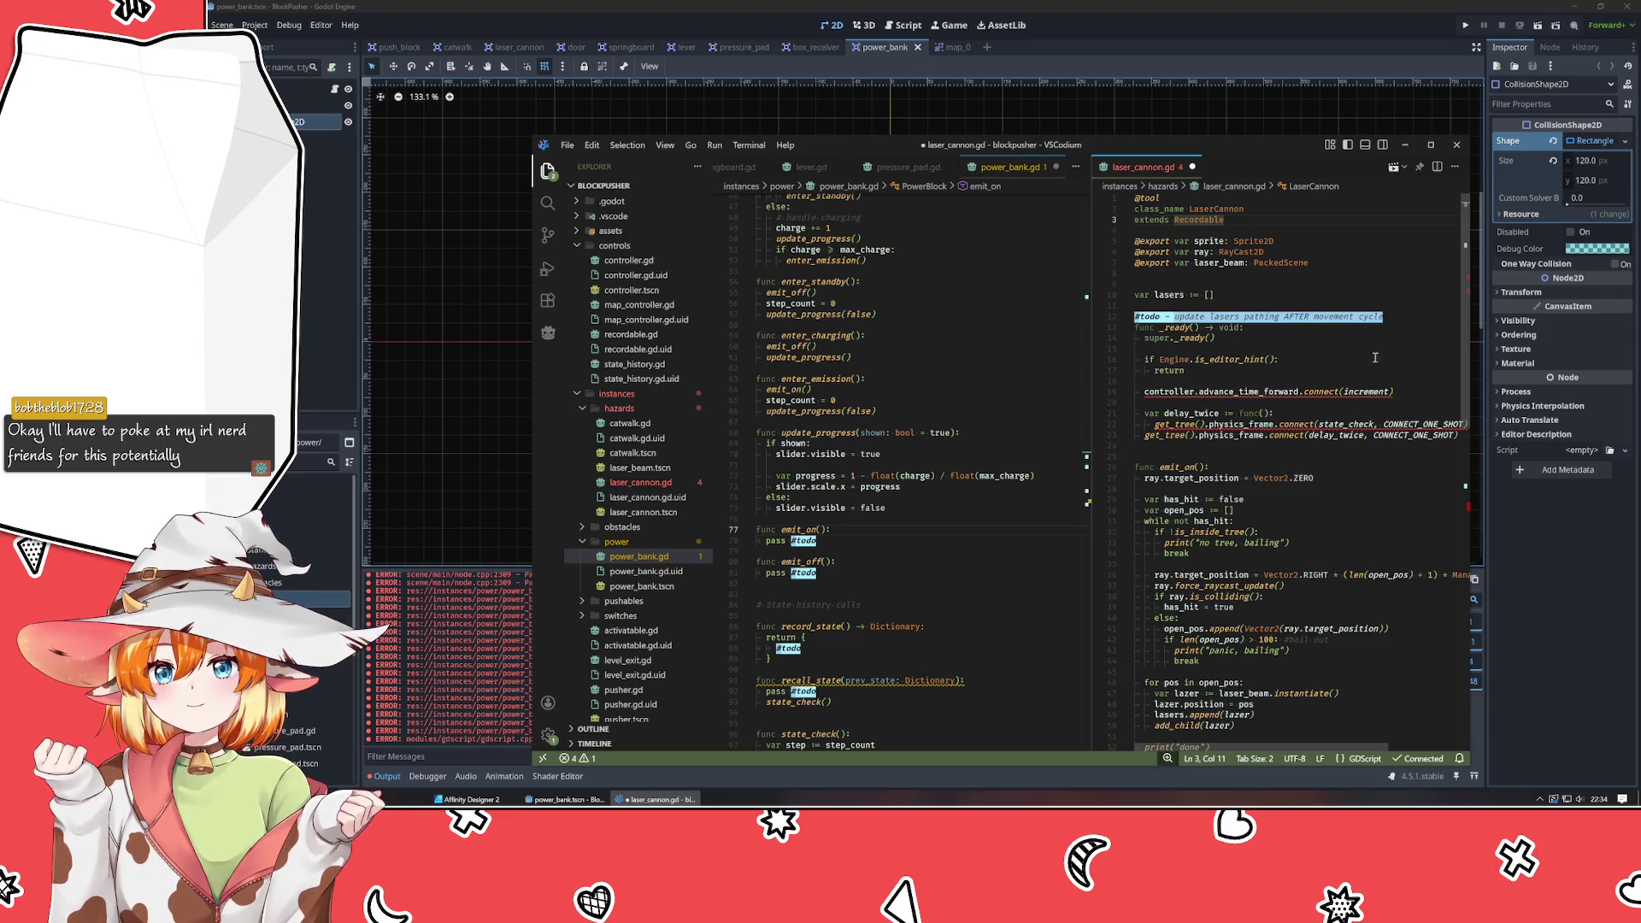
Replace recall_state's two body lines in laser_cannon.gd with 'pass #todo'.
left_click(1420, 531)
scroll(1420, 533, "down", 6)
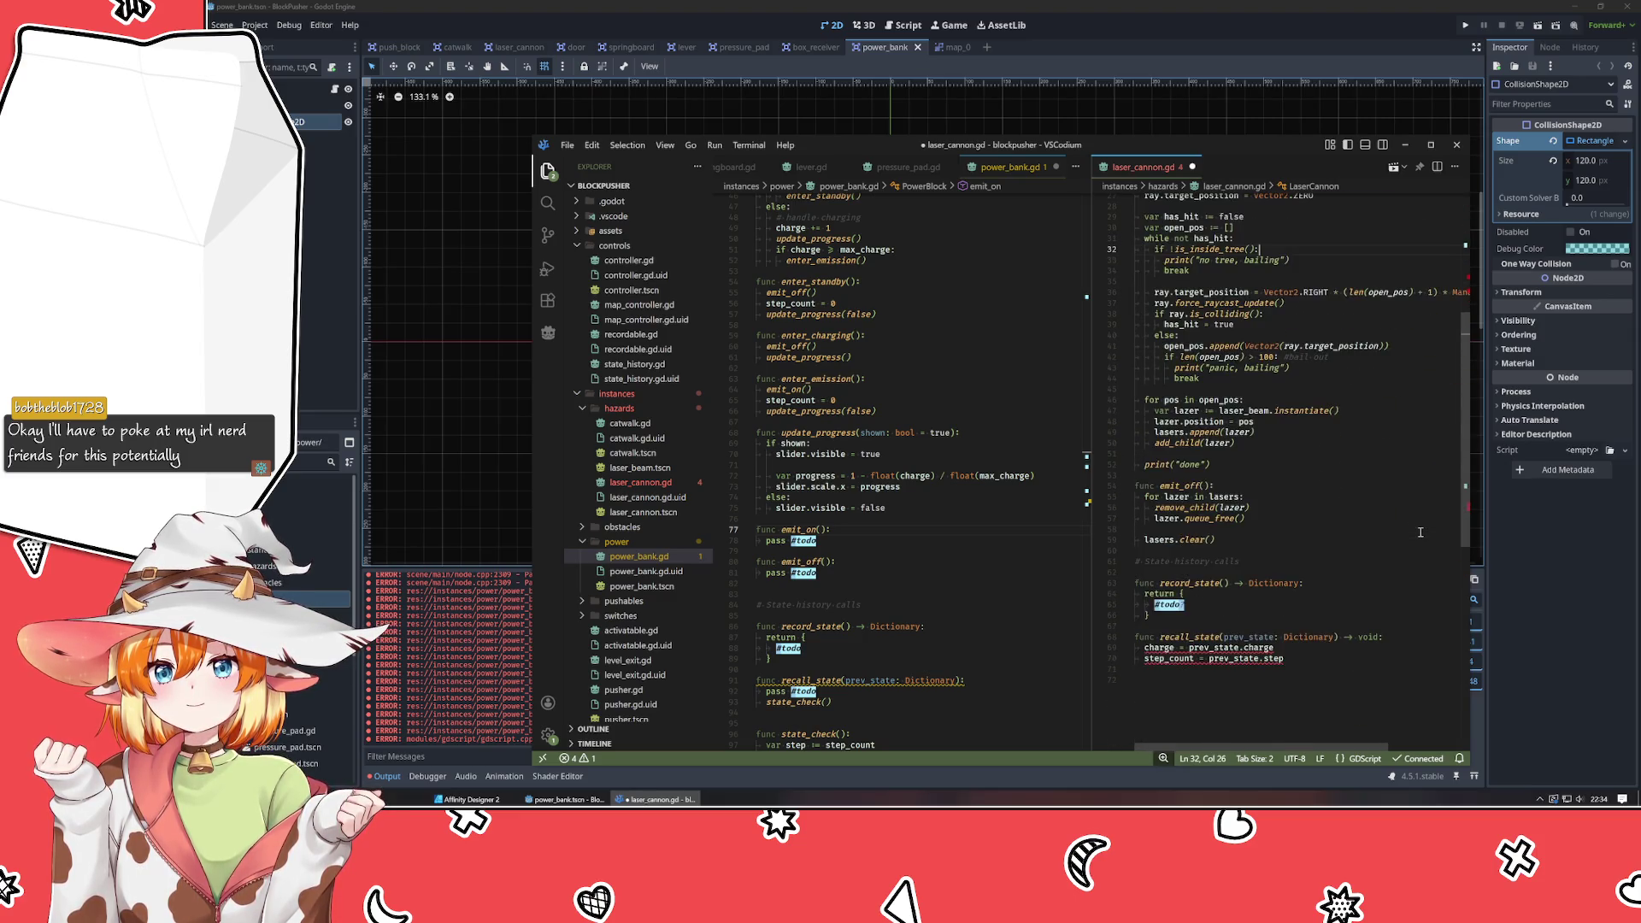
scroll(1420, 532, "down", 2)
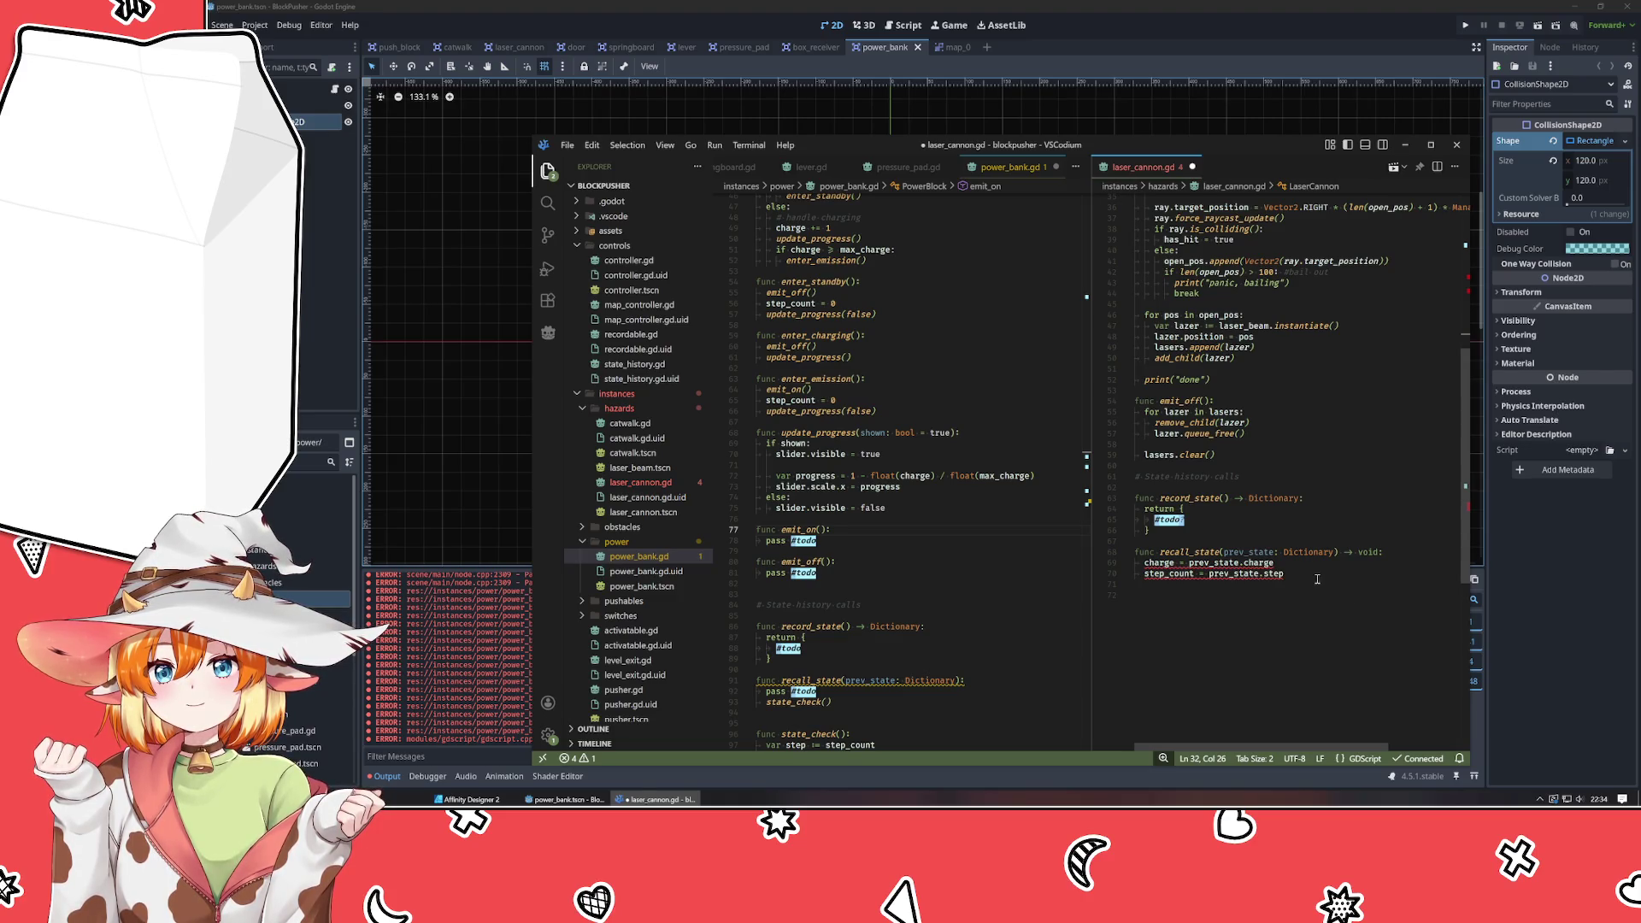
left_click_drag(1317, 580, 1145, 564)
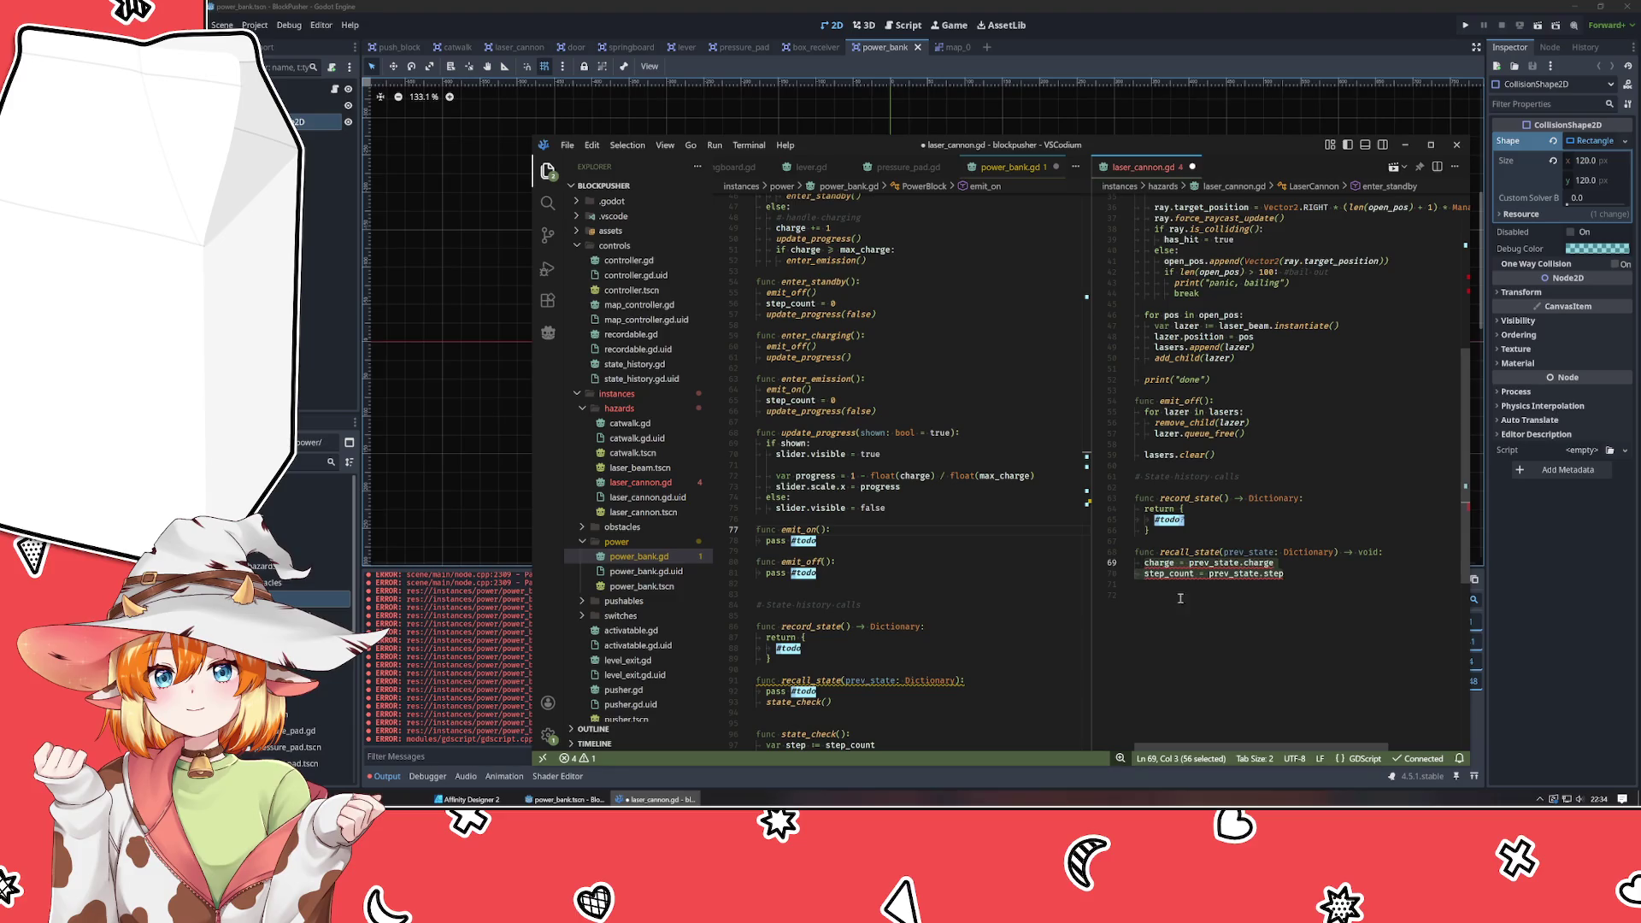
key("BackSpace")
type("pa")
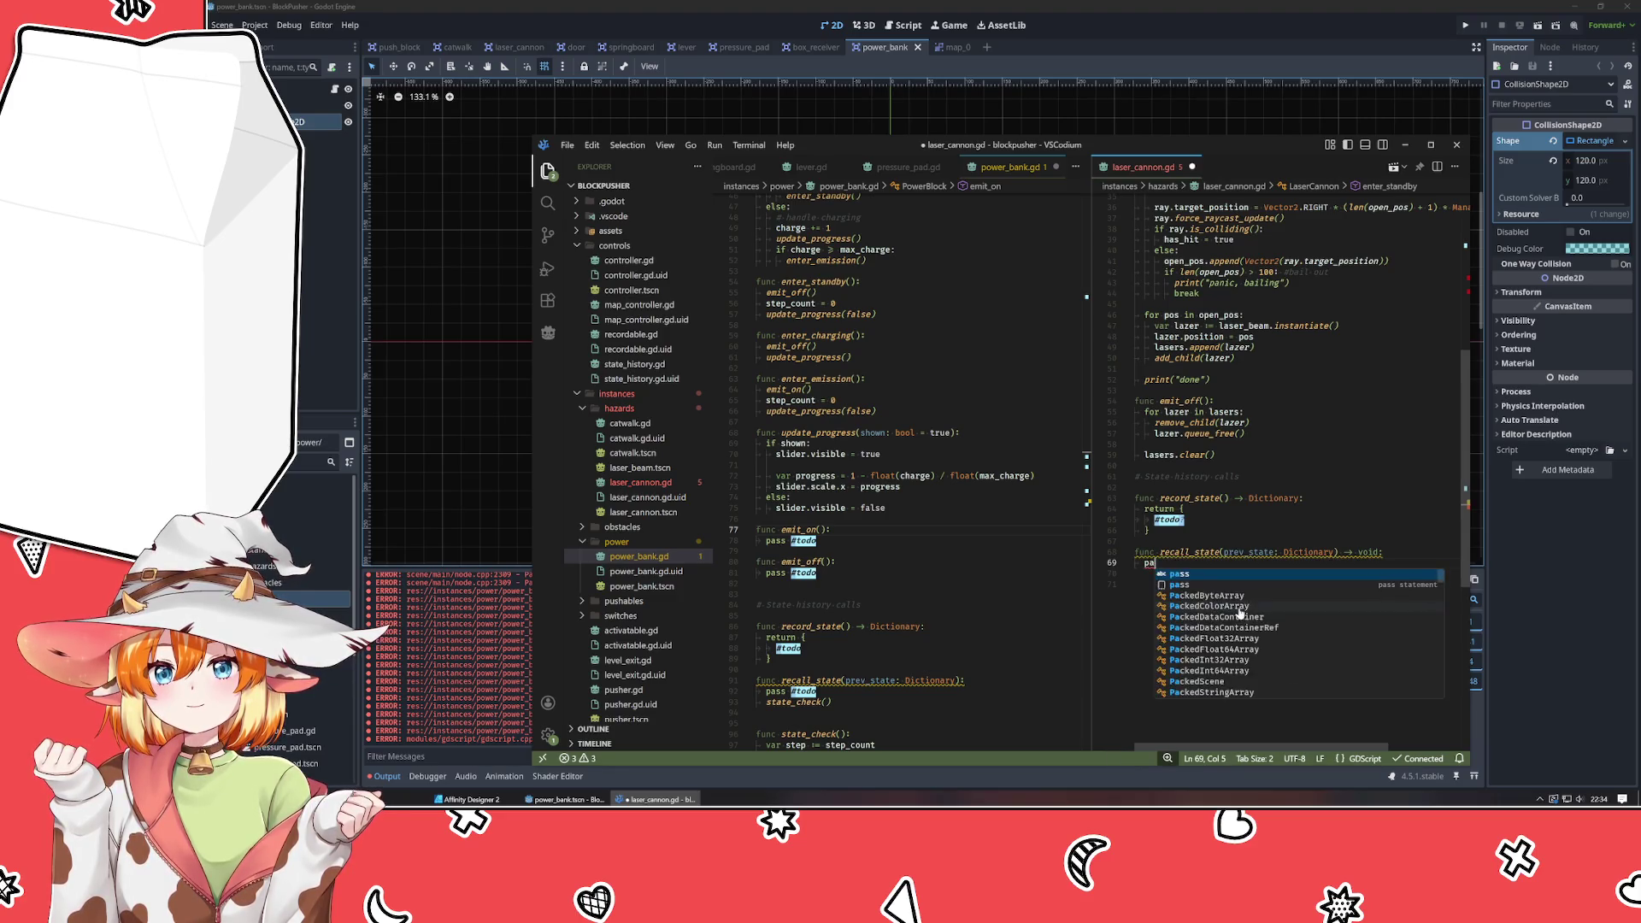
type("ss #todo")
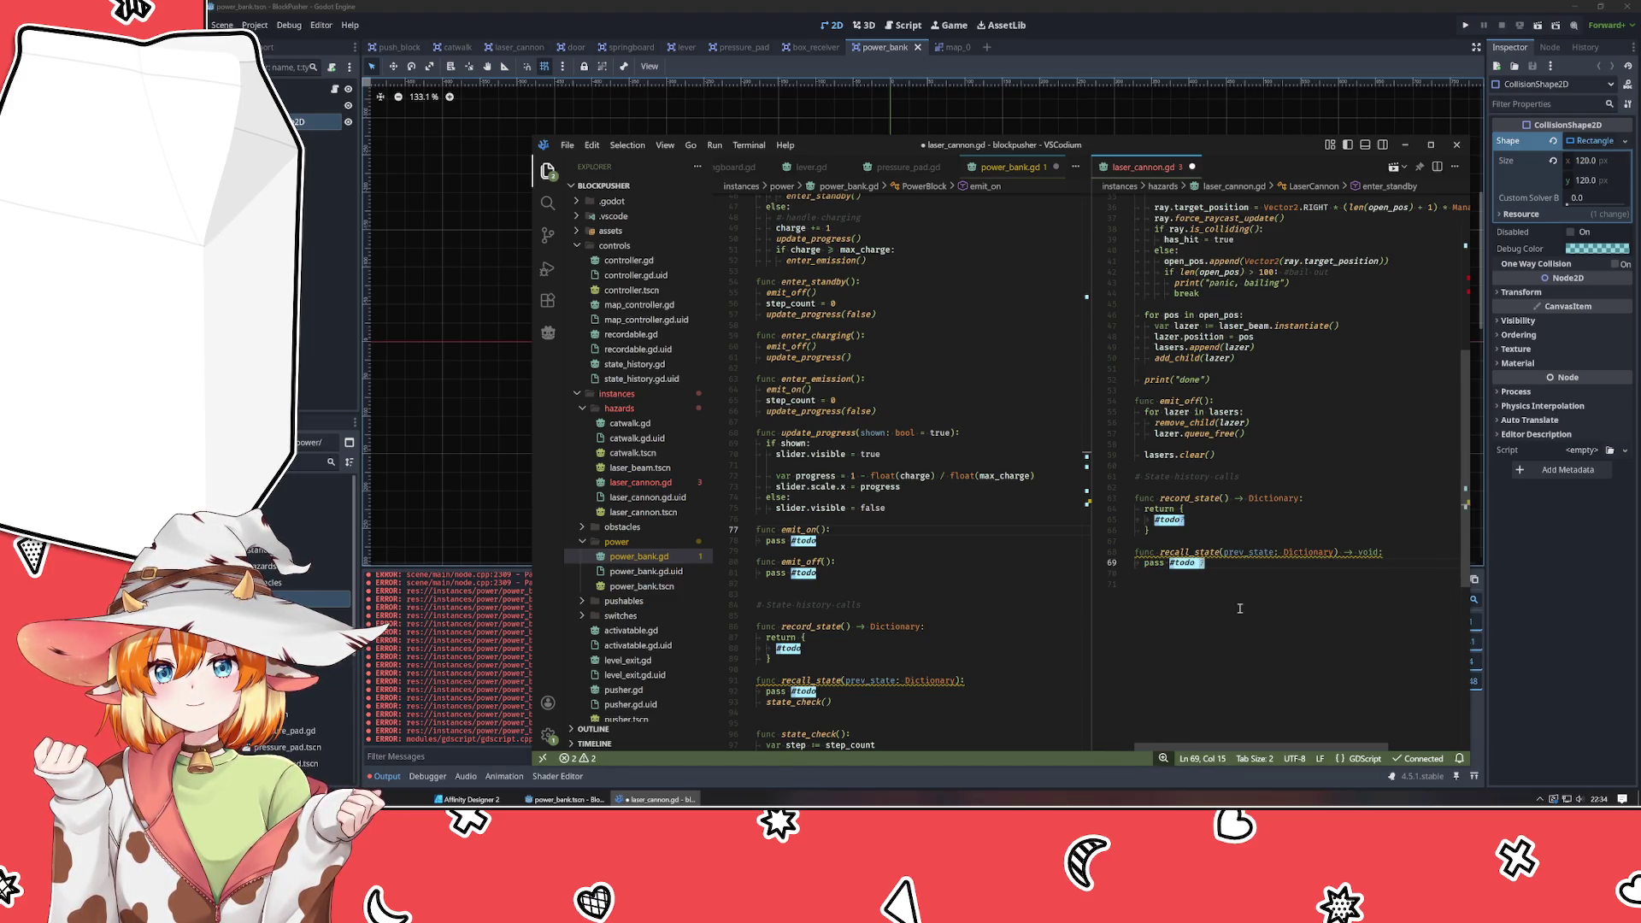
Cut the advance_time_forward-to-increment connect line out of laser_cannon's _ready.
left_click(1239, 609)
scroll(1222, 624, "up", 7)
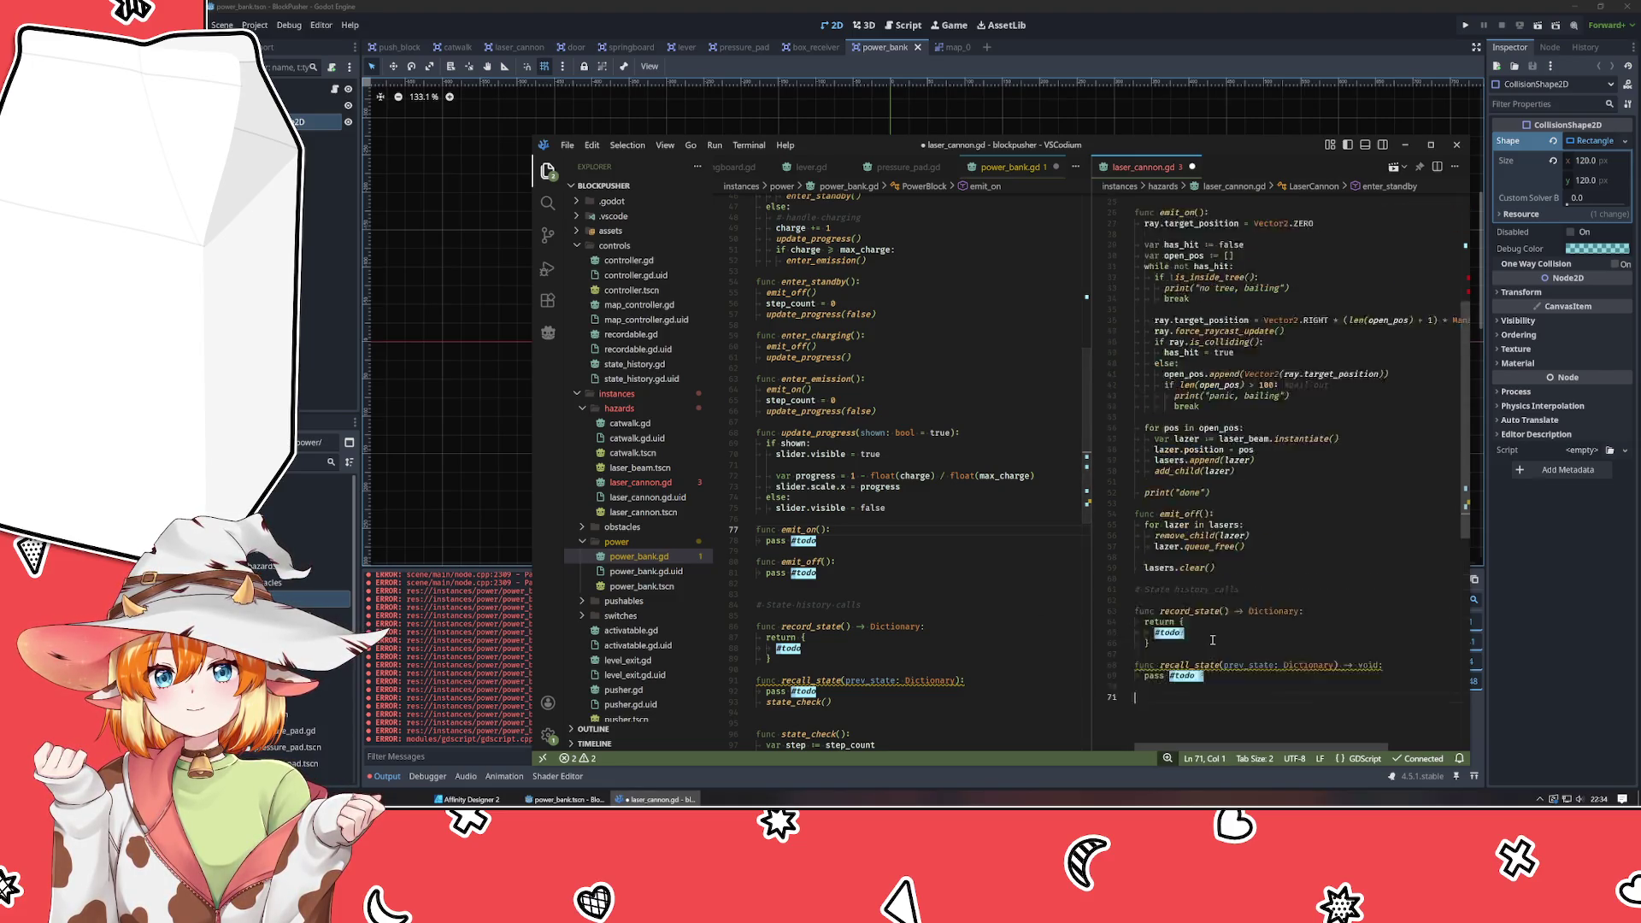
scroll(1218, 612, "up", 3)
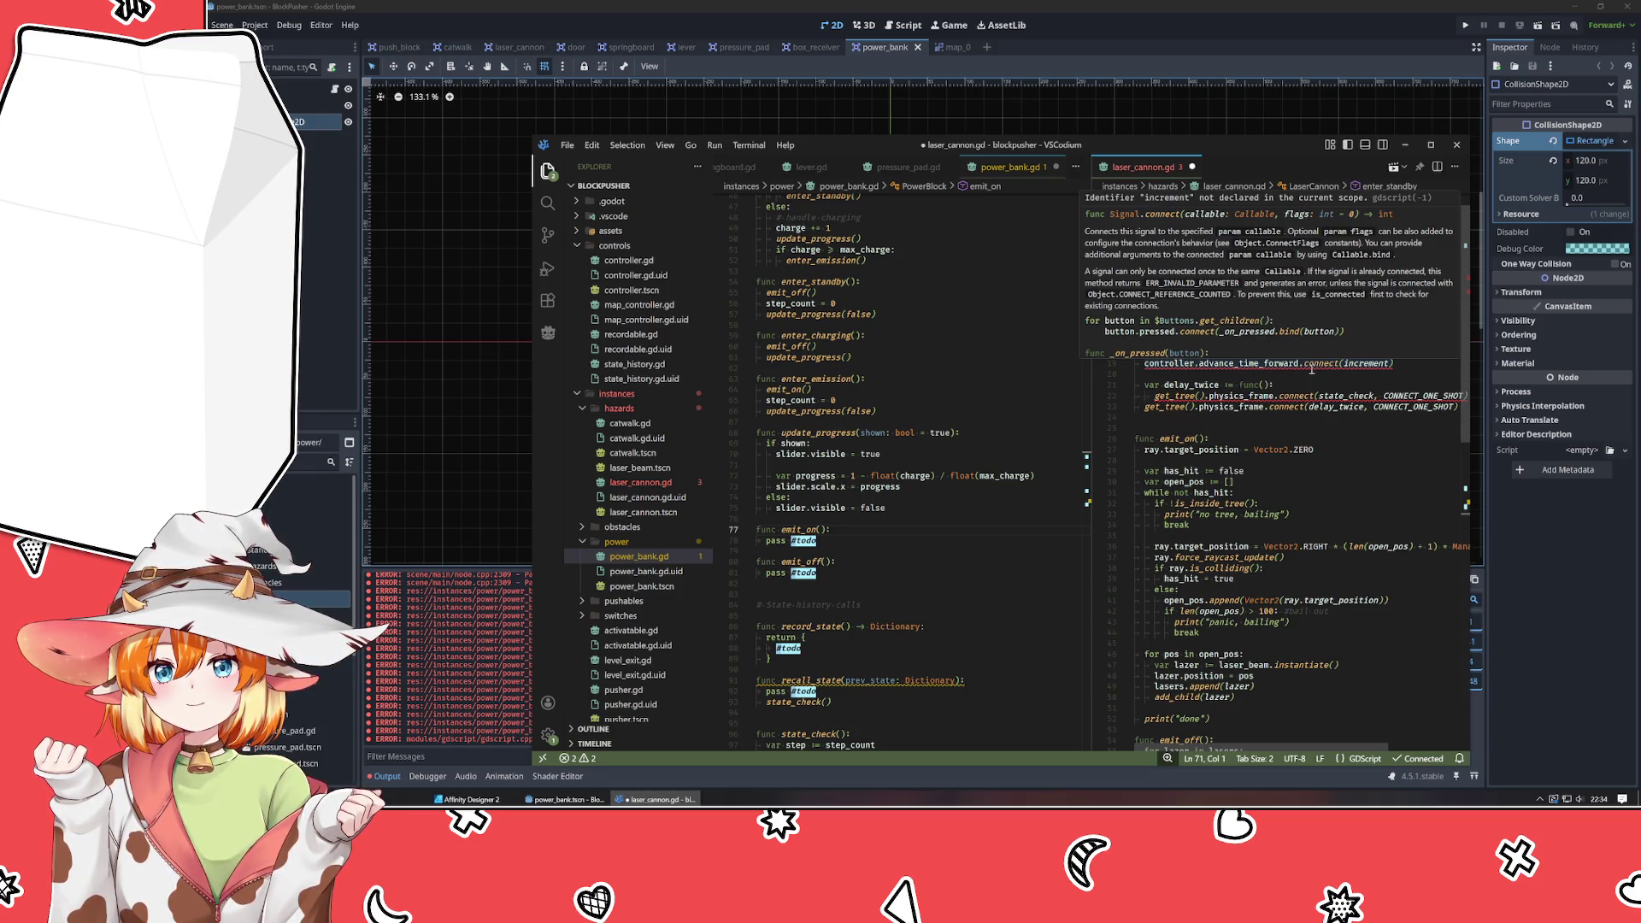
left_click(1312, 366)
key("End")
key("shift+Home")
key("ctrl+x")
scroll(953, 403, "up", 10)
Paste the increment connection into power_bank.gd's _ready and delete the '#todo - else?' line.
scroll(940, 403, "up", 5)
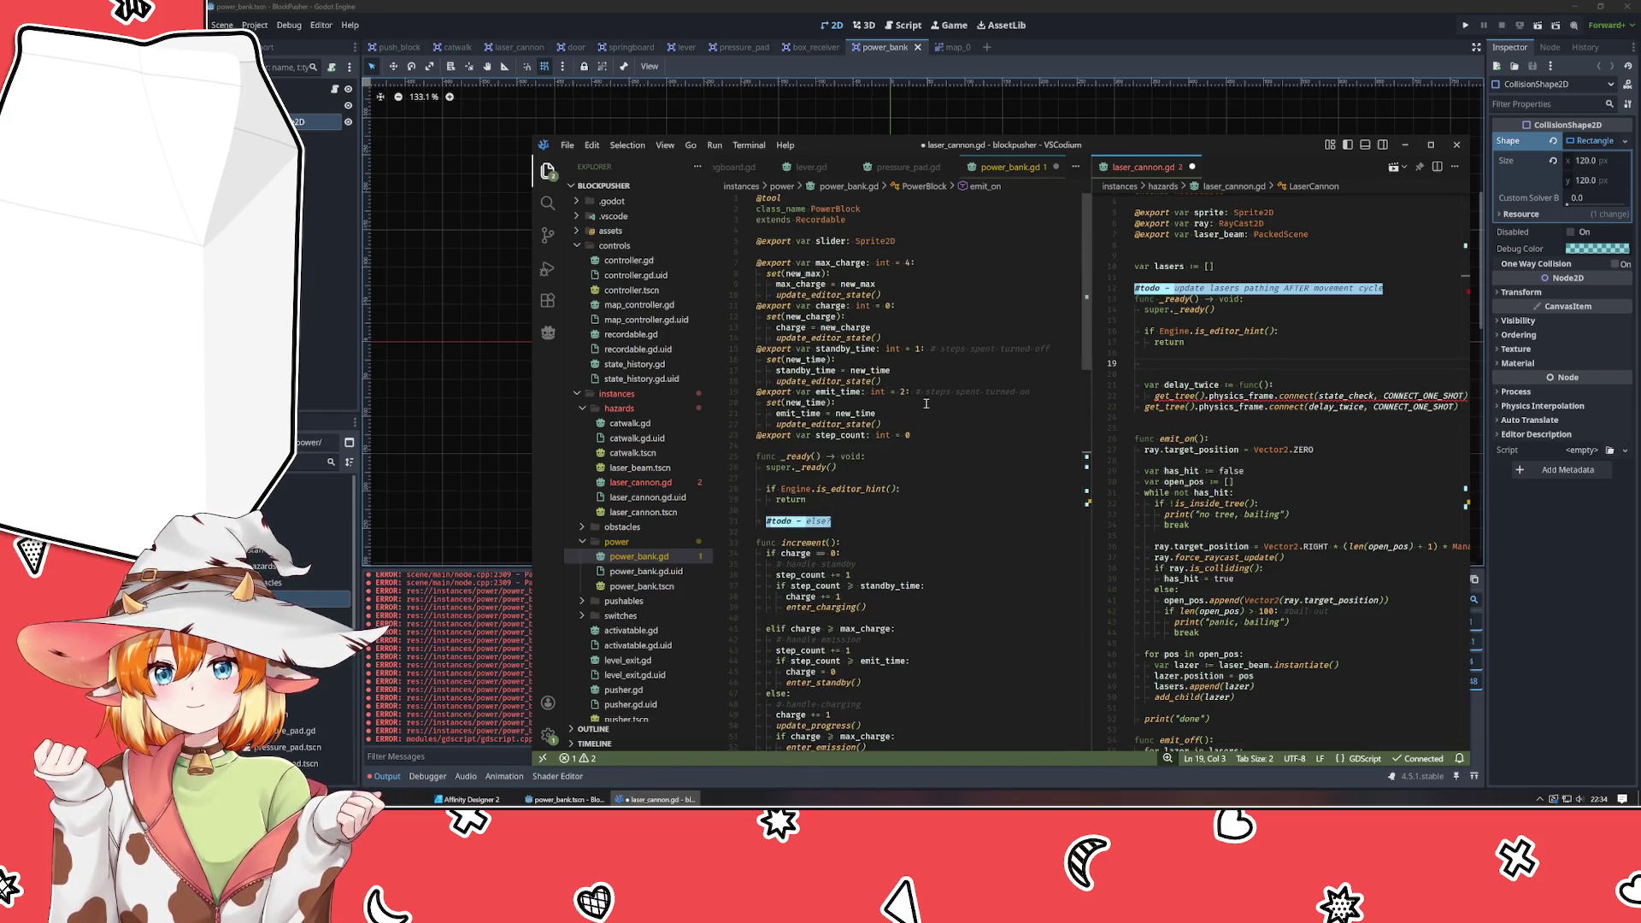
left_click(877, 496)
key("Down")
key("Return")
key("Return")
key("Up")
key("ctrl+v")
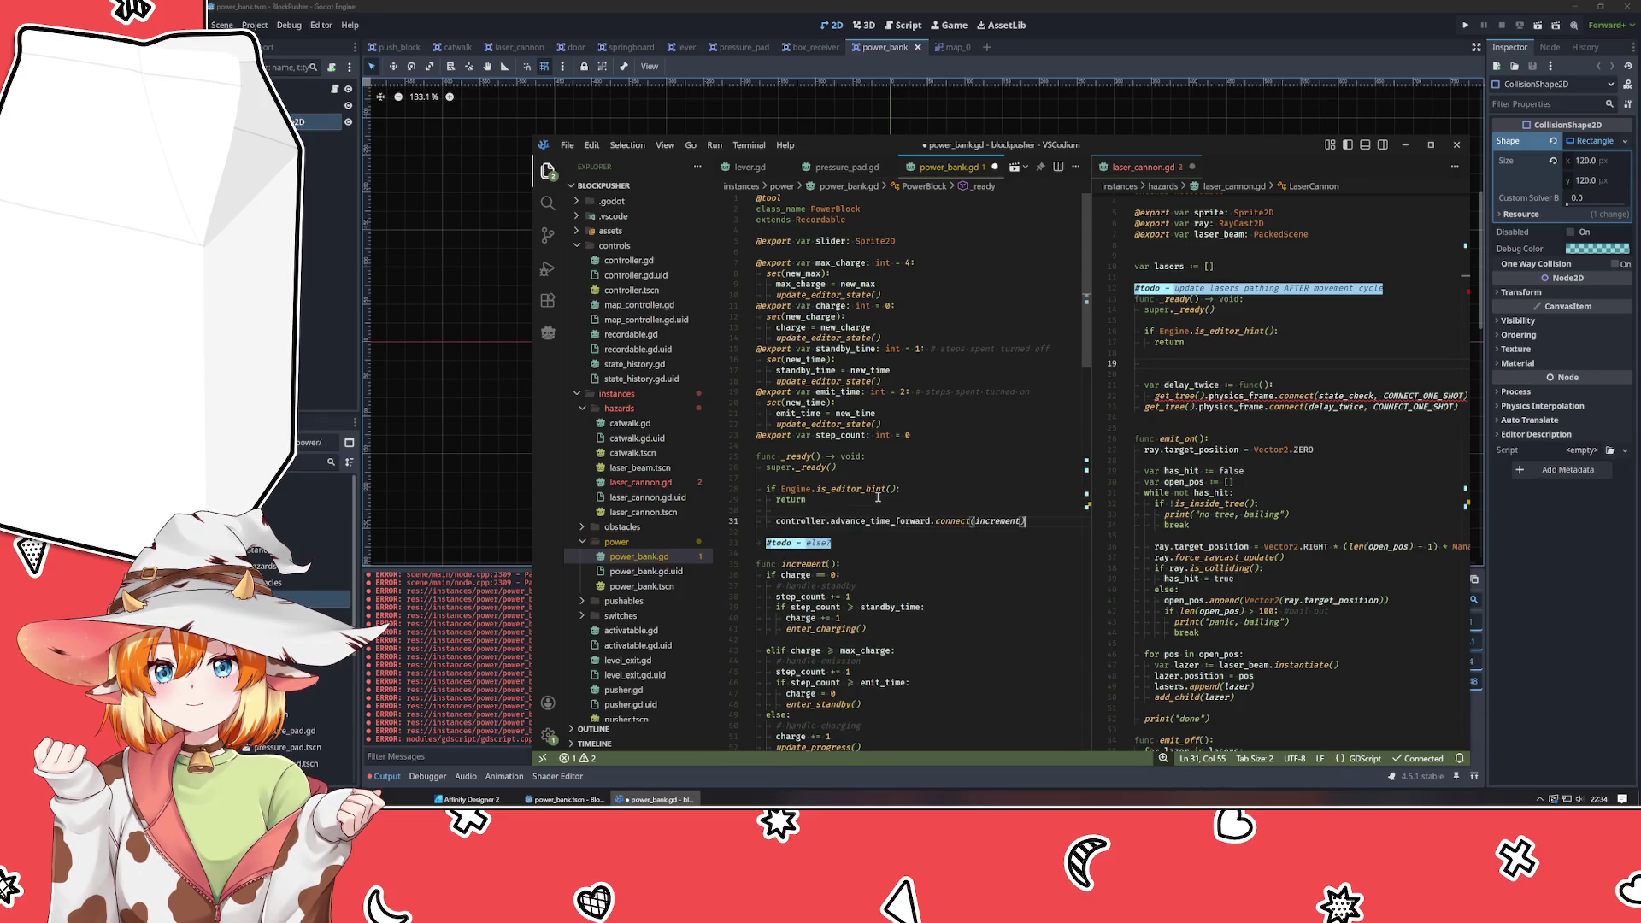
key("Down")
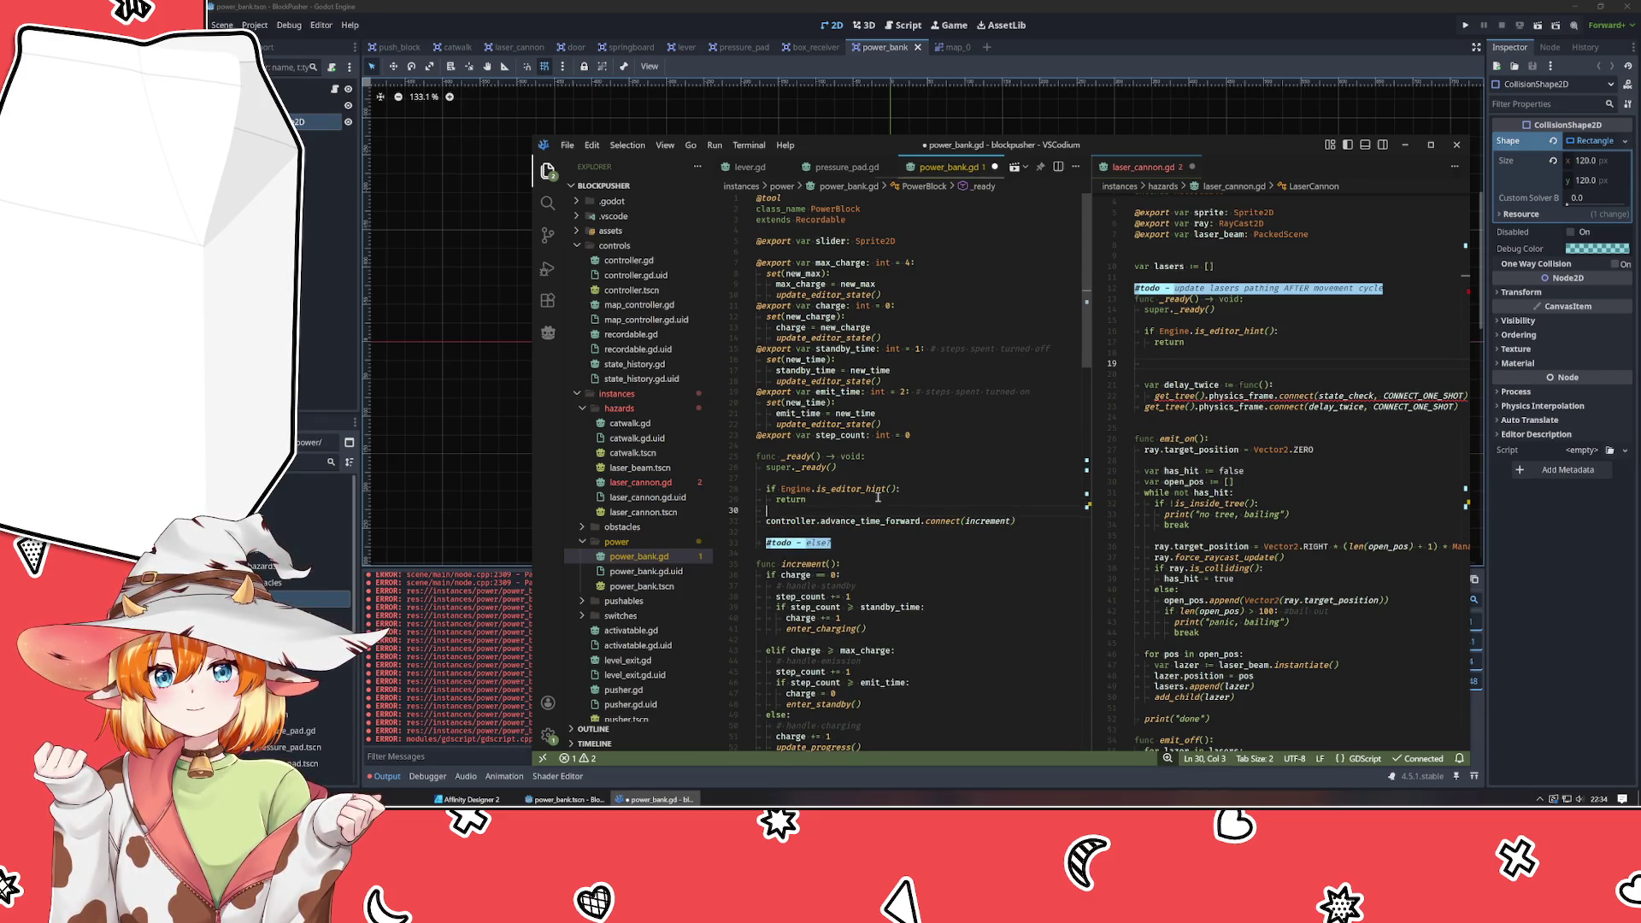
key("ctrl+shift+k")
key("ctrl+shift+k")
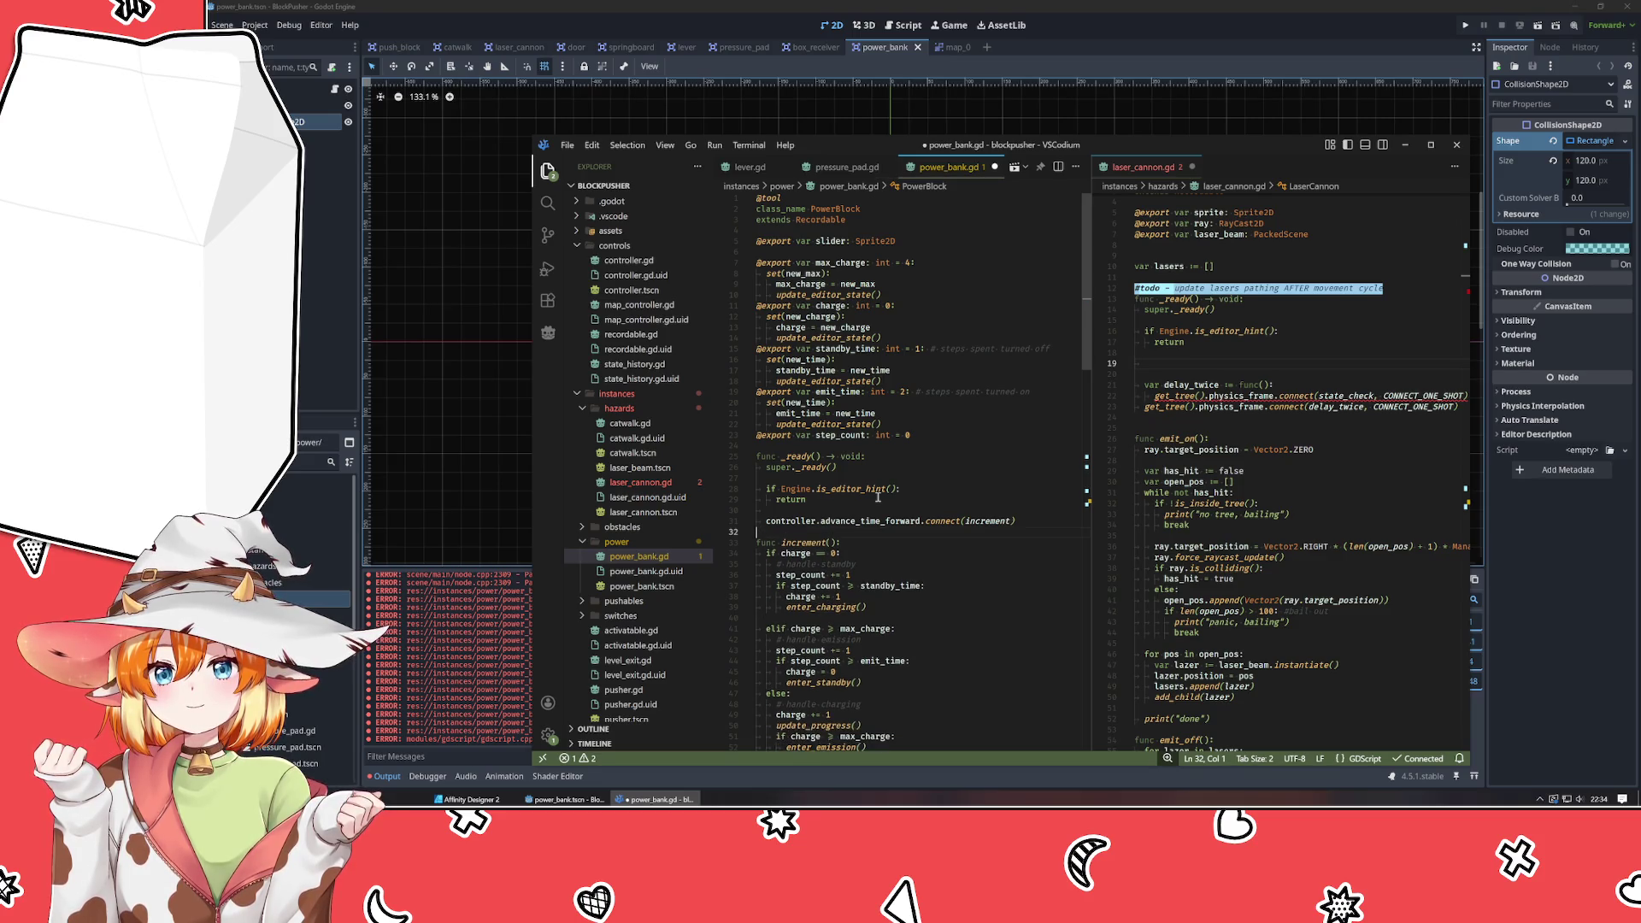
key("Return")
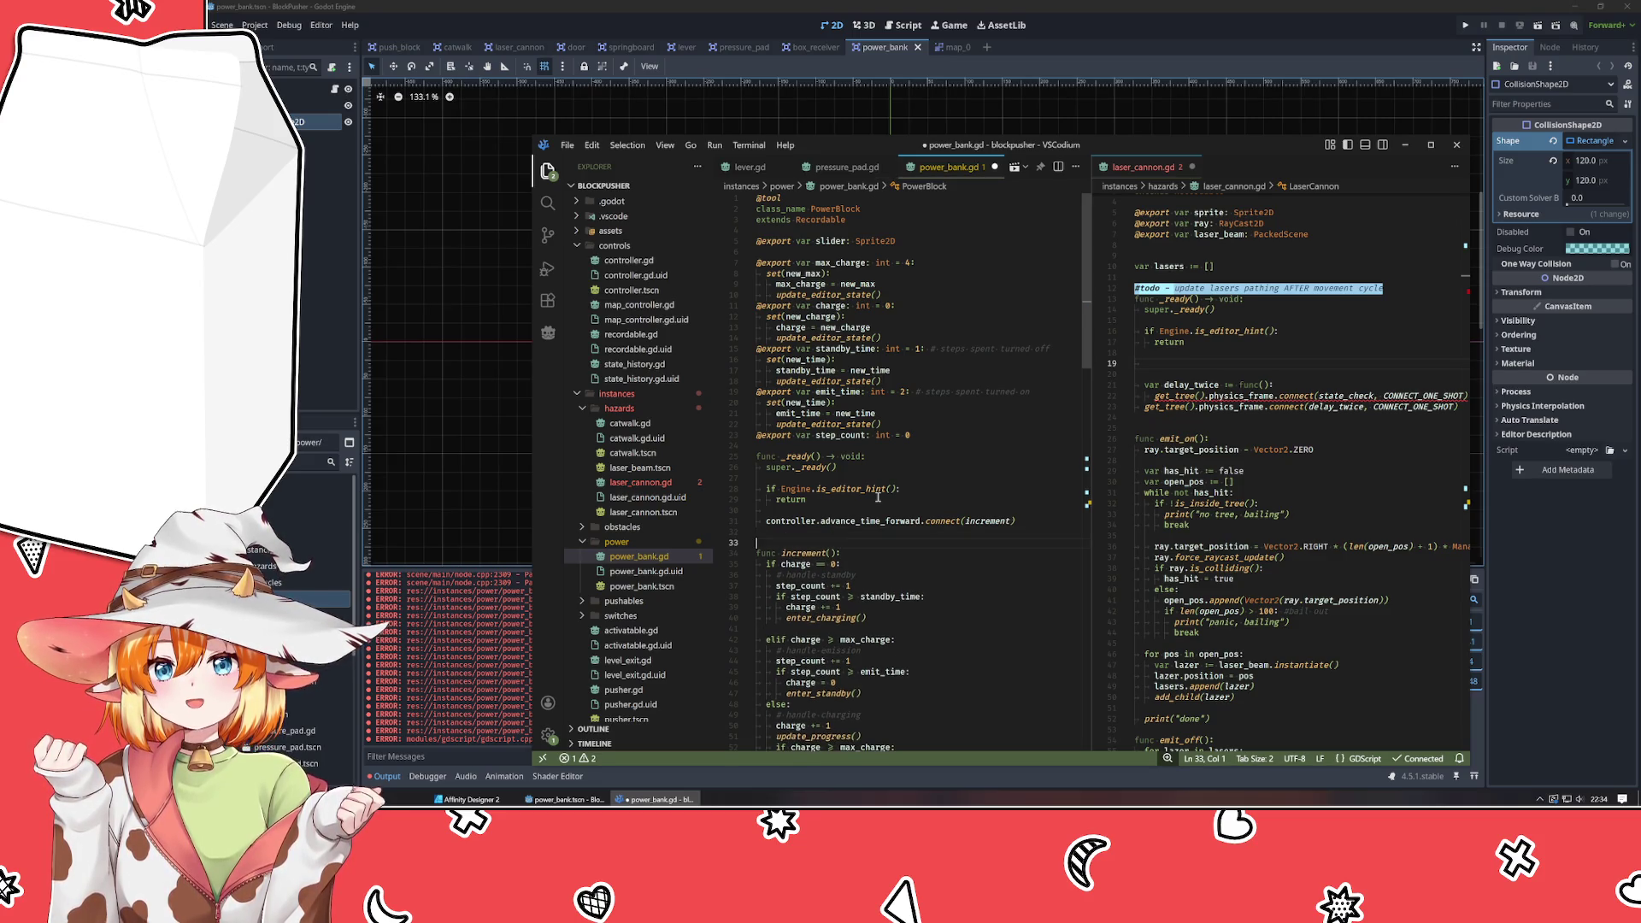
Remove the stray blank line inside power_bank.gd's increment function.
scroll(878, 497, "down", 3)
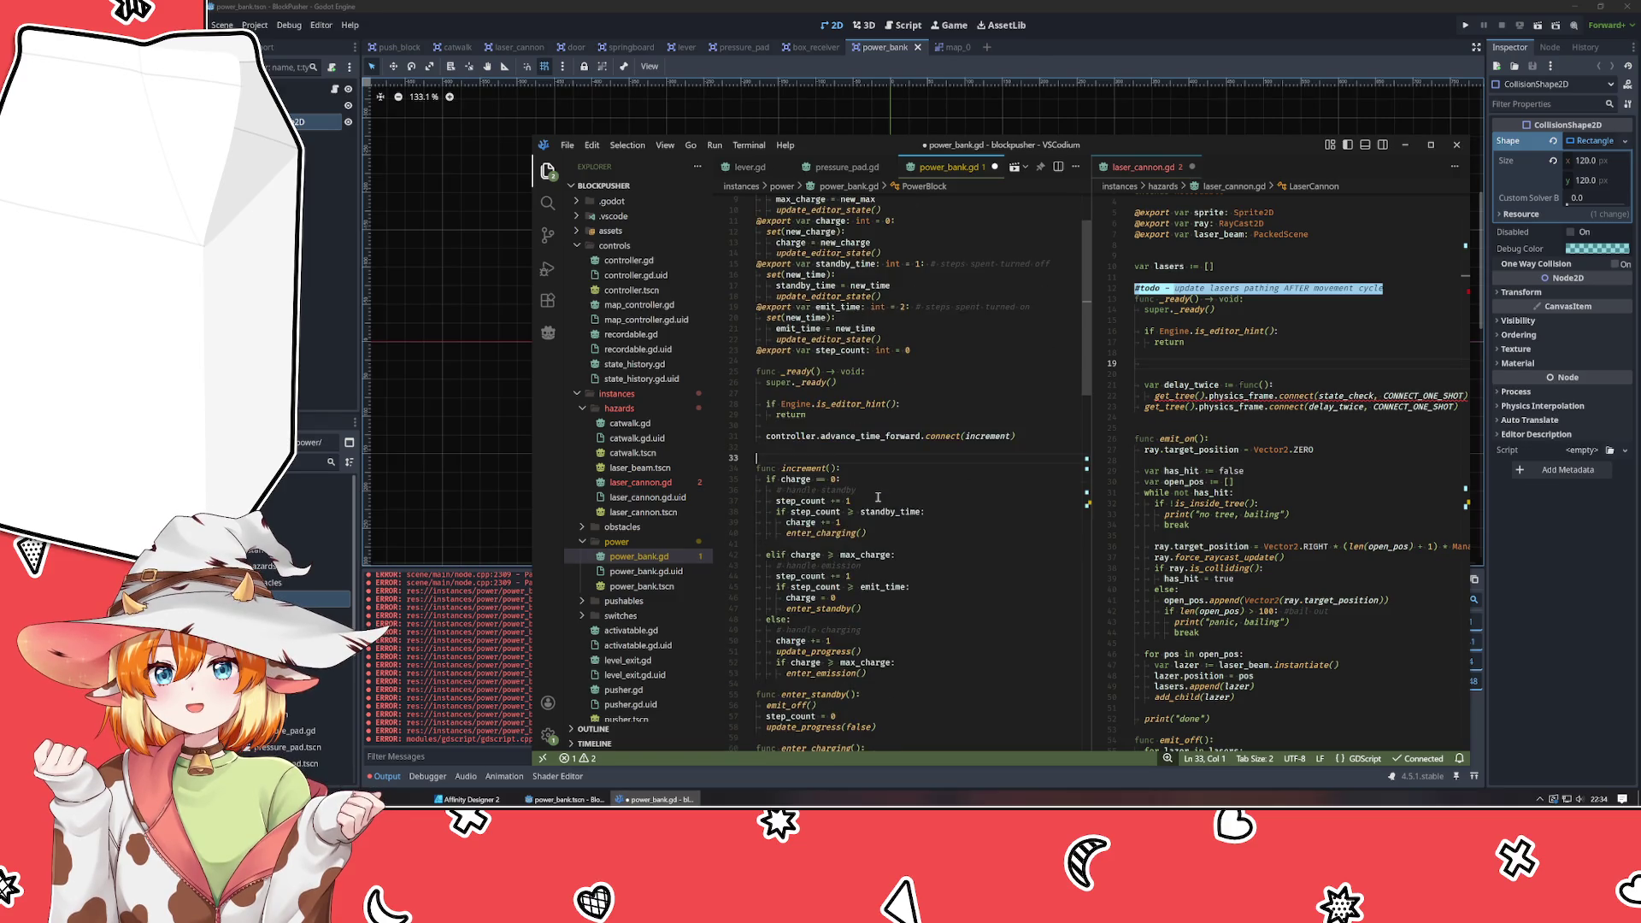
scroll(890, 459, "down", 3)
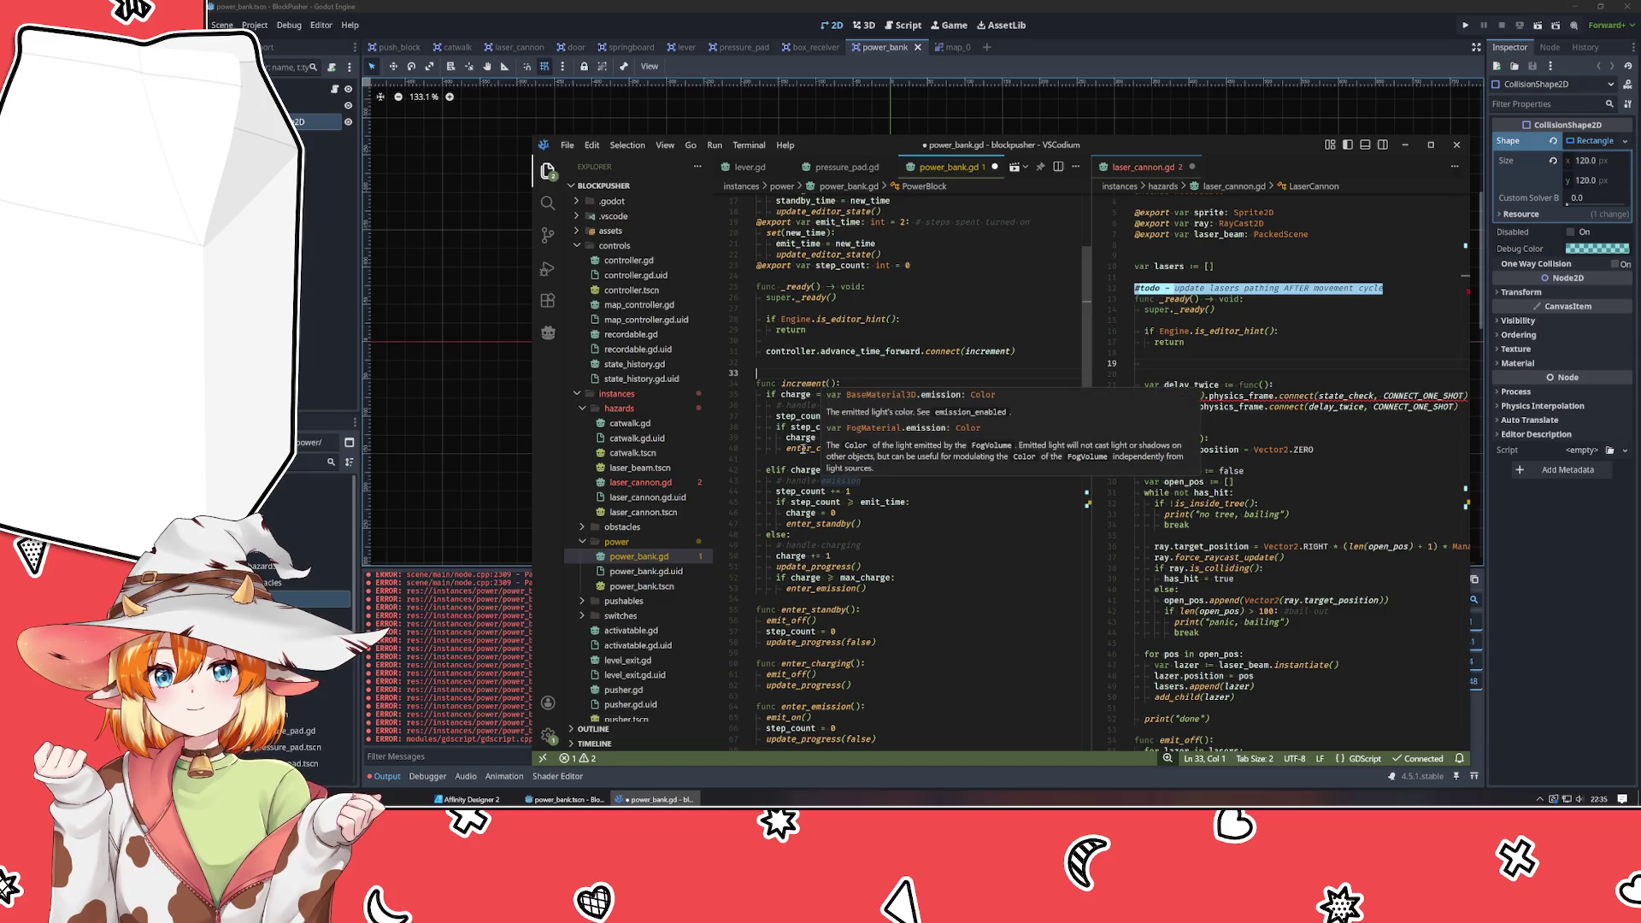
left_click(804, 462)
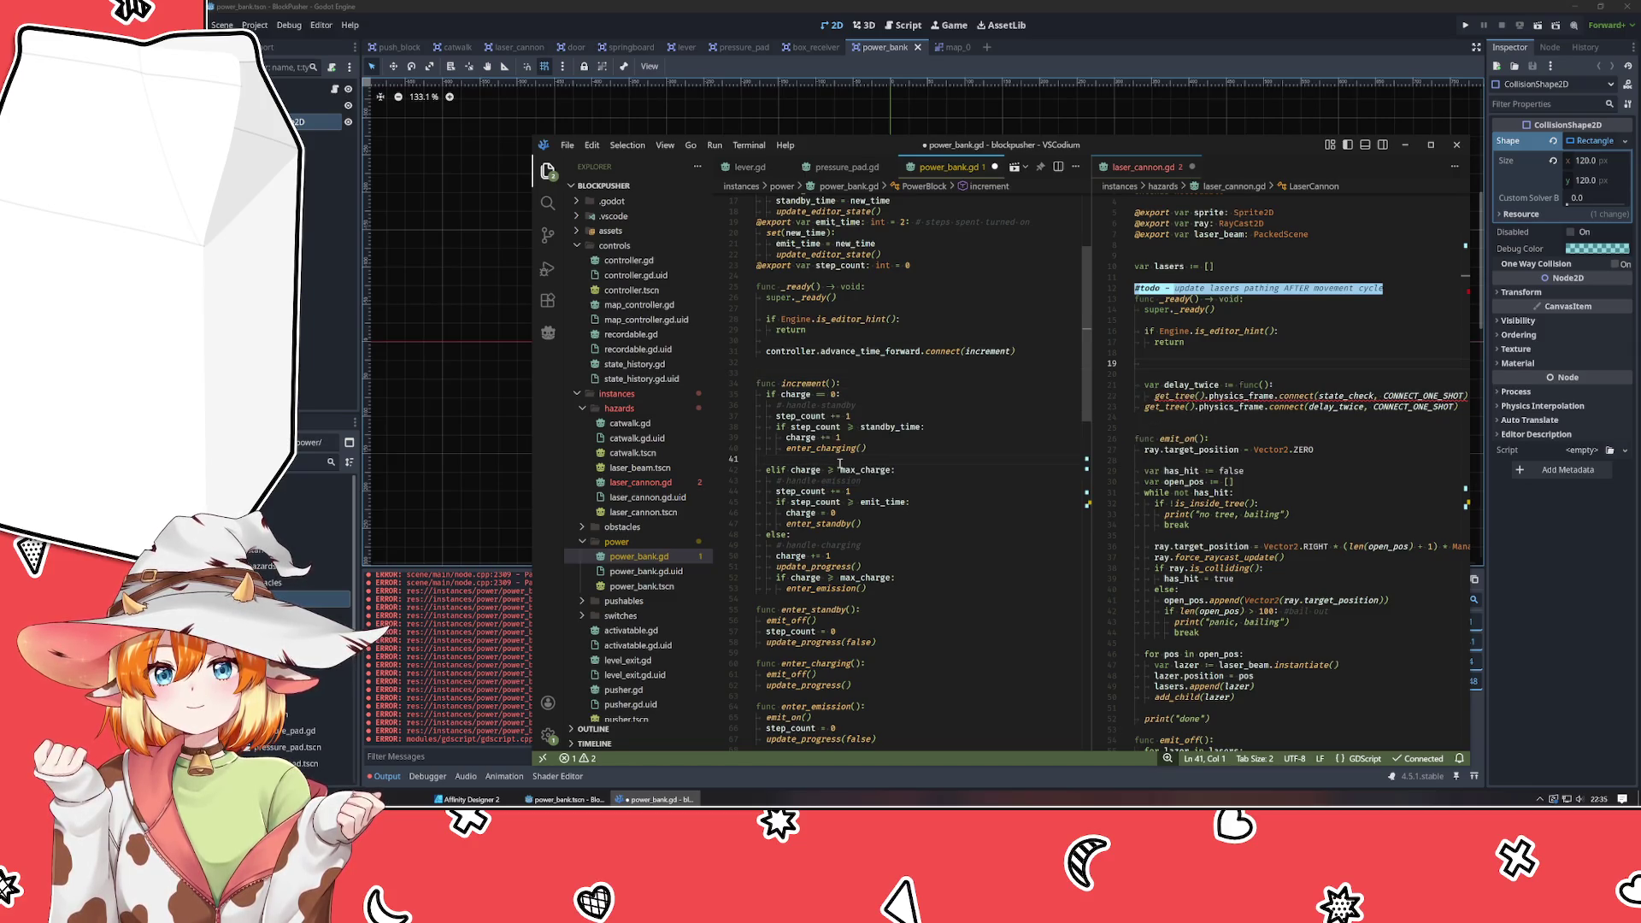
key("BackSpace")
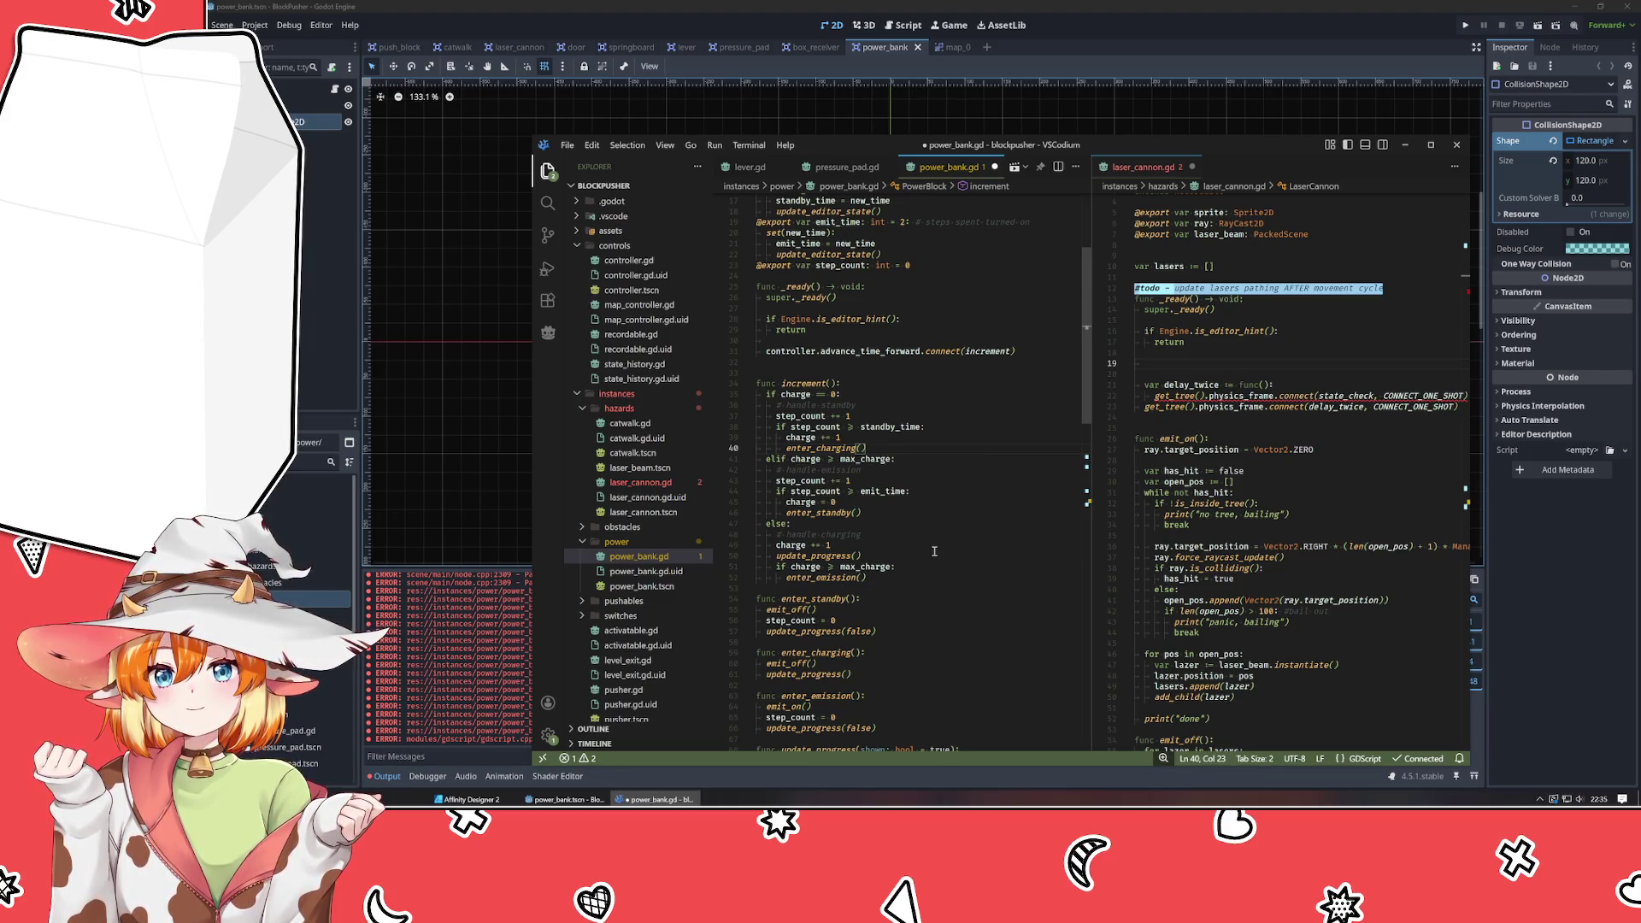
mouse_move(847, 597)
left_click(956, 628)
scroll(953, 629, "down", 3)
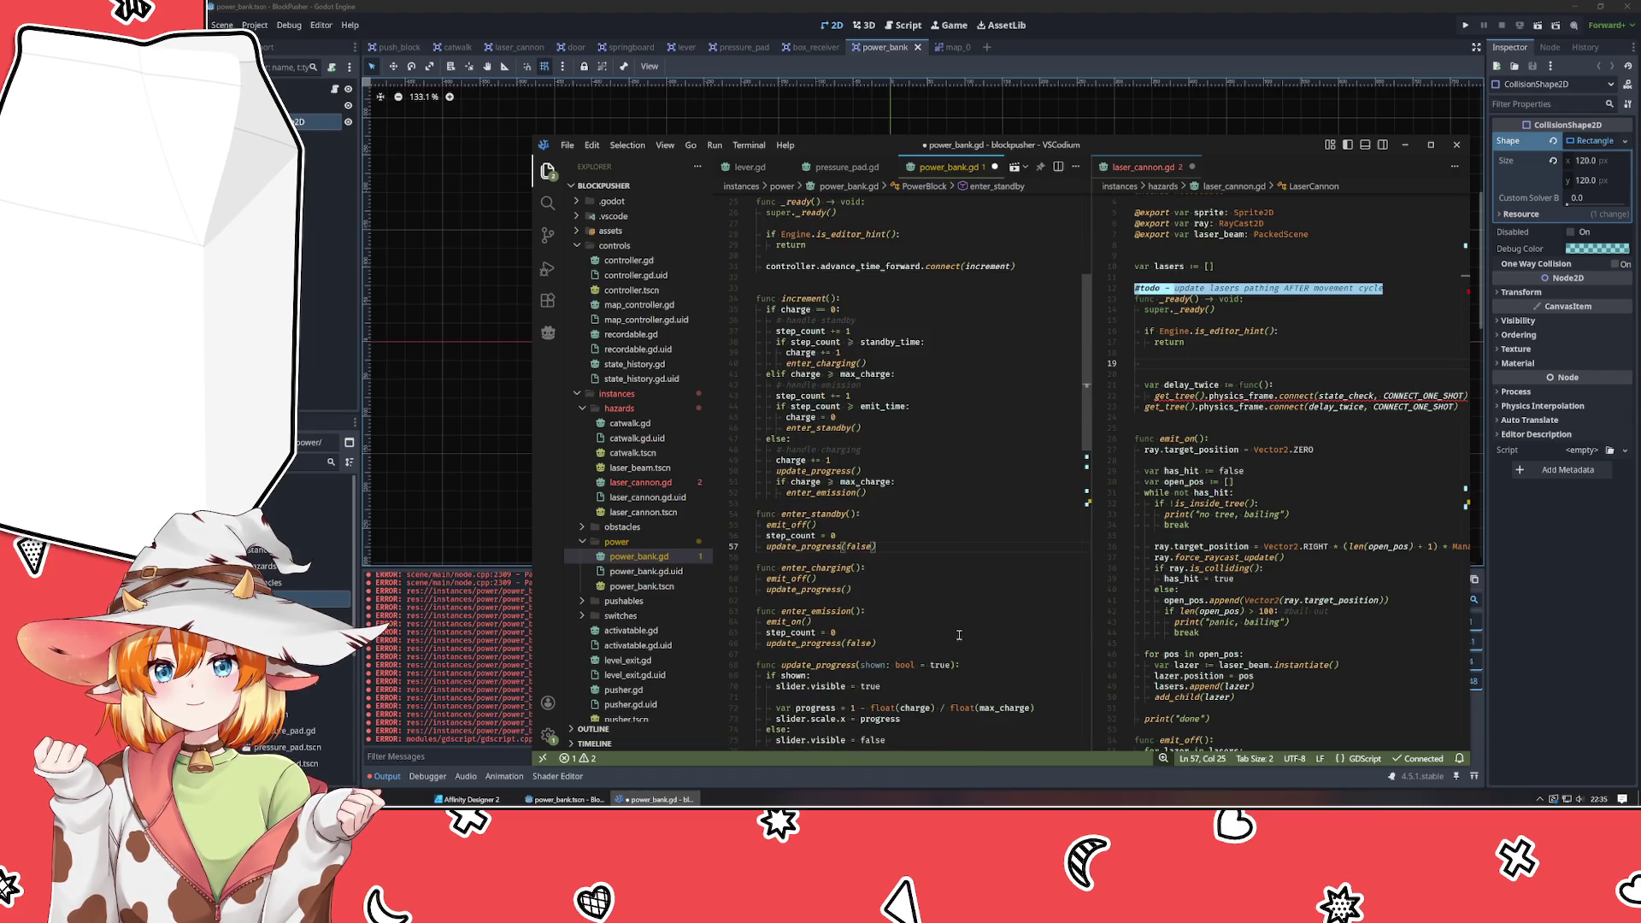
scroll(950, 633, "down", 2)
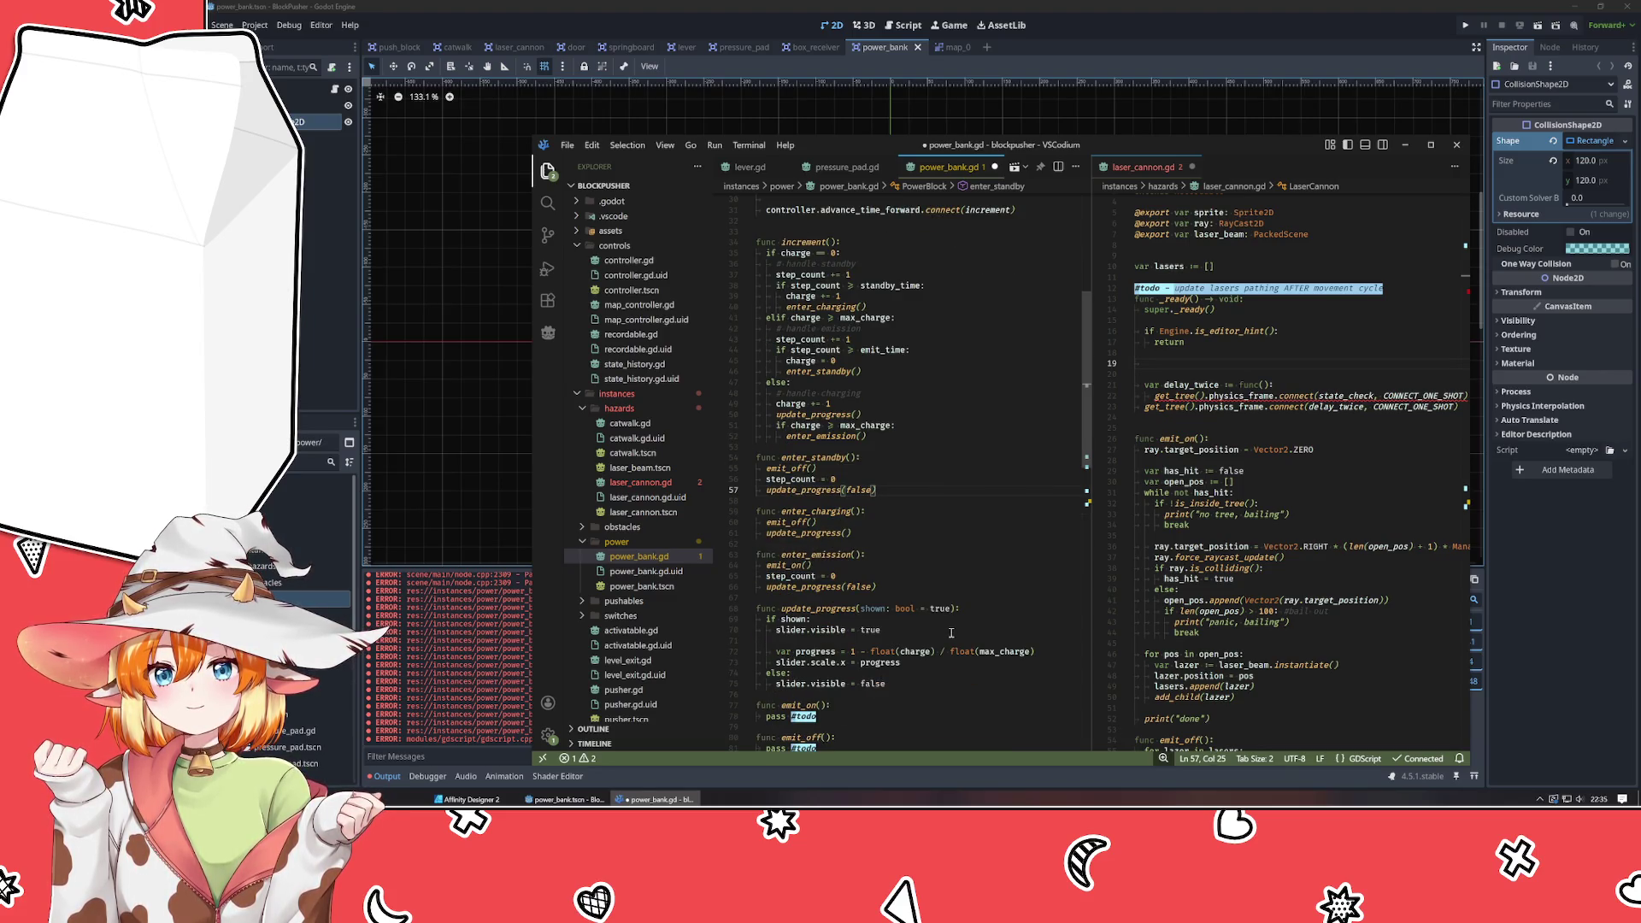
scroll(951, 632, "up", 10)
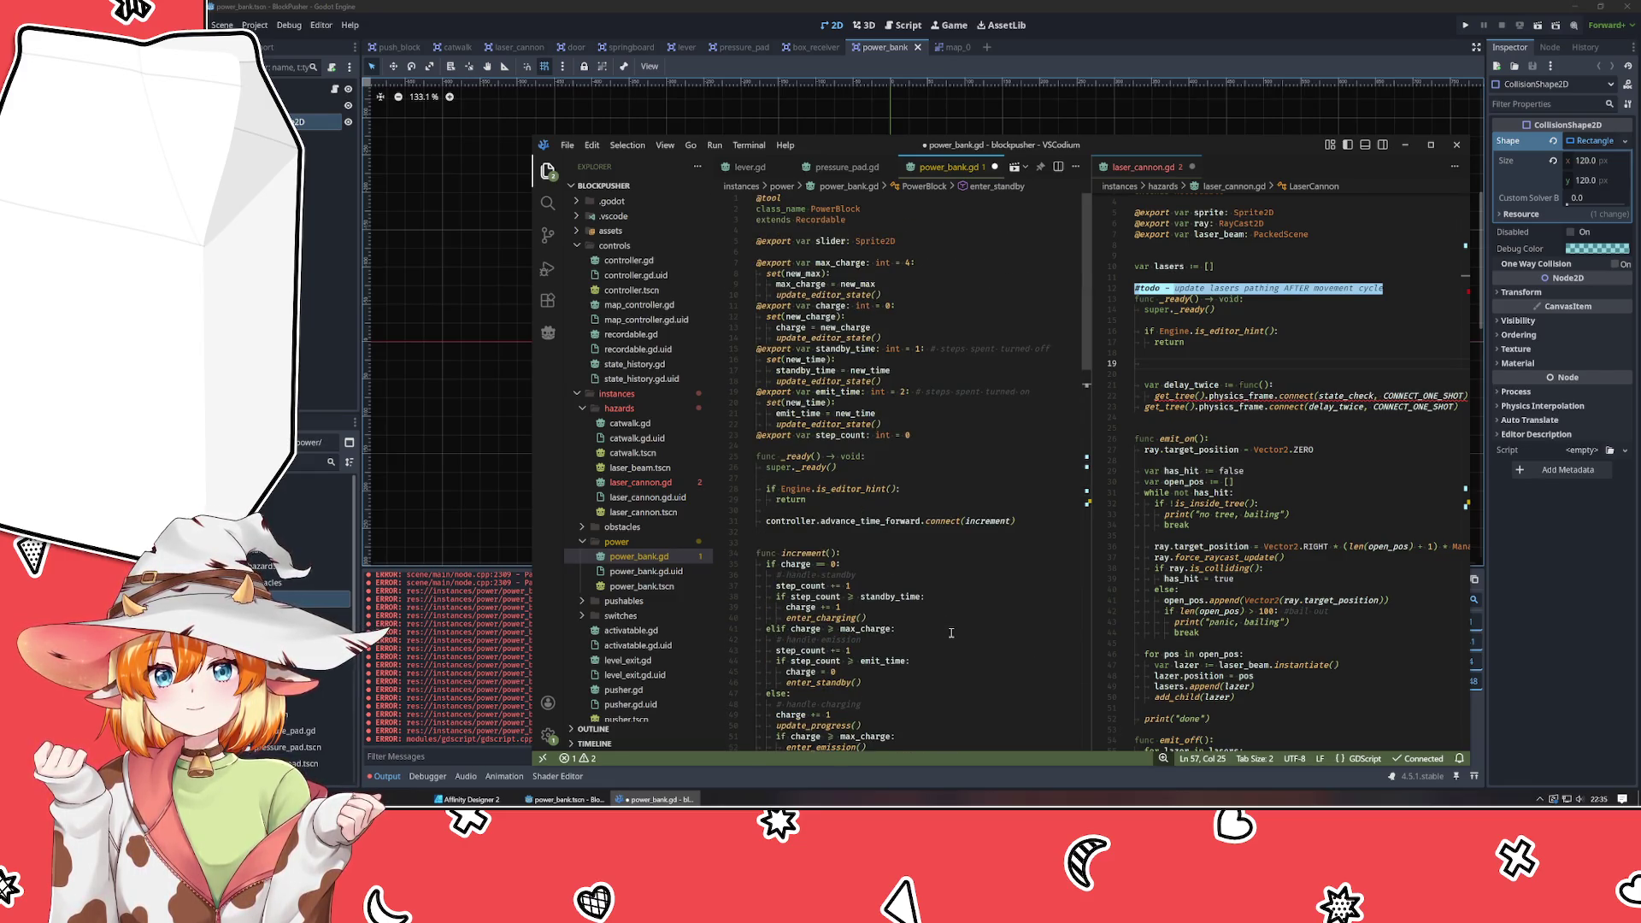
right_click(303, 214)
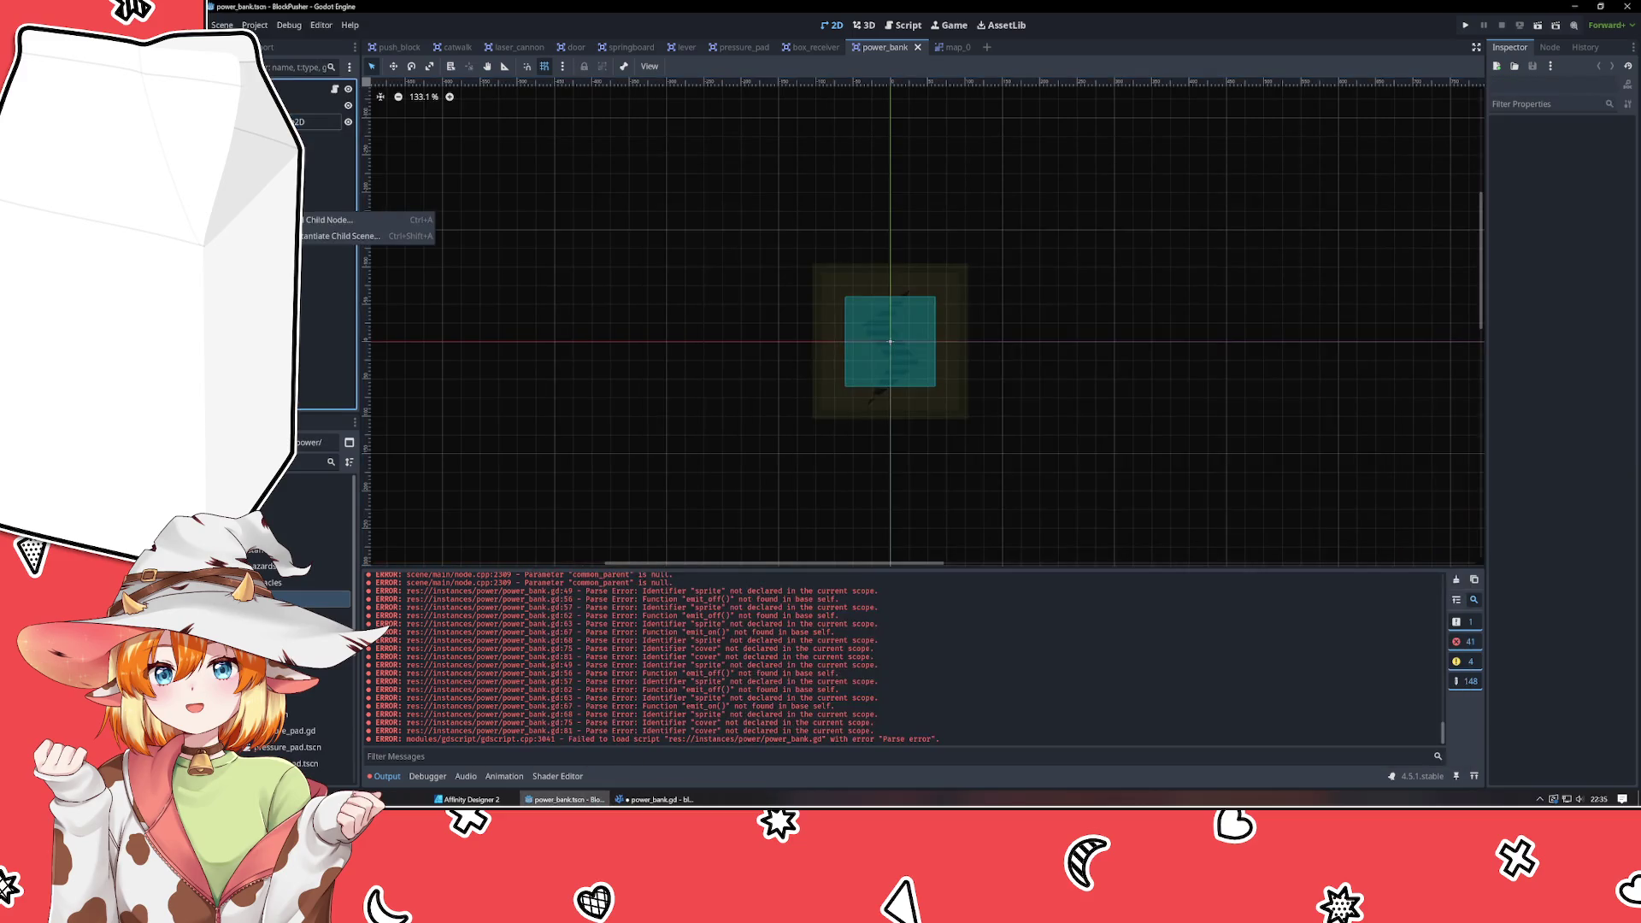
Add a Sprite2D child renamed Slider, move it up the tree, then switch to laser_cannon.
left_click(325, 219)
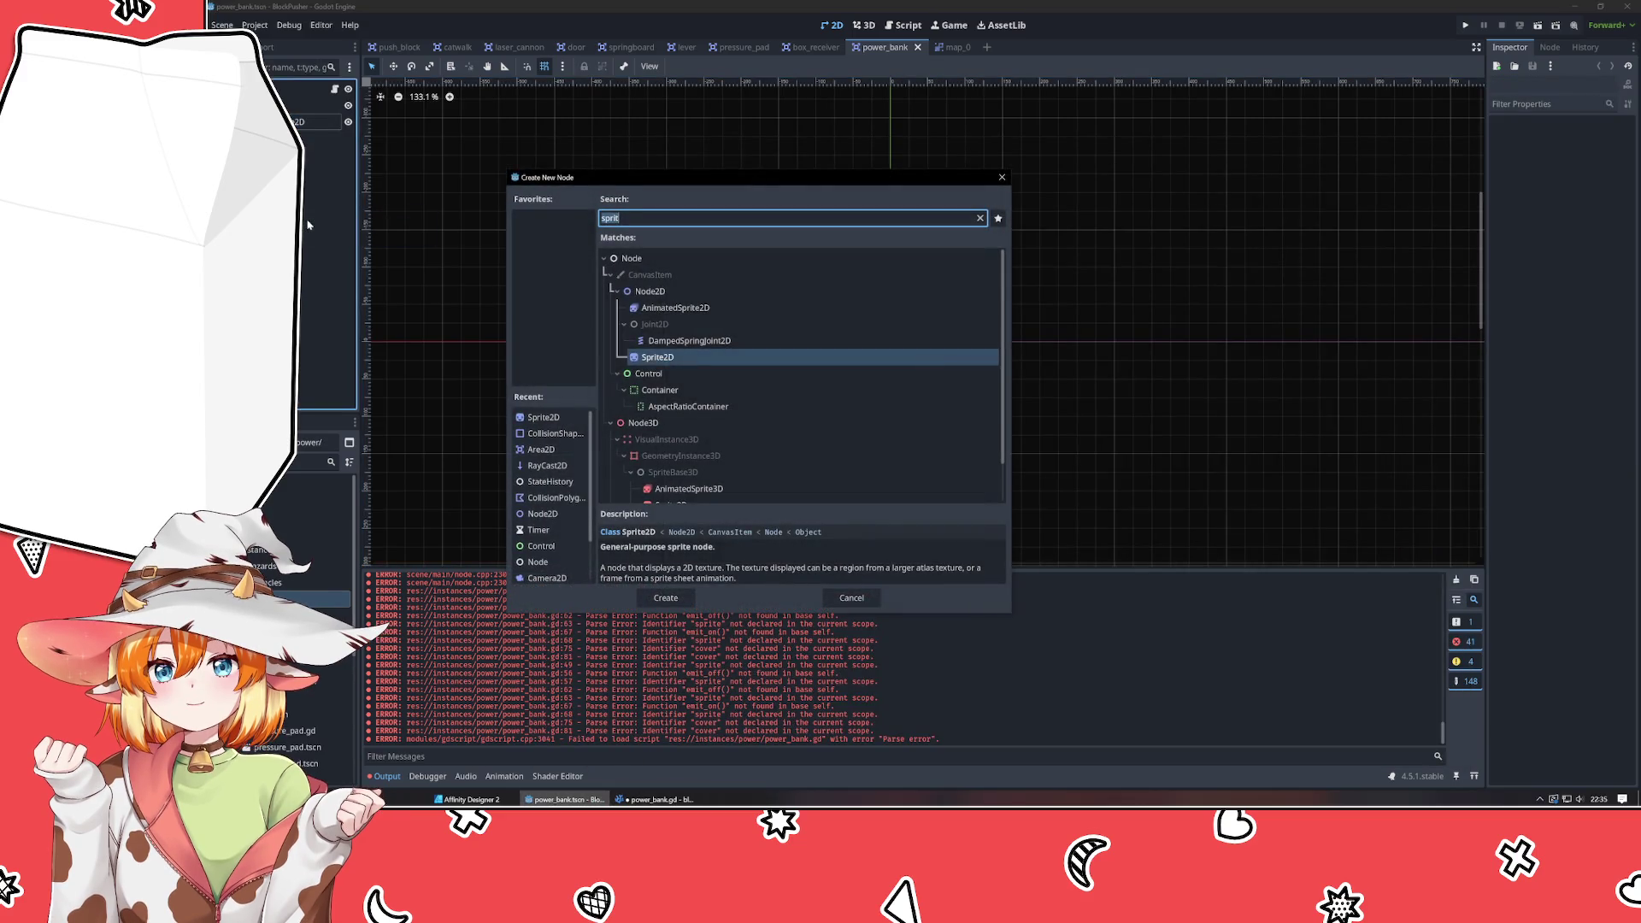
key("Return")
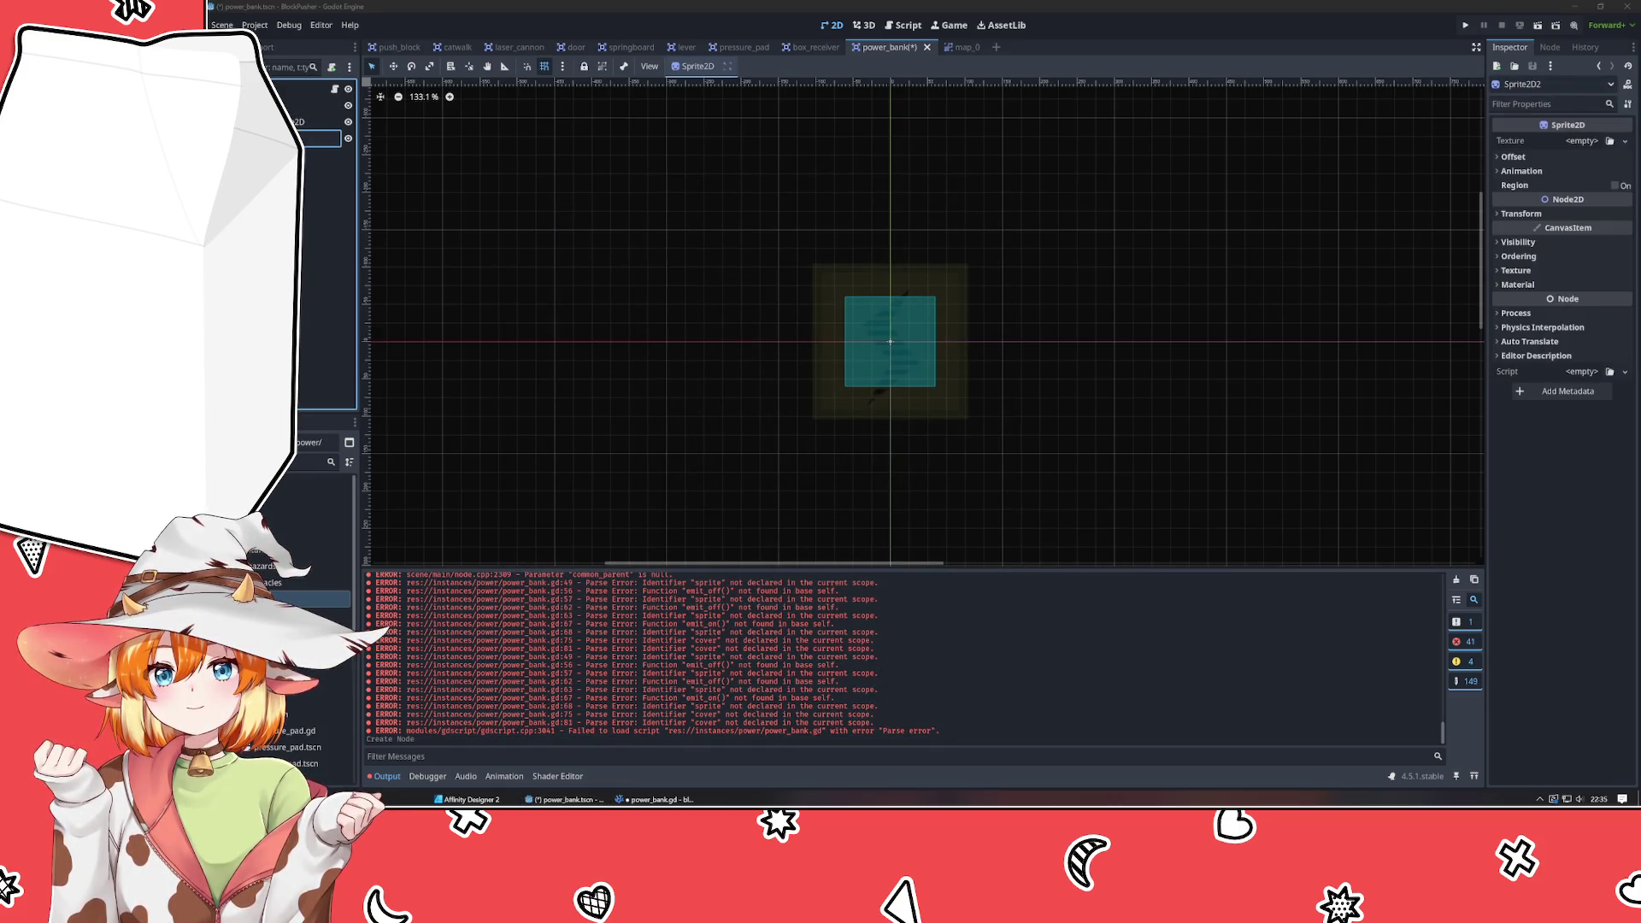
key("Return")
mouse_move(316, 138)
left_mouse_down()
mouse_move(316, 162)
mouse_move(316, 101)
left_mouse_up()
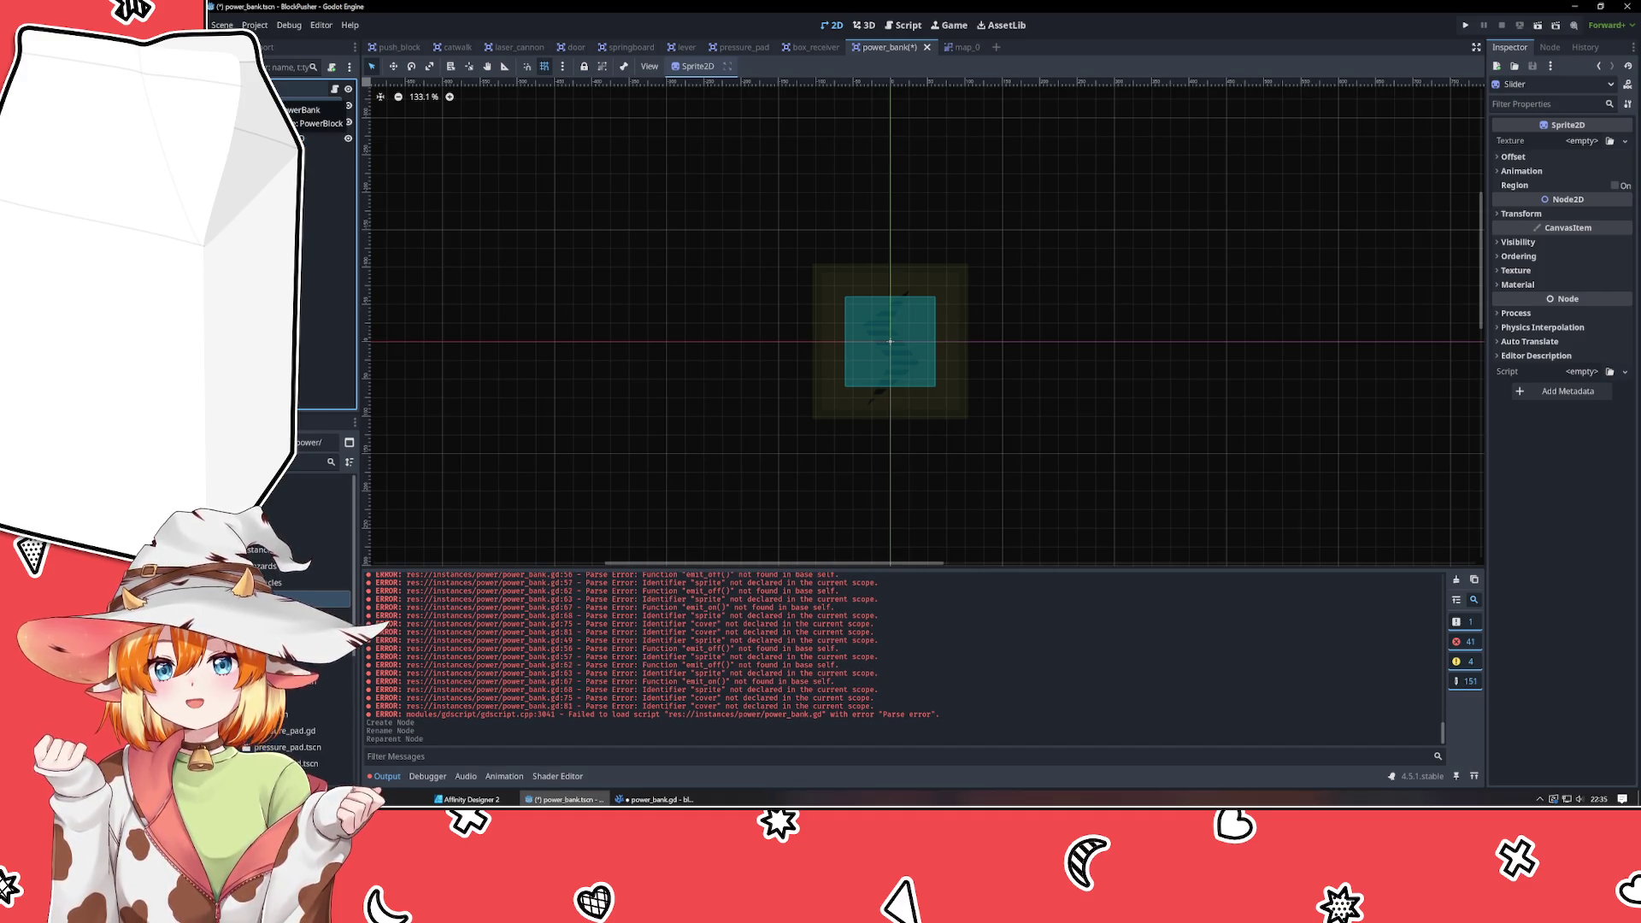
left_click(316, 104)
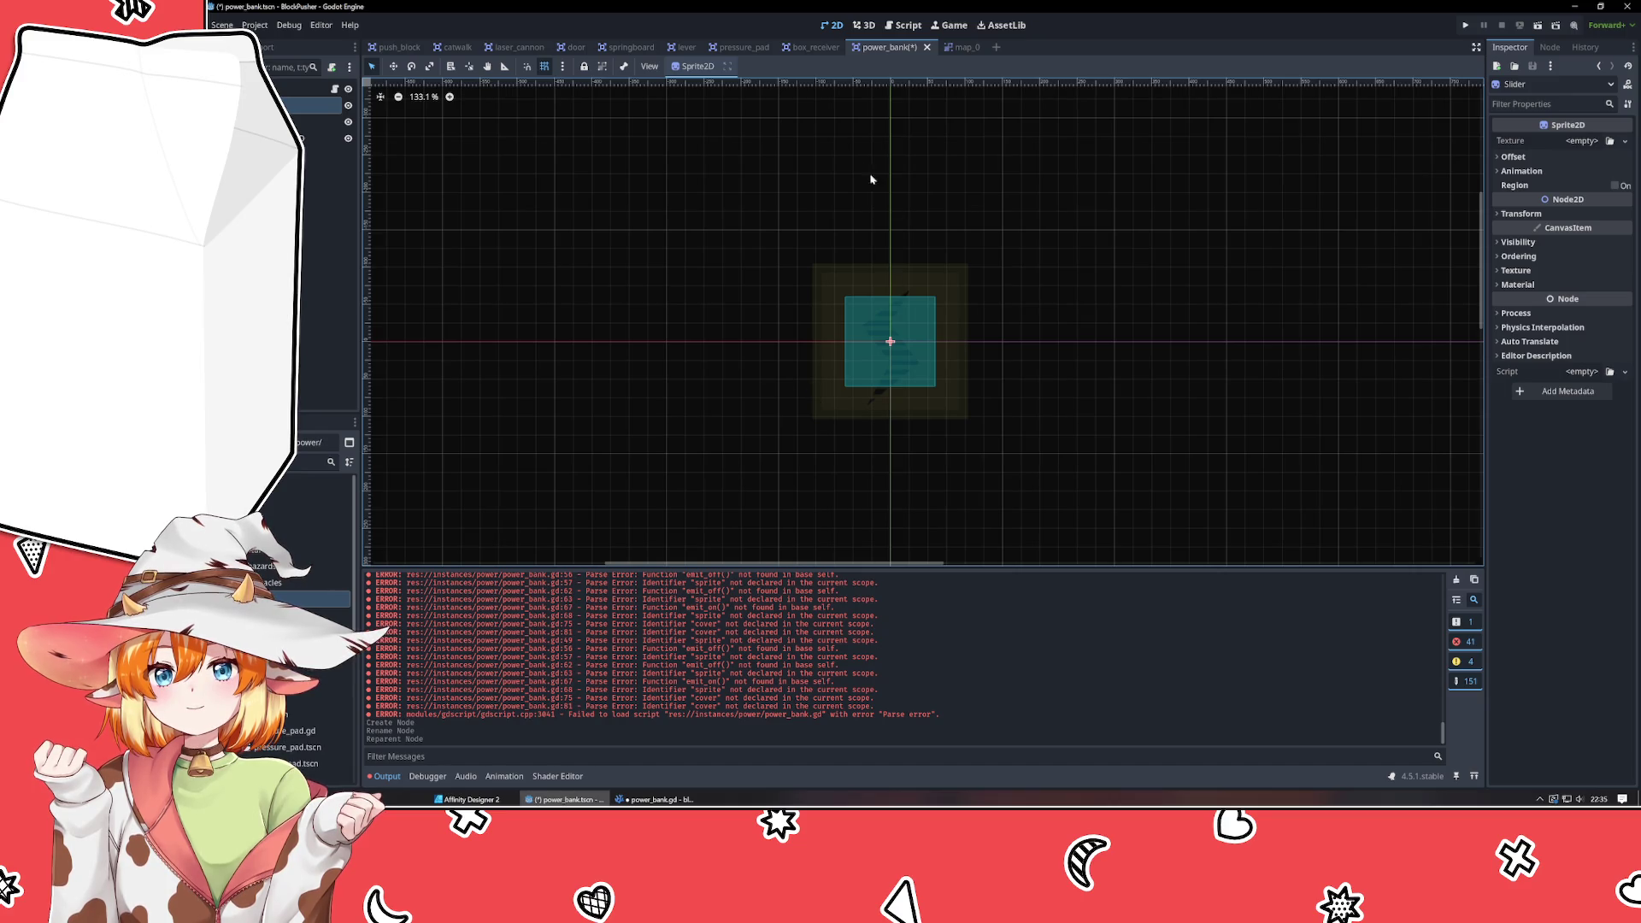
left_click(512, 47)
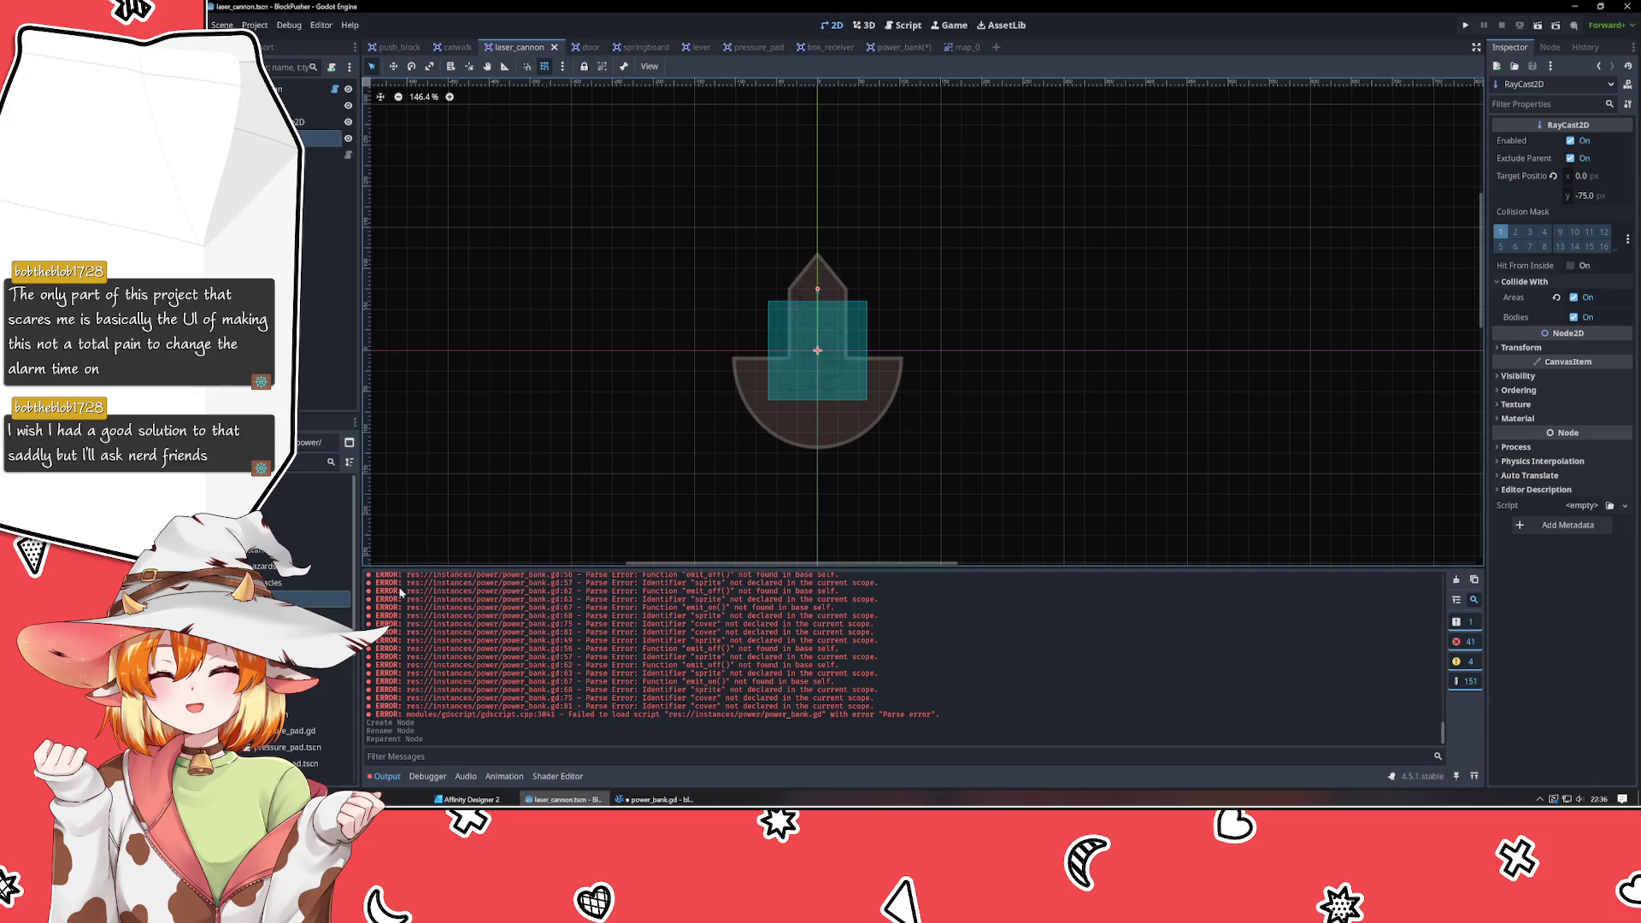
key("super")
Launch Paint and fill the canvas black.
type("paint")
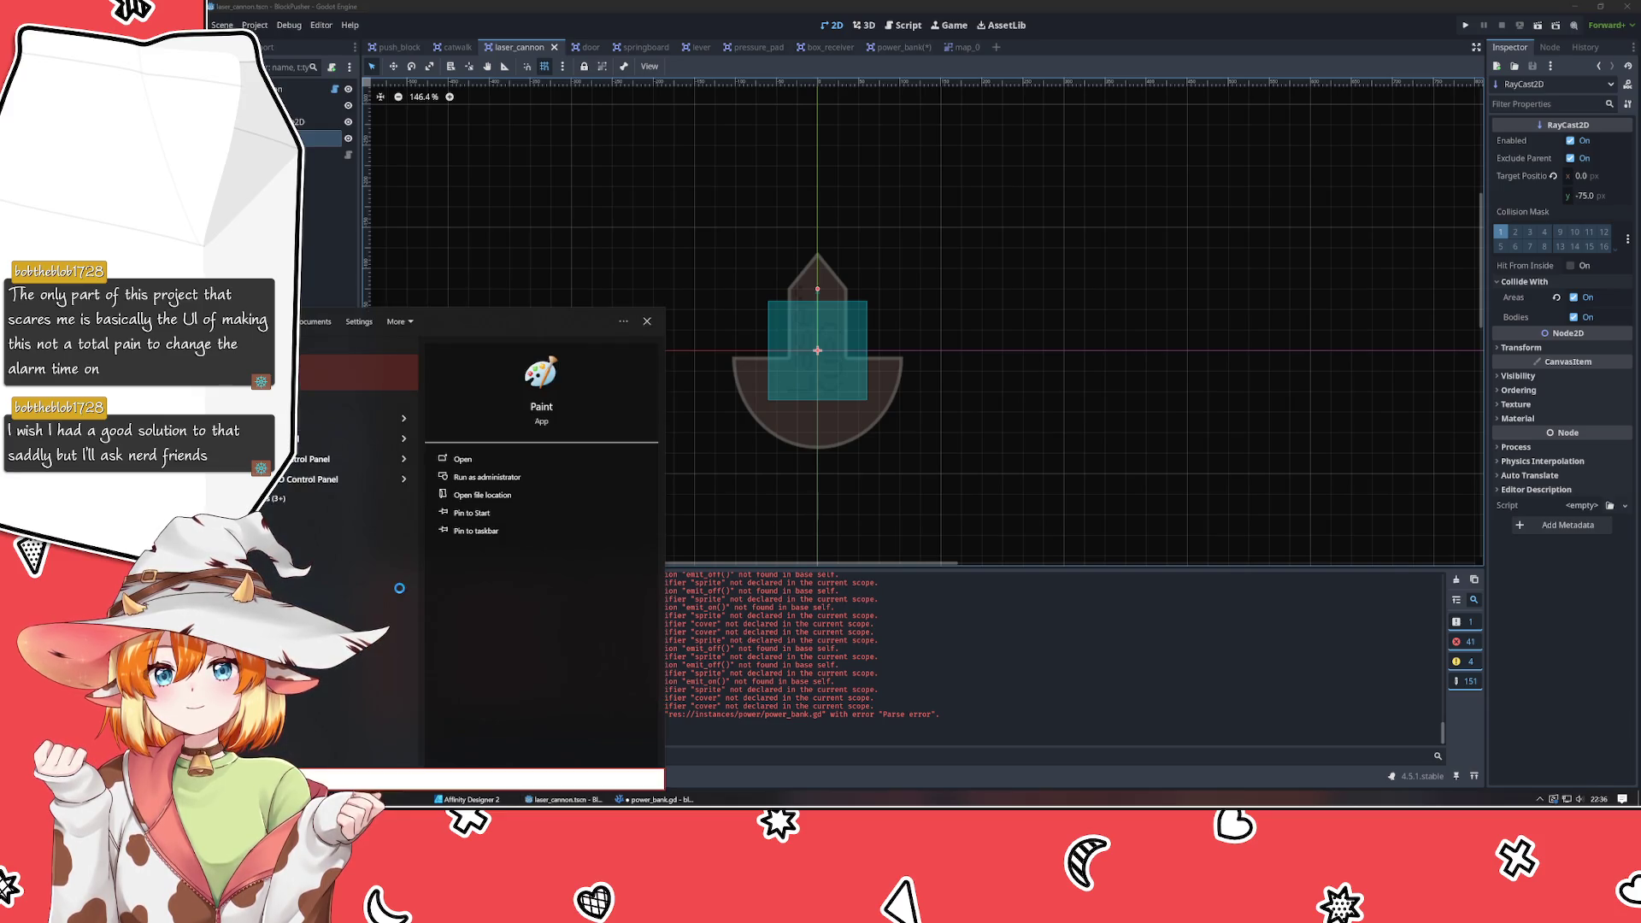
key("Return")
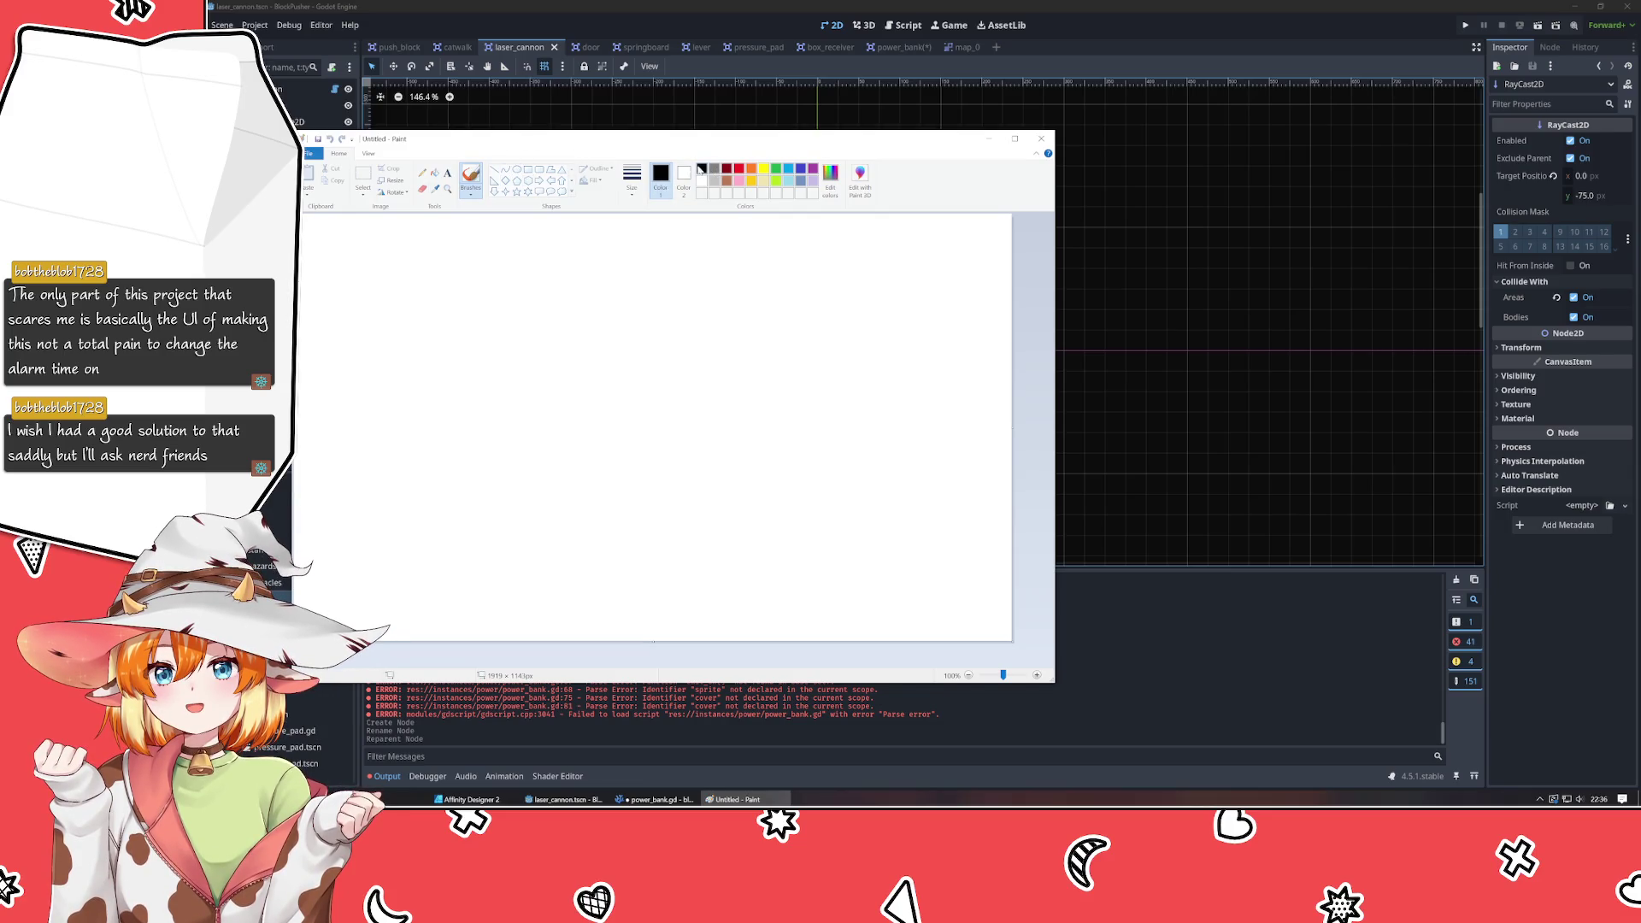
left_click(435, 172)
left_click(550, 355)
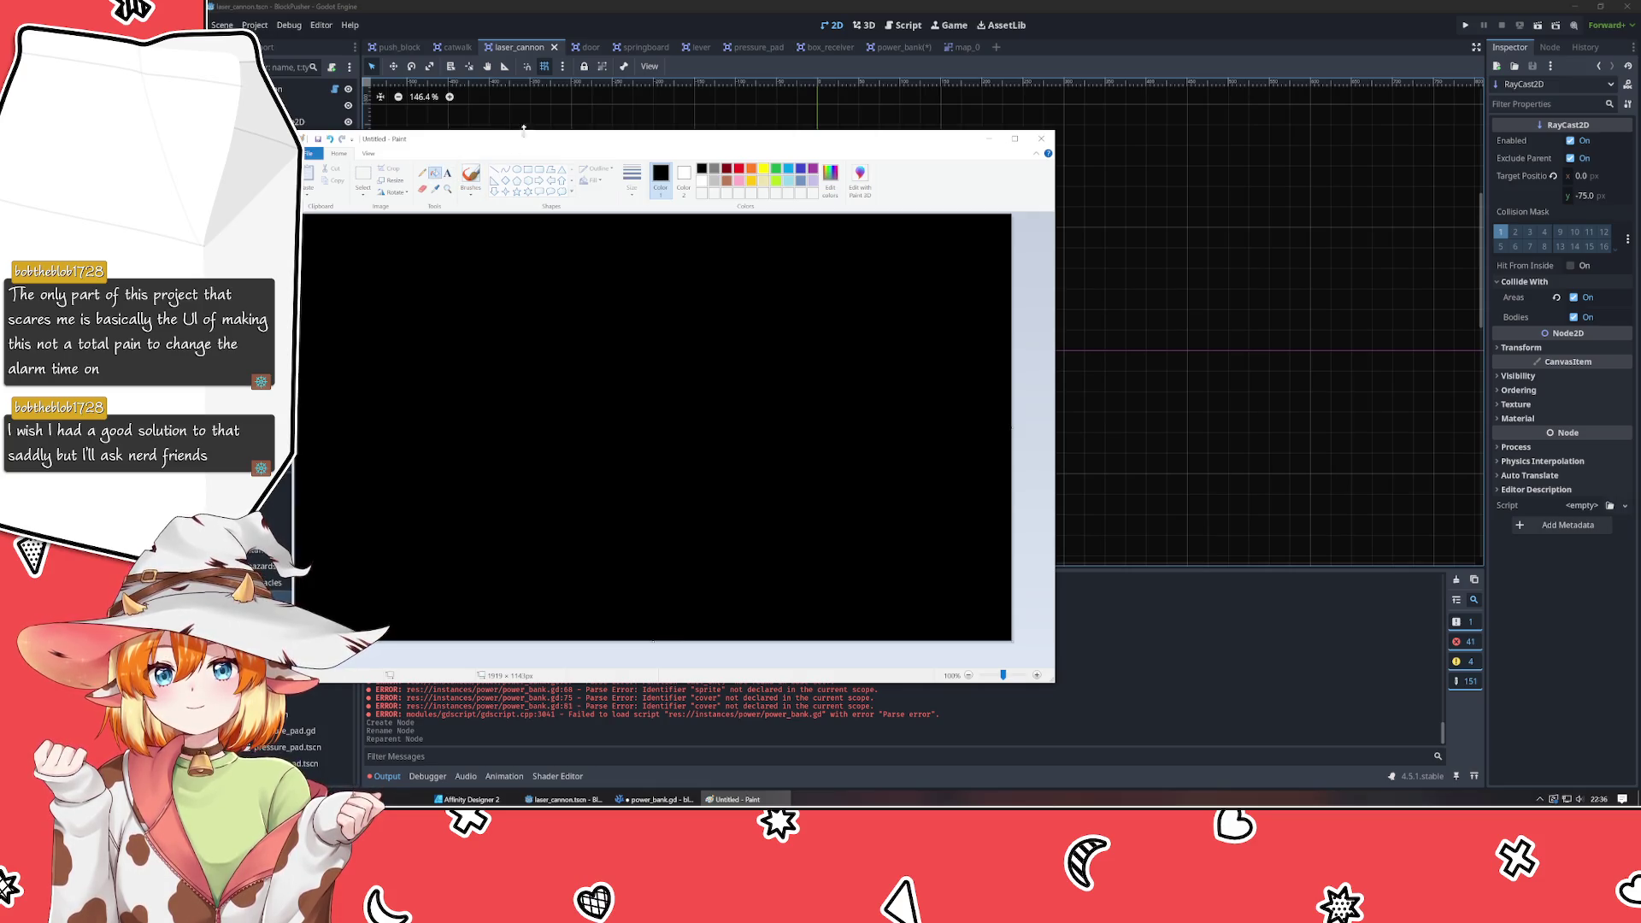
left_click_drag(524, 137, 643, 154)
Sketch light grey boxes and marks freehand on the black canvas.
left_click(830, 199)
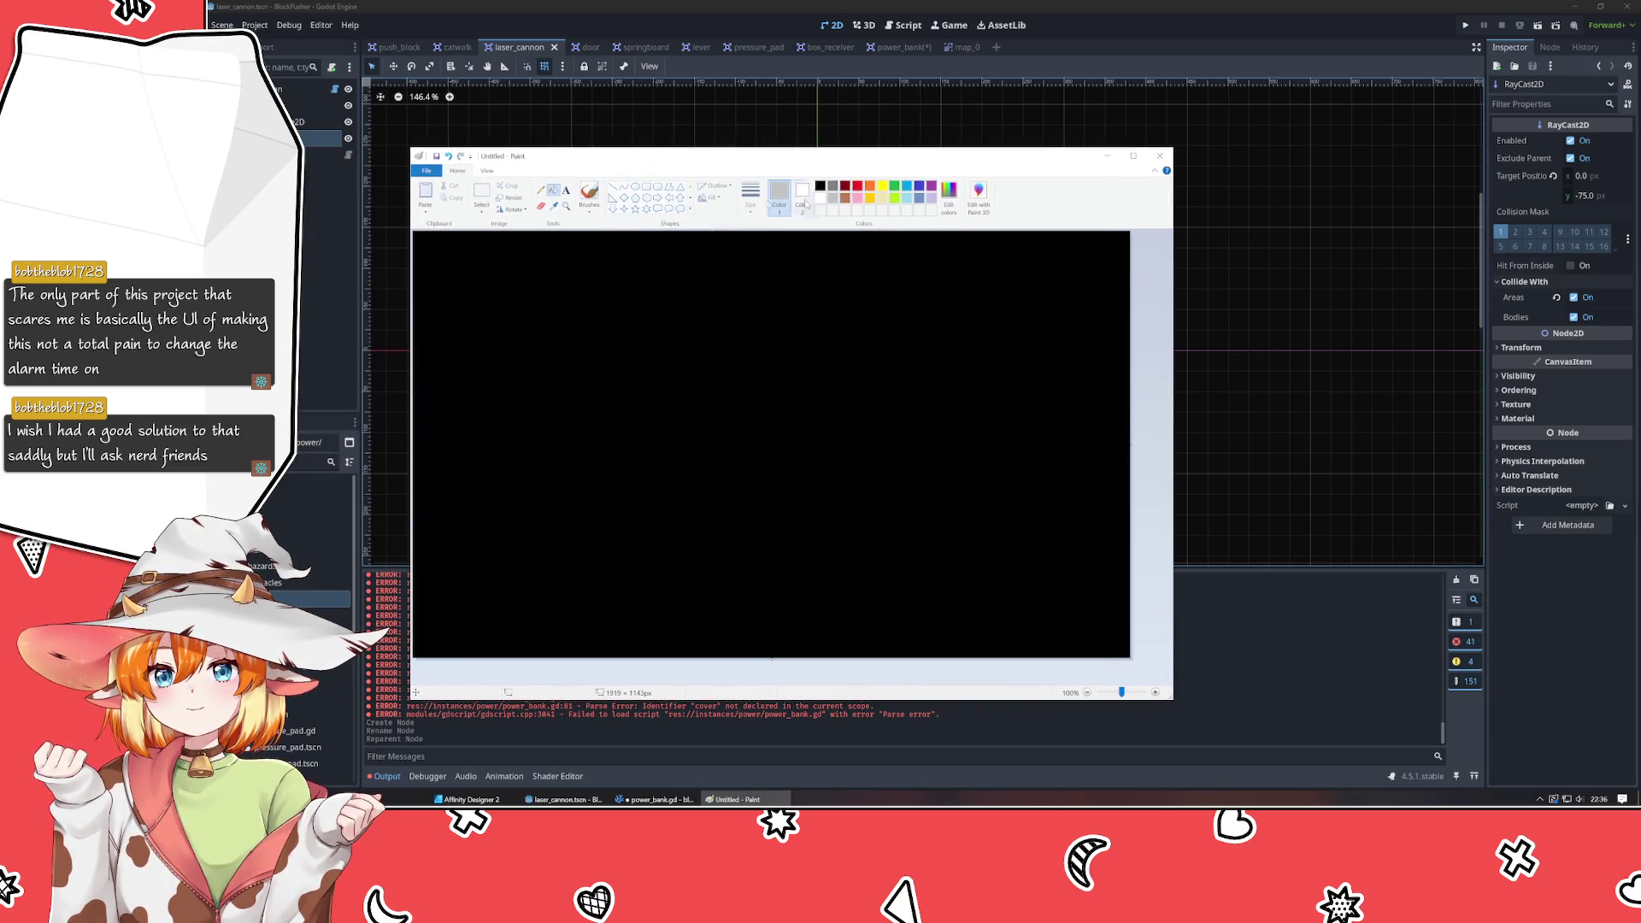
left_click(588, 193)
mouse_move(542, 331)
left_mouse_down()
mouse_move(630, 402)
mouse_move(577, 312)
mouse_move(547, 318)
left_mouse_up()
mouse_move(542, 411)
left_mouse_down()
mouse_move(536, 528)
mouse_move(635, 402)
mouse_move(582, 405)
left_mouse_up()
mouse_move(672, 328)
left_mouse_down()
mouse_move(752, 412)
mouse_move(622, 331)
left_mouse_up()
mouse_move(669, 417)
left_mouse_down()
mouse_move(692, 507)
mouse_move(751, 417)
mouse_move(675, 417)
left_mouse_up()
left_click_drag(803, 364, 799, 371)
left_click_drag(811, 431, 806, 438)
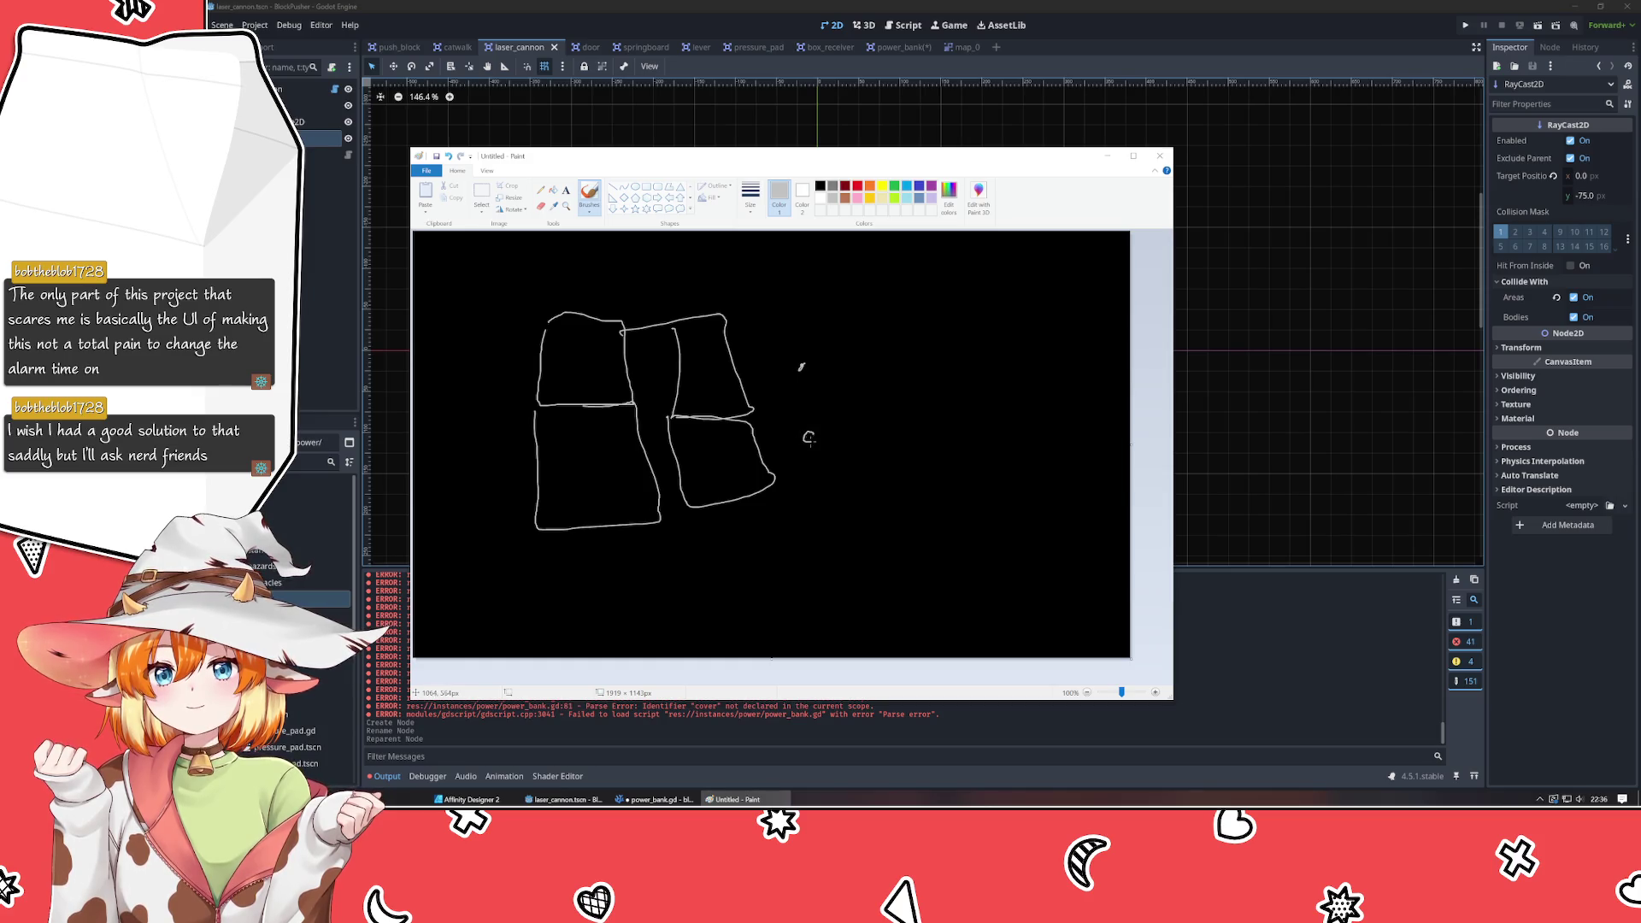
mouse_move(858, 332)
left_mouse_down()
mouse_move(913, 385)
mouse_move(835, 328)
left_mouse_up()
mouse_move(853, 390)
left_mouse_down()
mouse_move(843, 419)
mouse_move(941, 465)
mouse_move(881, 395)
left_mouse_up()
mouse_move(940, 340)
left_mouse_down()
mouse_move(934, 367)
mouse_move(1021, 374)
mouse_move(941, 341)
mouse_move(930, 477)
mouse_move(1023, 392)
mouse_move(1014, 381)
left_mouse_up()
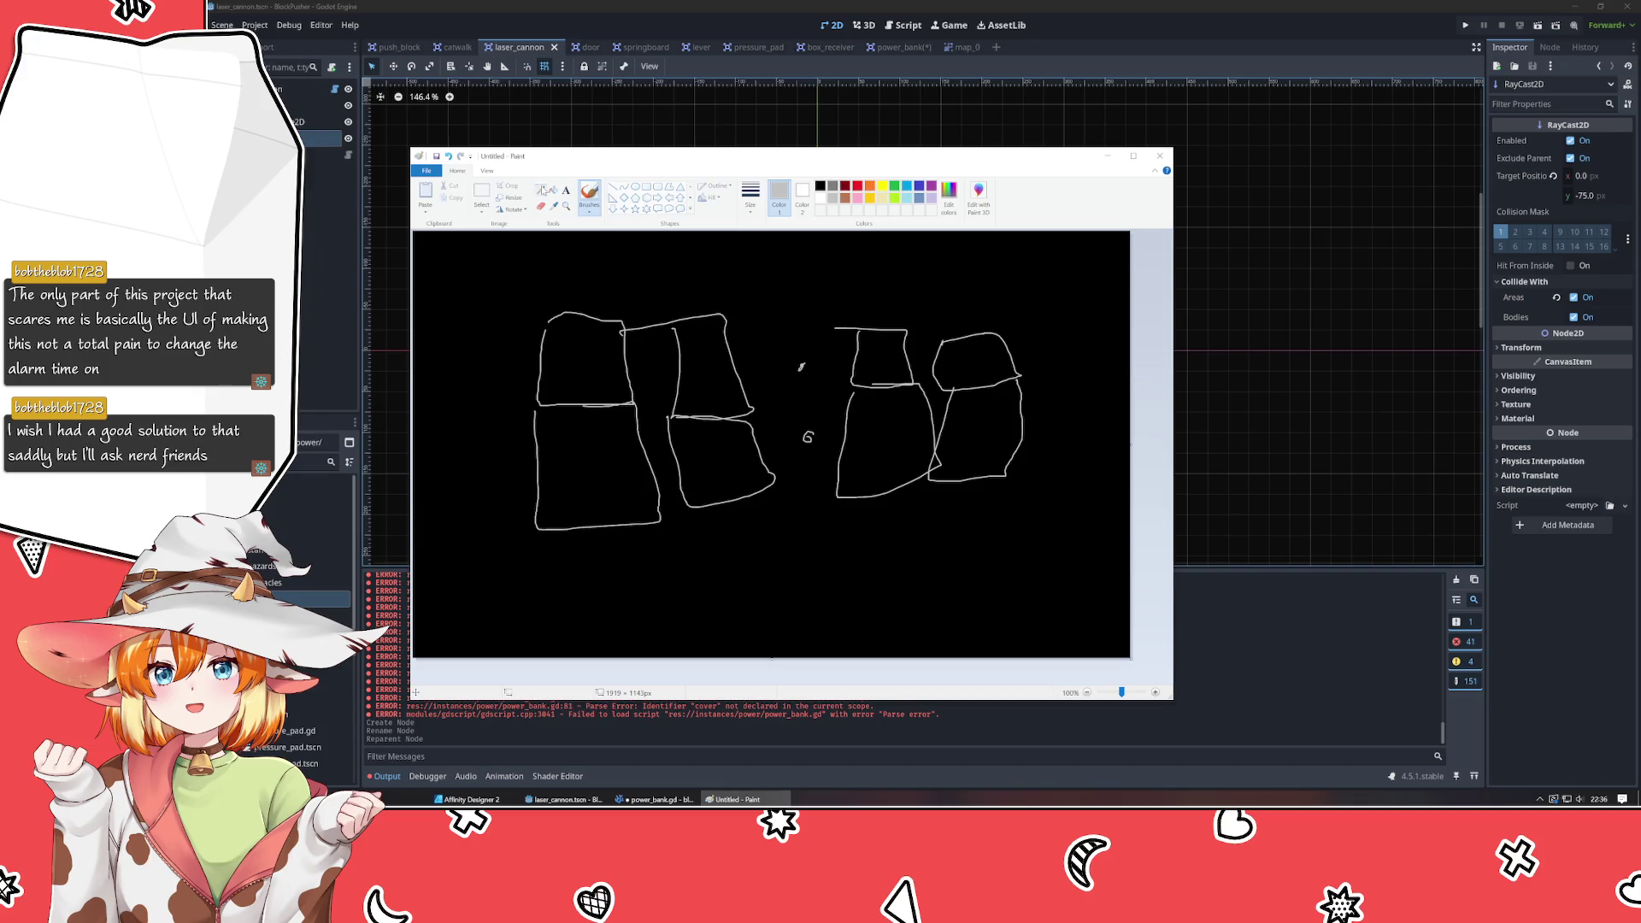
Draw a thin red rectangle outline at the canvas top right.
left_click(646, 186)
left_click(858, 186)
left_click_drag(1047, 248, 1117, 264)
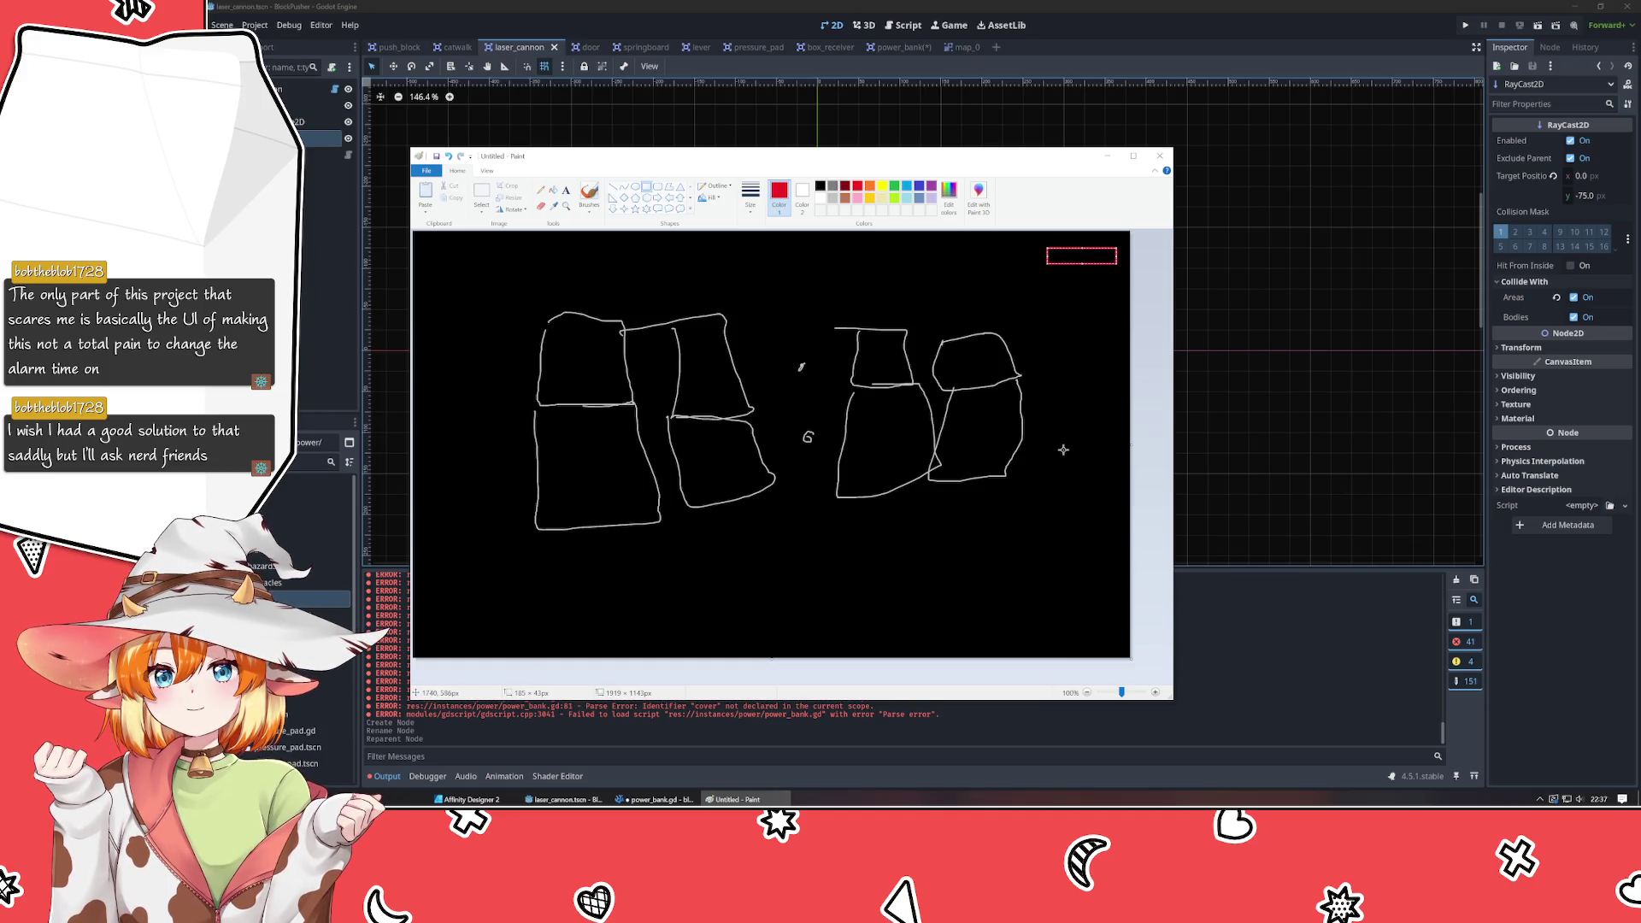
left_click(1067, 282)
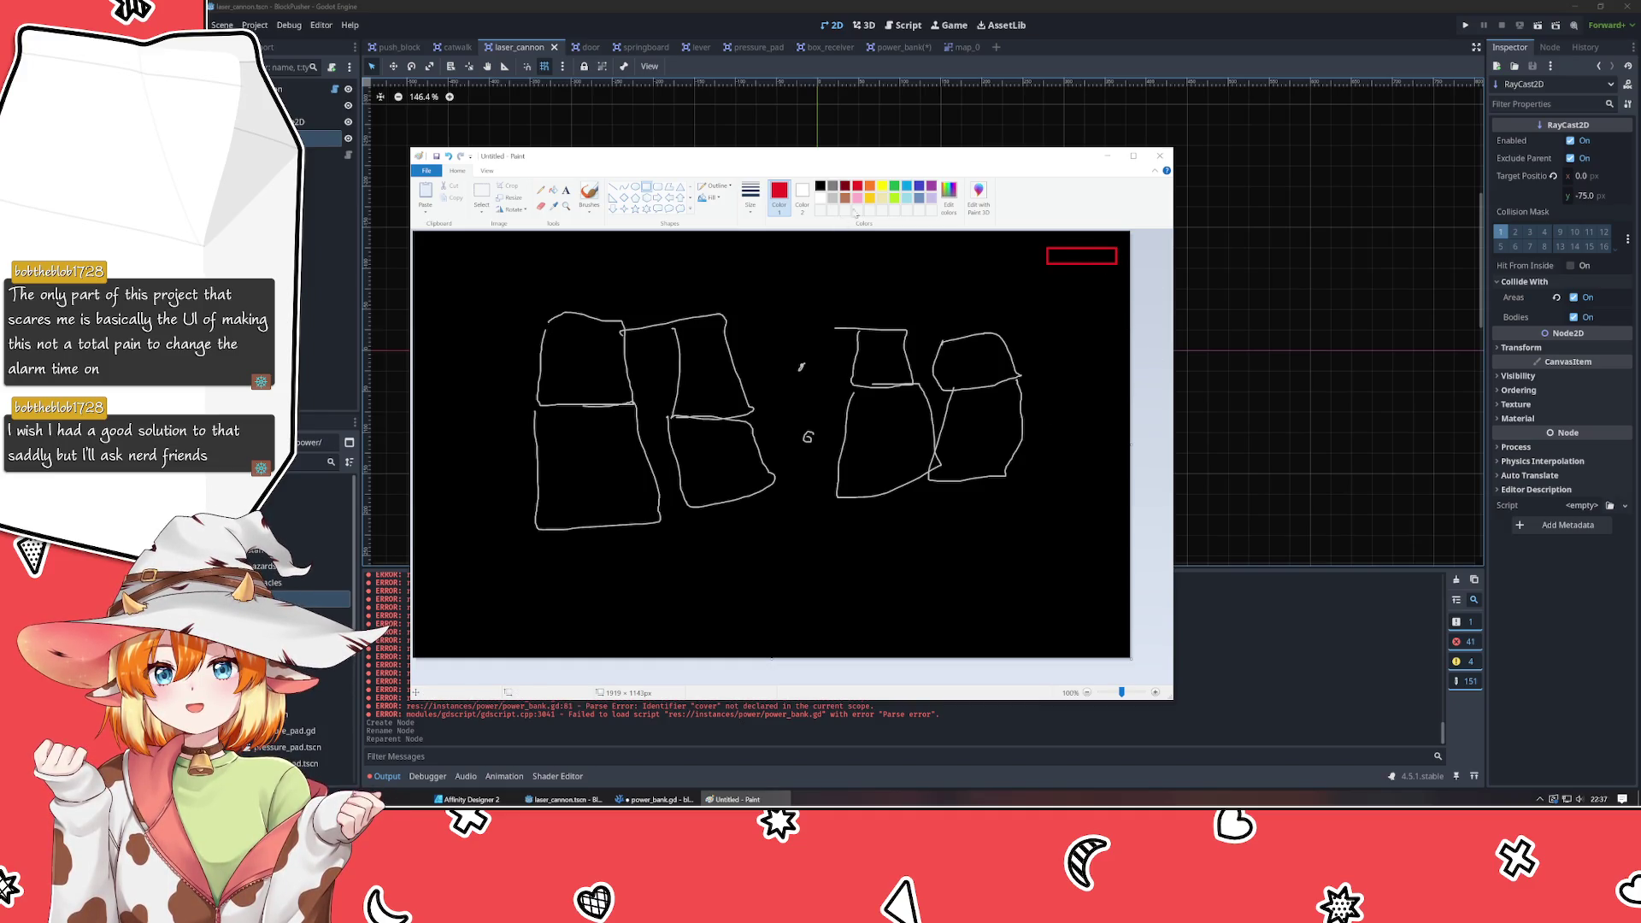
Draw two orange pentagons, one above and one below the left boxes.
left_click(871, 187)
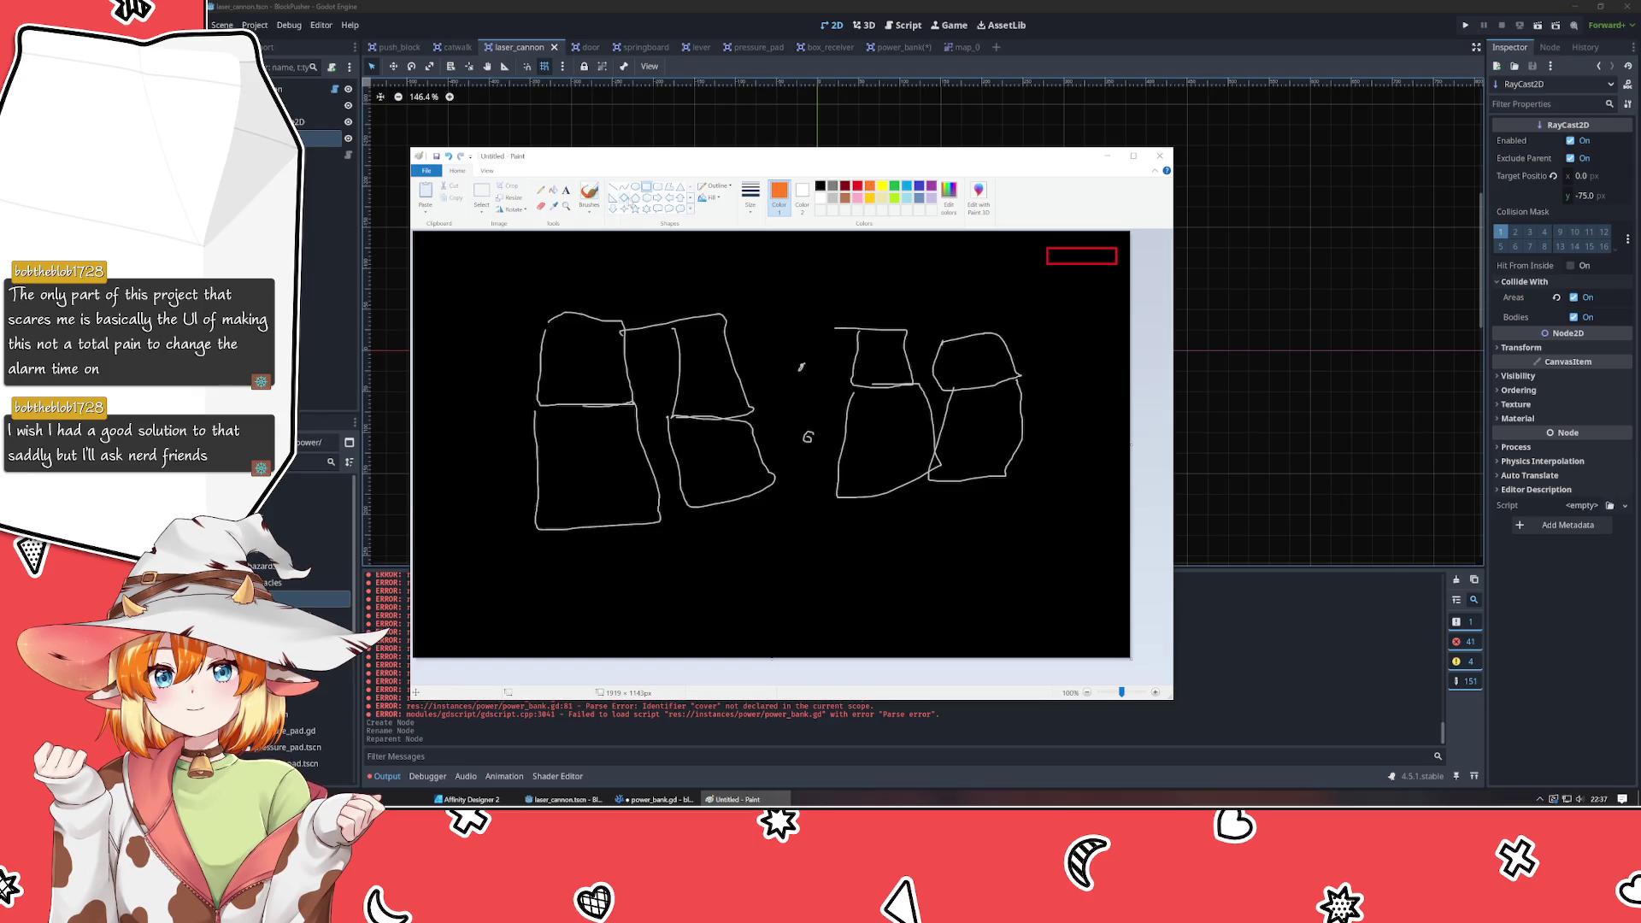
left_click(635, 198)
left_click_drag(607, 304, 650, 272)
mouse_move(632, 553)
left_mouse_down()
mouse_move(657, 588)
mouse_move(677, 578)
left_mouse_up()
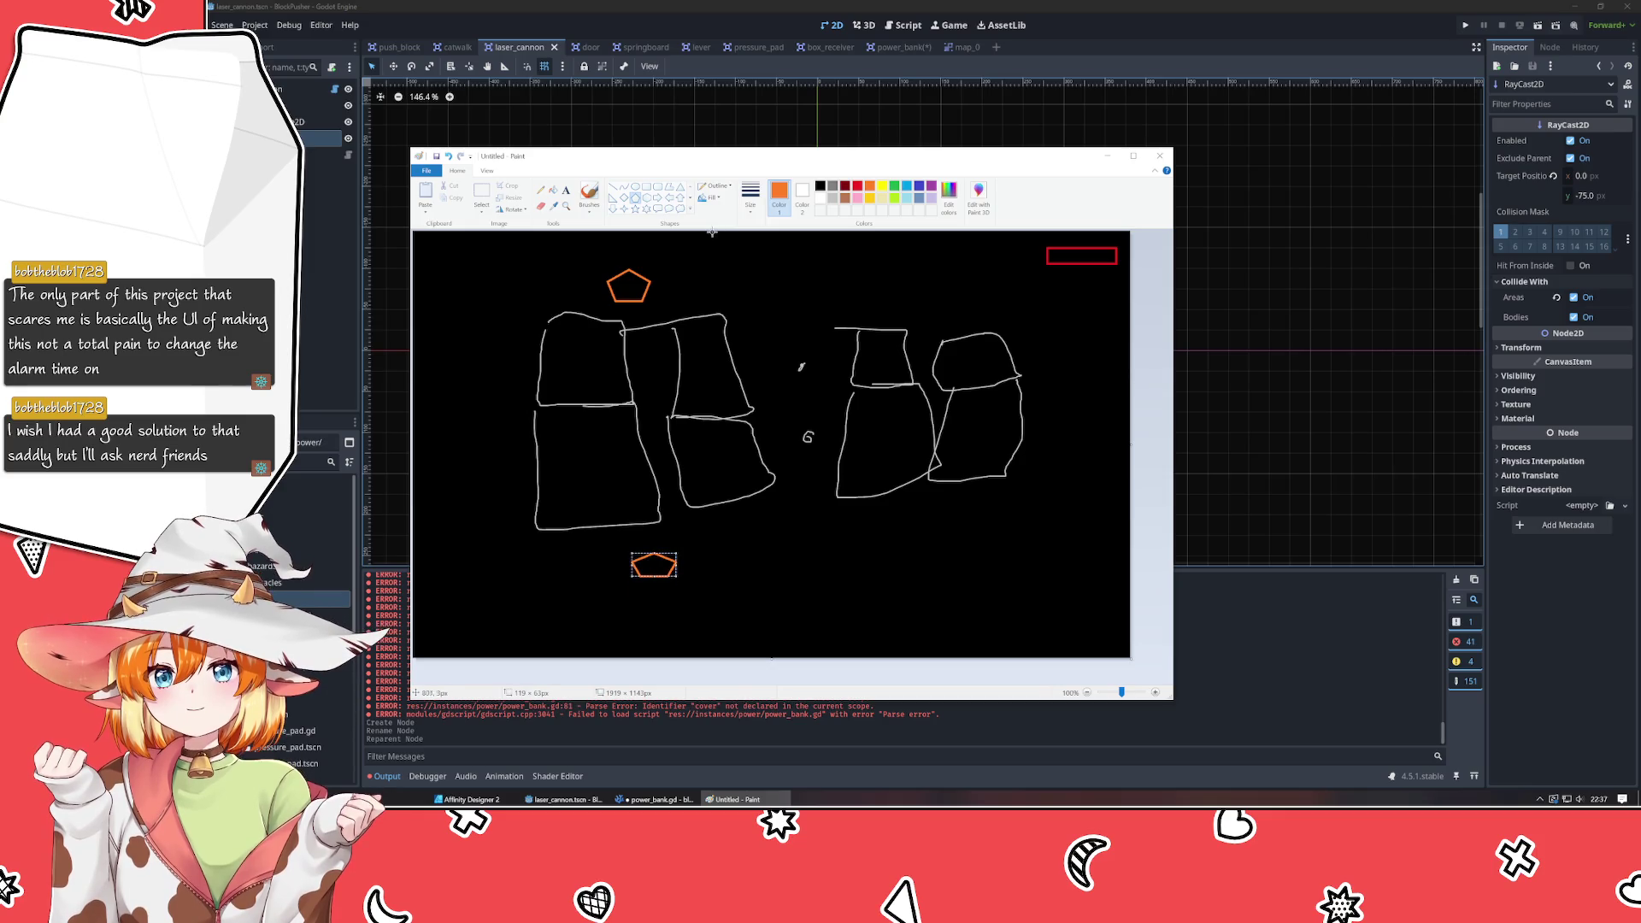
Replace the lower pentagon with orange down arrows, add an up arrow and small orange bar.
key("ctrl+z")
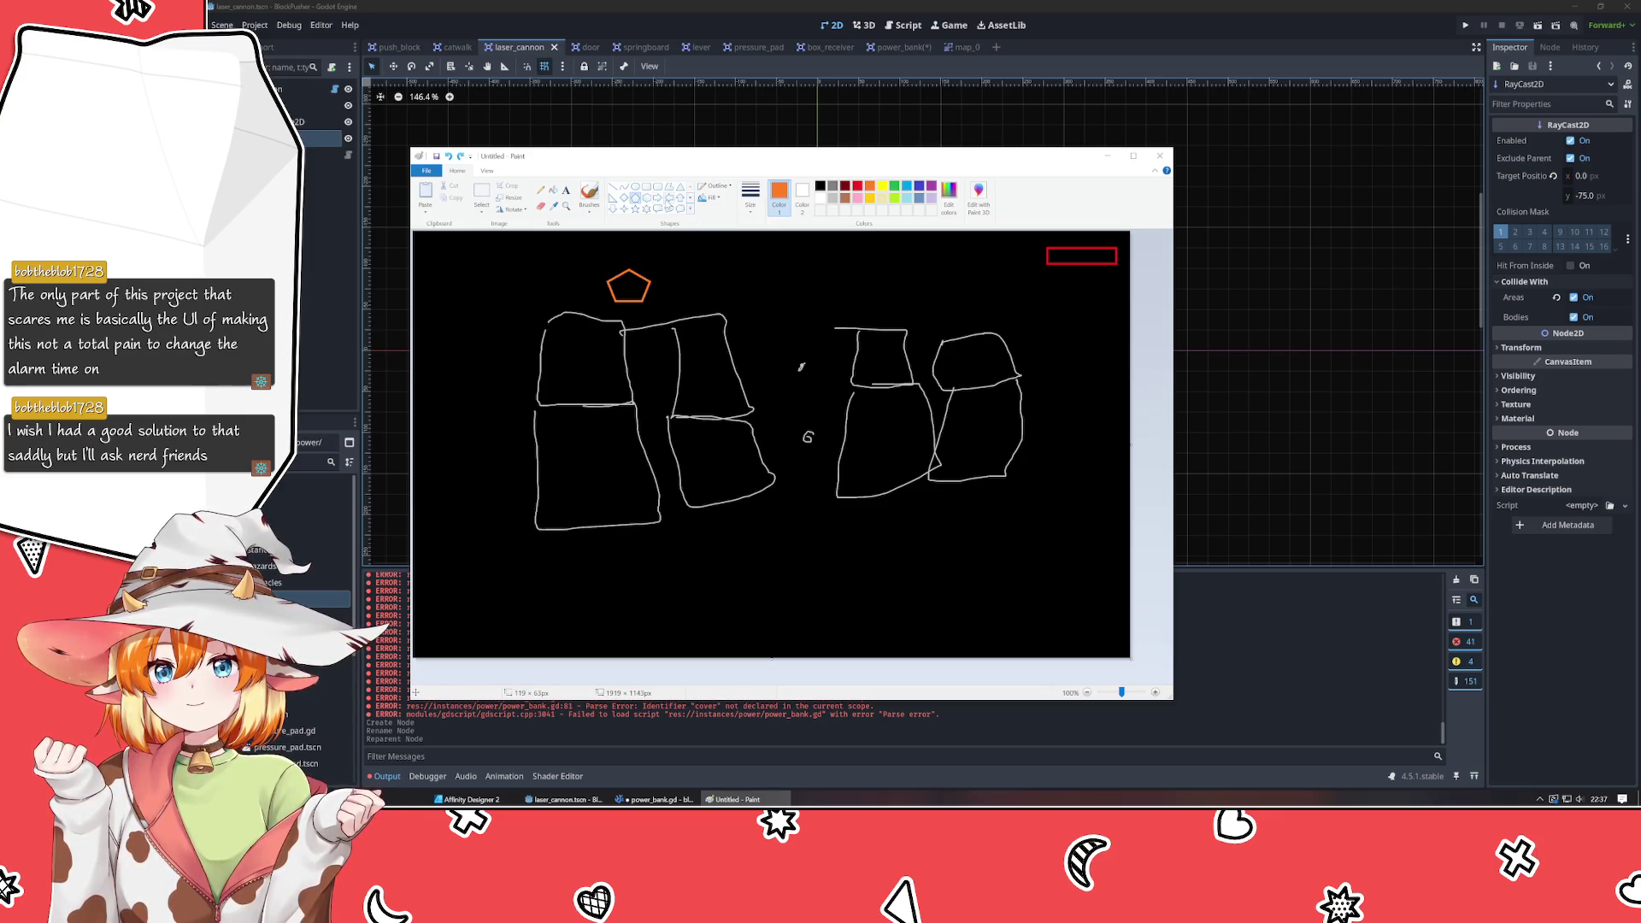
left_click(611, 209)
left_click_drag(620, 555, 656, 591)
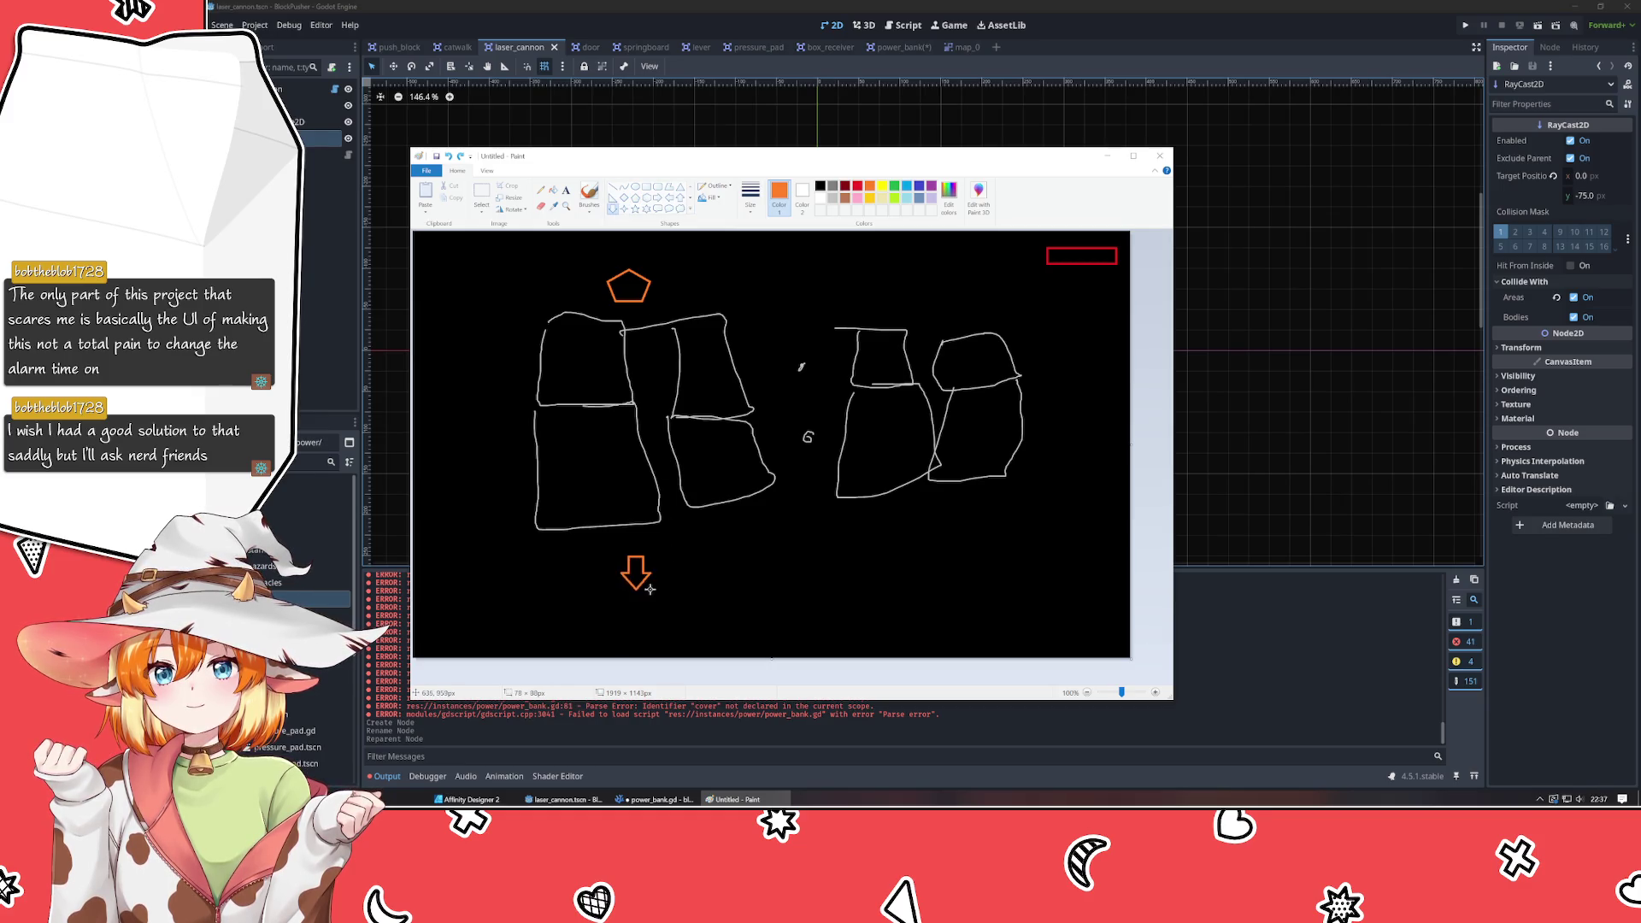
left_click_drag(907, 538, 951, 573)
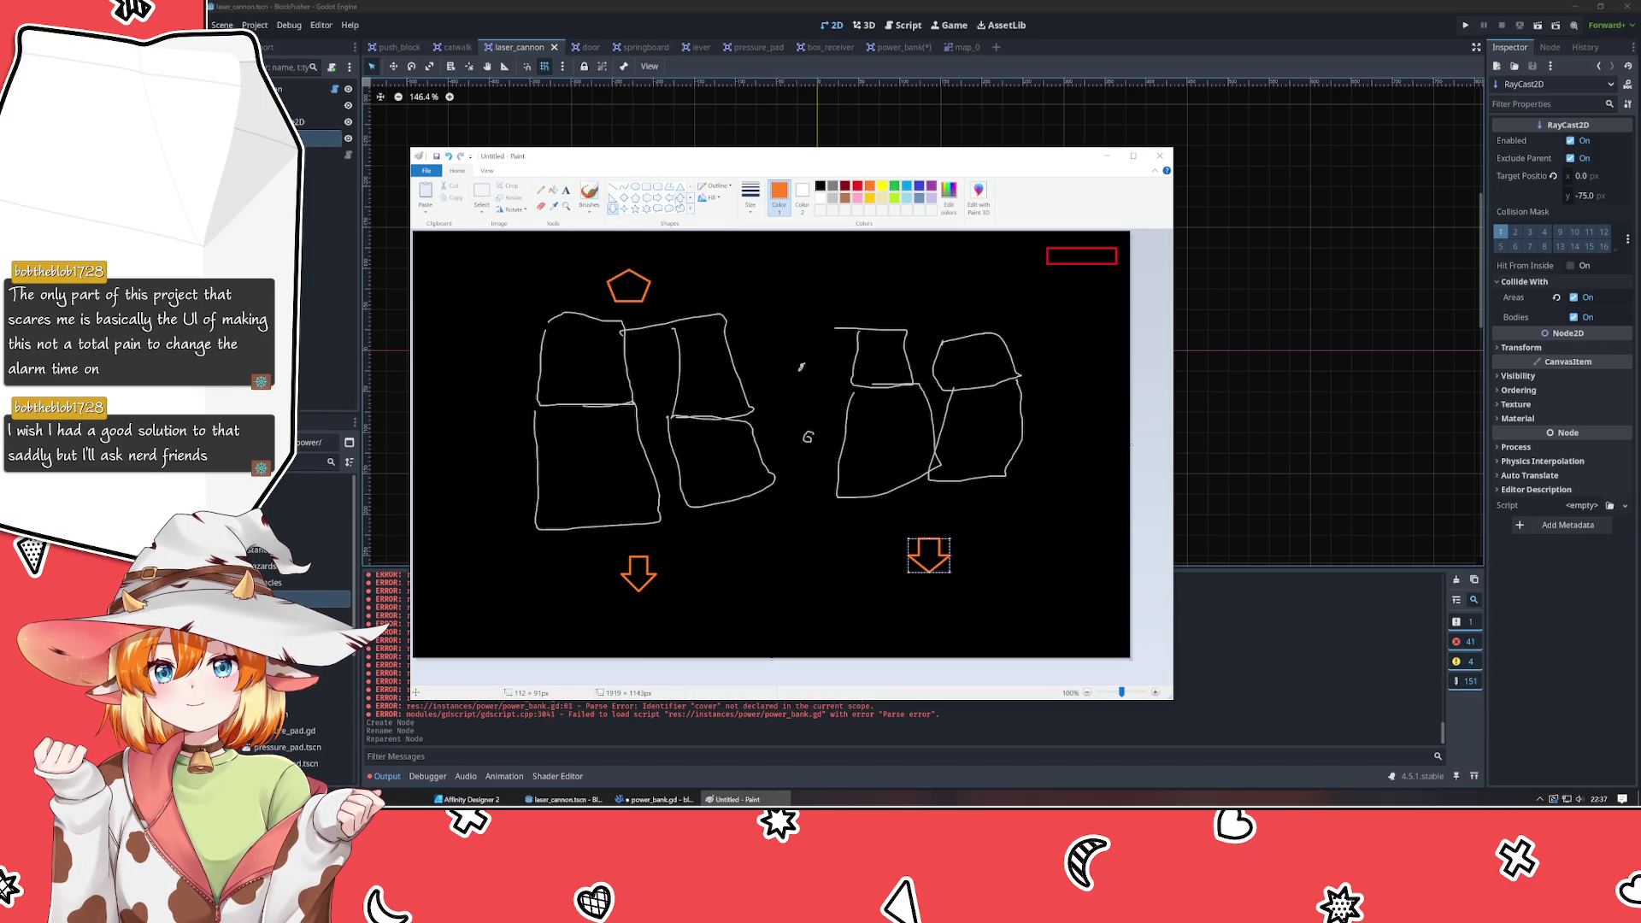
left_click(680, 198)
left_click_drag(911, 279, 951, 313)
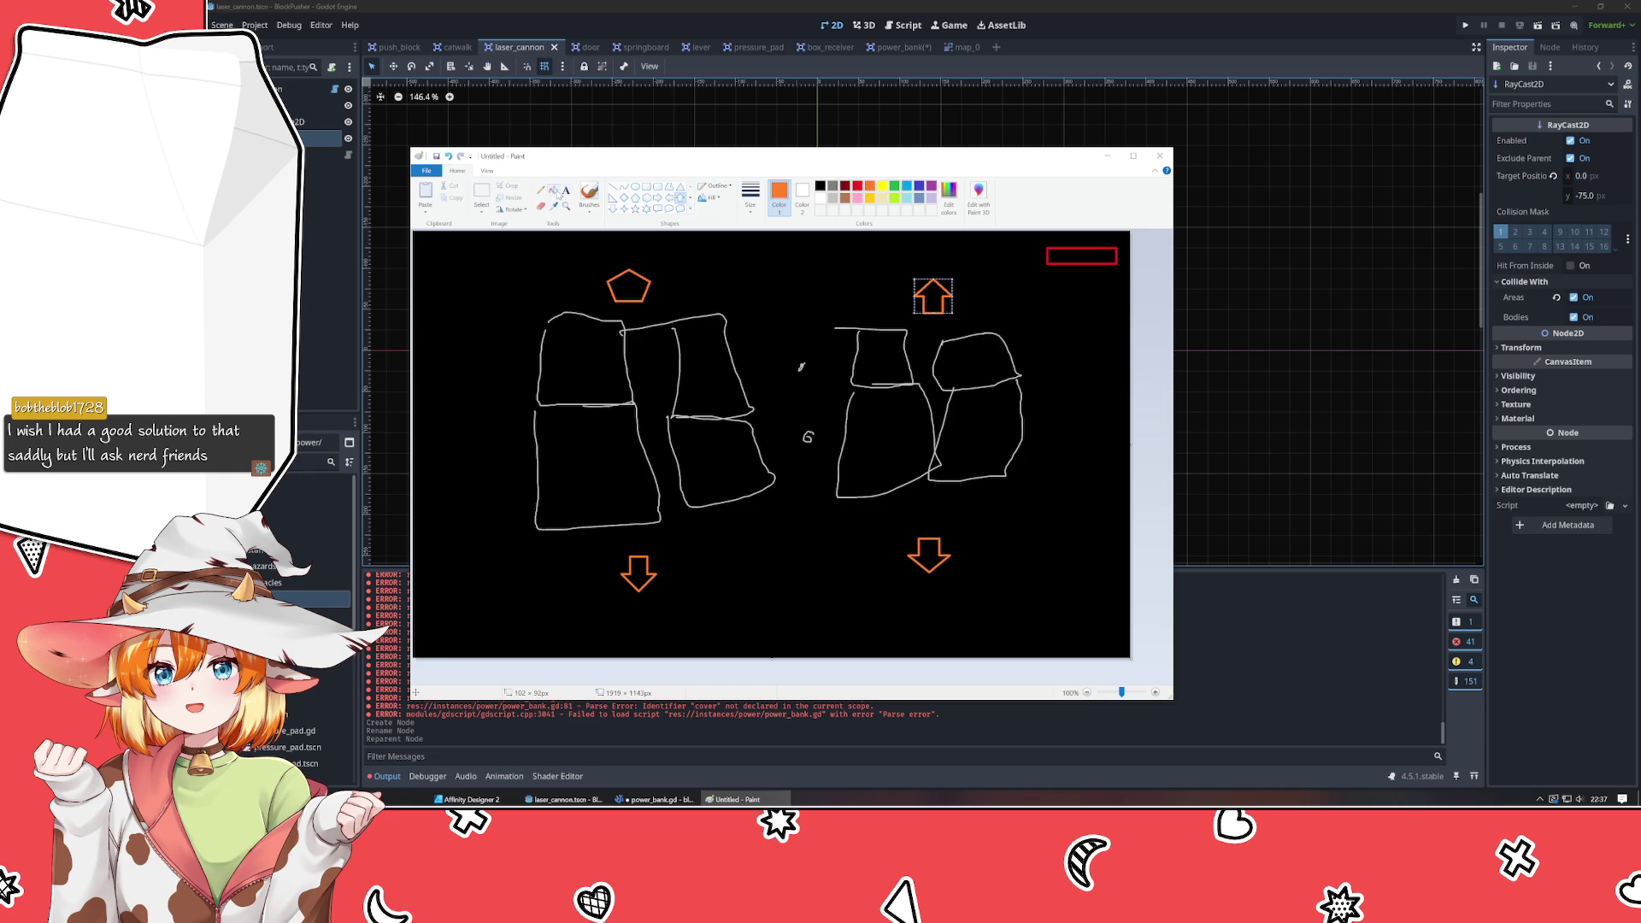
left_click(647, 186)
left_click_drag(1037, 466, 1102, 486)
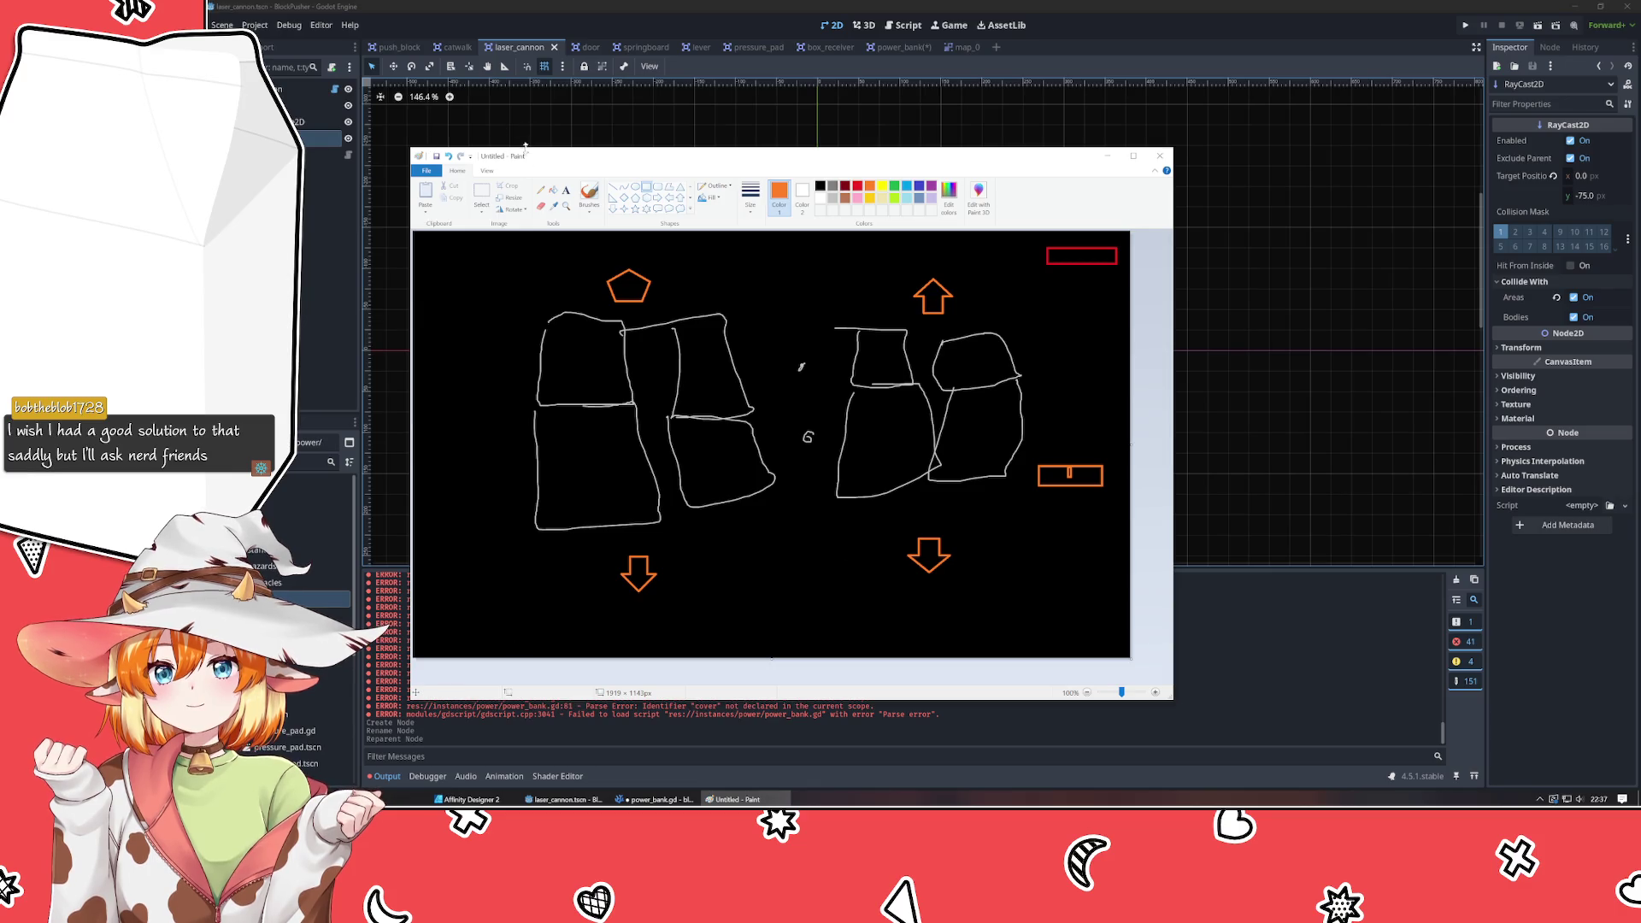
Erase then restore the lower arrows, and close Paint without saving.
left_click(481, 192)
left_click_drag(614, 548, 1025, 616)
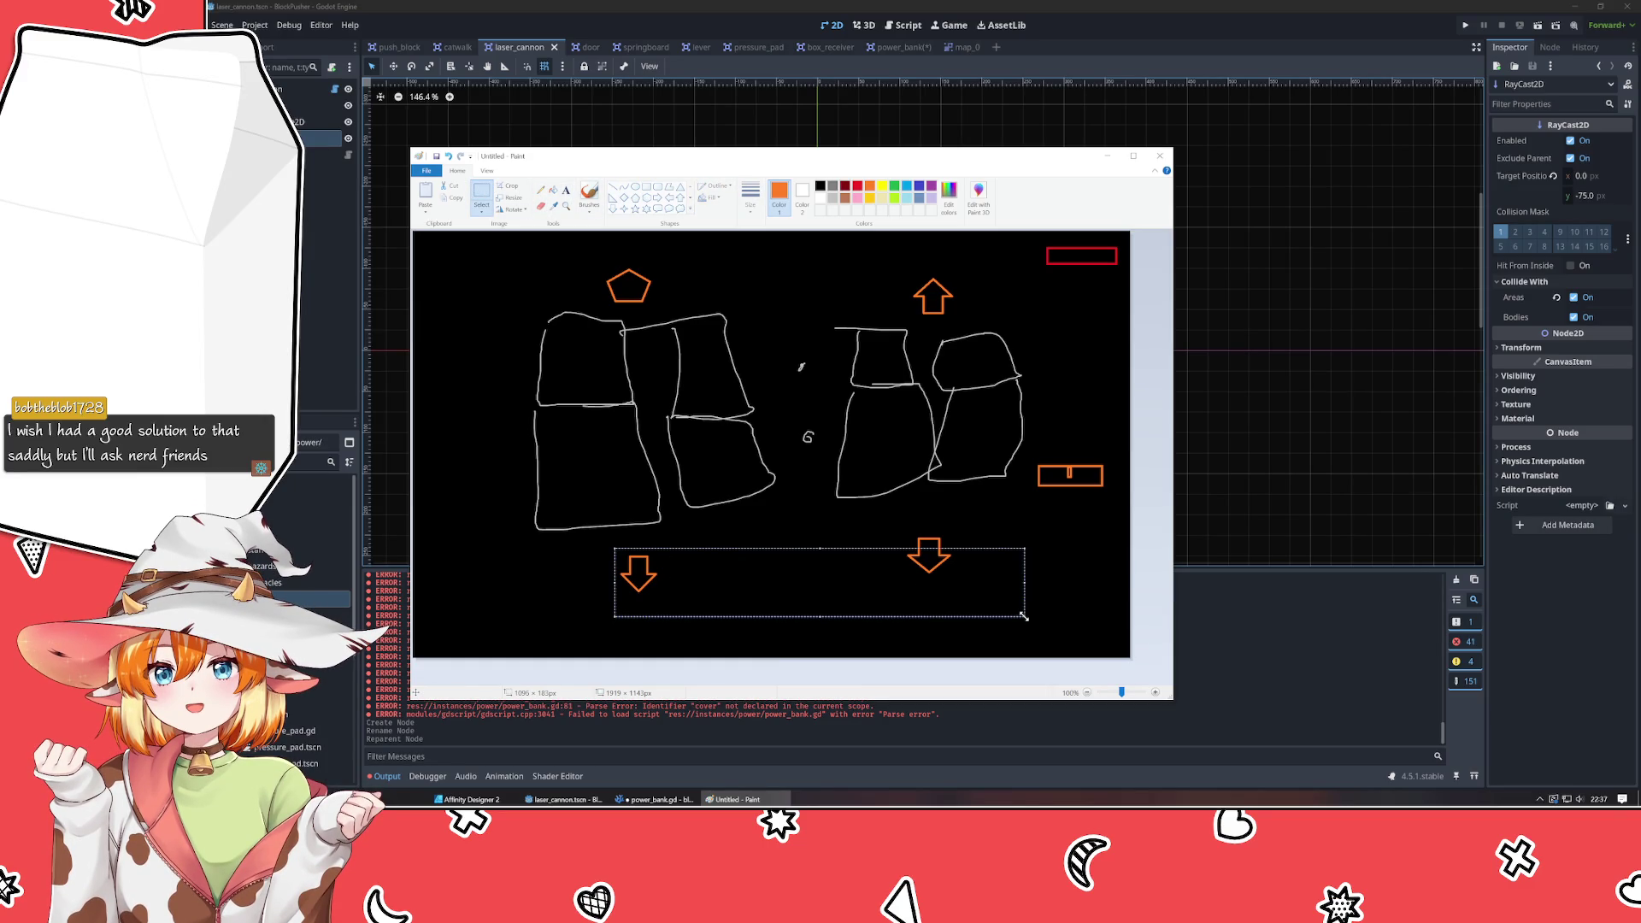
key("Delete")
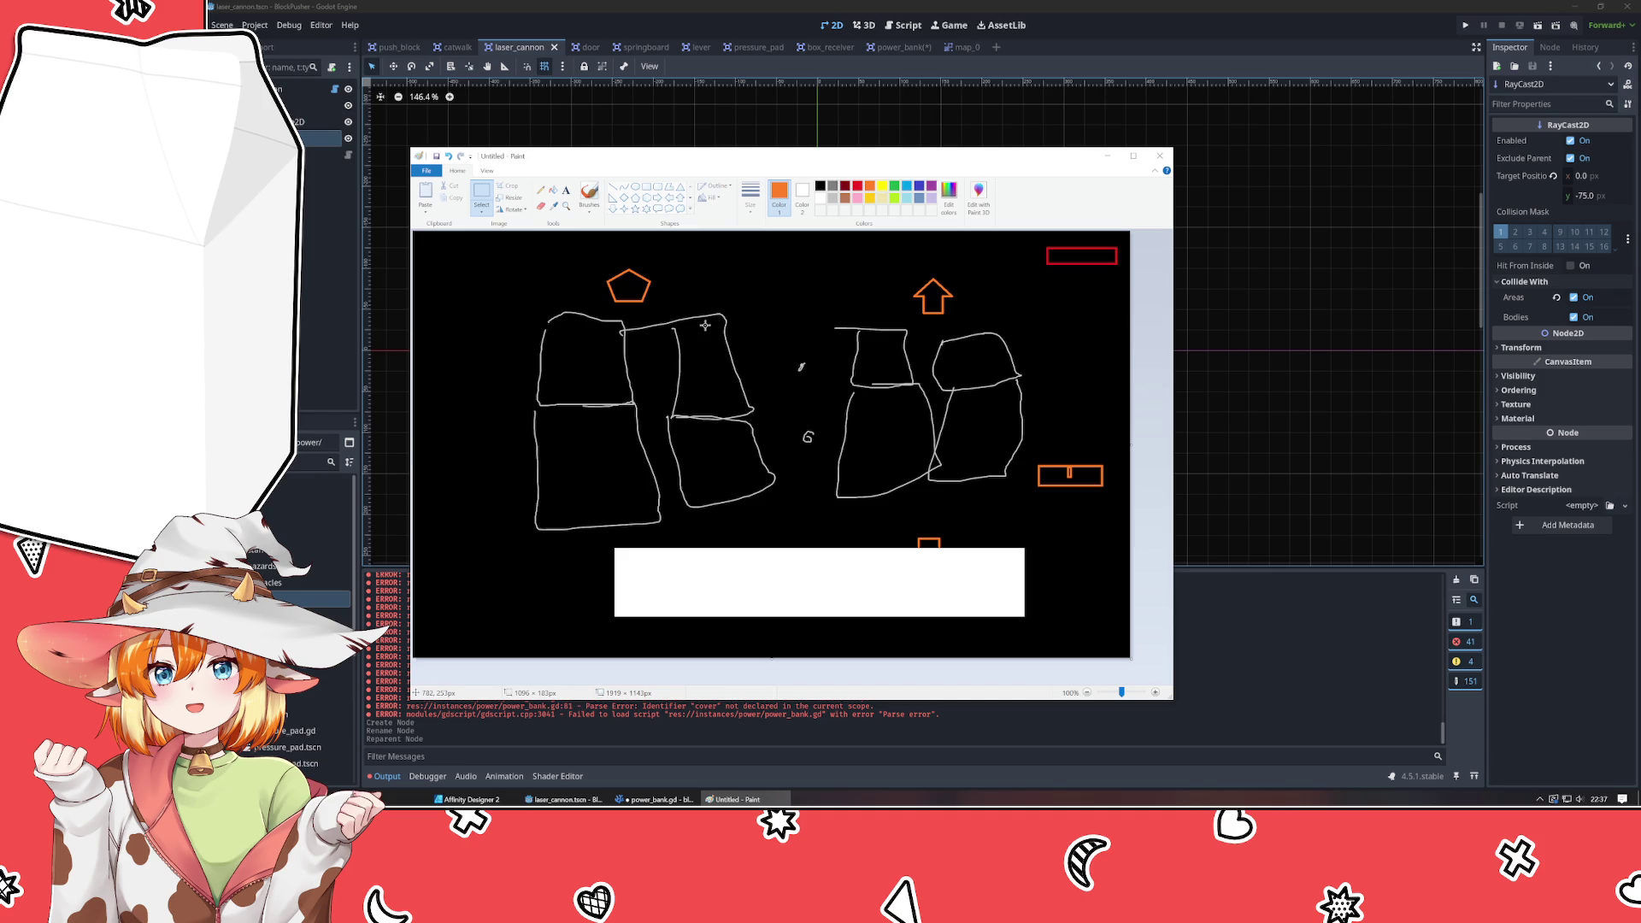
key("ctrl+z")
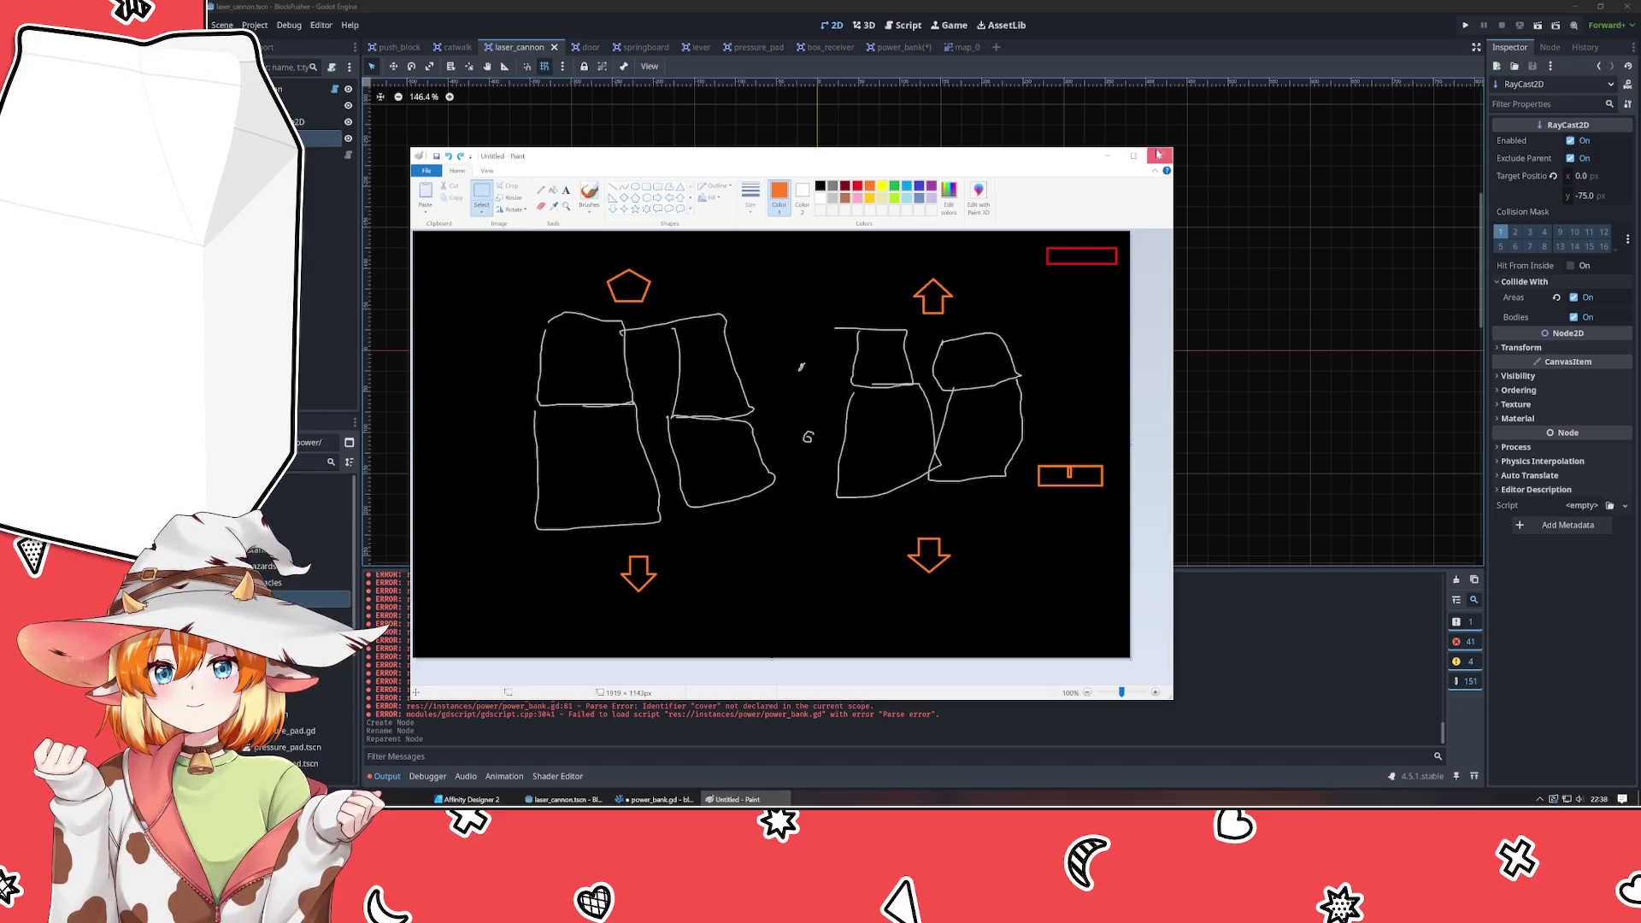
left_click(1158, 154)
left_click(802, 440)
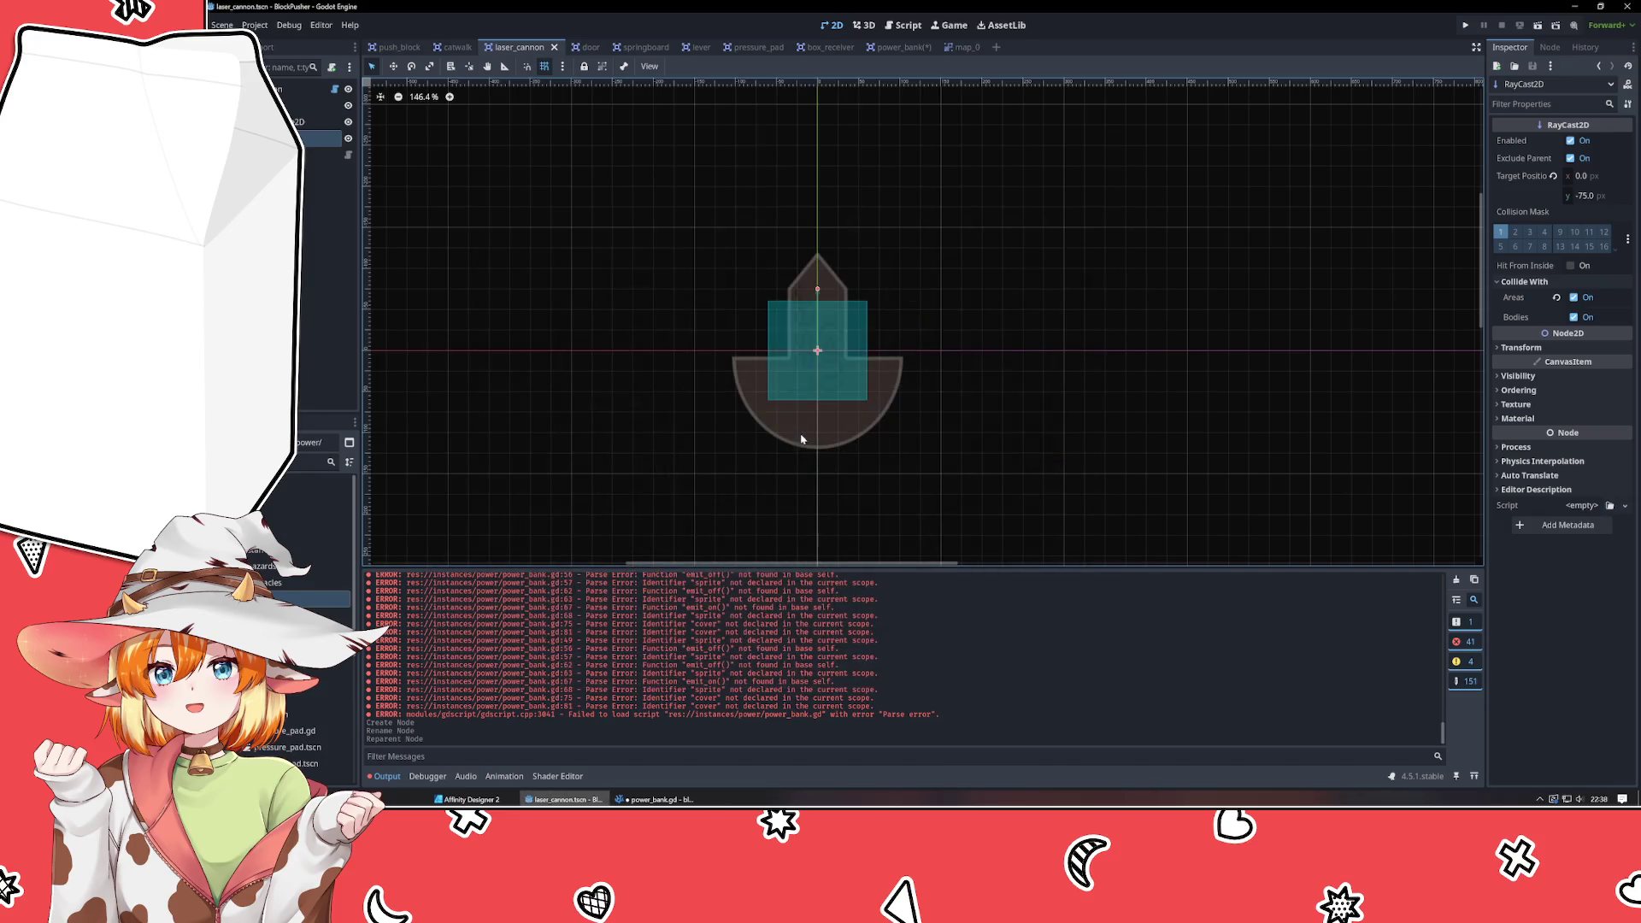
left_click(1006, 471)
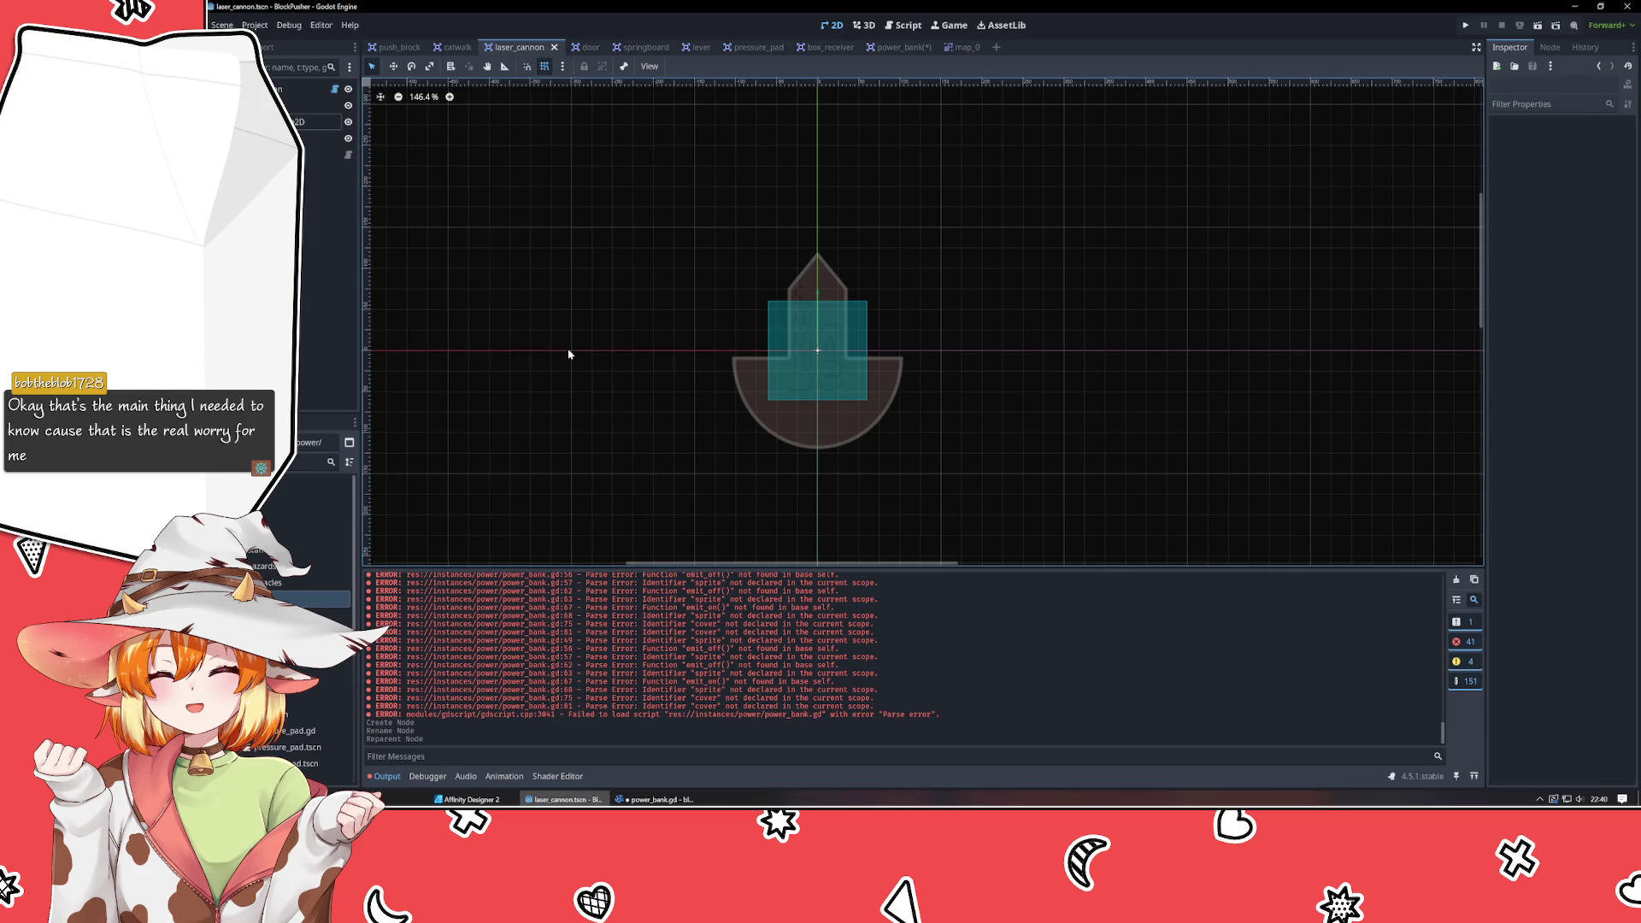
mouse_move(566, 345)
left_mouse_down()
mouse_move(717, 513)
mouse_move(692, 489)
mouse_move(705, 495)
left_mouse_up()
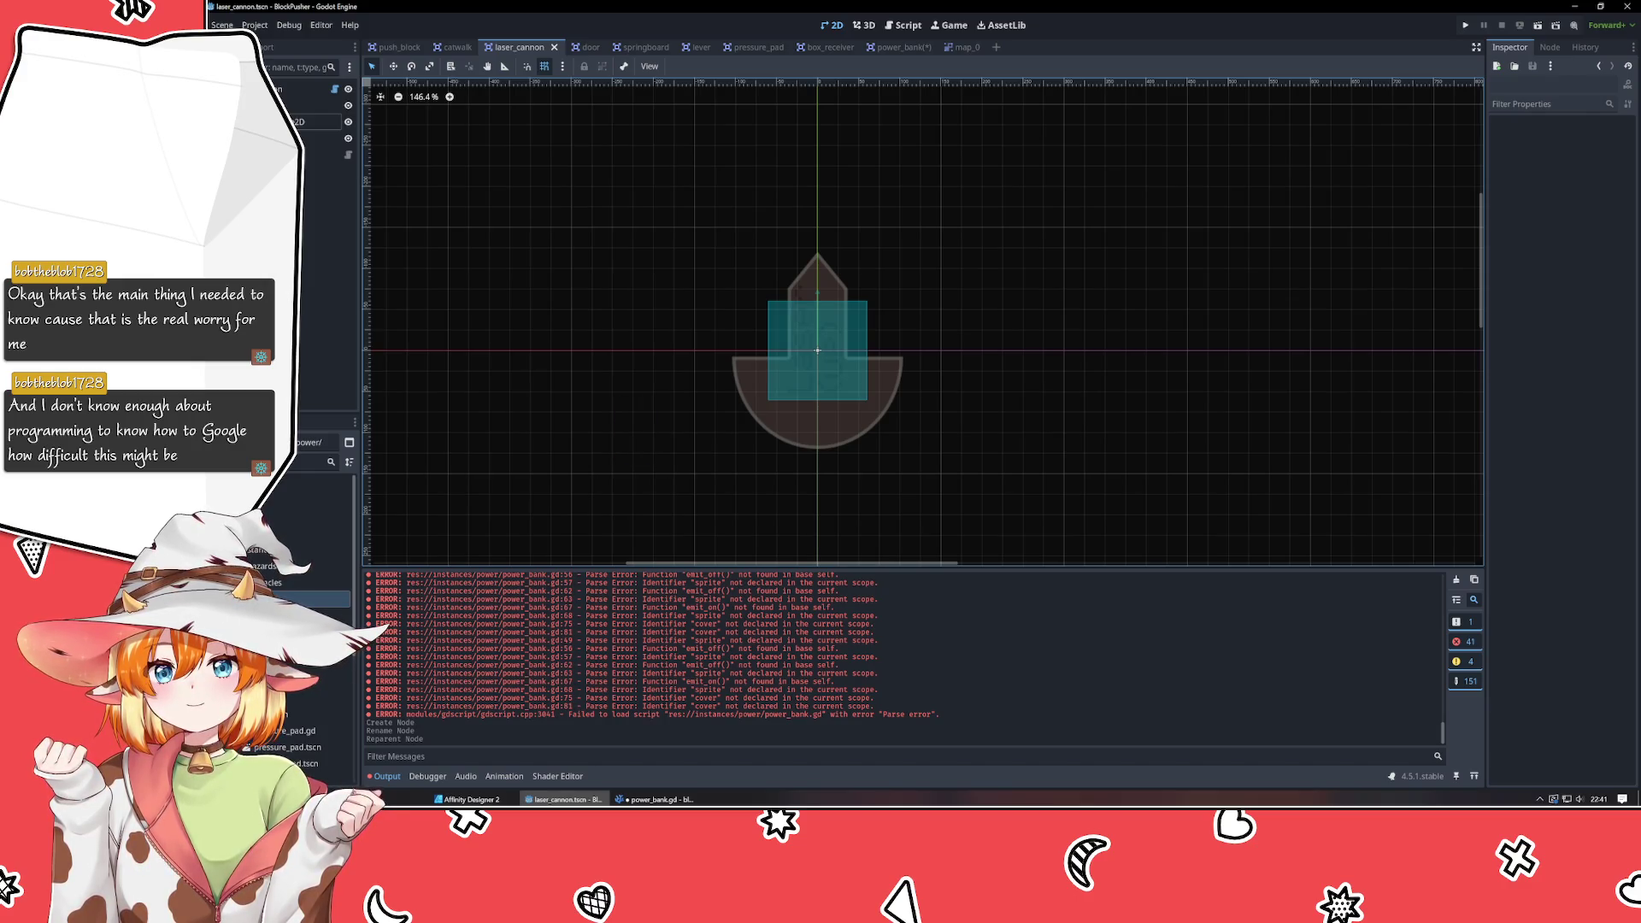
left_click(301, 121)
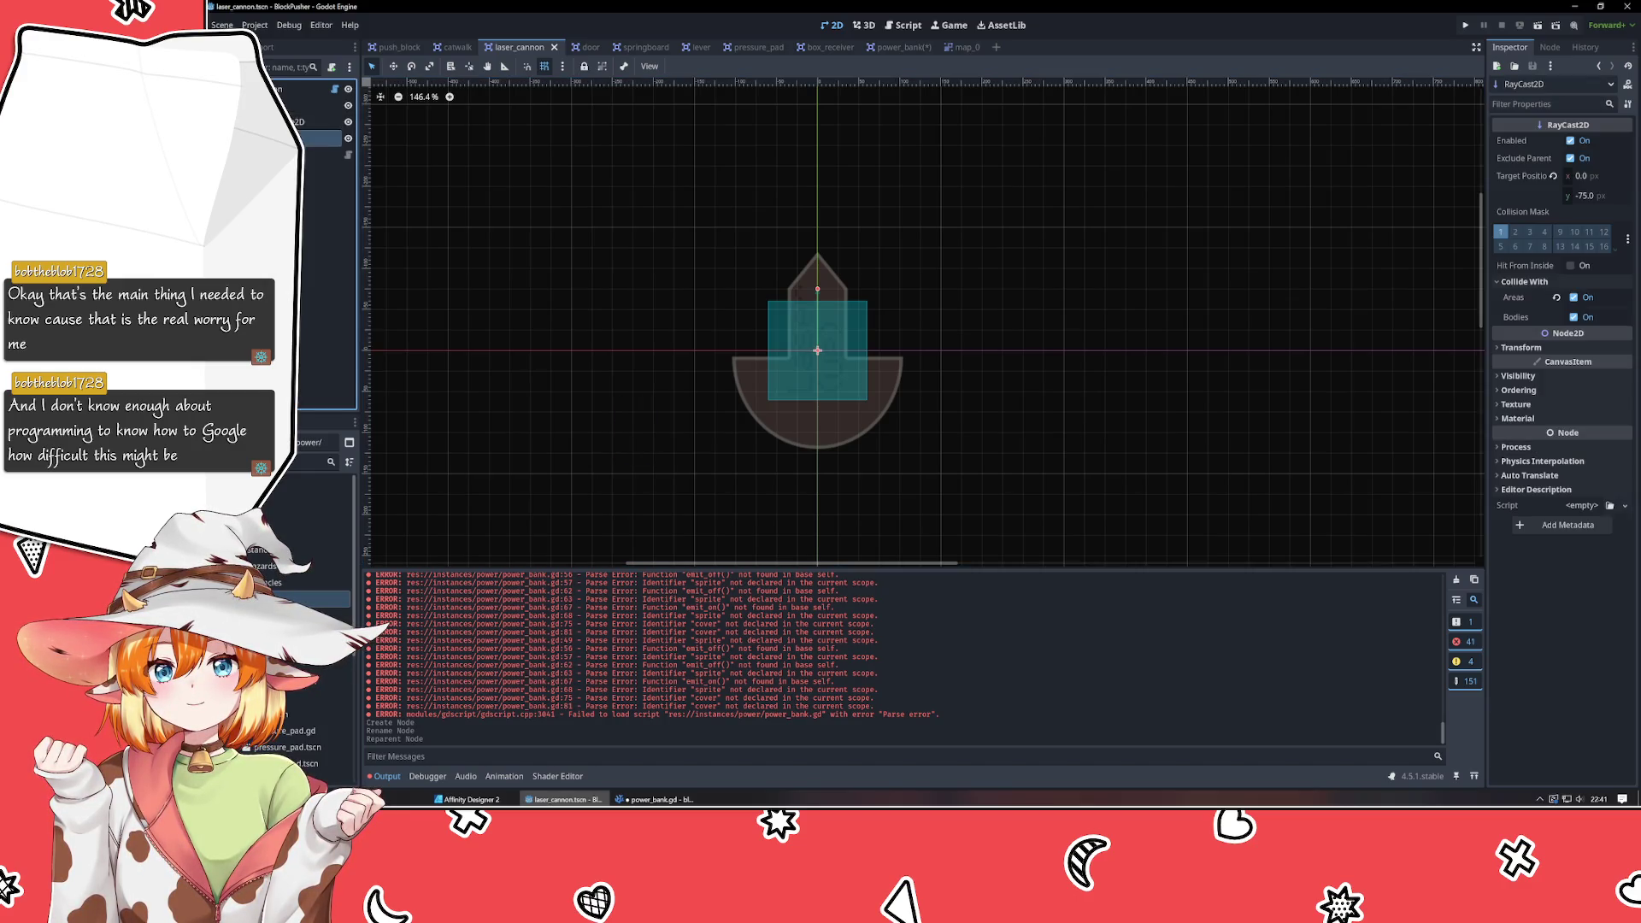
left_click(300, 106)
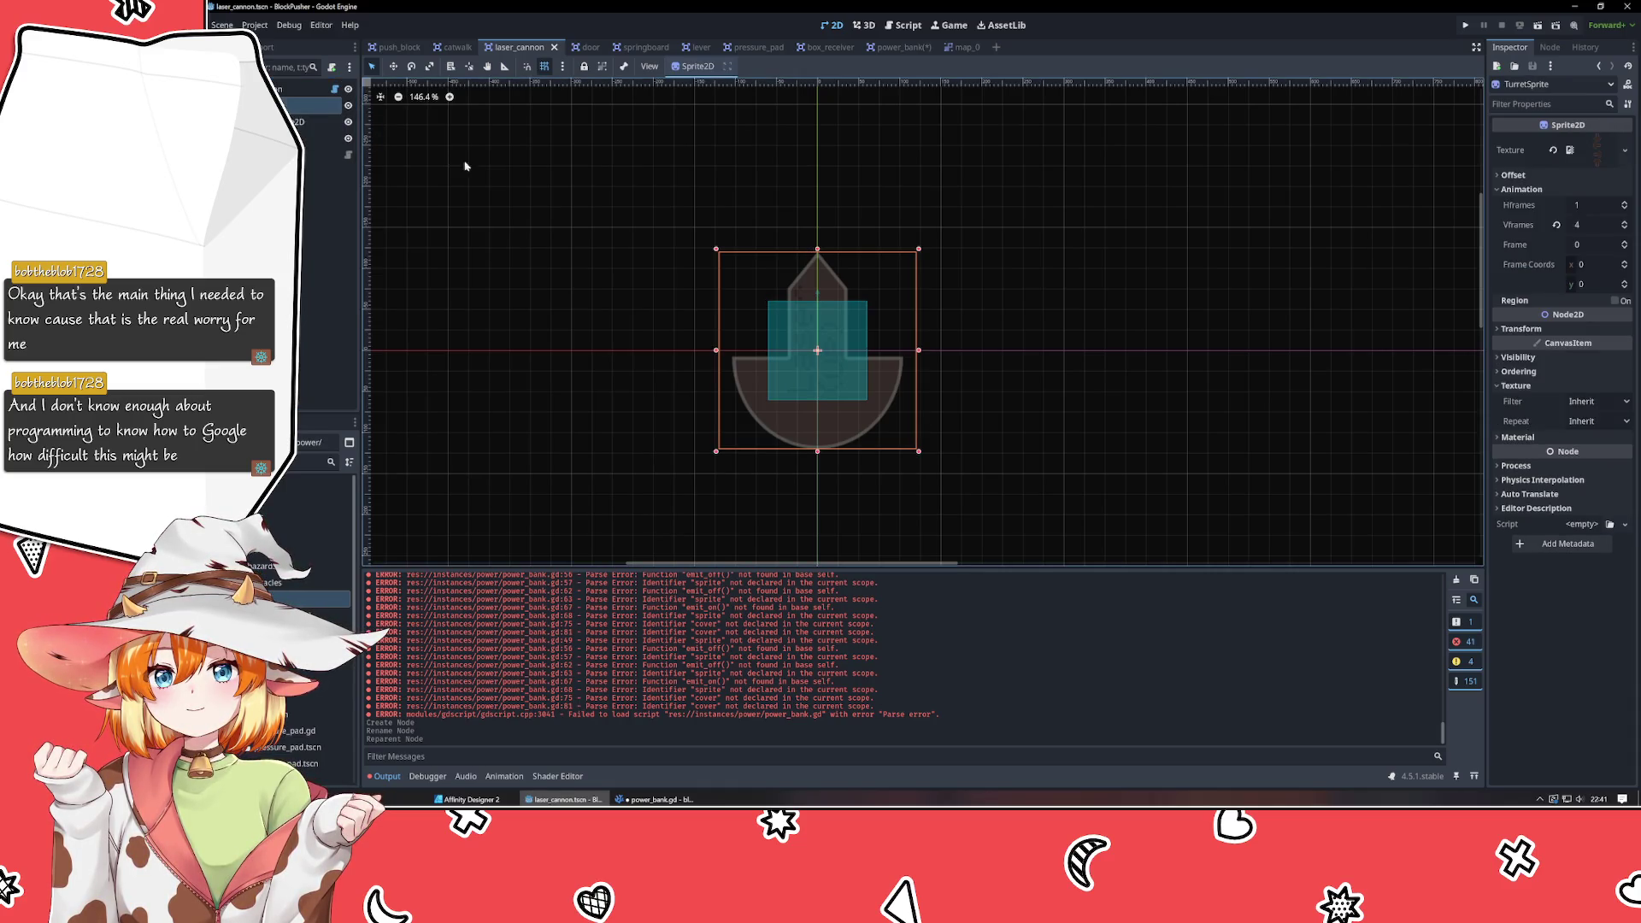
left_click(504, 185)
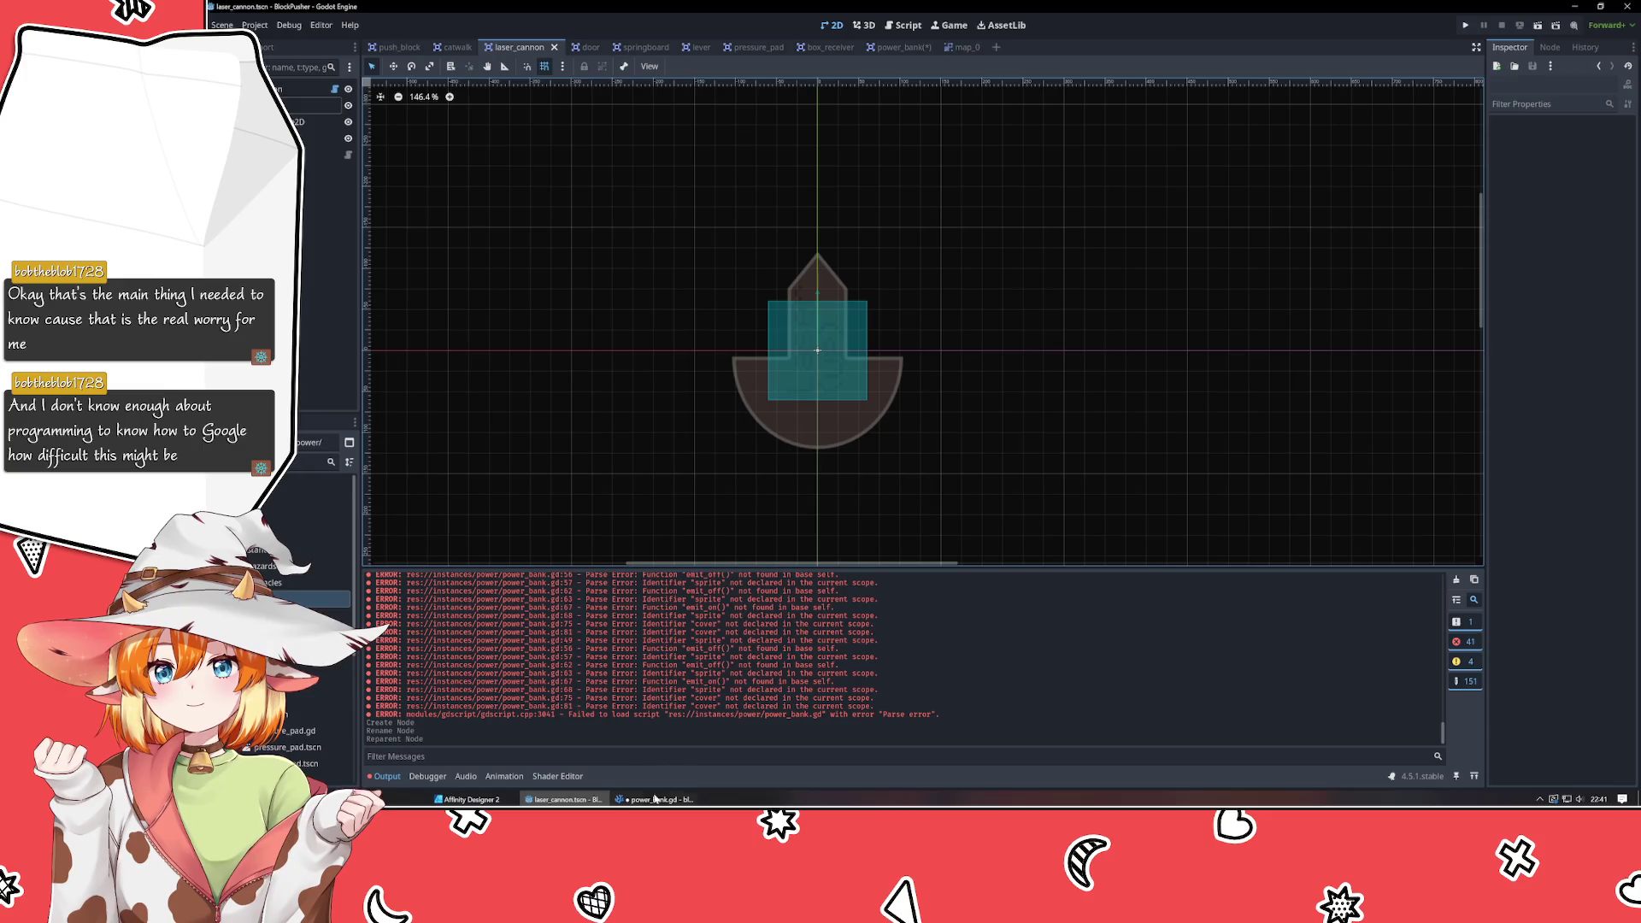
left_click(654, 799)
left_click(902, 47)
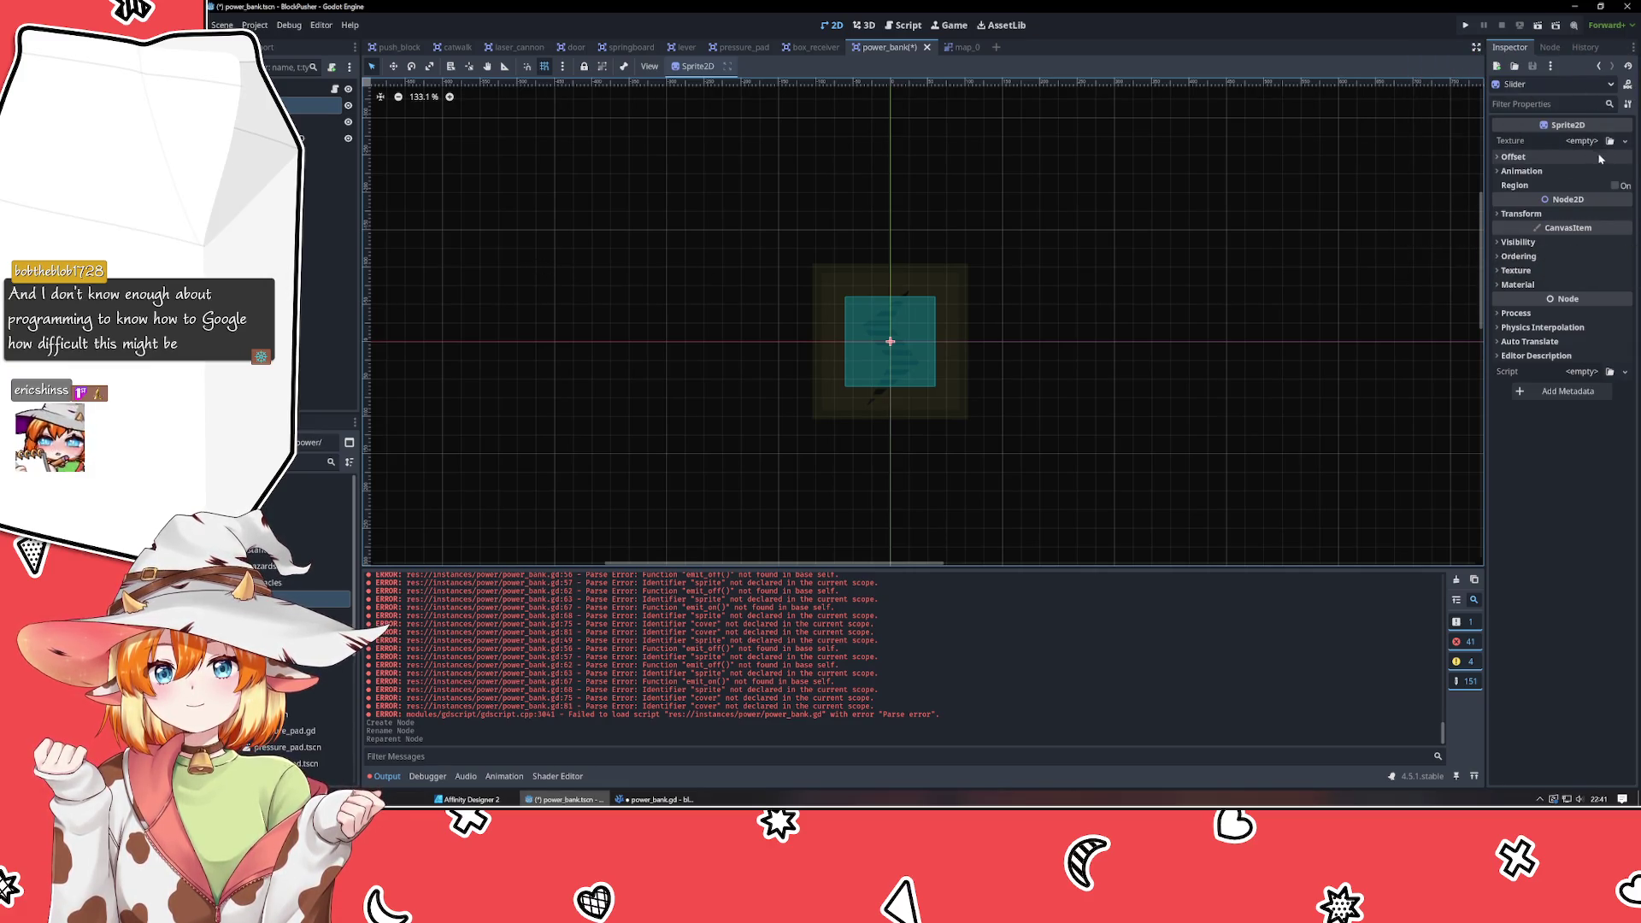
Set the Slider sprite's Texture to a new GradientTexture2D, then return to laser_cannon.
left_click(1624, 142)
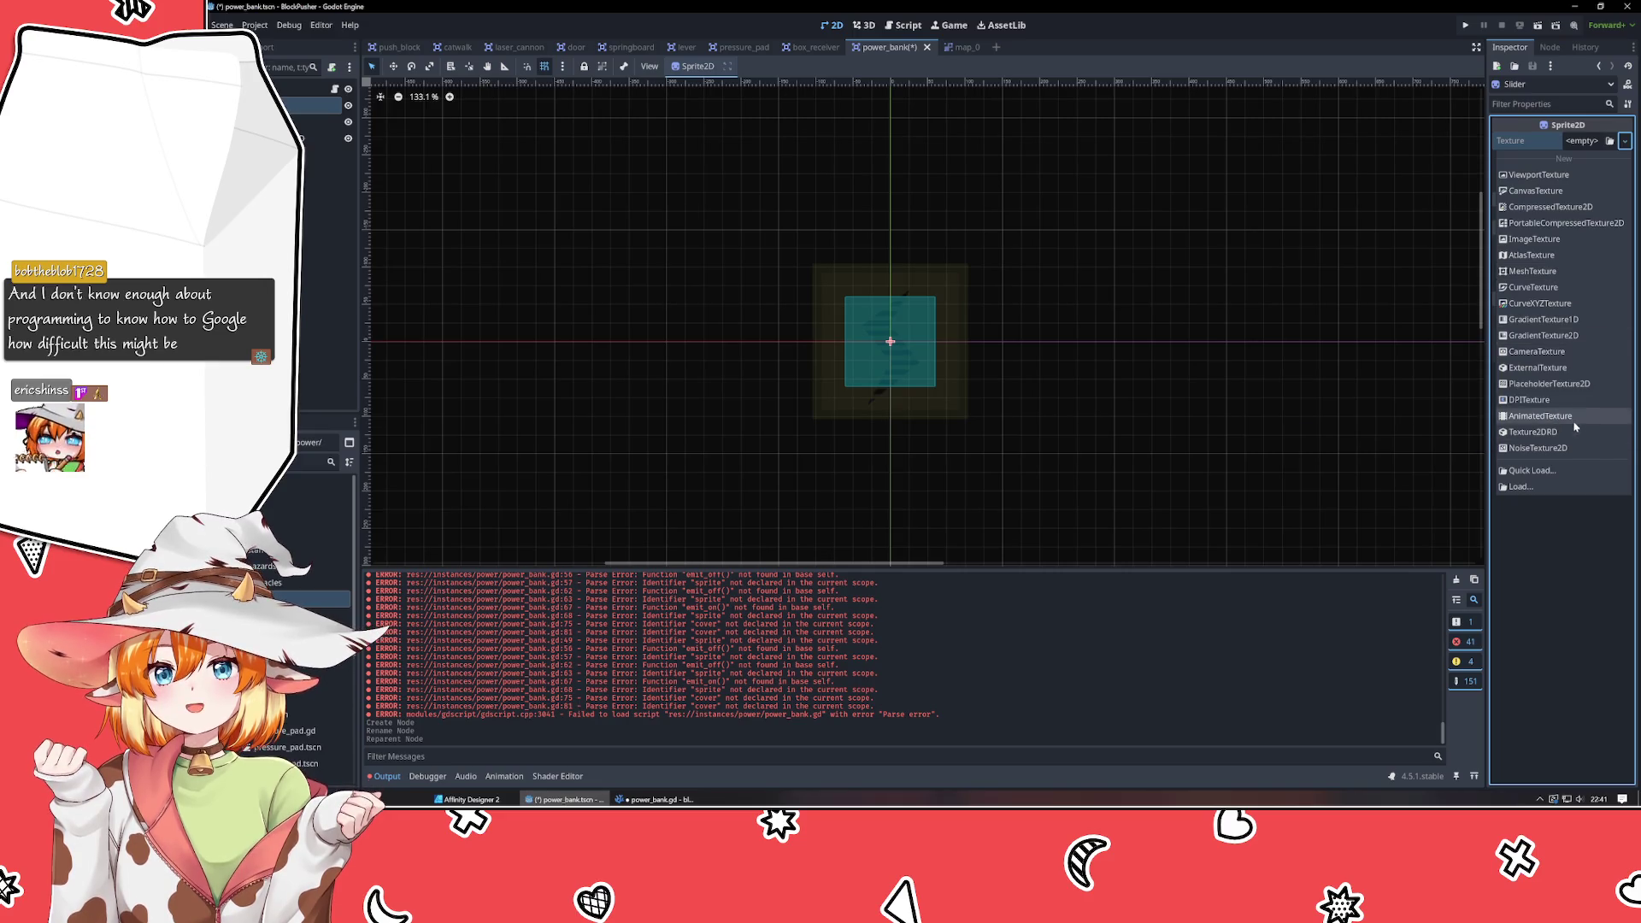
left_click(1568, 335)
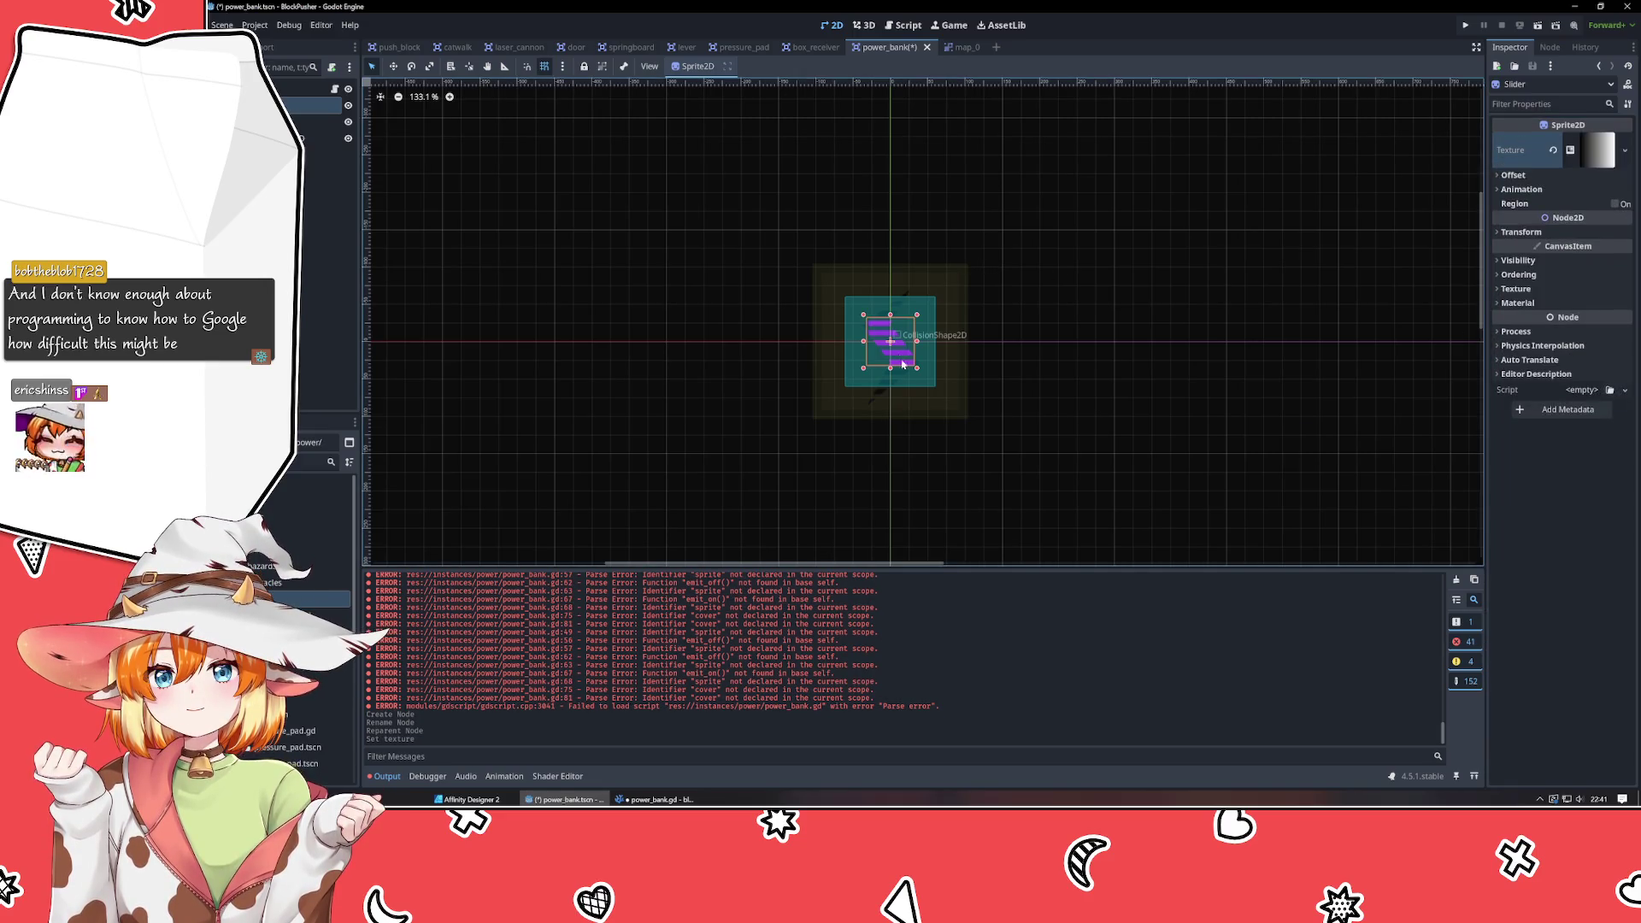
left_click(523, 48)
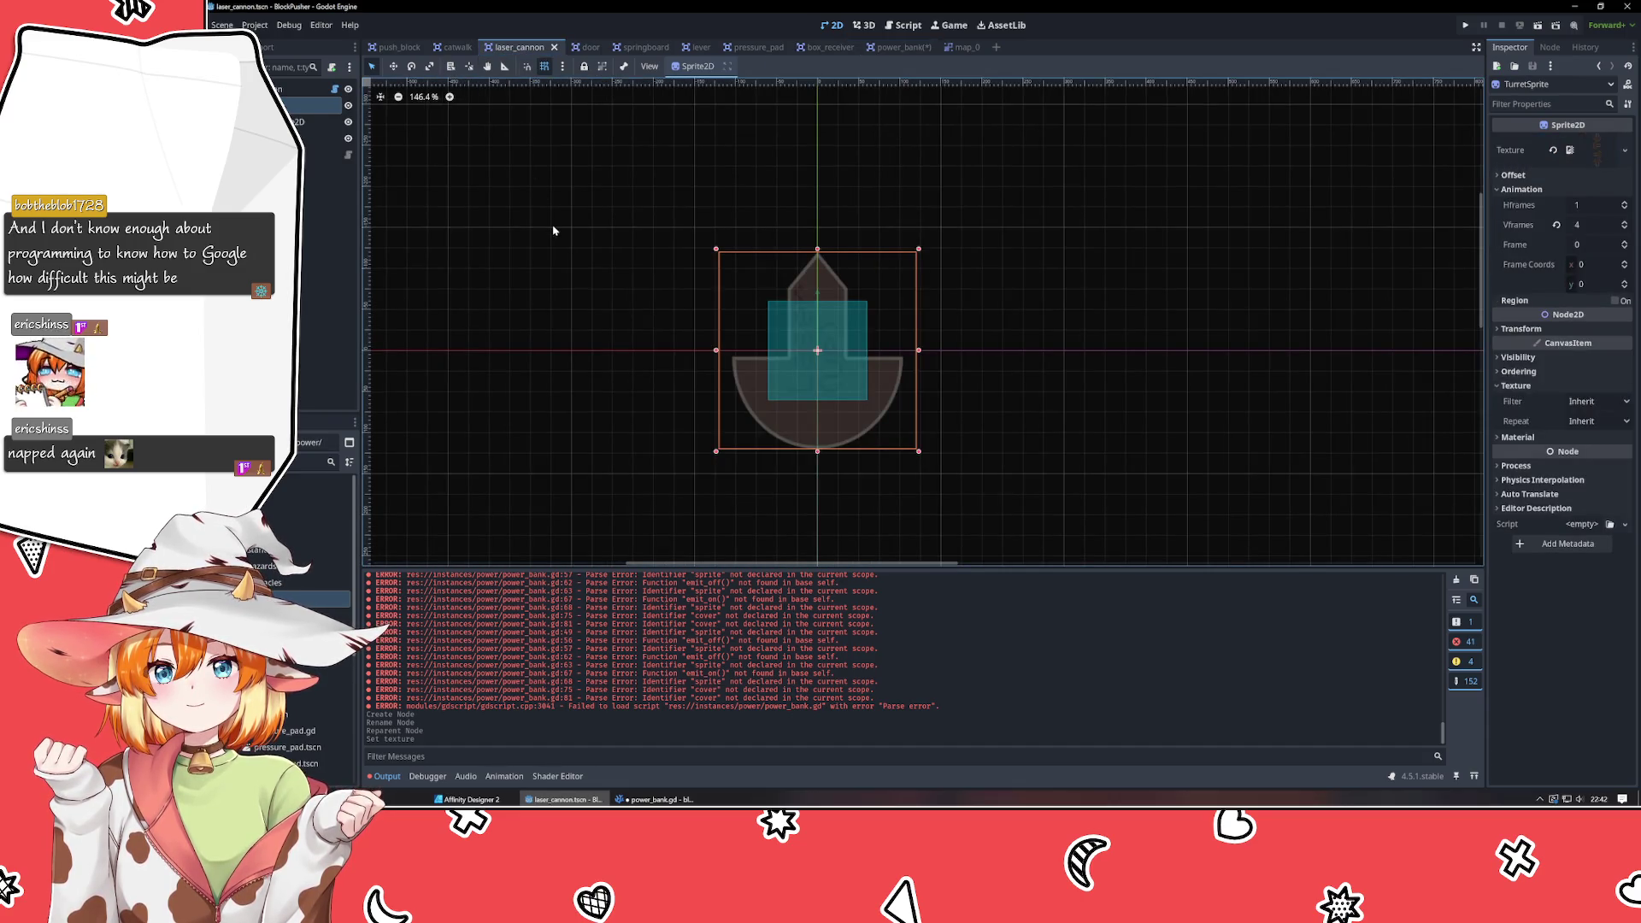
Undo four times to restore the turret edits, then select the ProgressSlider node.
key("ctrl+z")
key("ctrl+z")
key("ctrl+z")
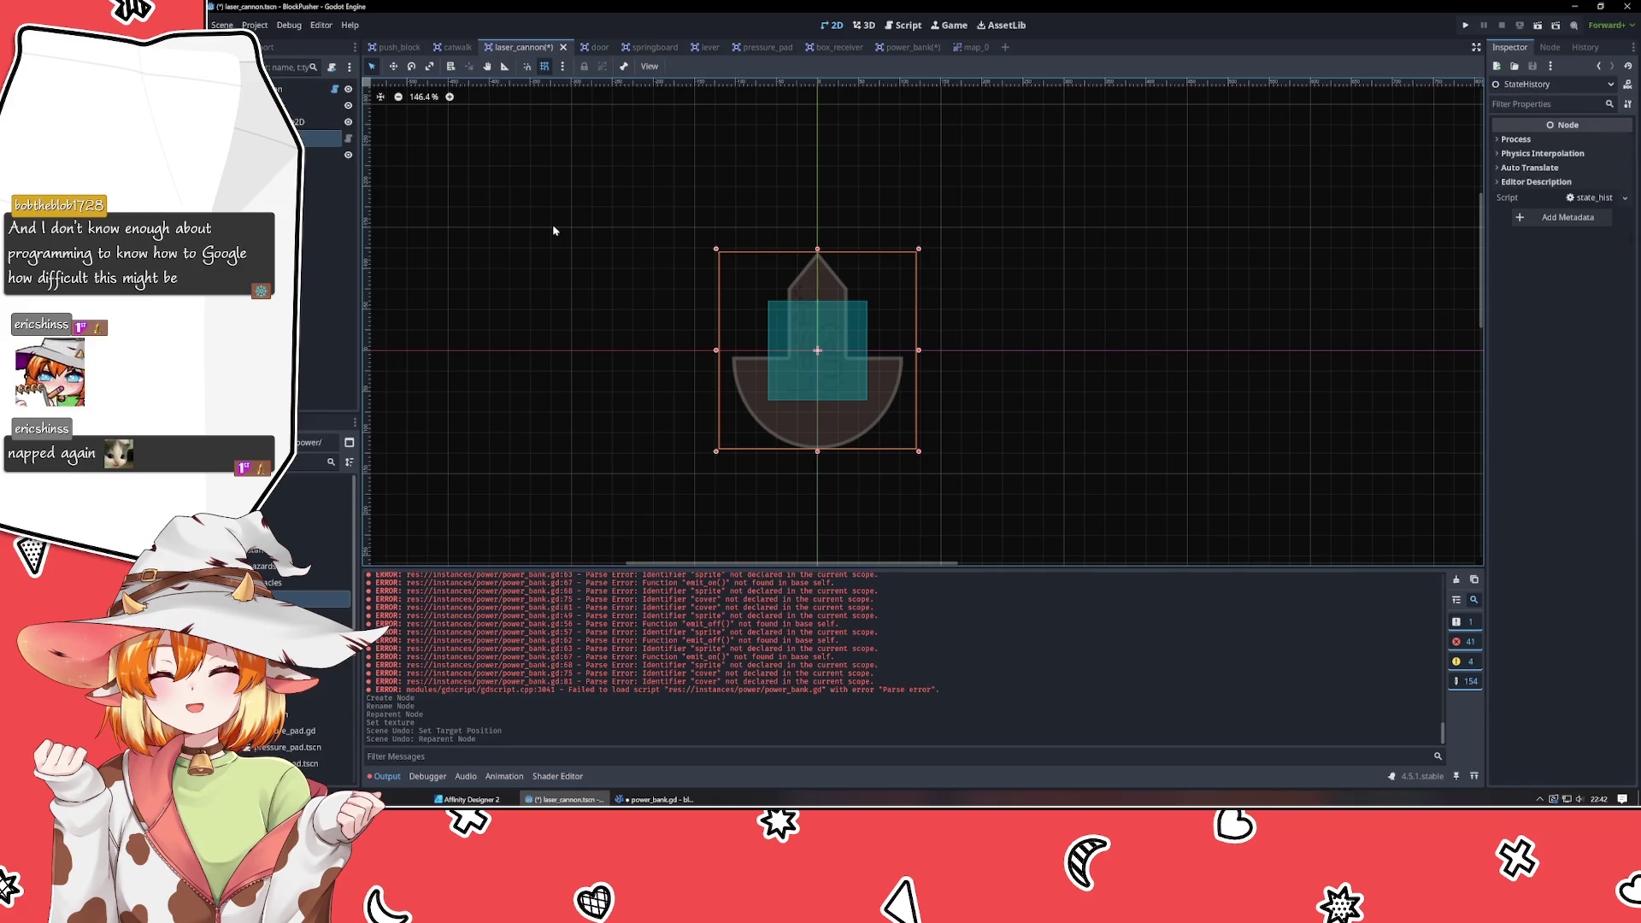
key("ctrl+z")
key("ctrl+z")
key("ctrl+z")
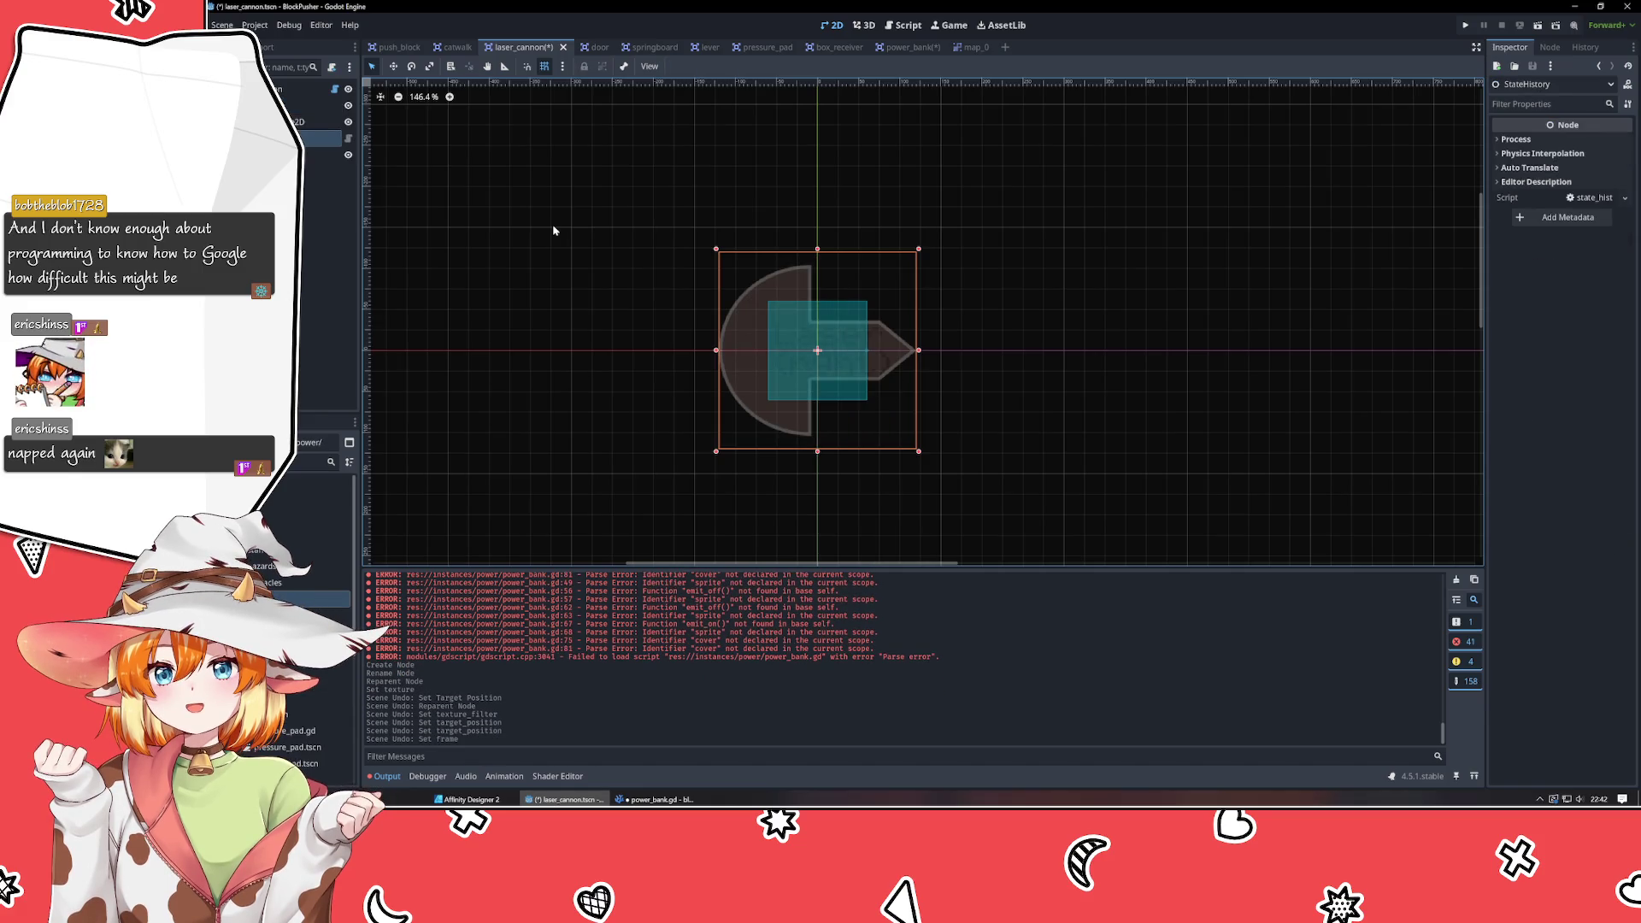
key("ctrl+z")
key("ctrl+z")
key("ctrl+z")
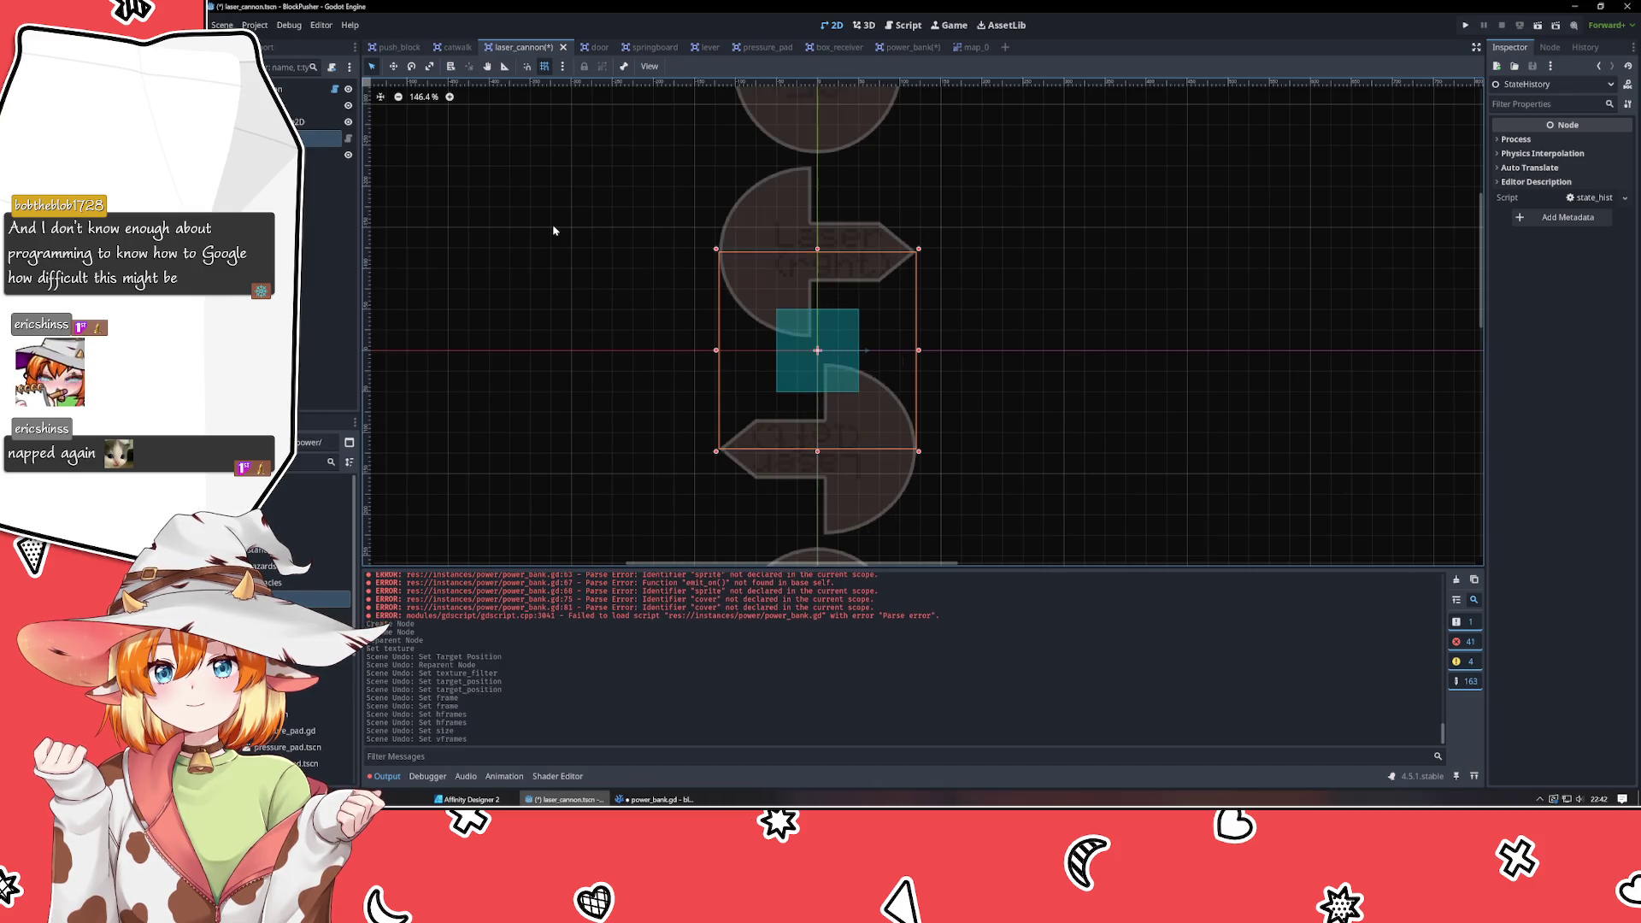
key("ctrl+z")
key("ctrl+z")
key("ctrl+z")
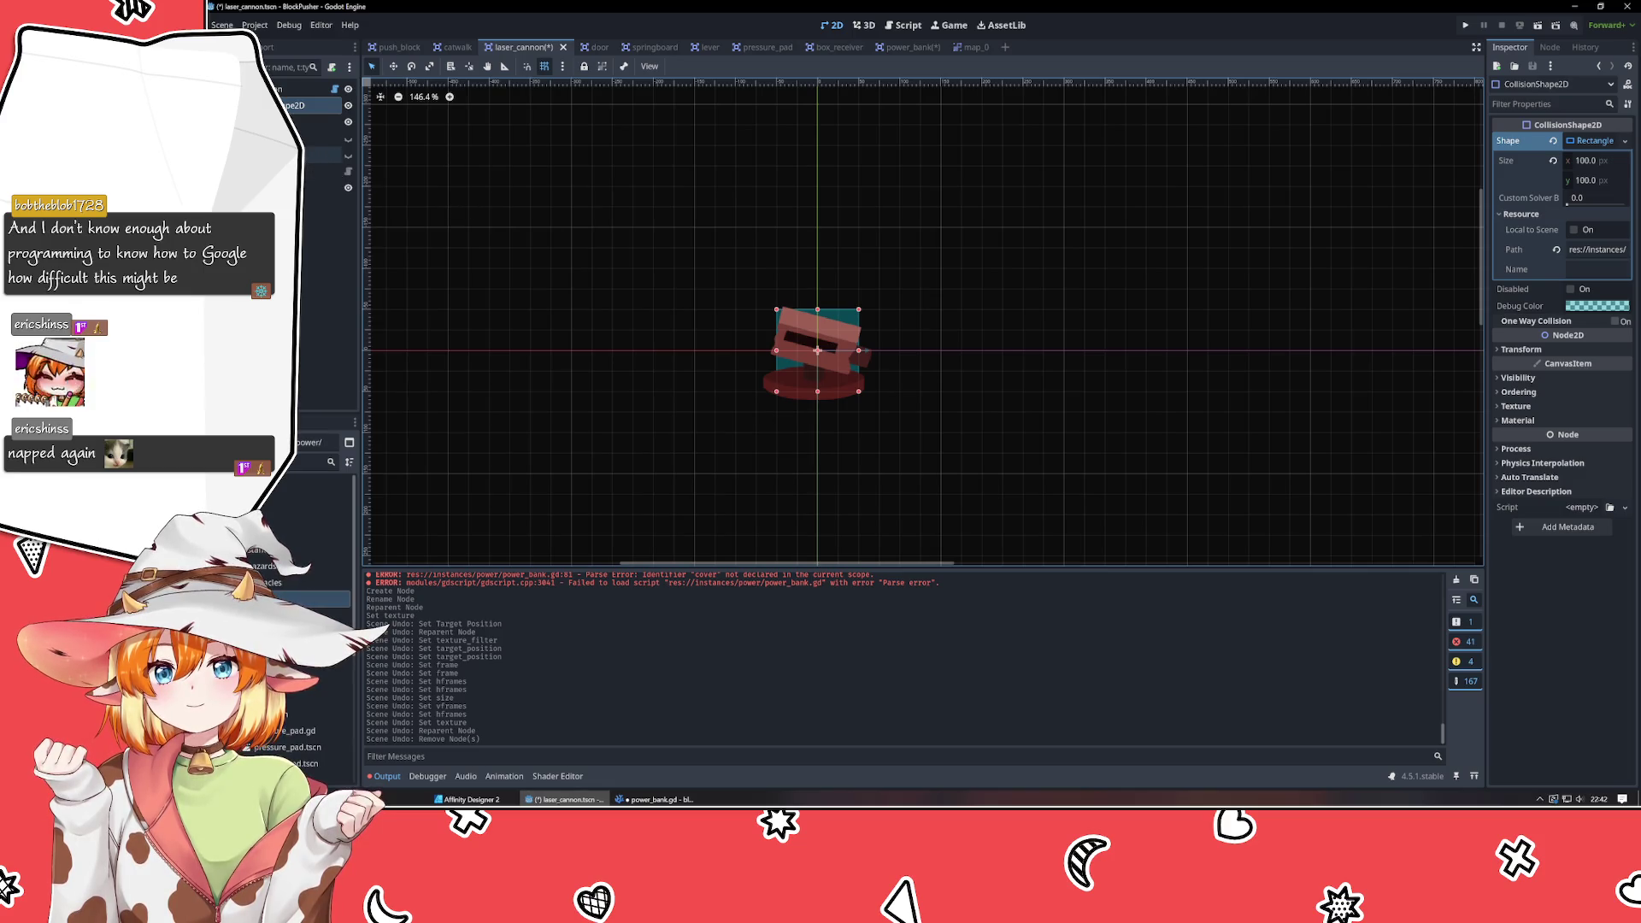
left_click(320, 139)
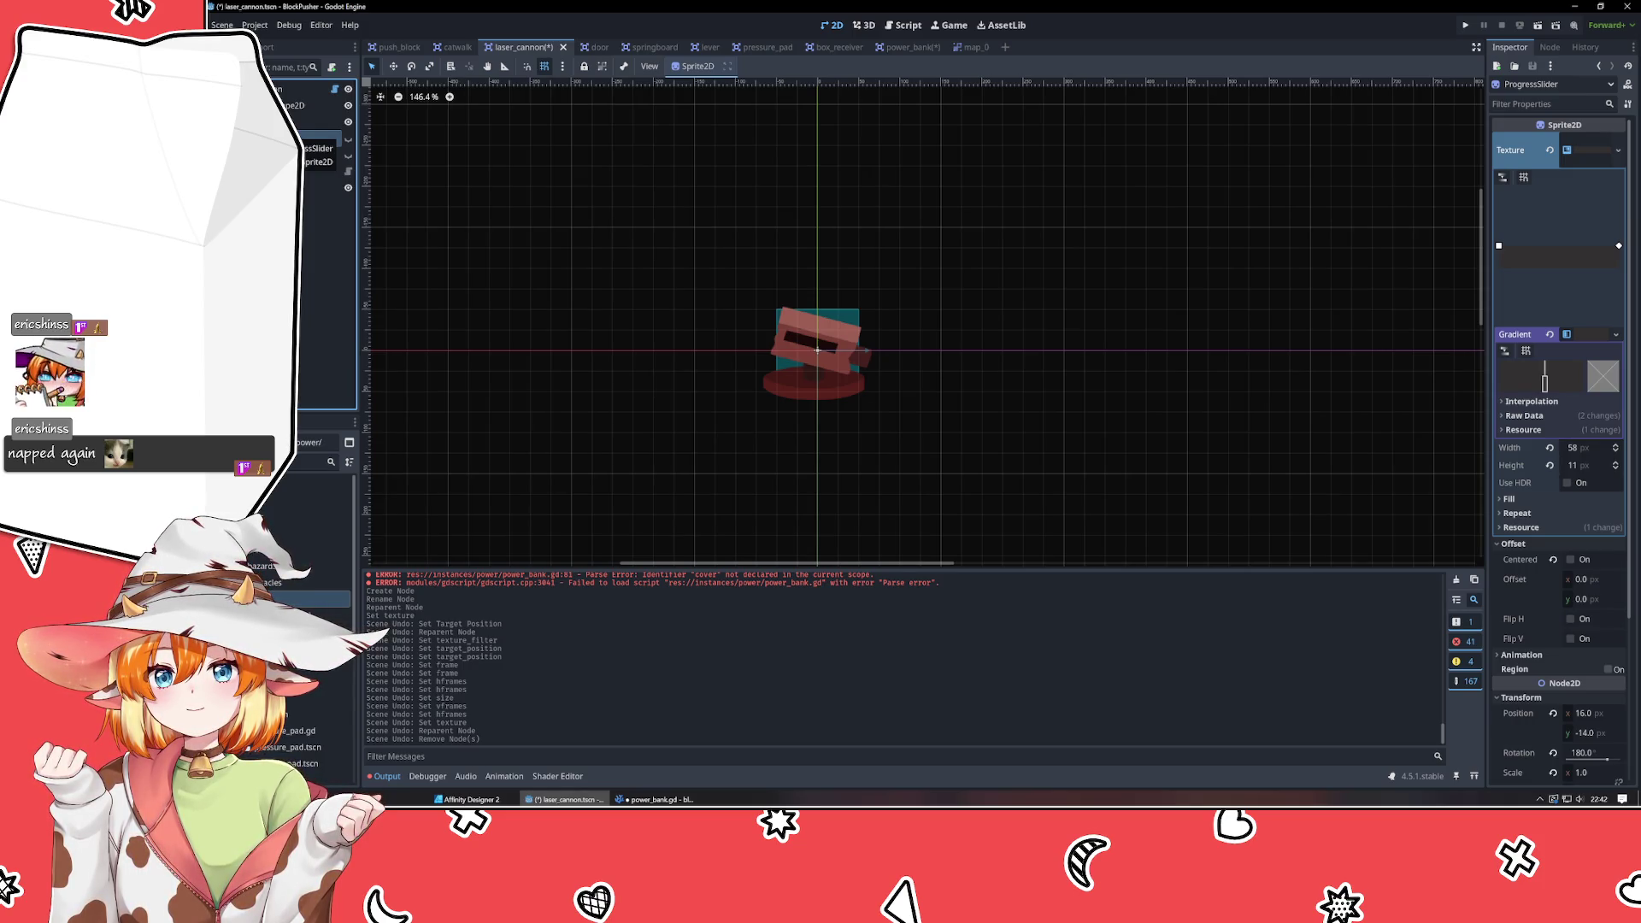
Copy ProgressSlider and paste it as a child of Slider in the power_bank scene.
right_click(278, 137)
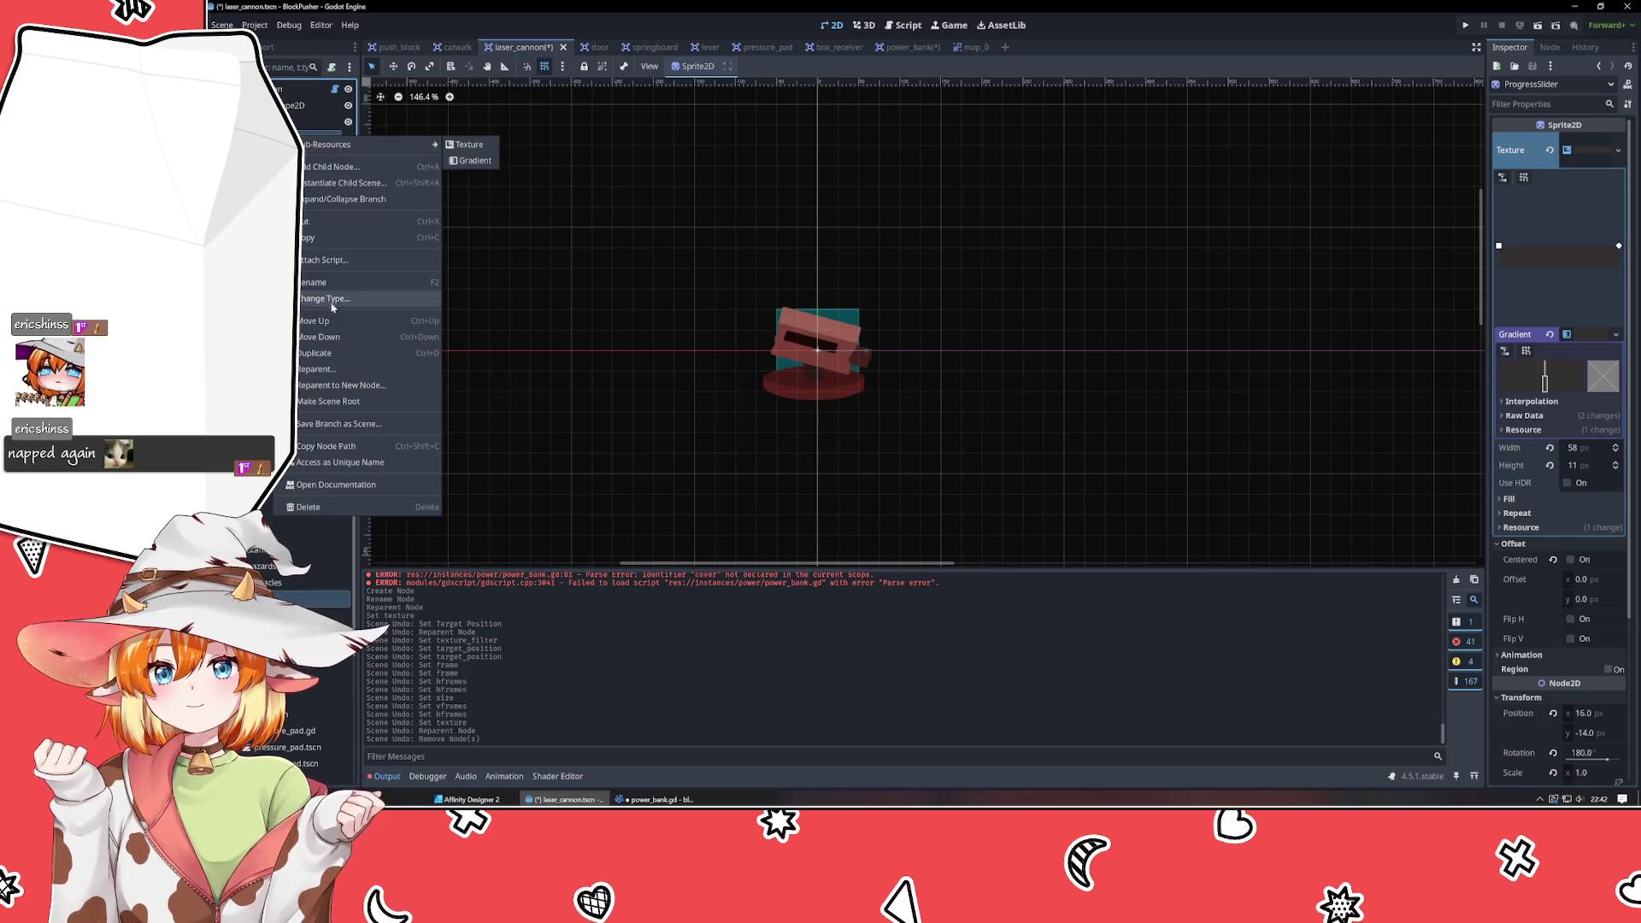
left_click(682, 165)
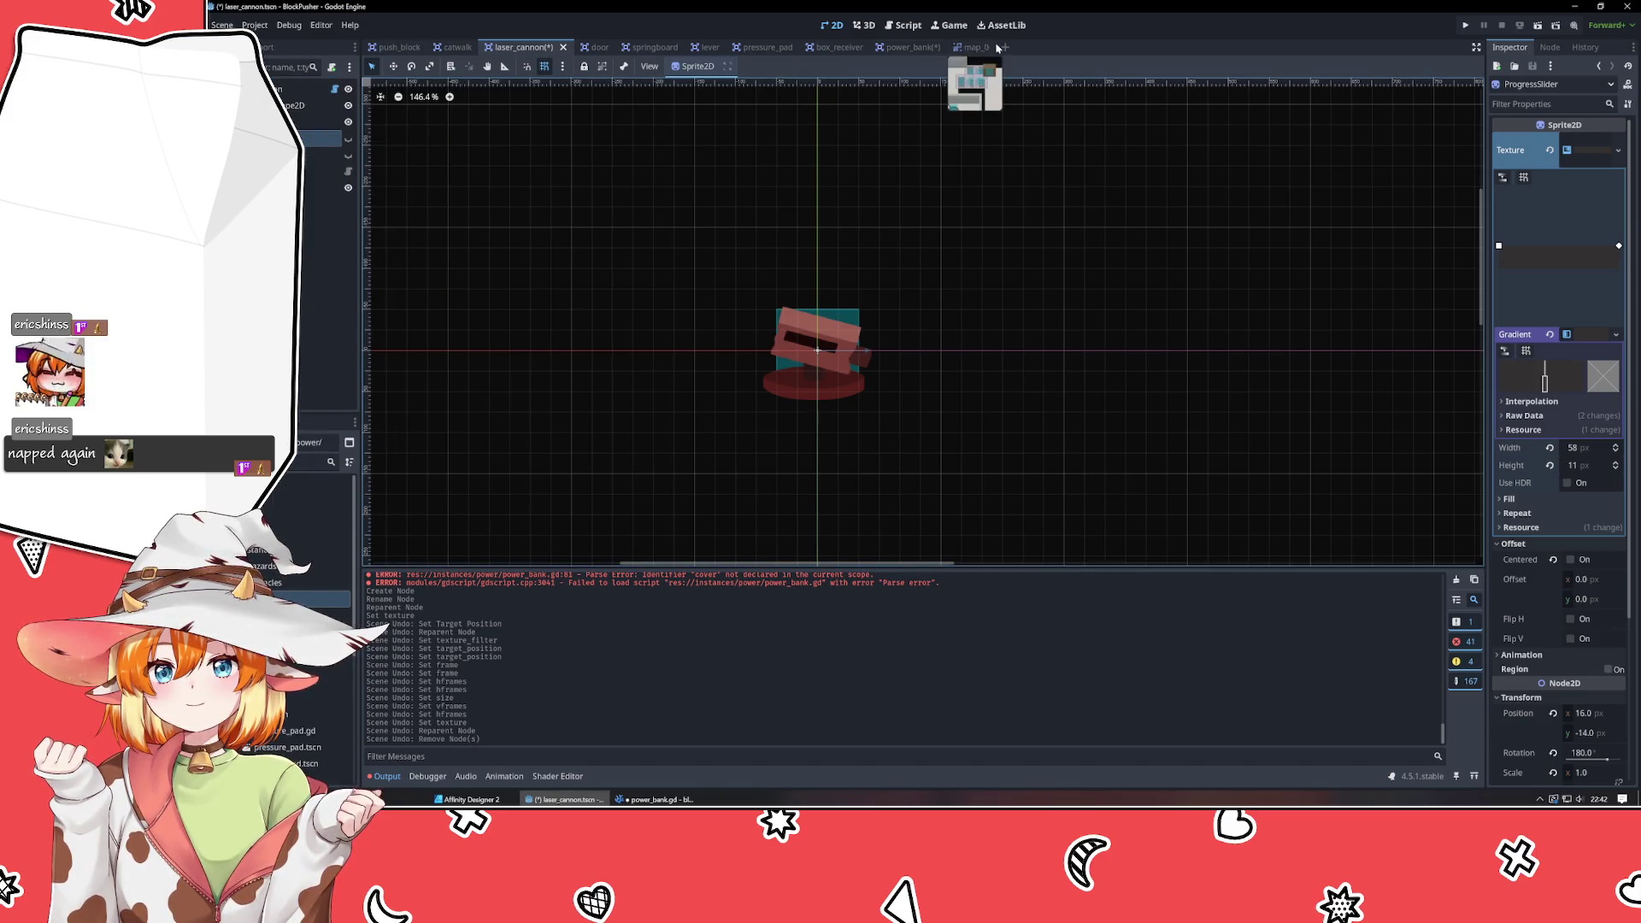
left_click(912, 48)
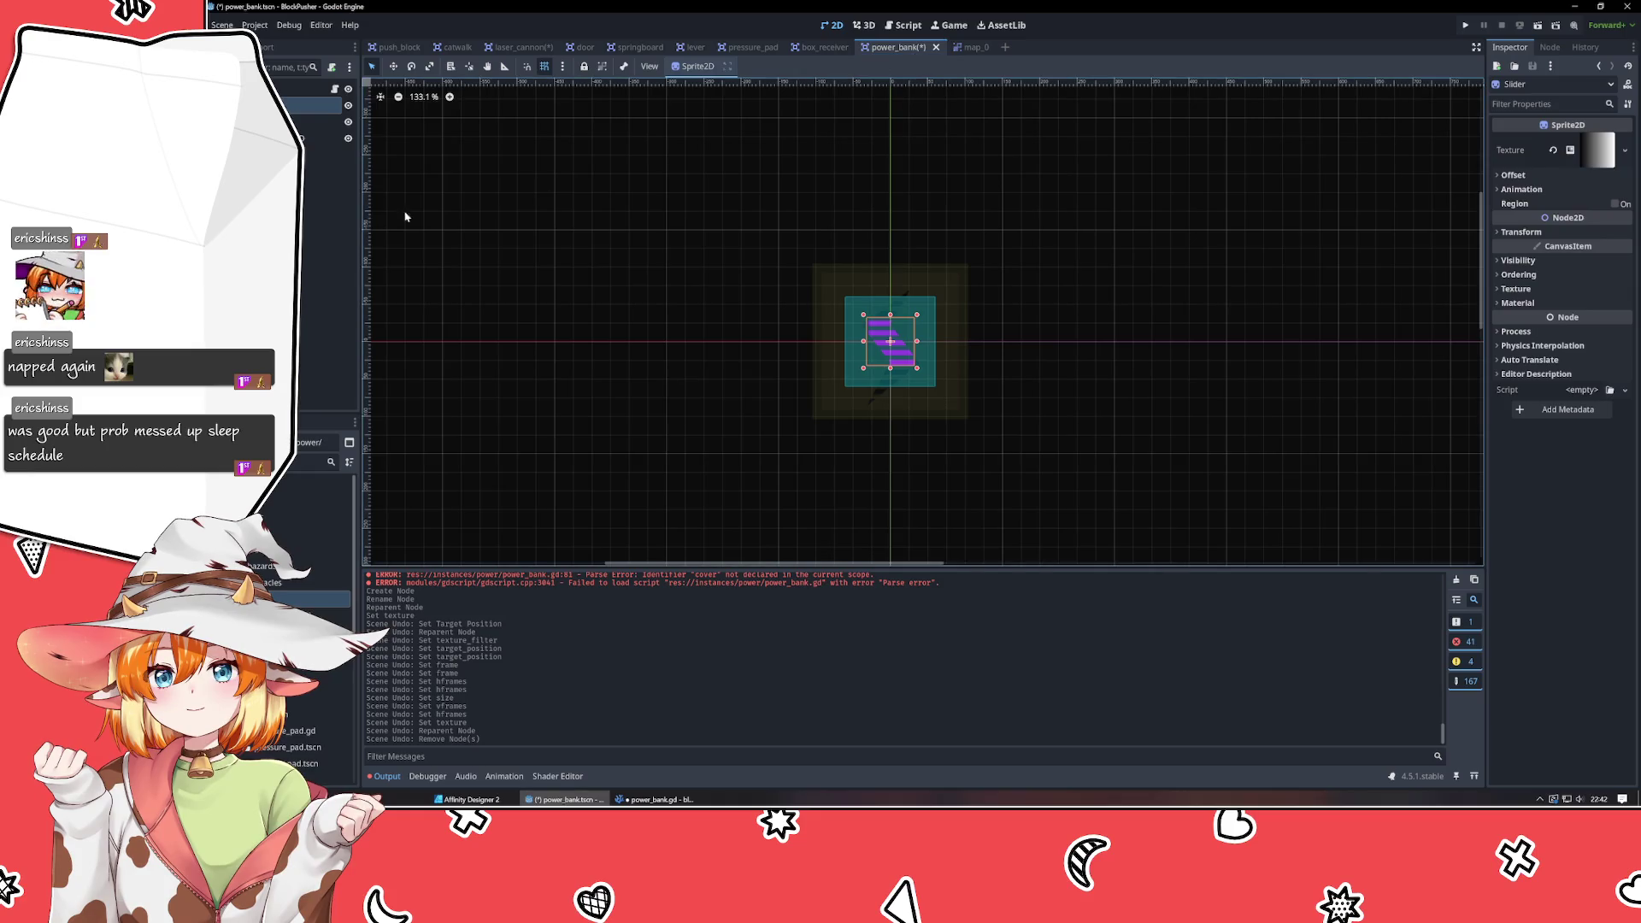
right_click(248, 205)
left_click(342, 320)
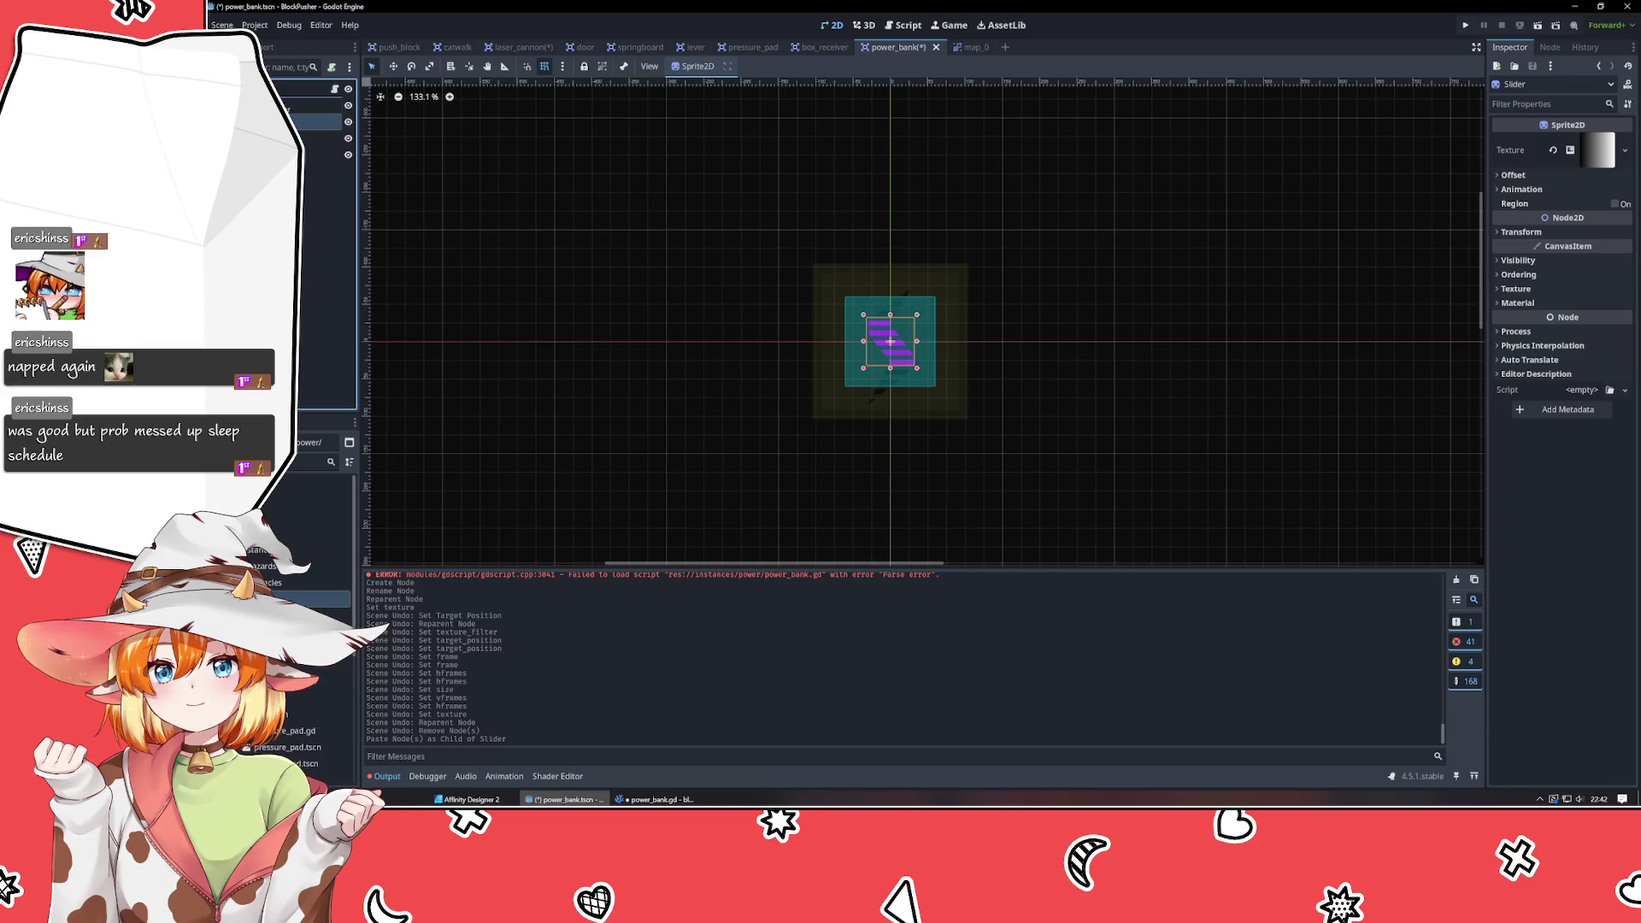
Reparent the pasted Slider2 sprite and inspect its gradient texture properties.
left_click_drag(313, 145, 313, 122)
left_click(347, 121)
left_click(316, 137)
left_click(316, 122)
left_click(1595, 151)
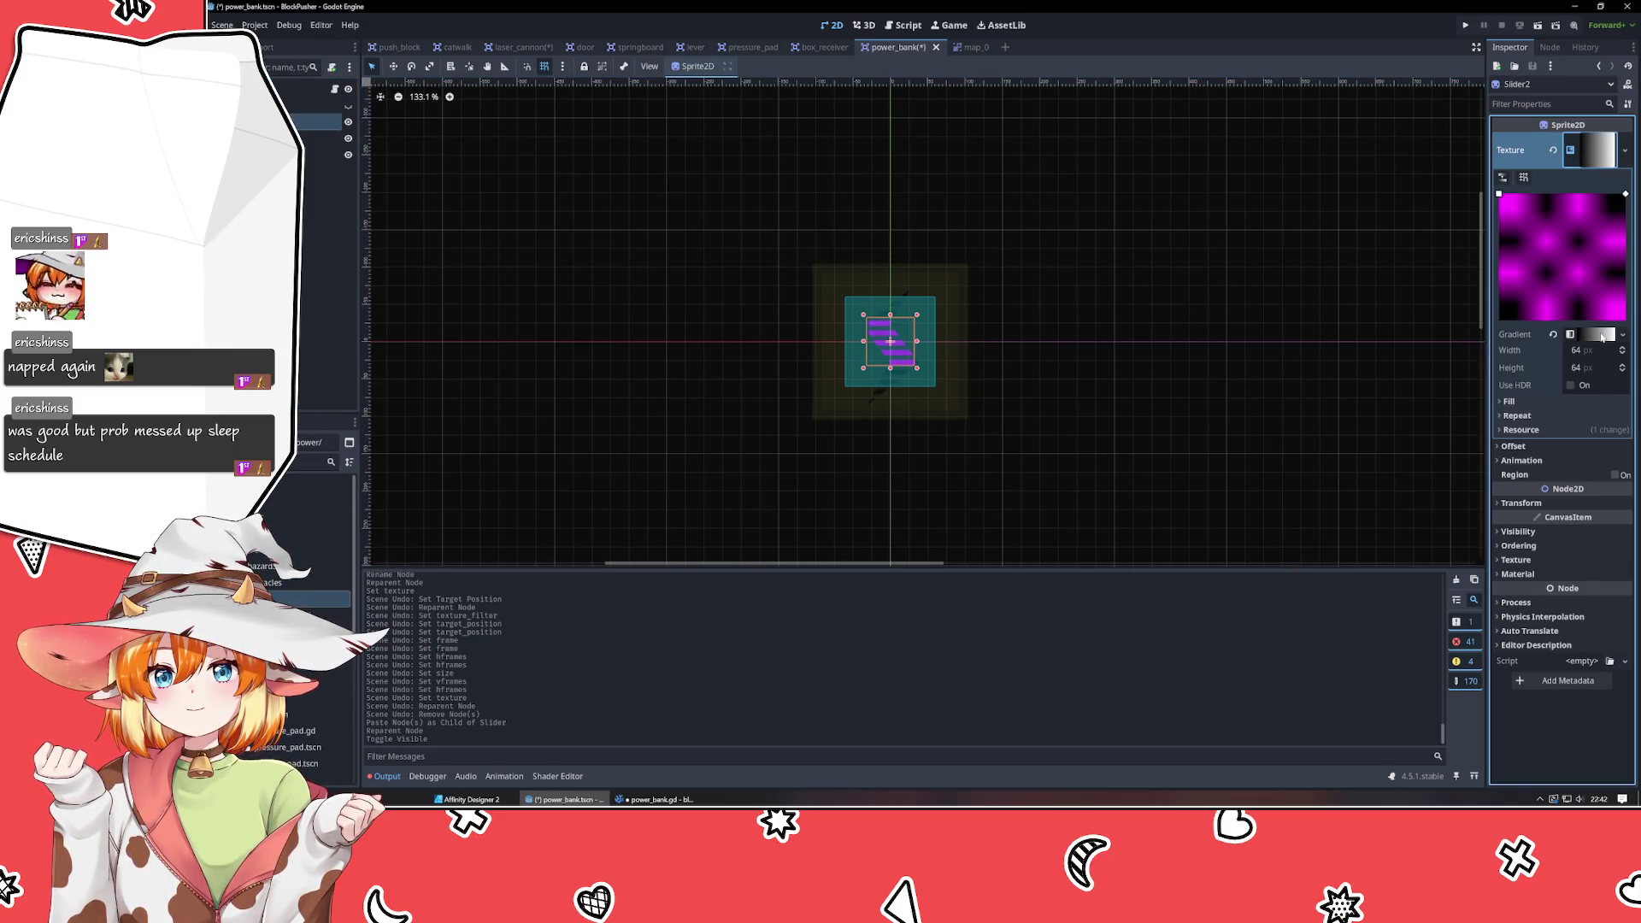
left_click_drag(906, 339, 831, 377)
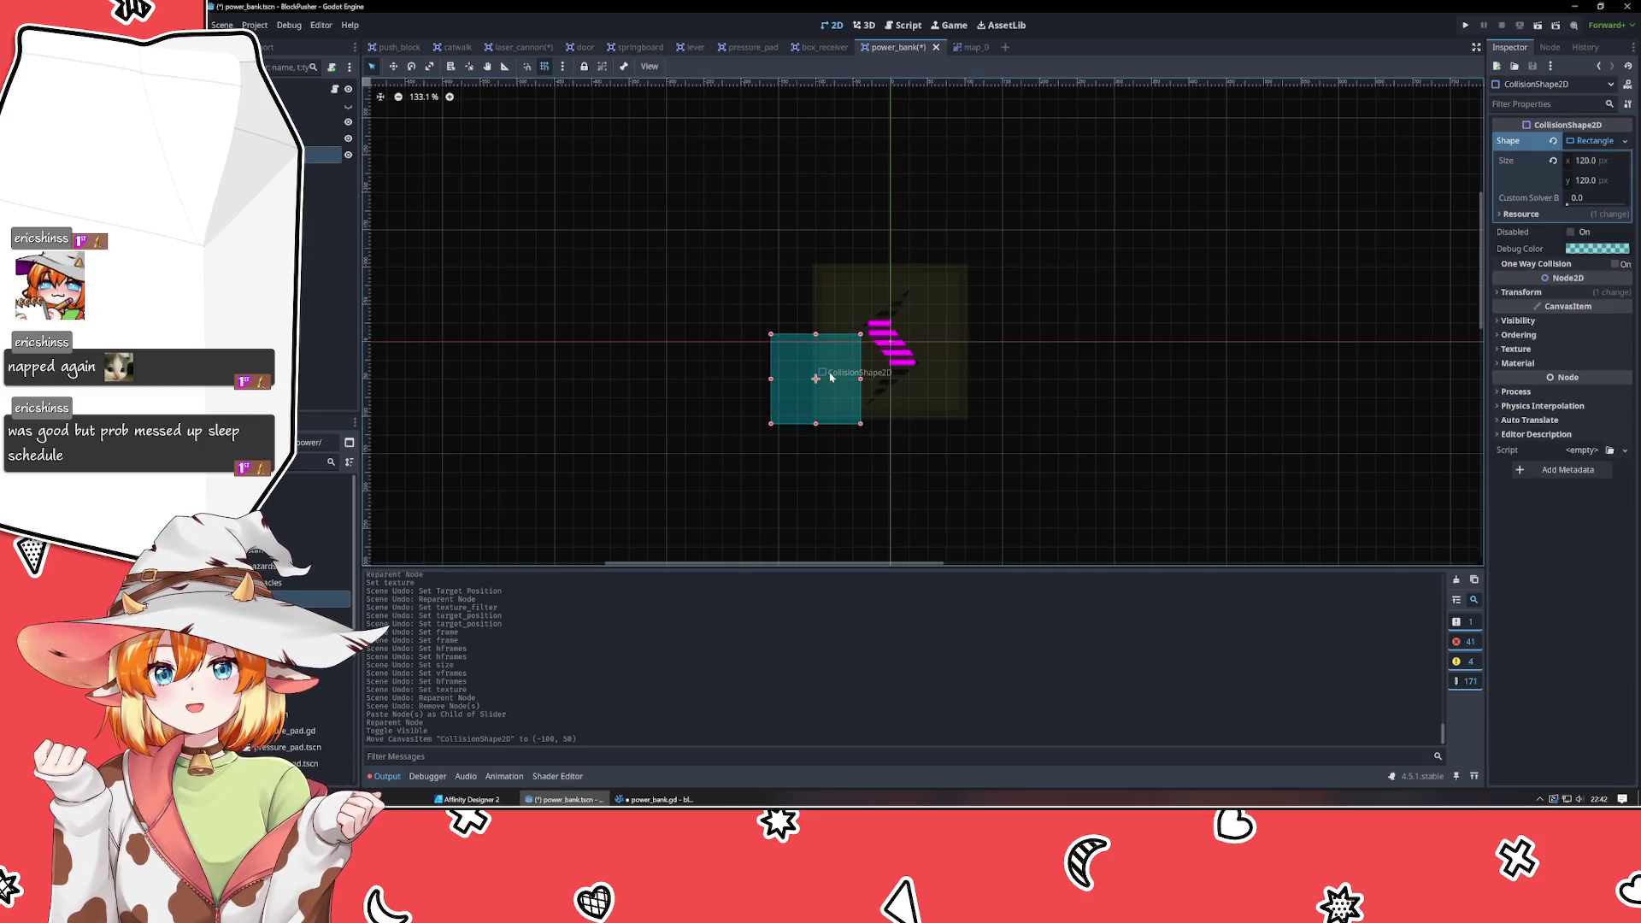
key("ctrl+z")
Hide the Slider sprite and collision shape, and drag Slider2 to the lower left.
left_click(348, 138)
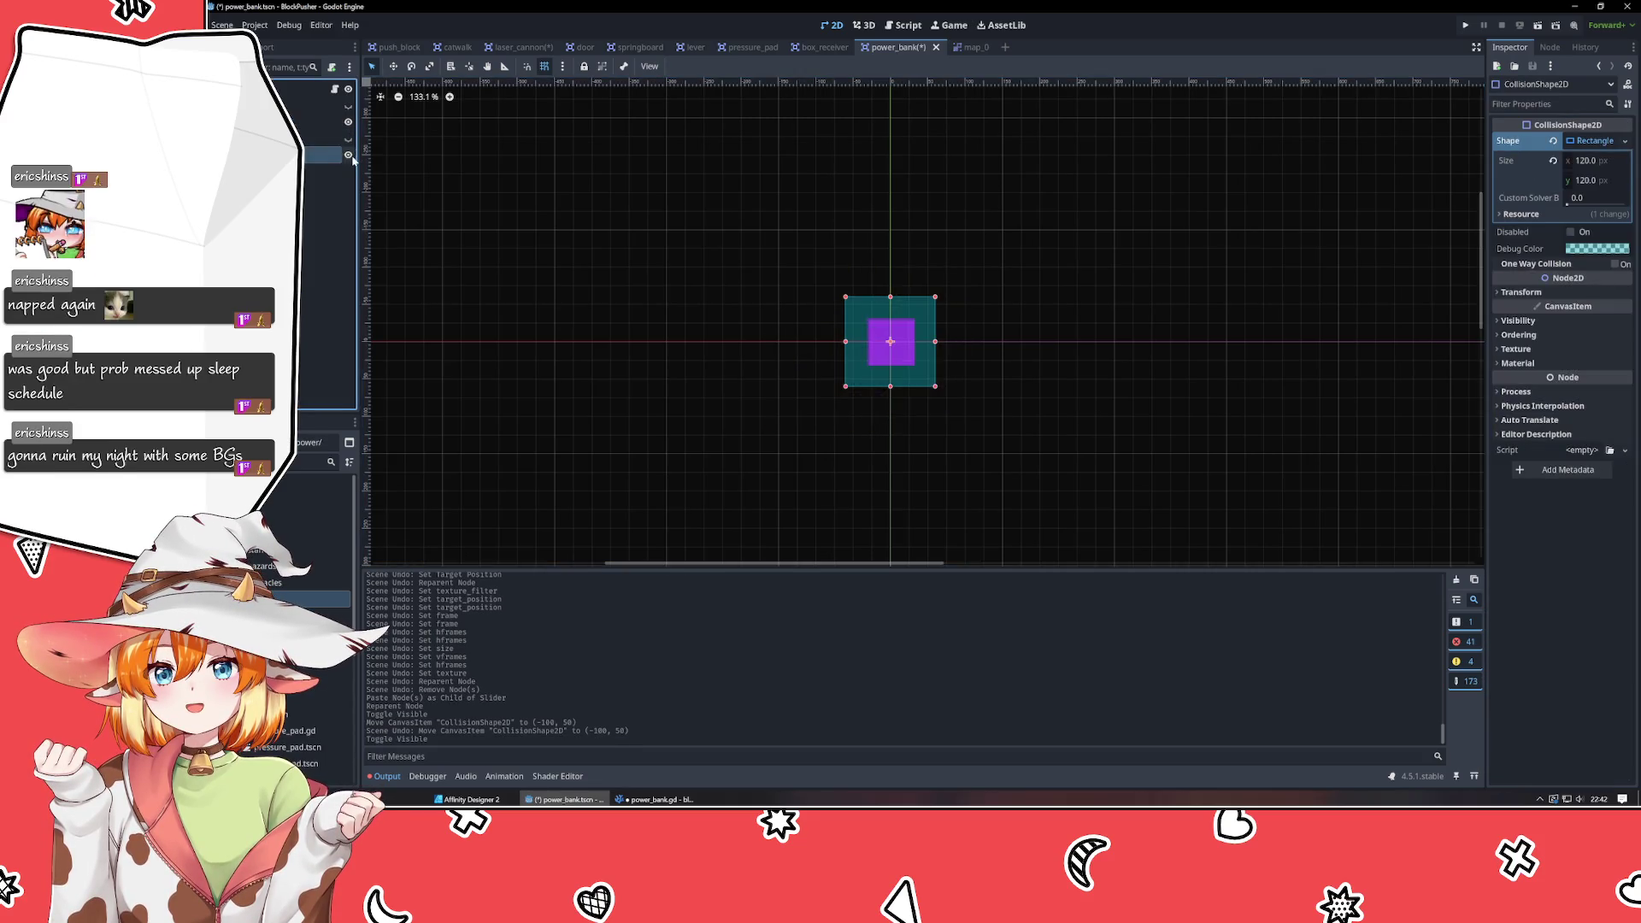
left_click(348, 153)
left_click(679, 350)
left_click_drag(927, 354, 851, 391)
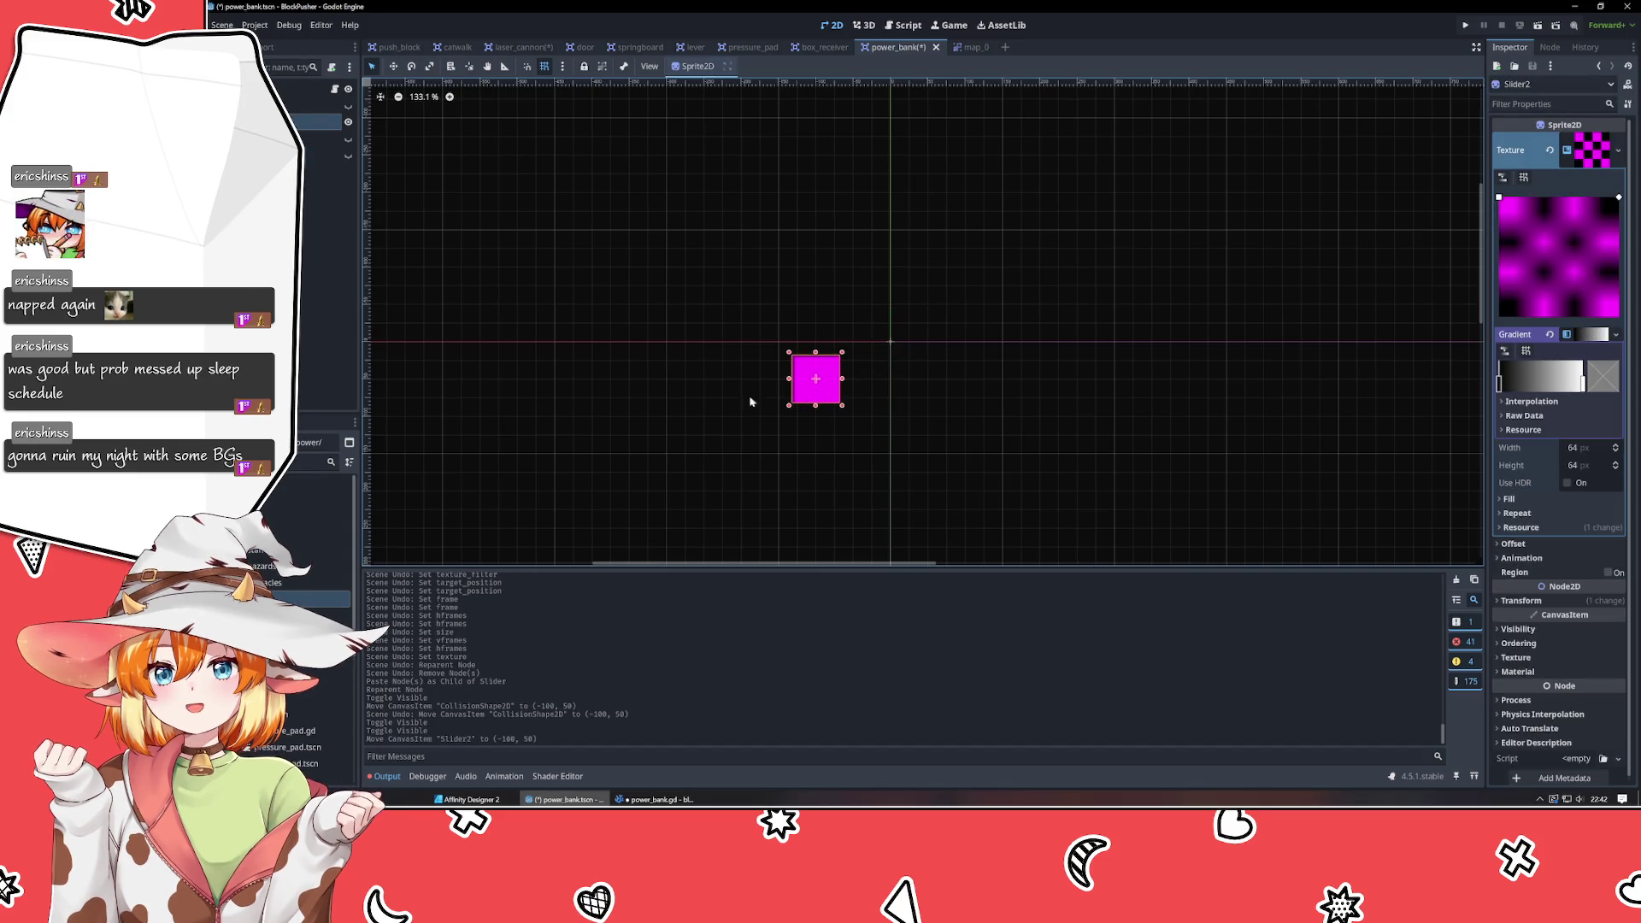
Delete the Slider2 node and switch back to the laser_cannon scene.
left_click(317, 122)
left_click(316, 140)
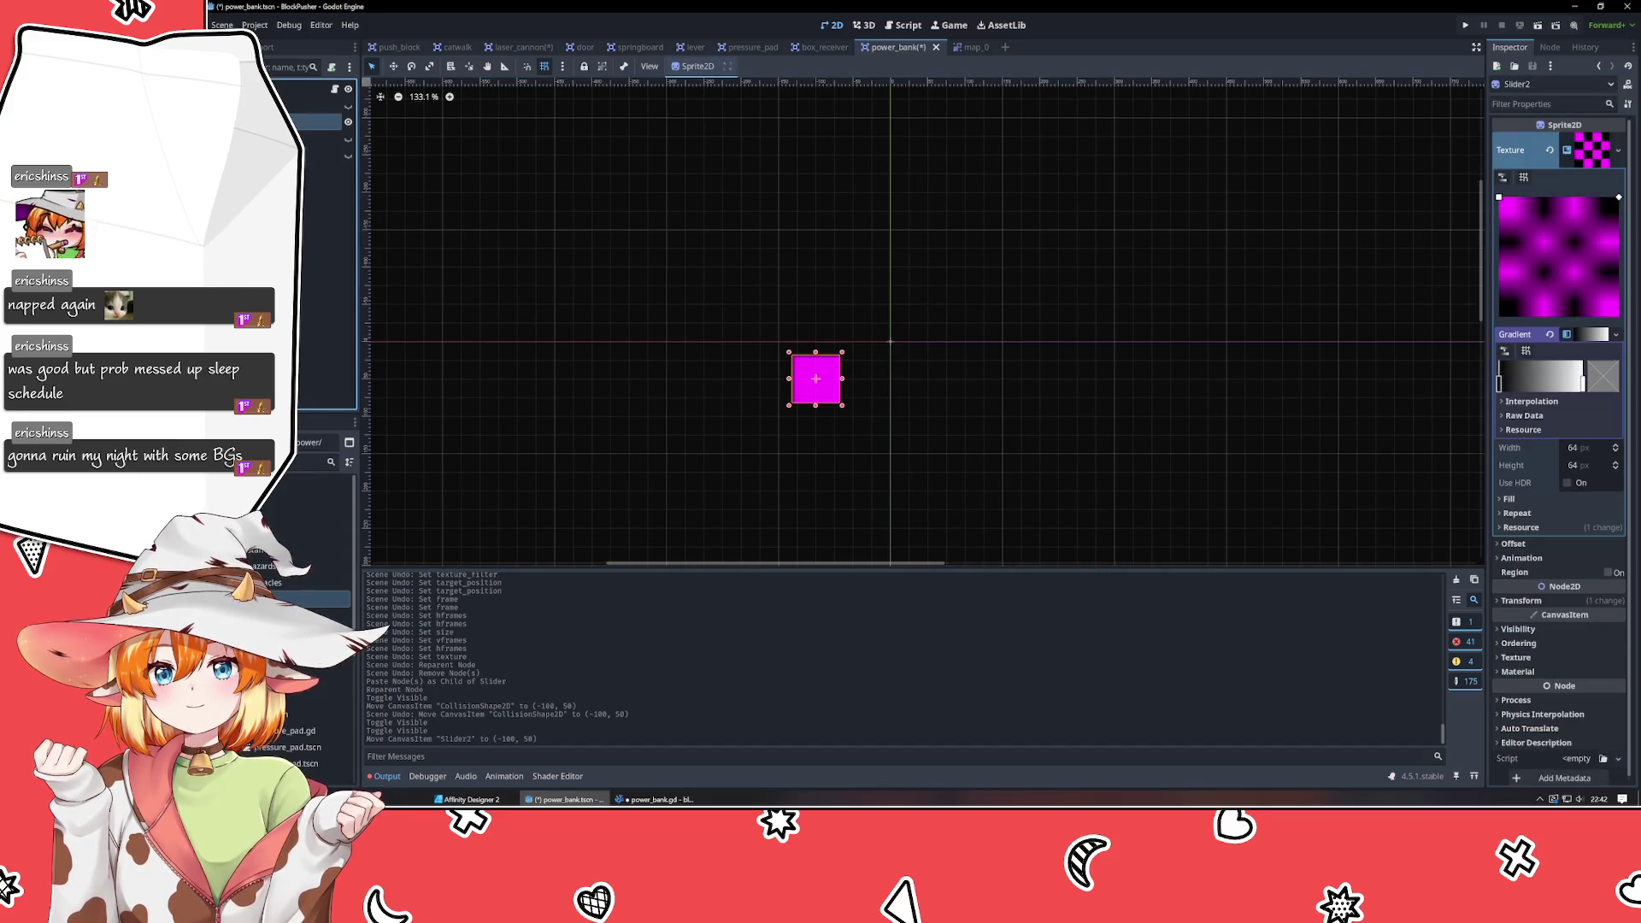
key("Delete")
key("Return")
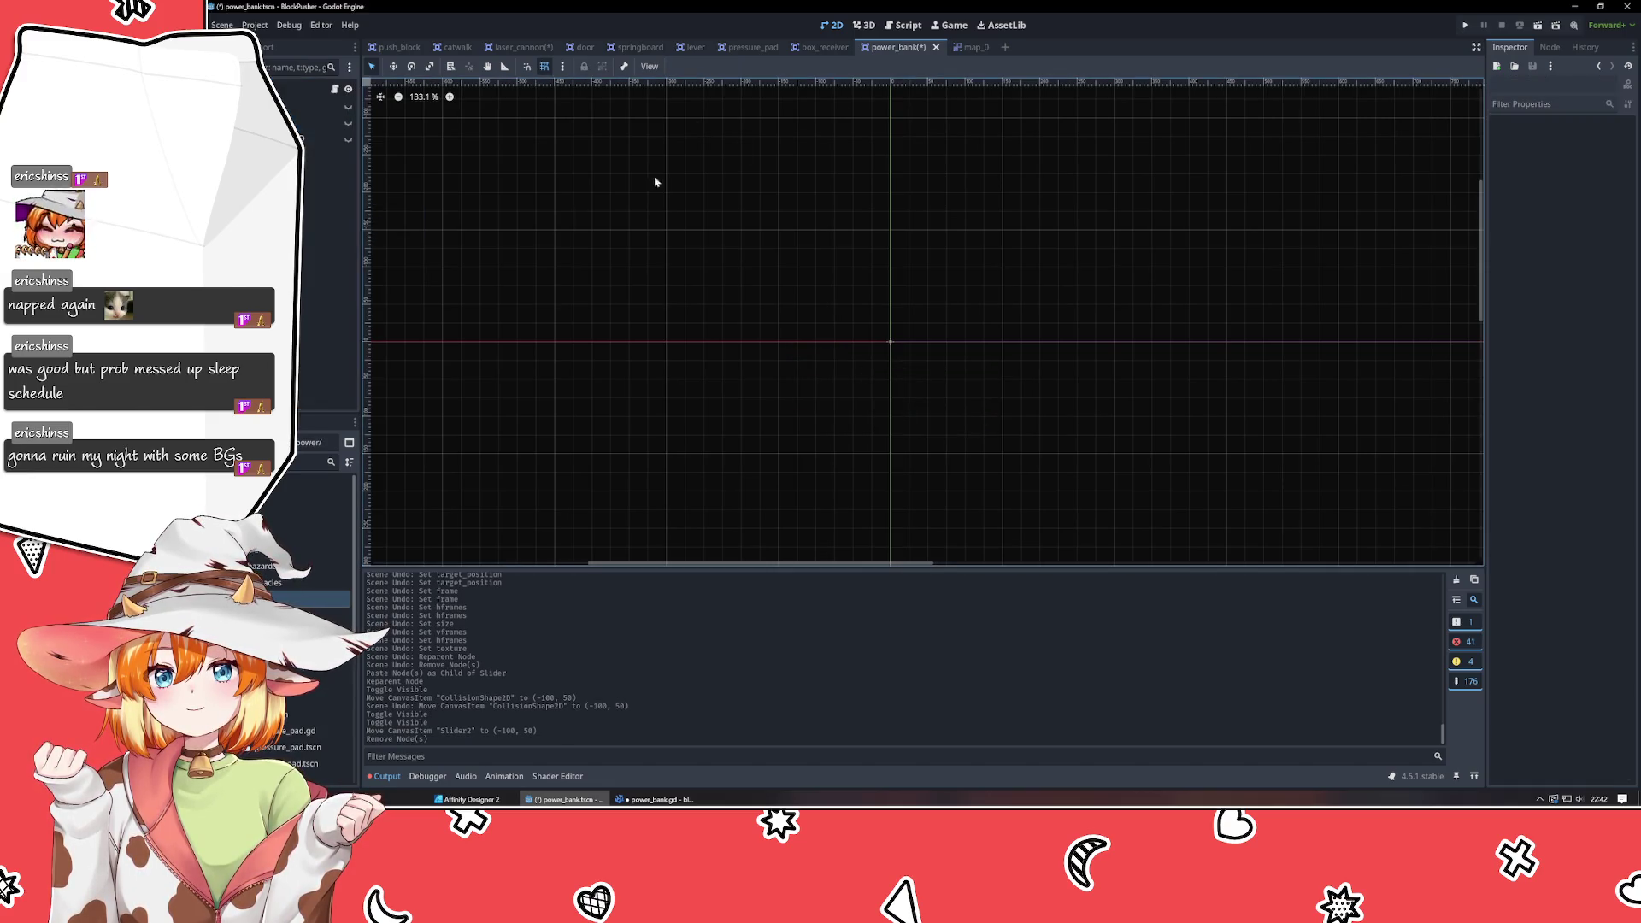
left_click(517, 47)
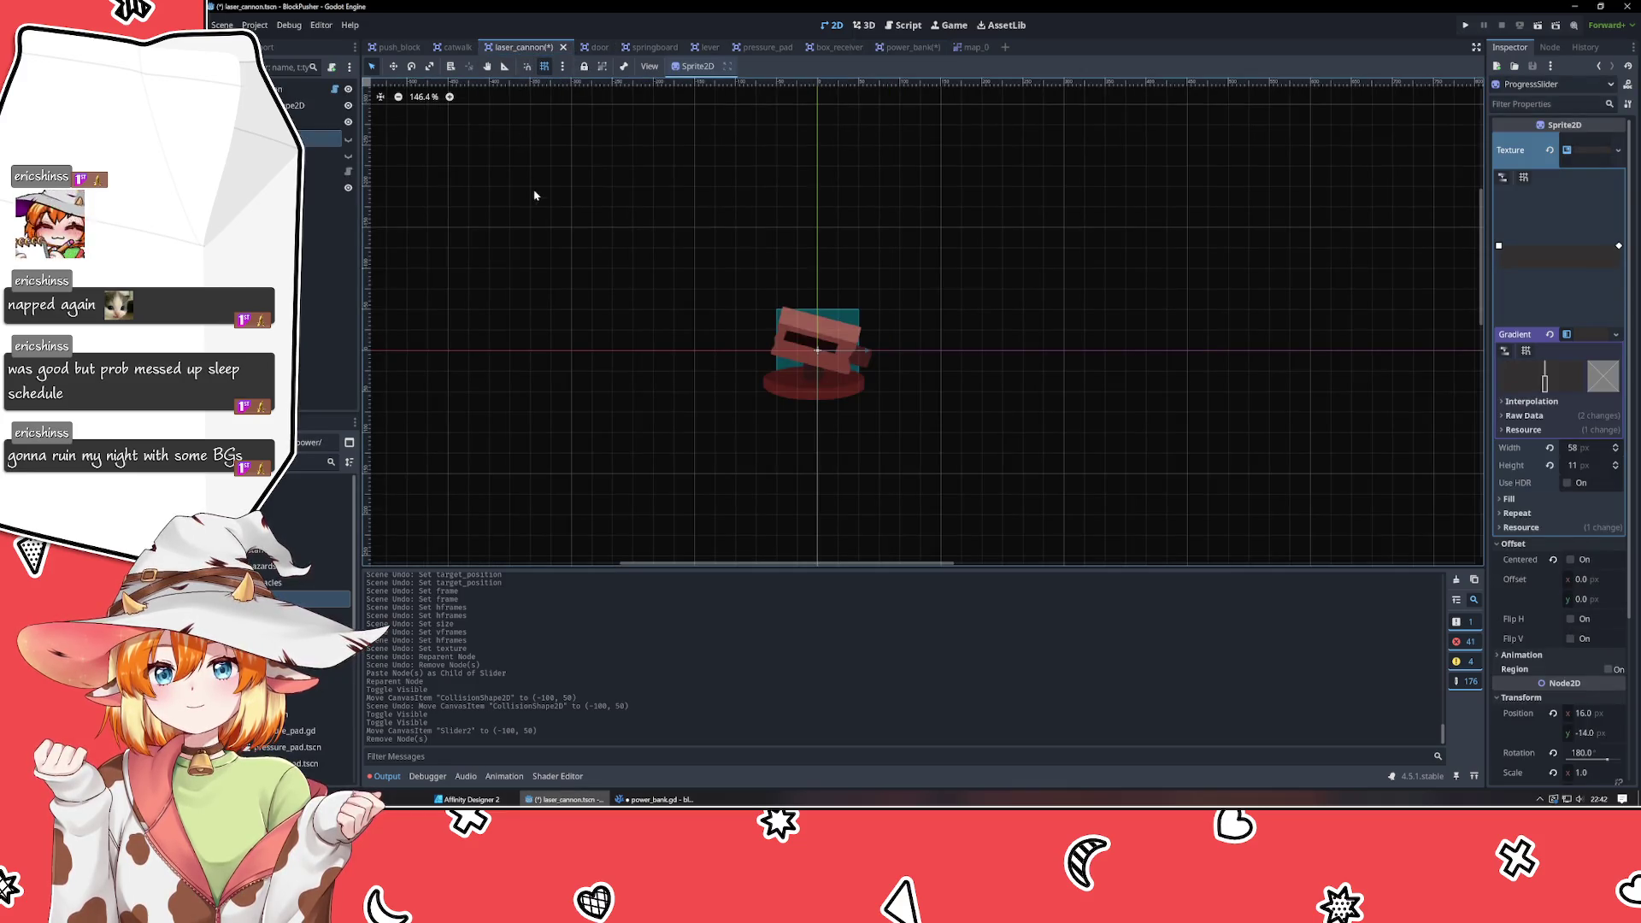
Select ProgressSlider and the dark bar Sprite2D together and delete both nodes.
left_click(348, 140)
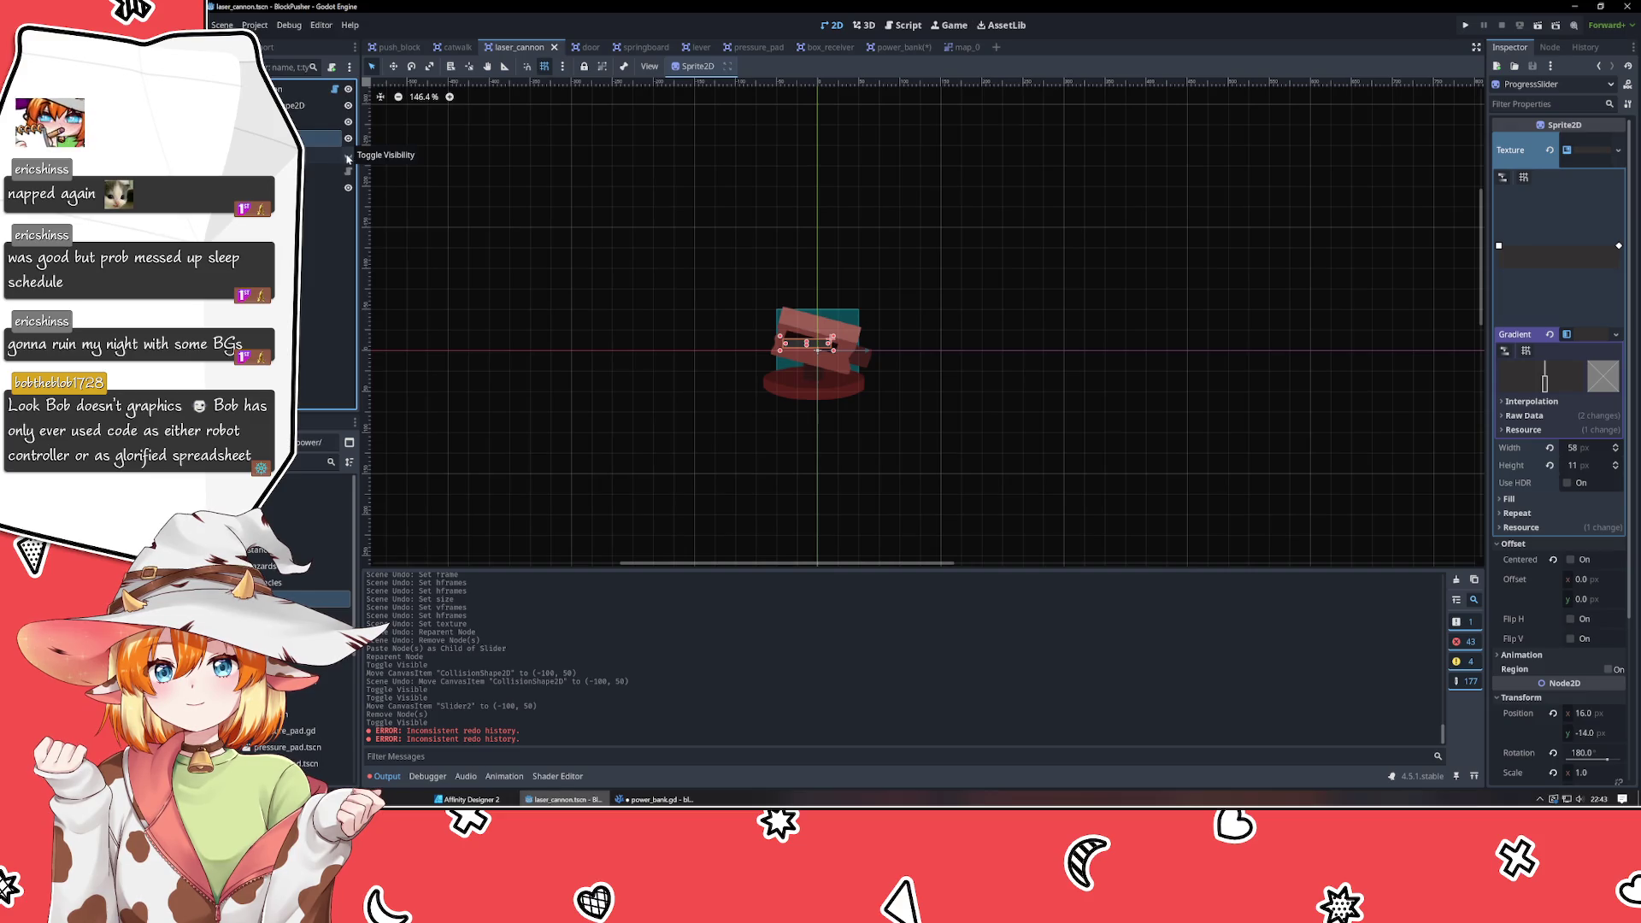
left_click(348, 122)
left_click(683, 293)
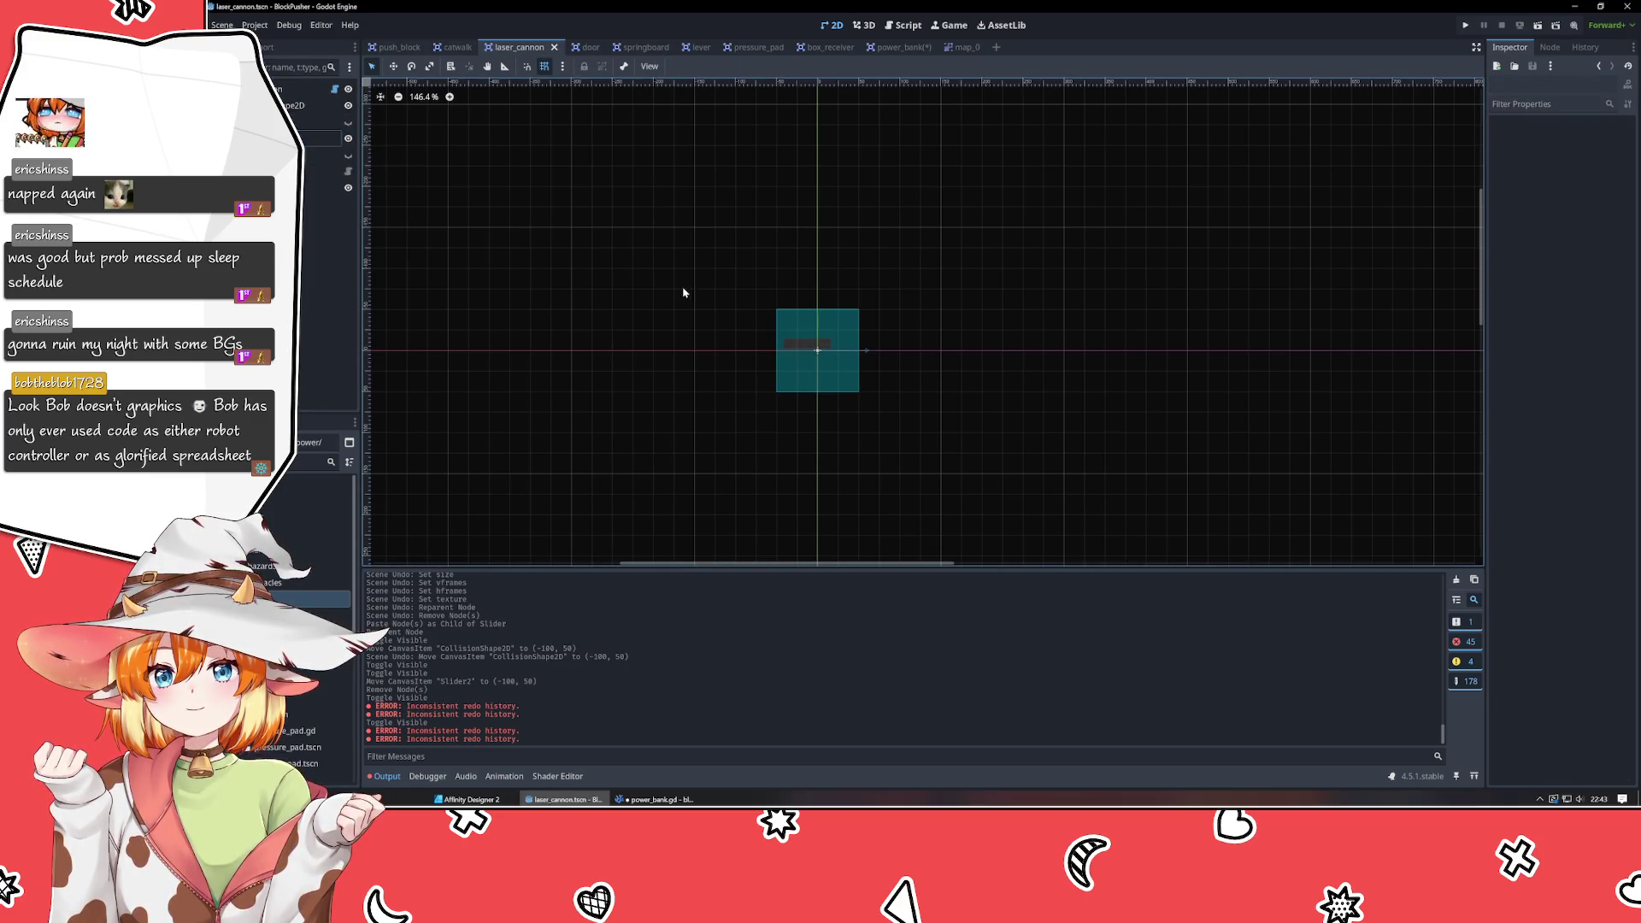
scroll(755, 410, "up", 7)
left_click(971, 371)
mouse_move(971, 371)
left_mouse_down()
mouse_move(865, 325)
mouse_move(783, 320)
left_mouse_up()
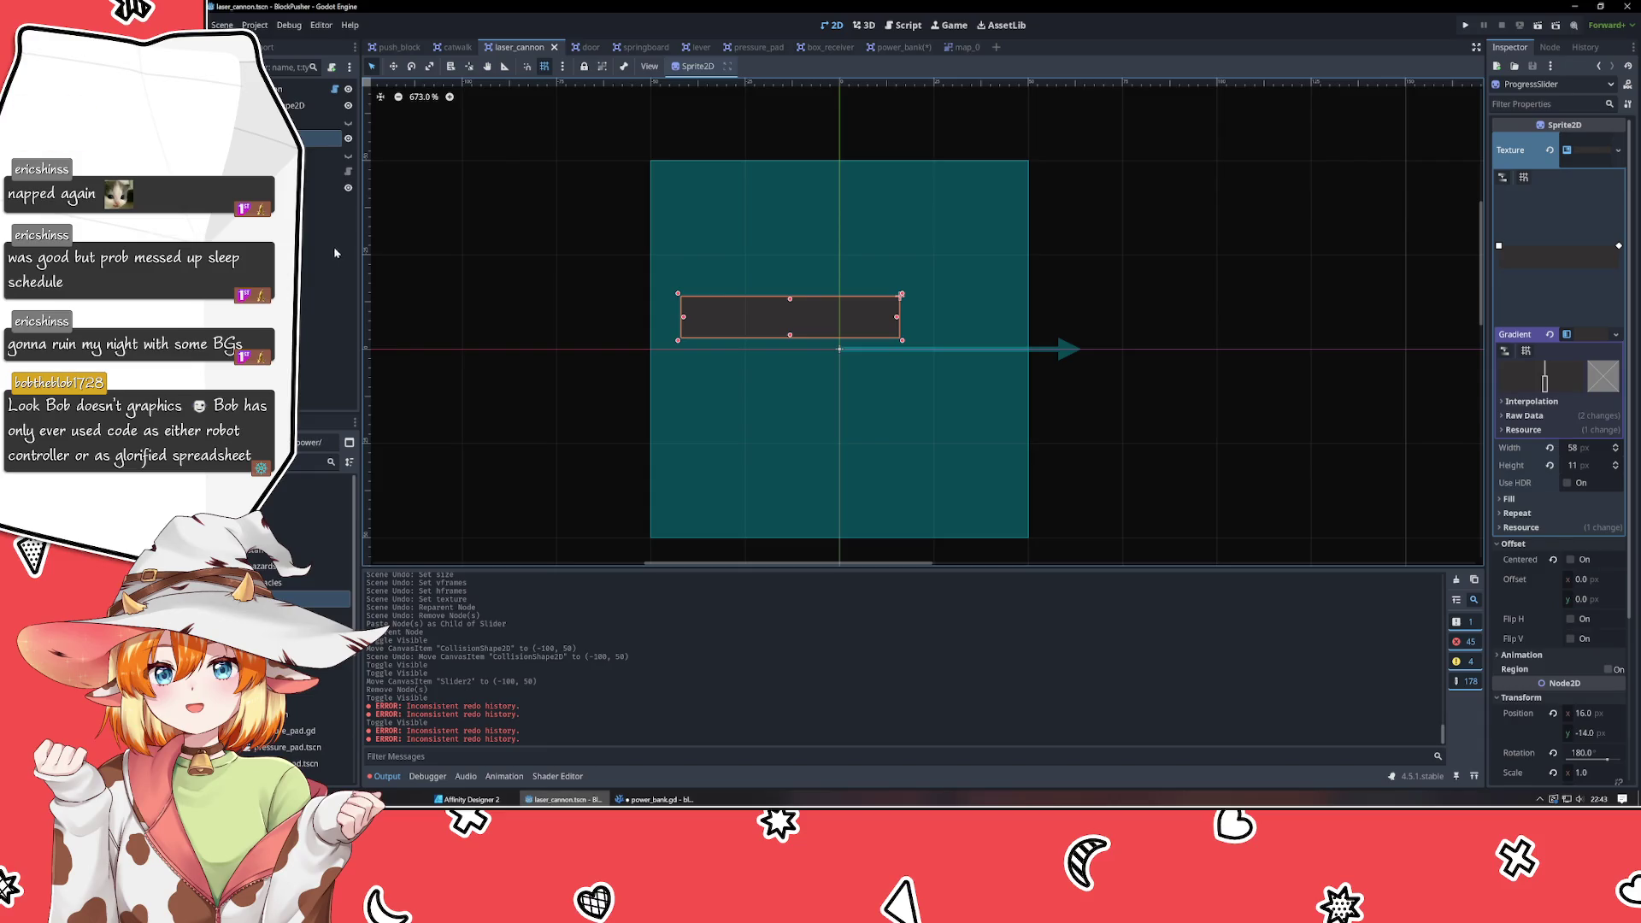
left_click(347, 139)
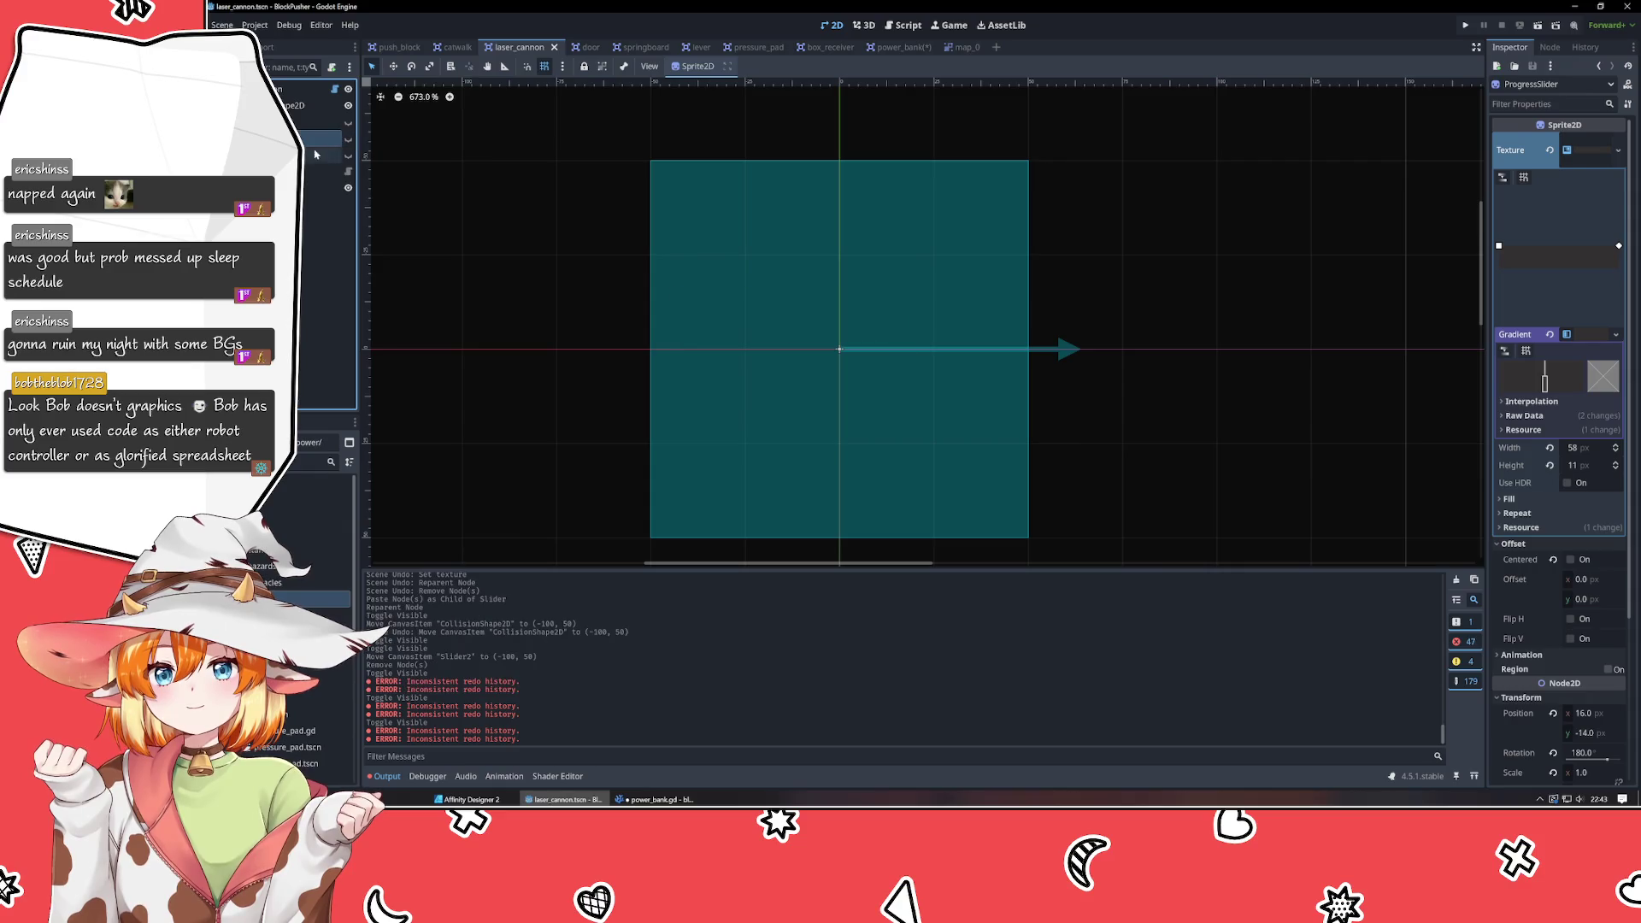
left_click(315, 155, "shift")
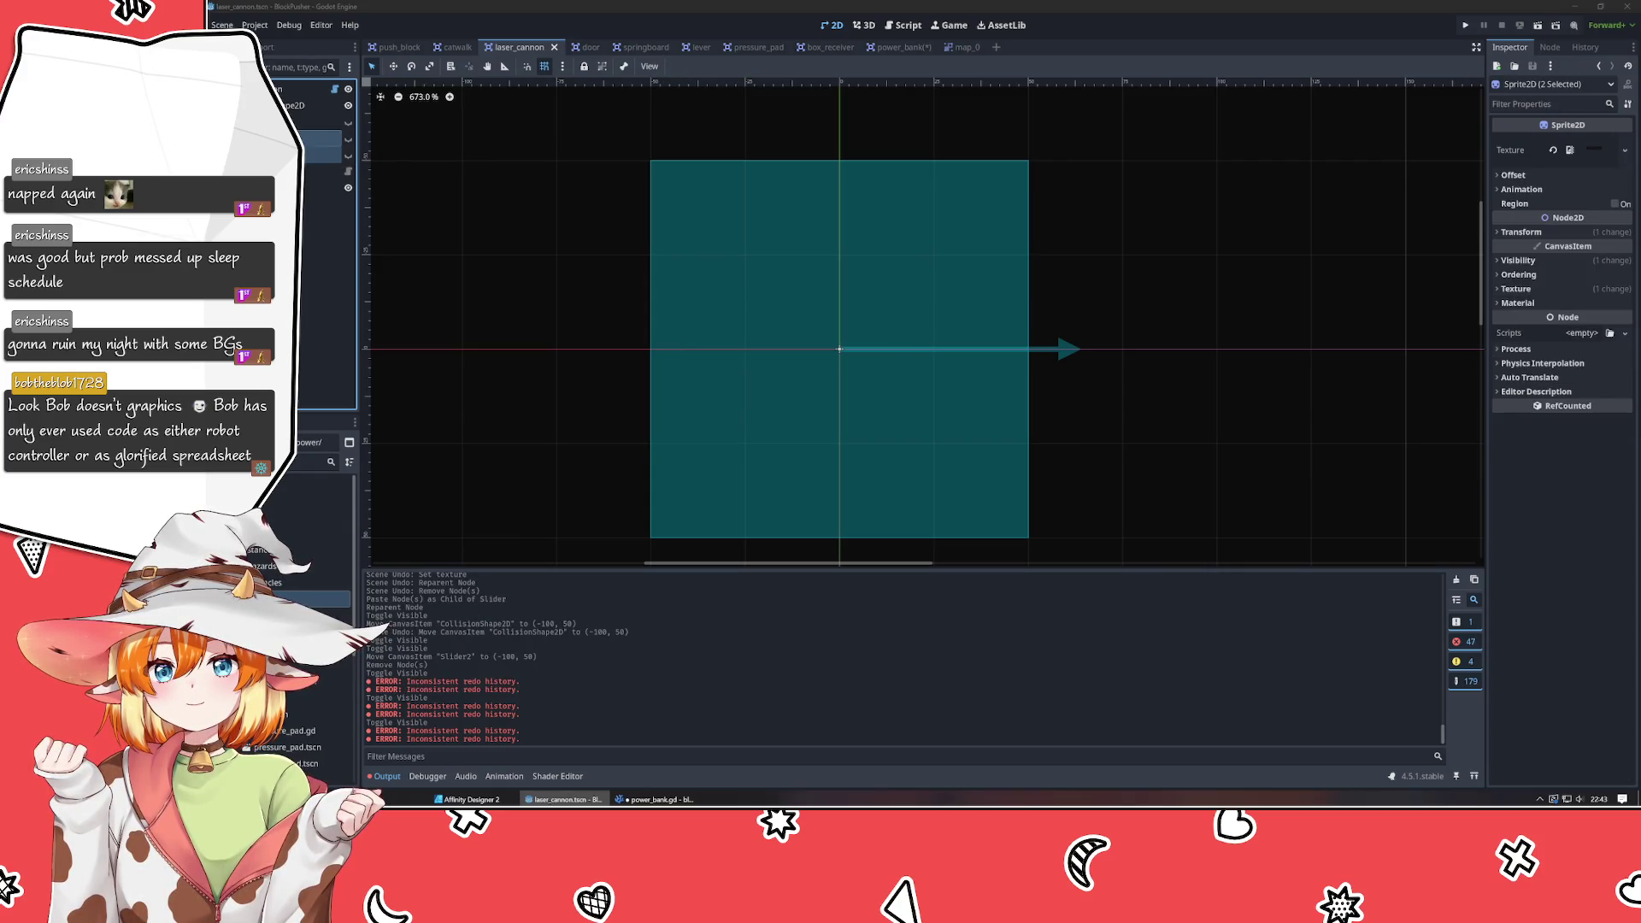
key("Delete")
key("Return")
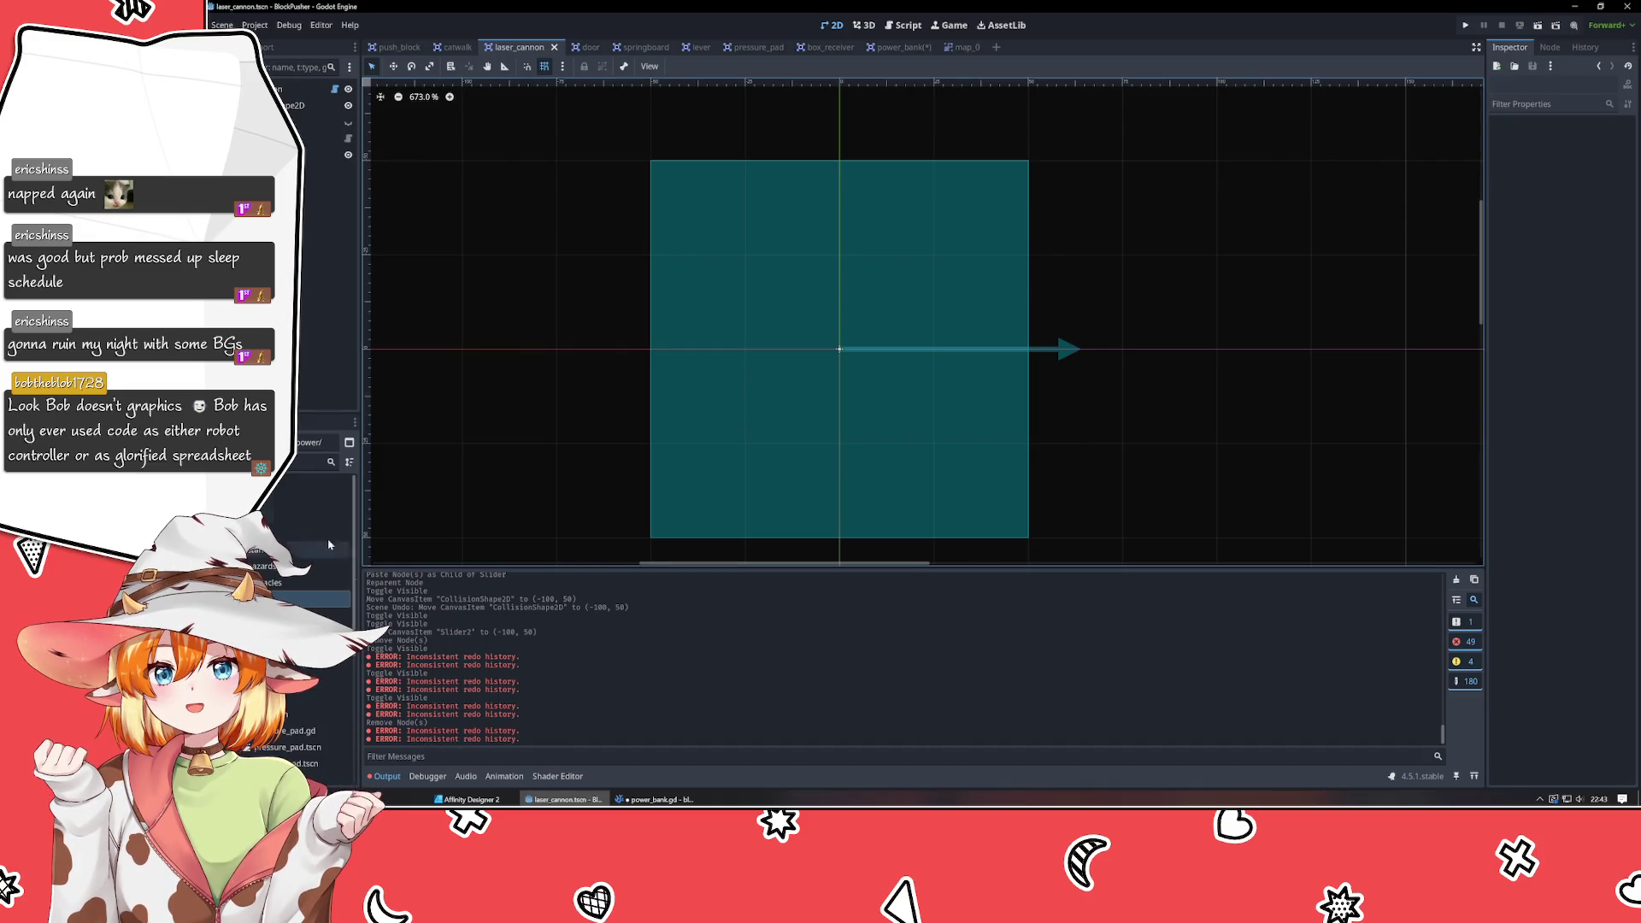
Unhide and reparent TurretSprite, and quick-load Laser.png as its texture.
left_click(348, 138)
left_click_drag(323, 178, 321, 101)
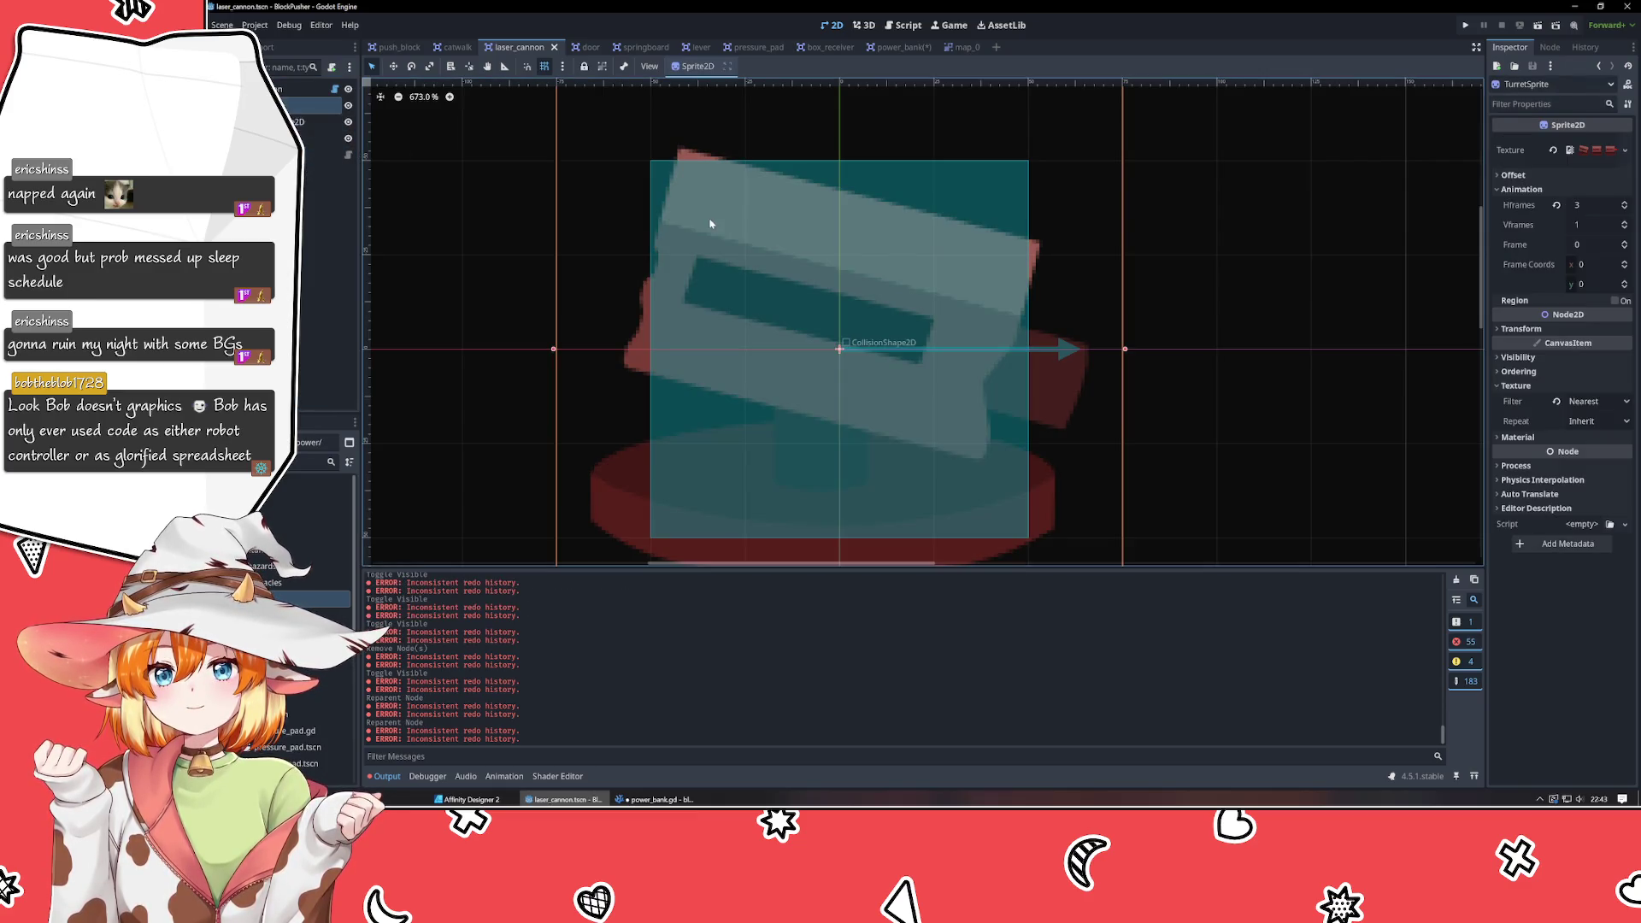
left_click(1626, 151)
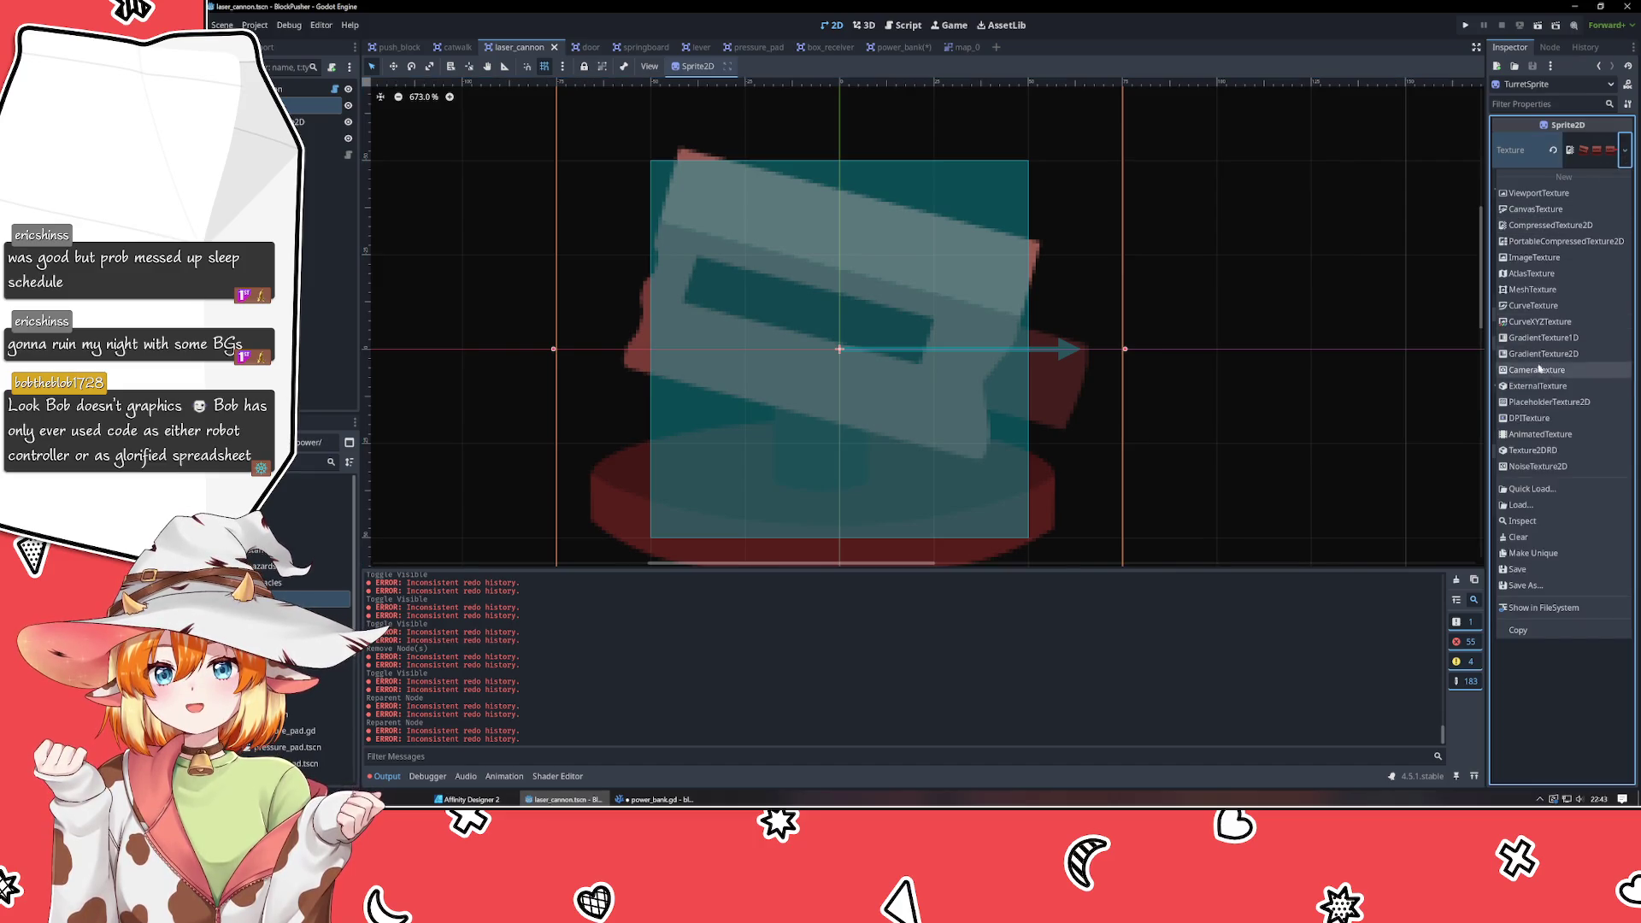
left_click(1530, 489)
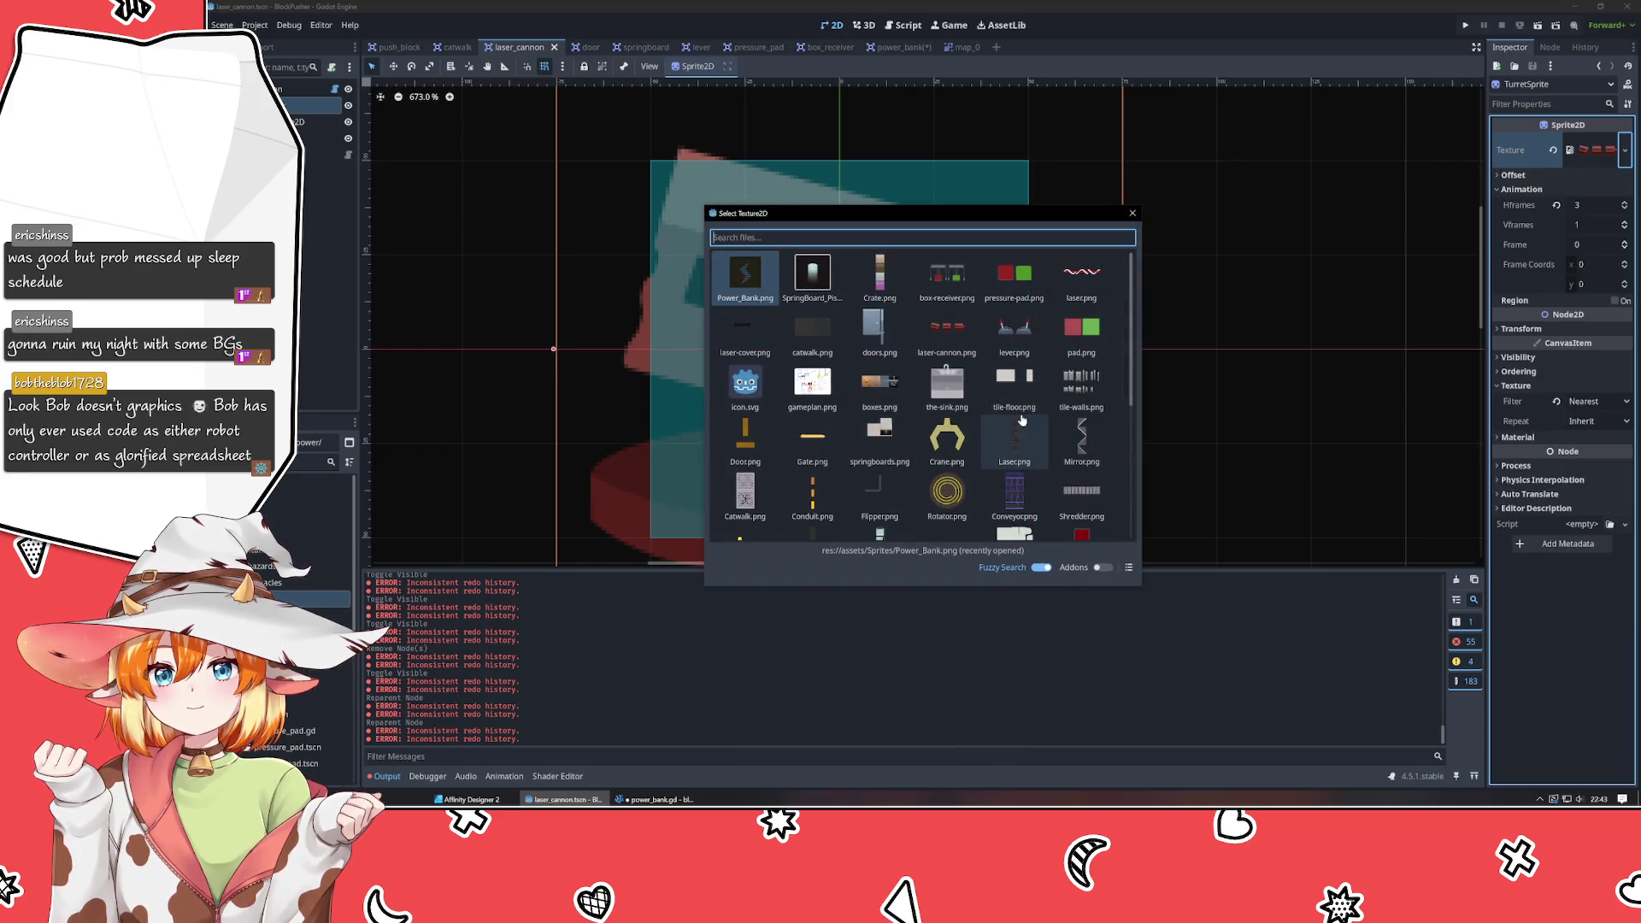
double_click(1011, 449)
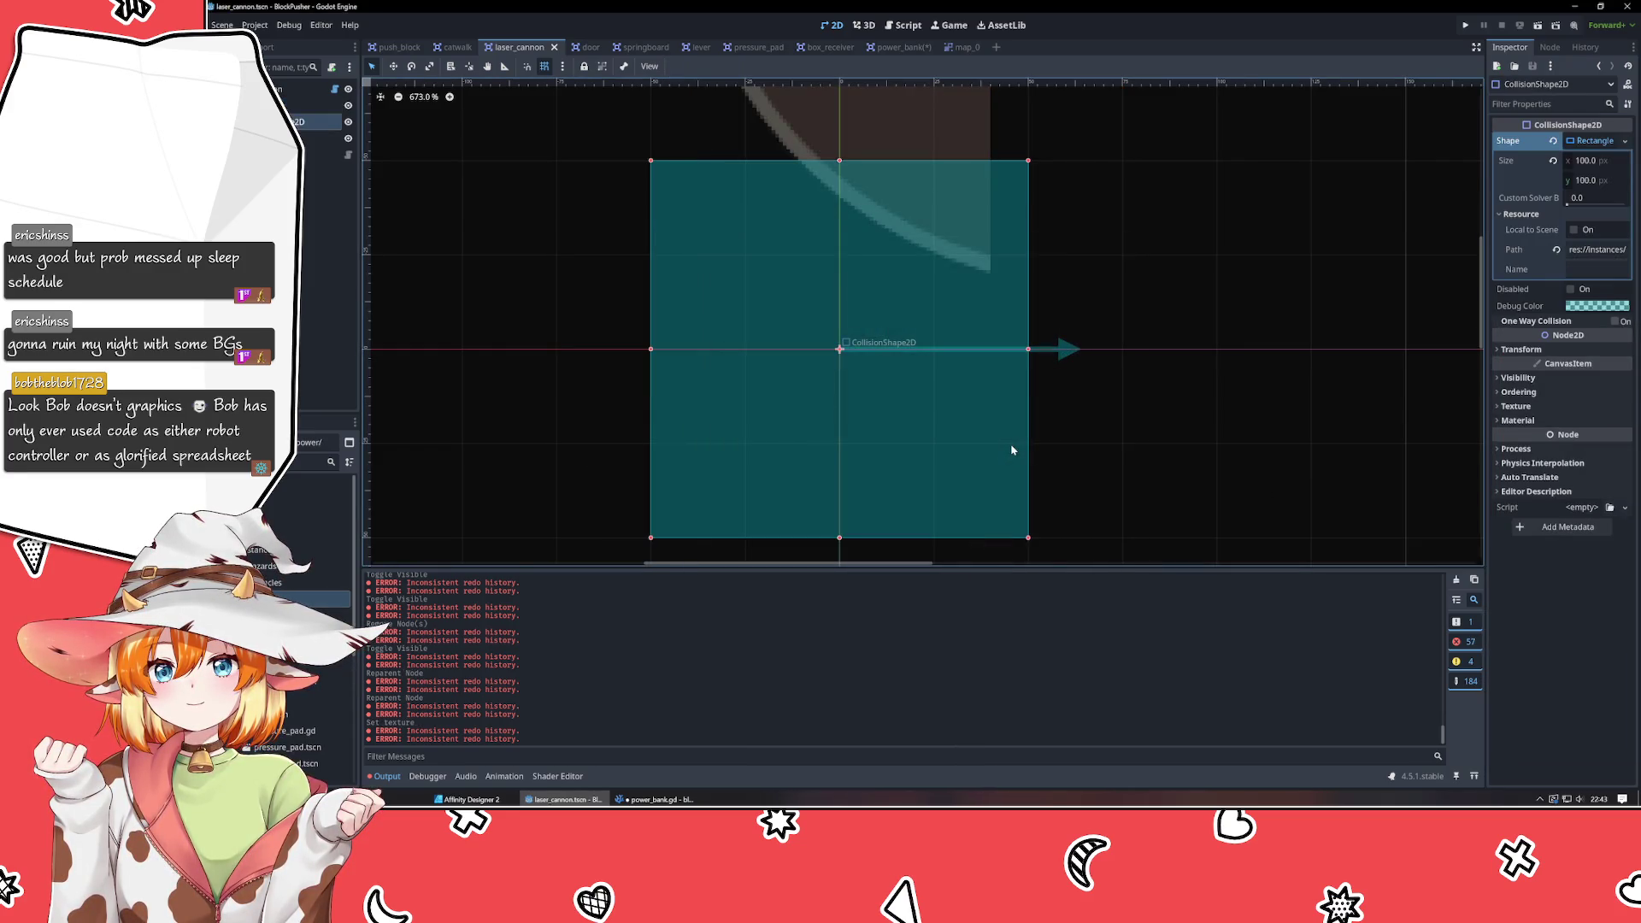
Set TurretSprite's Hframes to 1 and Vframes to 5 for a vertical frame column.
left_click(1081, 435)
scroll(1082, 434, "down", 4)
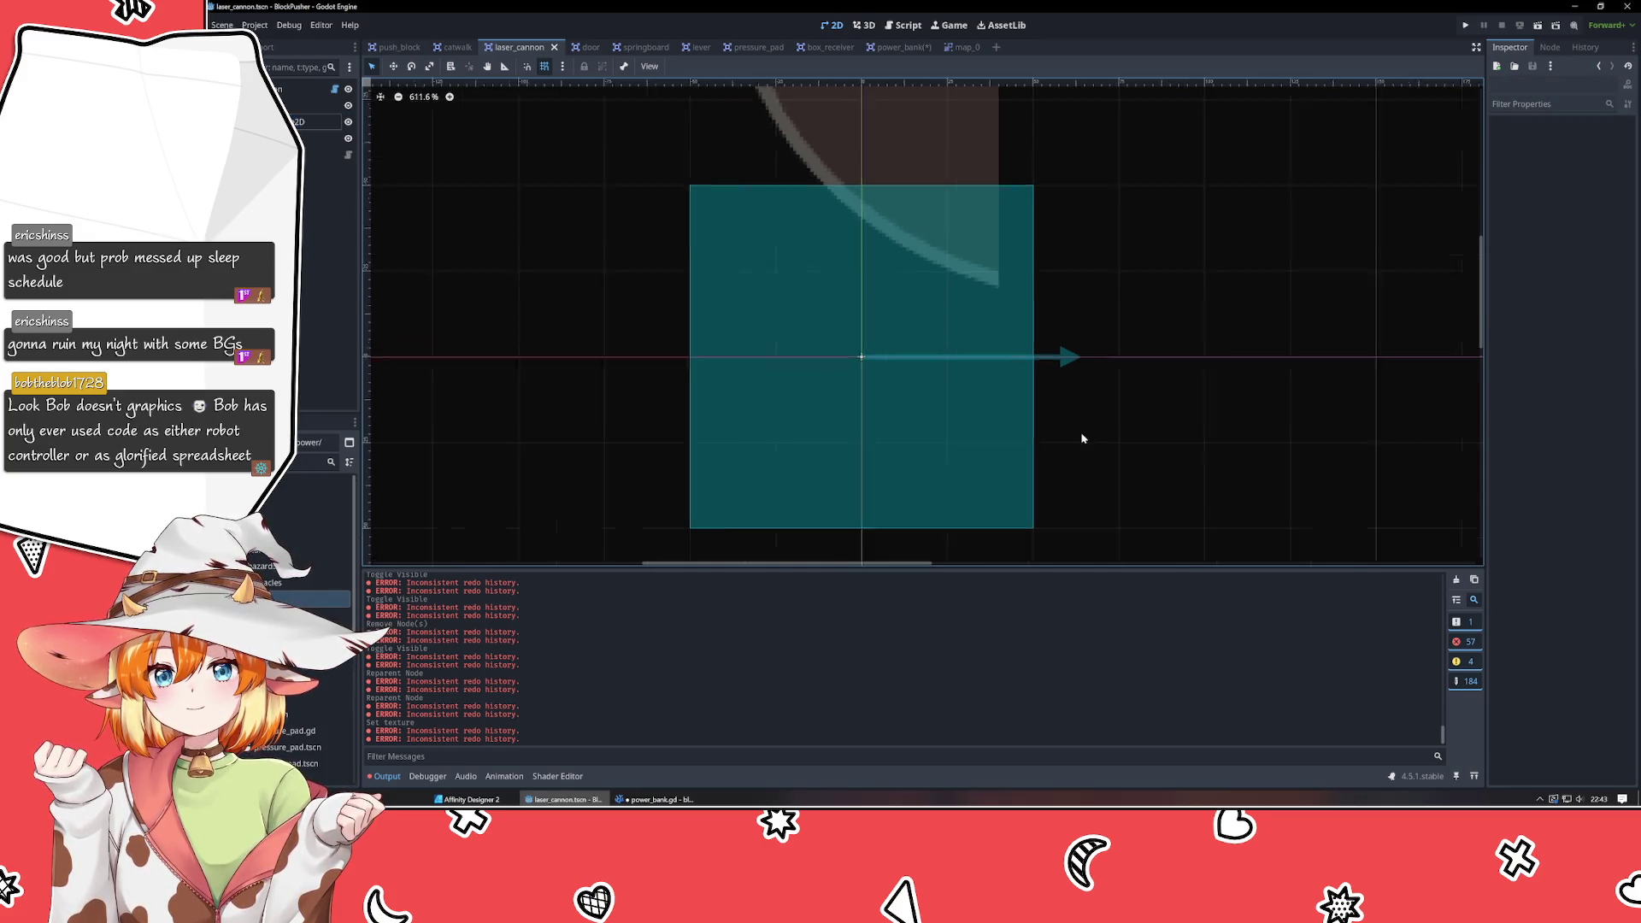
scroll(1081, 438, "down", 1)
mouse_move(1080, 439)
left_mouse_down()
mouse_move(988, 344)
mouse_move(989, 386)
left_mouse_up()
left_click(904, 215)
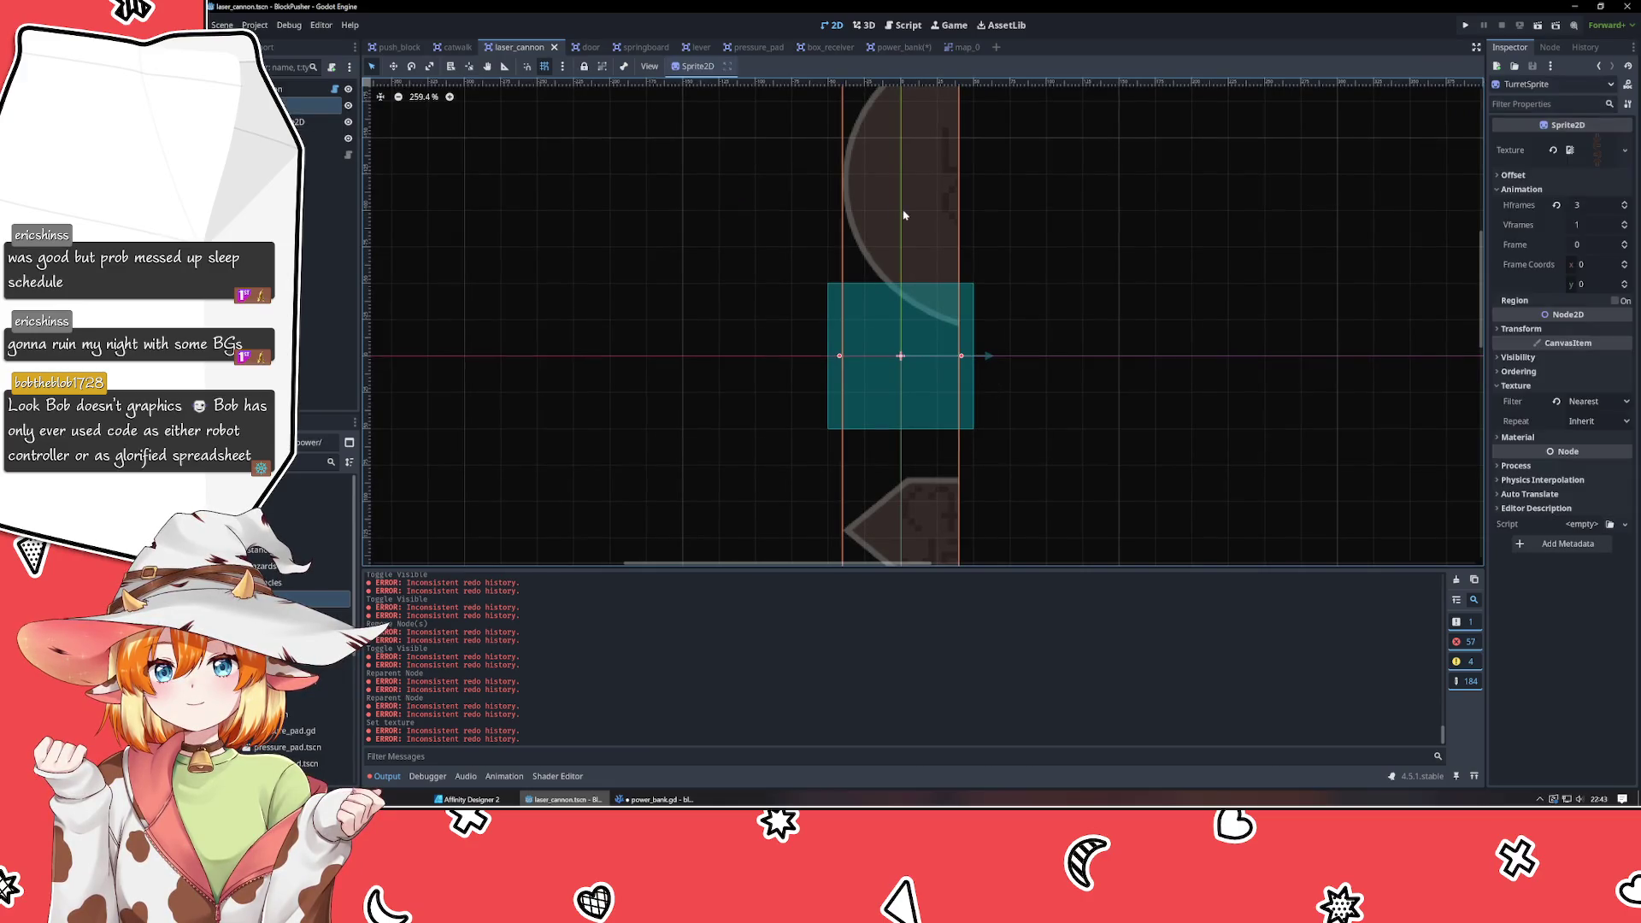
left_click(1624, 209)
left_click(1624, 208)
left_click(1625, 222)
left_click(1626, 221)
left_click(1625, 222)
left_click(1626, 222)
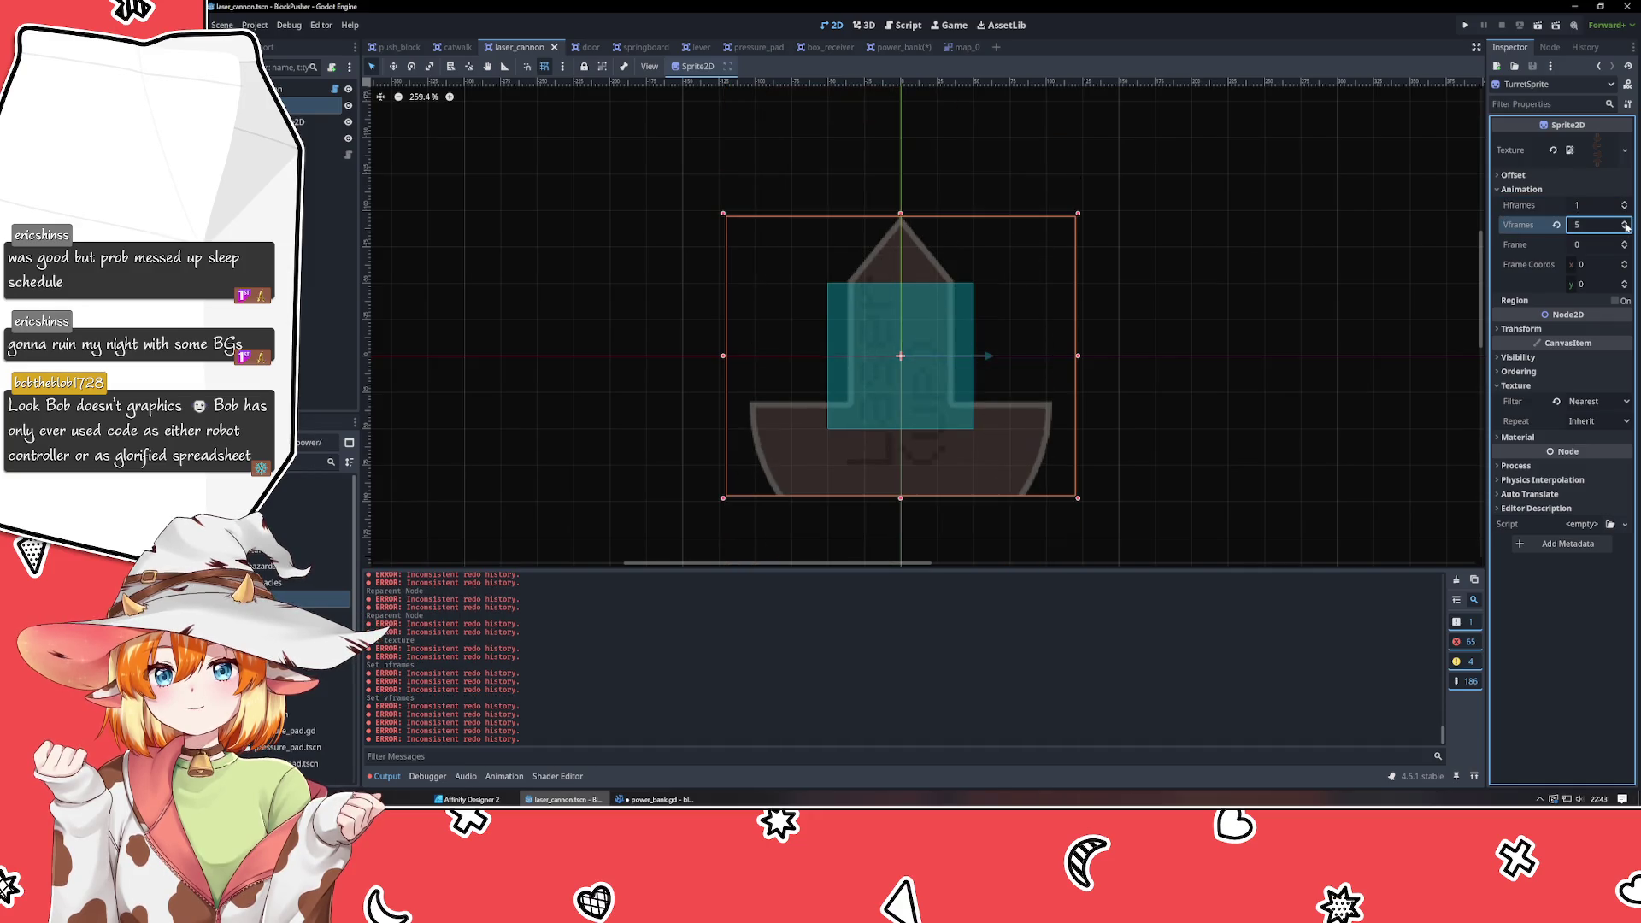
left_click(1621, 229)
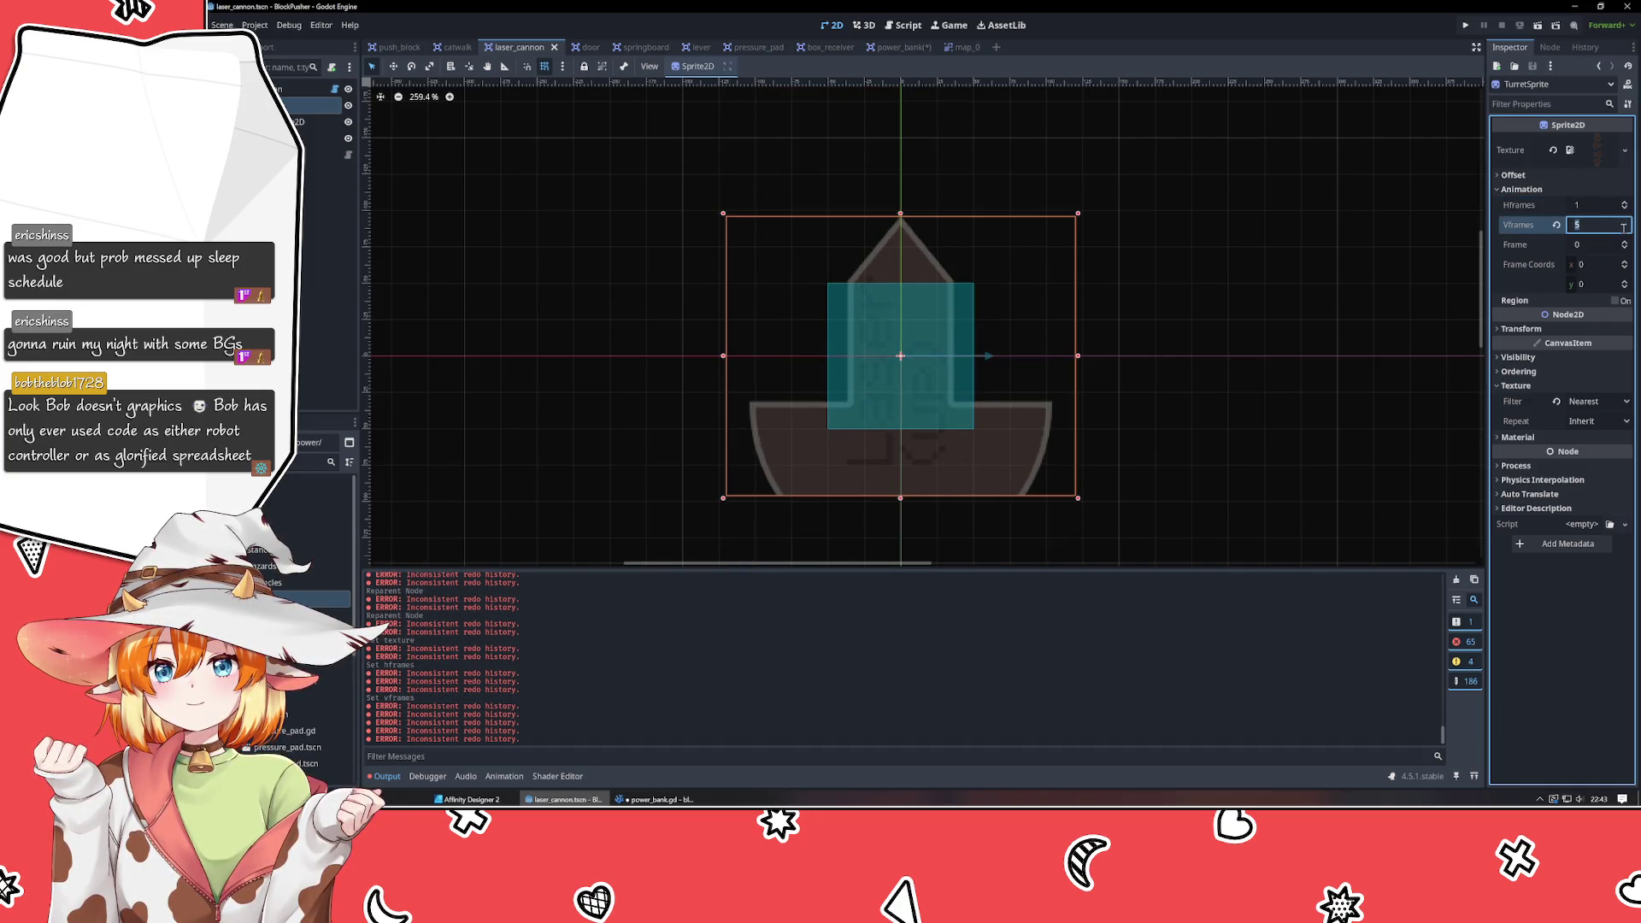
key("Return")
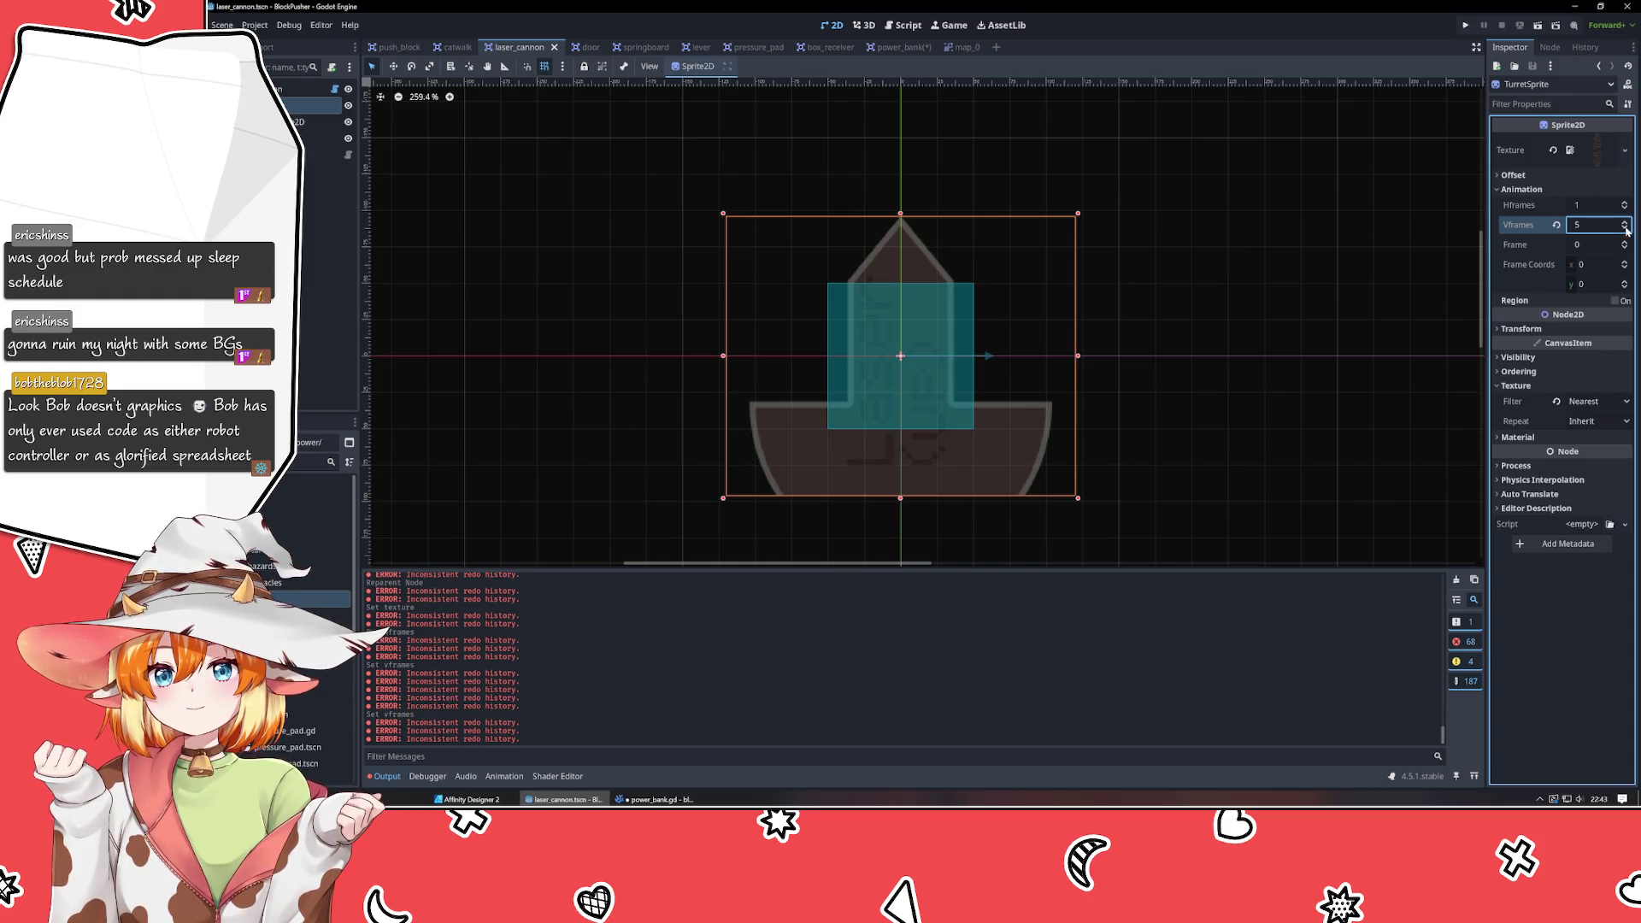
left_click(1626, 229)
left_click(1268, 321)
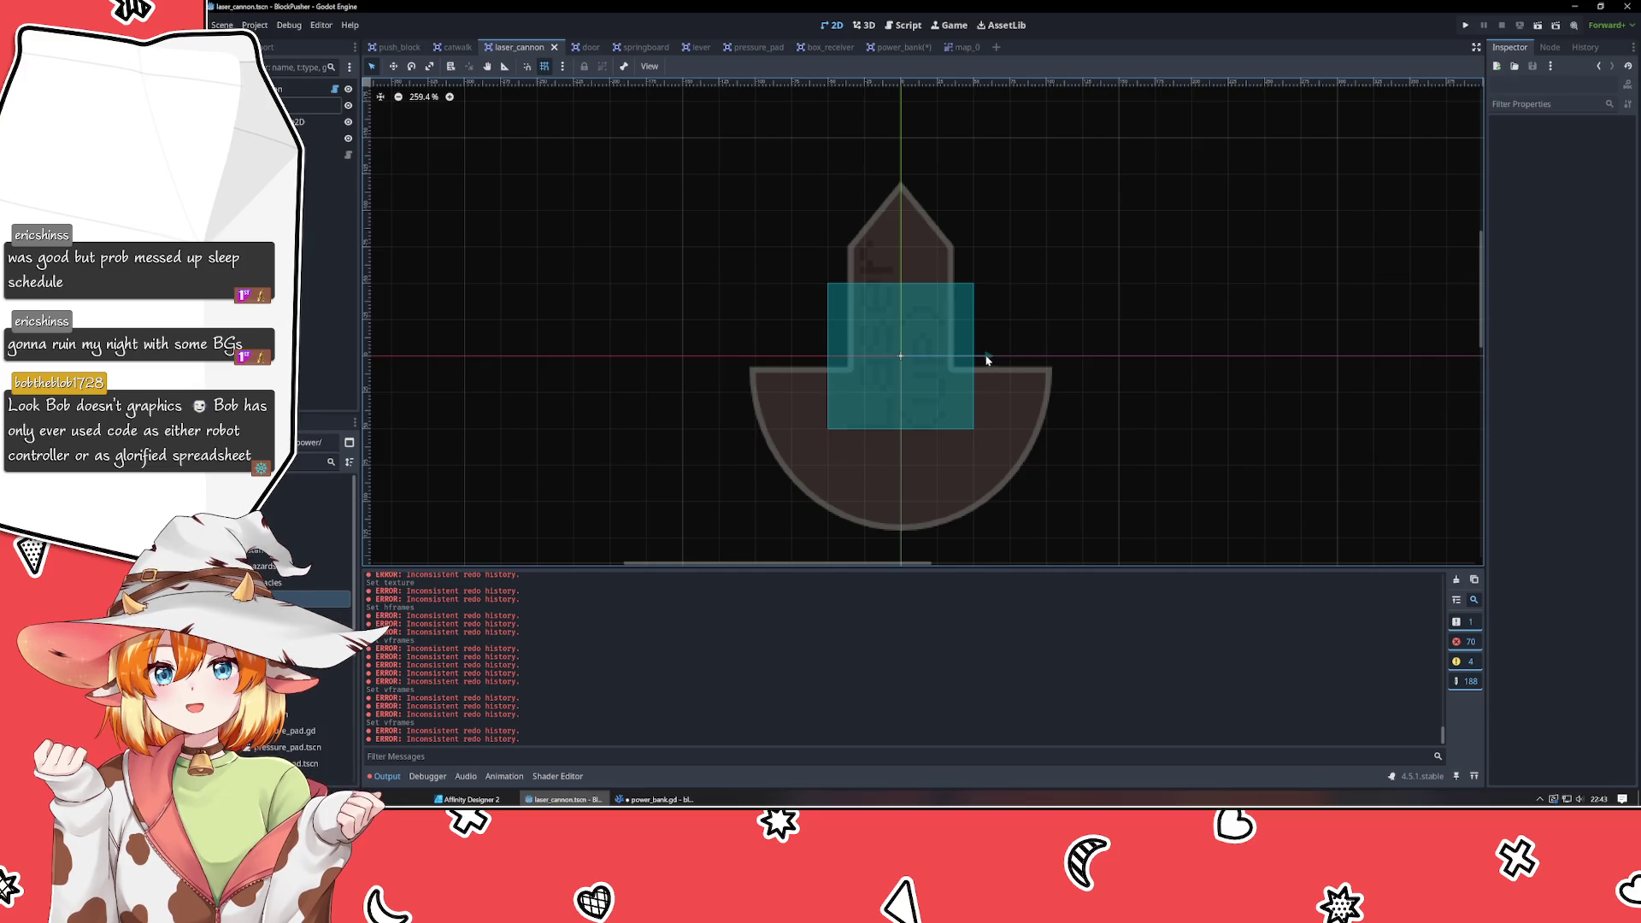
Set the RayCast2D target position to (0, -64) so the ray points upward.
left_click(320, 137)
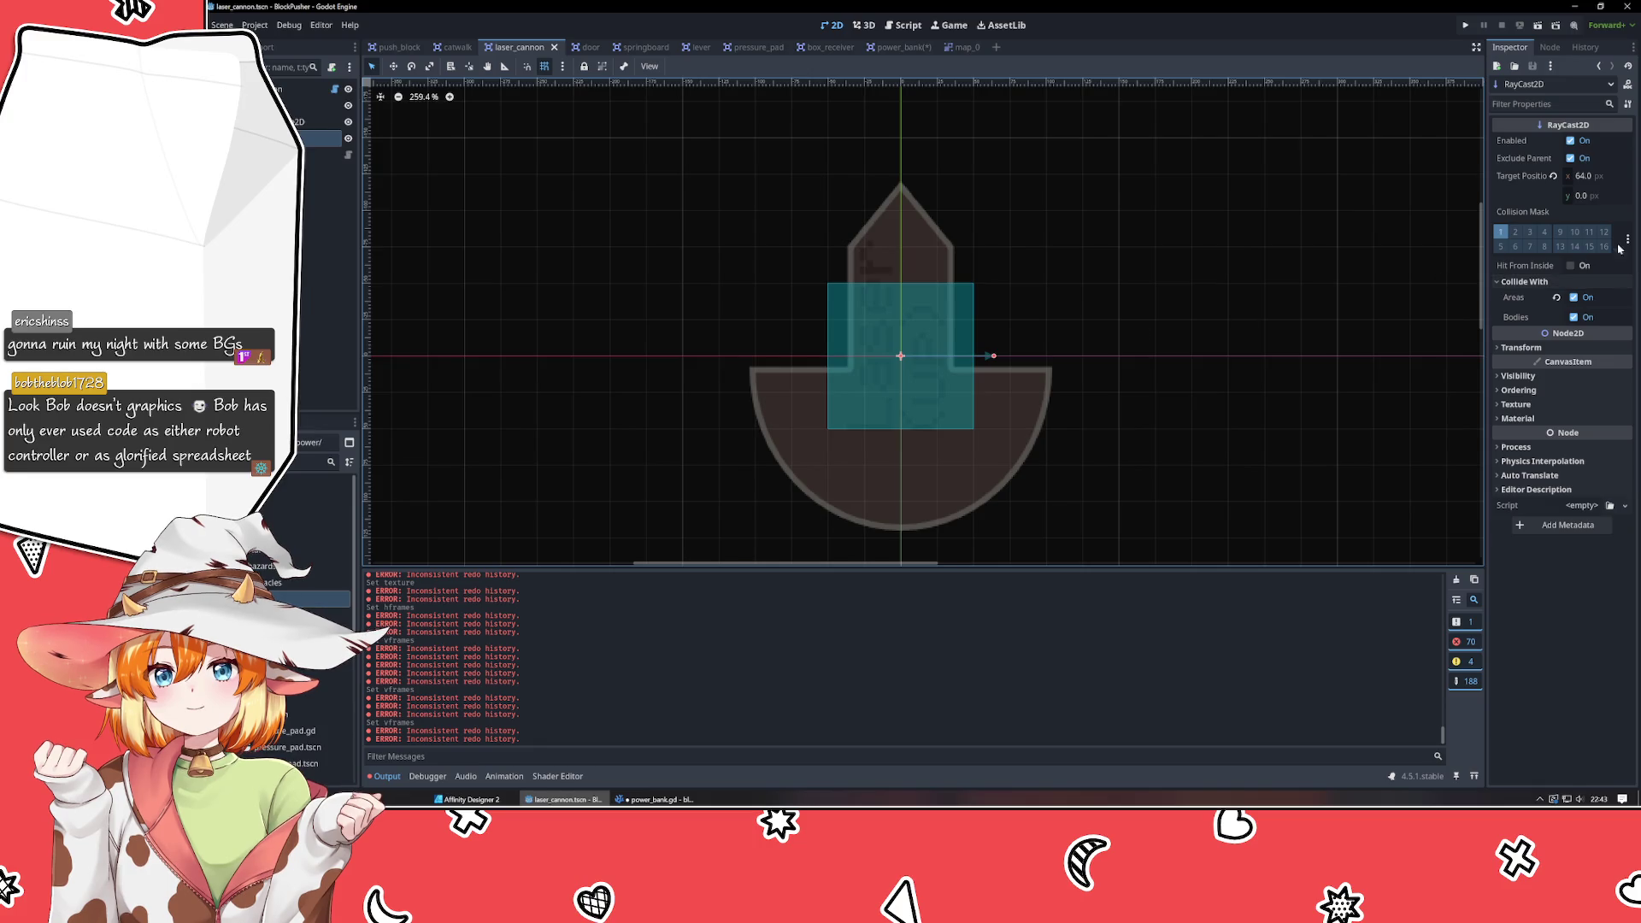
left_click(1601, 177)
type("0")
key("Tab")
type("64")
key("Return")
key("Return")
key("Home")
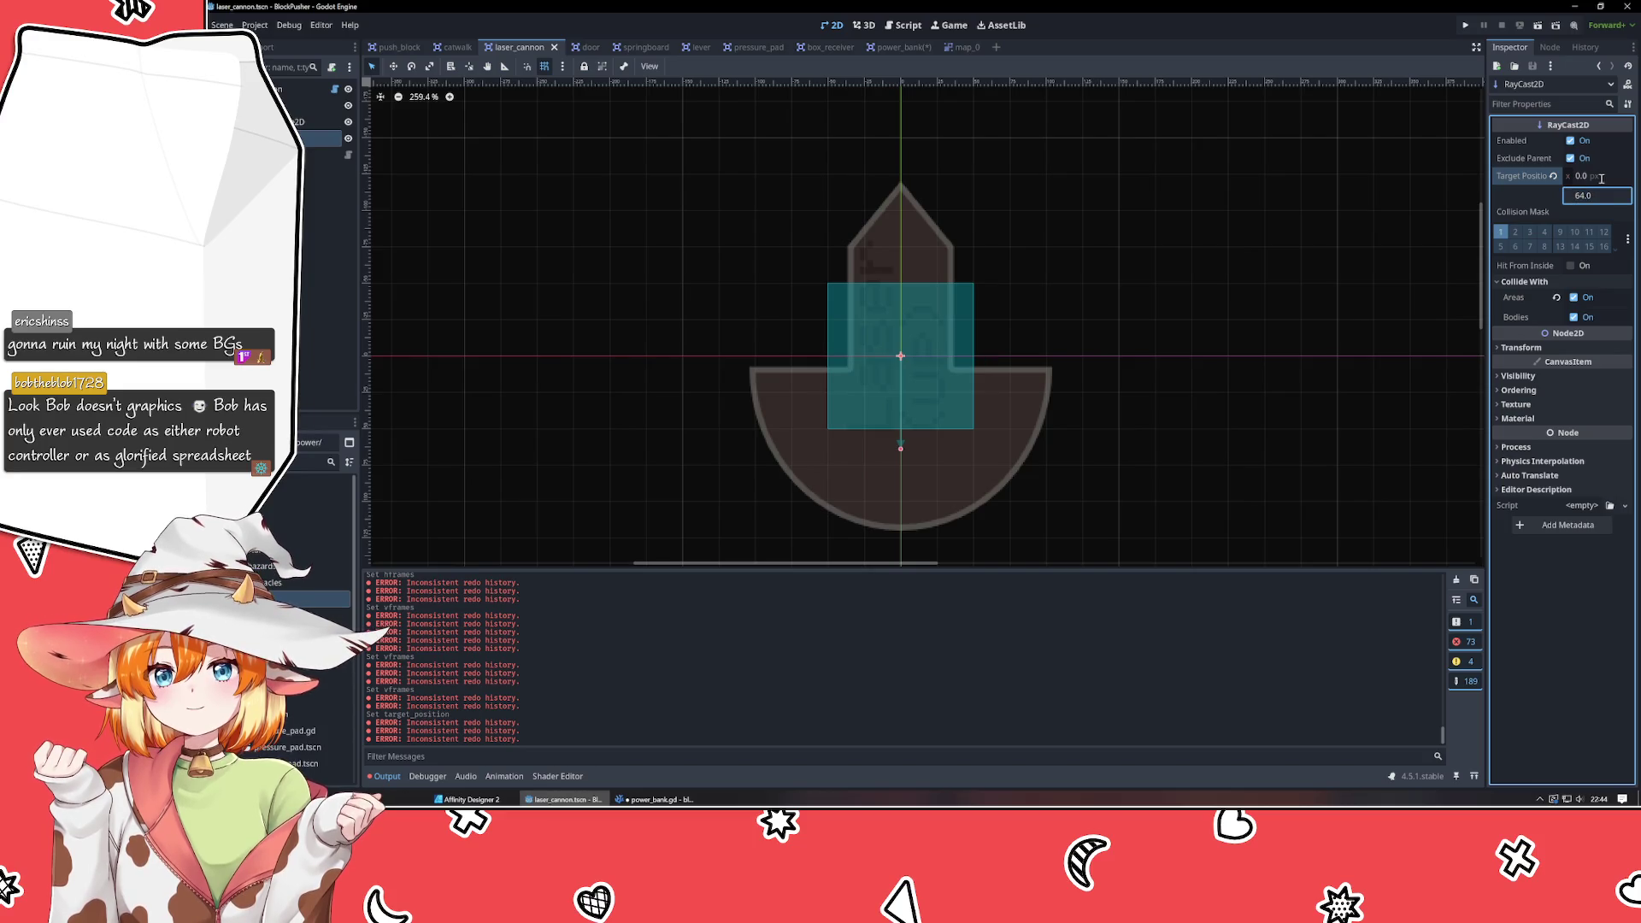
type("-")
key("Return")
Inspect the turret sprite, CollisionShape2D, RayCast2D and StateHistory nodes, then return to power_bank.
left_click(1254, 261)
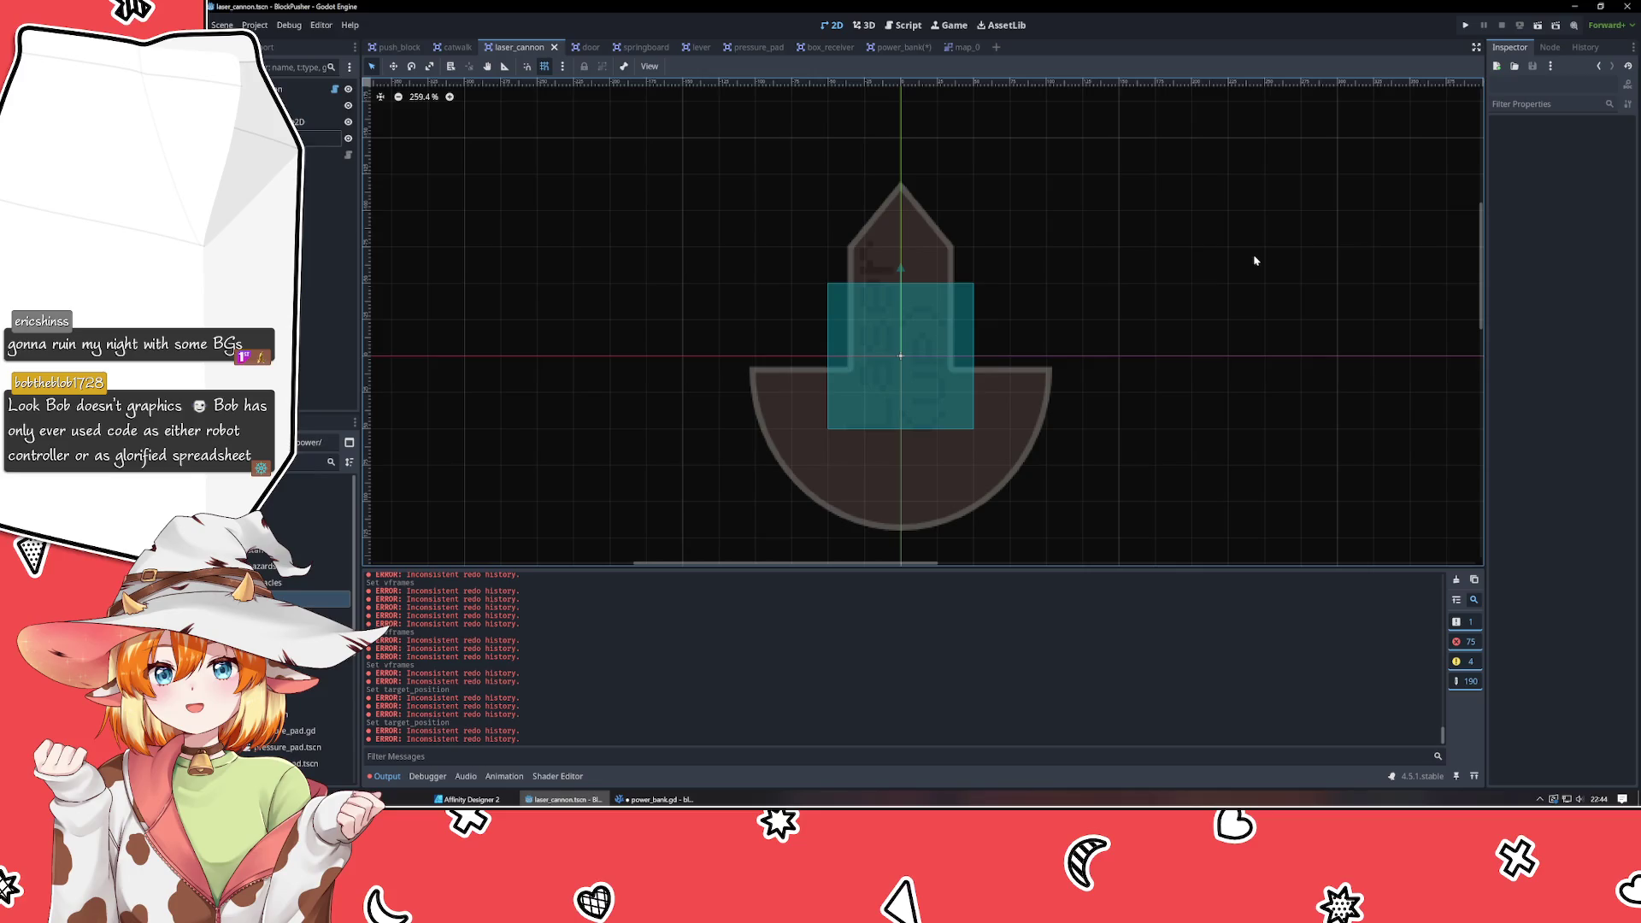
left_click(895, 275)
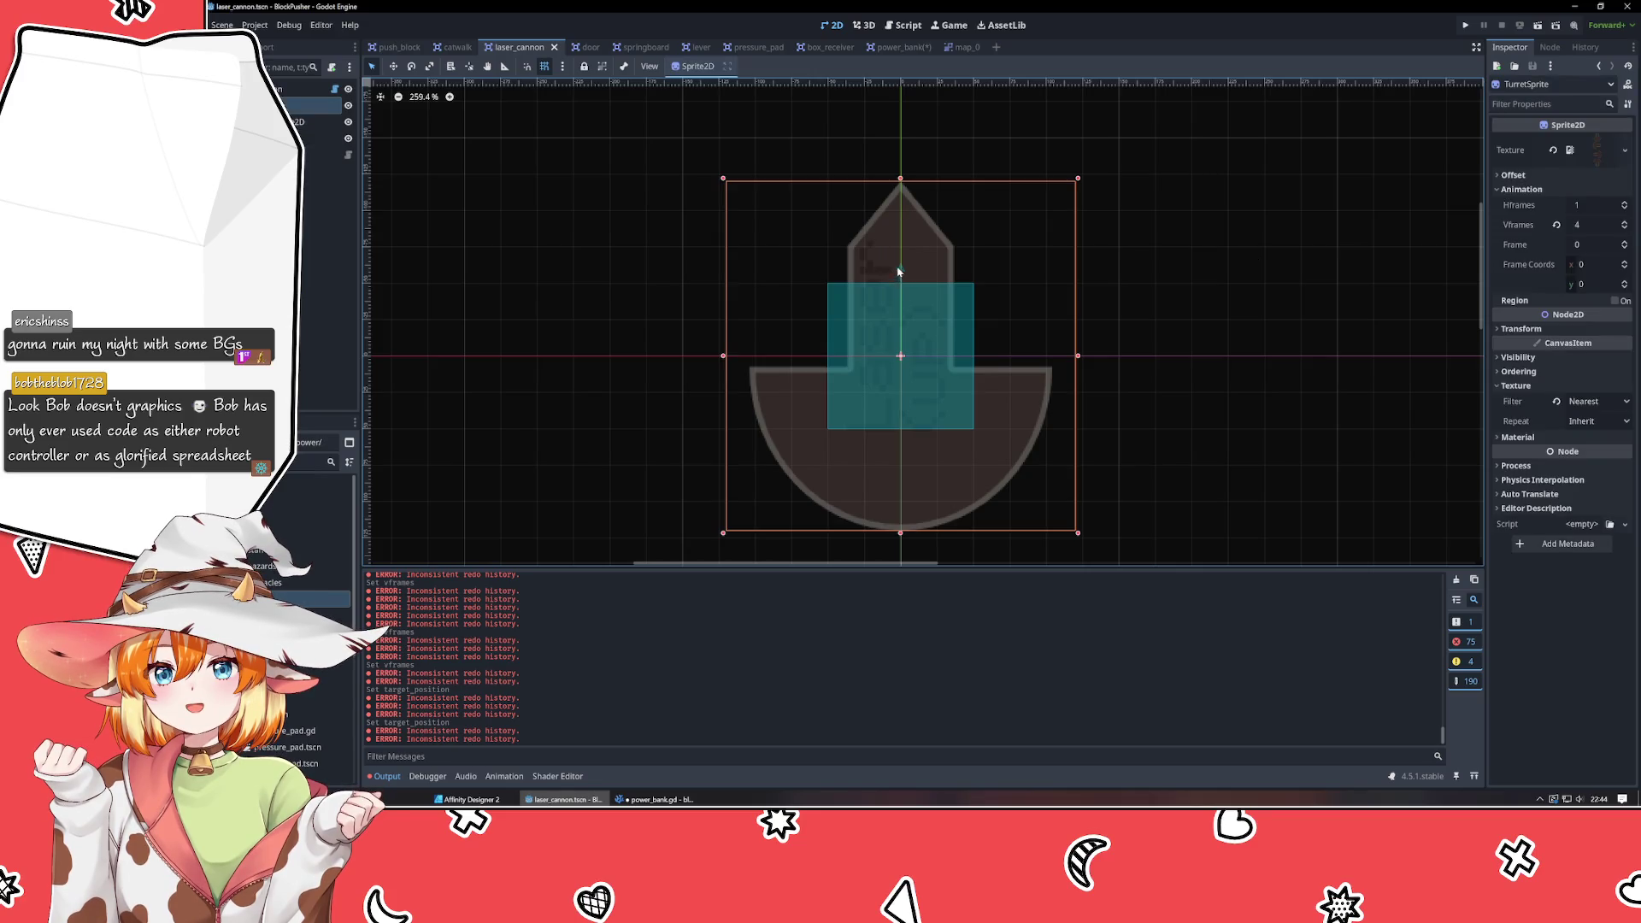
left_click(571, 283)
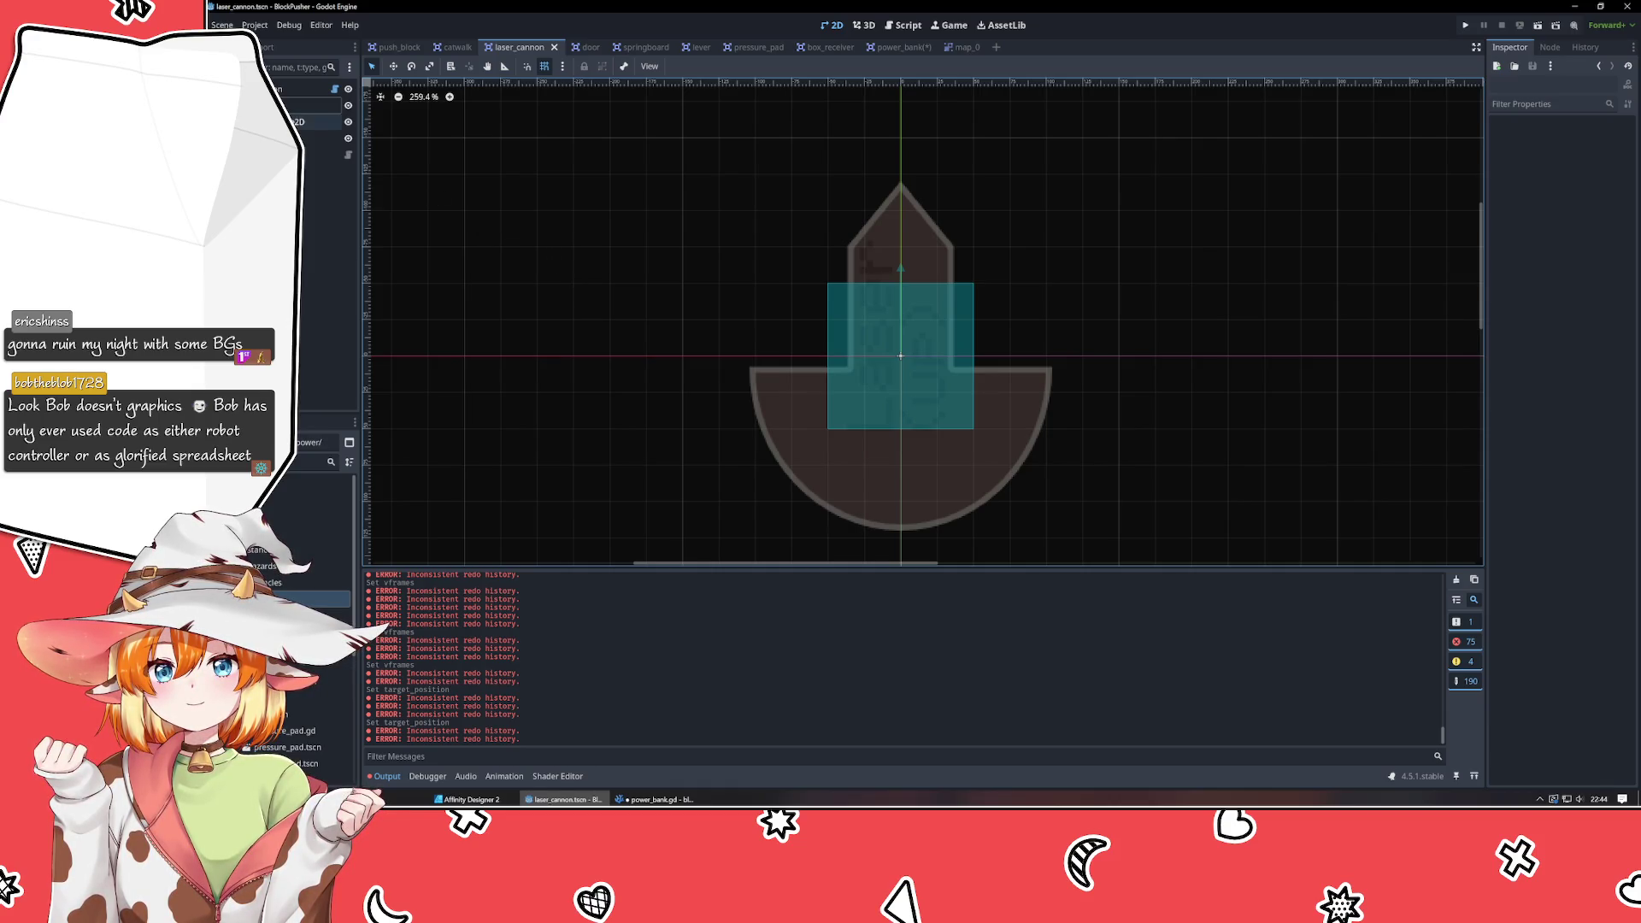
left_click(304, 122)
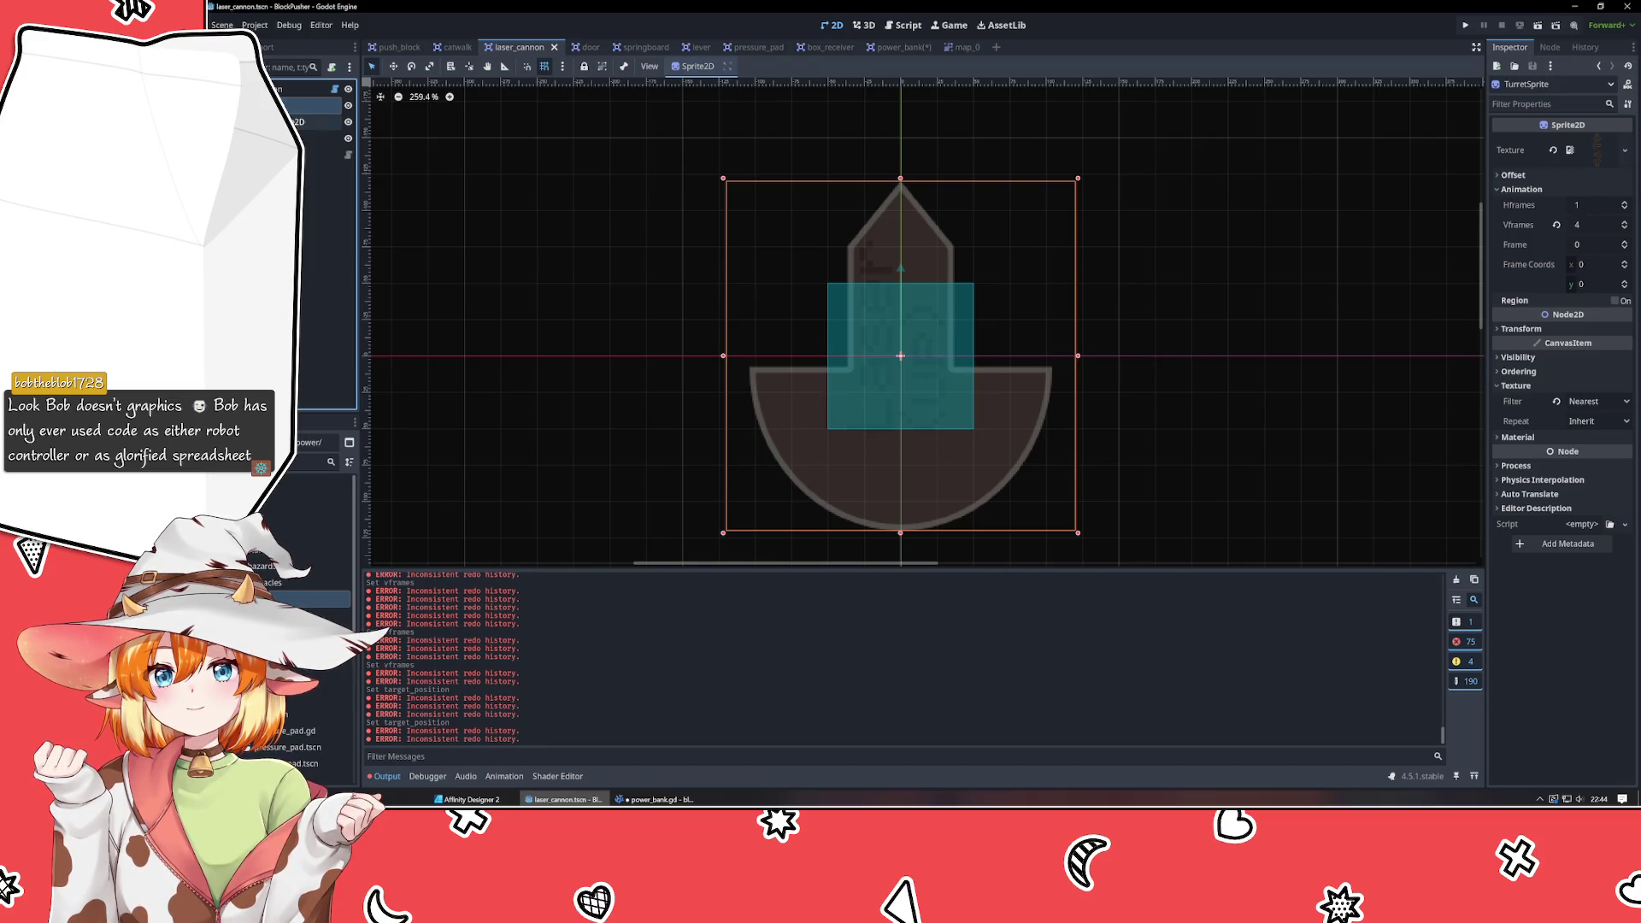
left_click(310, 137)
left_click(309, 153)
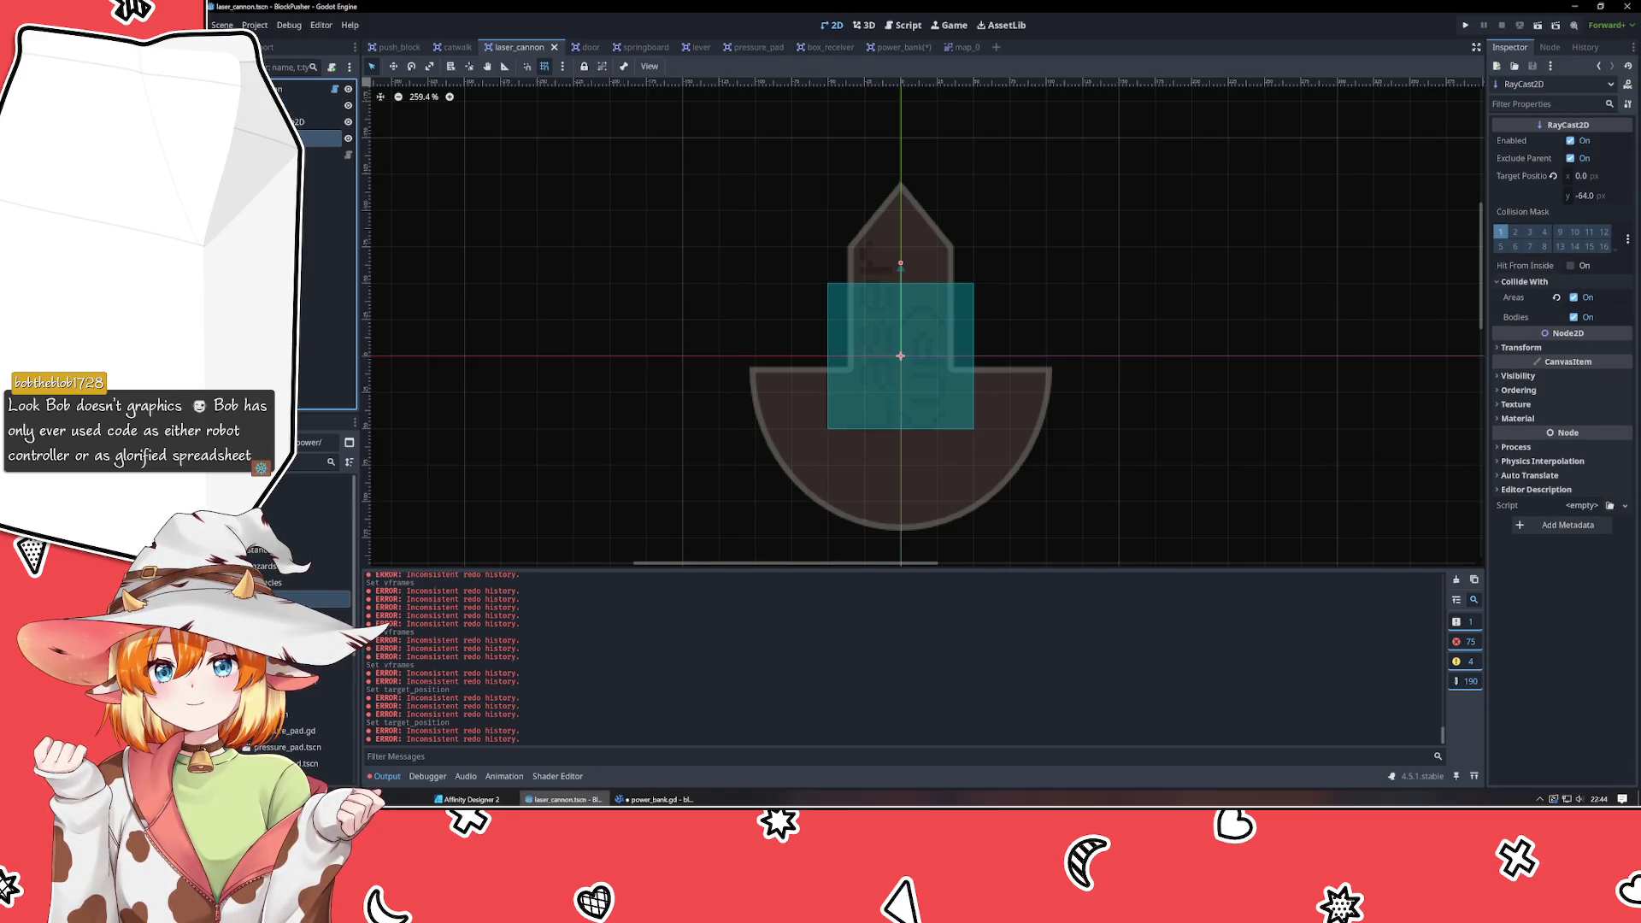
left_click(321, 153)
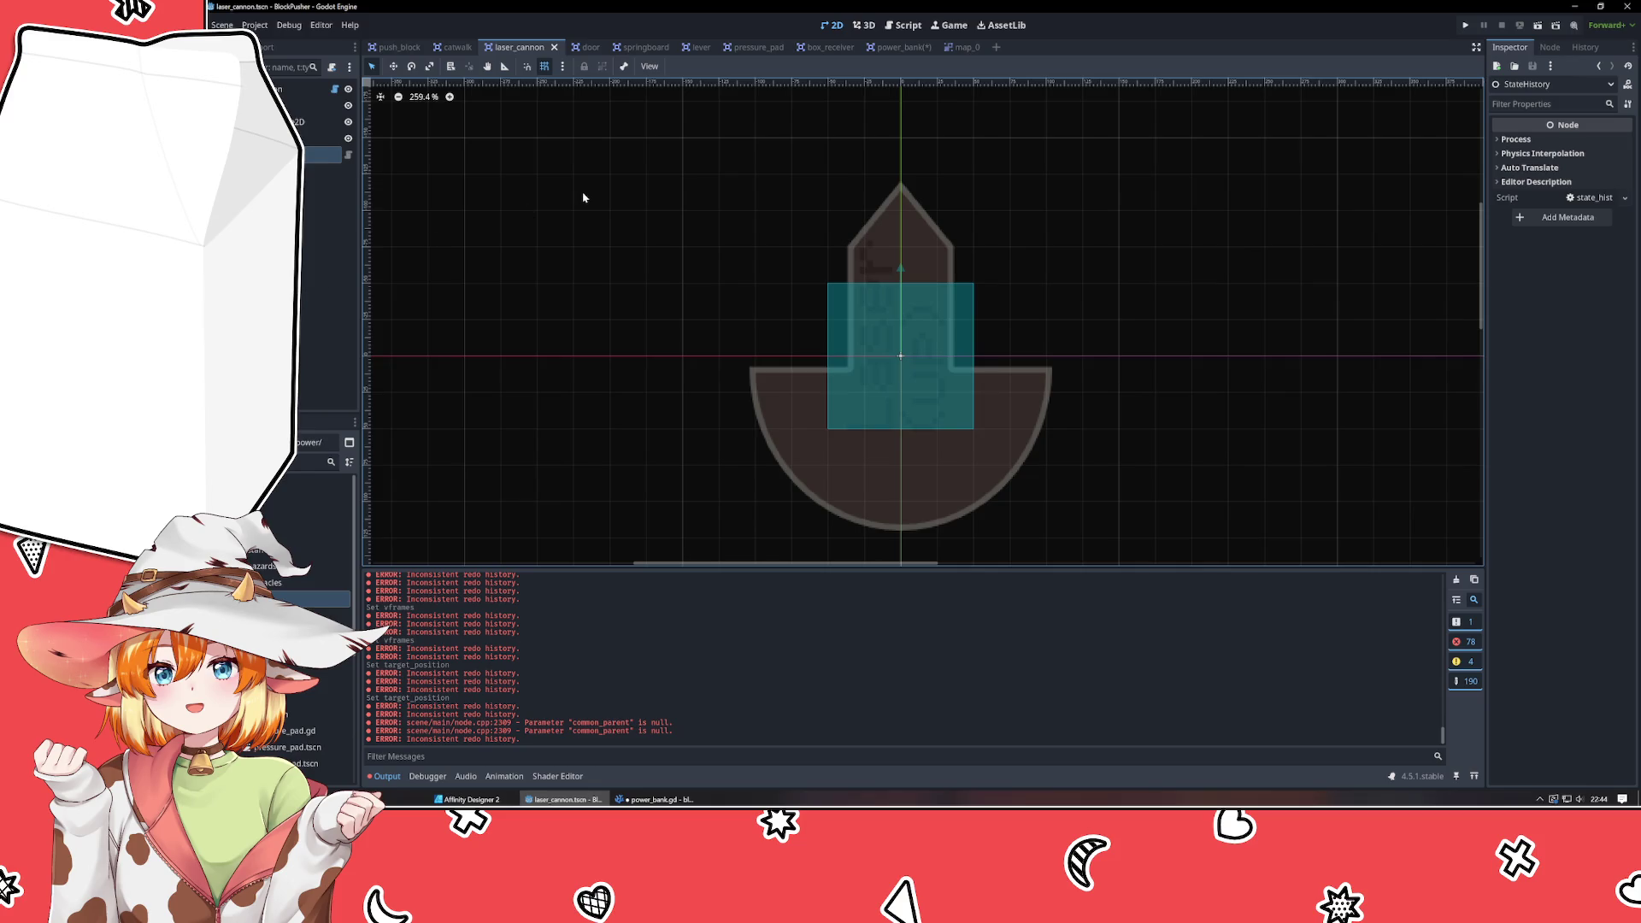
left_click(900, 48)
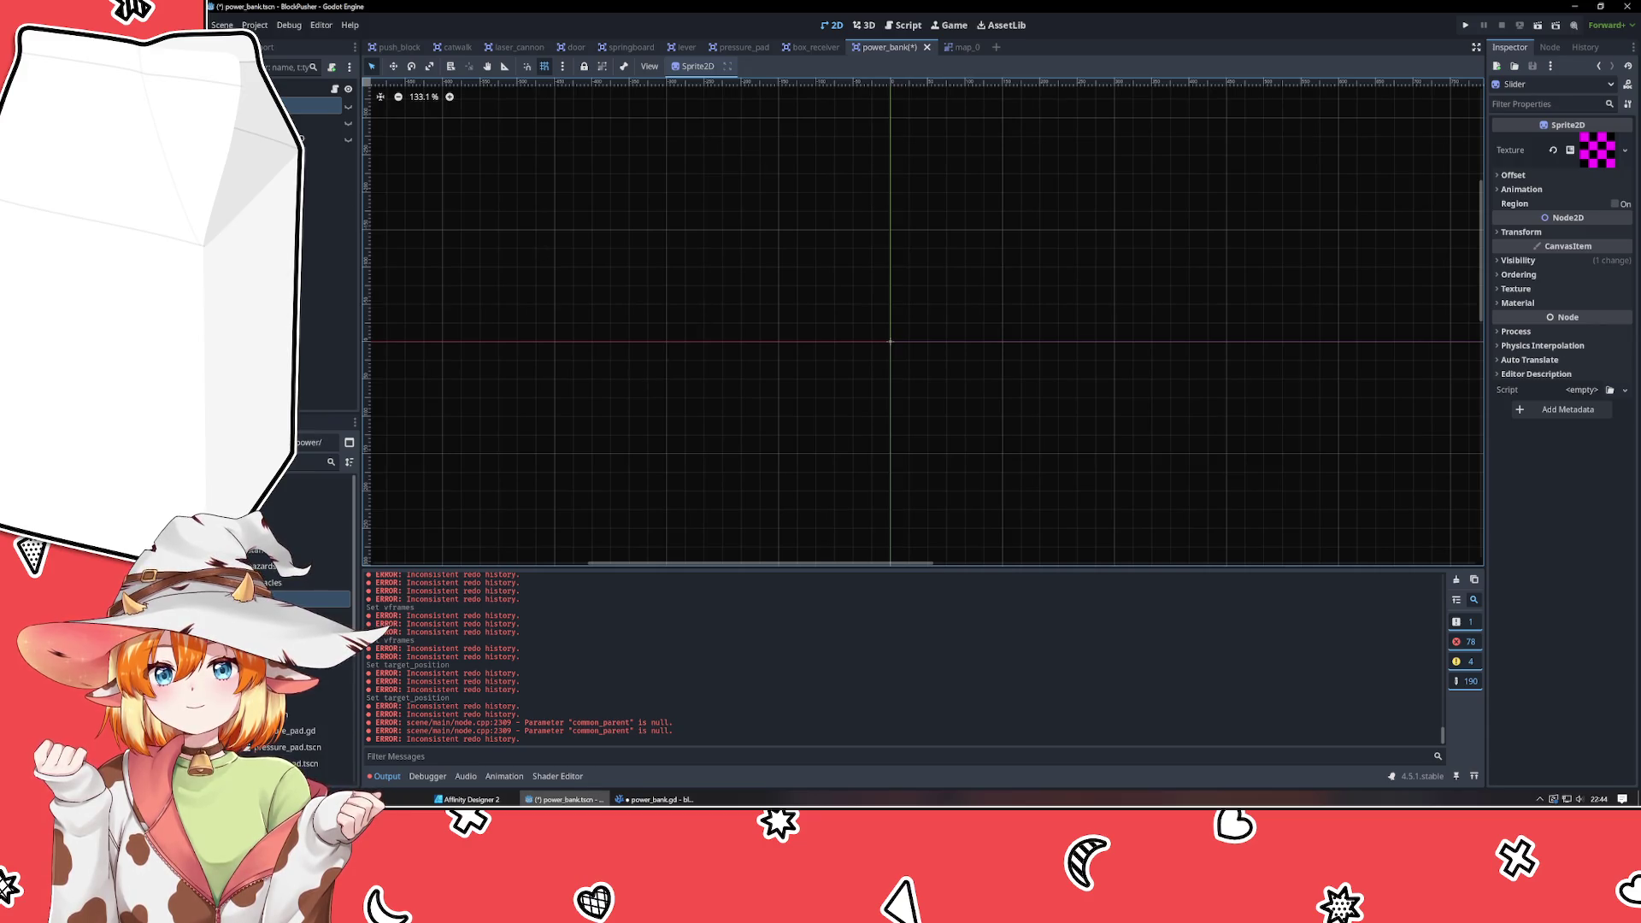
Toggle node visibility so the Slider bolt sprite shows and the collision shape is hidden.
left_click(329, 138)
left_click(348, 139)
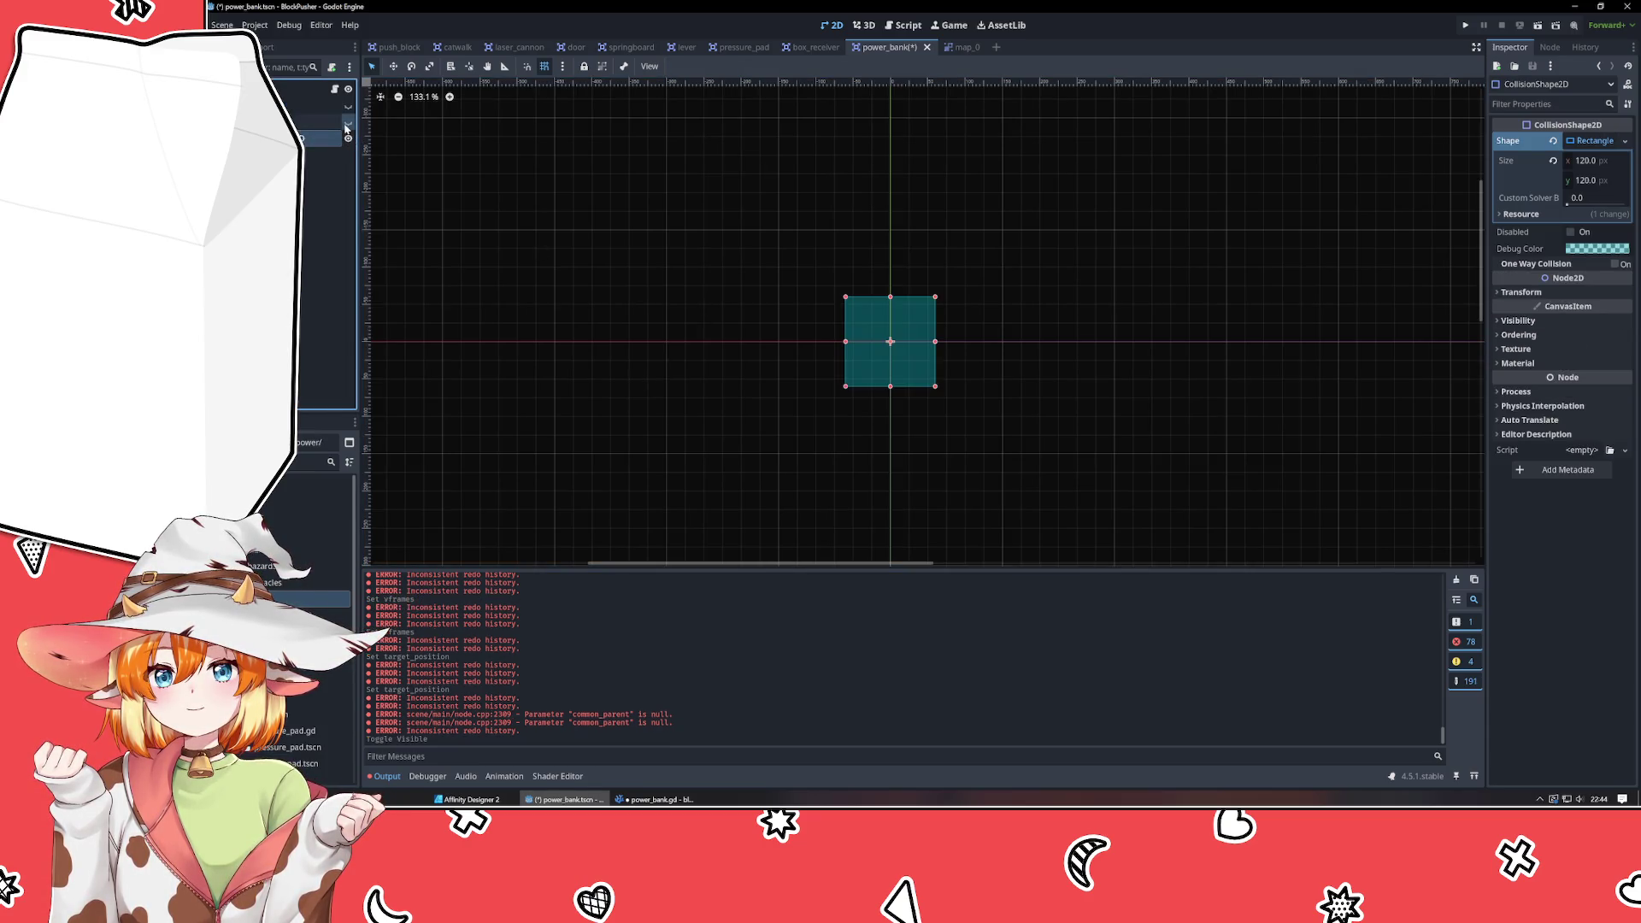
left_click(348, 122)
left_click(348, 106)
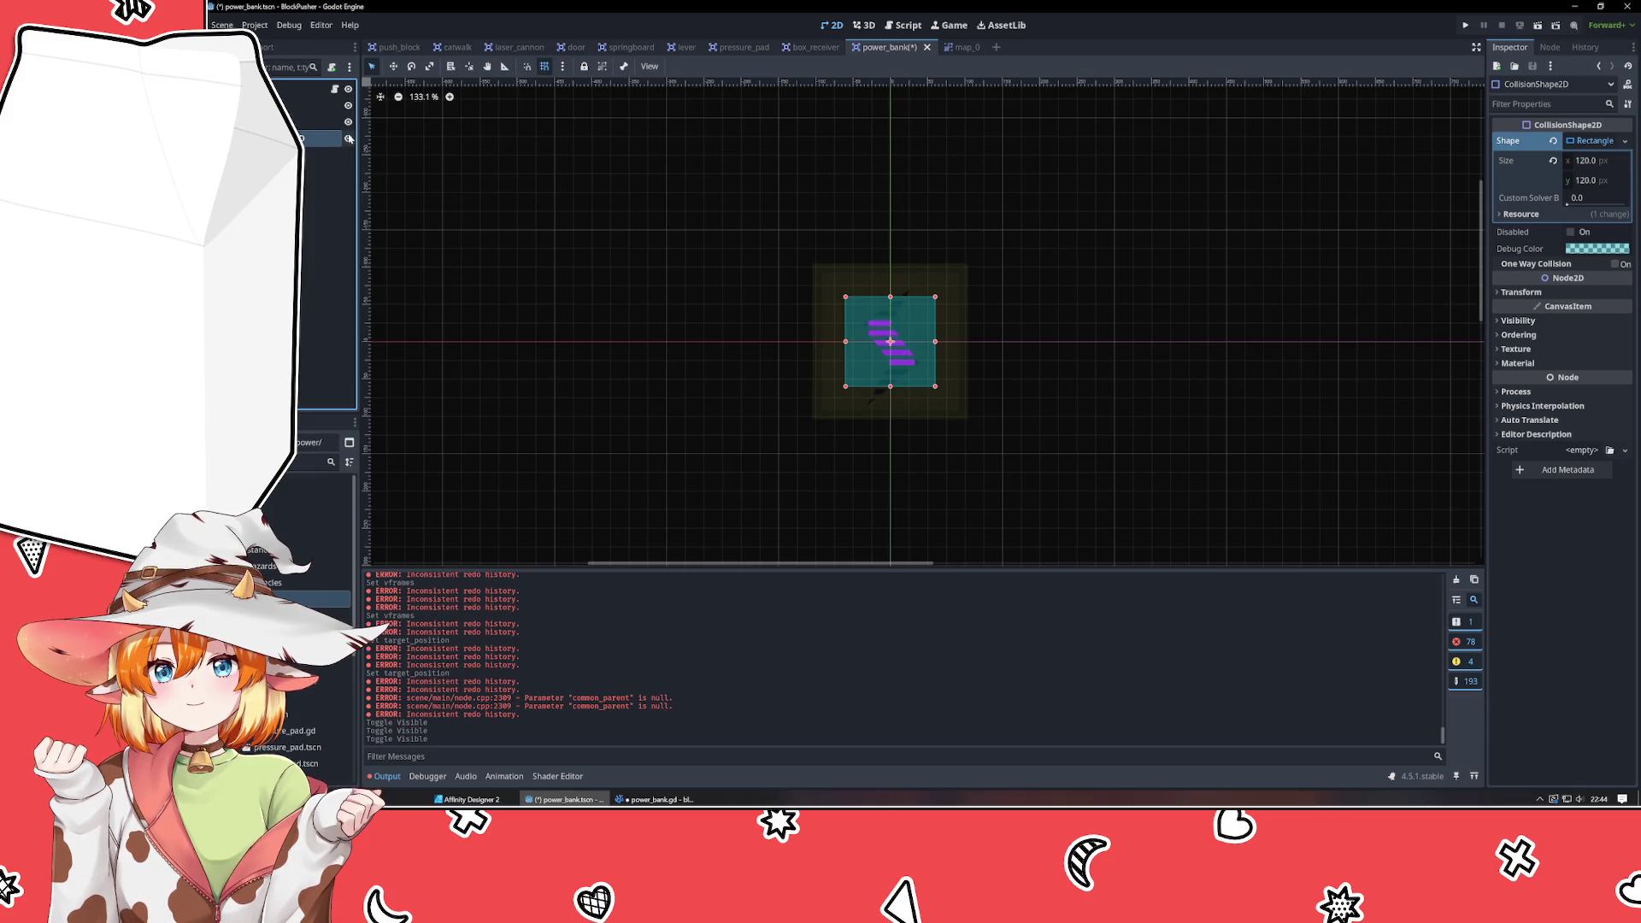
left_click(347, 139)
Stretch the Slider sprite taller and slightly wider, to about scale (1.56, 3.13).
left_click(889, 352)
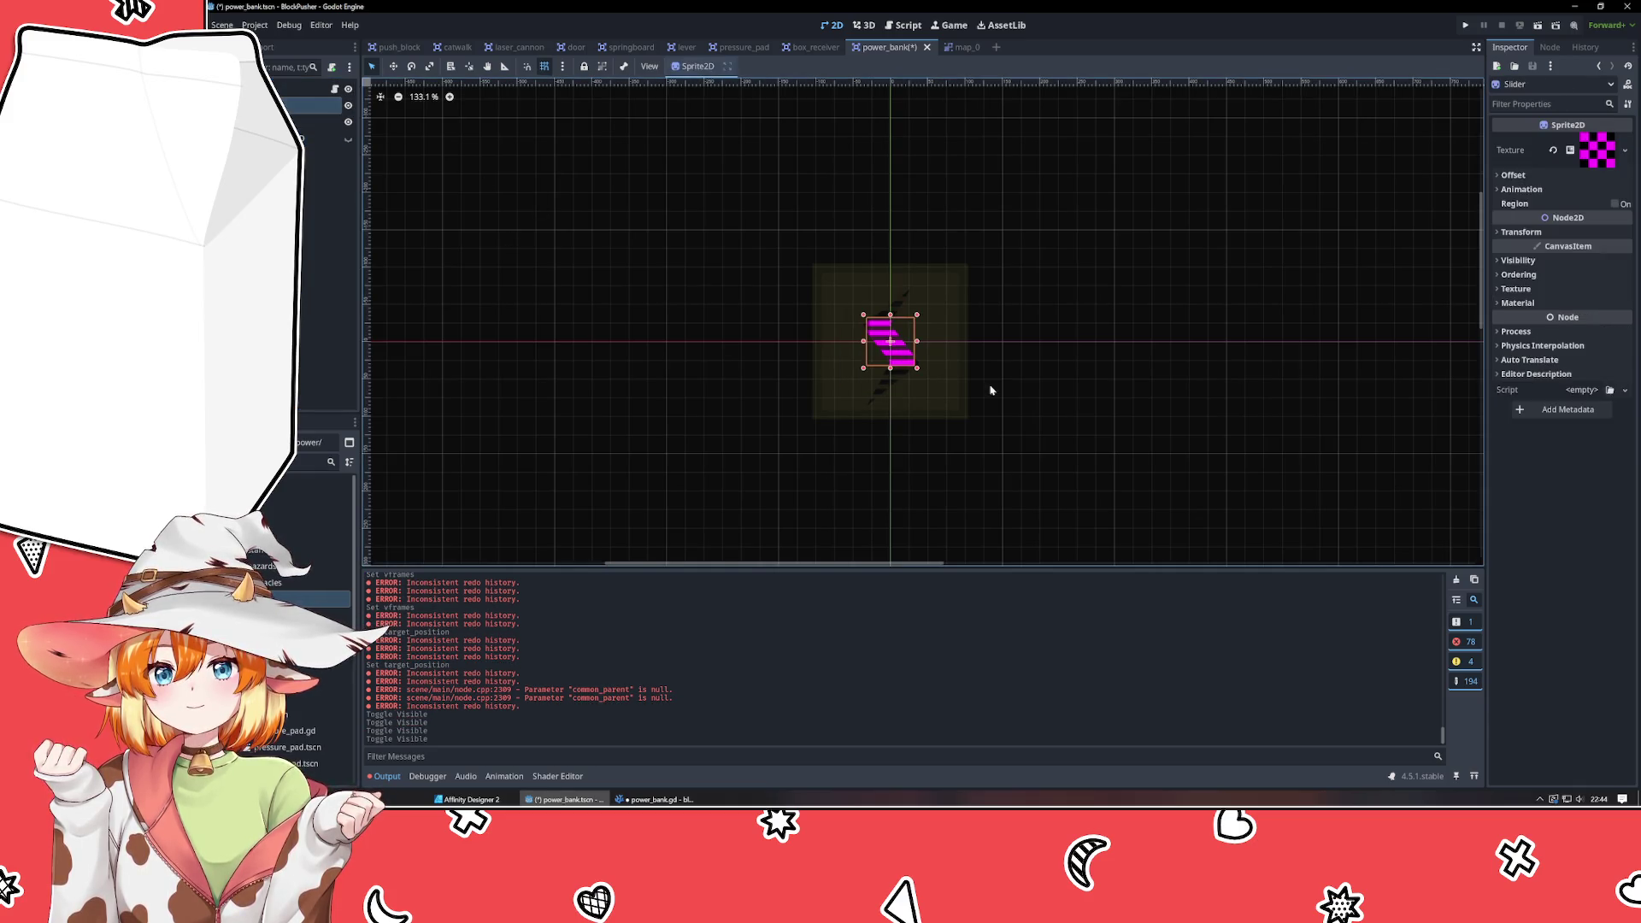
left_click_drag(891, 368, 890, 411)
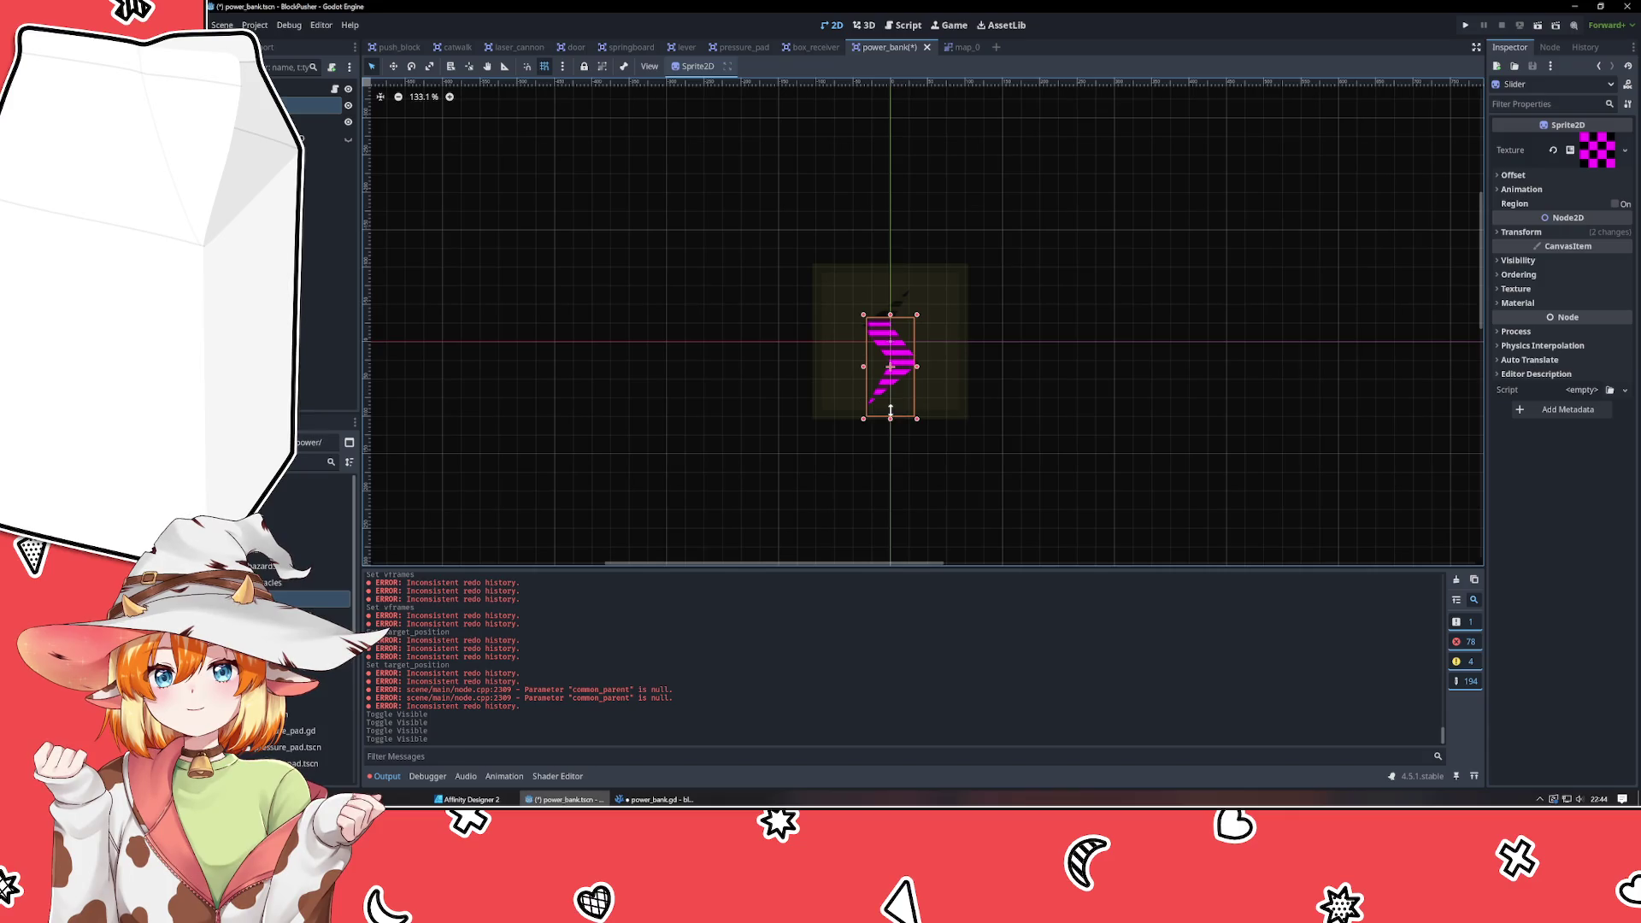
left_click_drag(891, 316, 891, 264)
mouse_move(864, 341)
left_mouse_down()
mouse_move(848, 342)
mouse_move(941, 356)
left_mouse_up()
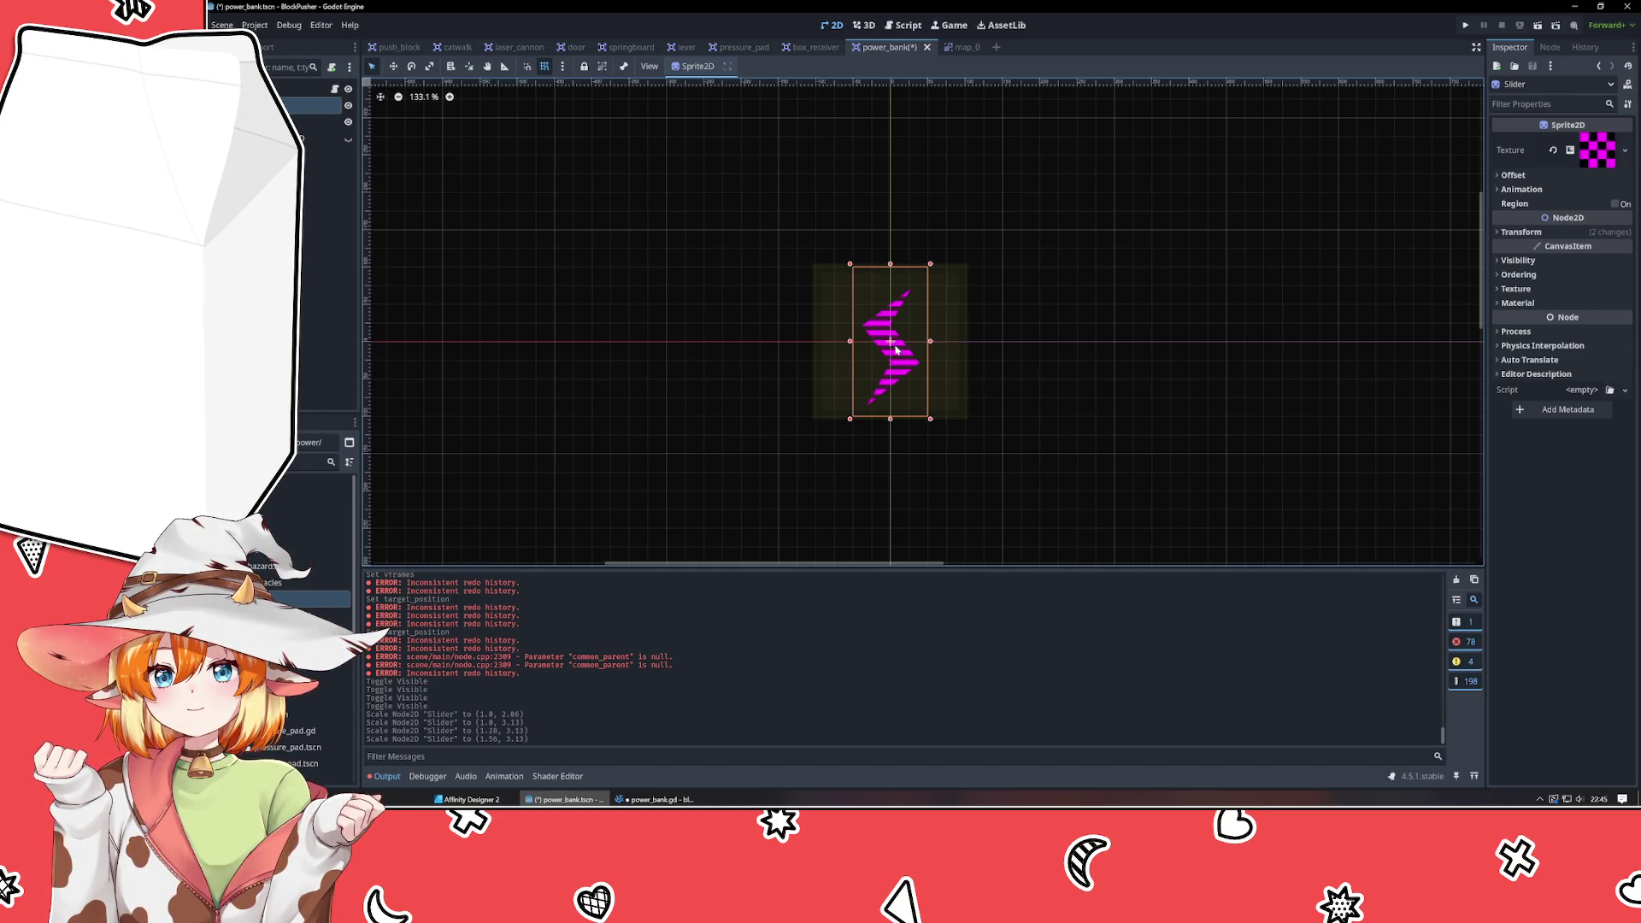
scroll(896, 349, "up", 4)
left_click_drag(884, 180, 884, 202)
mouse_move(884, 504)
left_mouse_down()
mouse_move(890, 478)
mouse_move(889, 502)
left_mouse_up()
left_click_drag(887, 222, 887, 196)
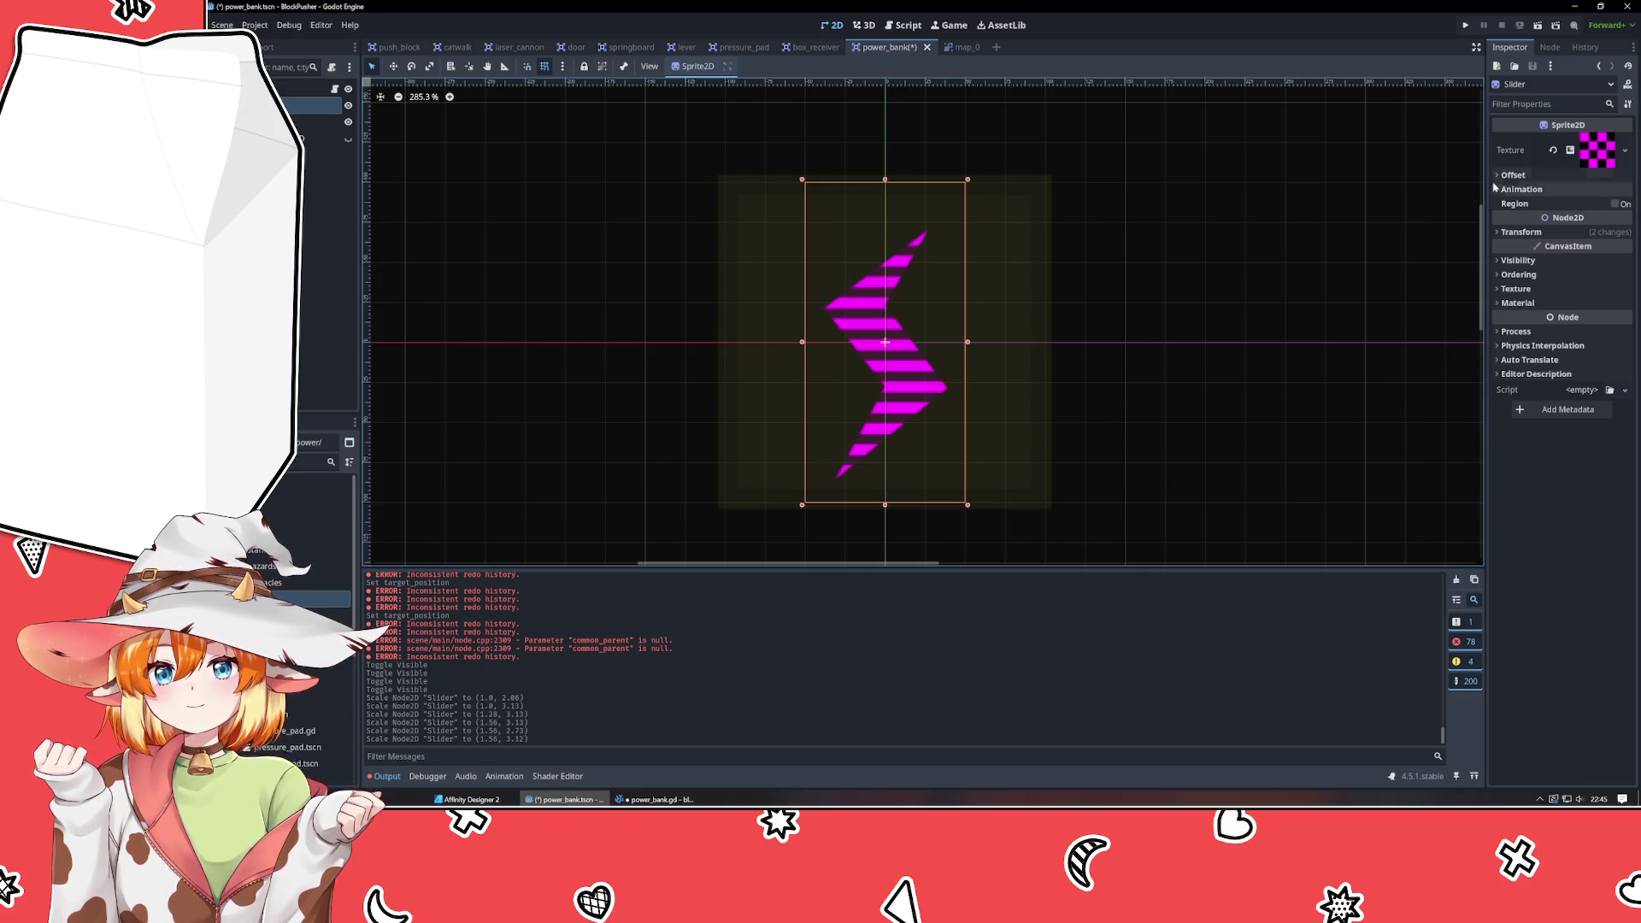
Expand the Slider's GradientTexture2D and revert its Transform Scale to 1.
left_click(1596, 152)
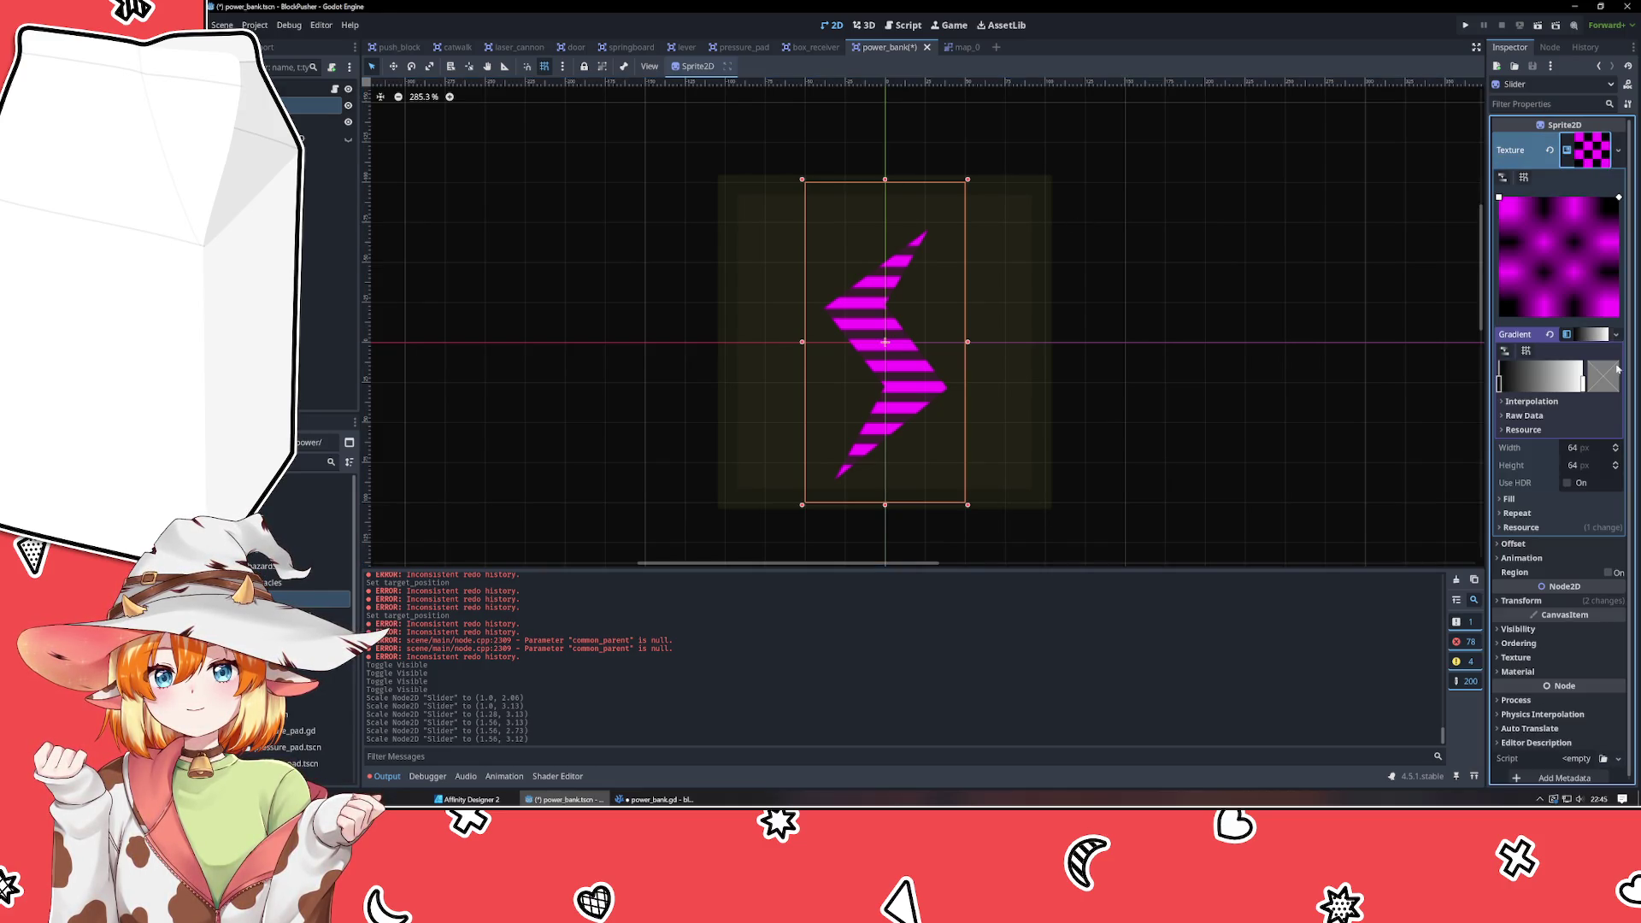
left_click(1594, 467)
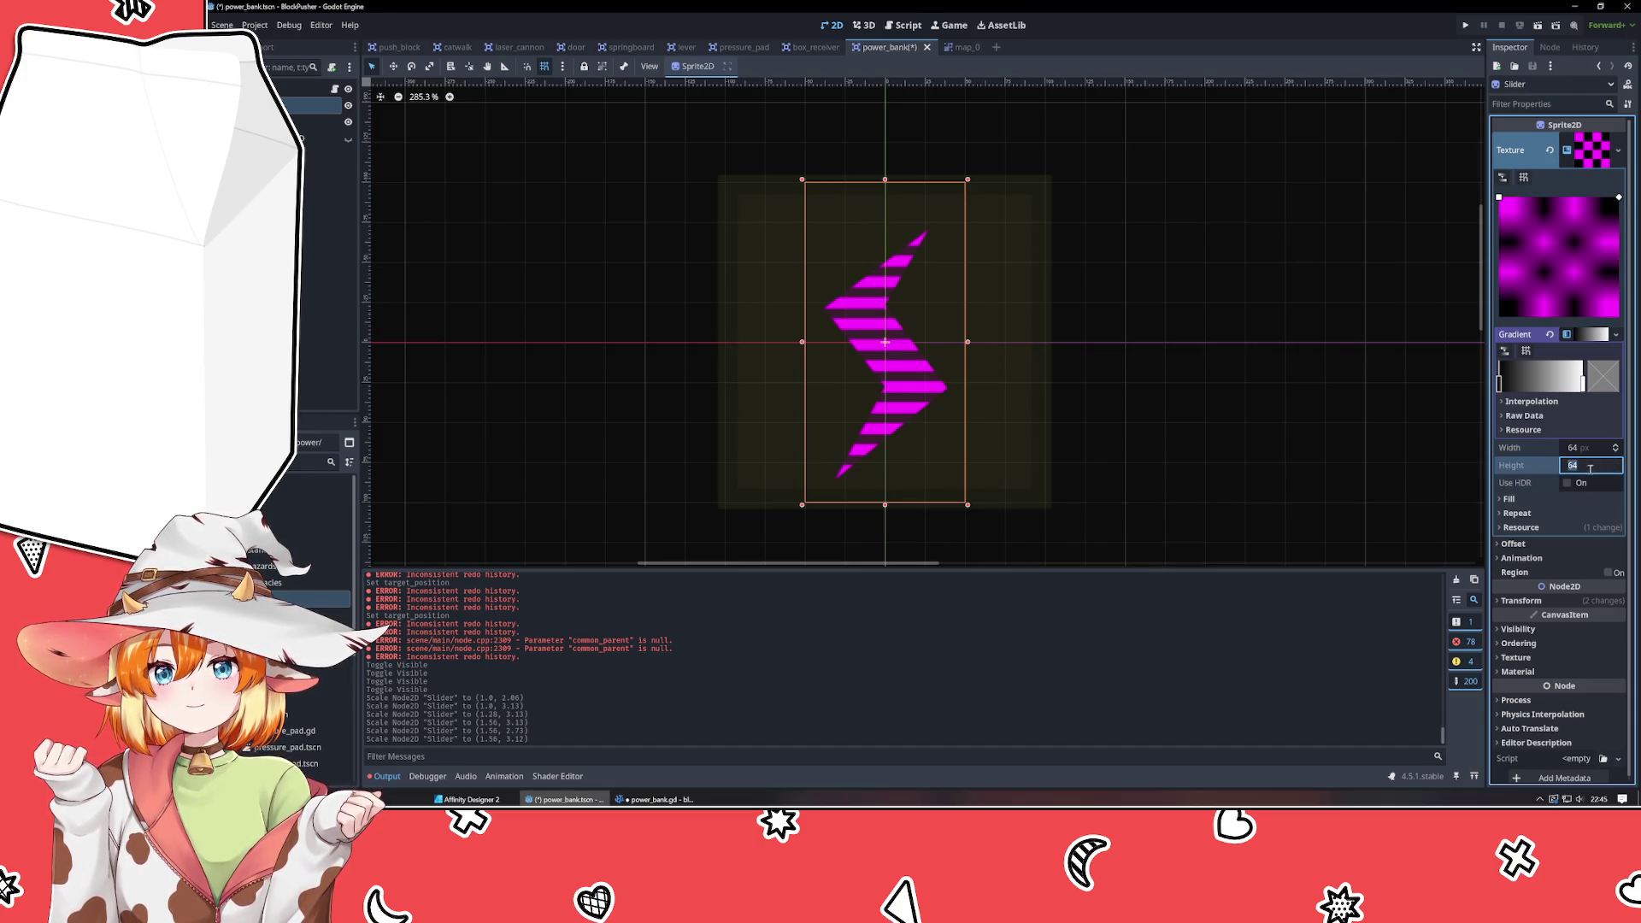
left_click(1562, 601)
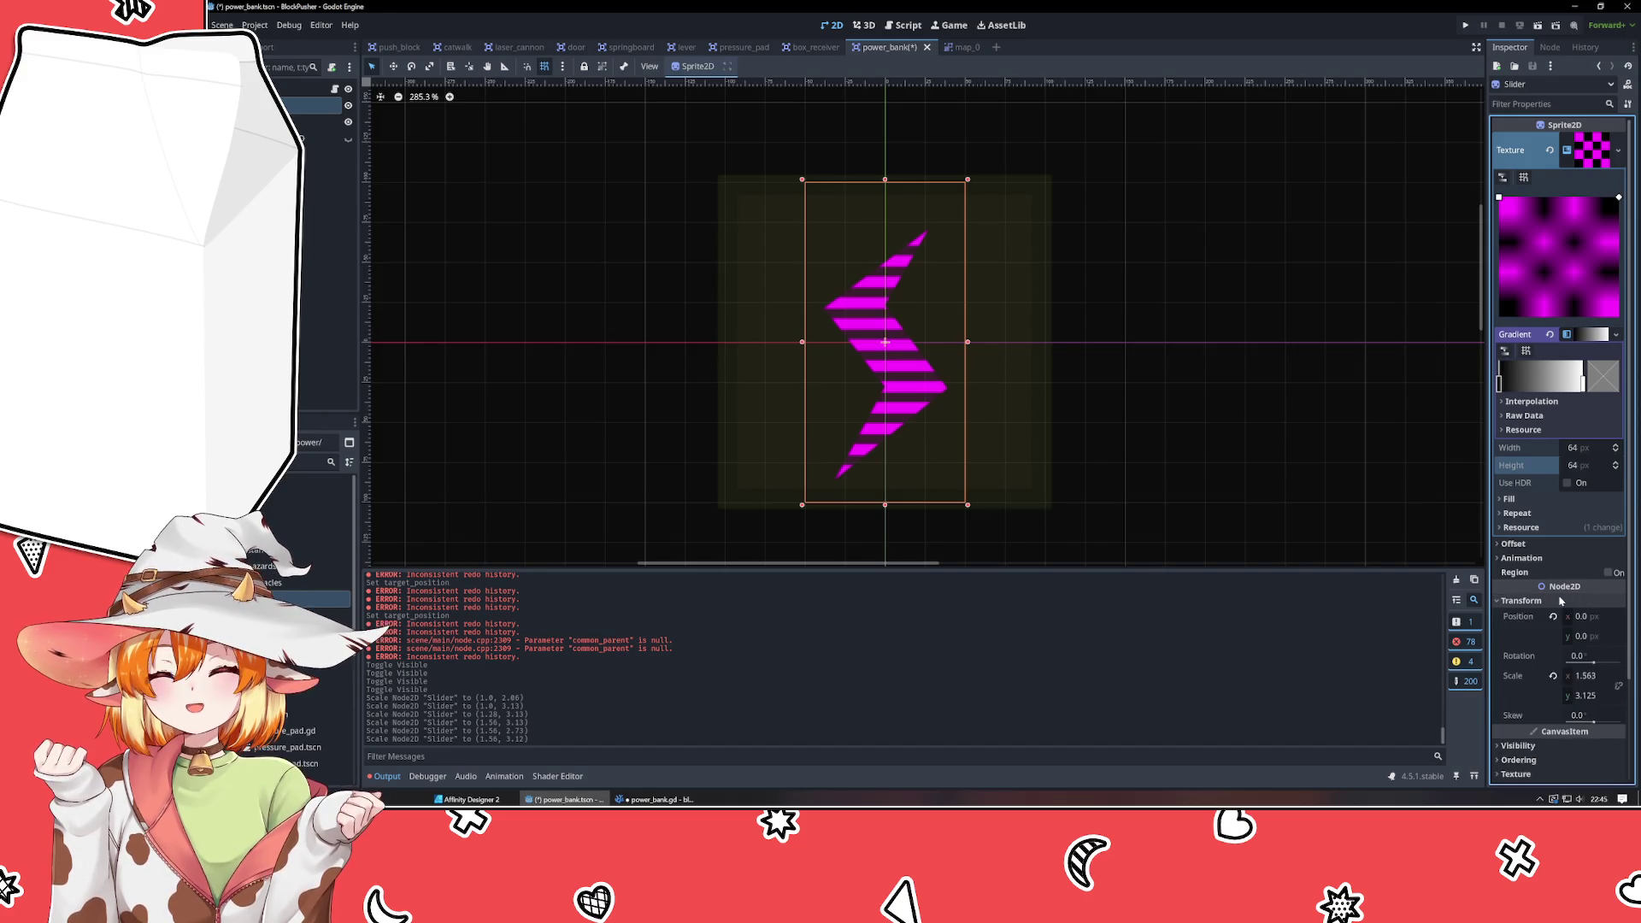
left_click(1553, 676)
Size the gradient texture to 120 wide by 180 high.
left_click(1590, 447)
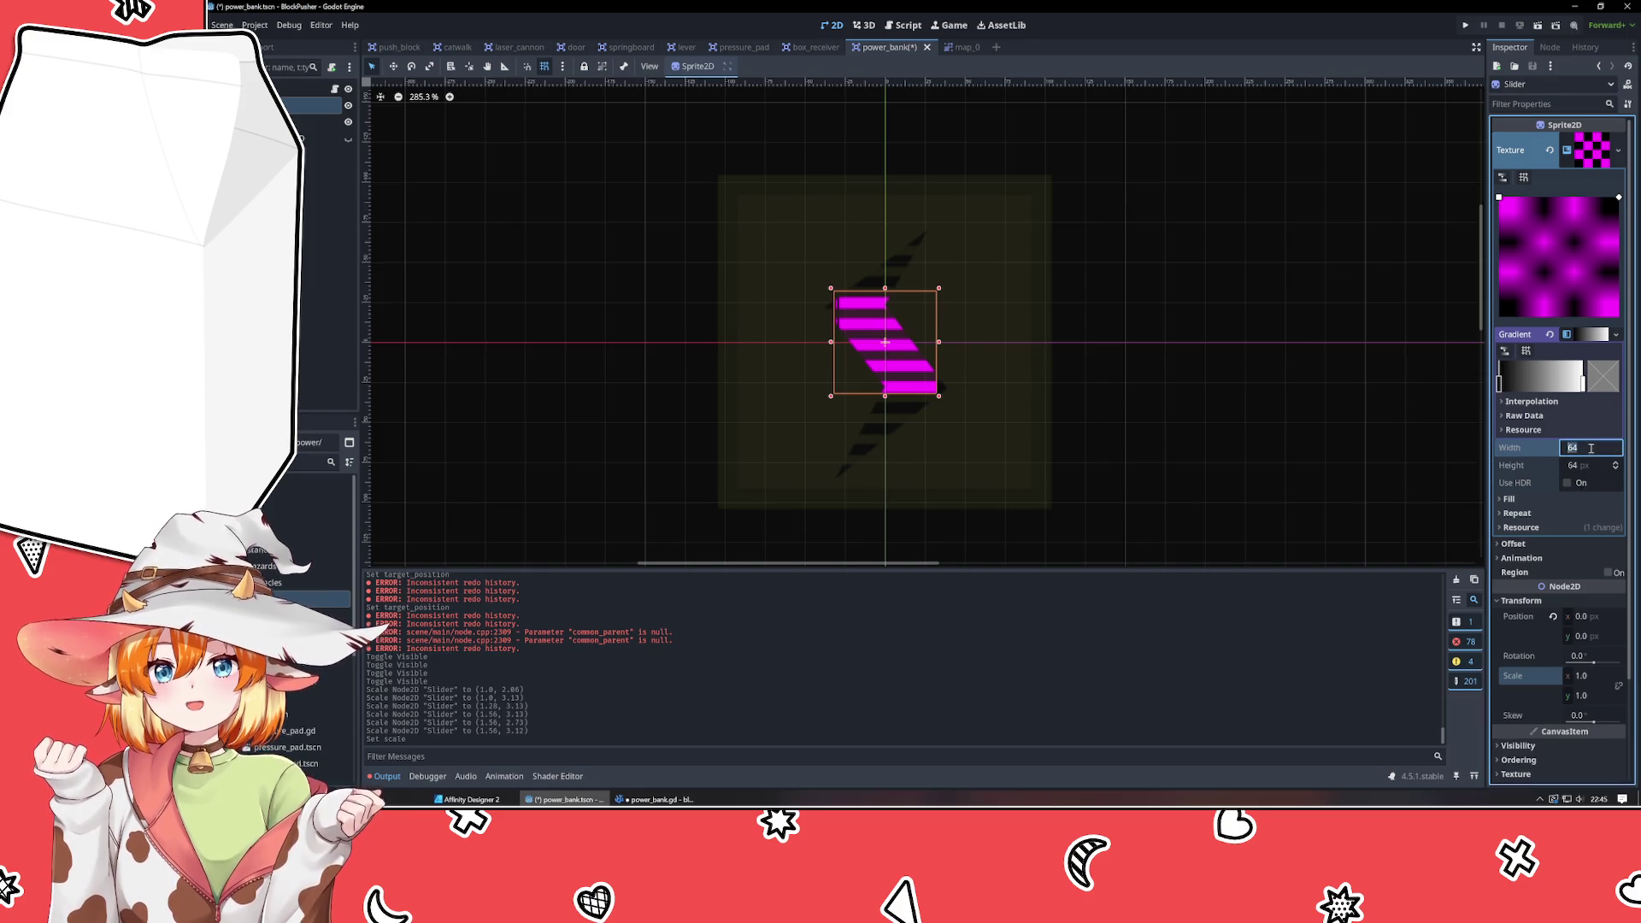
type("60")
key("Tab")
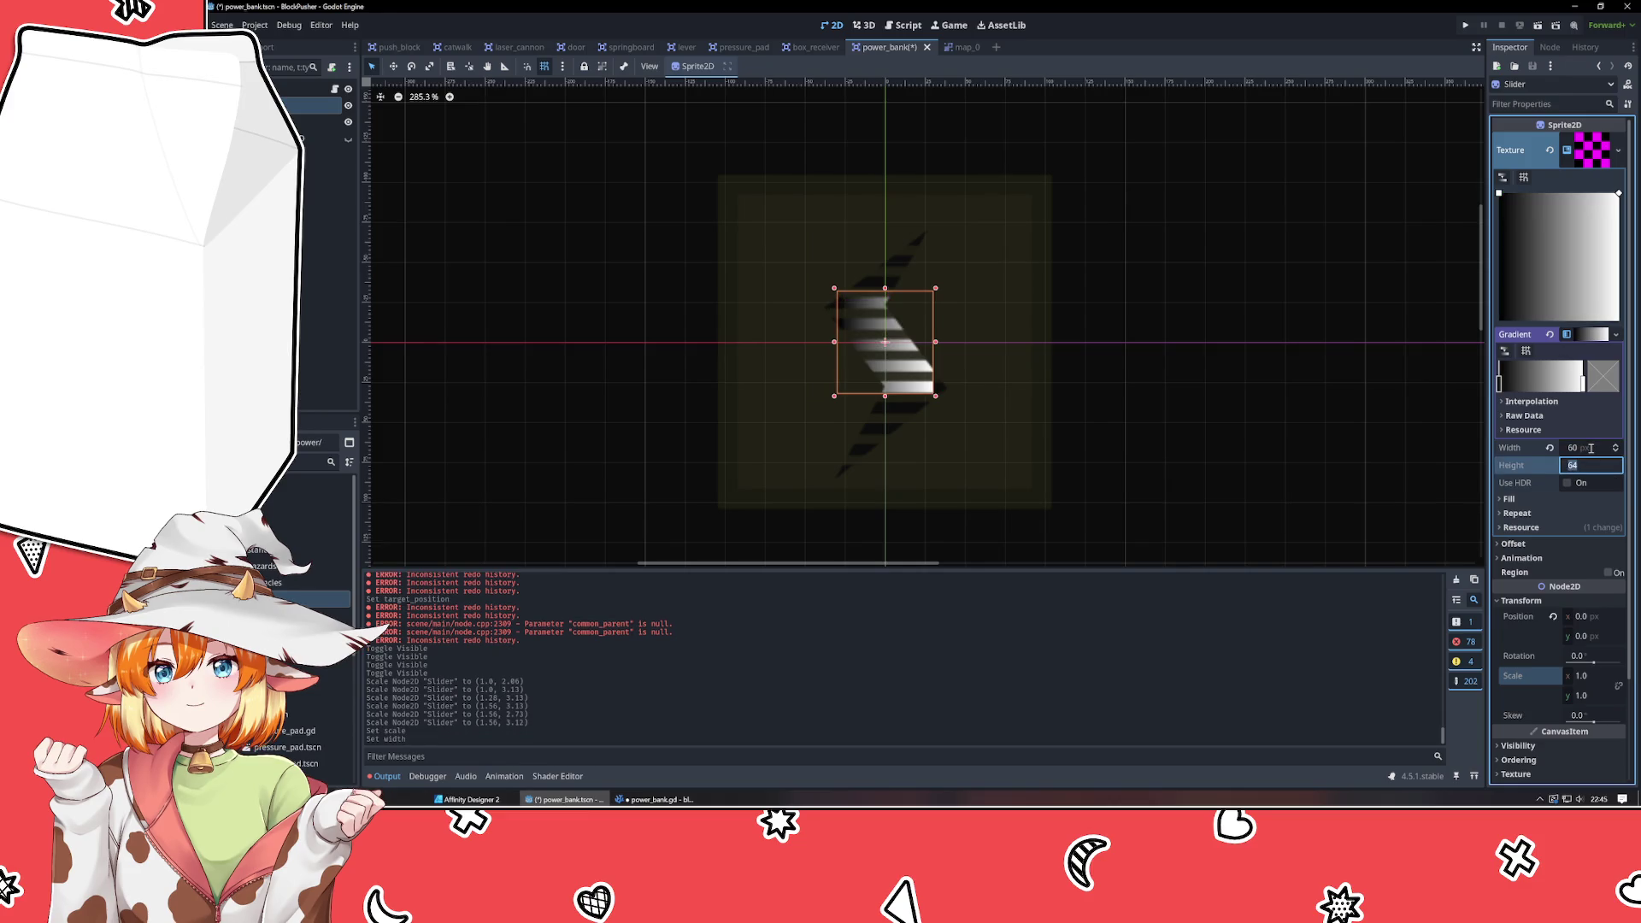
left_click(1590, 448)
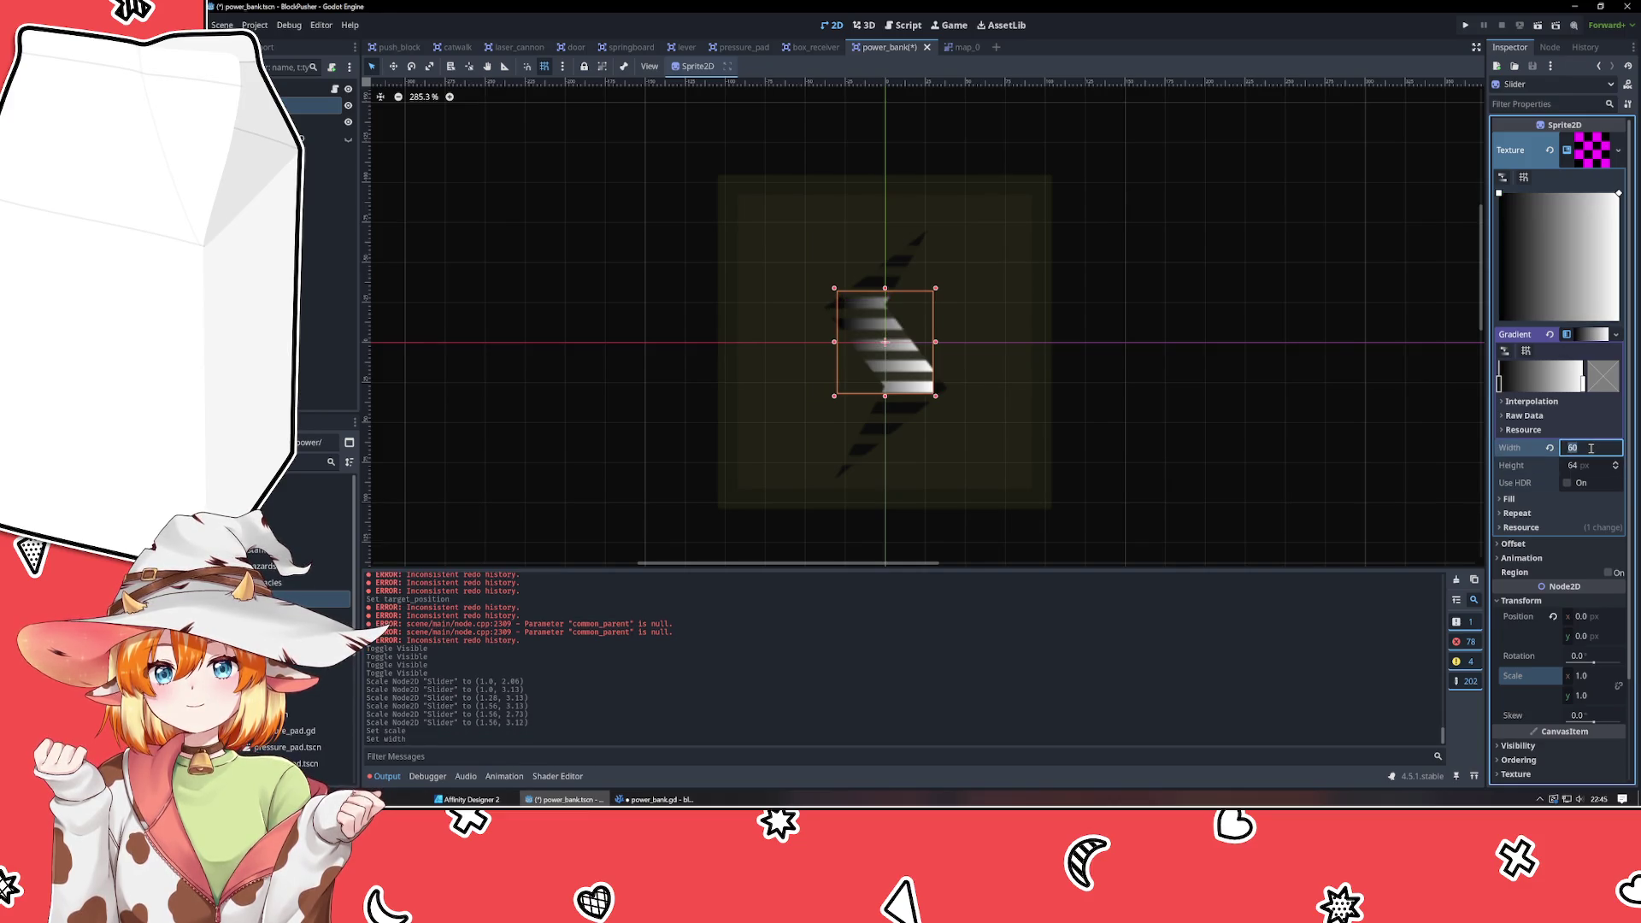
type("120")
key("Tab")
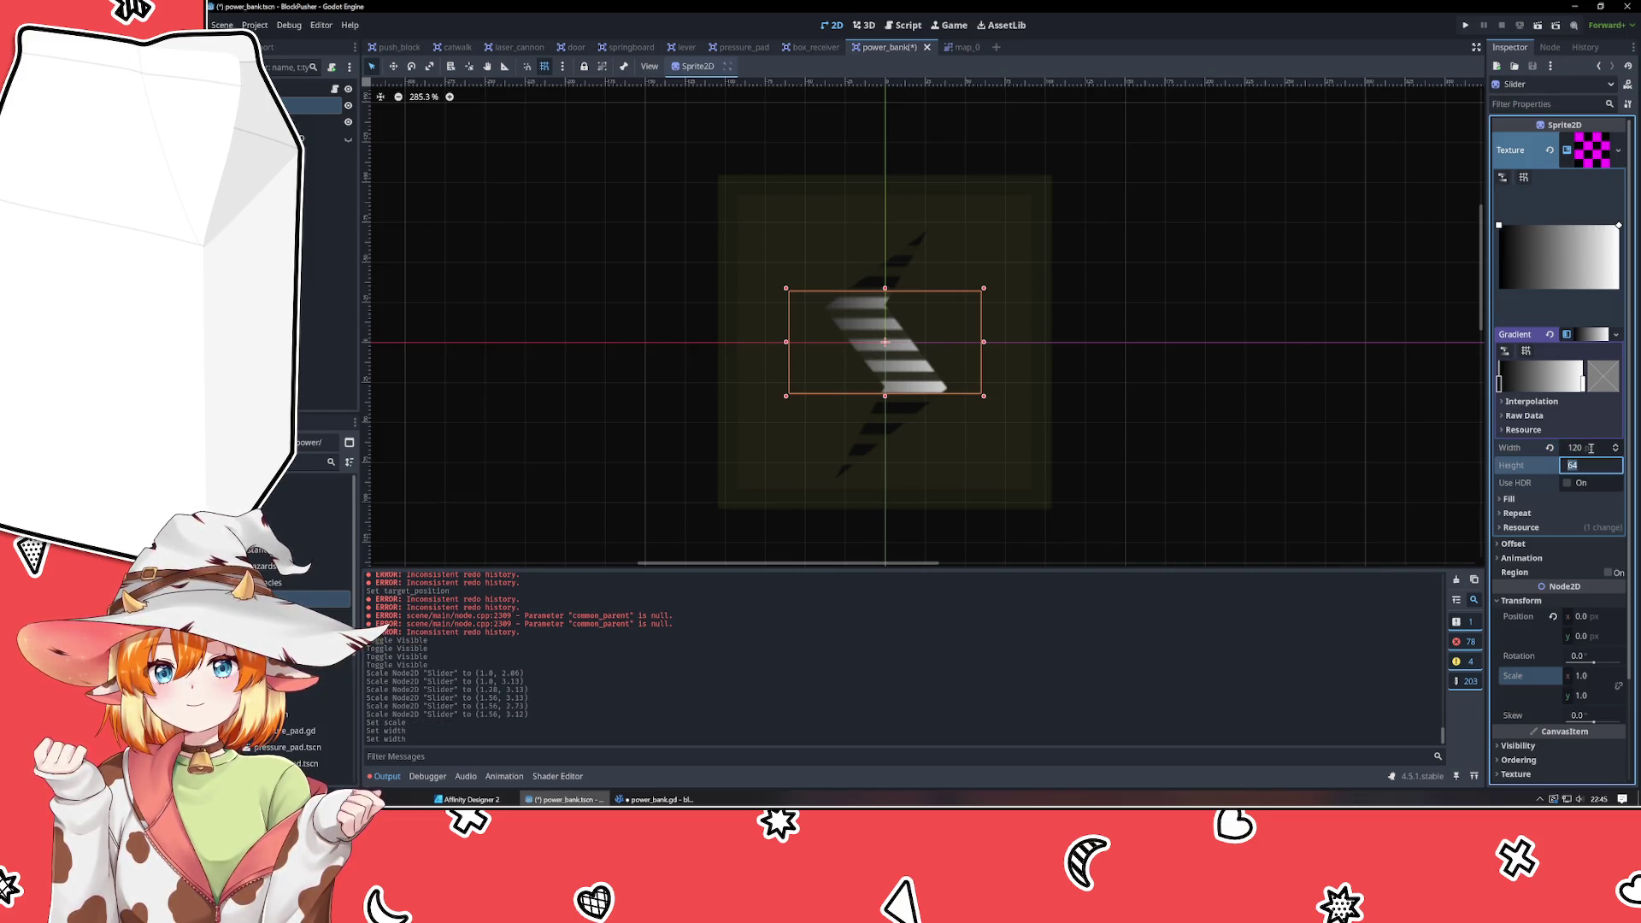
type("200")
key("Tab")
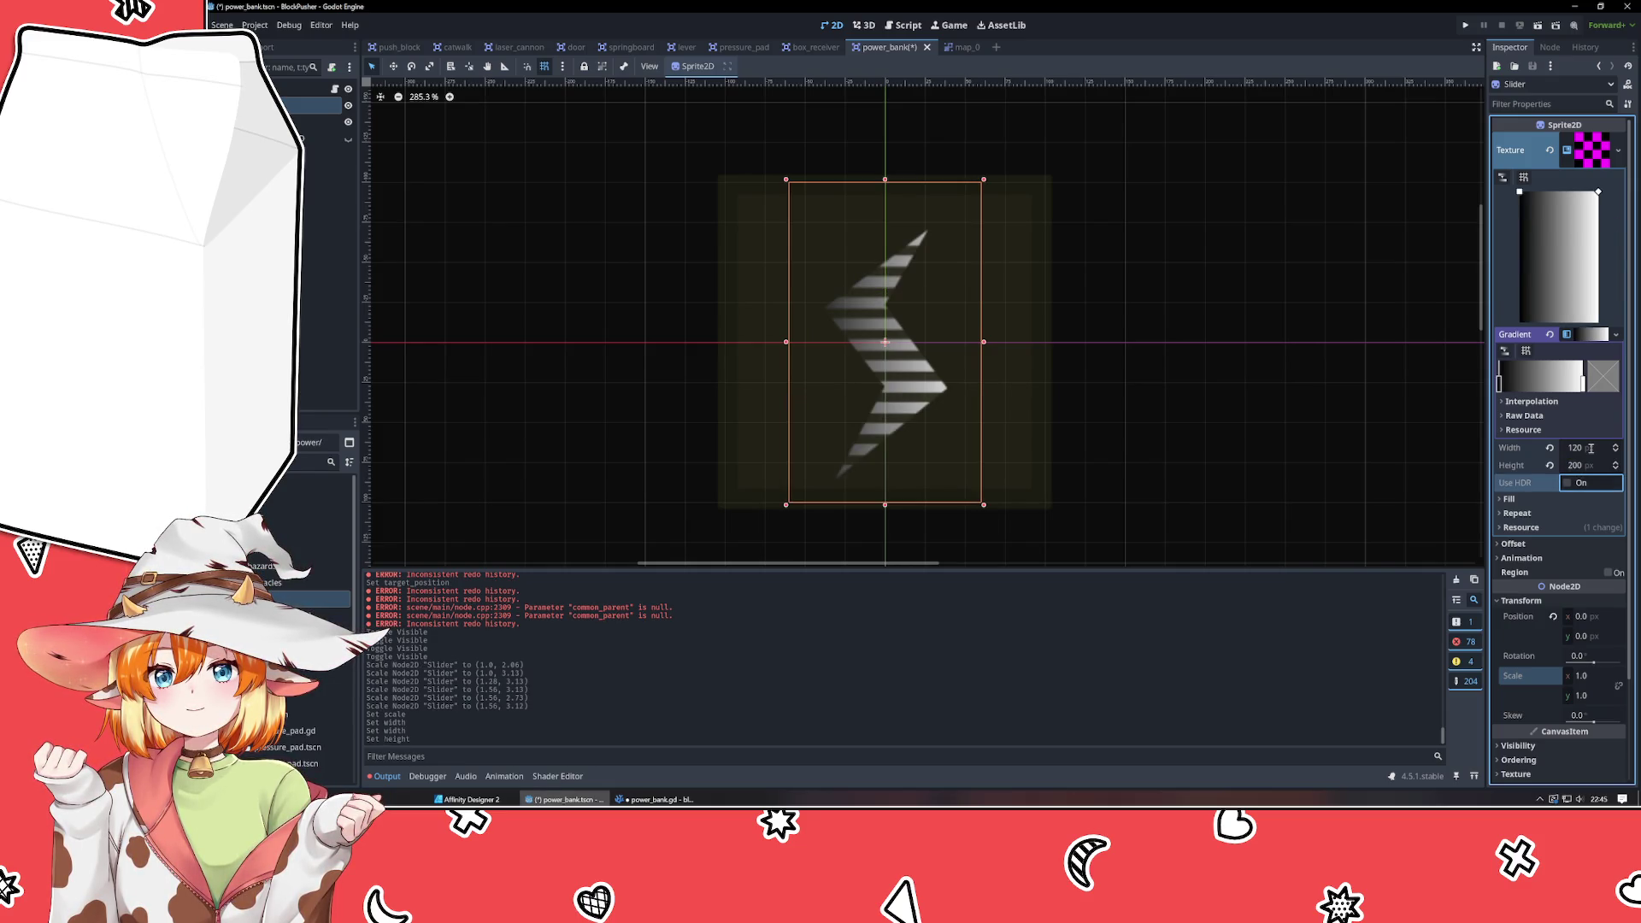
key("shift+Tab")
type("160")
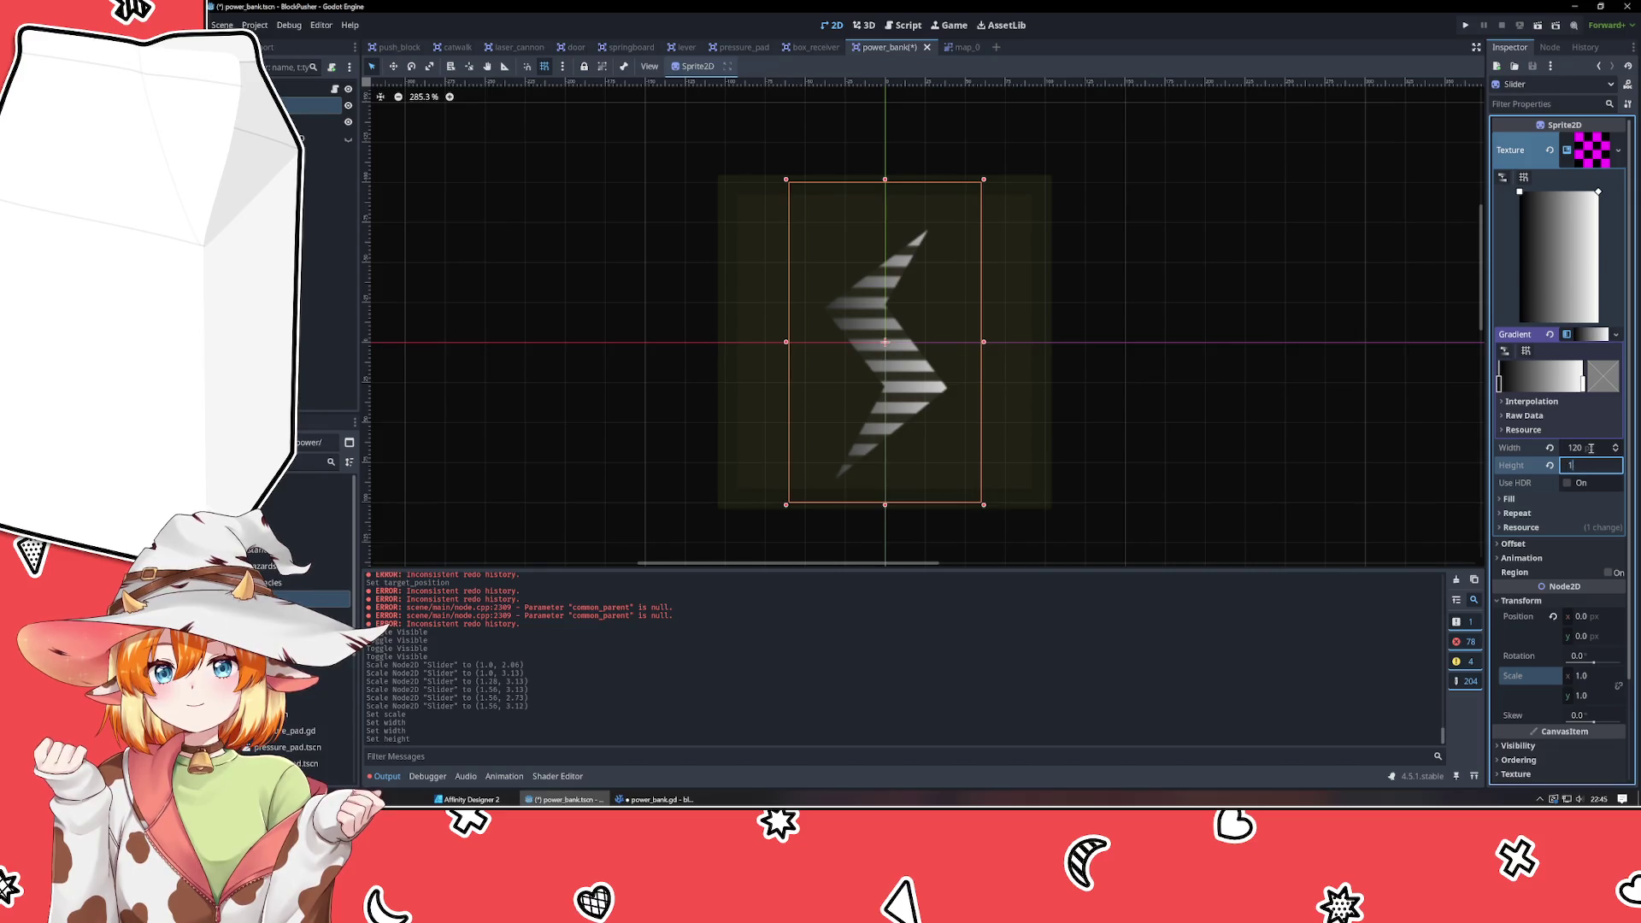
key("Tab")
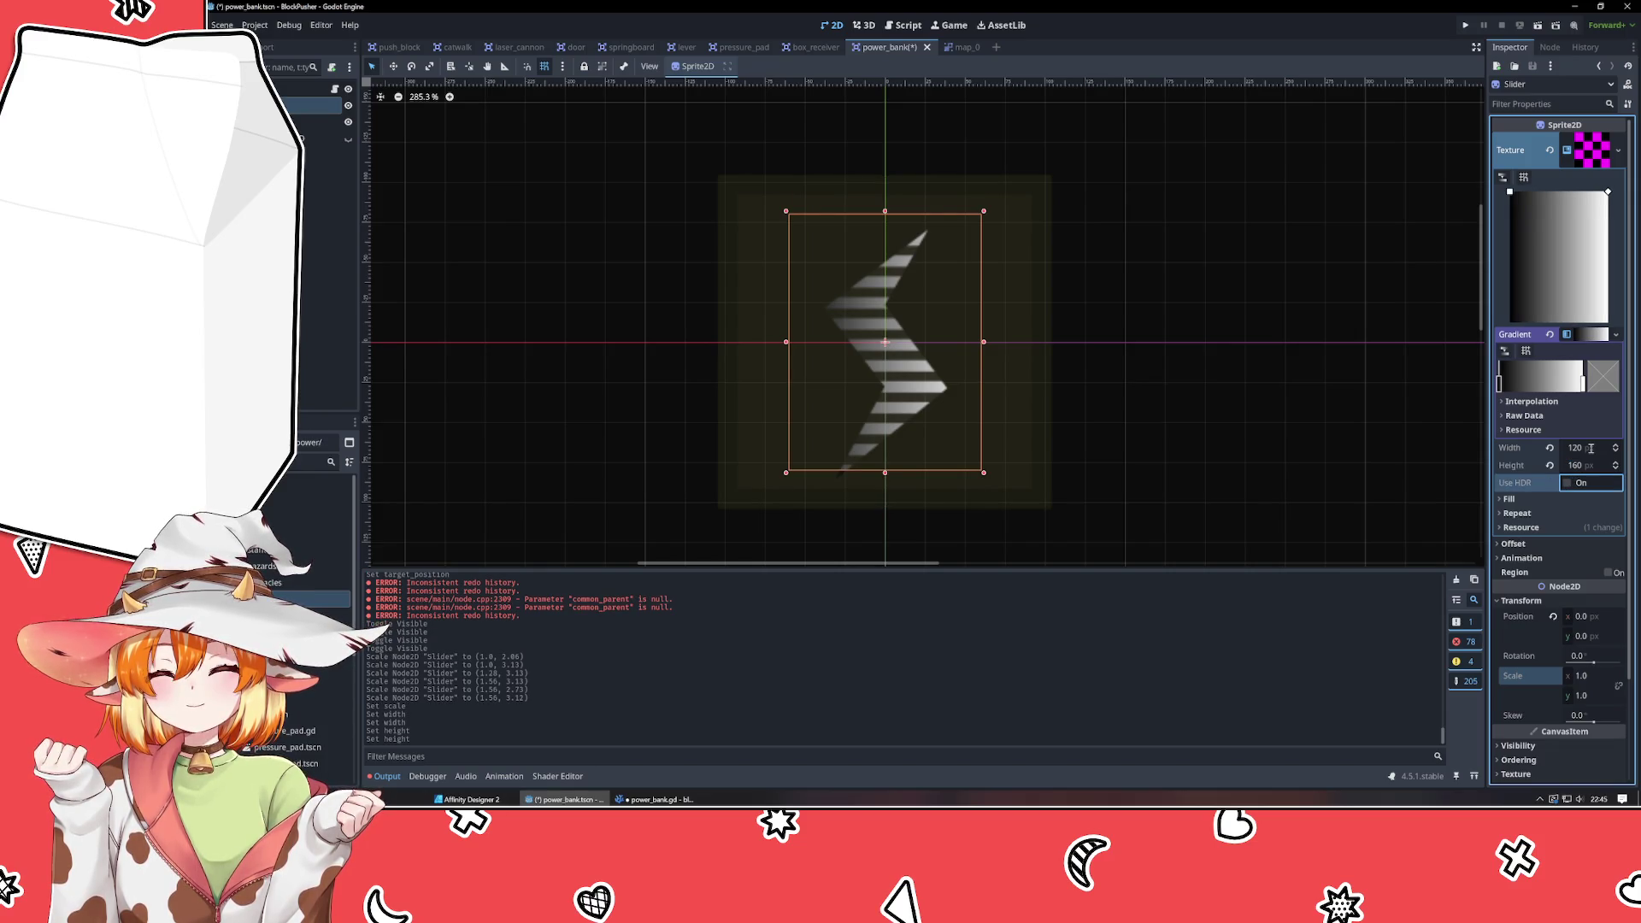
key("shift+Tab")
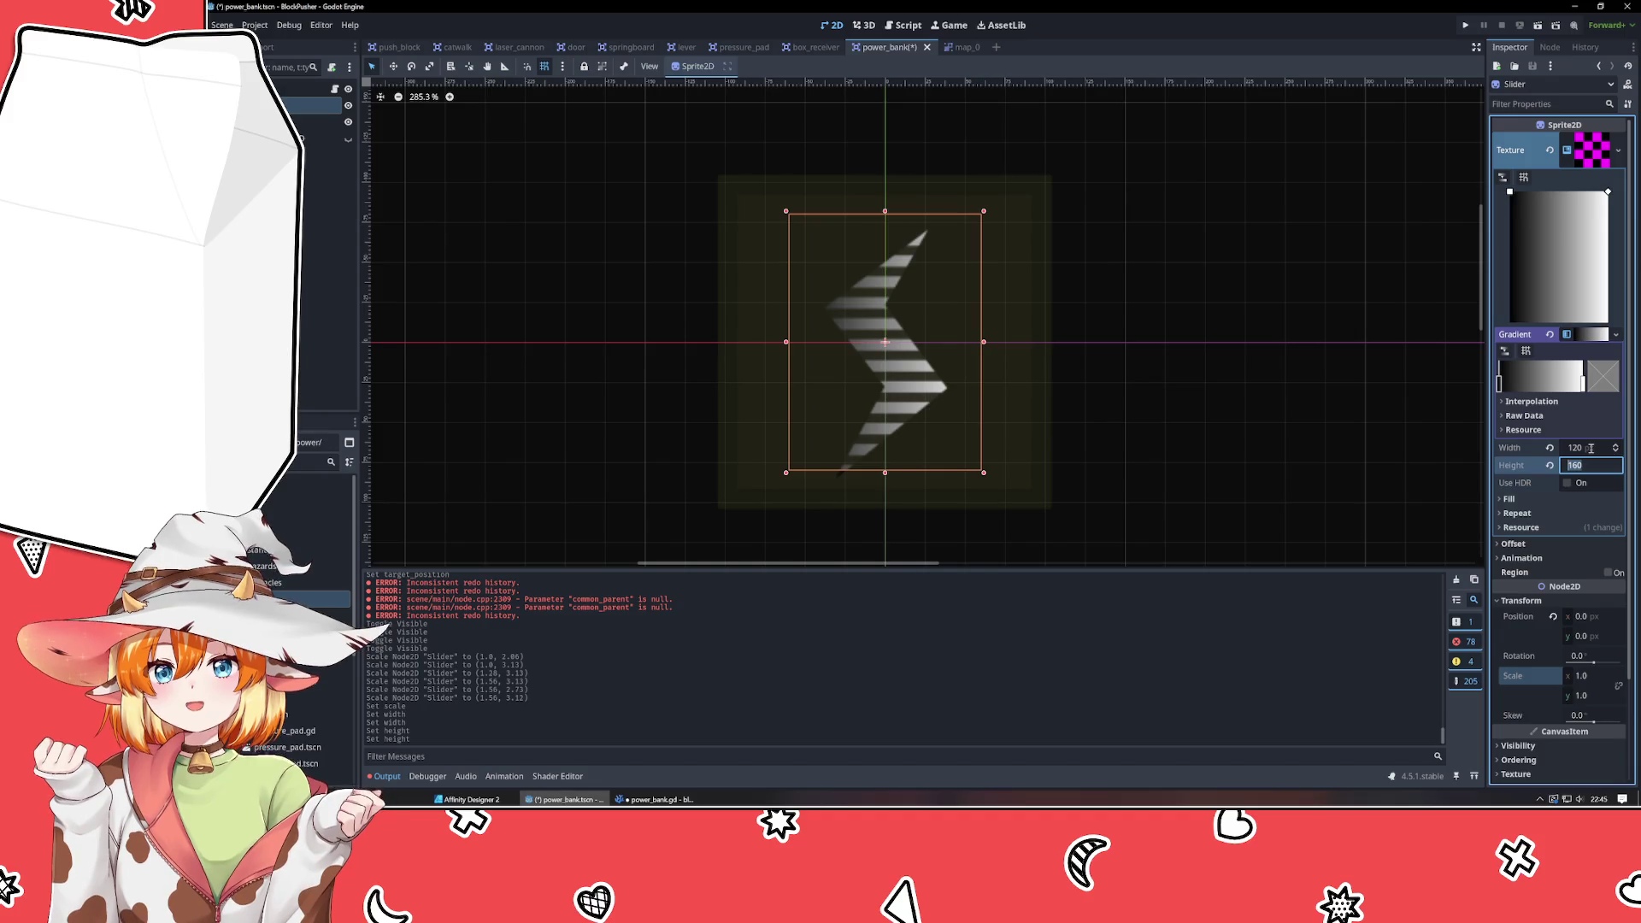
type("180")
key("Tab")
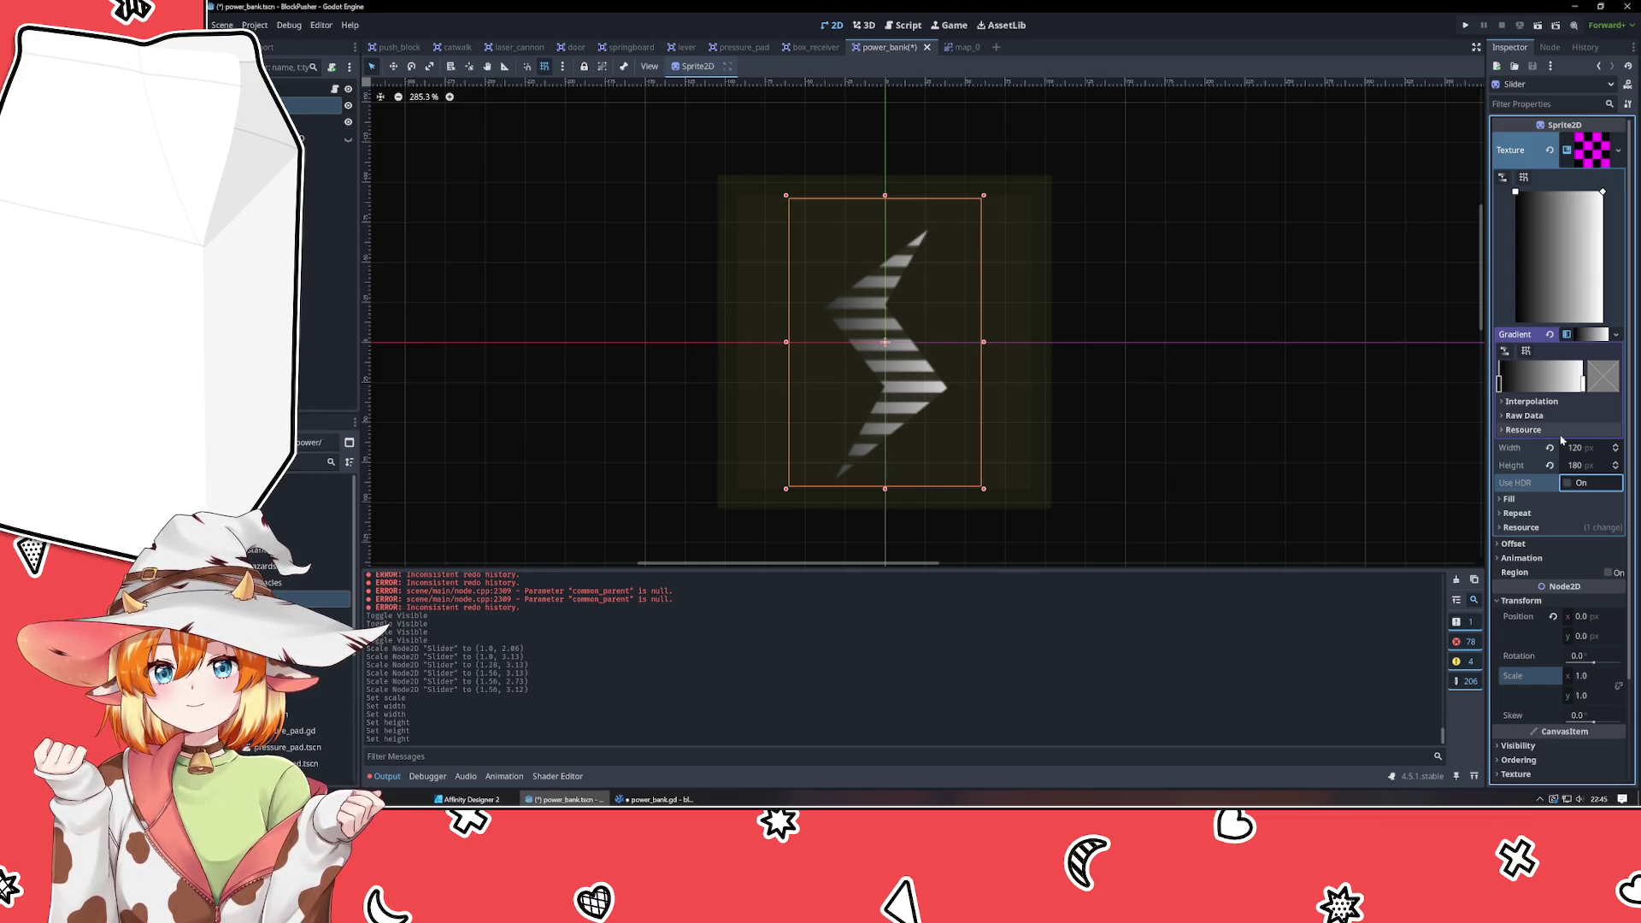
Reposition the gradient fill points so the fade runs vertically from top to bottom.
left_click(1567, 483)
left_click(1569, 483)
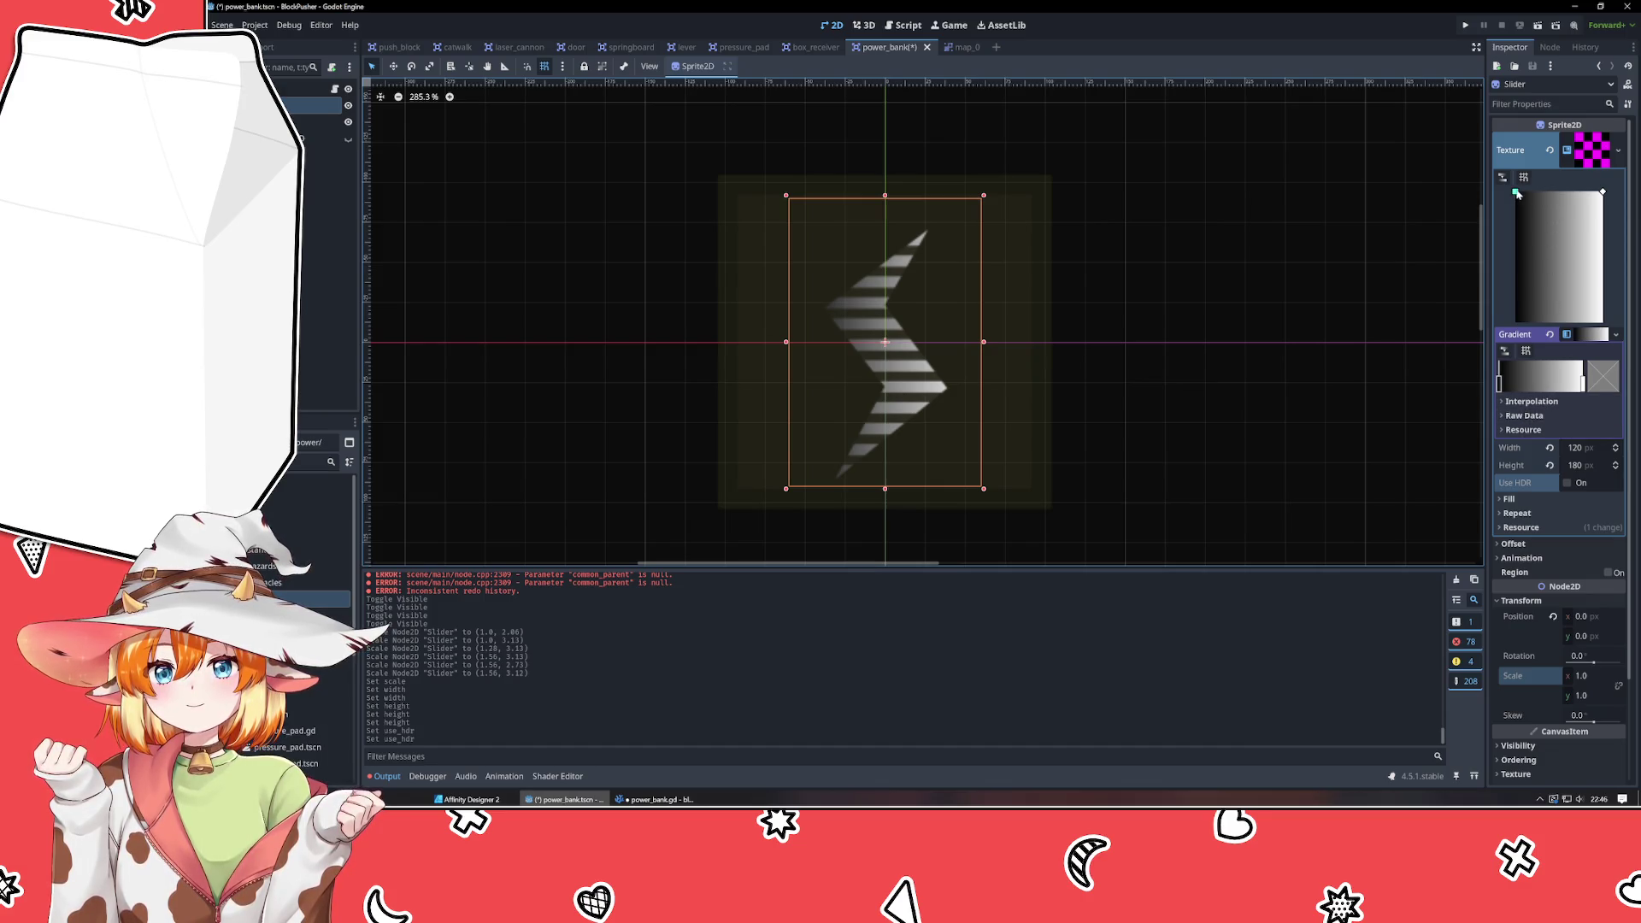
mouse_move(1603, 191)
left_mouse_down()
mouse_move(1517, 324)
mouse_move(1592, 191)
mouse_move(1522, 227)
mouse_move(1523, 321)
left_mouse_up()
mouse_move(1591, 195)
left_mouse_down()
mouse_move(1483, 190)
mouse_move(1473, 330)
mouse_move(1471, 177)
mouse_move(1603, 191)
left_mouse_up()
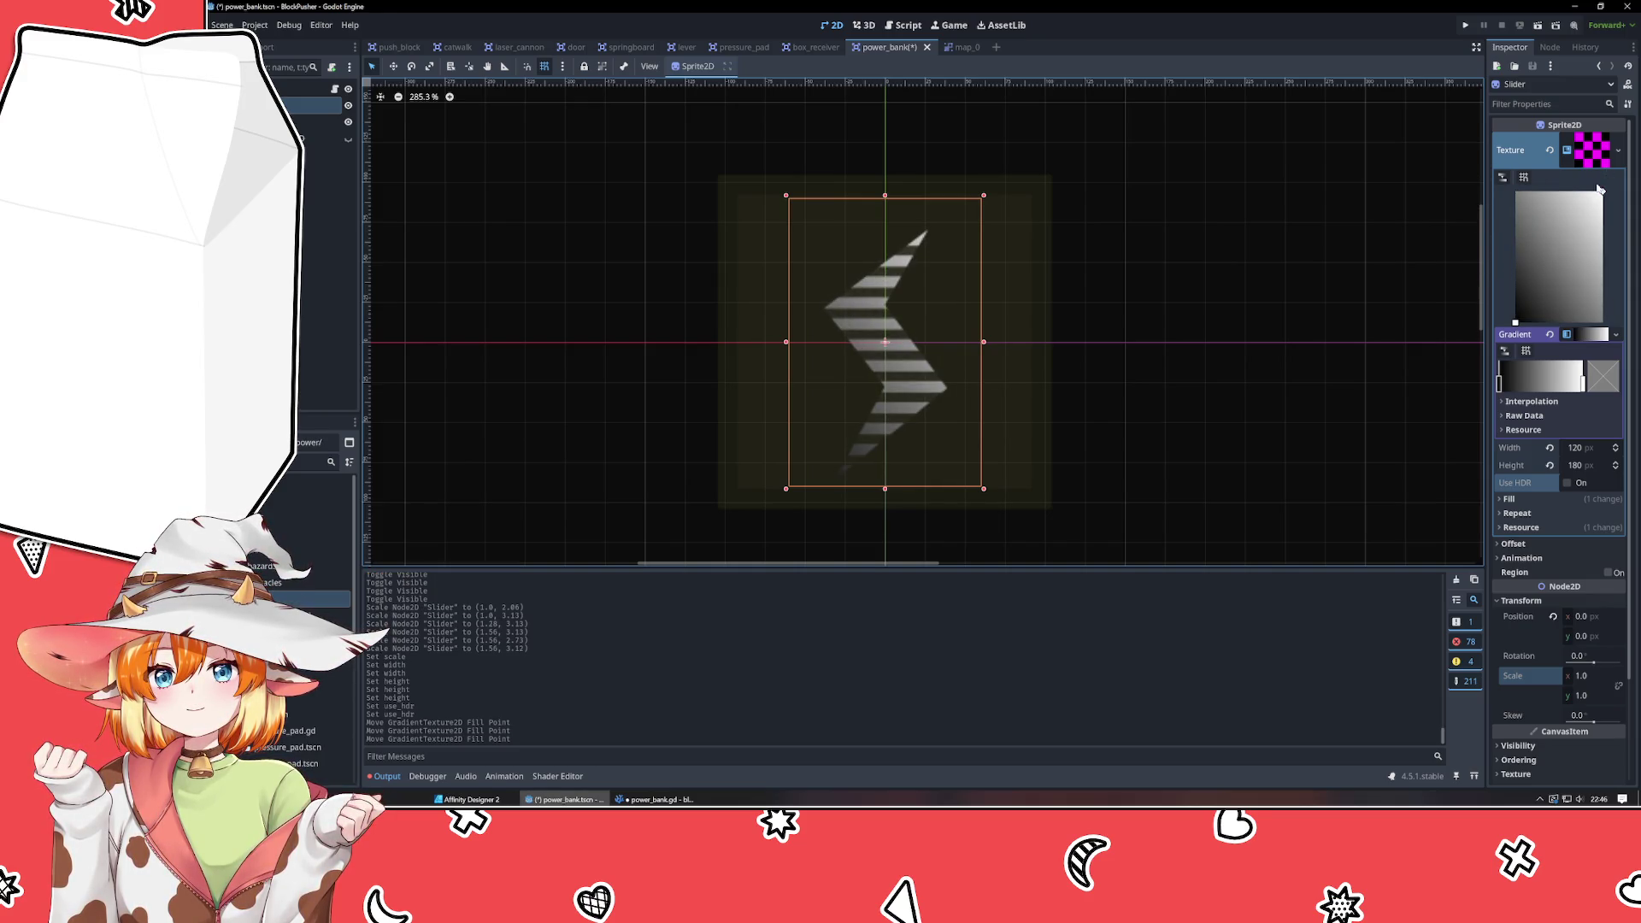
mouse_move(1518, 323)
left_mouse_down()
mouse_move(1523, 224)
mouse_move(1506, 182)
mouse_move(1515, 282)
mouse_move(1498, 351)
mouse_move(1483, 184)
mouse_move(1451, 376)
left_mouse_up()
left_click(1499, 383)
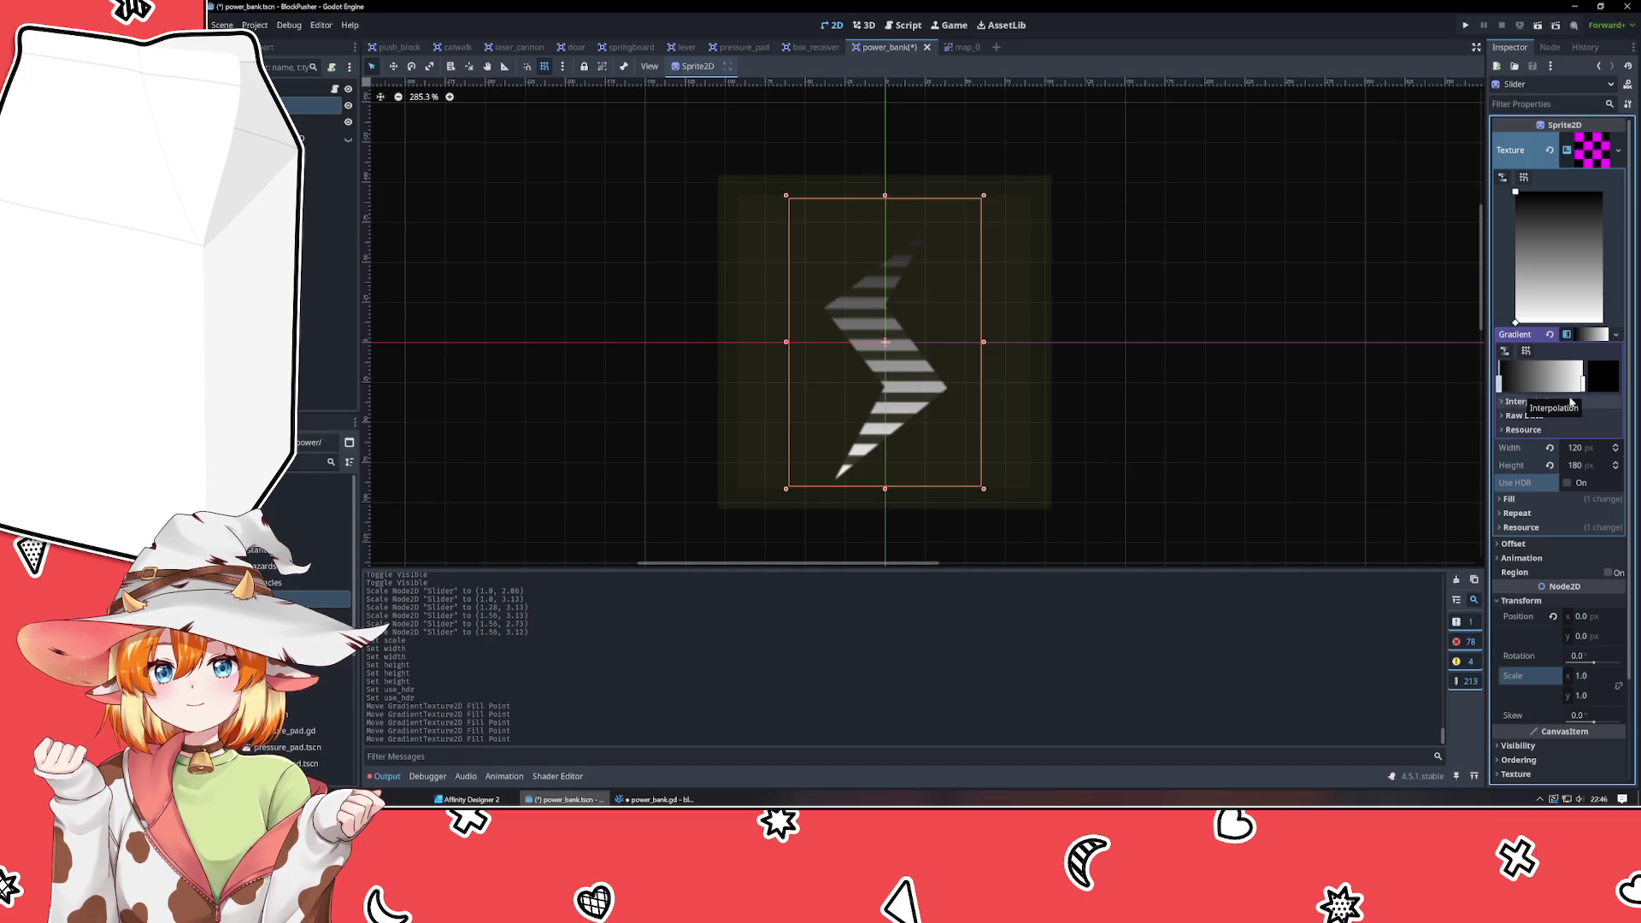
left_click_drag(890, 497, 909, 243)
key("ctrl+z")
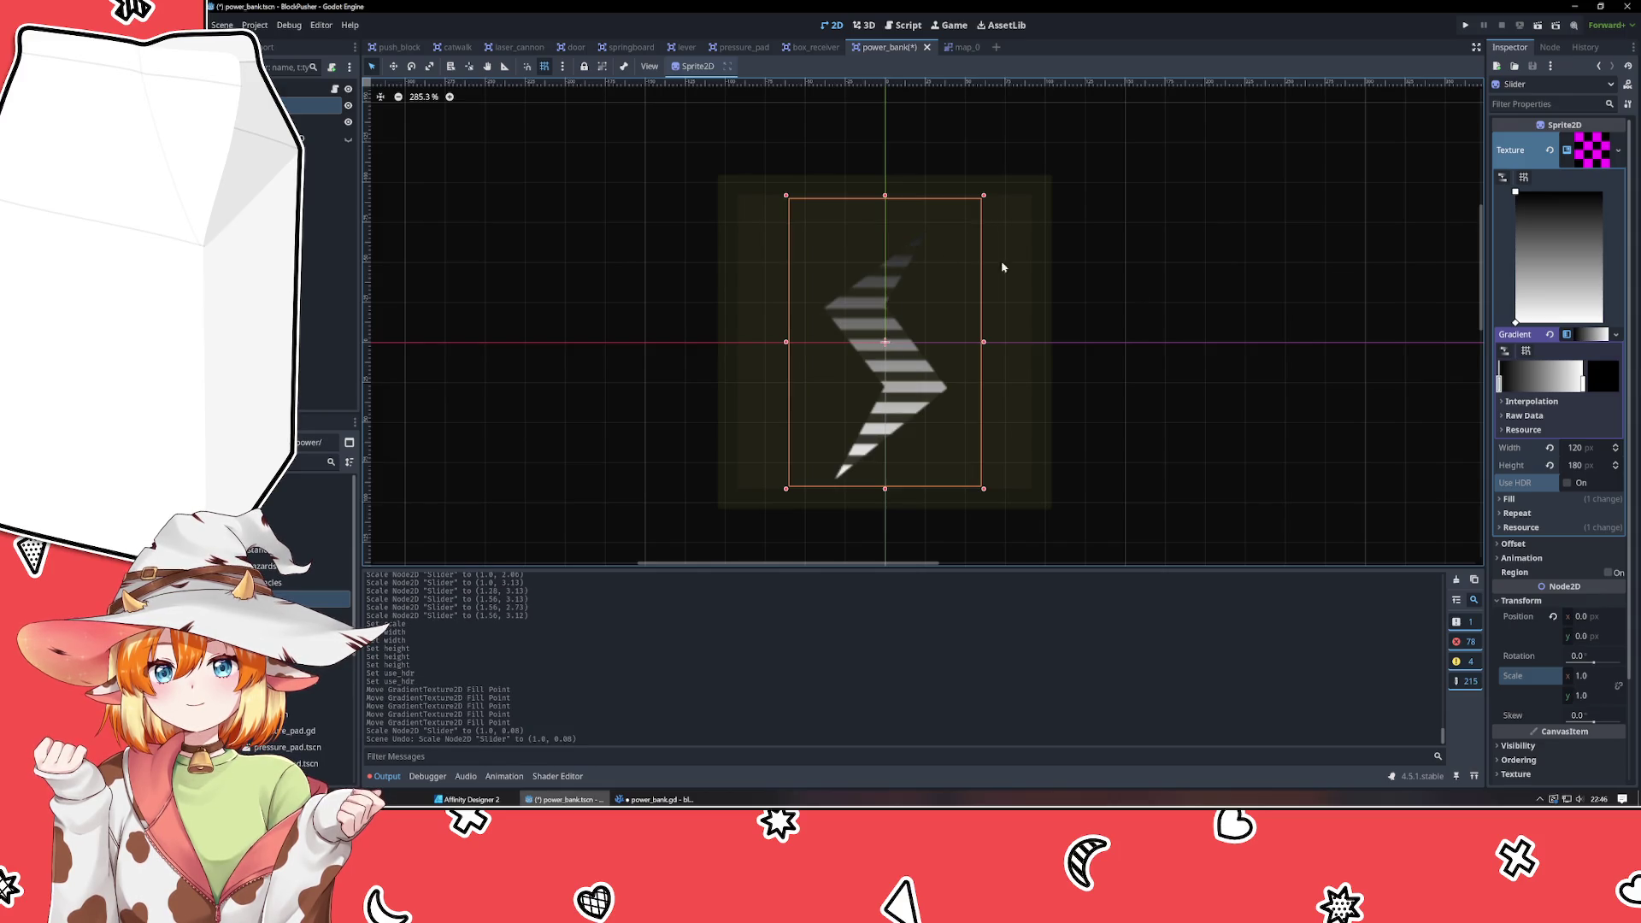
Set the gradient's start stop colour to red.
double_click(1498, 383)
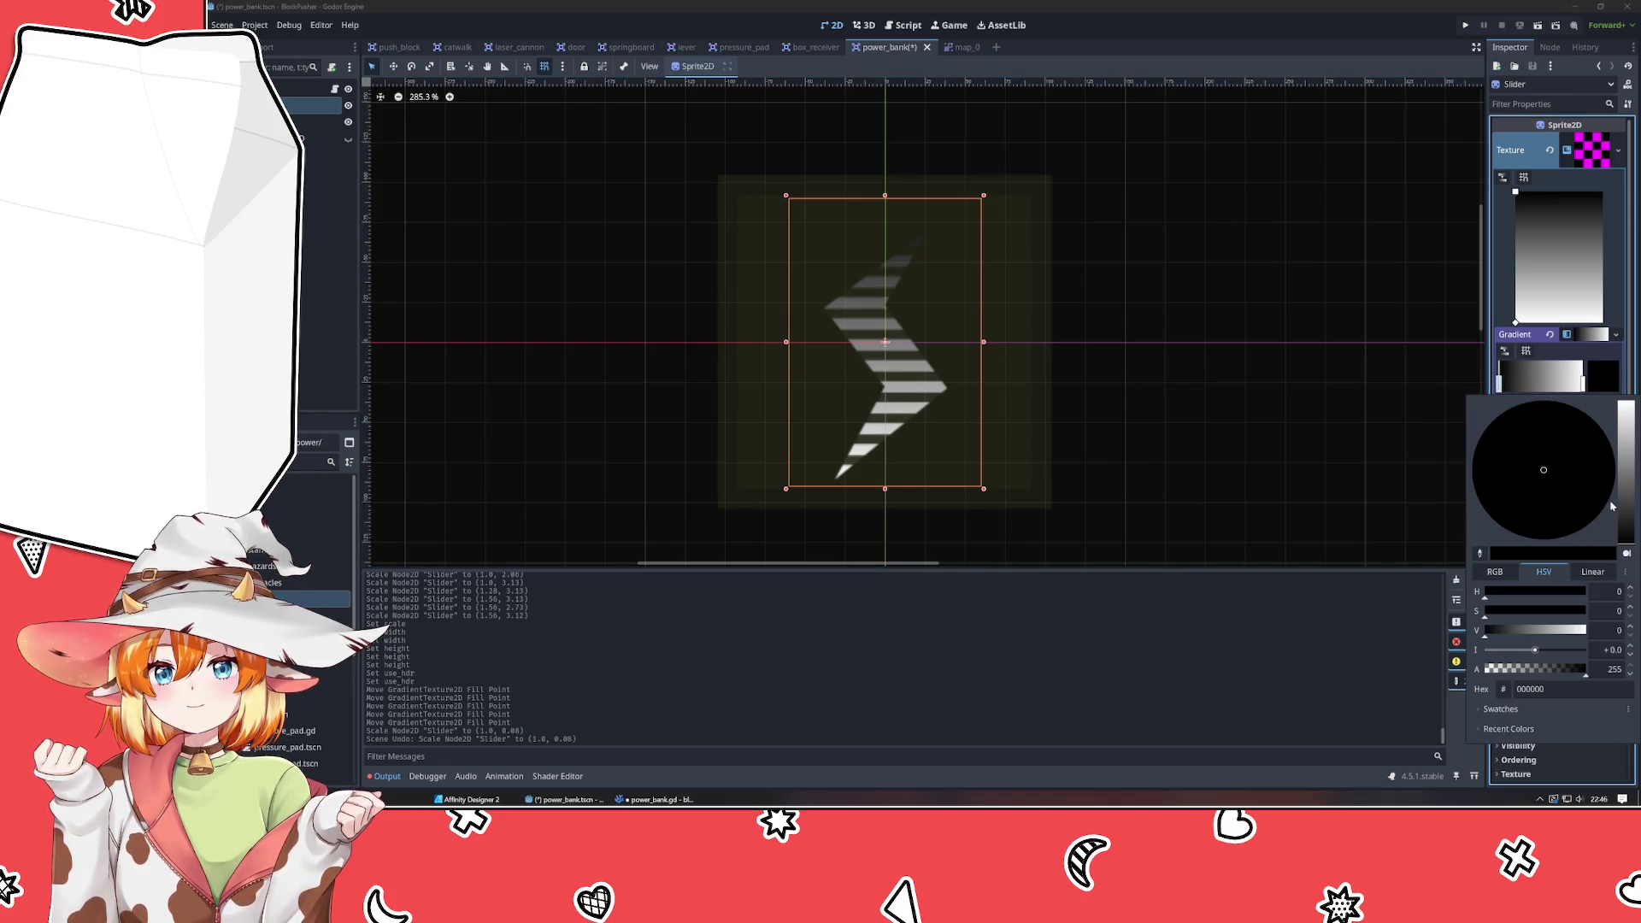
left_click_drag(1629, 486, 1631, 471)
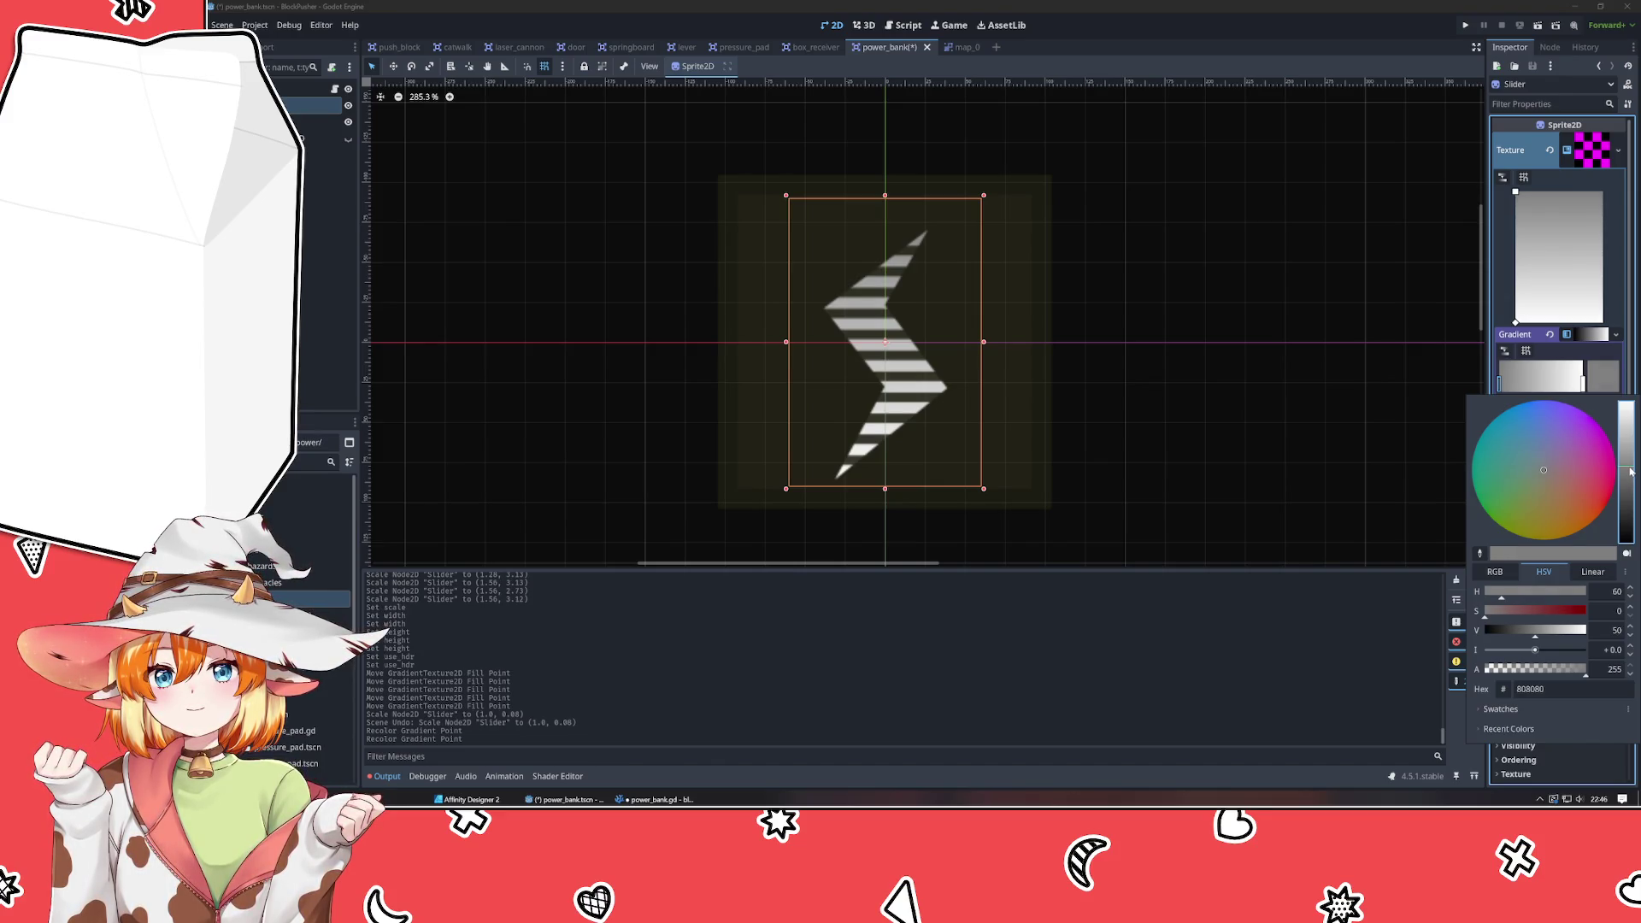
left_click_drag(1513, 481, 1478, 540)
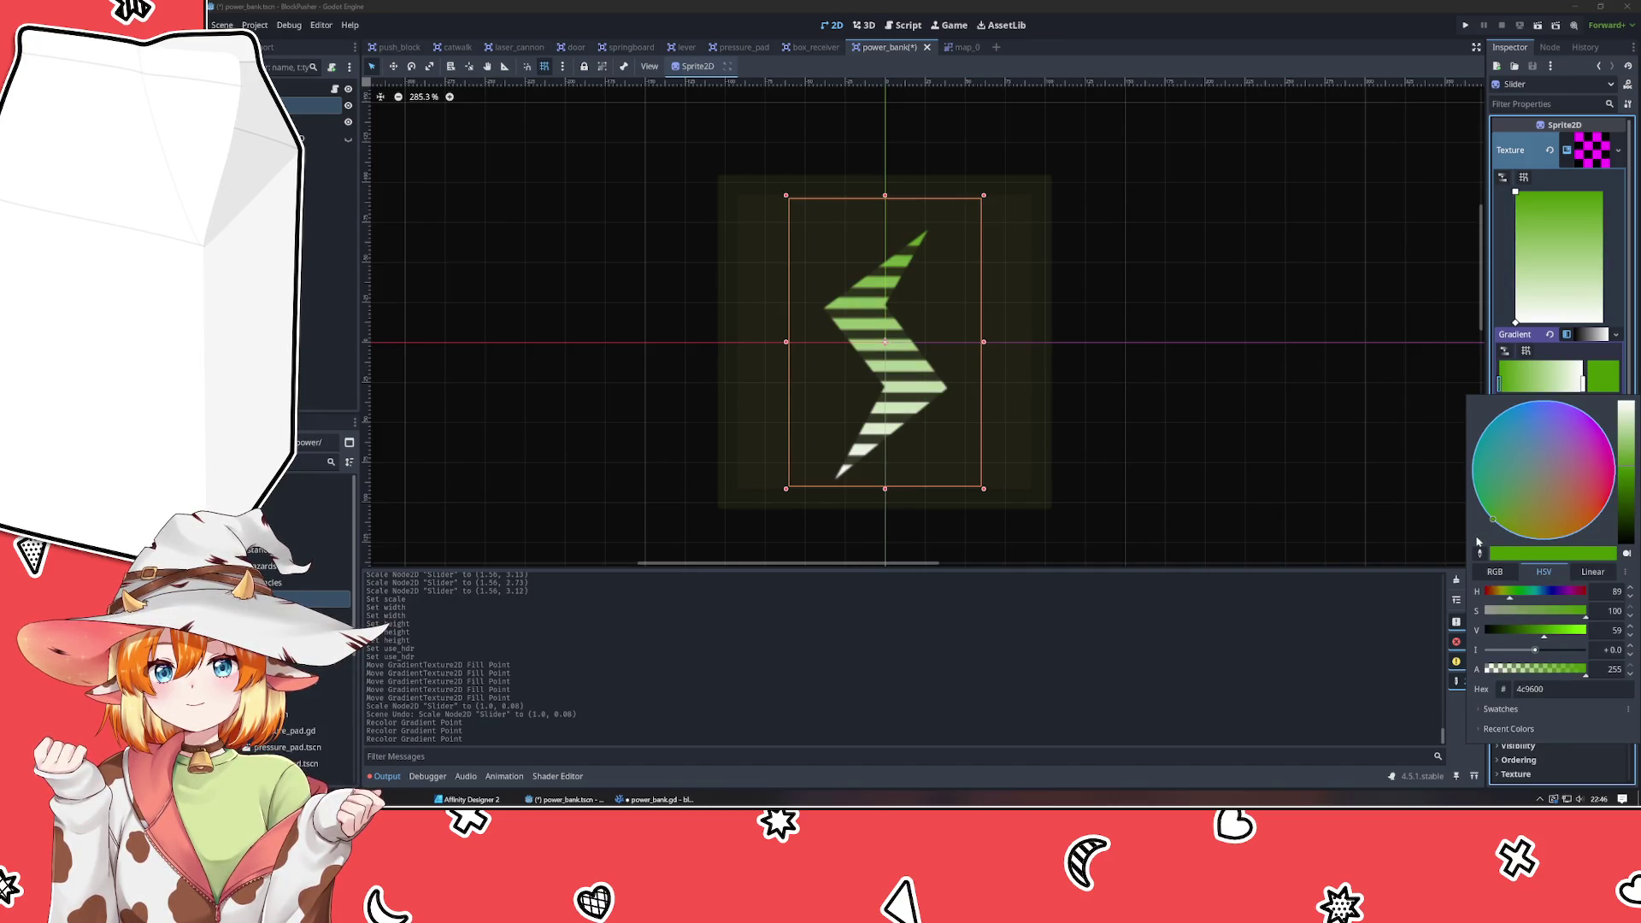
left_click_drag(1479, 542, 1606, 504)
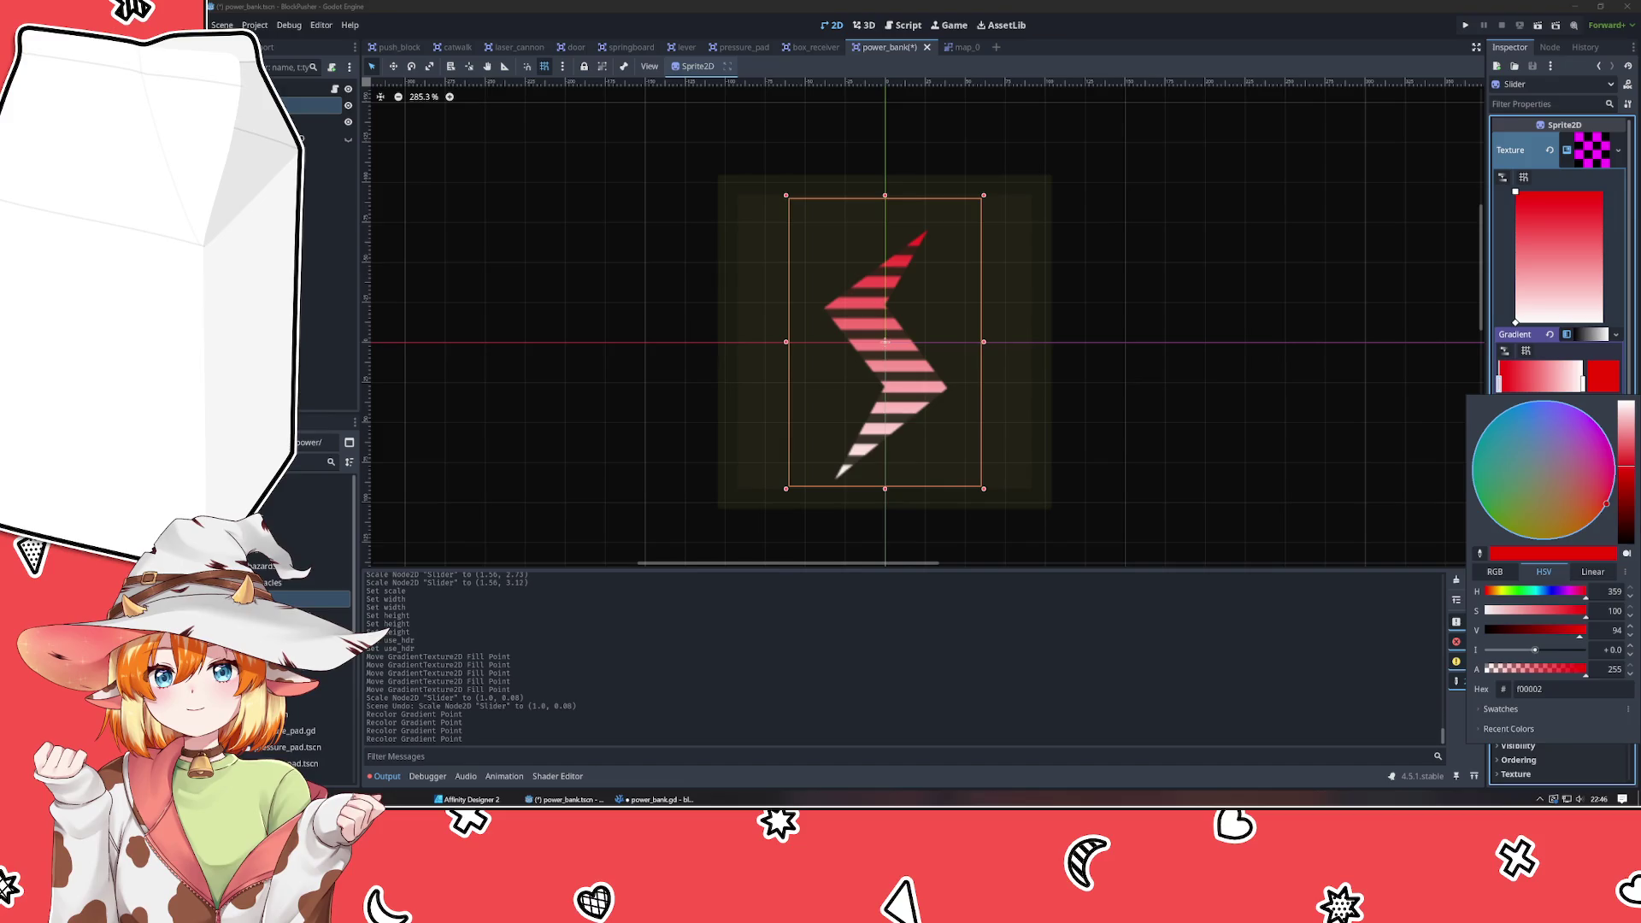
Make the gradient's white end stop green, then deselect the Slider sprite.
left_click(1584, 387)
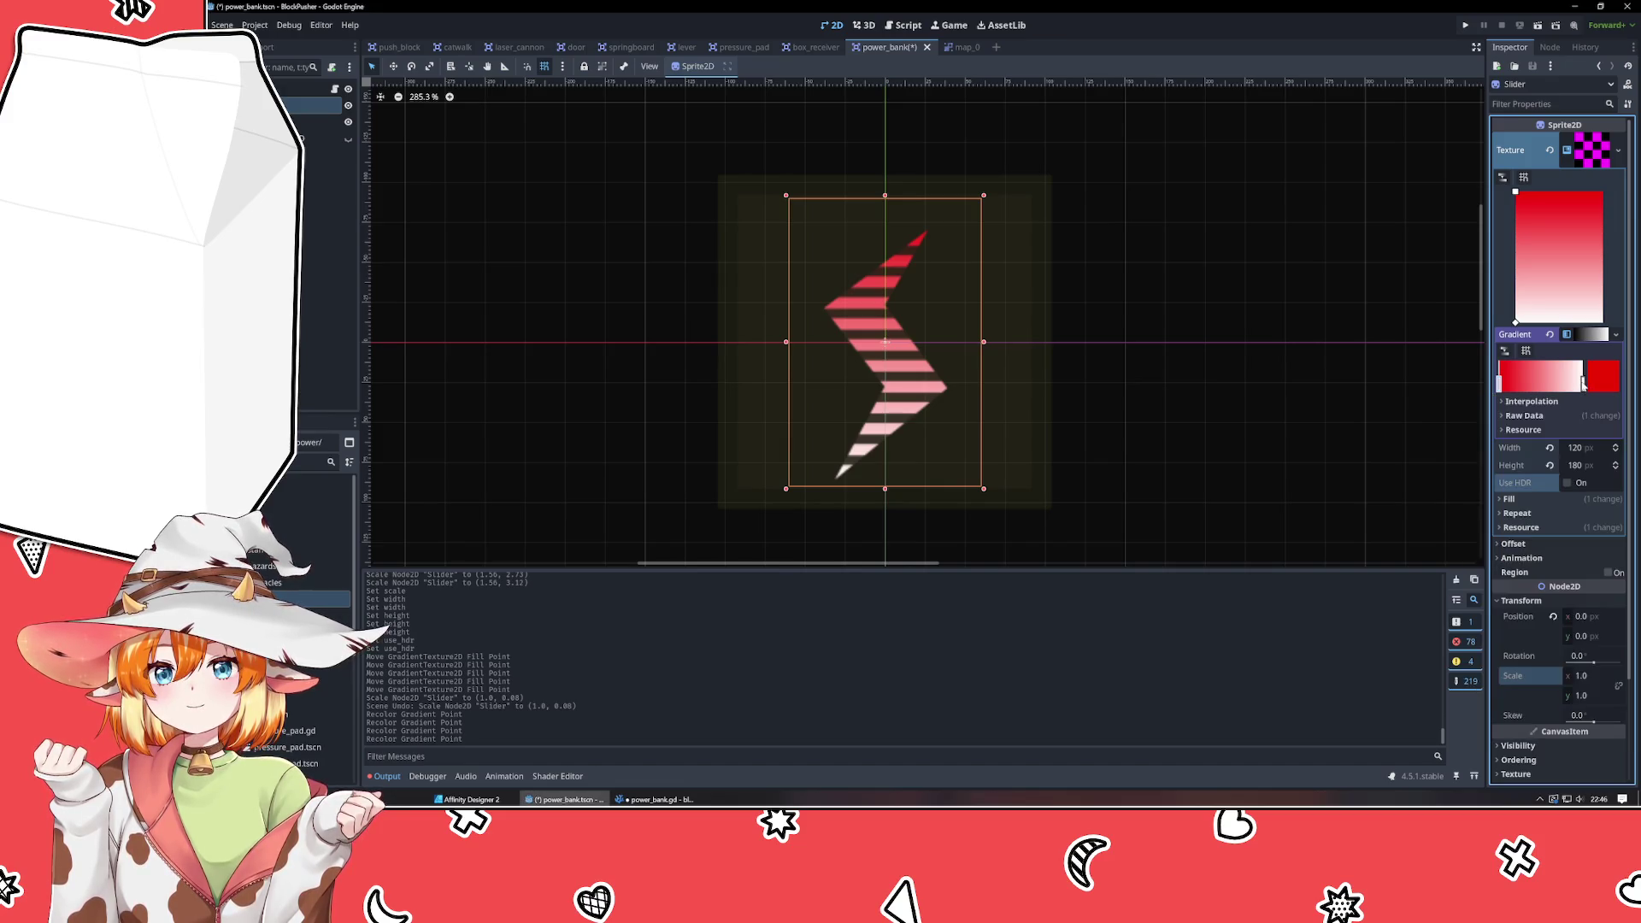
left_click(1582, 383)
left_click(1614, 384)
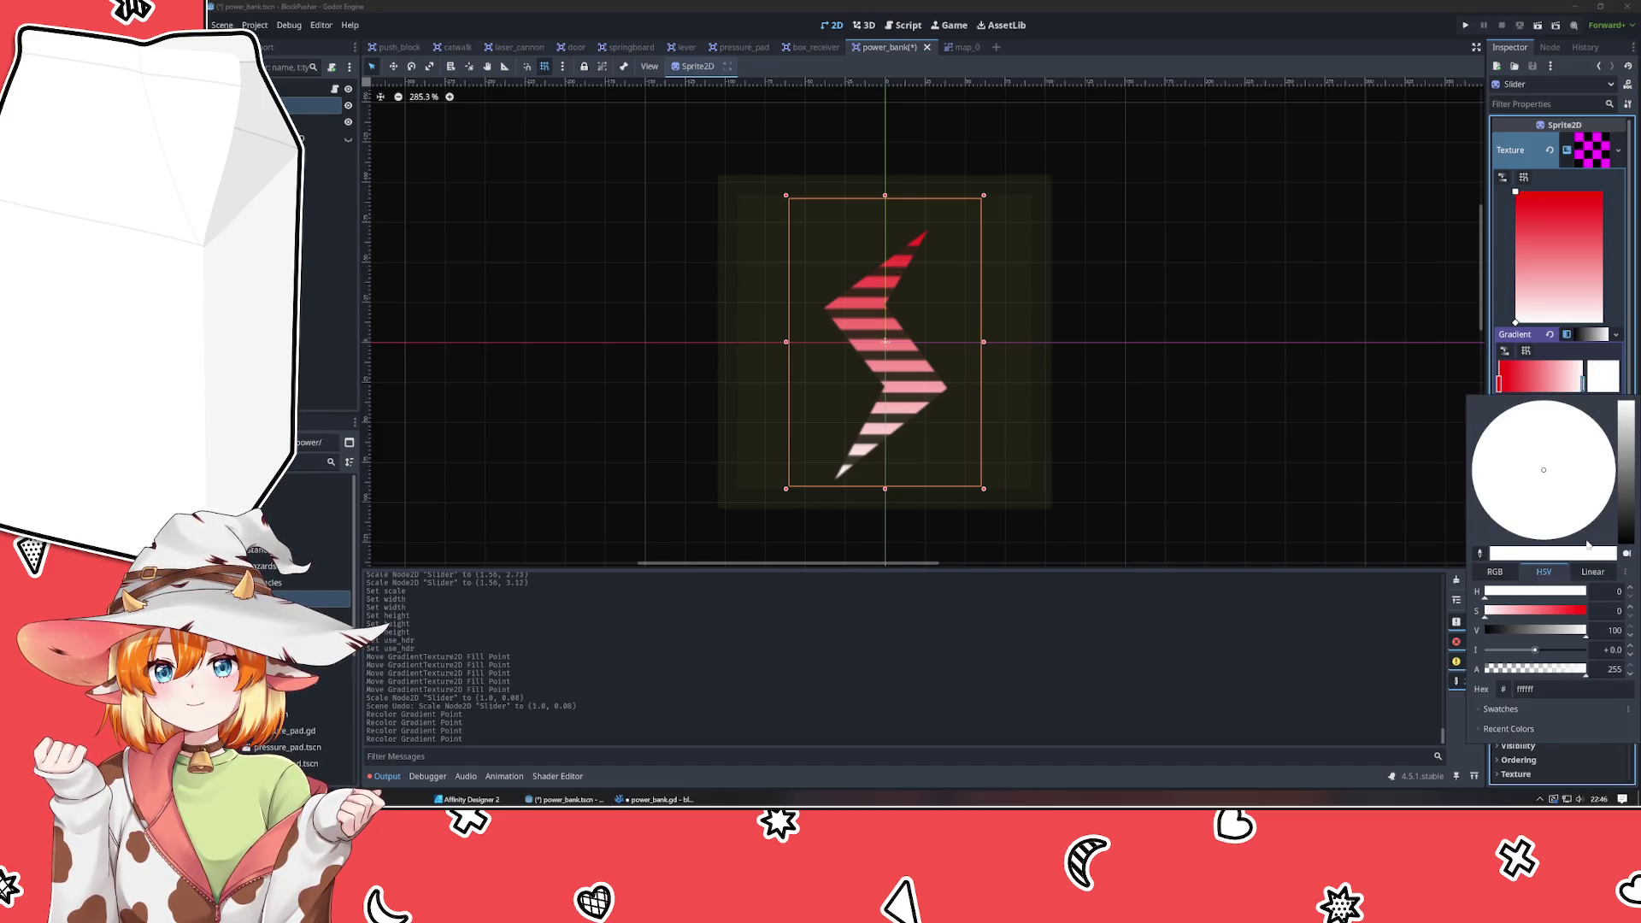
left_click(1628, 478)
left_click_drag(1628, 478, 1627, 472)
left_click_drag(1532, 507, 1432, 561)
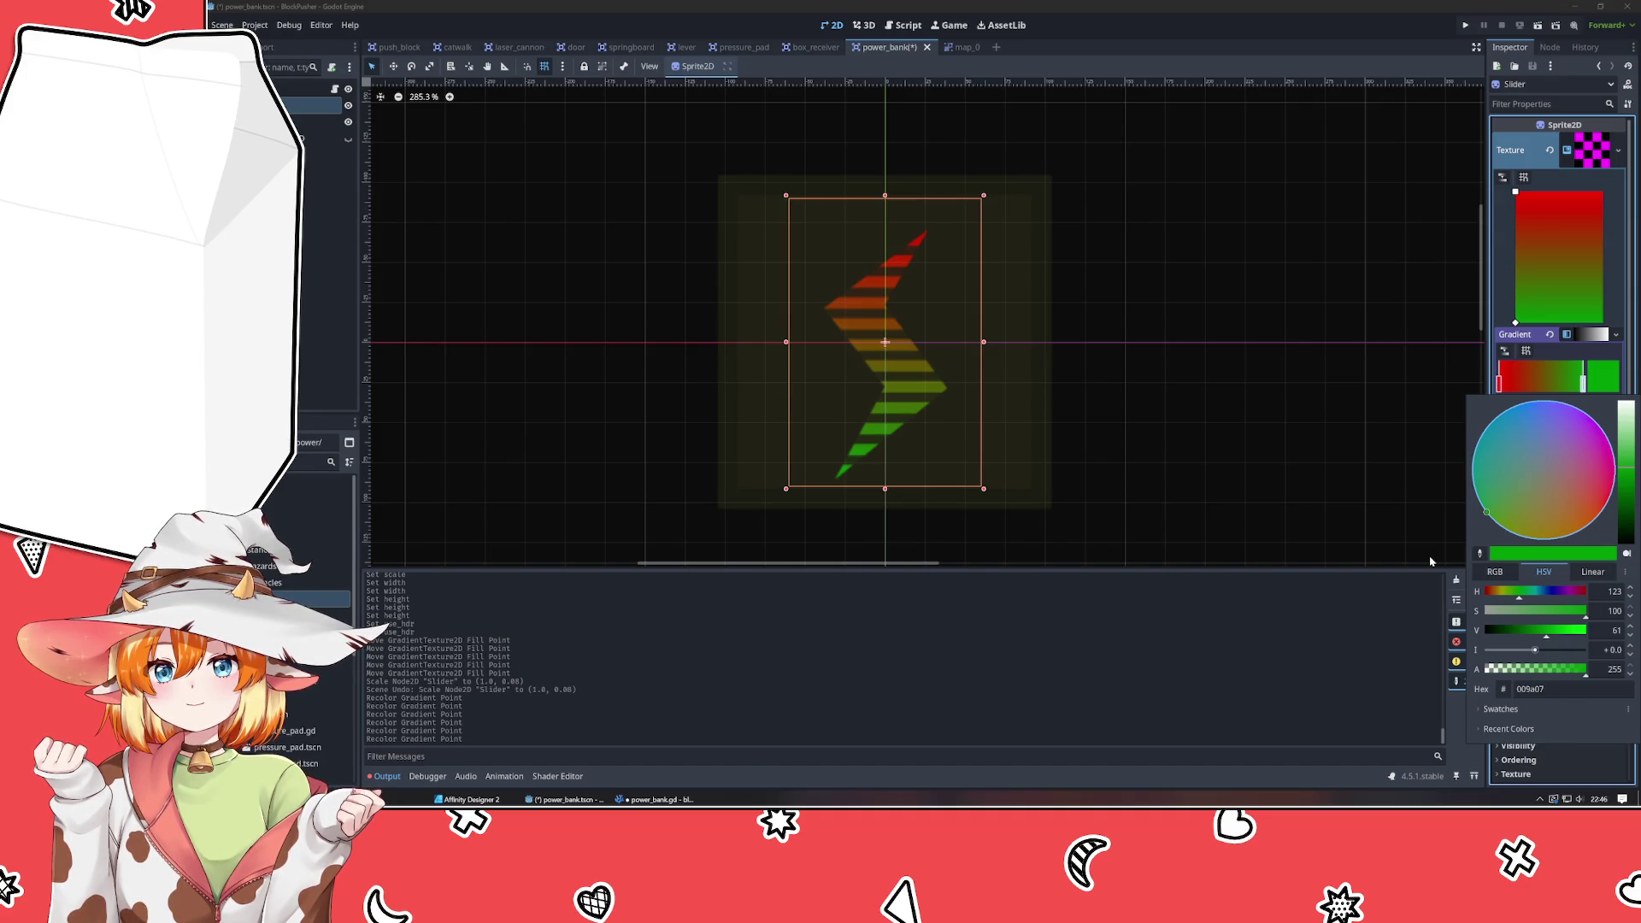
left_click_drag(1431, 562, 1434, 563)
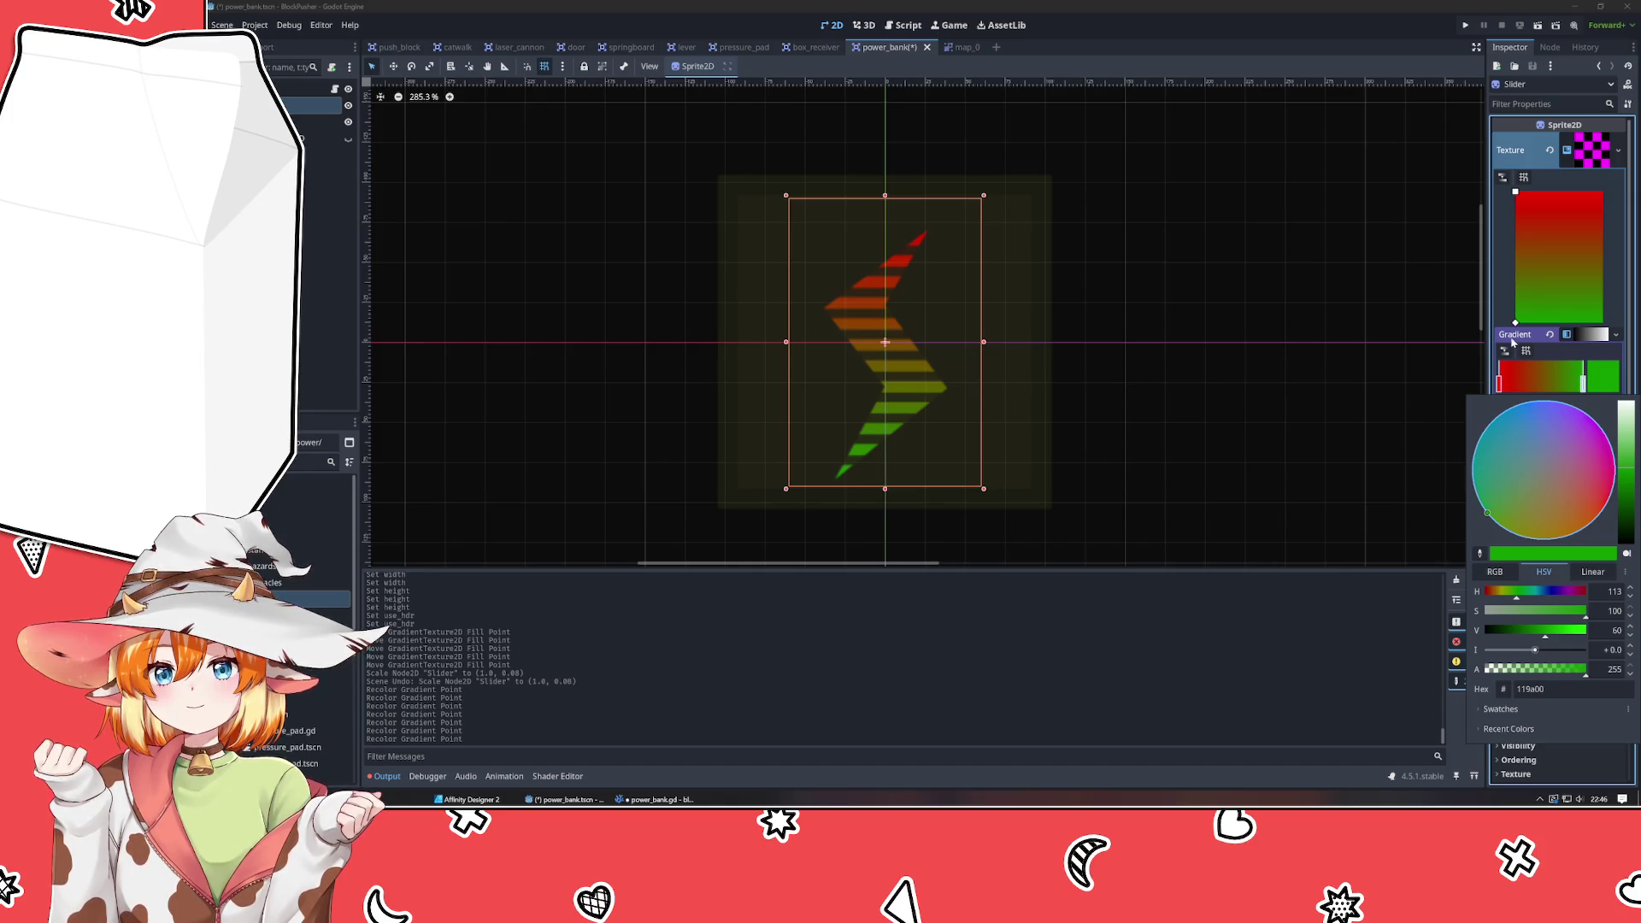
left_click(1501, 299)
left_click(1235, 377)
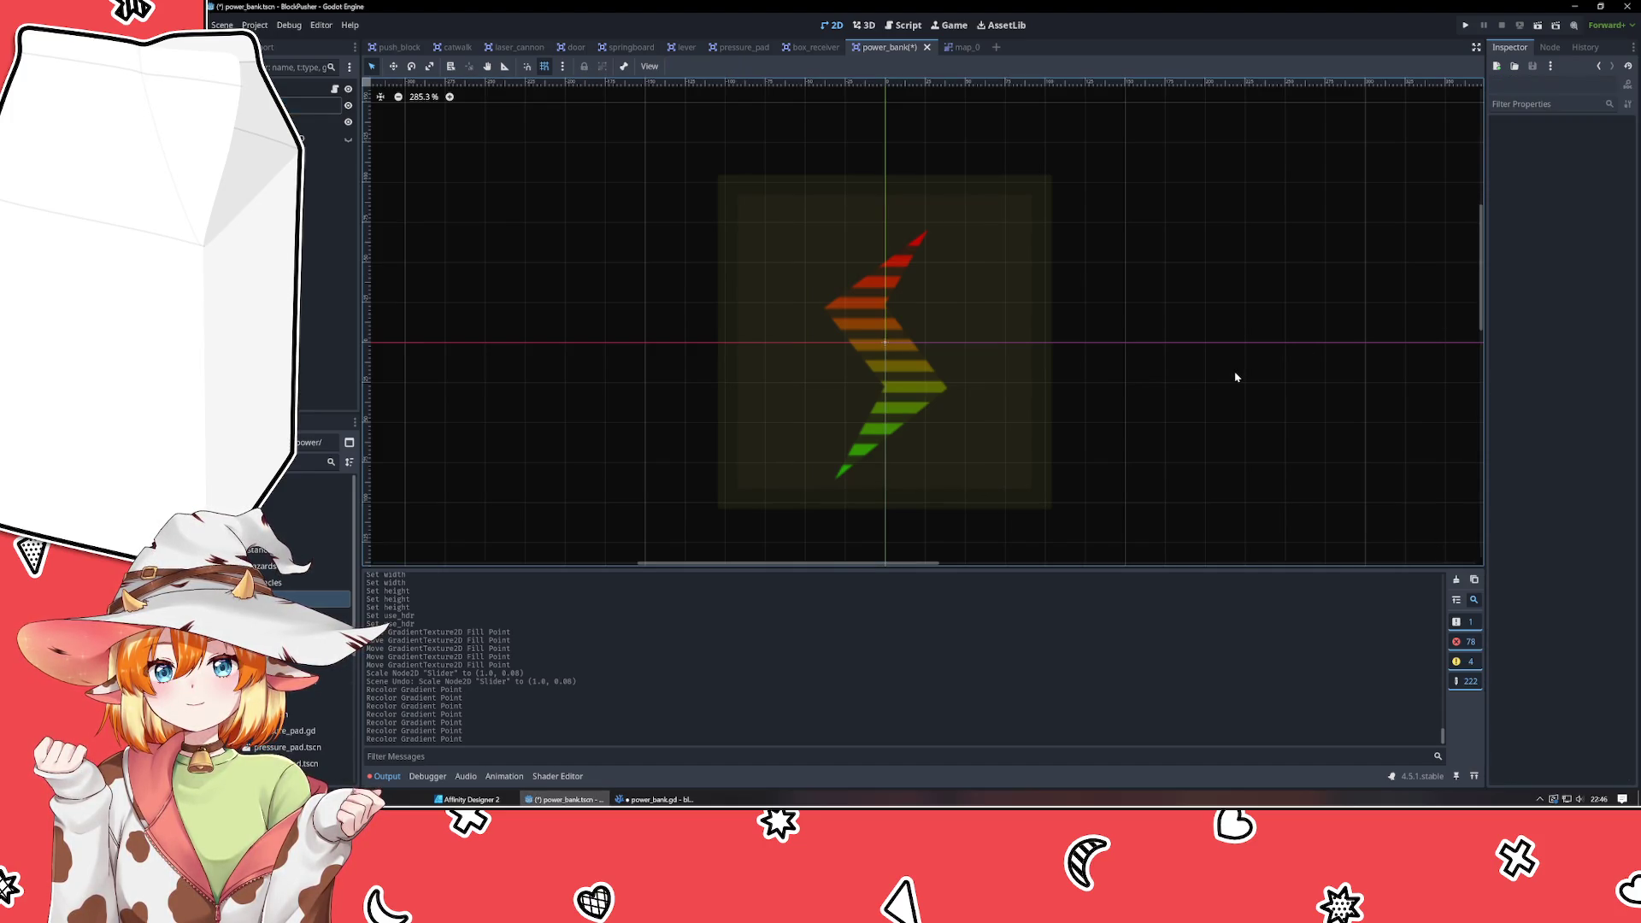
Shorten the Slider sprite to scale y 0.917 with position y 7.5.
scroll(1235, 377, "down", 3)
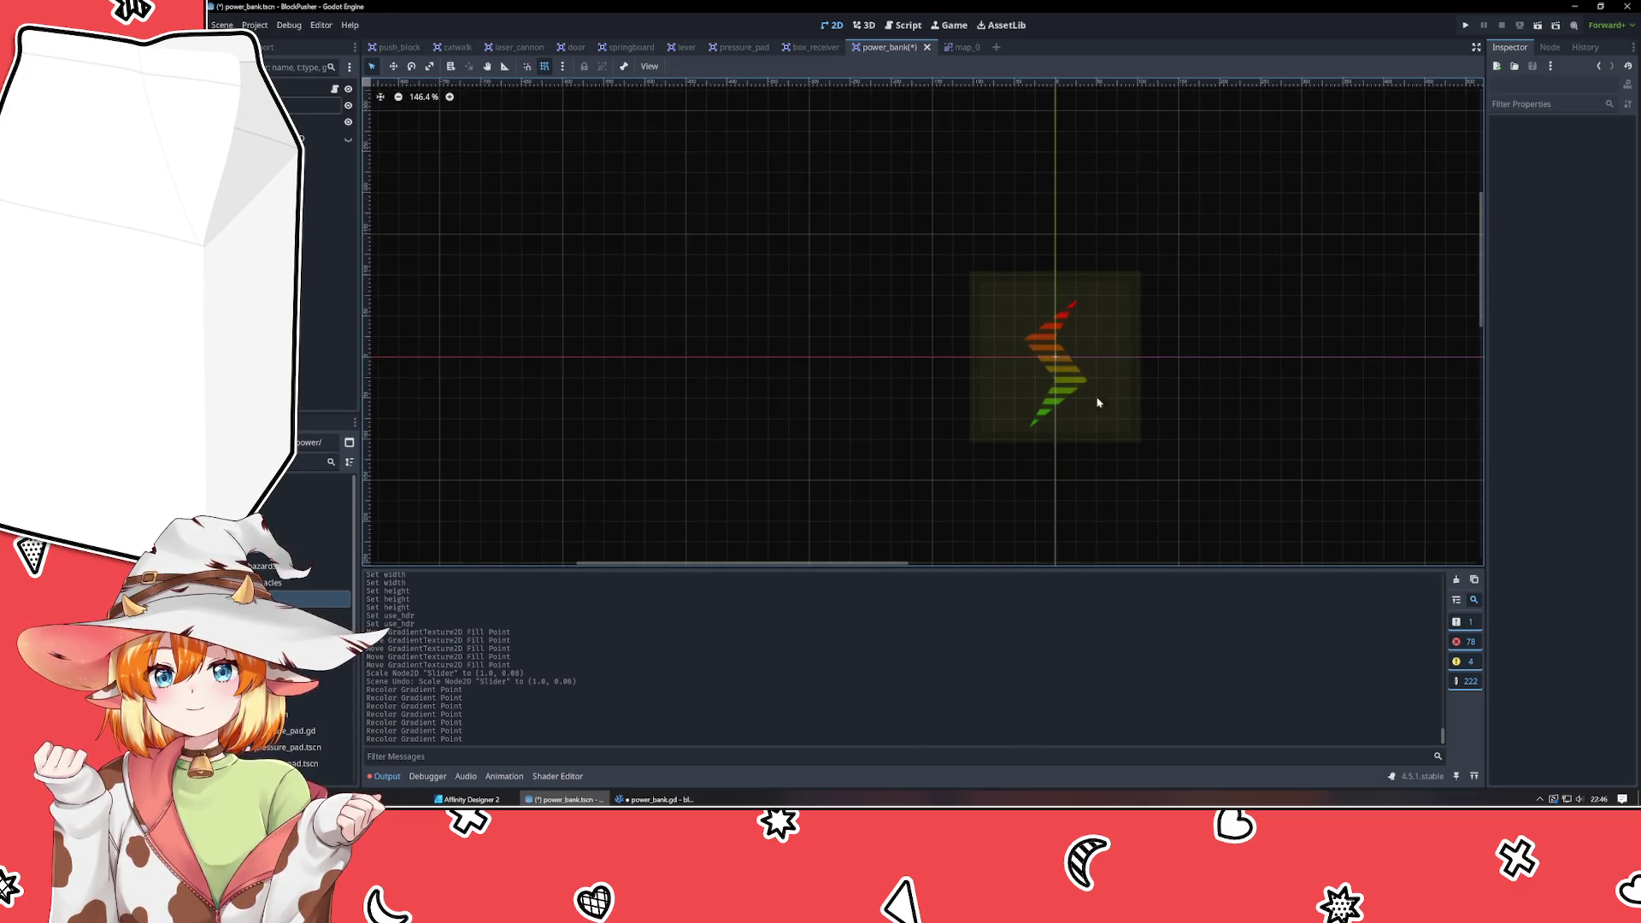
left_click_drag(894, 410, 700, 414)
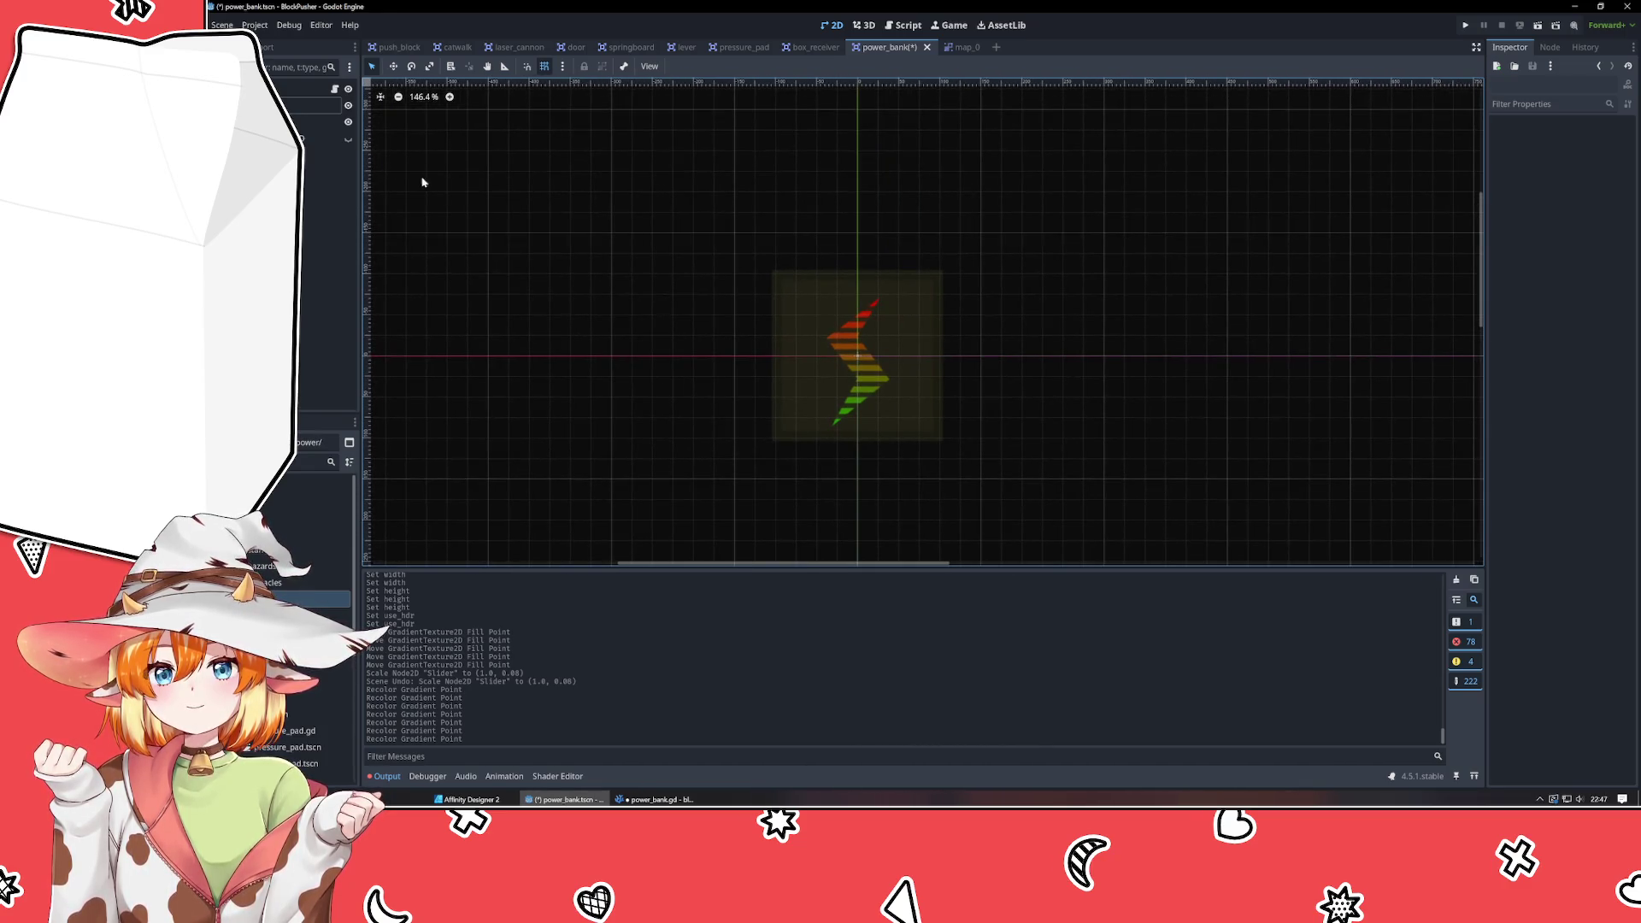
left_click(307, 109)
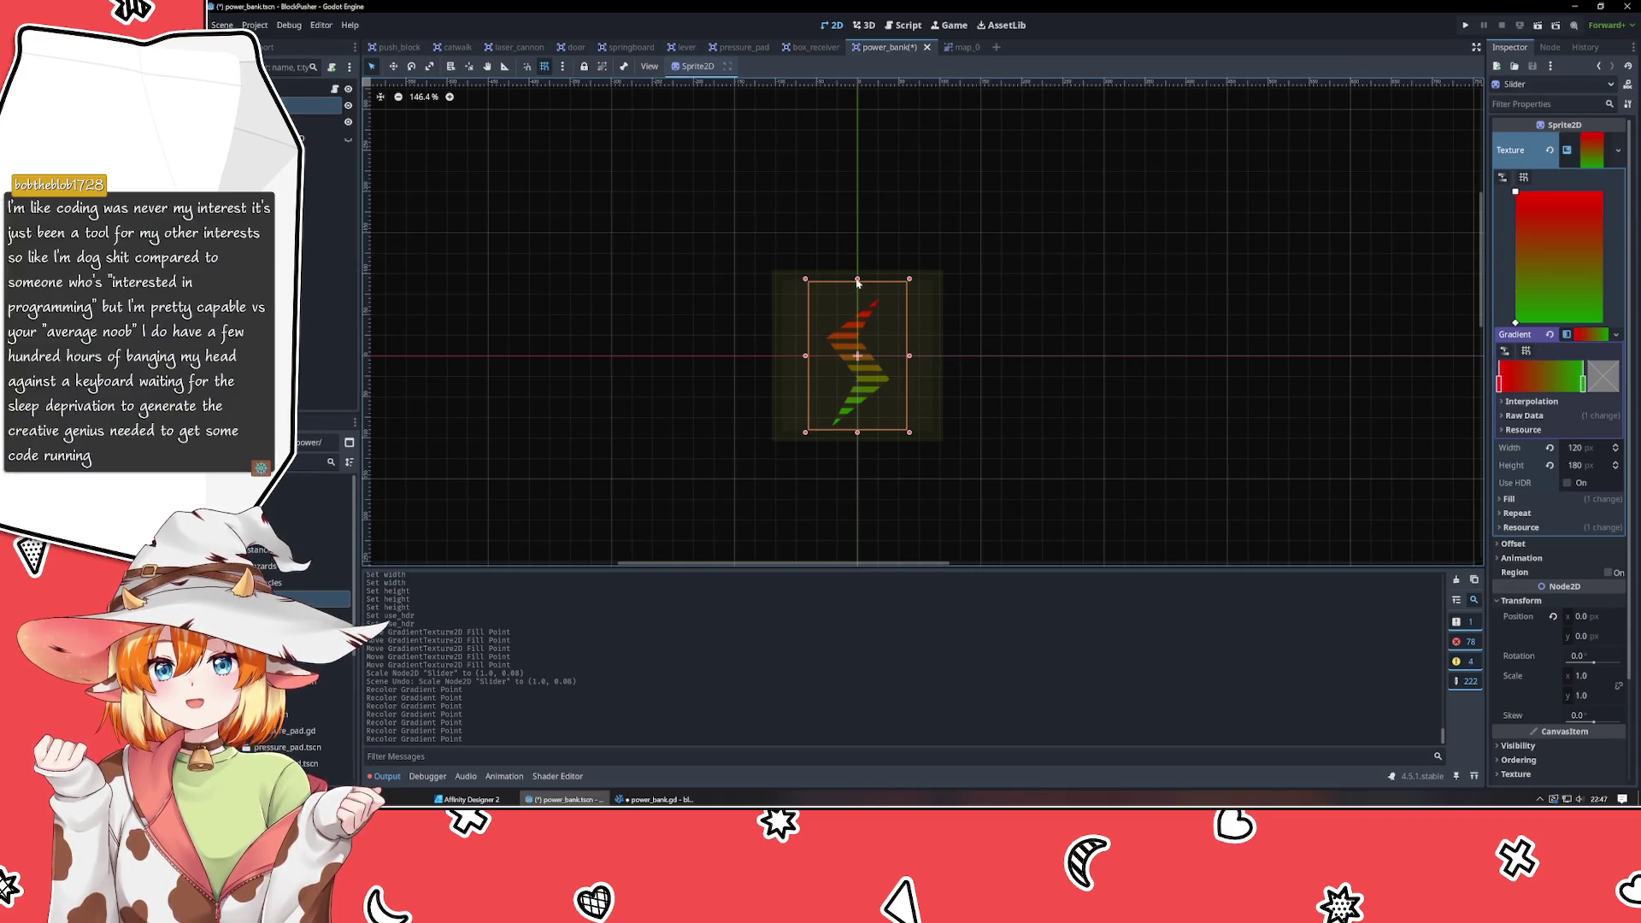
mouse_move(858, 282)
left_mouse_down()
mouse_move(877, 408)
mouse_move(873, 101)
mouse_move(859, 295)
left_mouse_up()
left_click(717, 374)
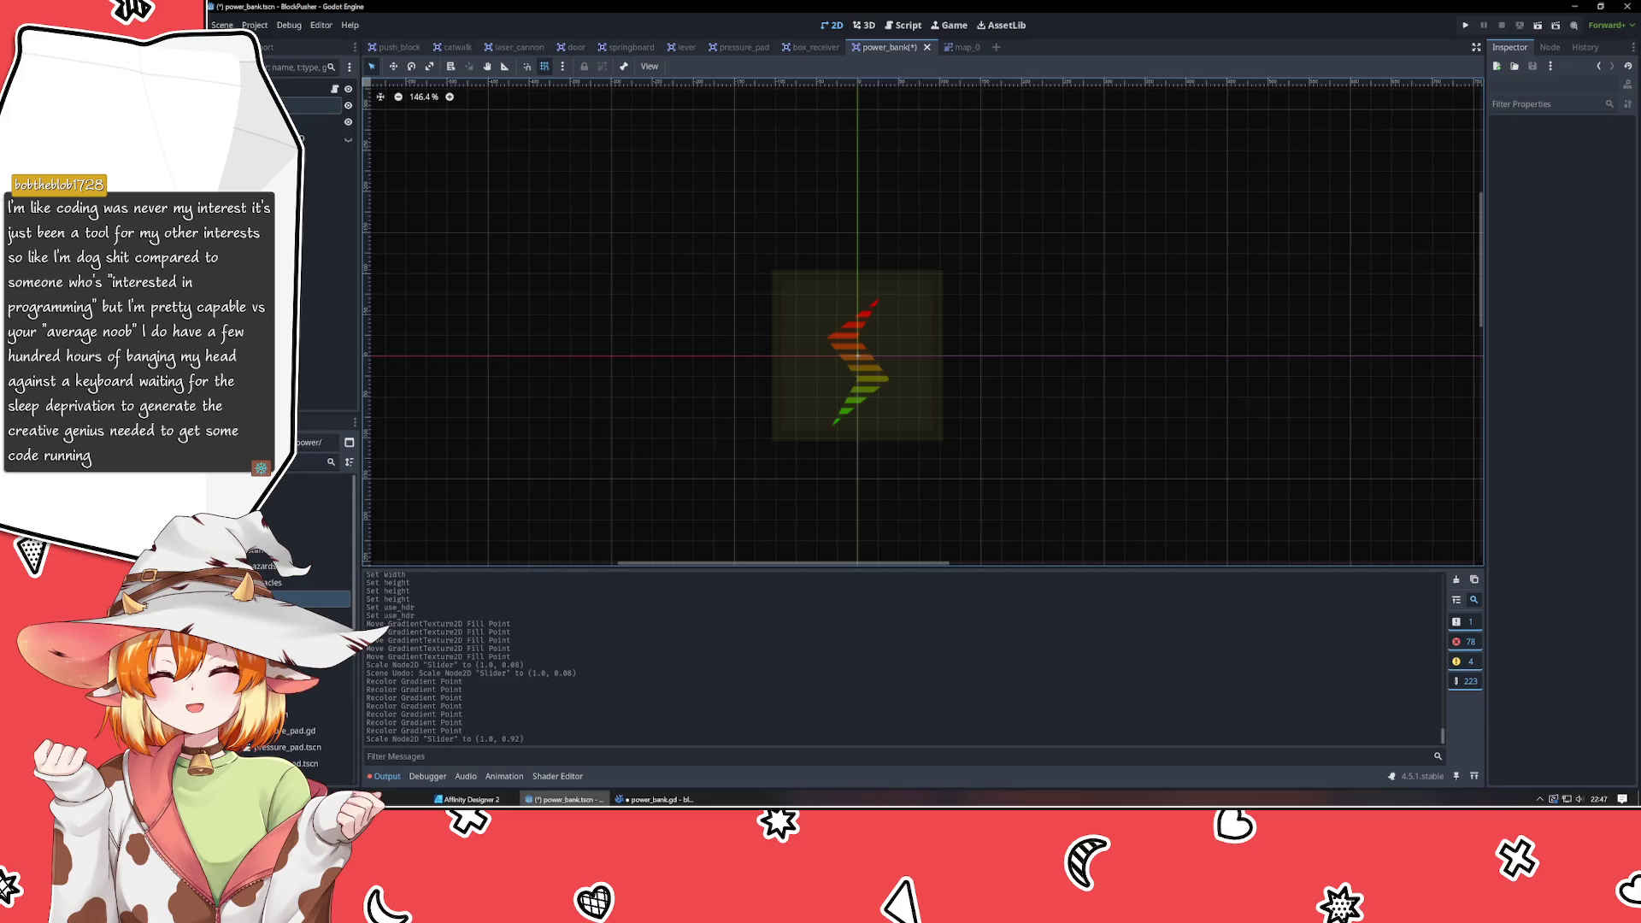
left_click(857, 368)
Nudge the green gradient stop toward the red end and reveal the gradient's raw data.
left_click(1499, 383)
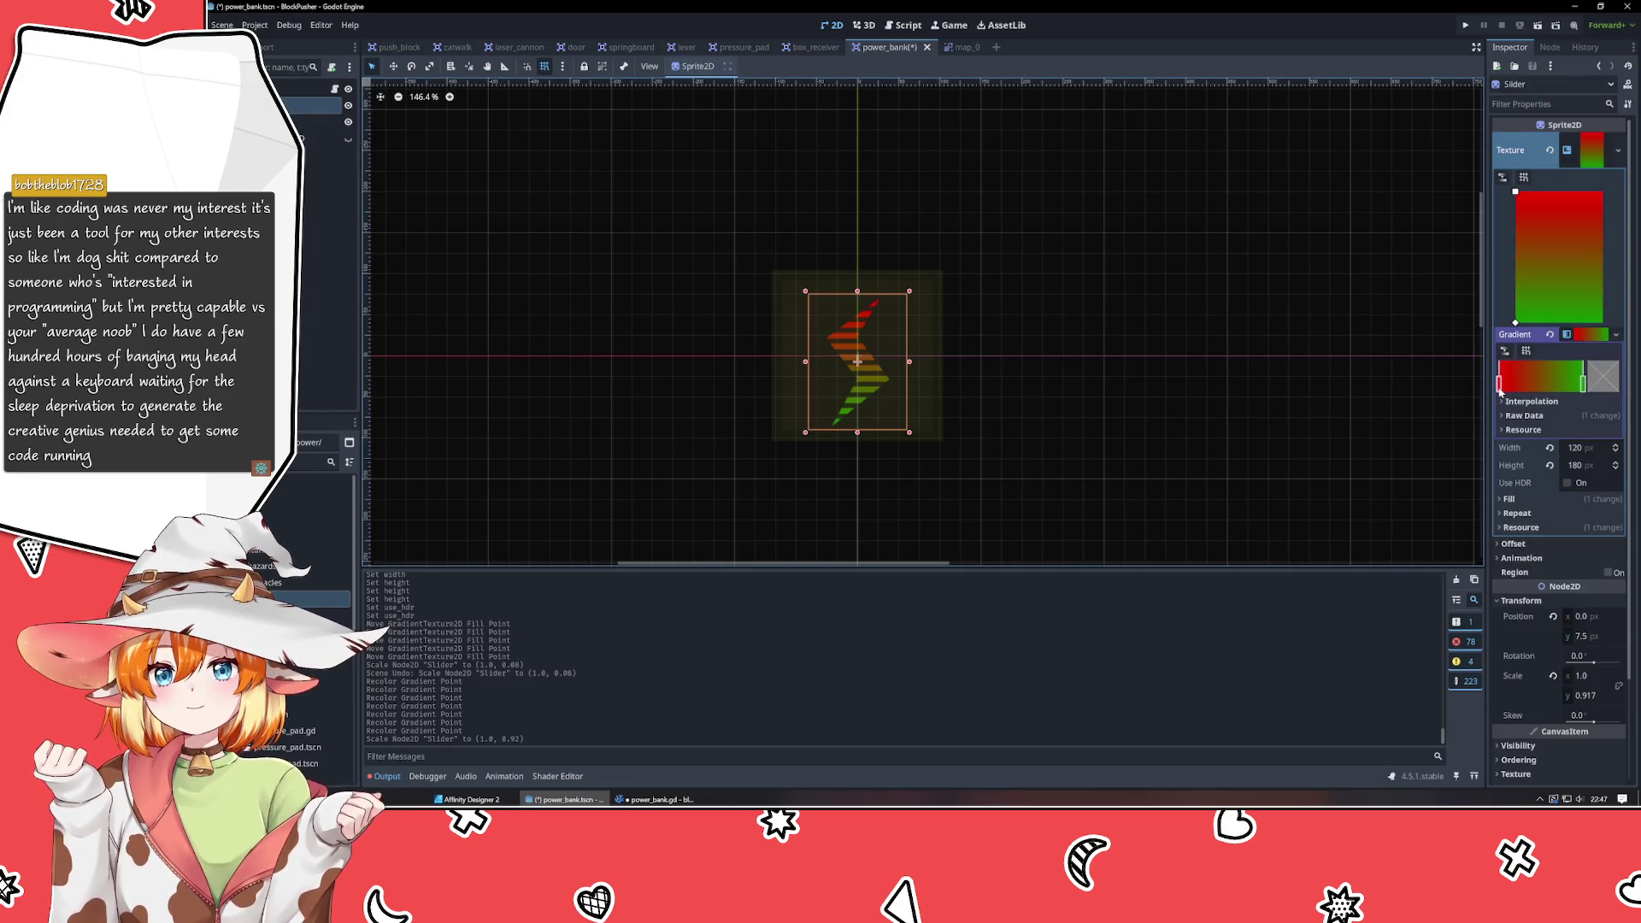
mouse_move(1581, 392)
left_mouse_down()
mouse_move(1485, 383)
mouse_move(1582, 386)
left_mouse_up()
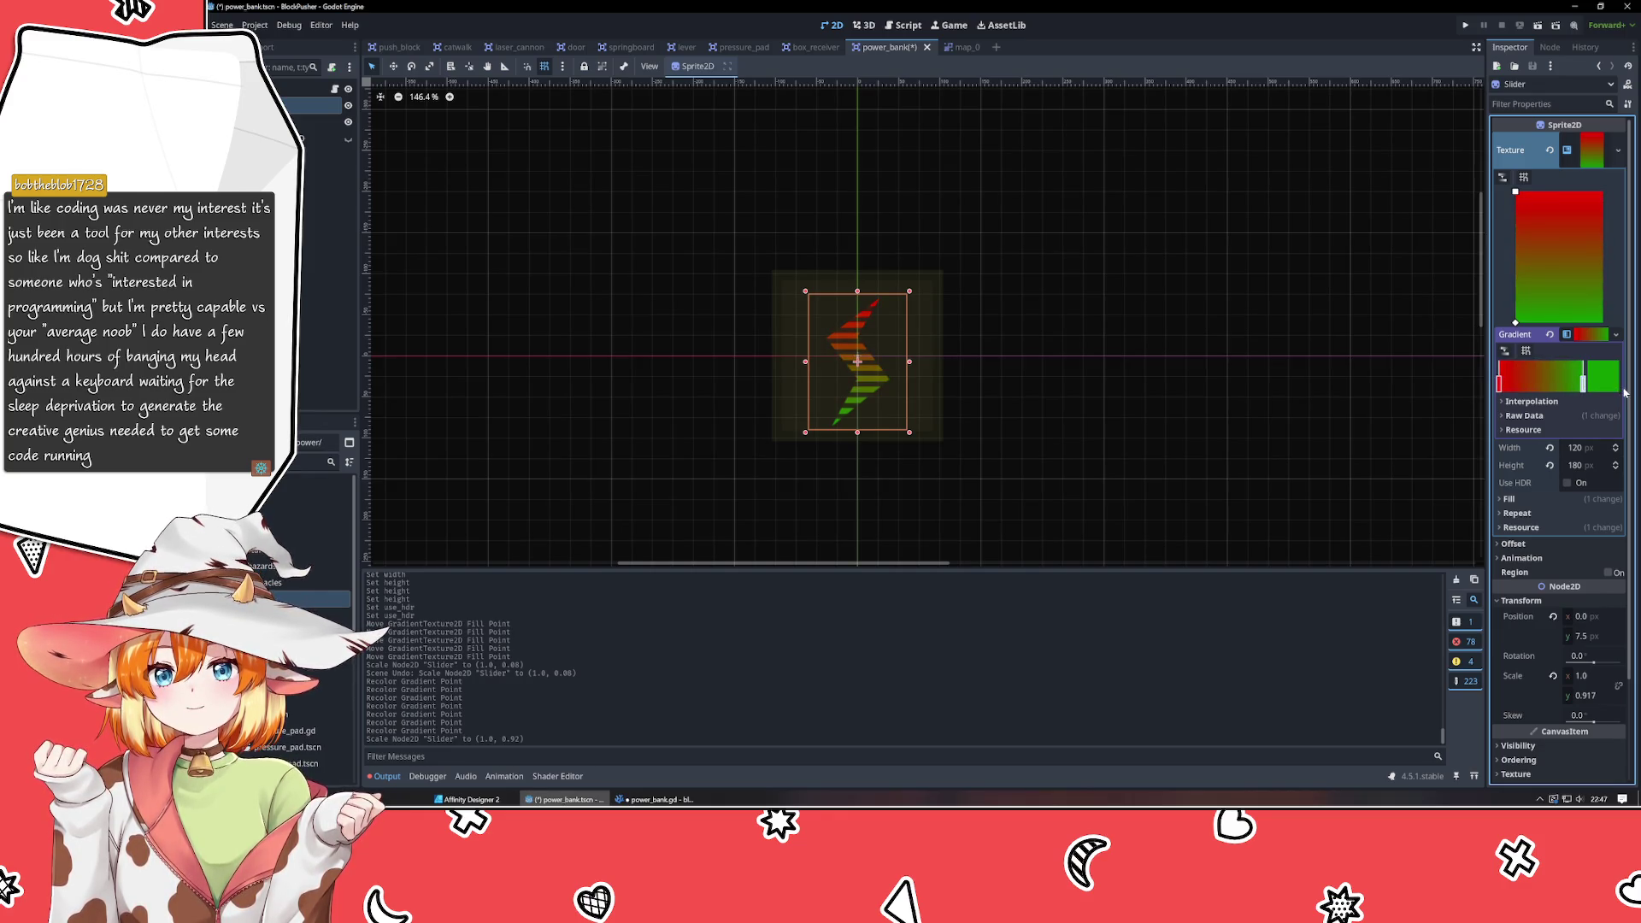
left_click(1524, 415)
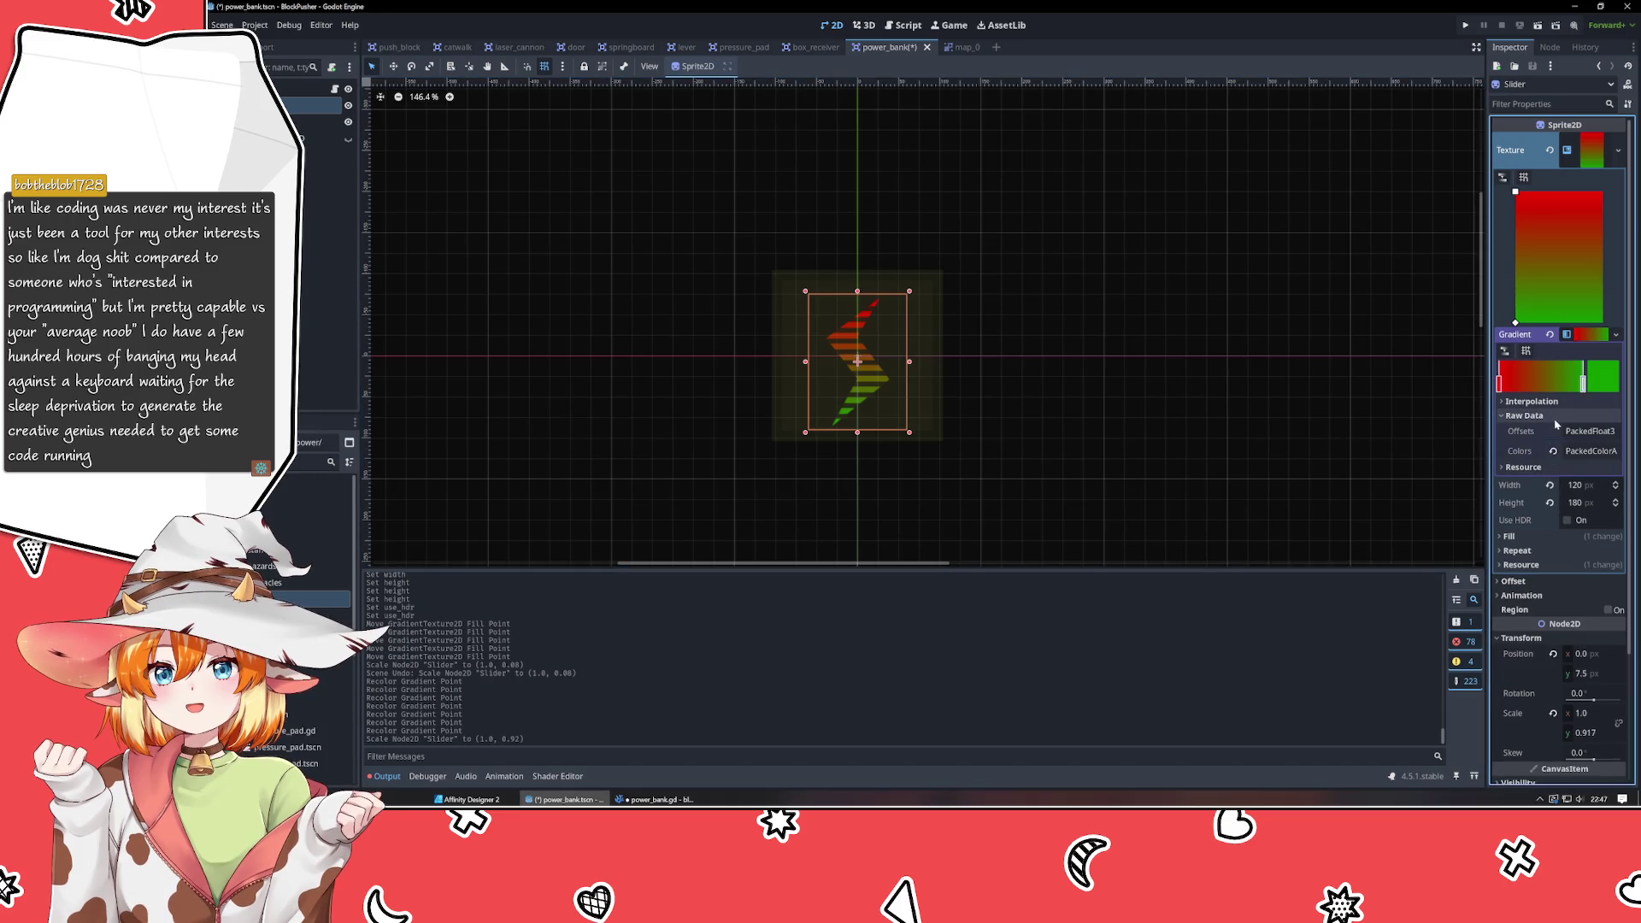
Expand the gradient's Colors and Offsets arrays and drag the stops to settle red at 0.0, green at 1.0.
left_click(1592, 451)
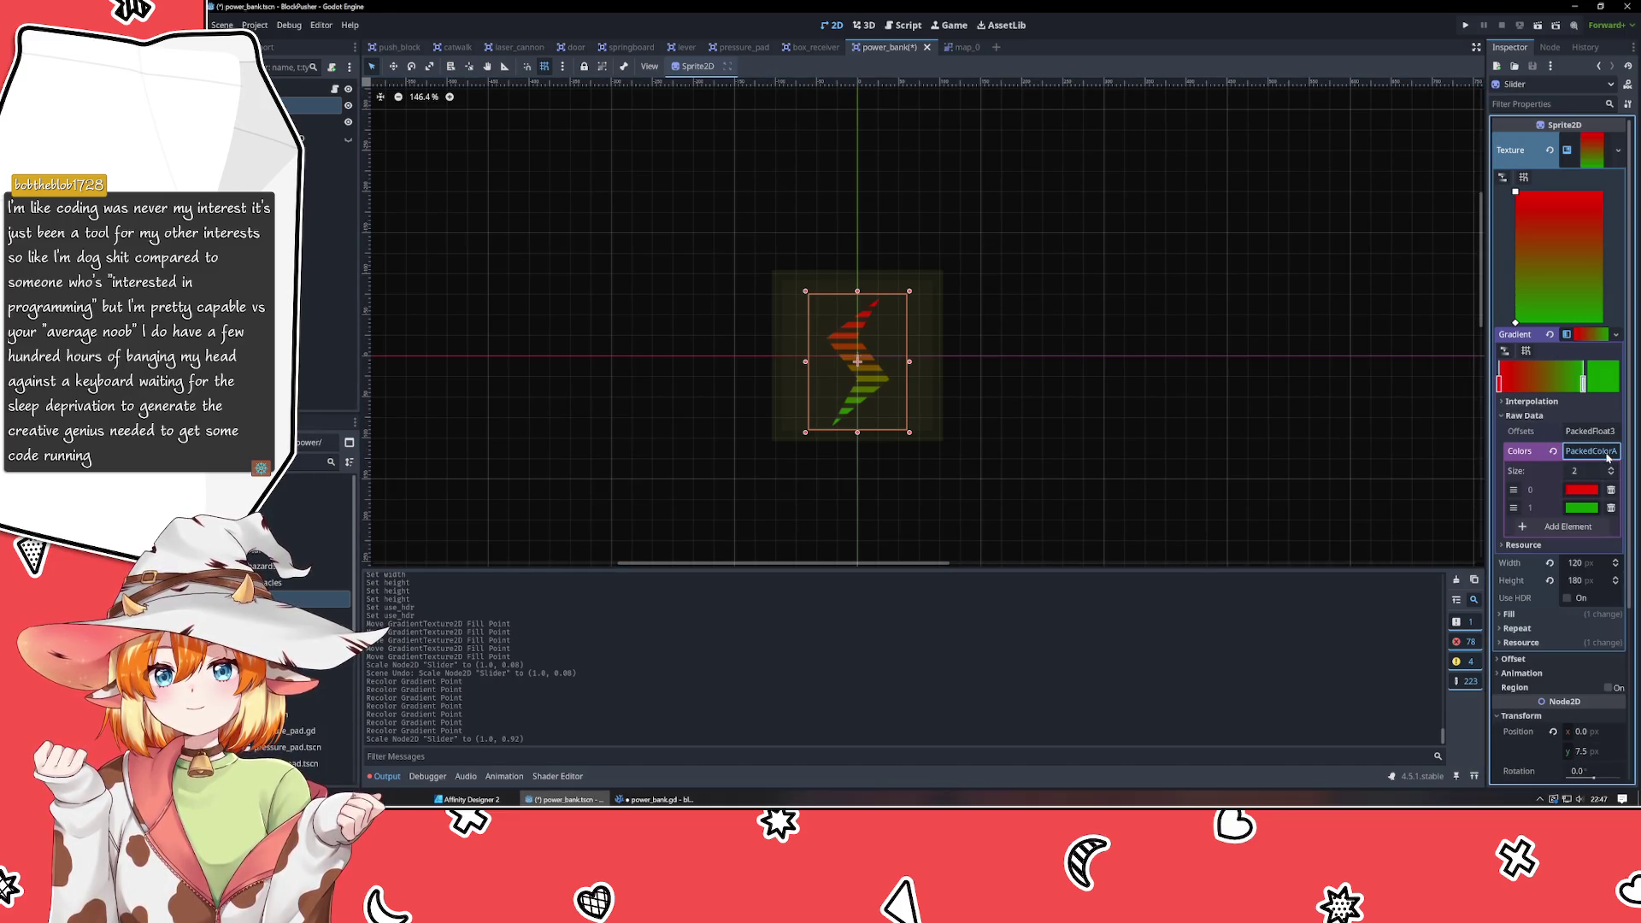
left_click_drag(1581, 380, 1538, 382)
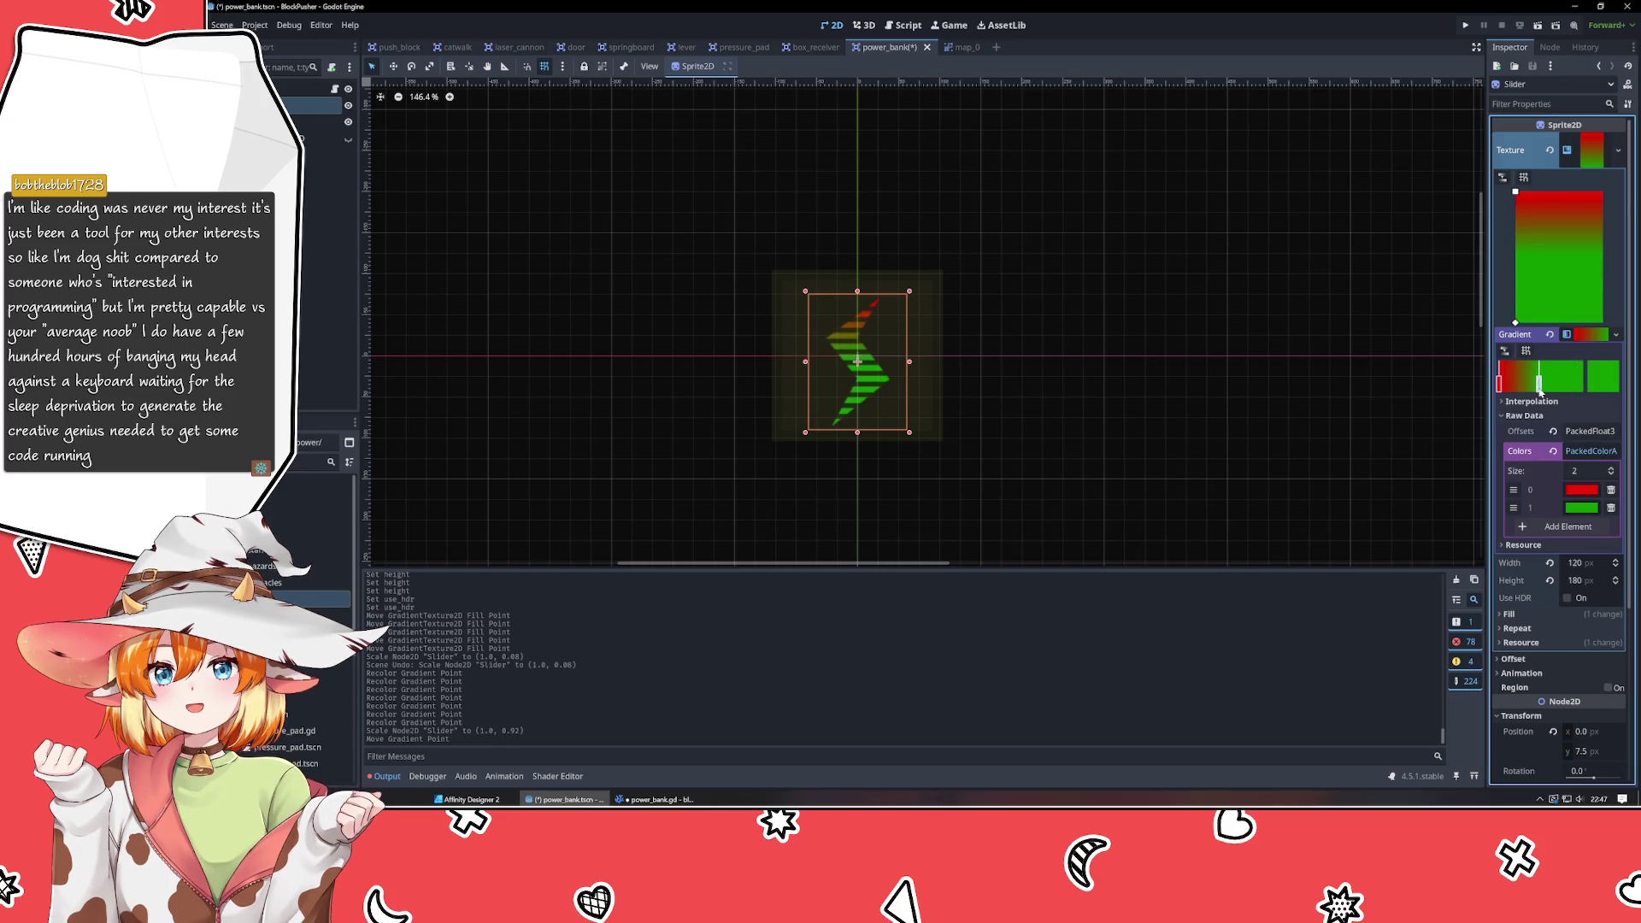
left_click(1590, 432)
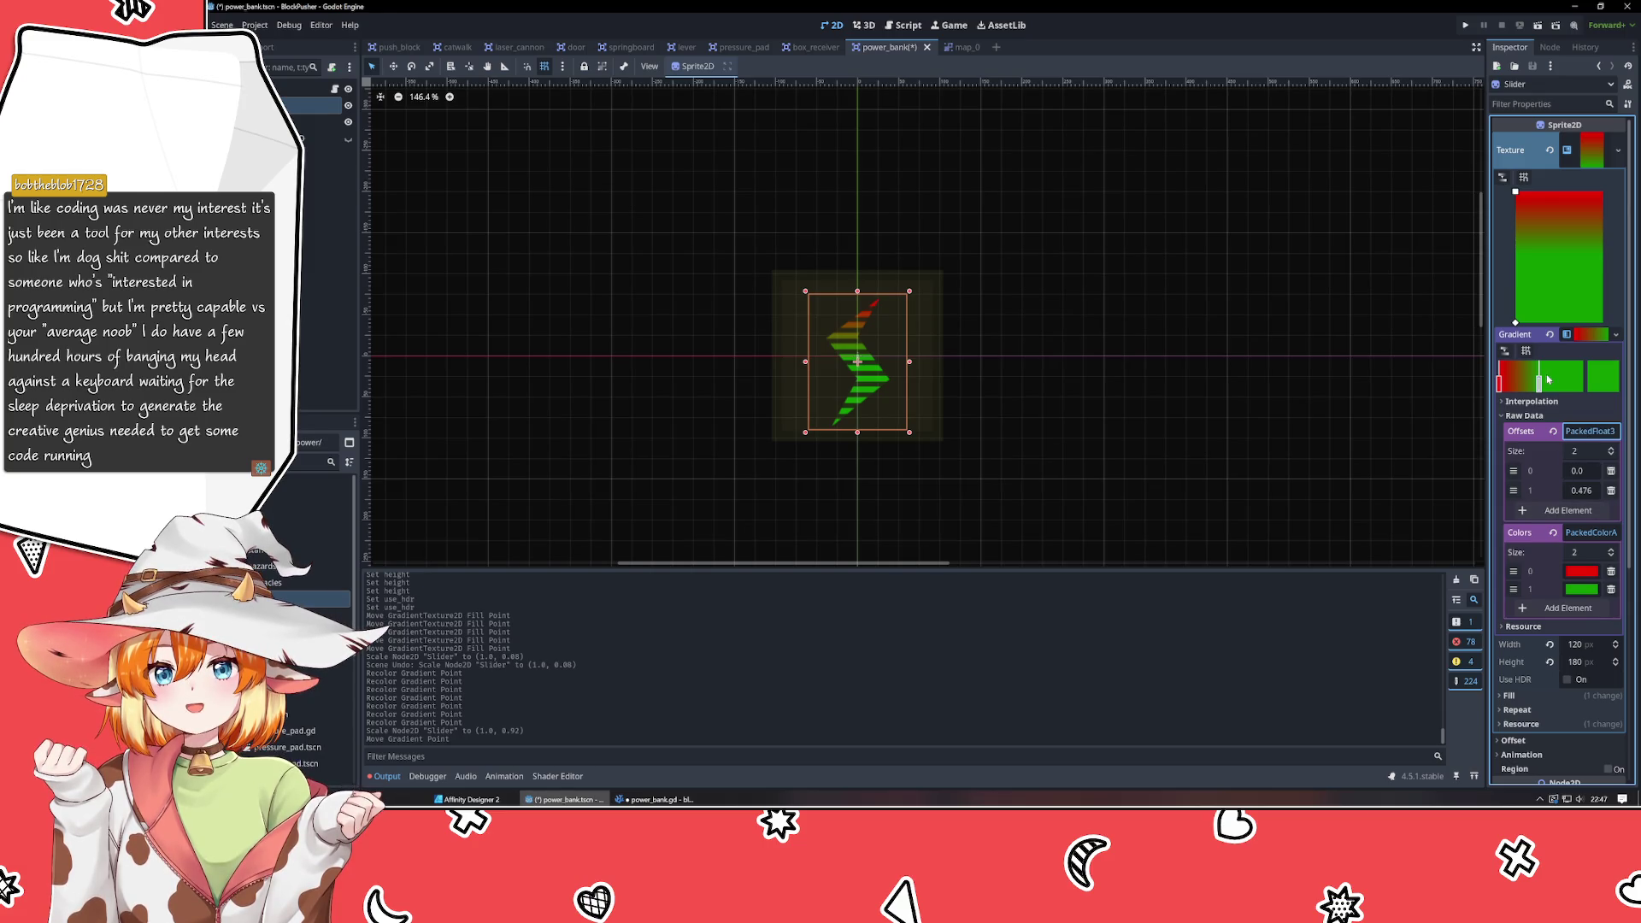
mouse_move(1539, 382)
left_mouse_down()
mouse_move(1482, 395)
mouse_move(1595, 398)
left_mouse_up()
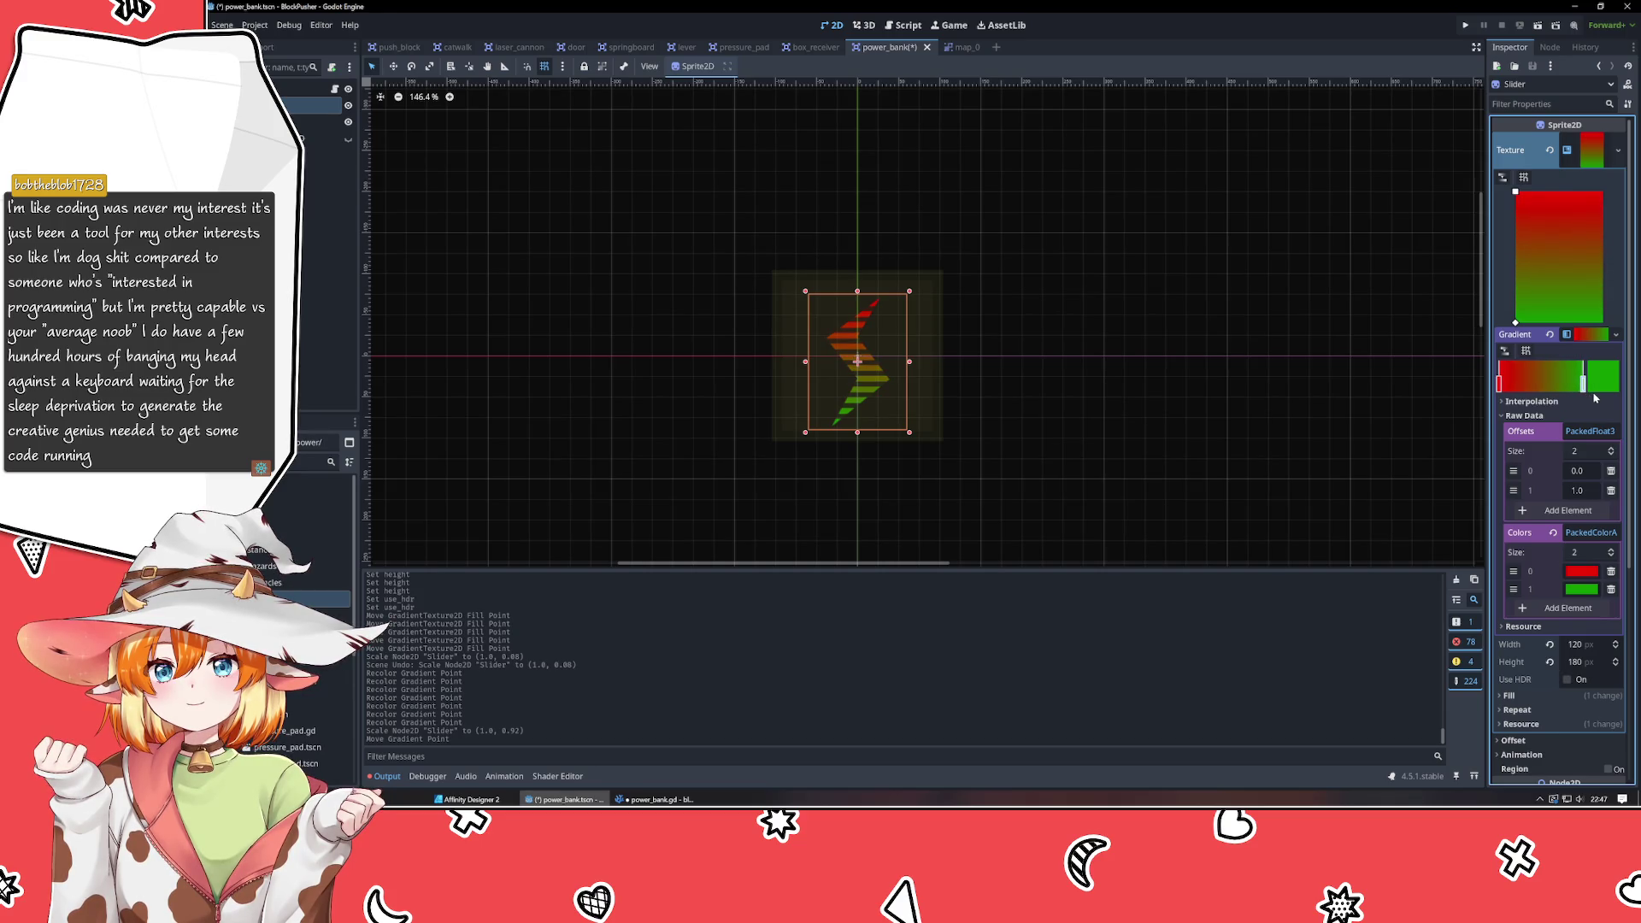
mouse_move(1497, 389)
left_mouse_down()
mouse_move(1581, 391)
mouse_move(1543, 397)
left_mouse_up()
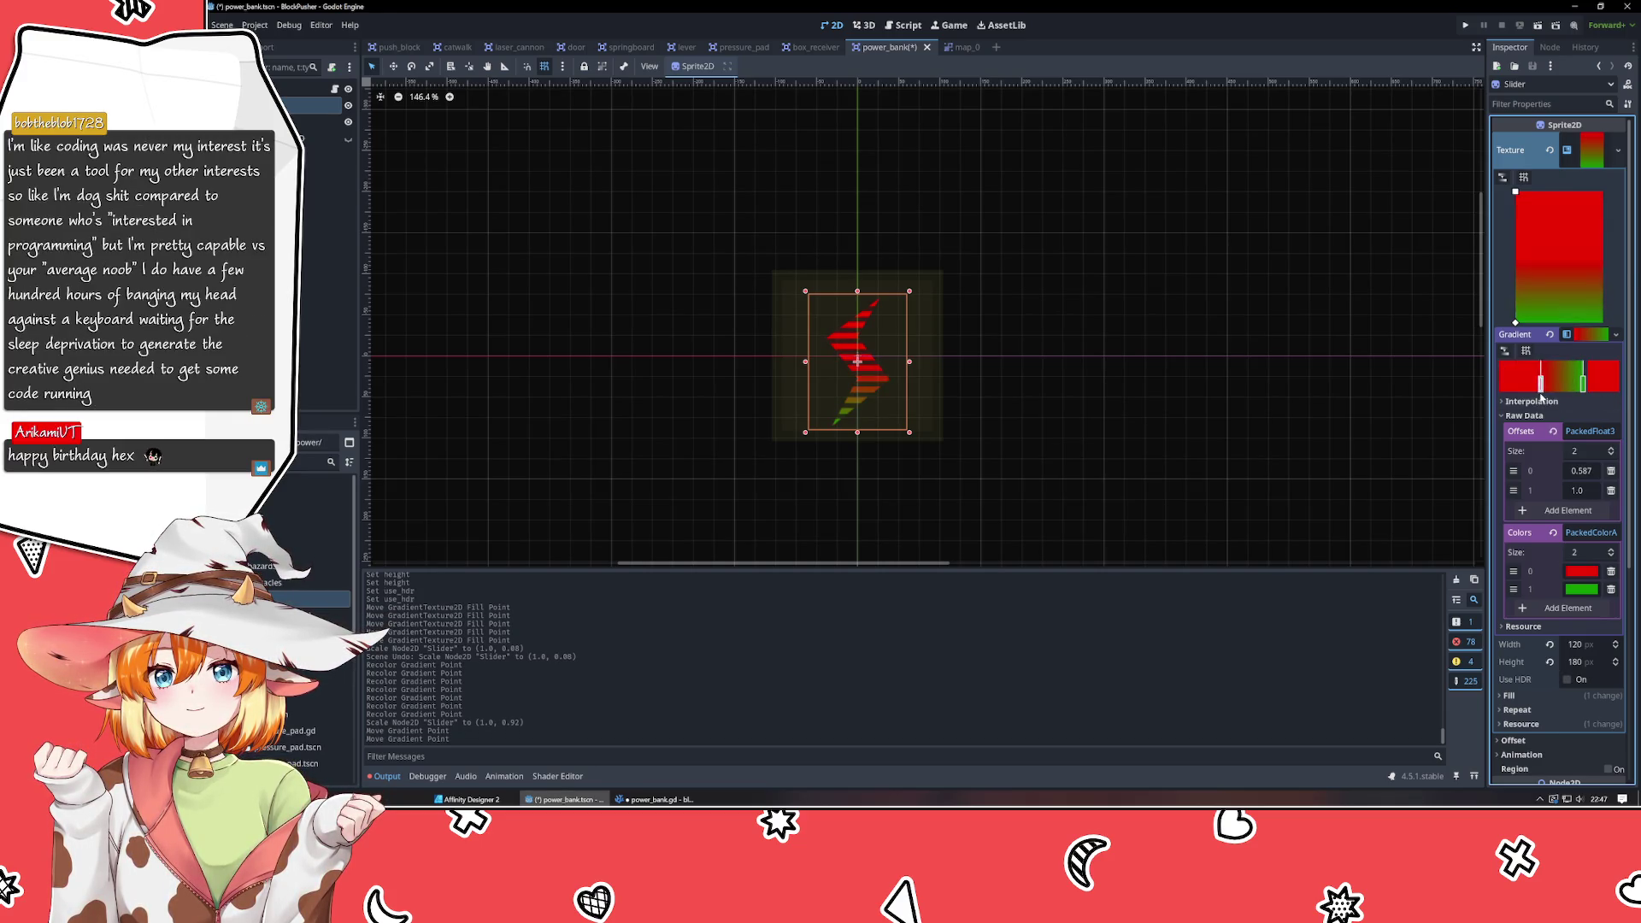
left_click(1224, 429)
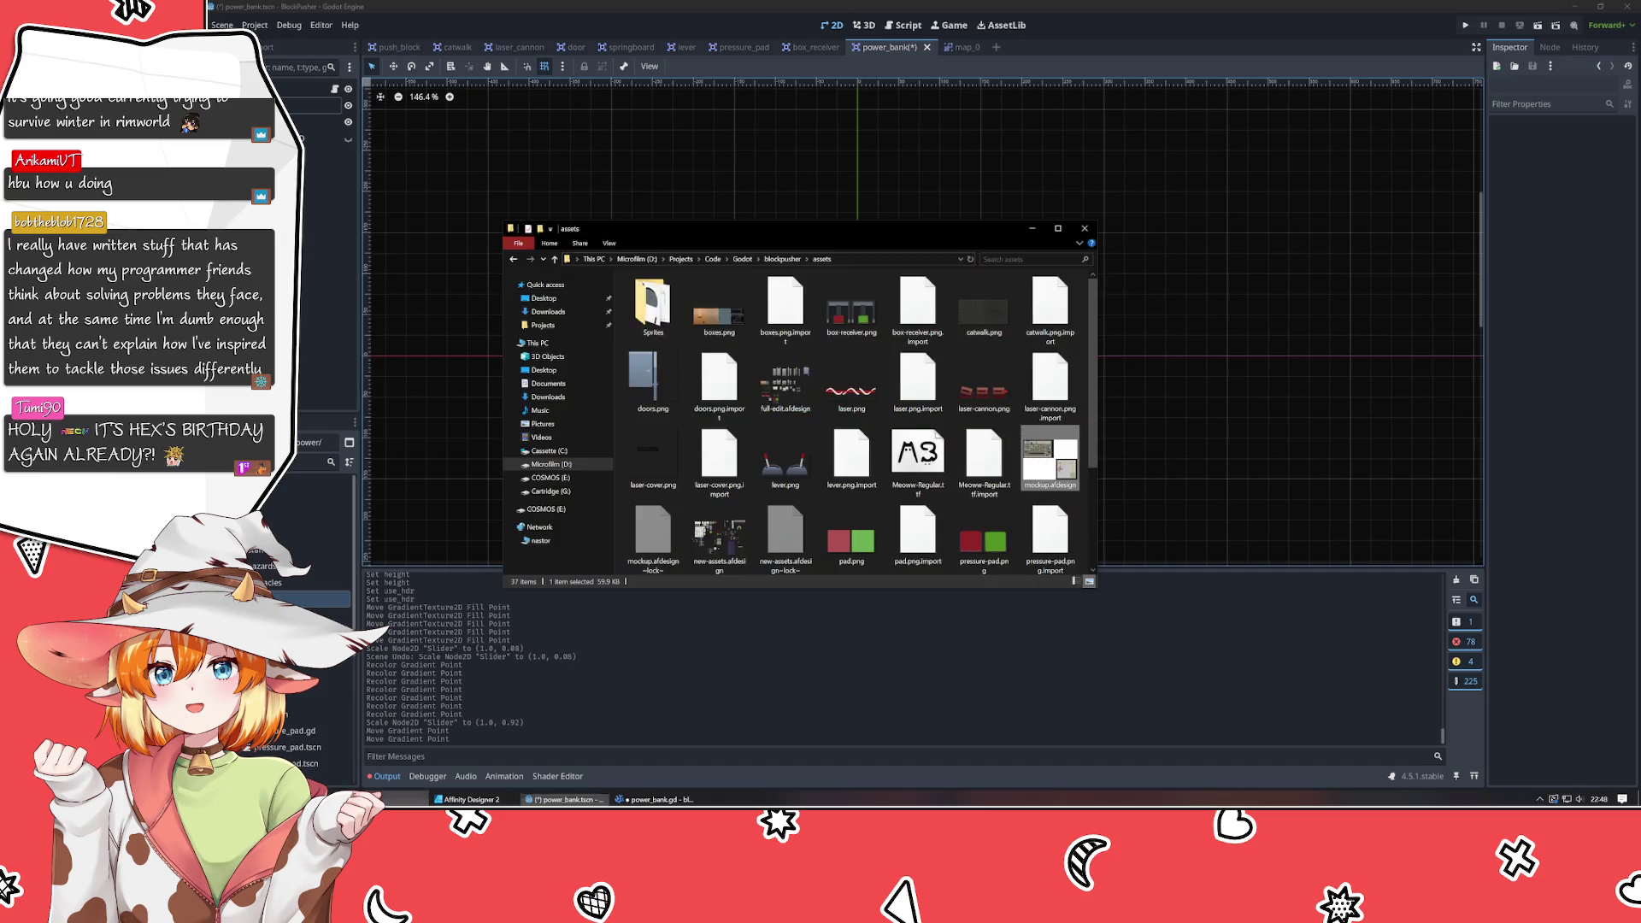
scroll(665, 335, "down", 3)
scroll(665, 335, "down", 18)
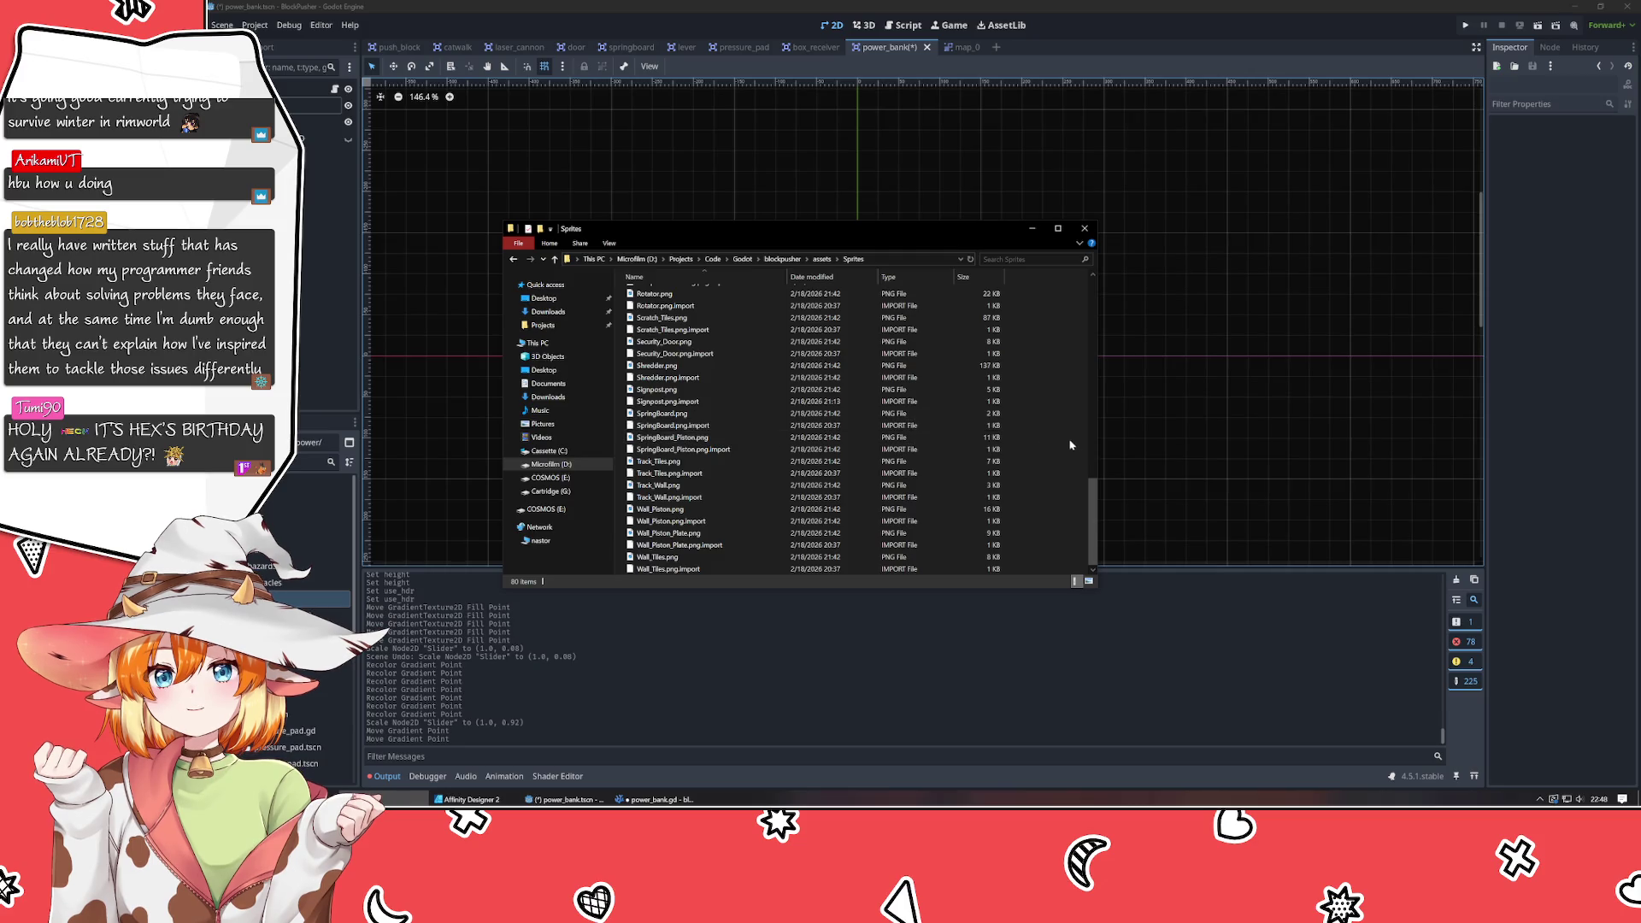
scroll(1074, 448, "up", 18)
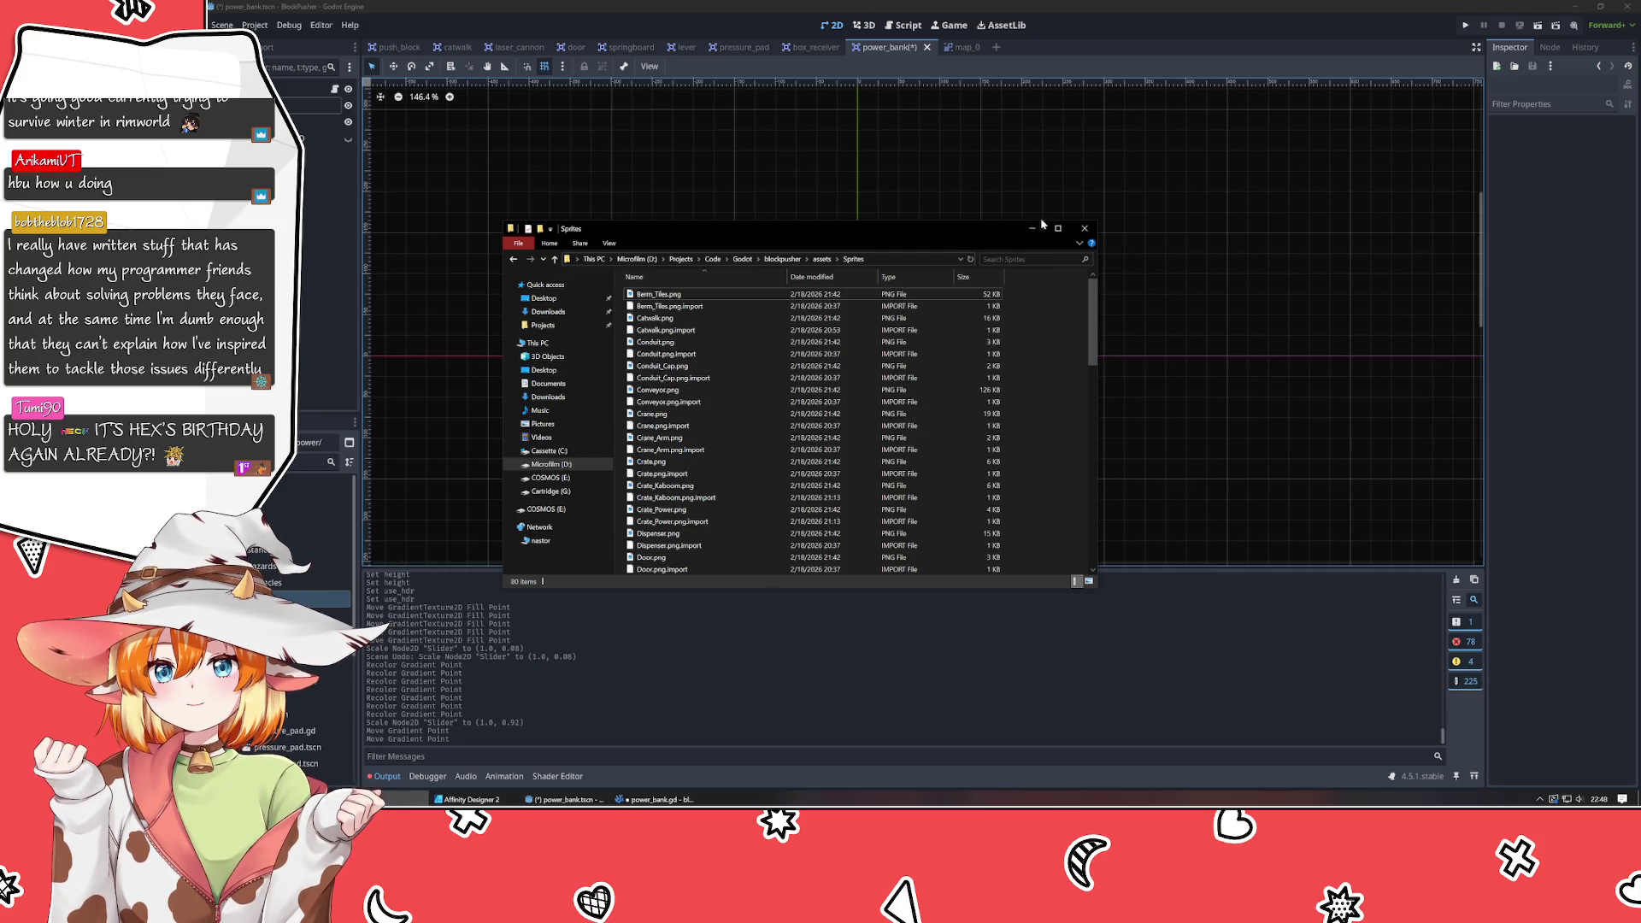
left_click(1033, 230)
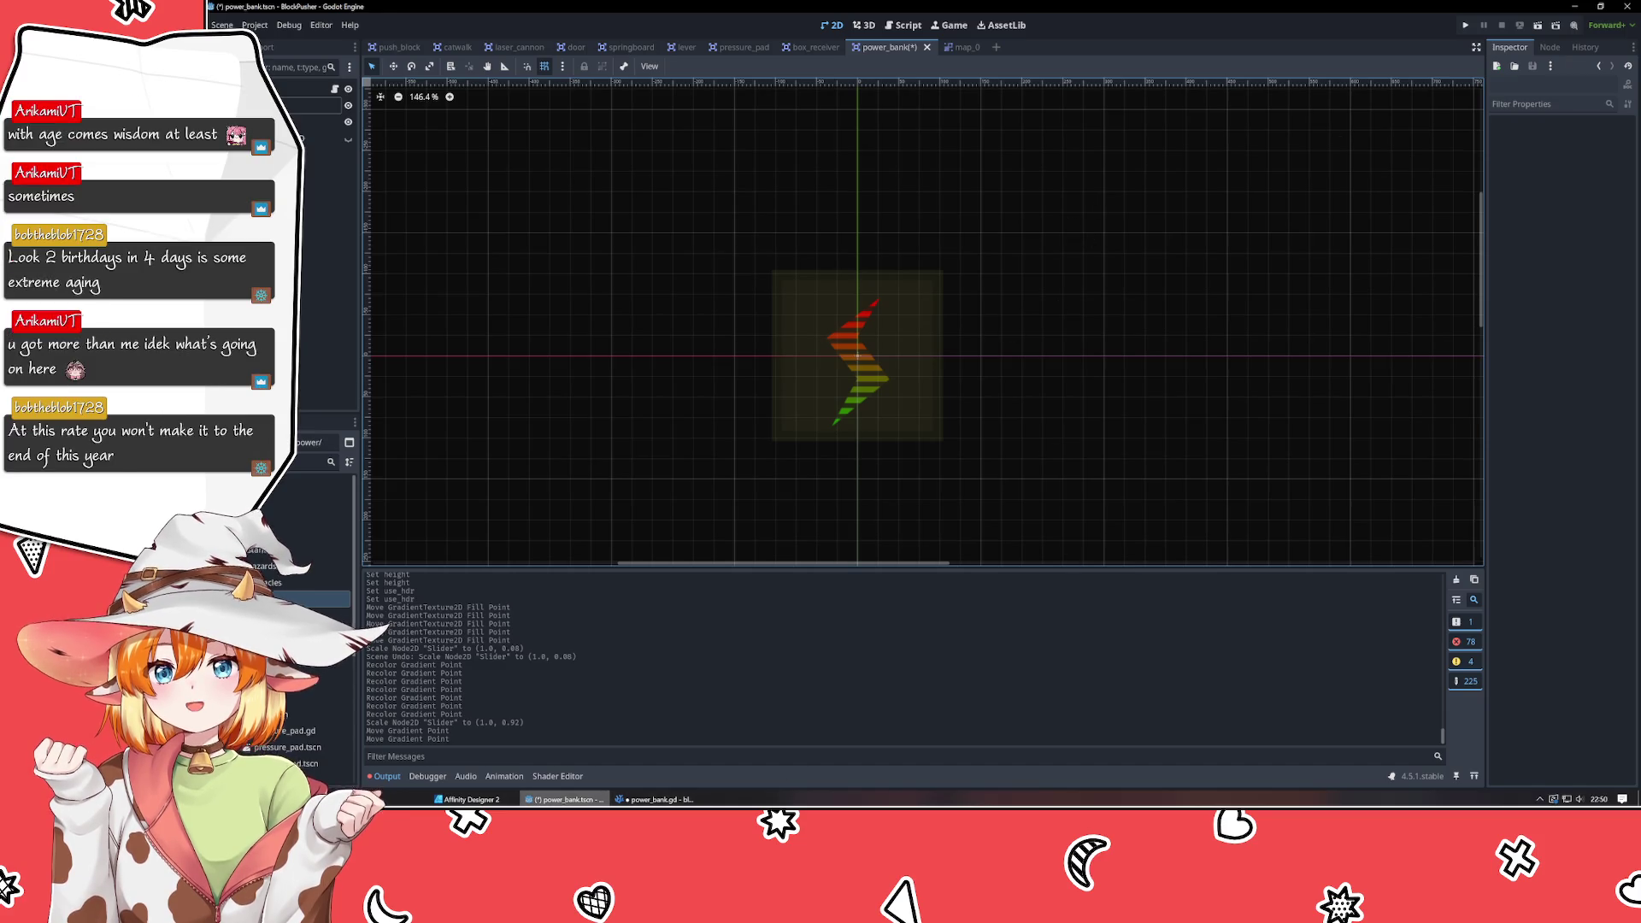
Switch to the VSCodium window showing power_bank.gd beside laser_cannon.gd.
key("alt+Tab")
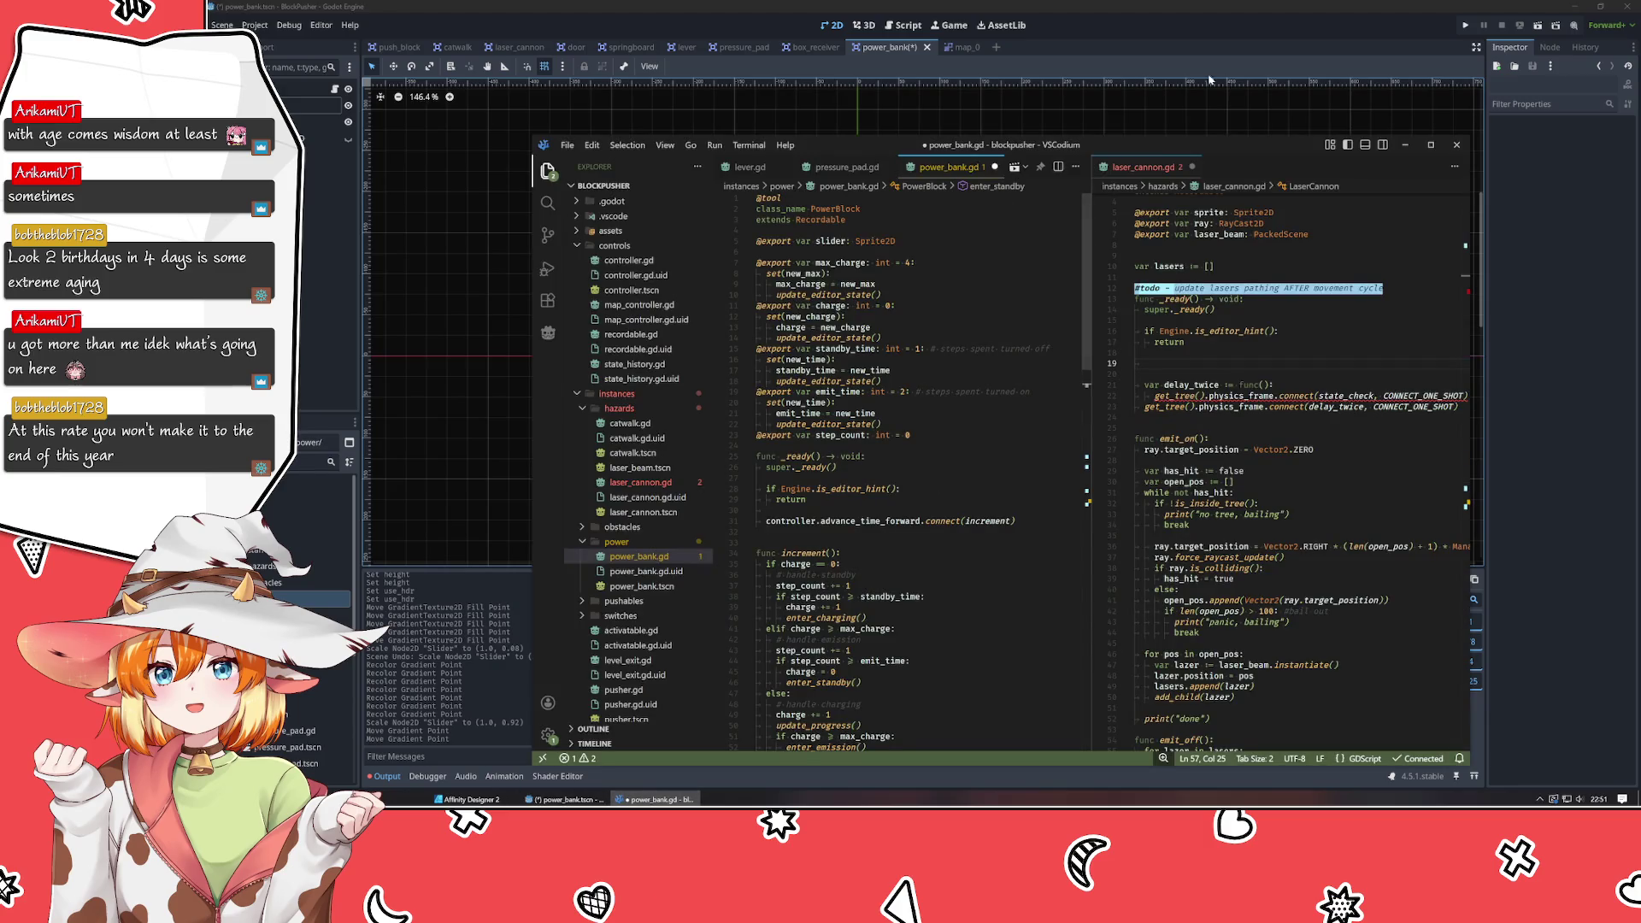
Insert a blank line above _ready in power_bank.gd and save the file.
left_click(980, 629)
left_click(877, 446)
key("Return")
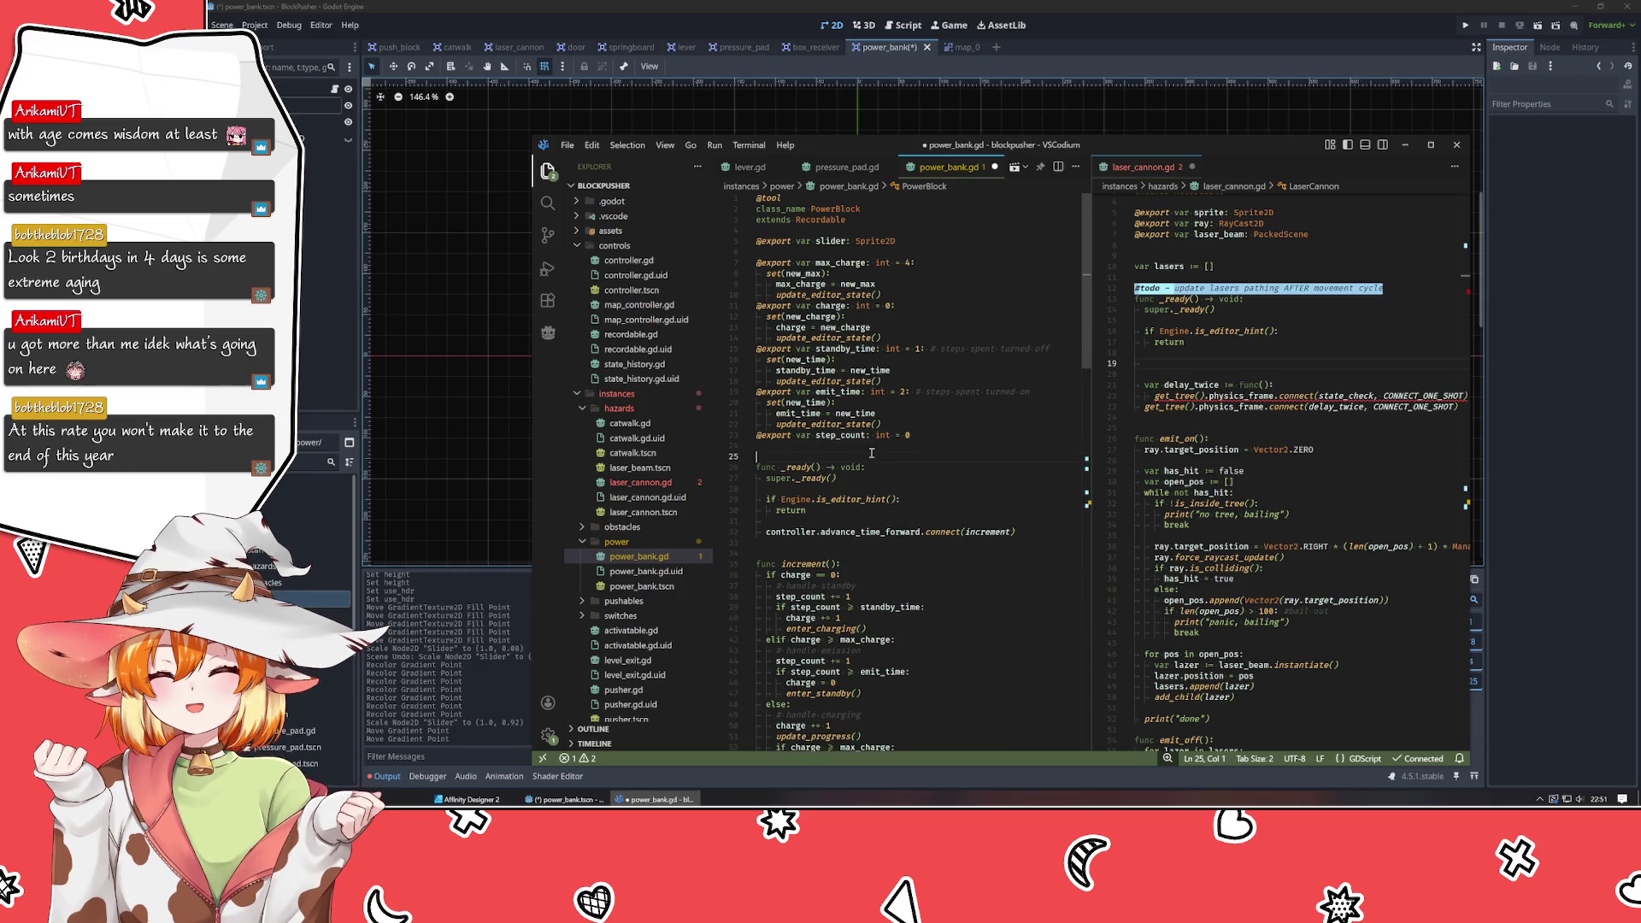
key("ctrl+s")
Search the command palette for 'white' without running anything, then return to Godot.
key("ctrl+shift+p")
type("white")
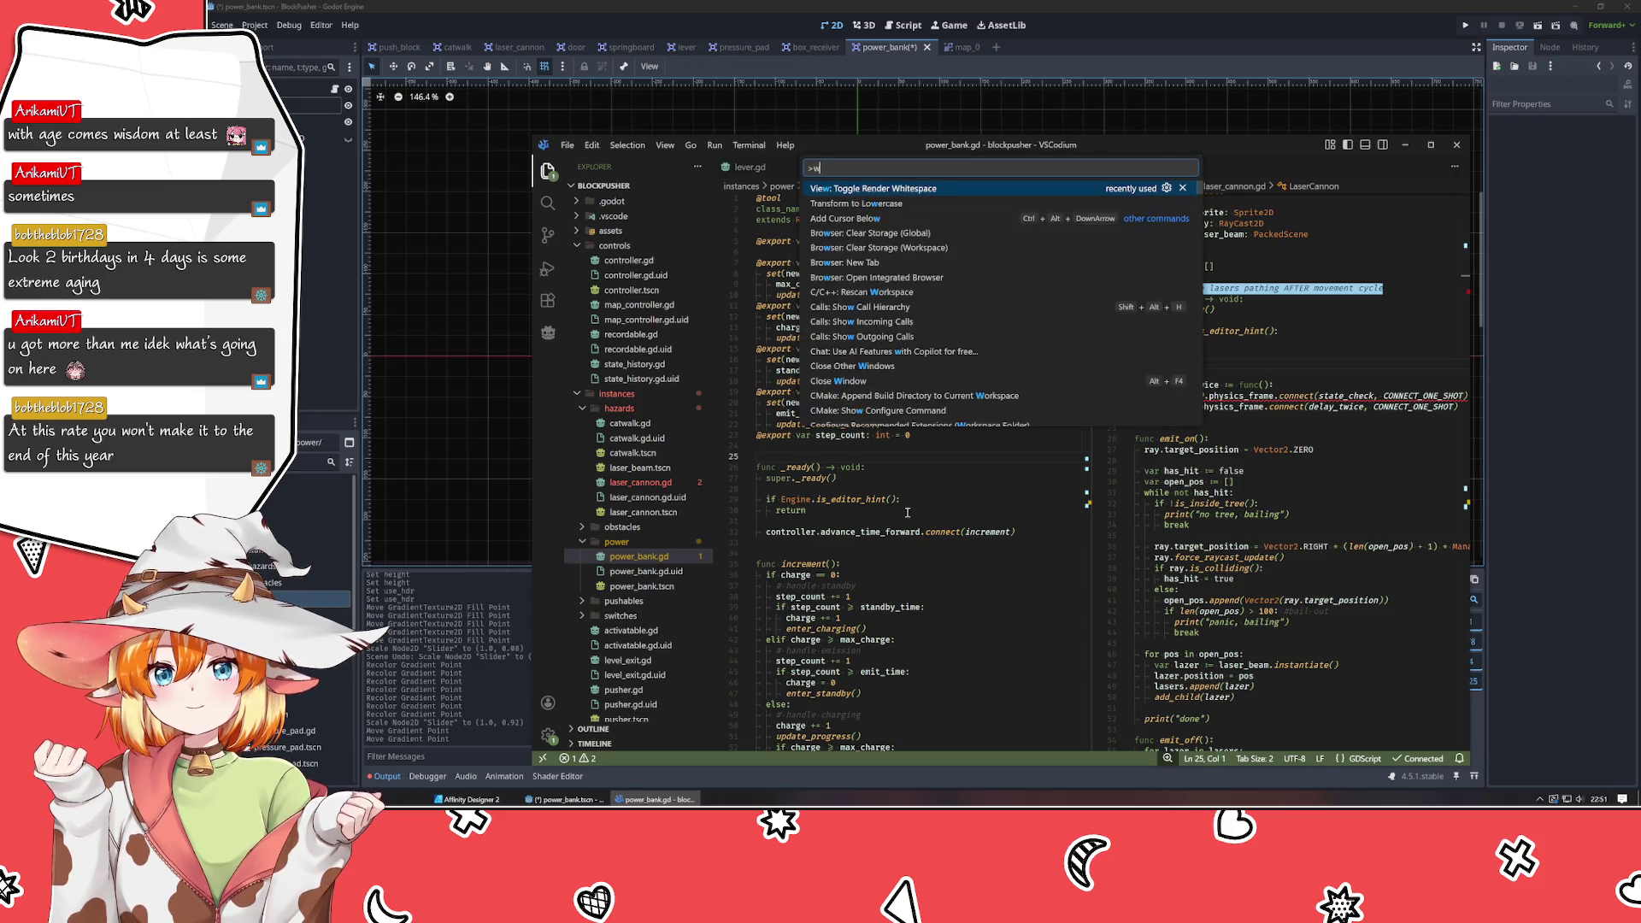
key("Return")
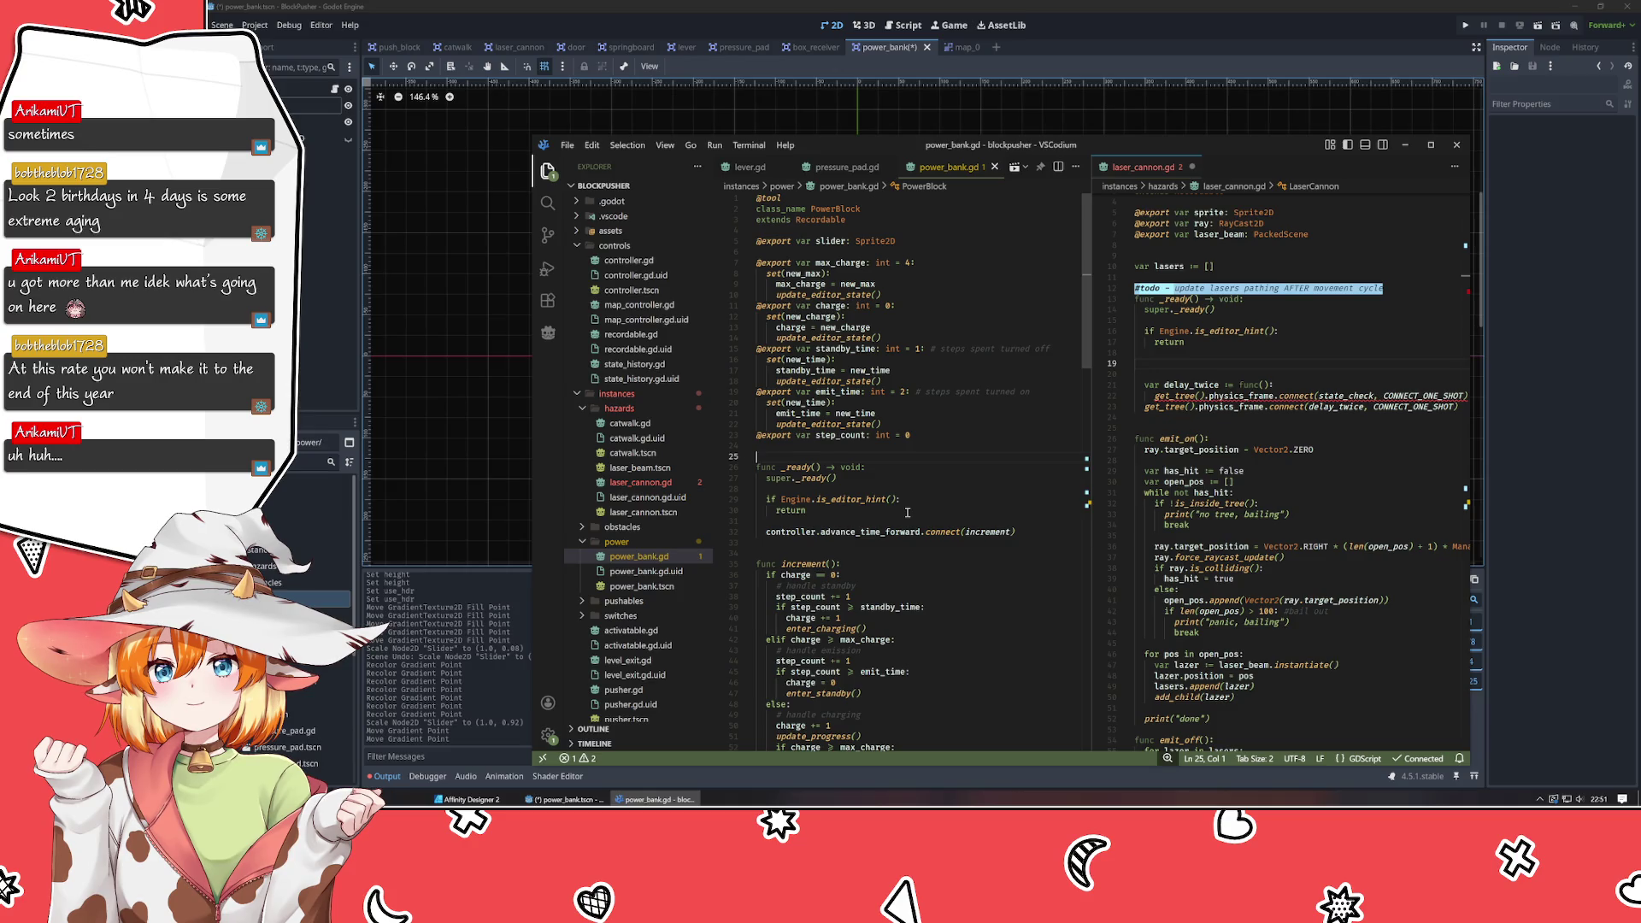
left_click(349, 275)
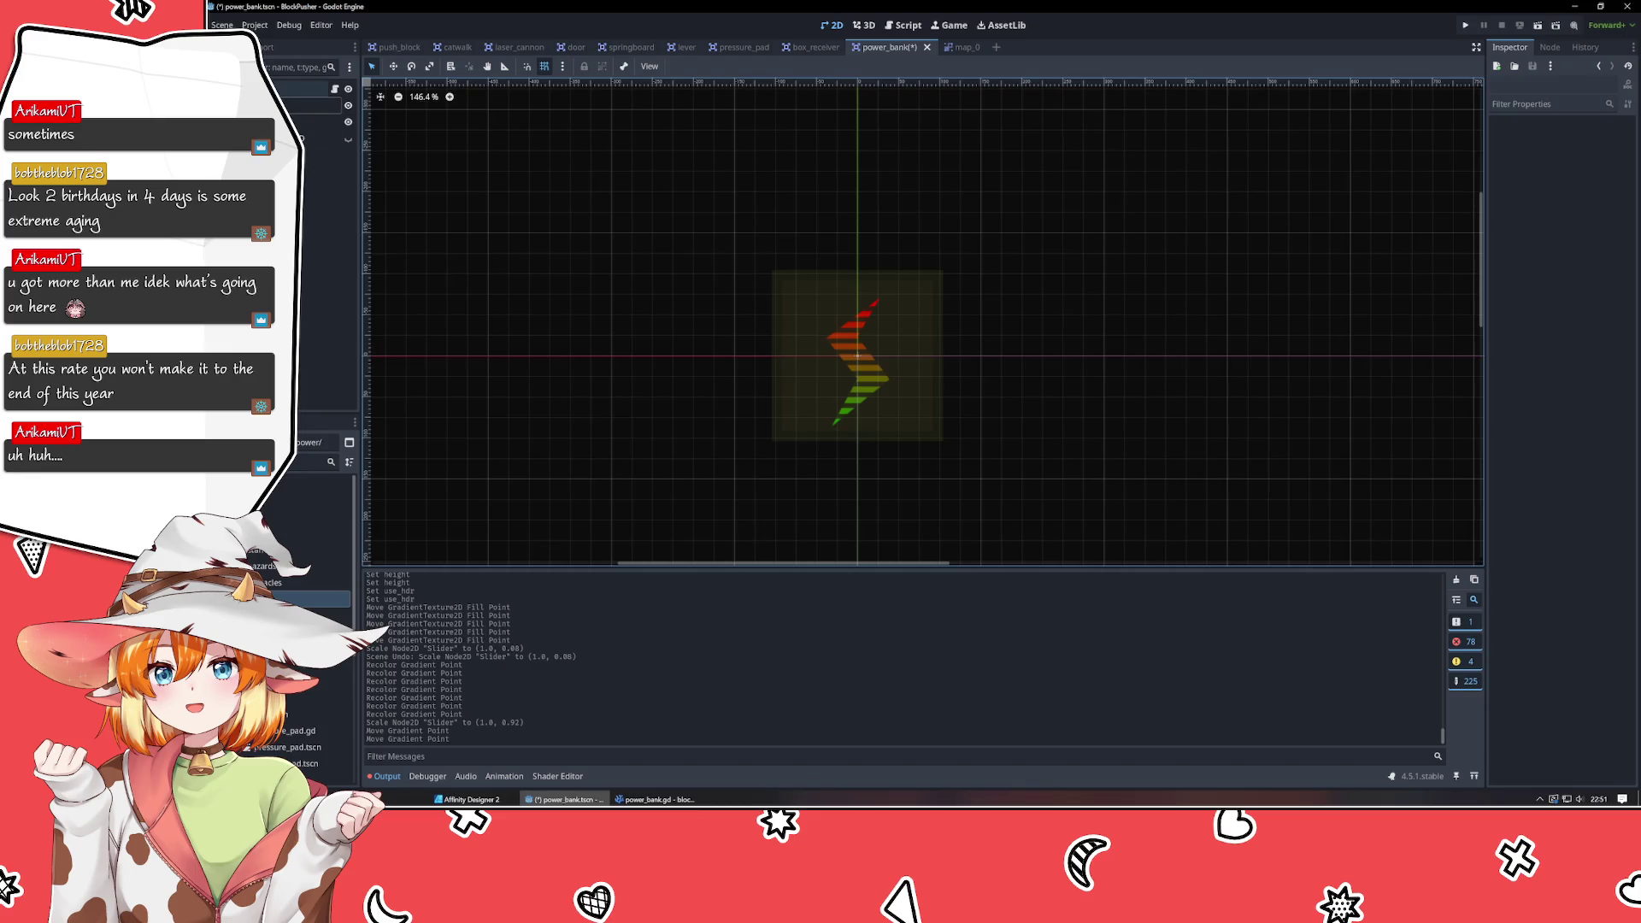
Drag the Slider gradient's red stop toward the green end, check Offsets and Texture, then return to VSCodium.
left_click(318, 105)
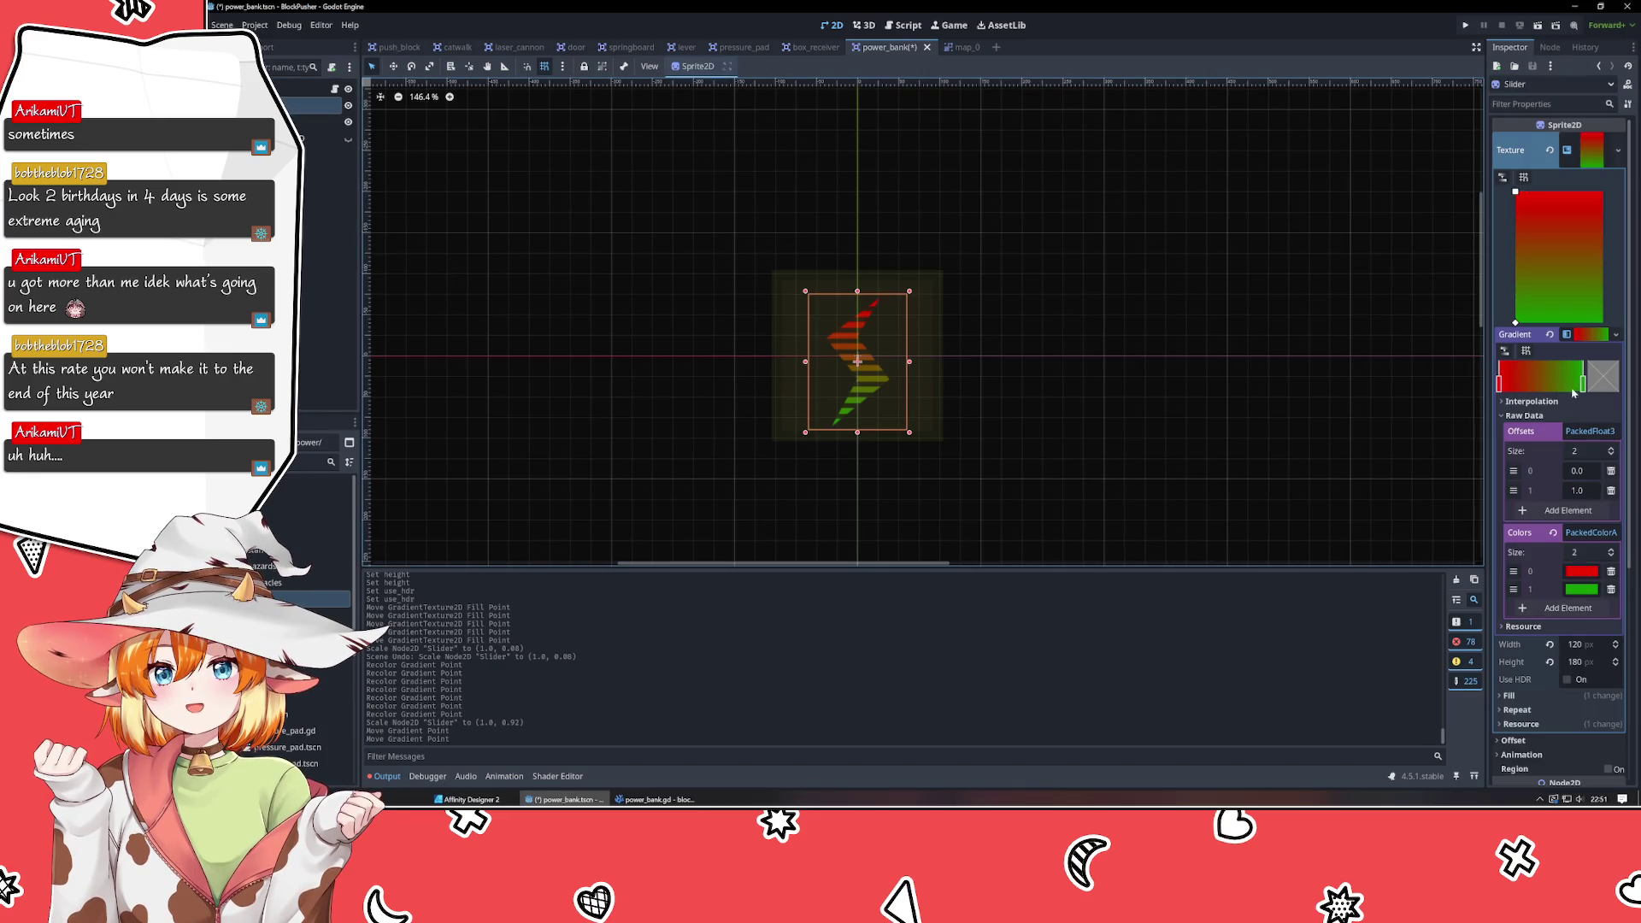
mouse_move(1498, 389)
left_mouse_down()
mouse_move(1615, 386)
mouse_move(1422, 387)
left_mouse_up()
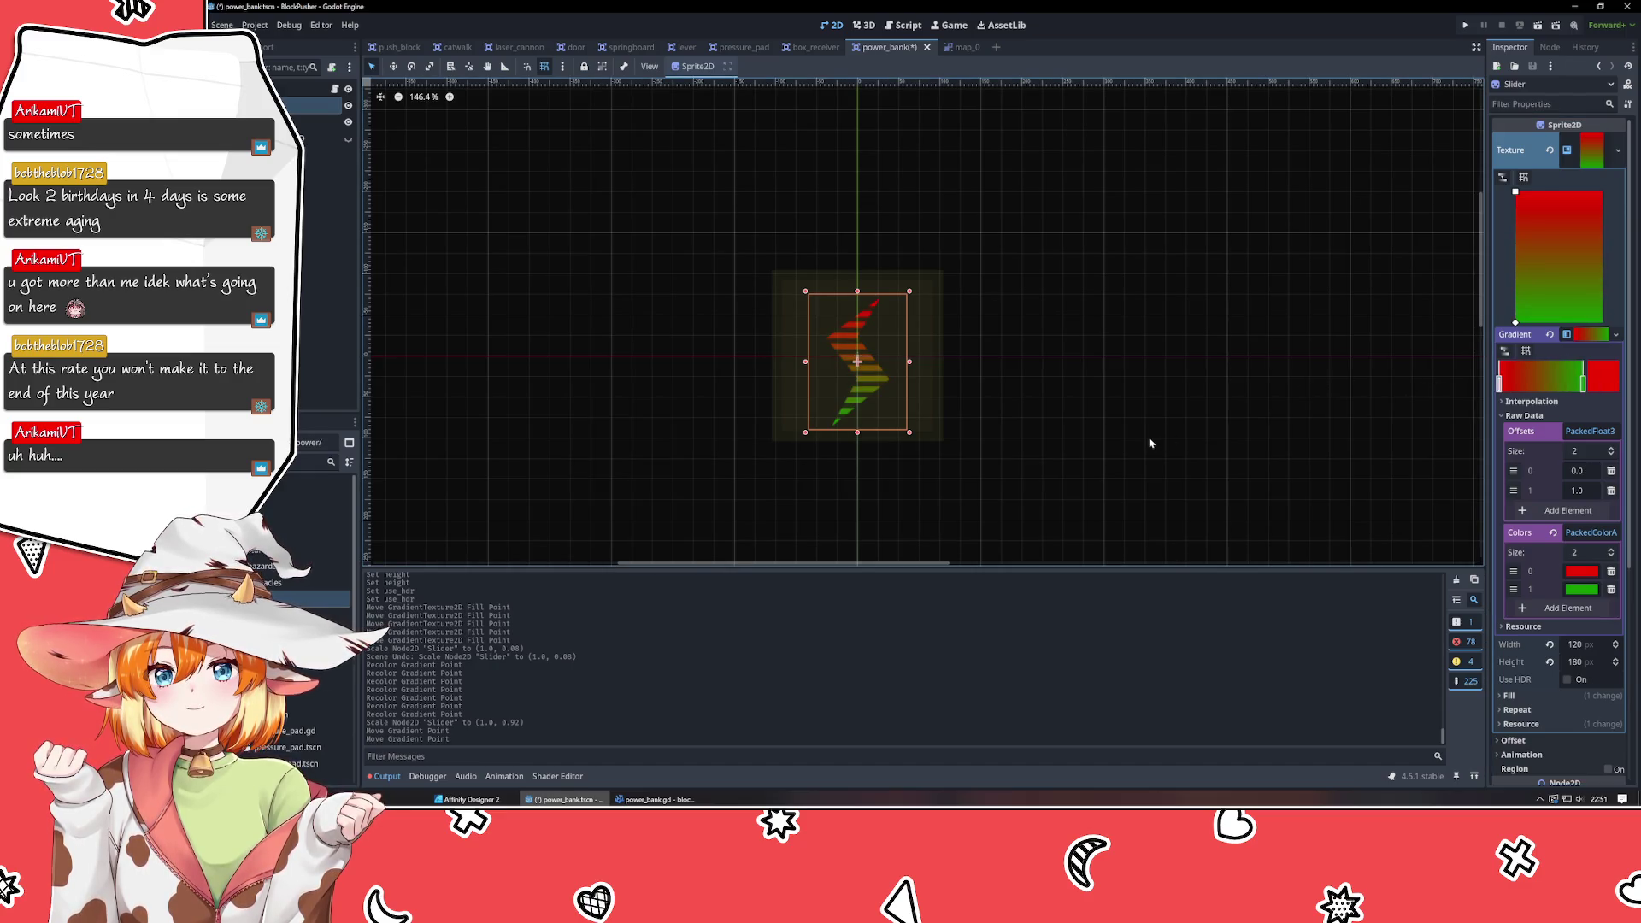
left_click(670, 801)
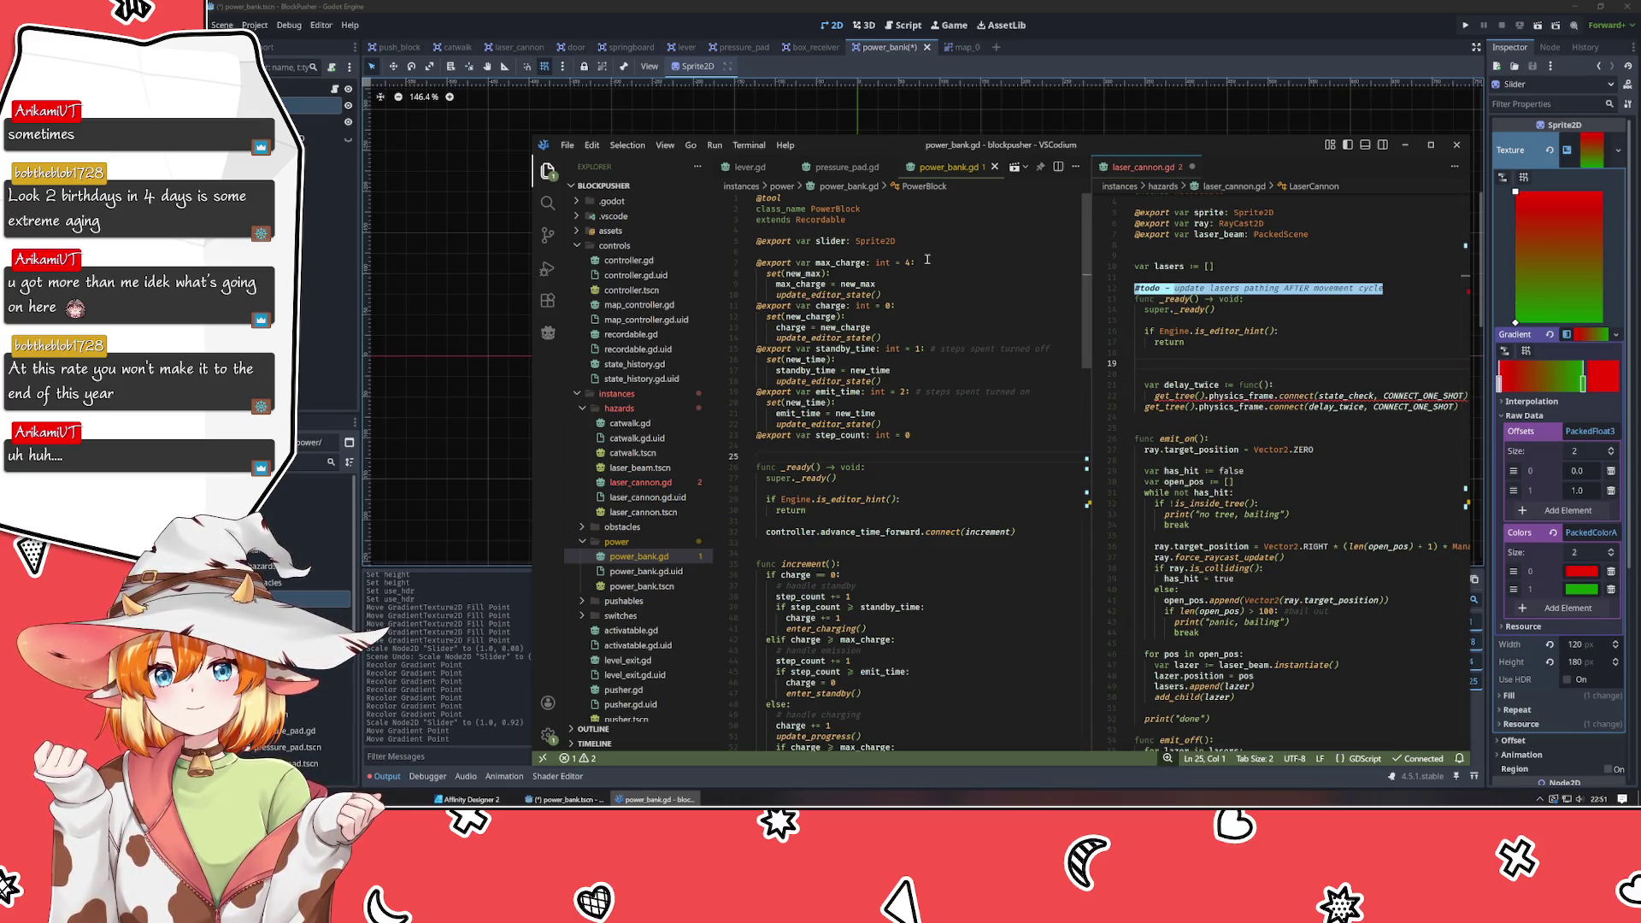
left_click(1530, 434)
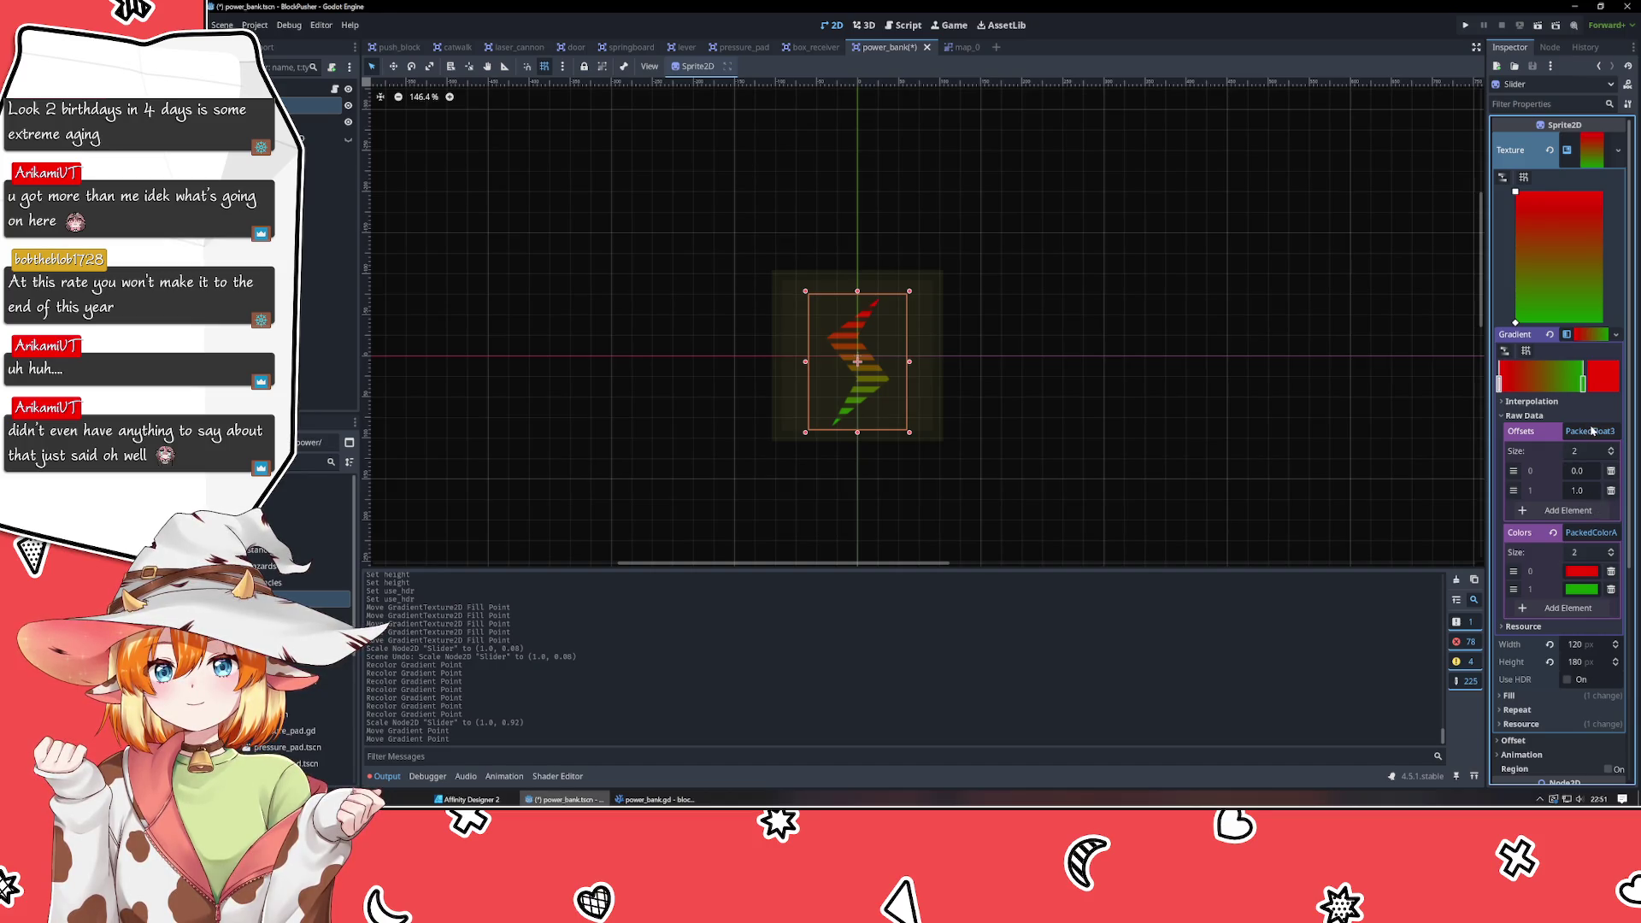
mouse_move(1524, 432)
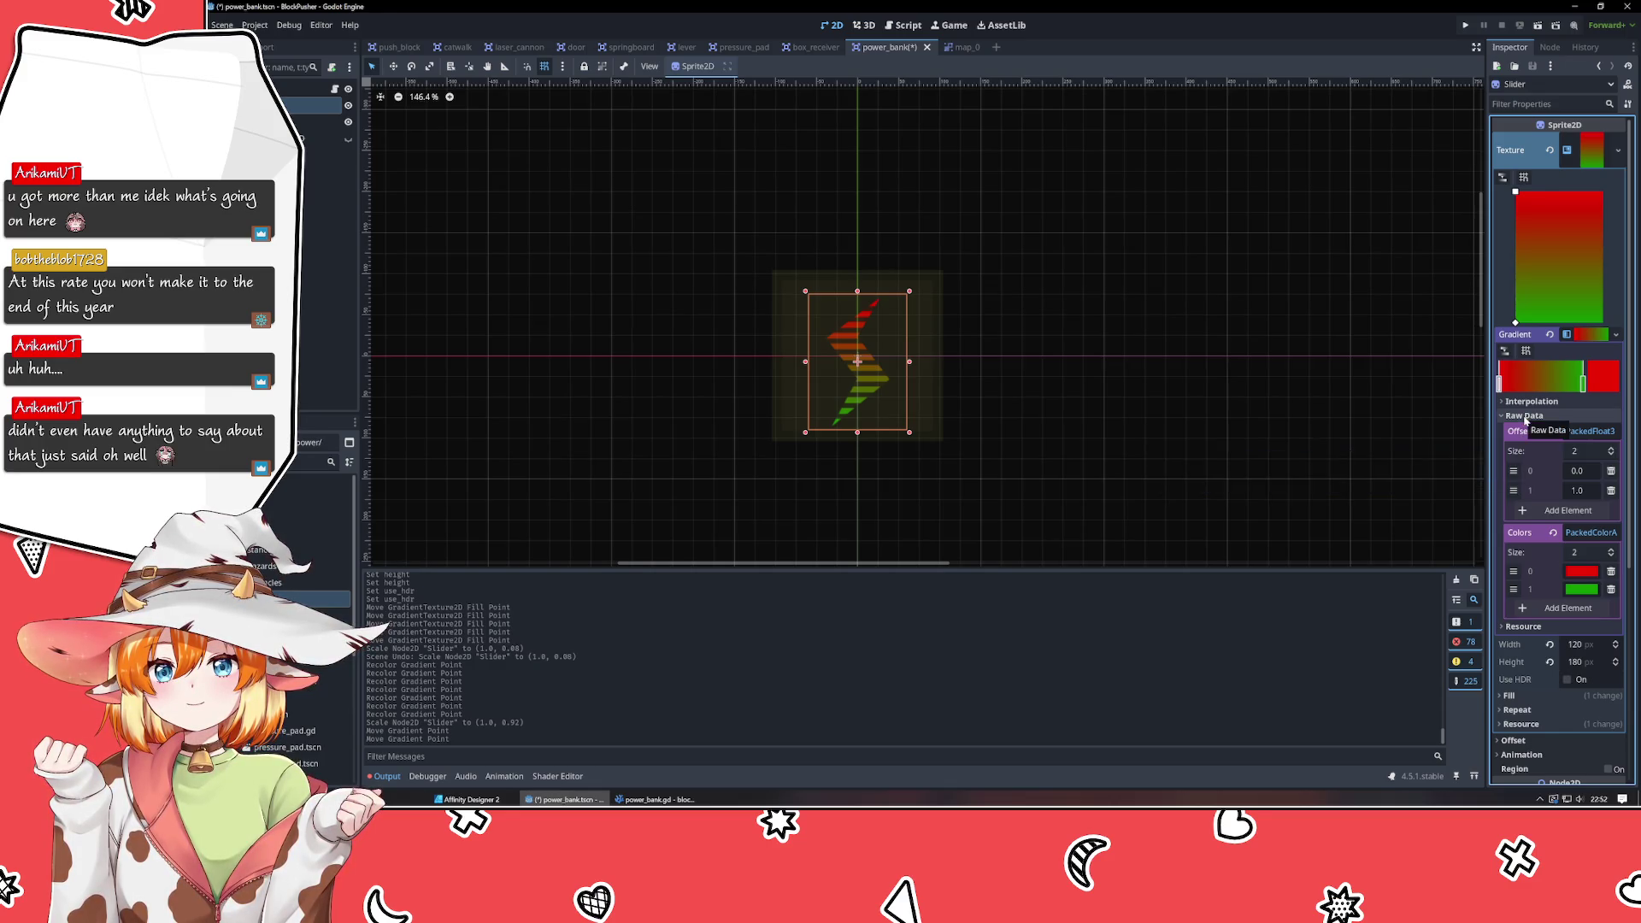
mouse_move(1519, 151)
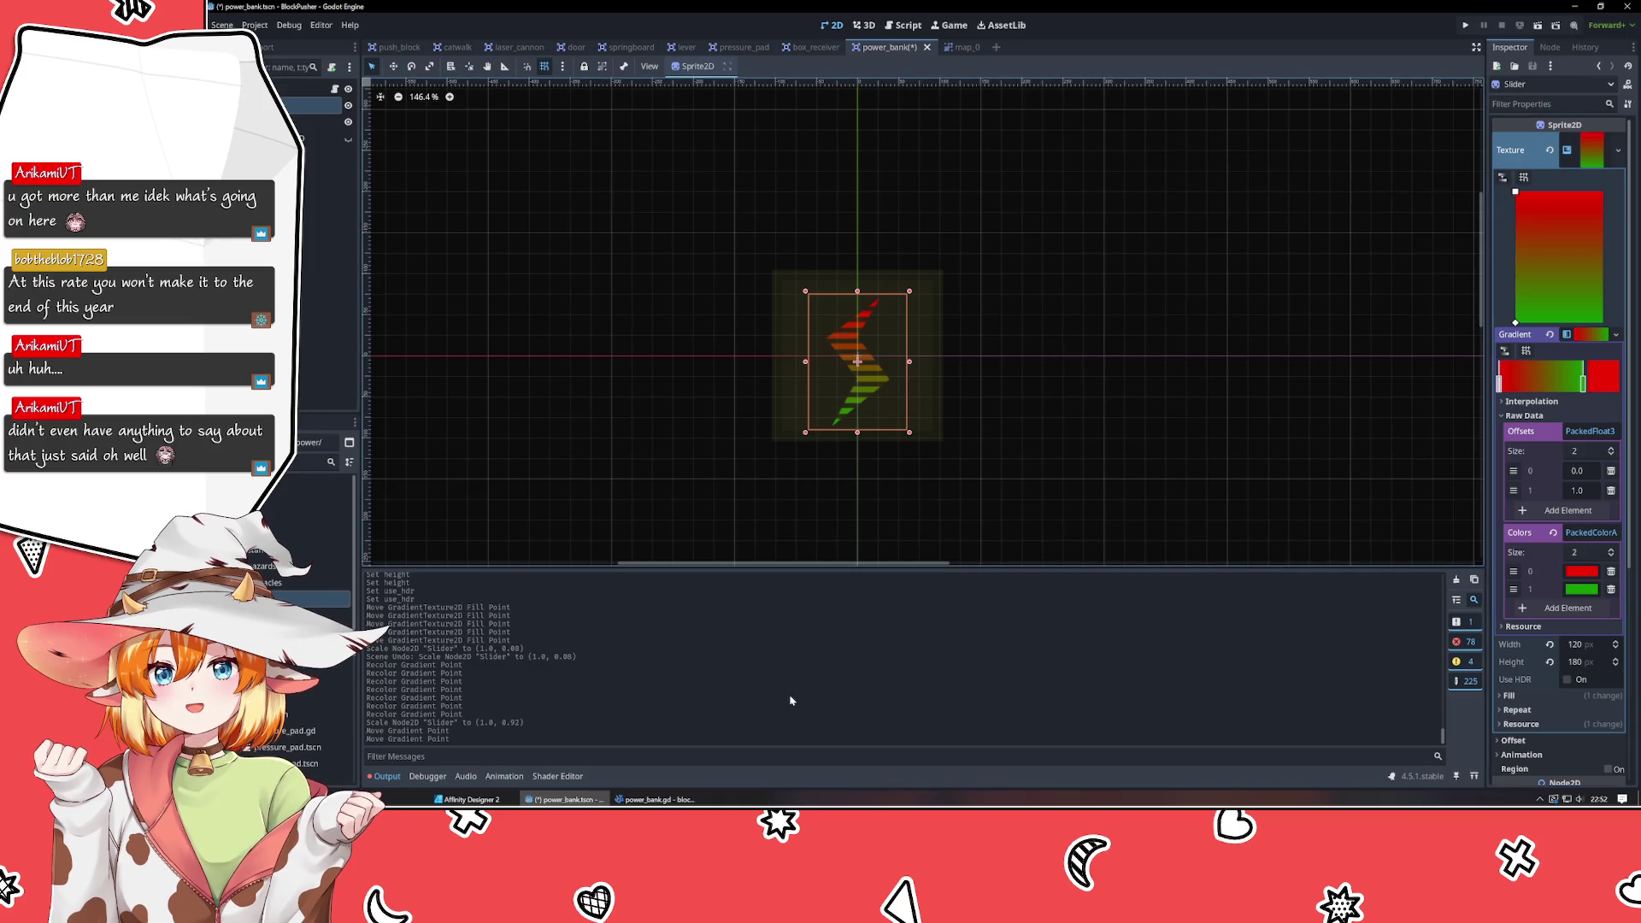
left_click(654, 799)
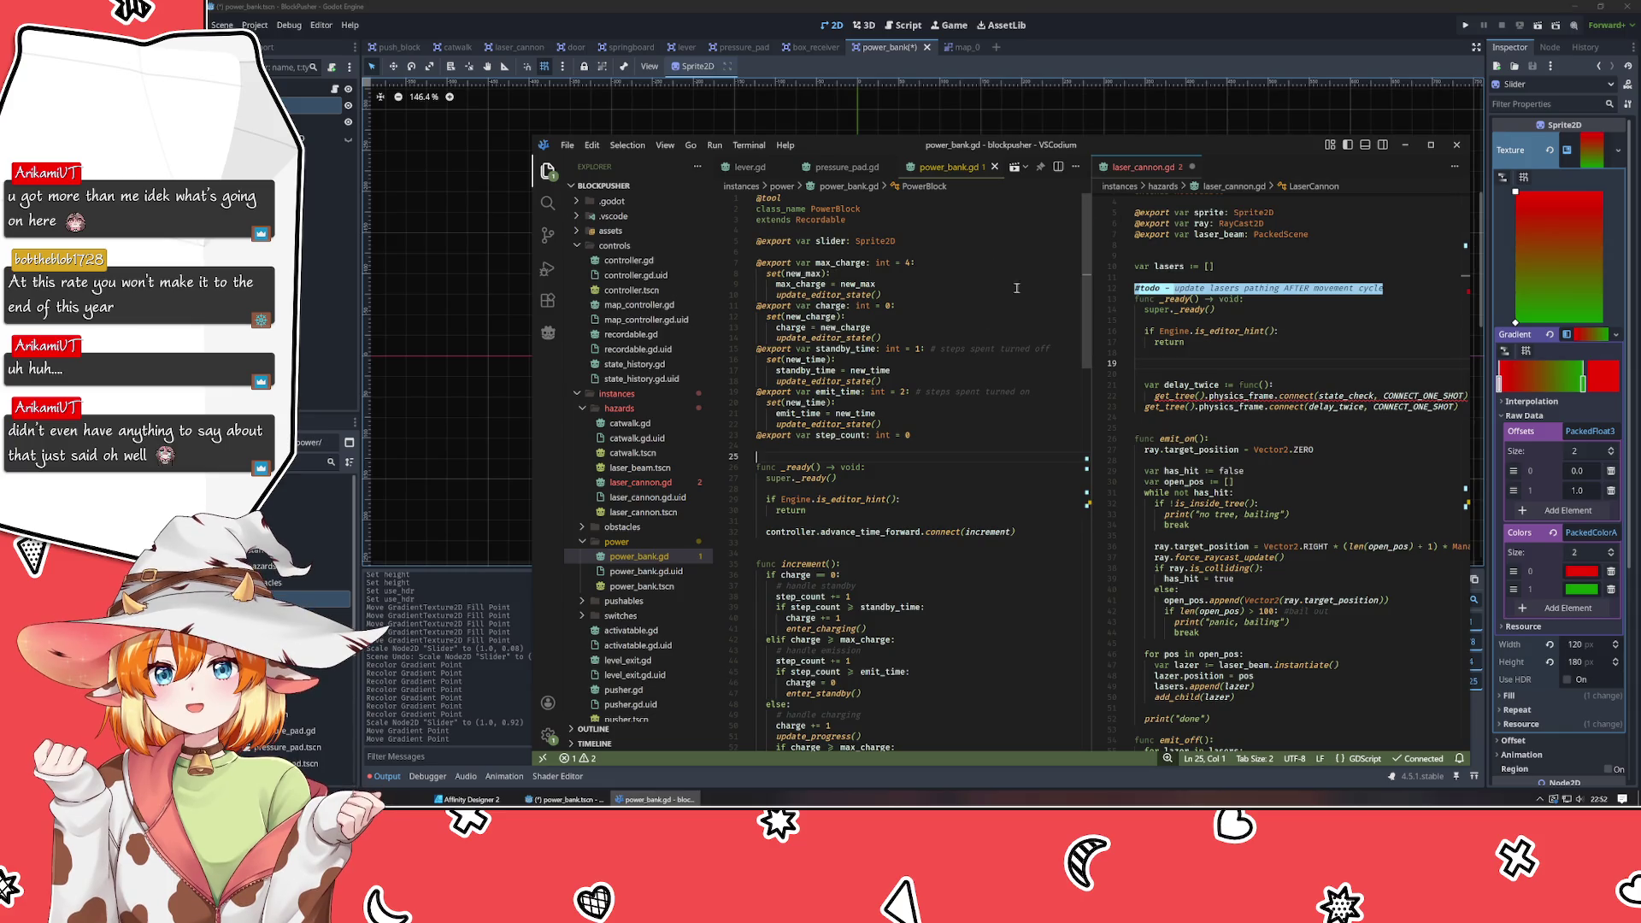
Add 'func update_gradient():' with a 'pass' body after _ready, spaced above increment().
left_click(956, 251)
left_click(937, 543)
scroll(932, 539, "down", 5)
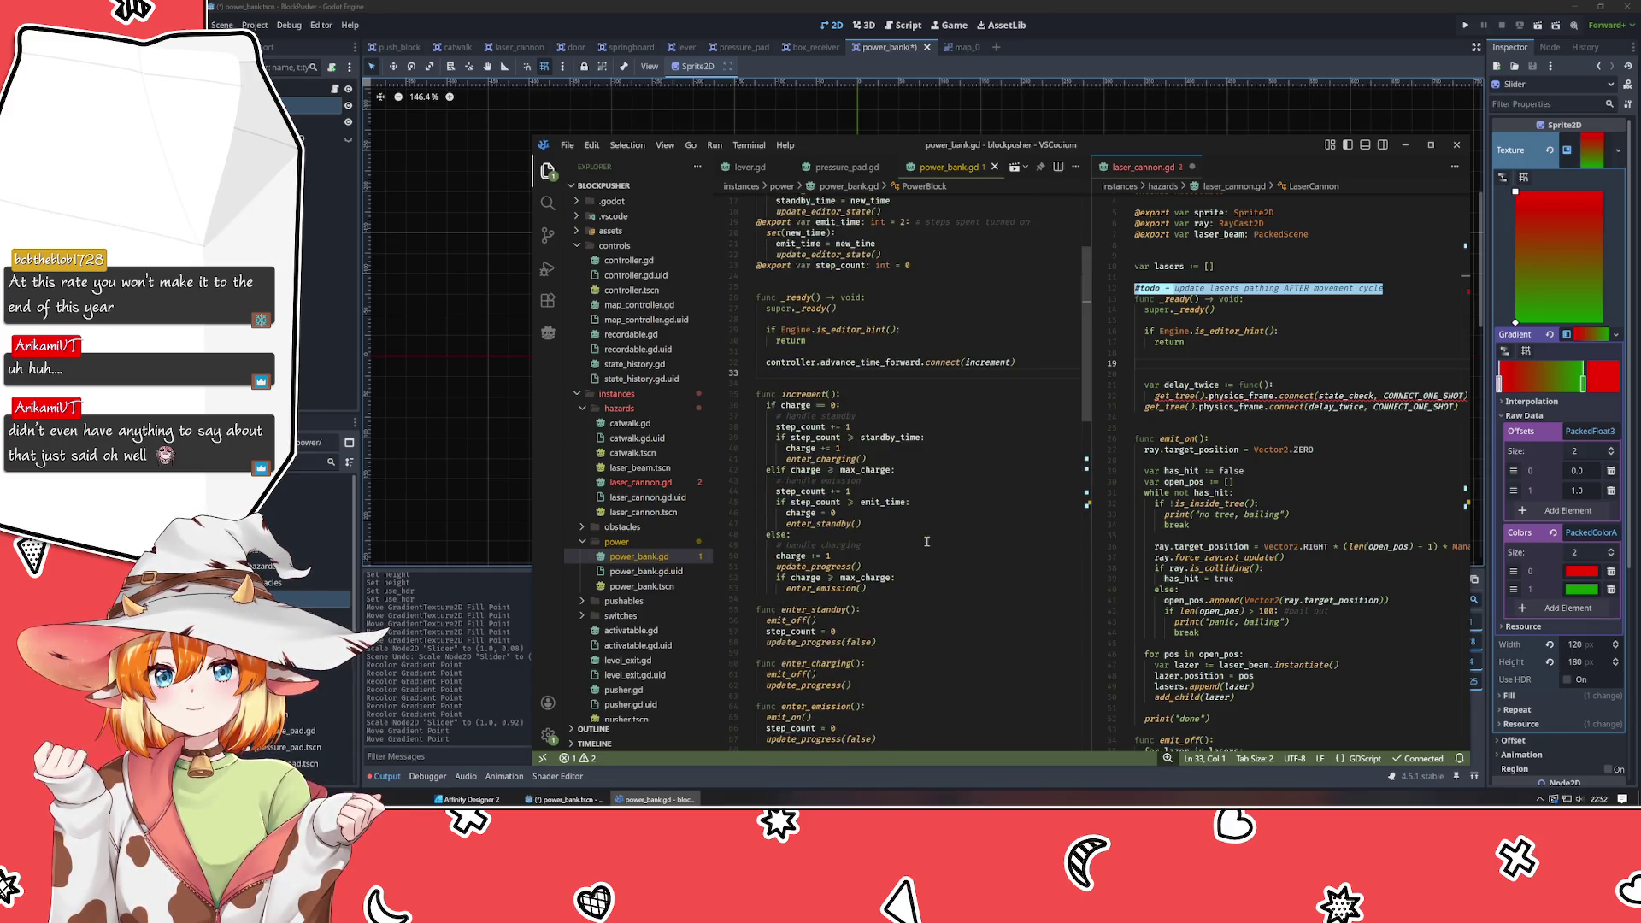
key("Return")
key("Return")
key("Return")
type("func ")
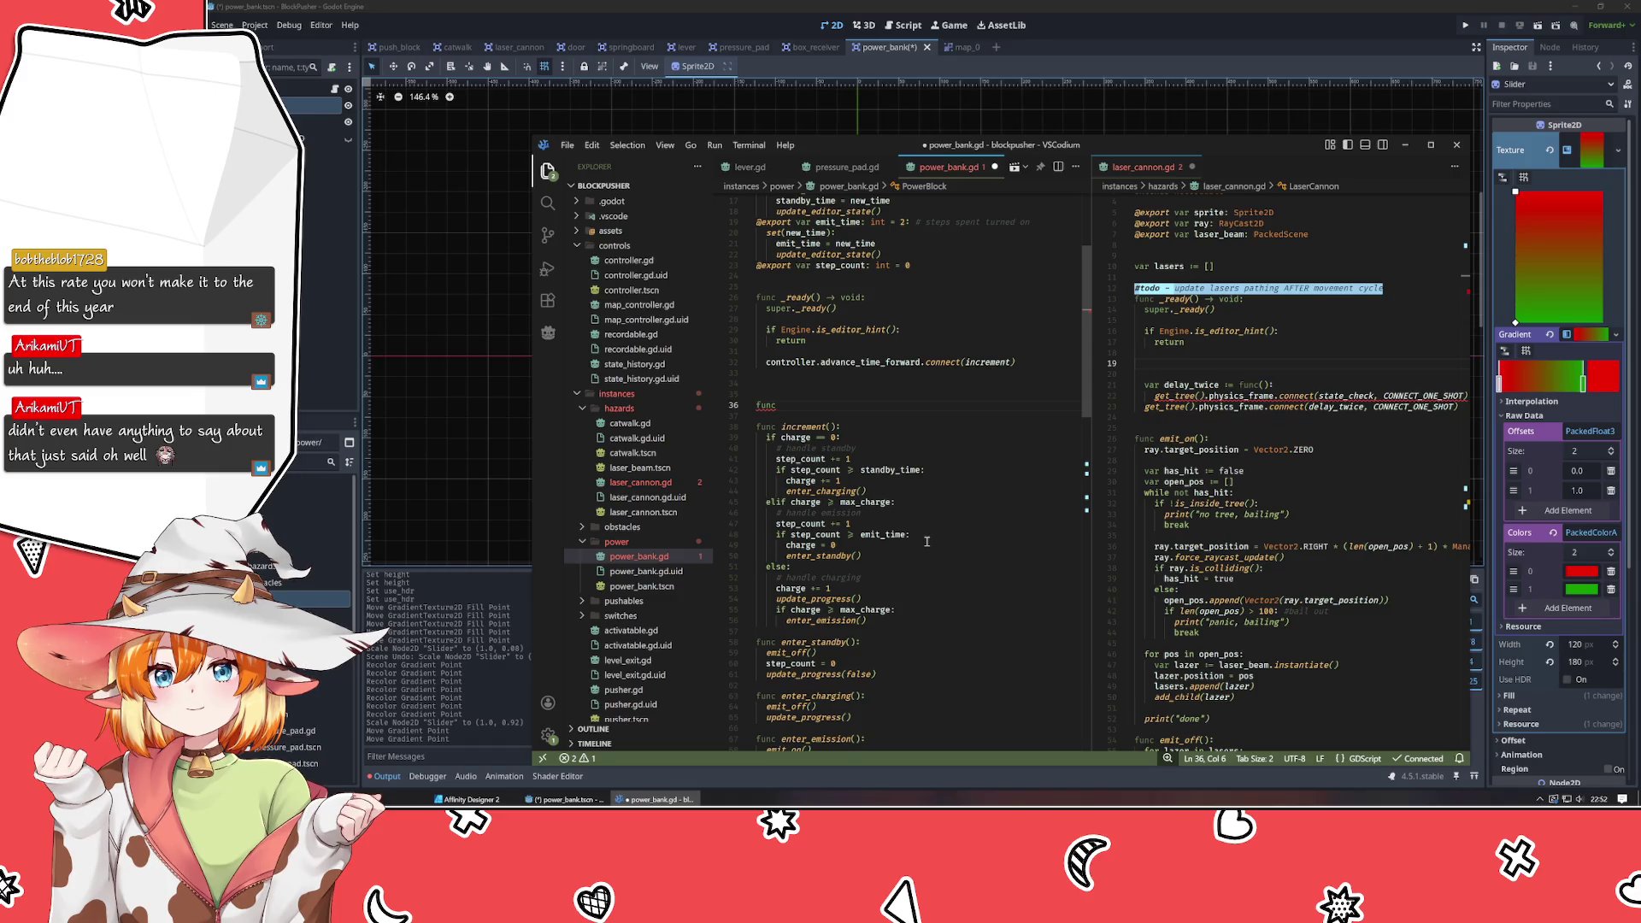
type("update_")
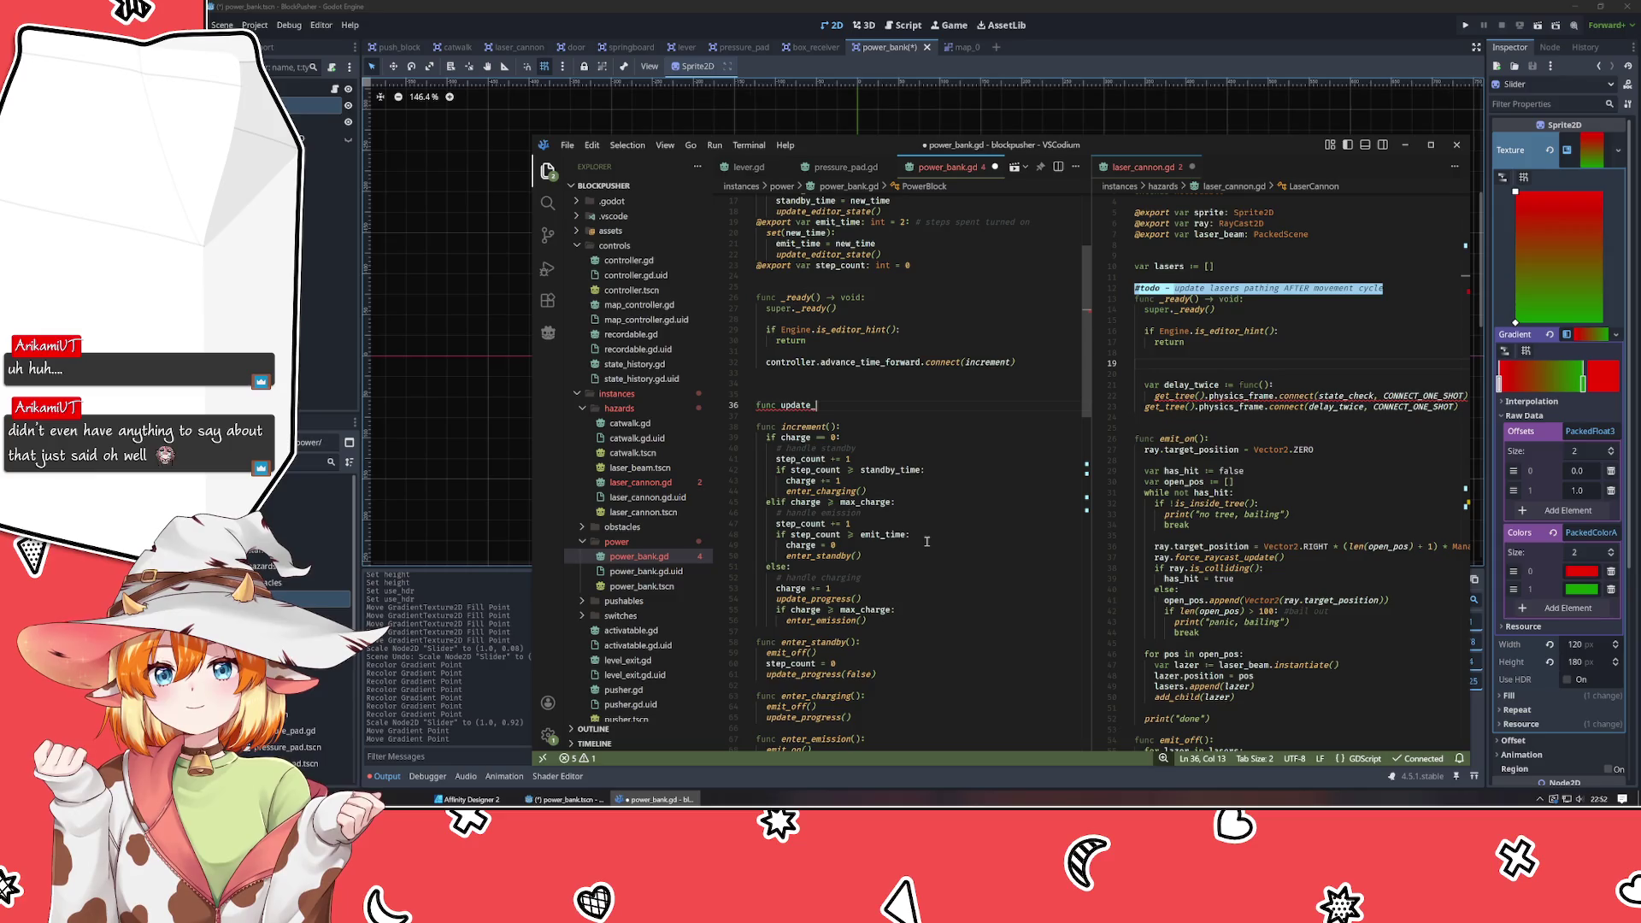
type("gradient")
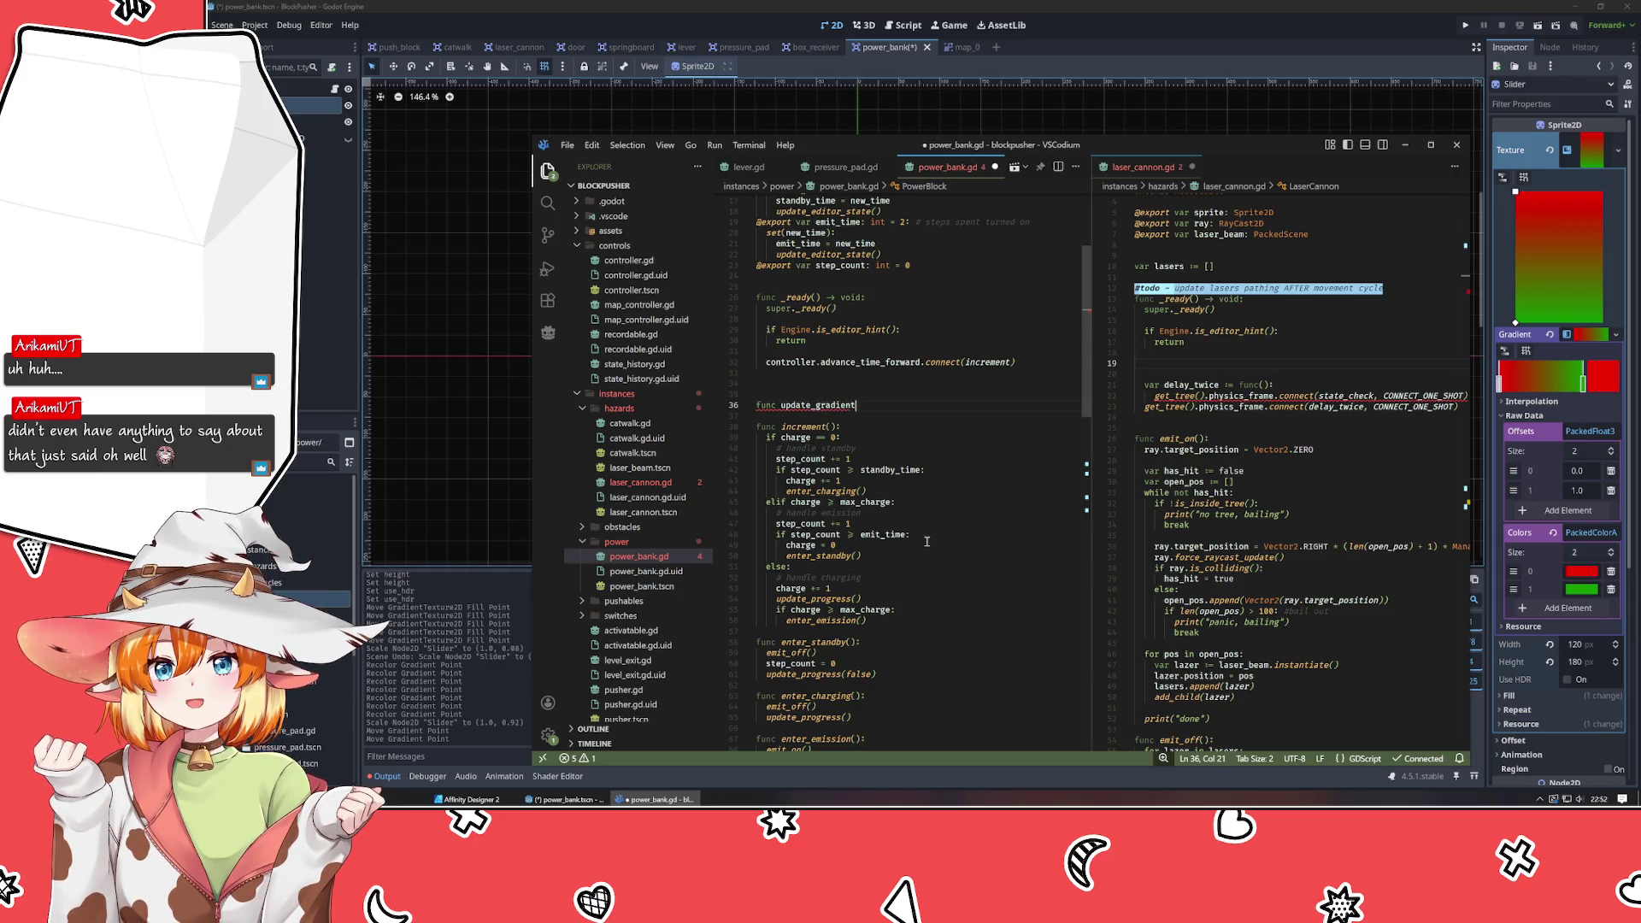
type("():")
key("Return")
type("pass")
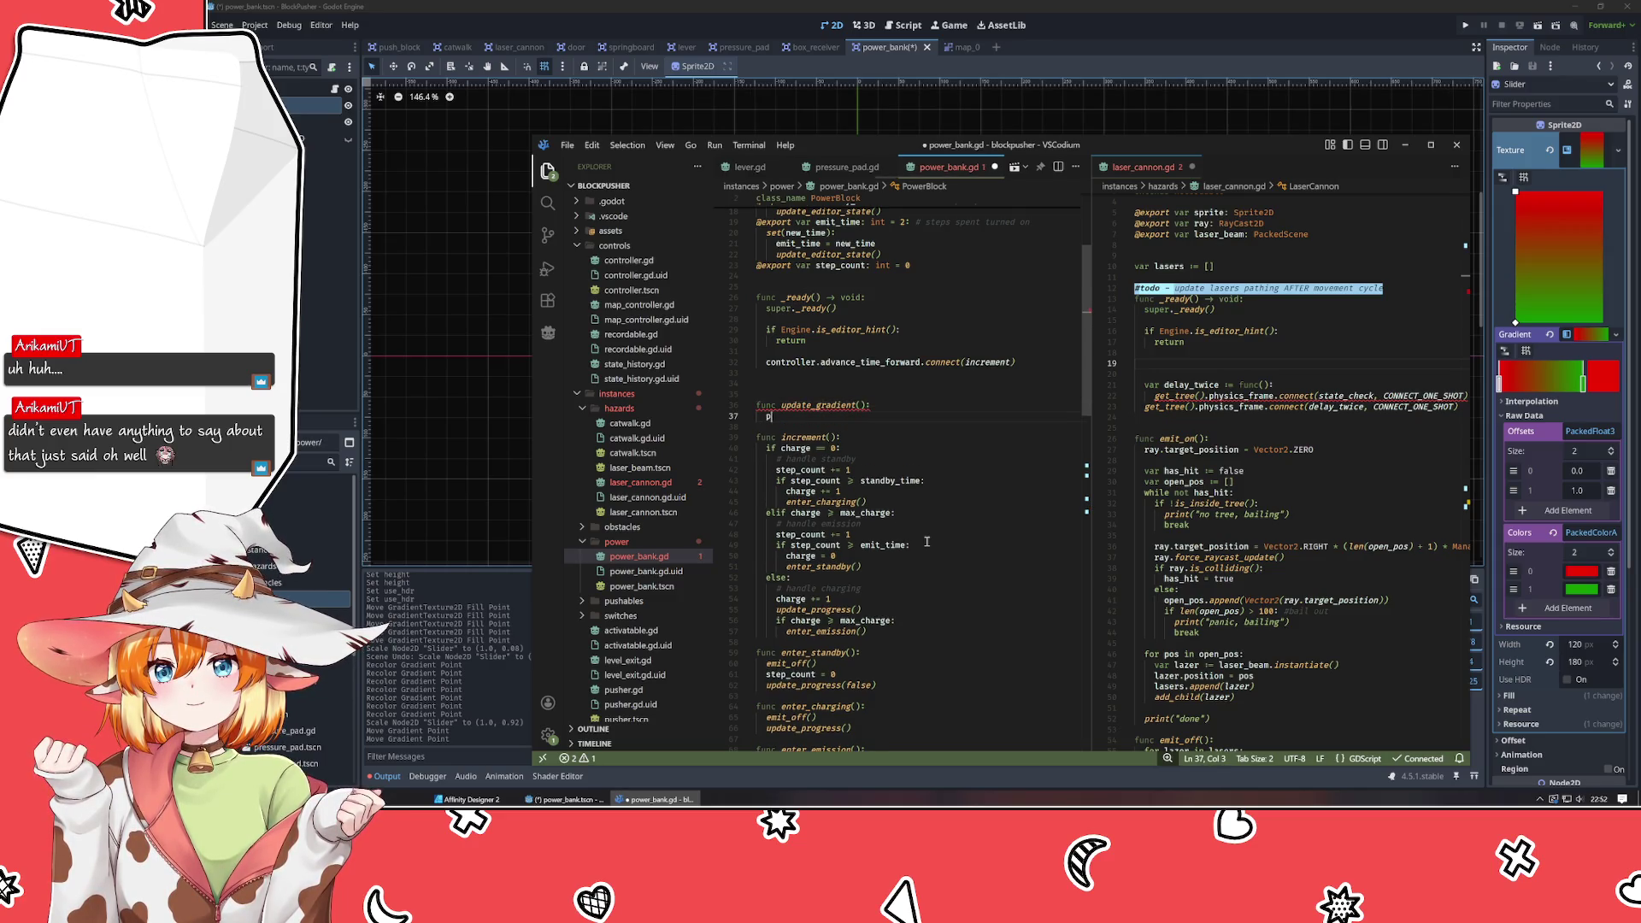
key("Escape")
key("Return")
key("Return")
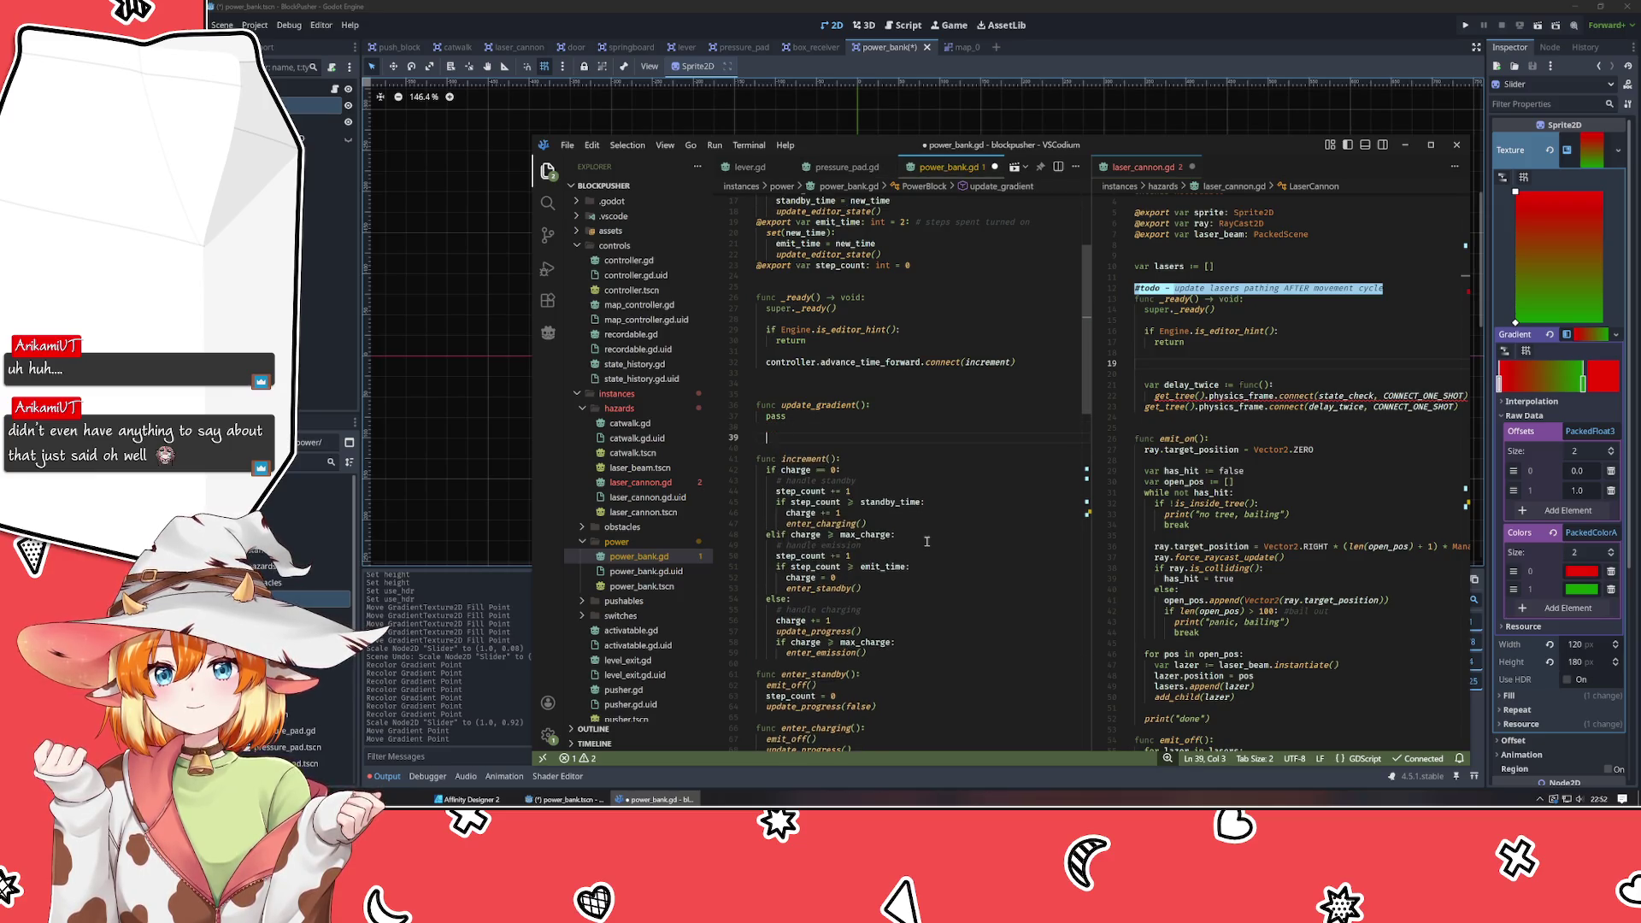
key("Up")
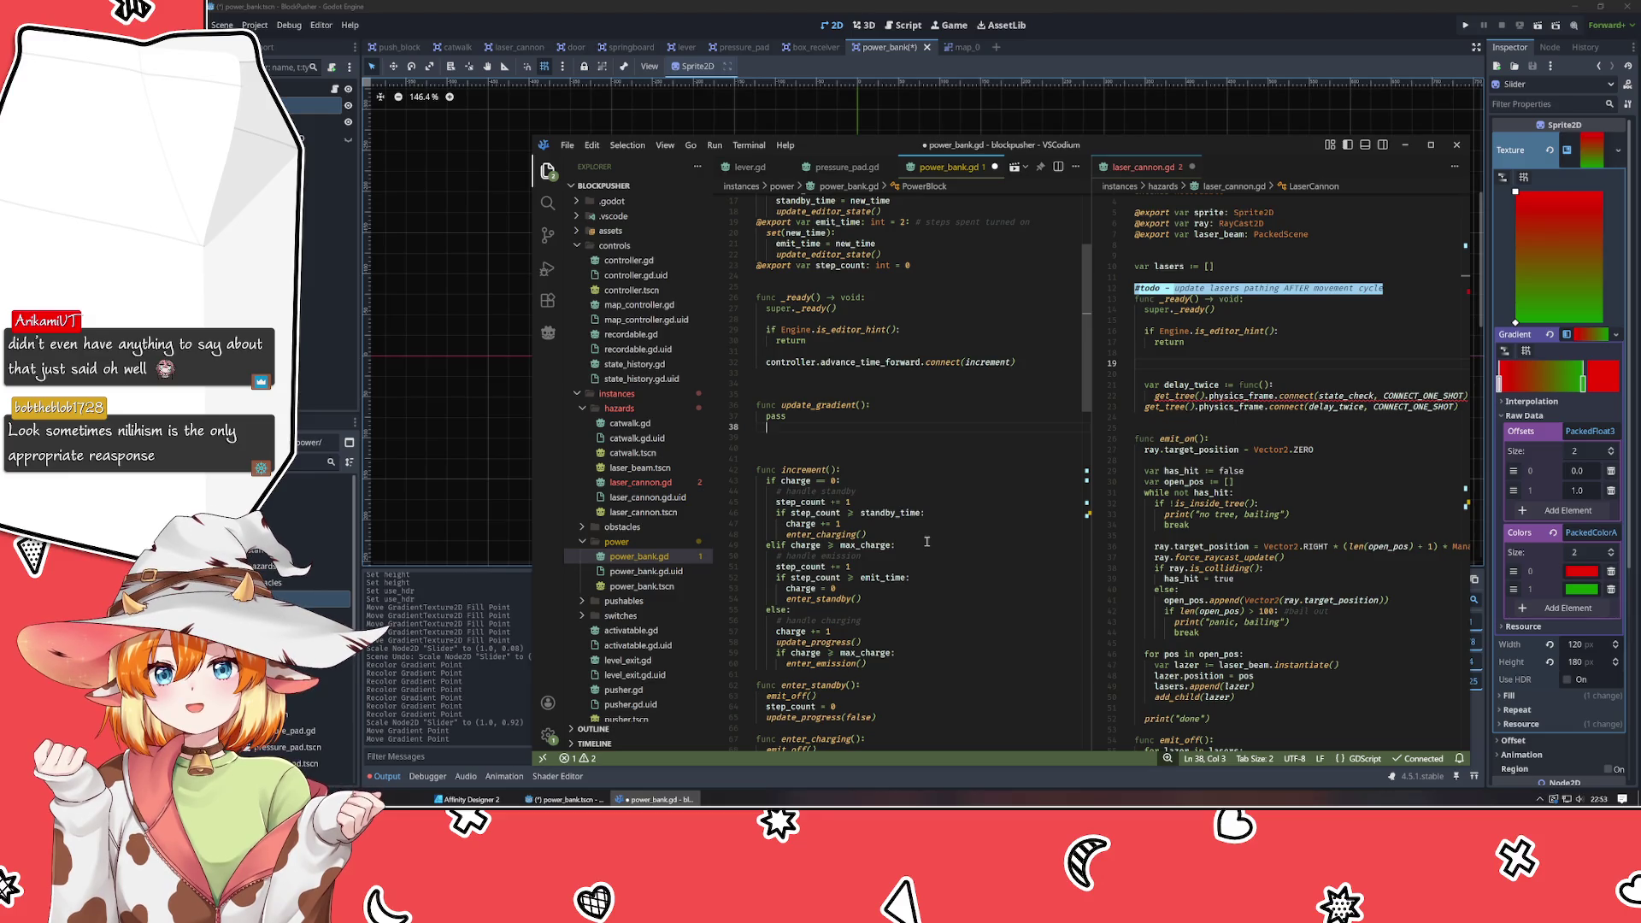
left_click_drag(1242, 153, 1188, 141)
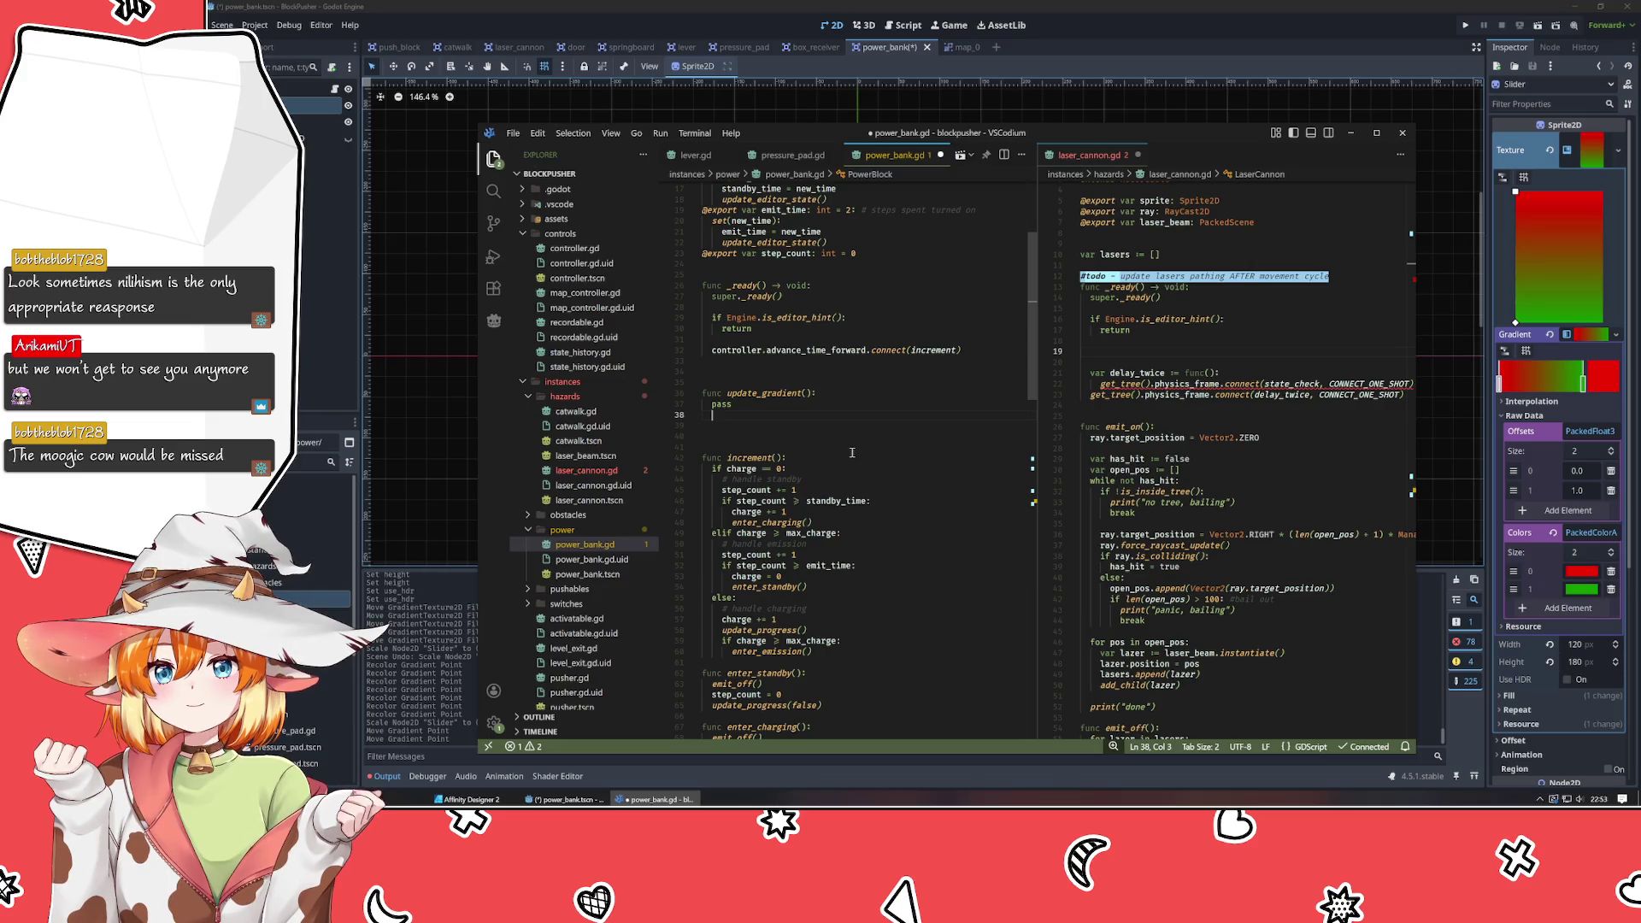
Start the line below pass with slider.texture, checking the Gradient texture in Godot.
scroll(852, 452, "up", 5)
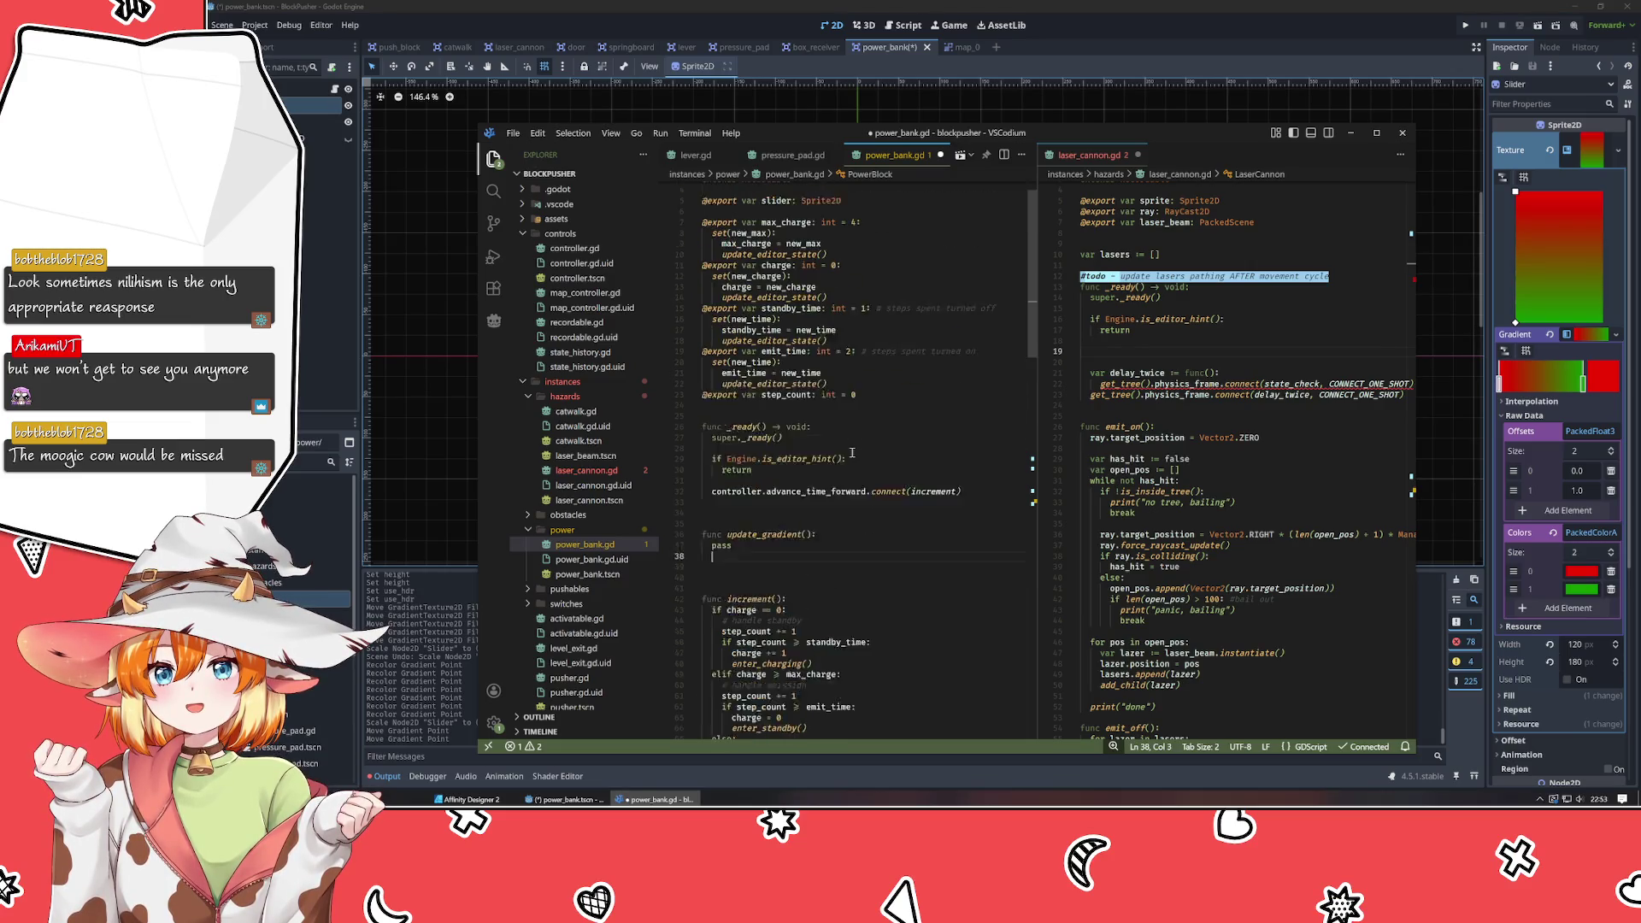
type("slider.tex")
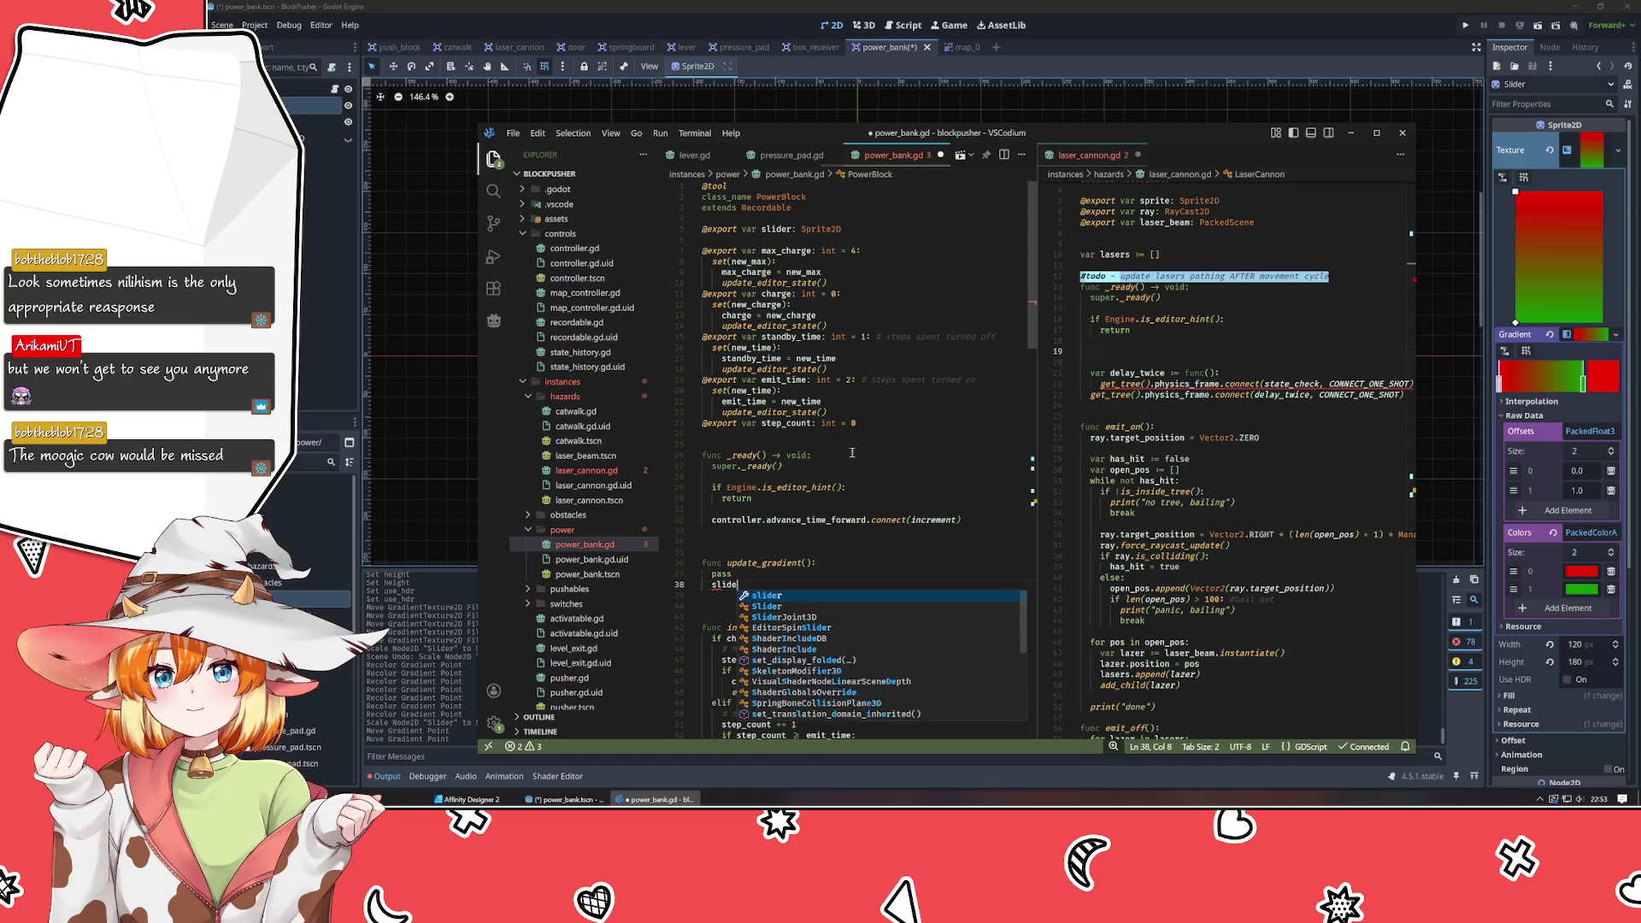
key("Return")
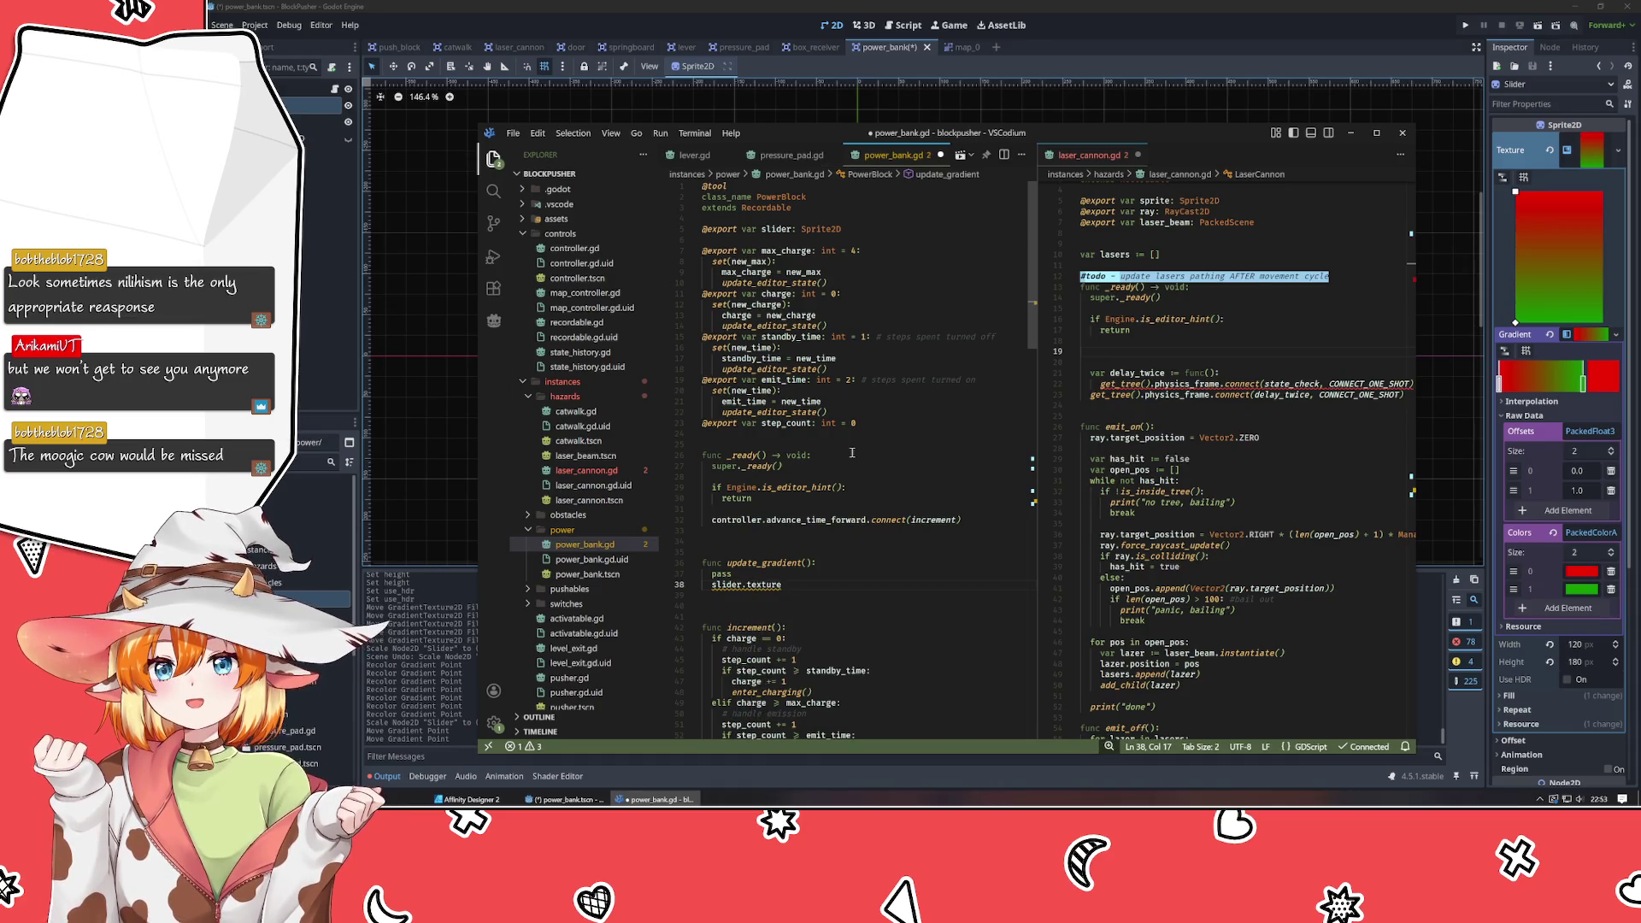
type(".")
key("BackSpace")
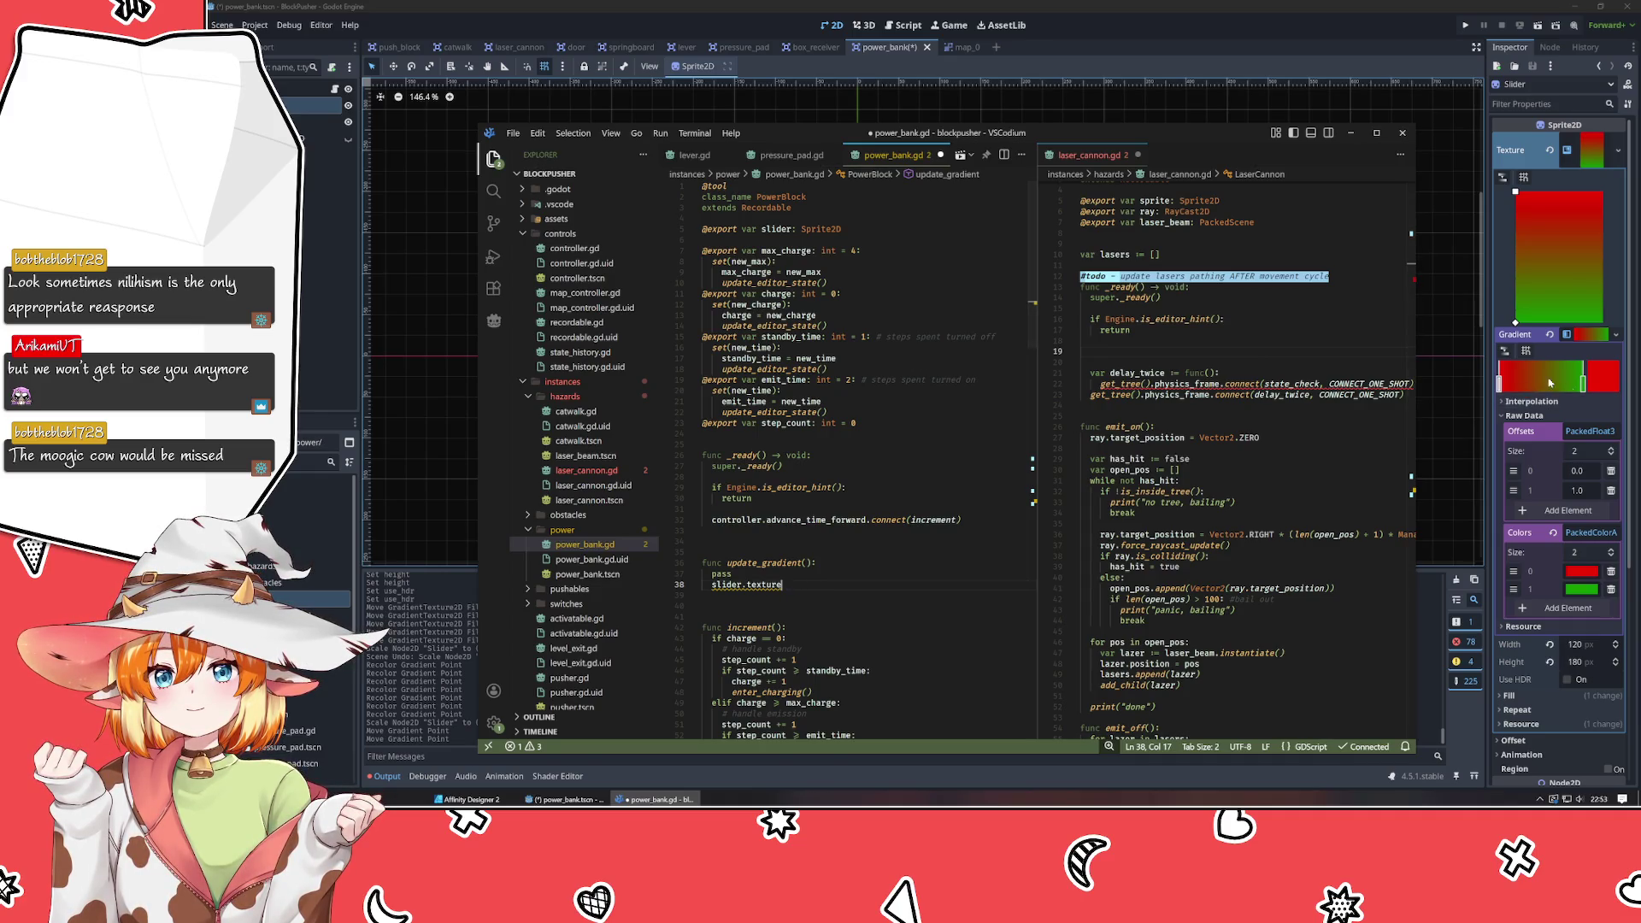
left_click(1506, 302)
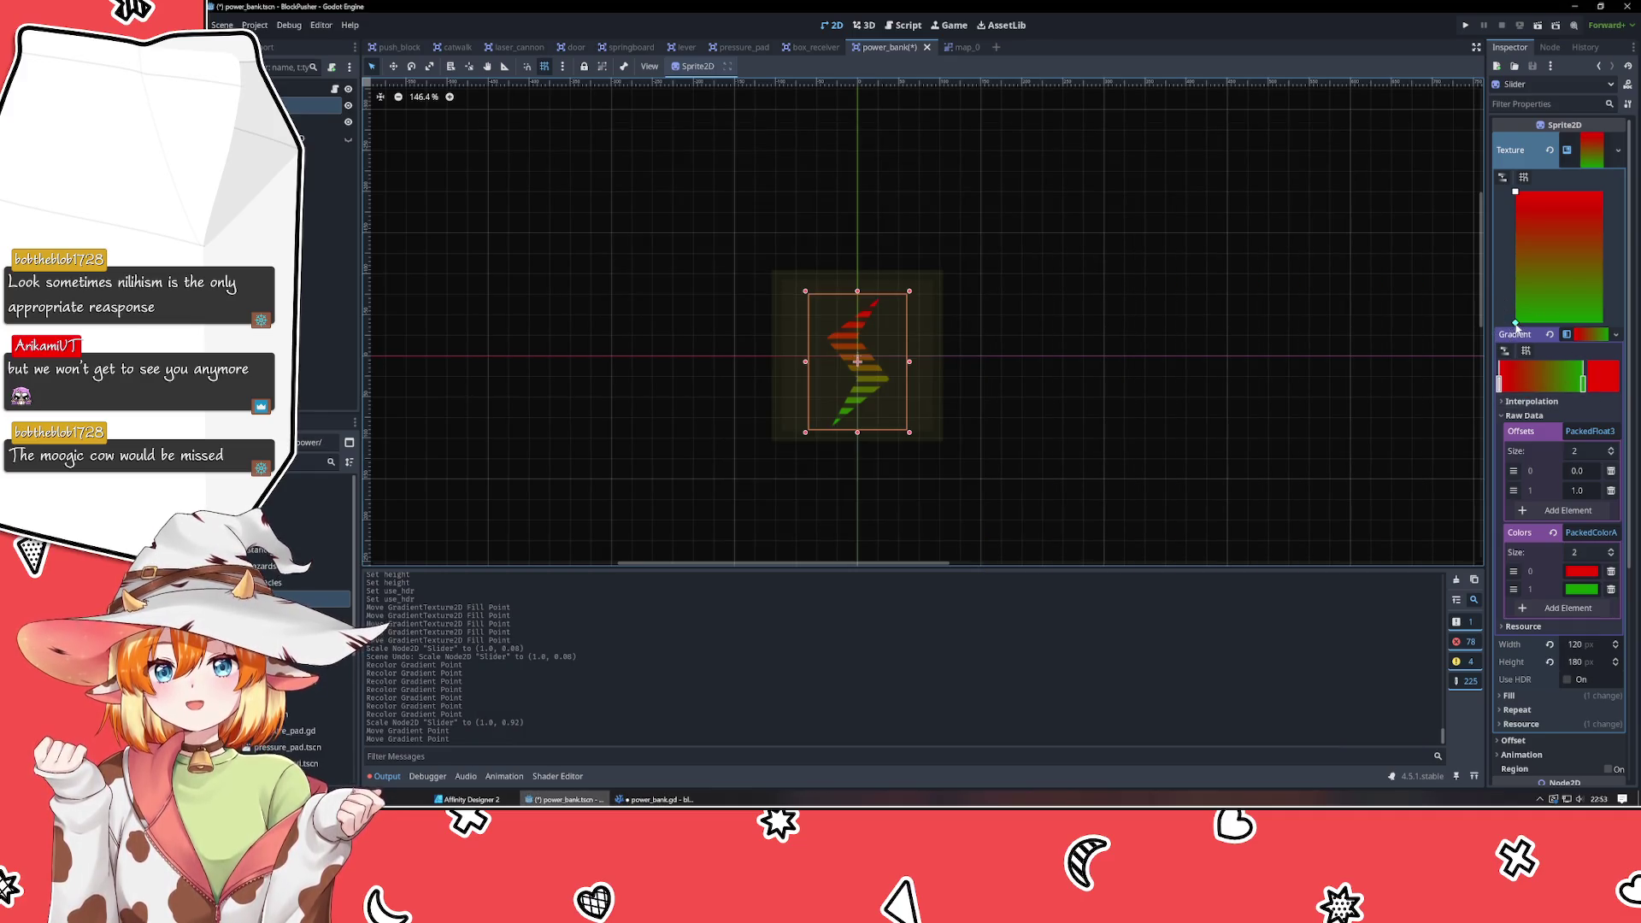
key("alt+Tab")
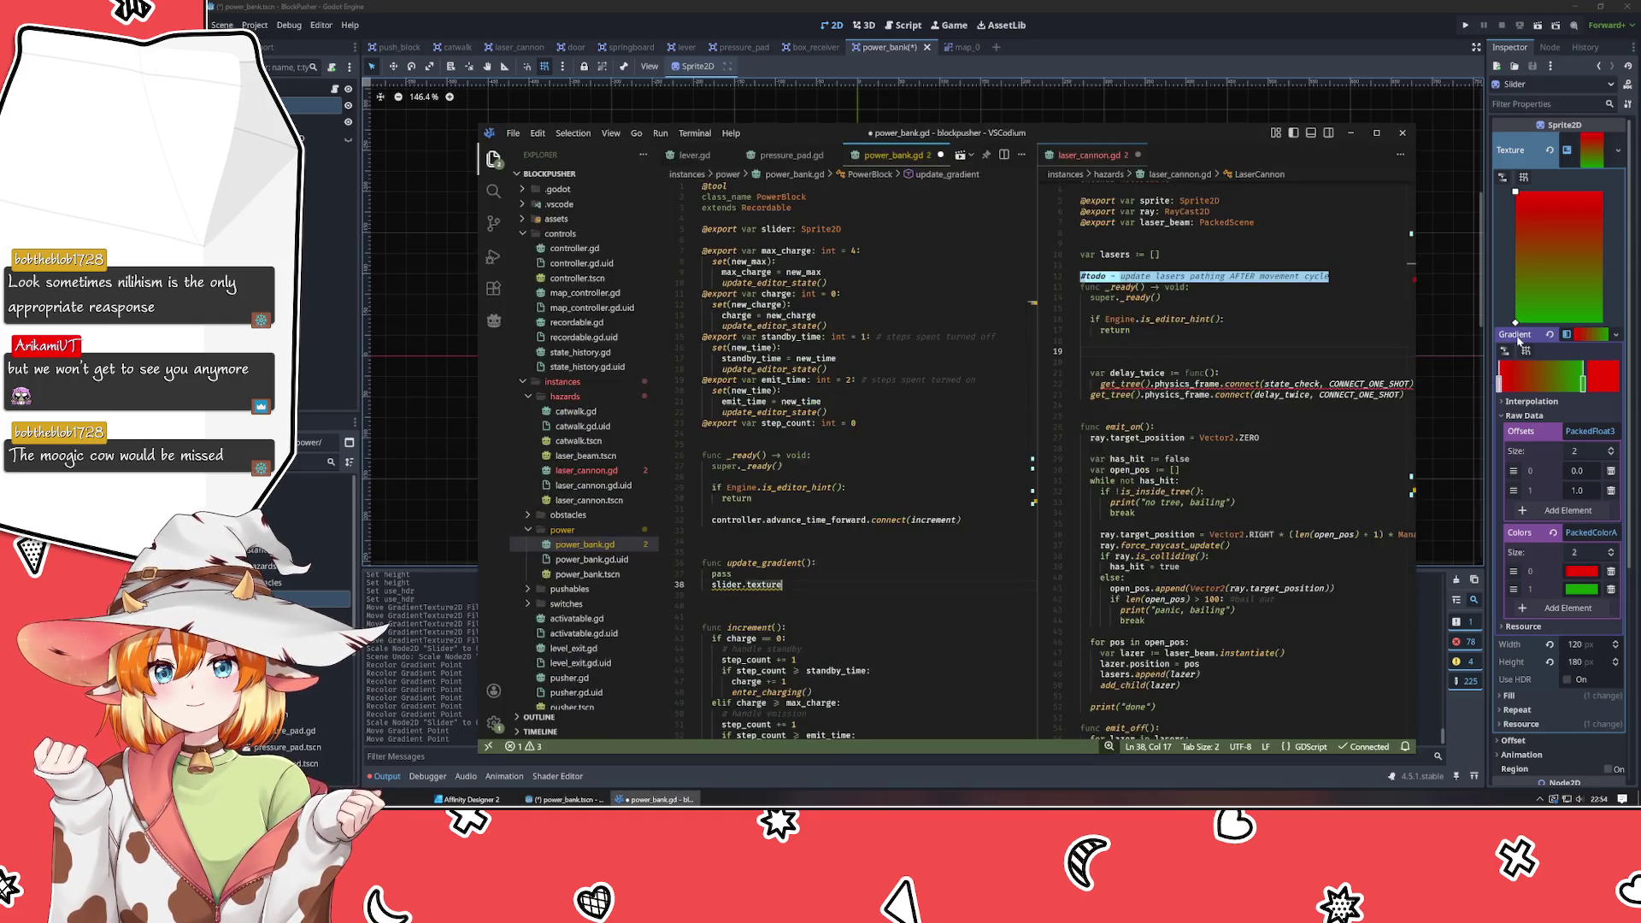
Complete the expression as slider.texture.gradient.offsets, then go back to Godot.
type(".grad")
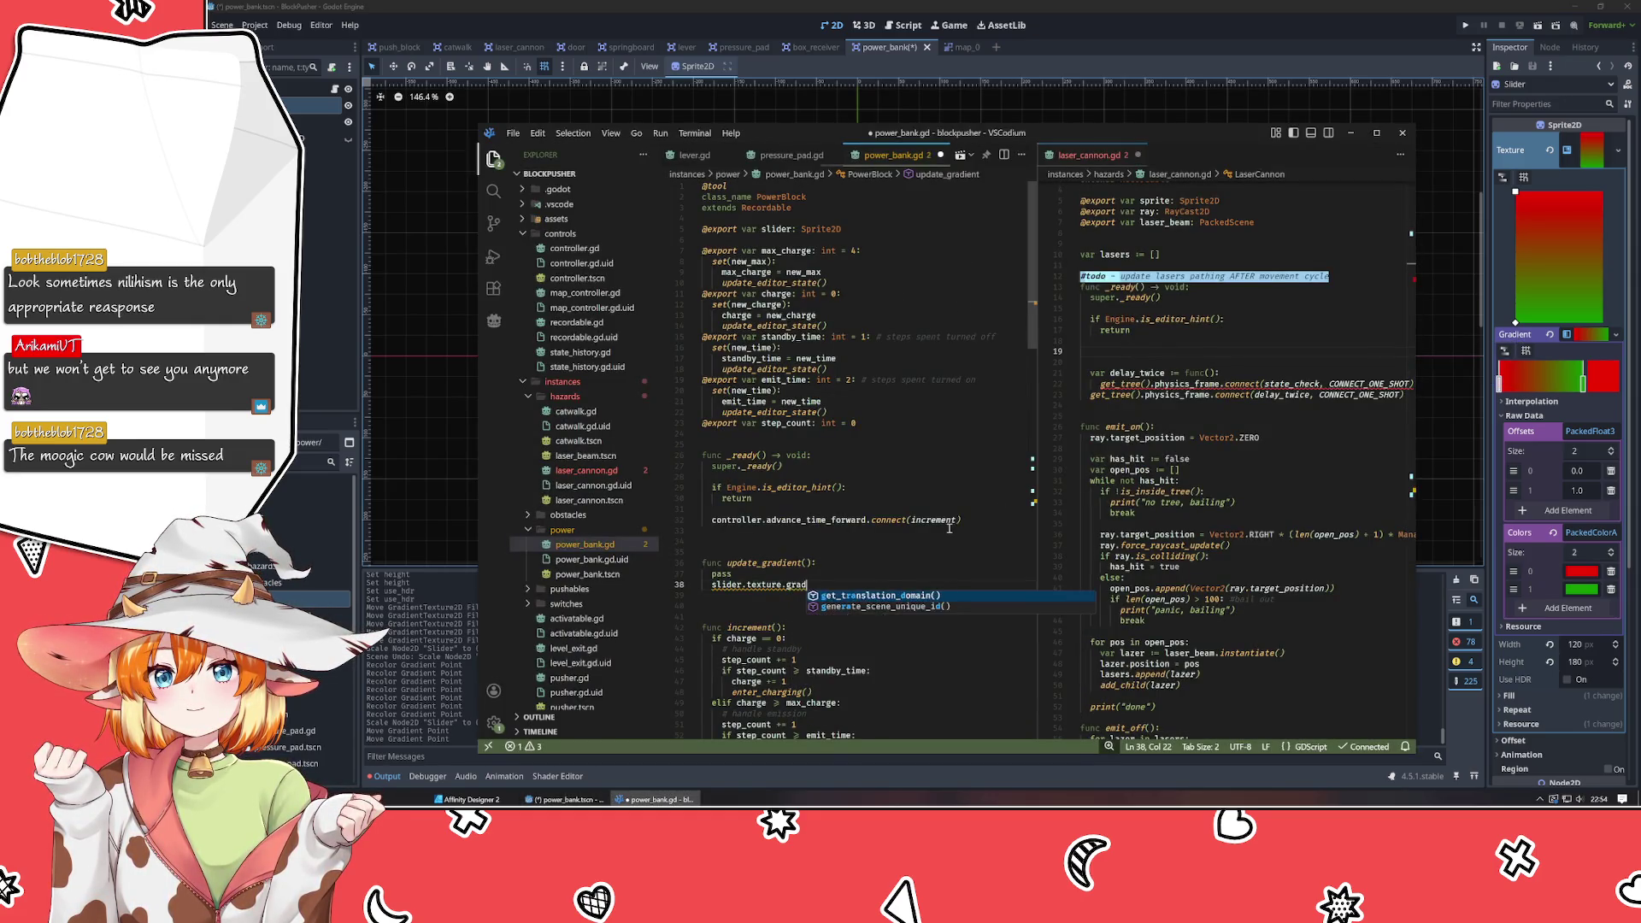
type("ient.off")
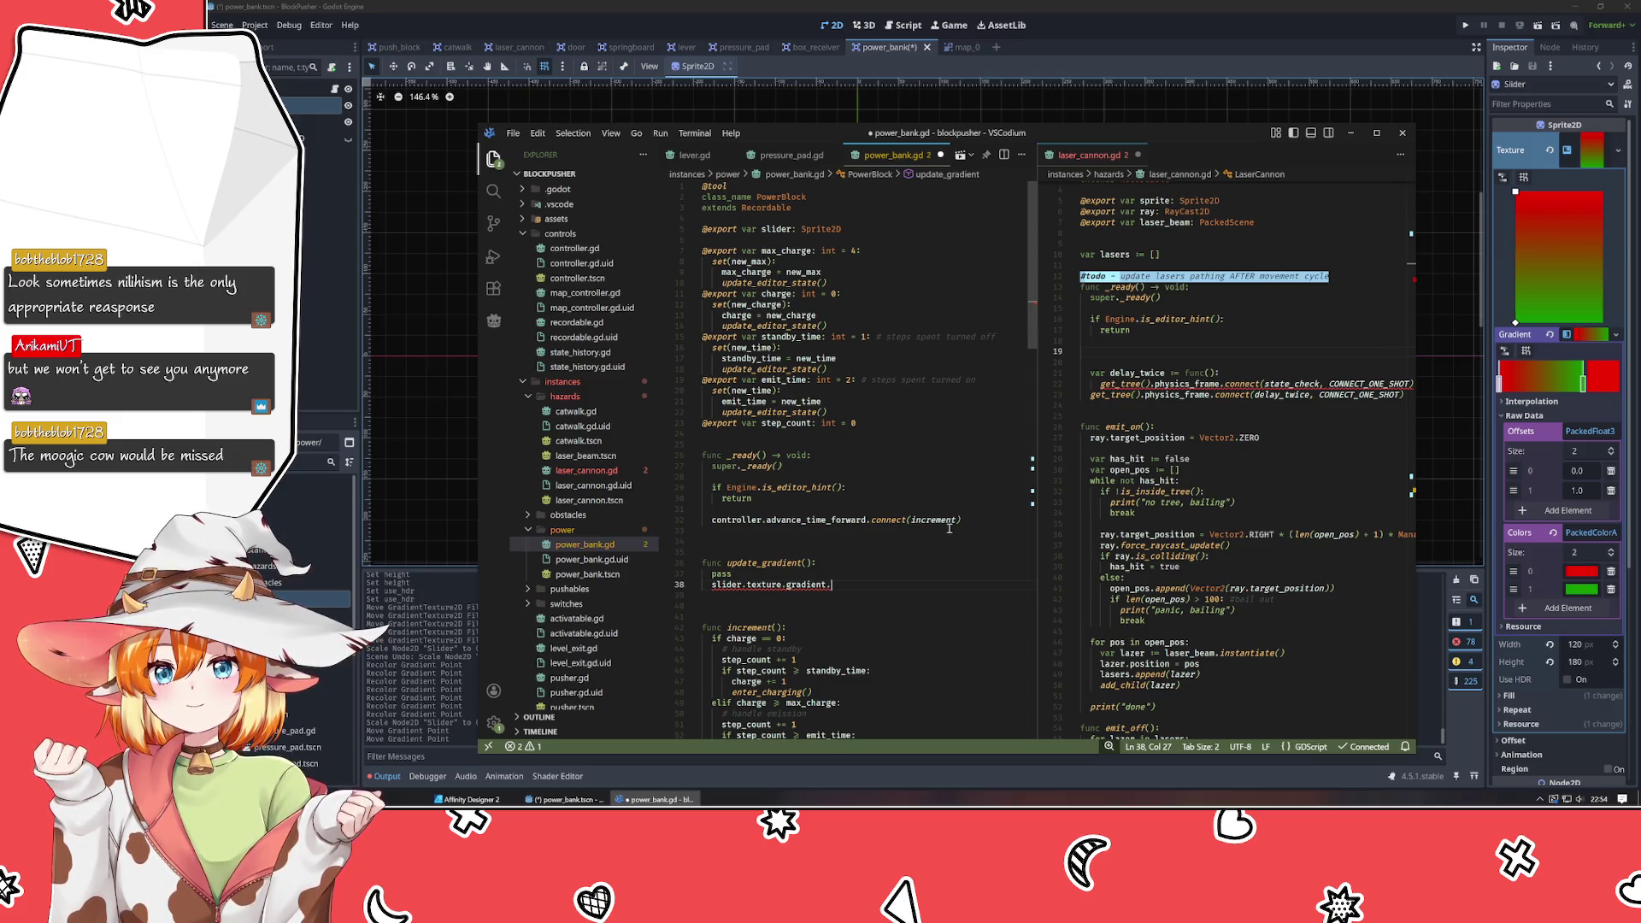
key("BackSpace")
key("BackSpace")
key("BackSpace")
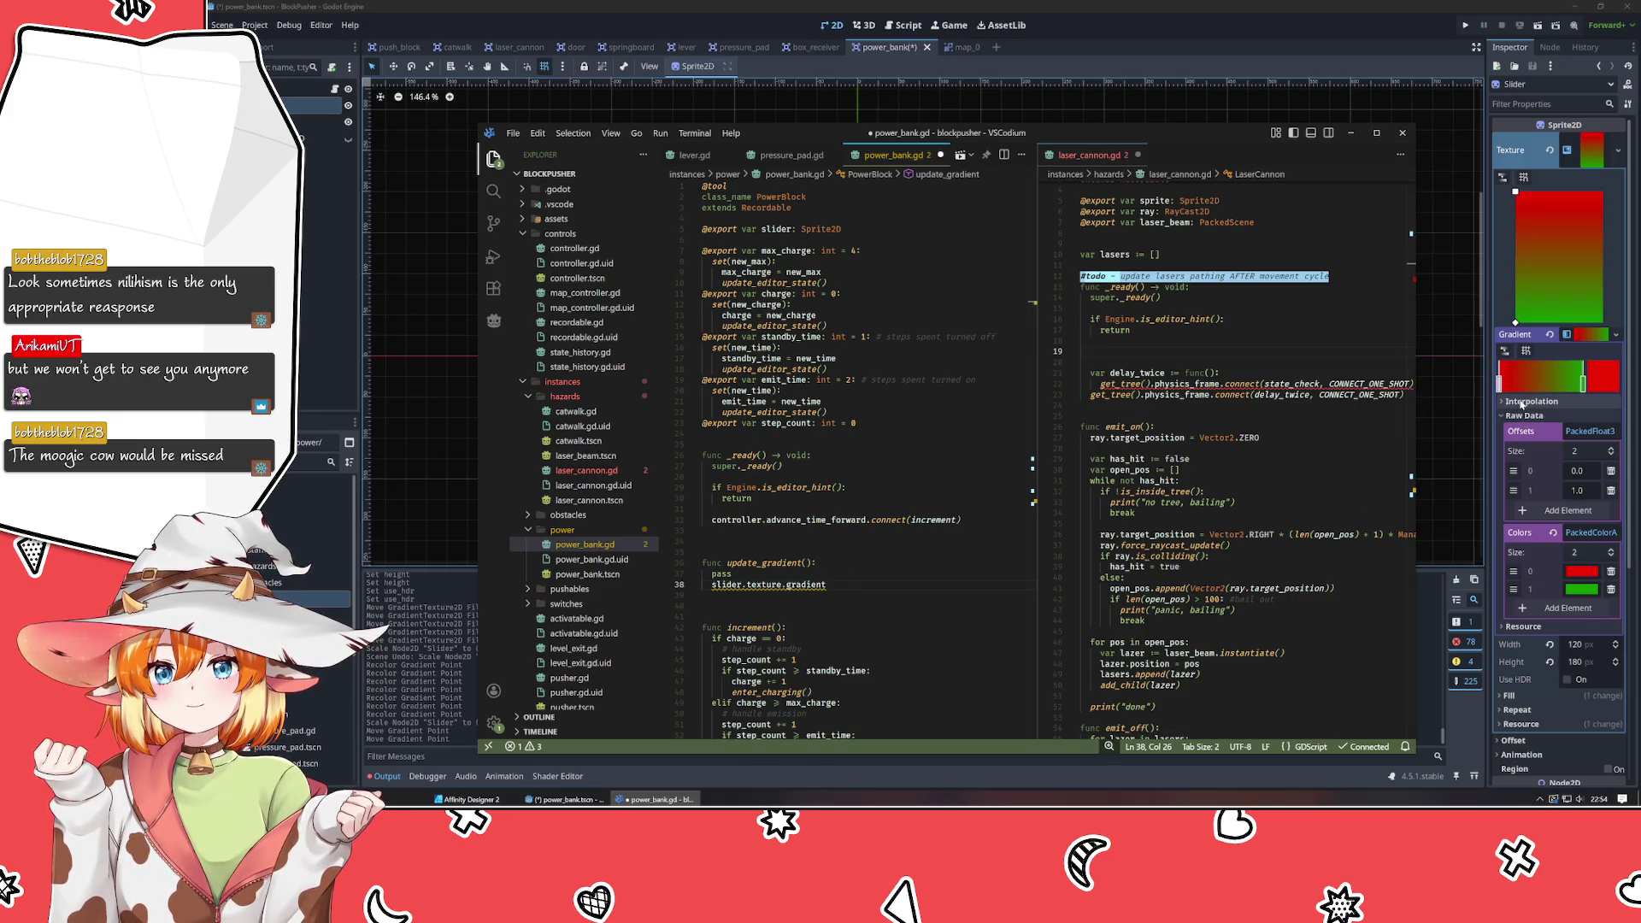
mouse_move(1511, 438)
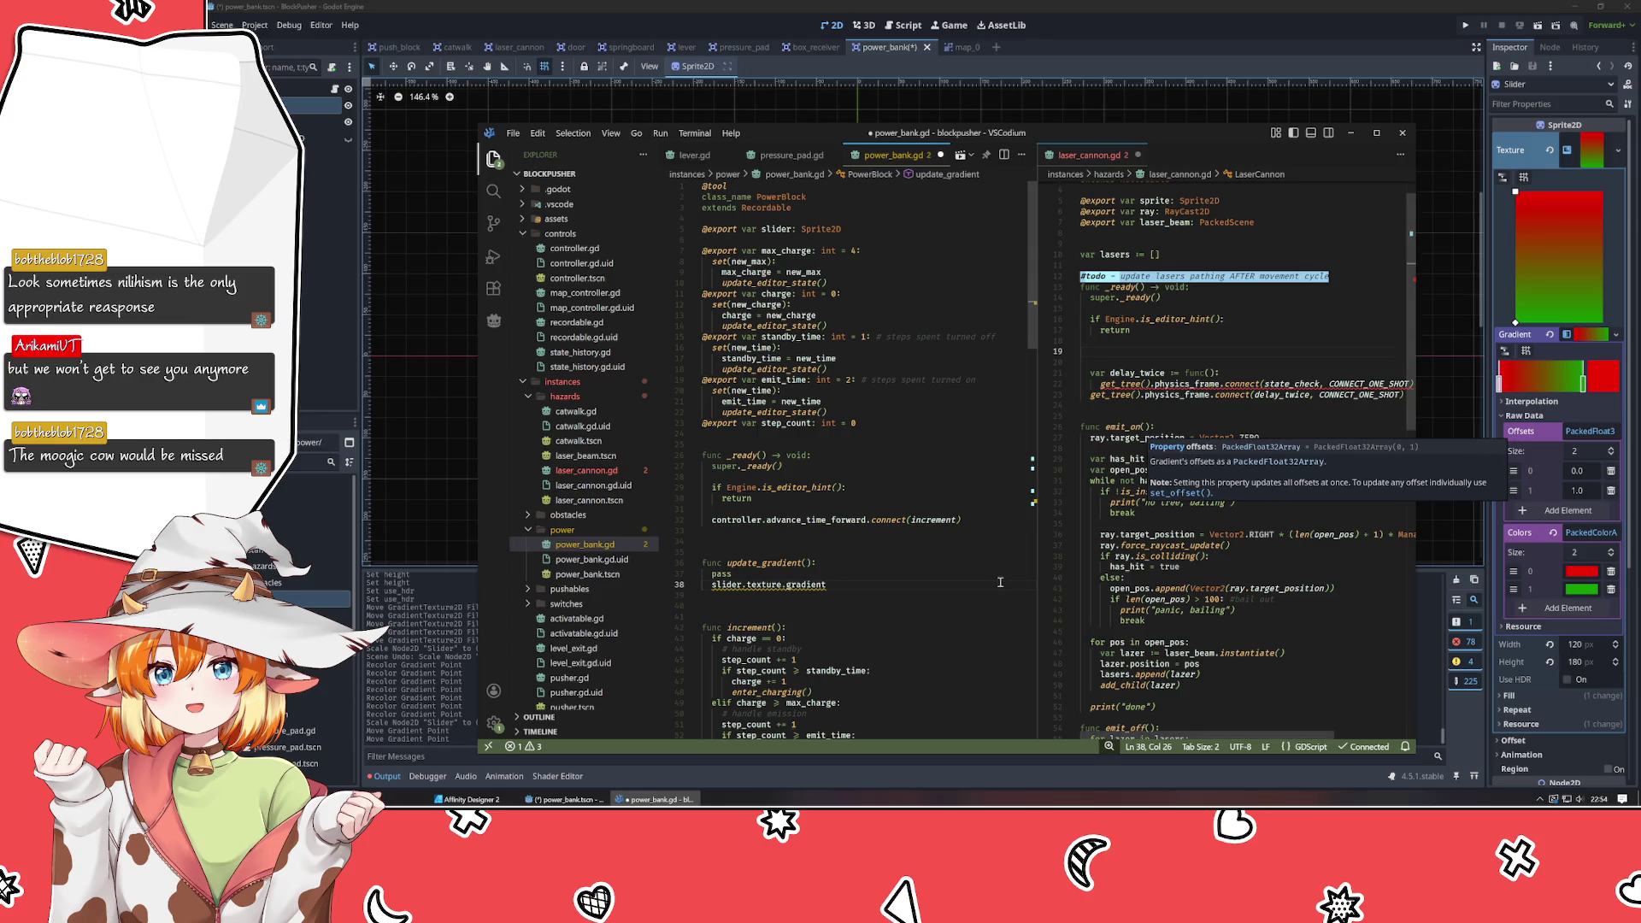
type(".offsets")
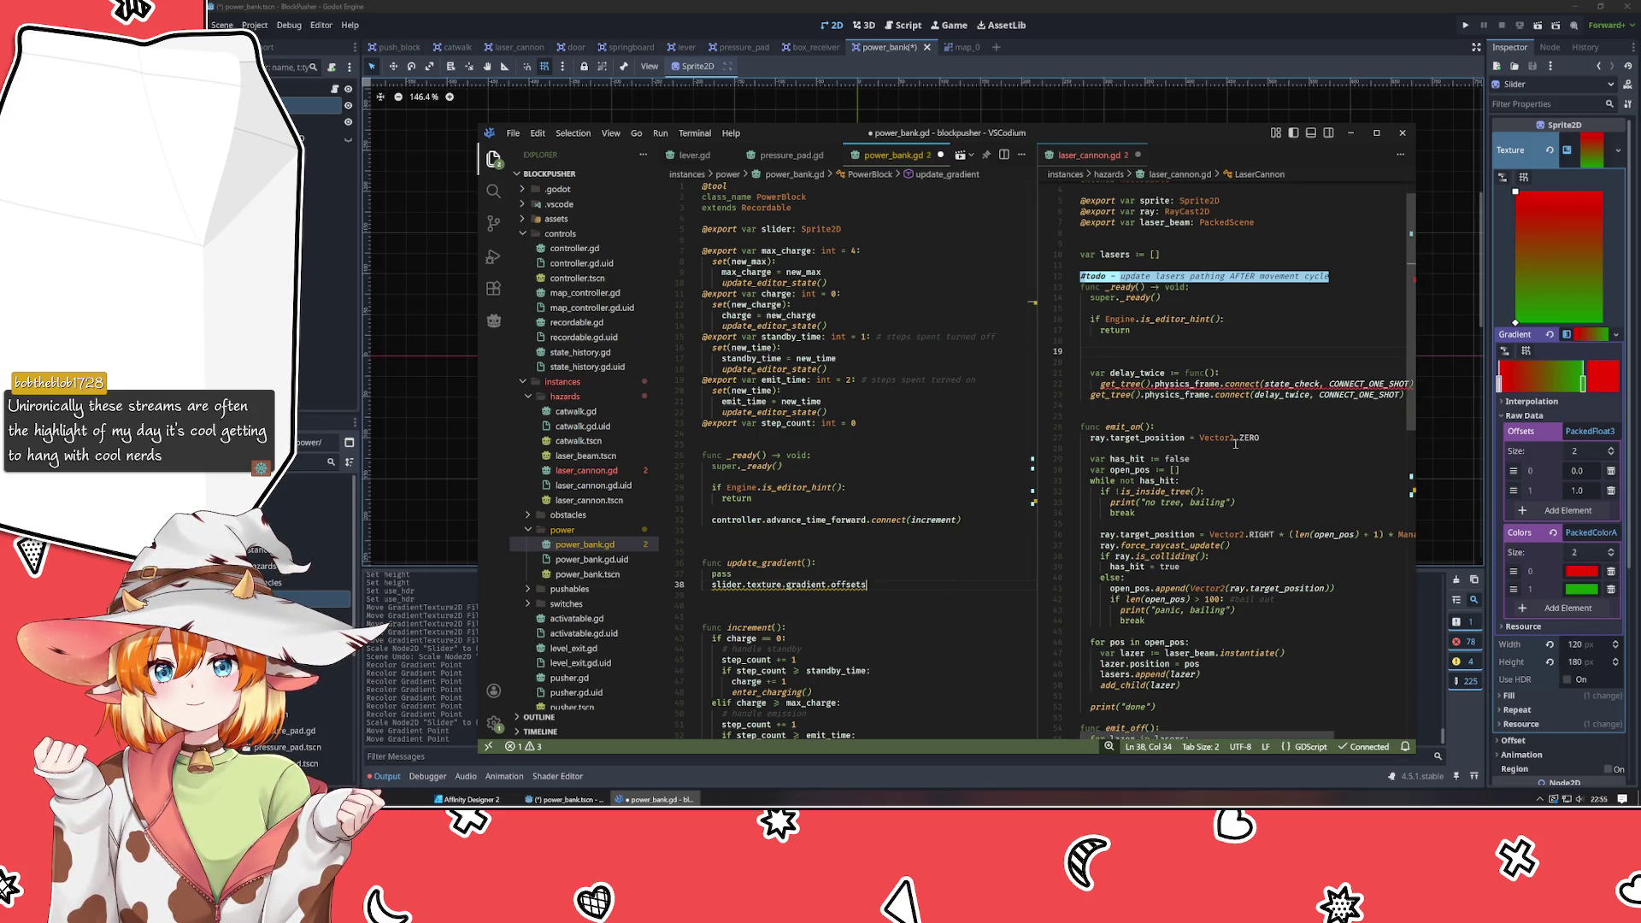
left_click(852, 605)
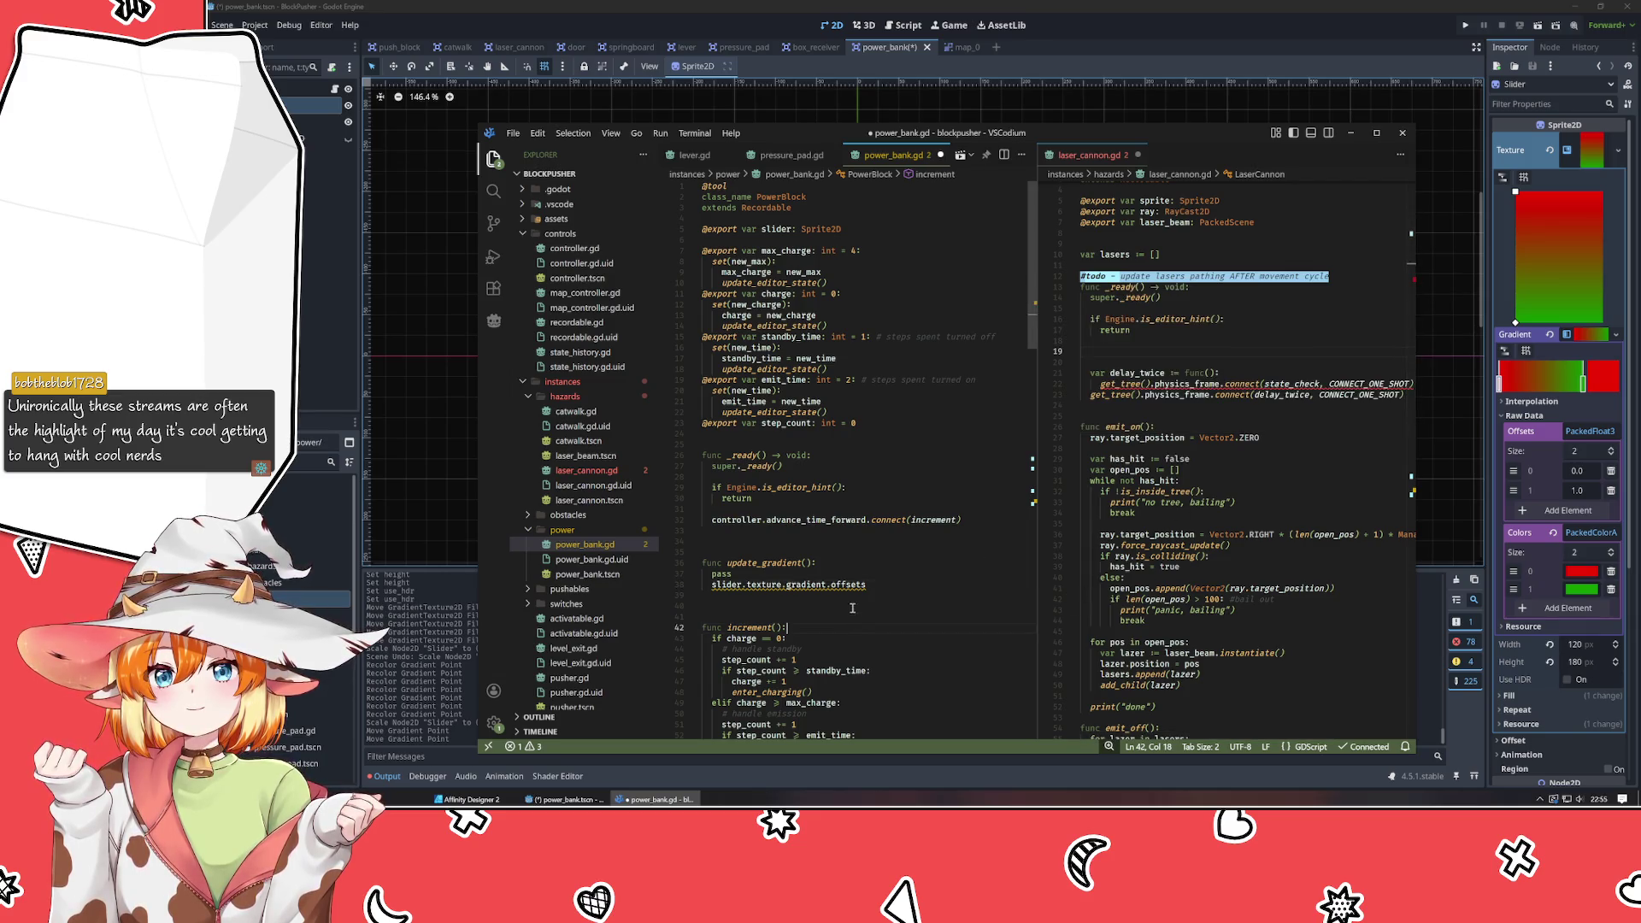
left_click(905, 584)
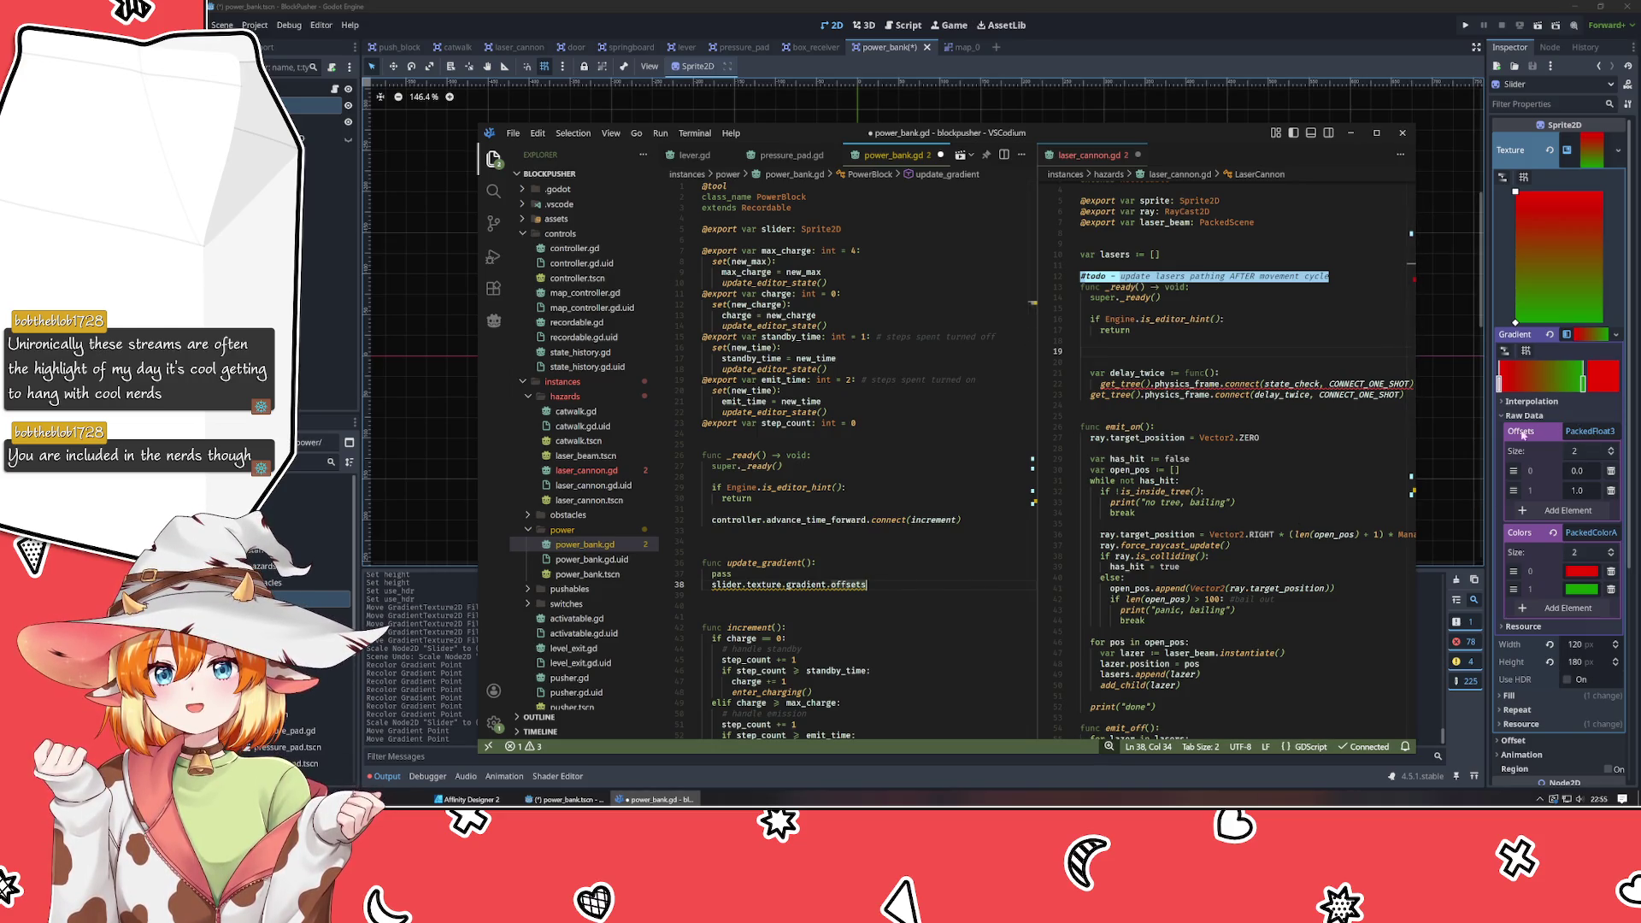
left_click(1471, 771)
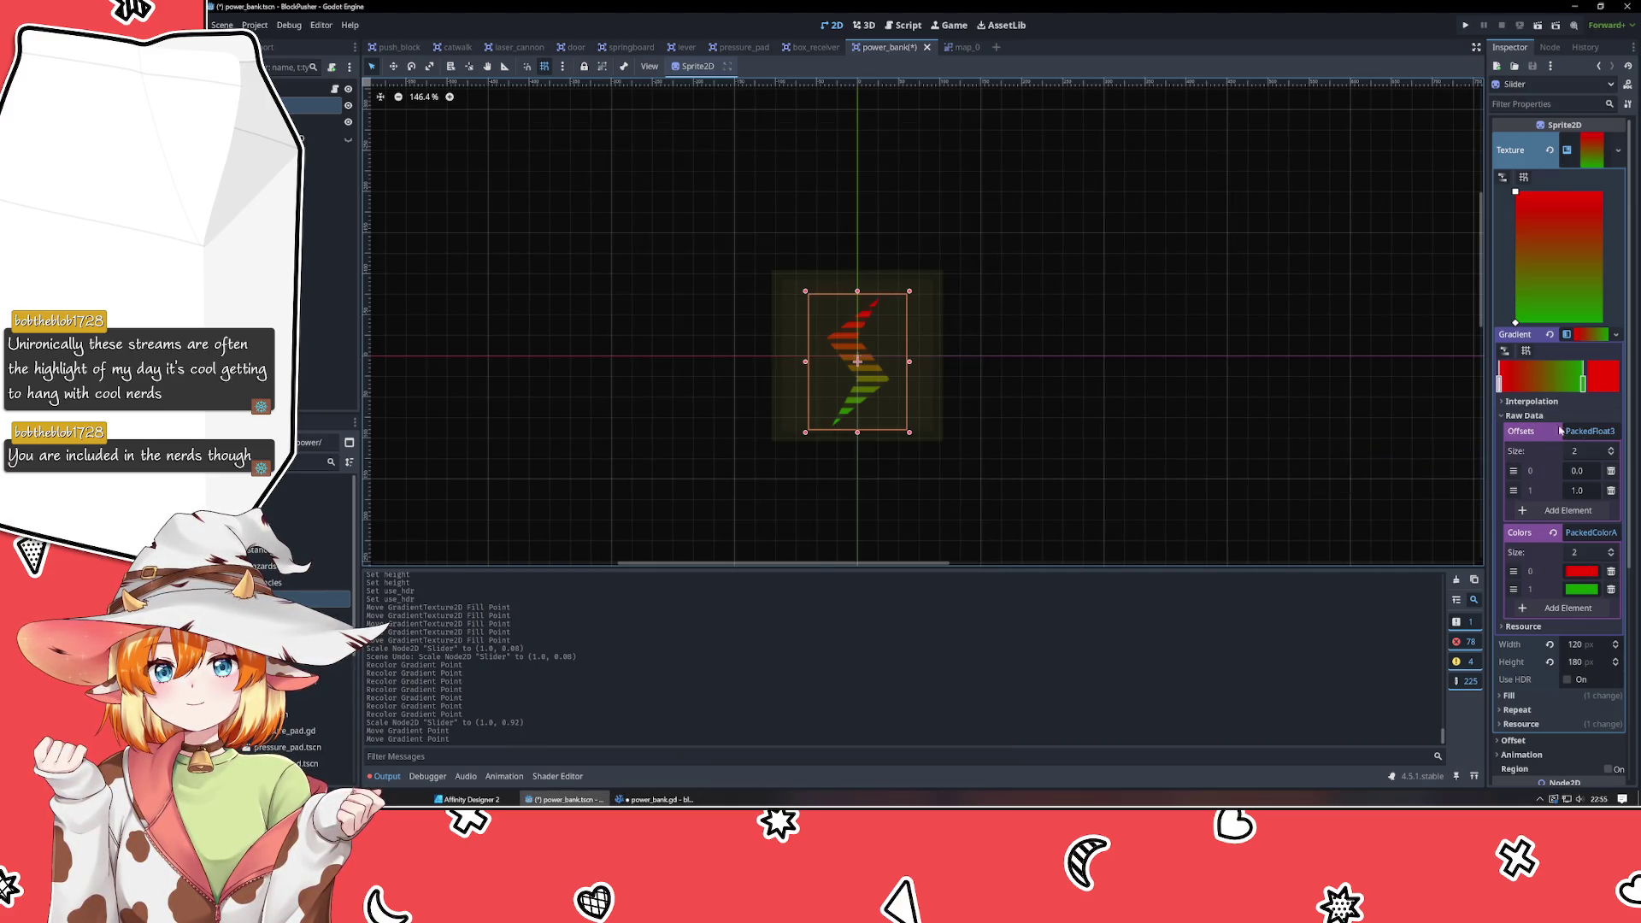
Open the PackedFloat32Array class reference from the Gradient Offsets property tooltip.
mouse_move(1549, 431)
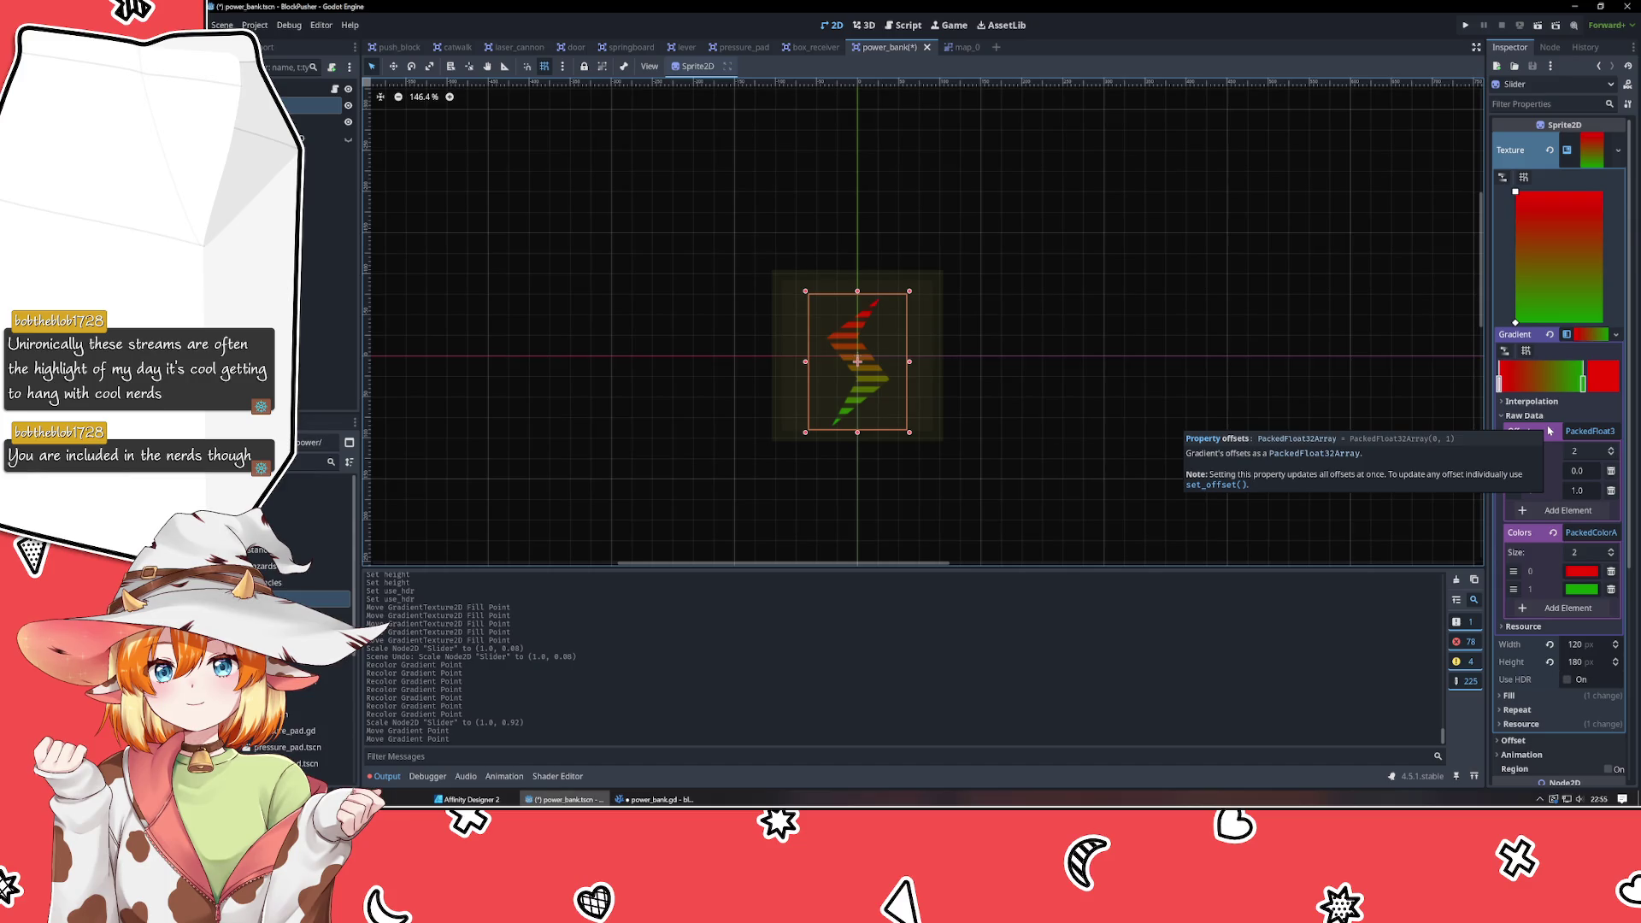
left_click(1314, 453)
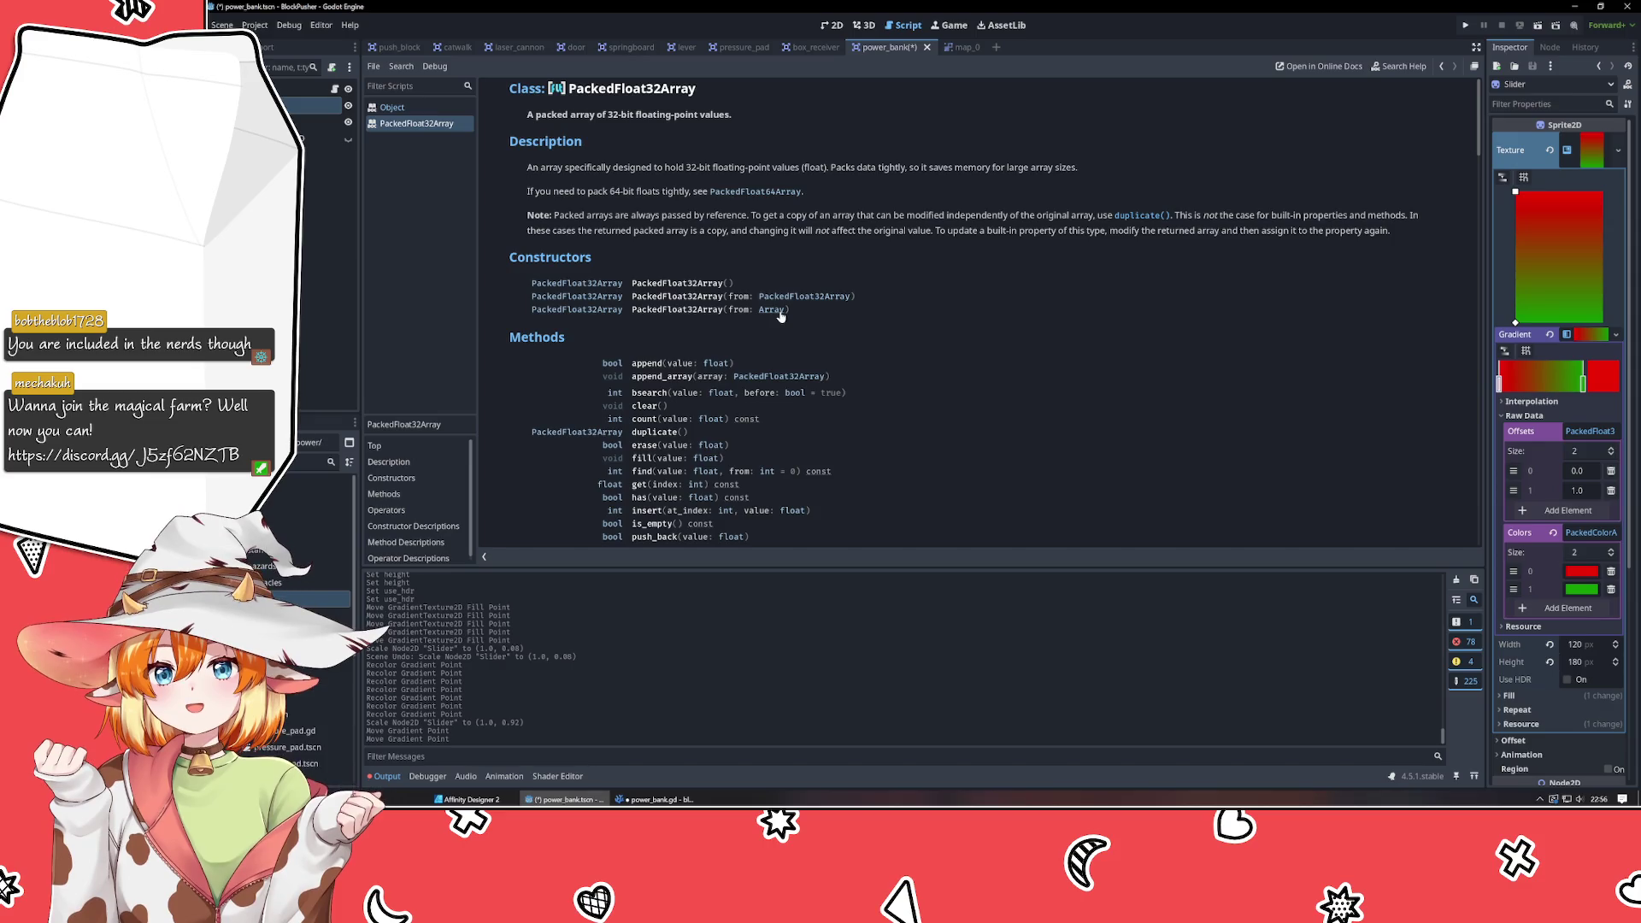
Scroll the PackedFloat32Array page down to Operators, then return to power_bank.gd.
scroll(980, 360, "down", 5)
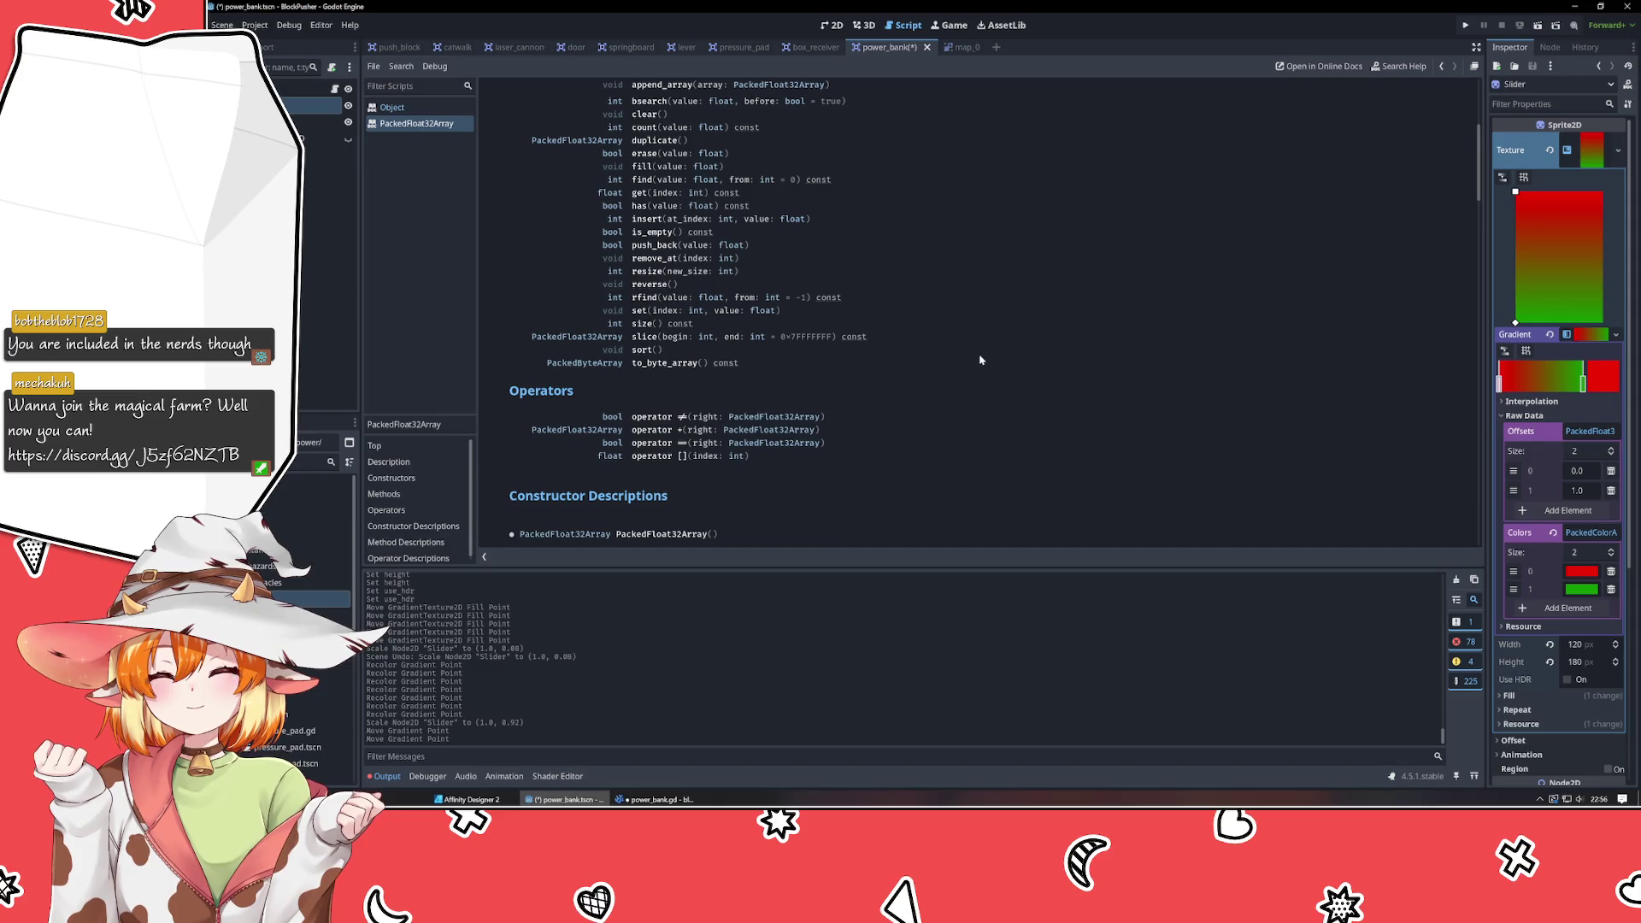
key("alt+Tab")
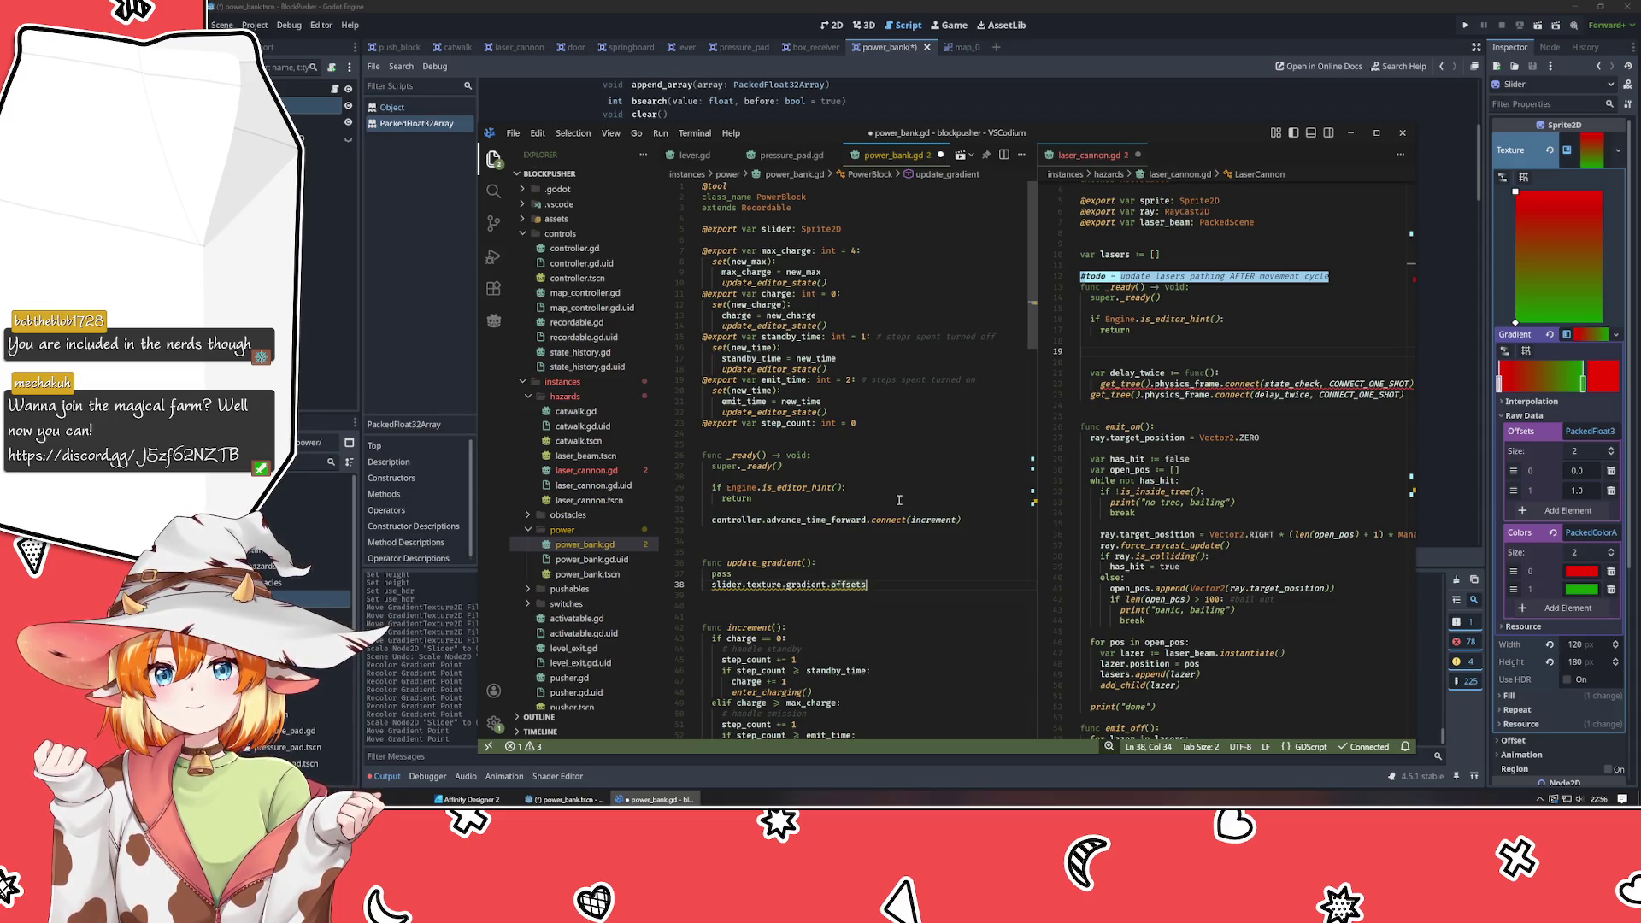
Prefix the offsets line with 'var at :=' and add an empty line below it.
key("Home")
type("var ")
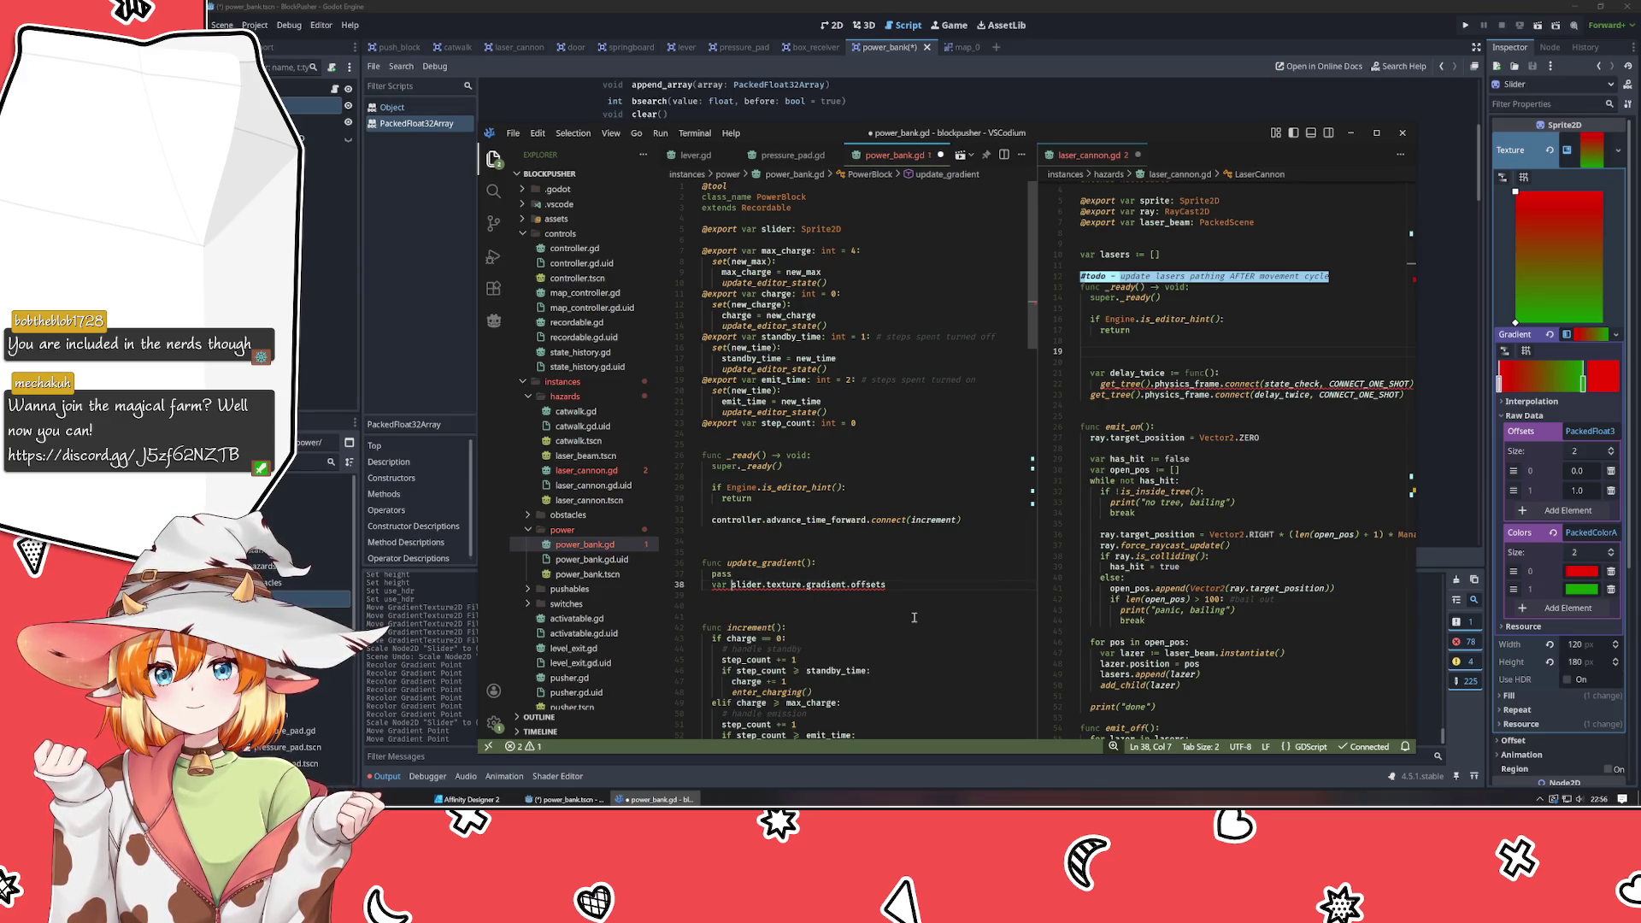
type("at :=")
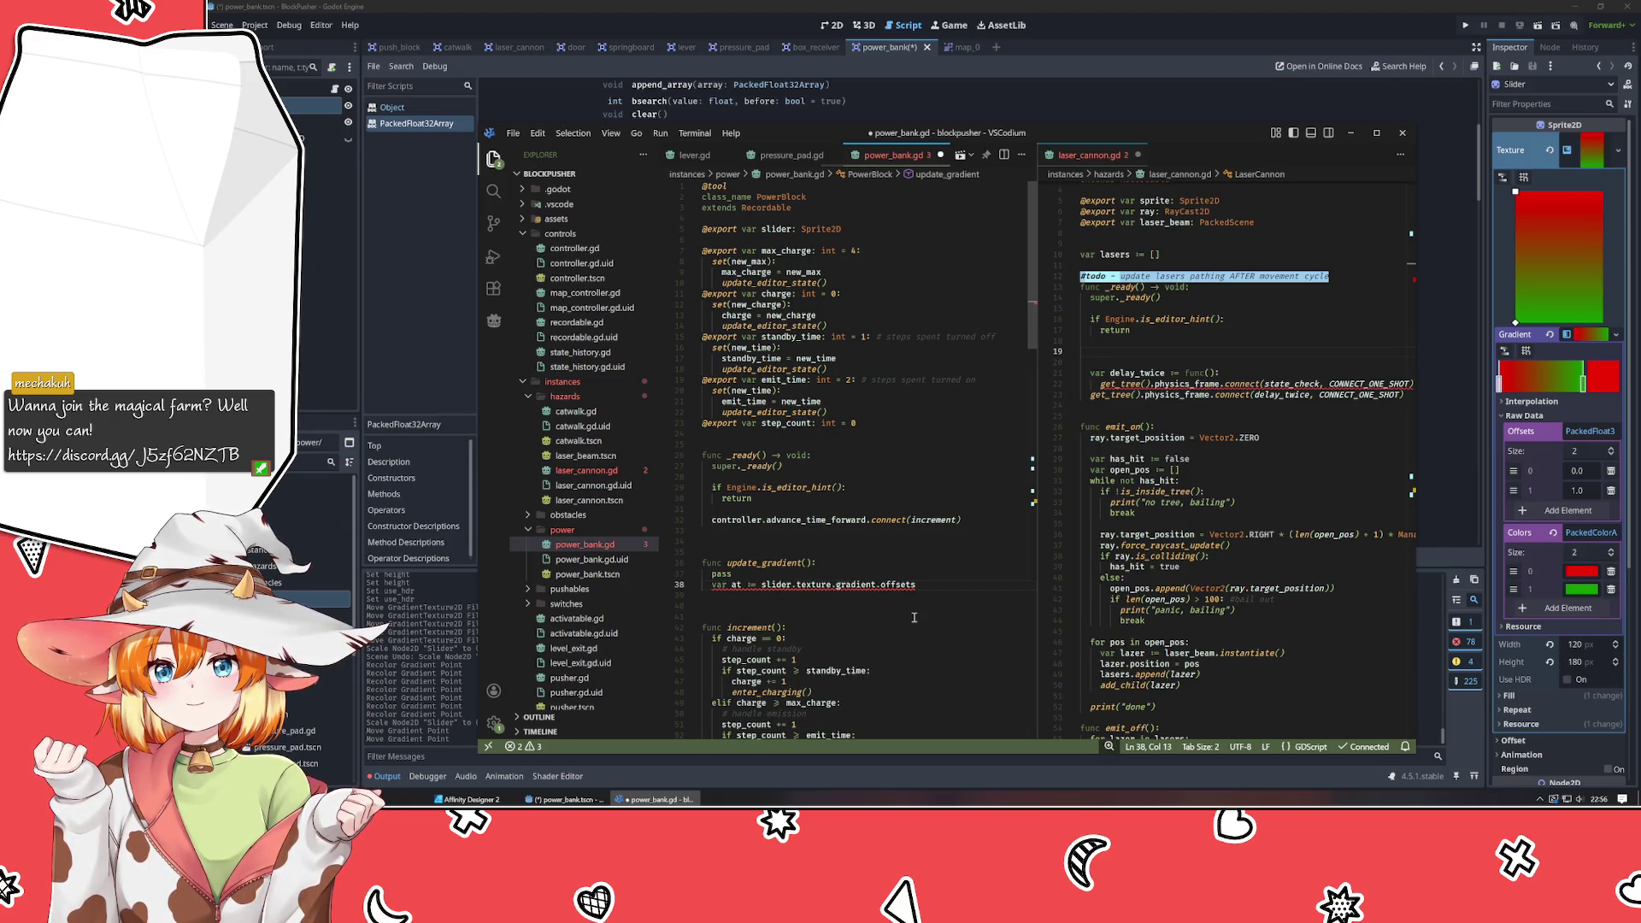
key("End")
key("Return")
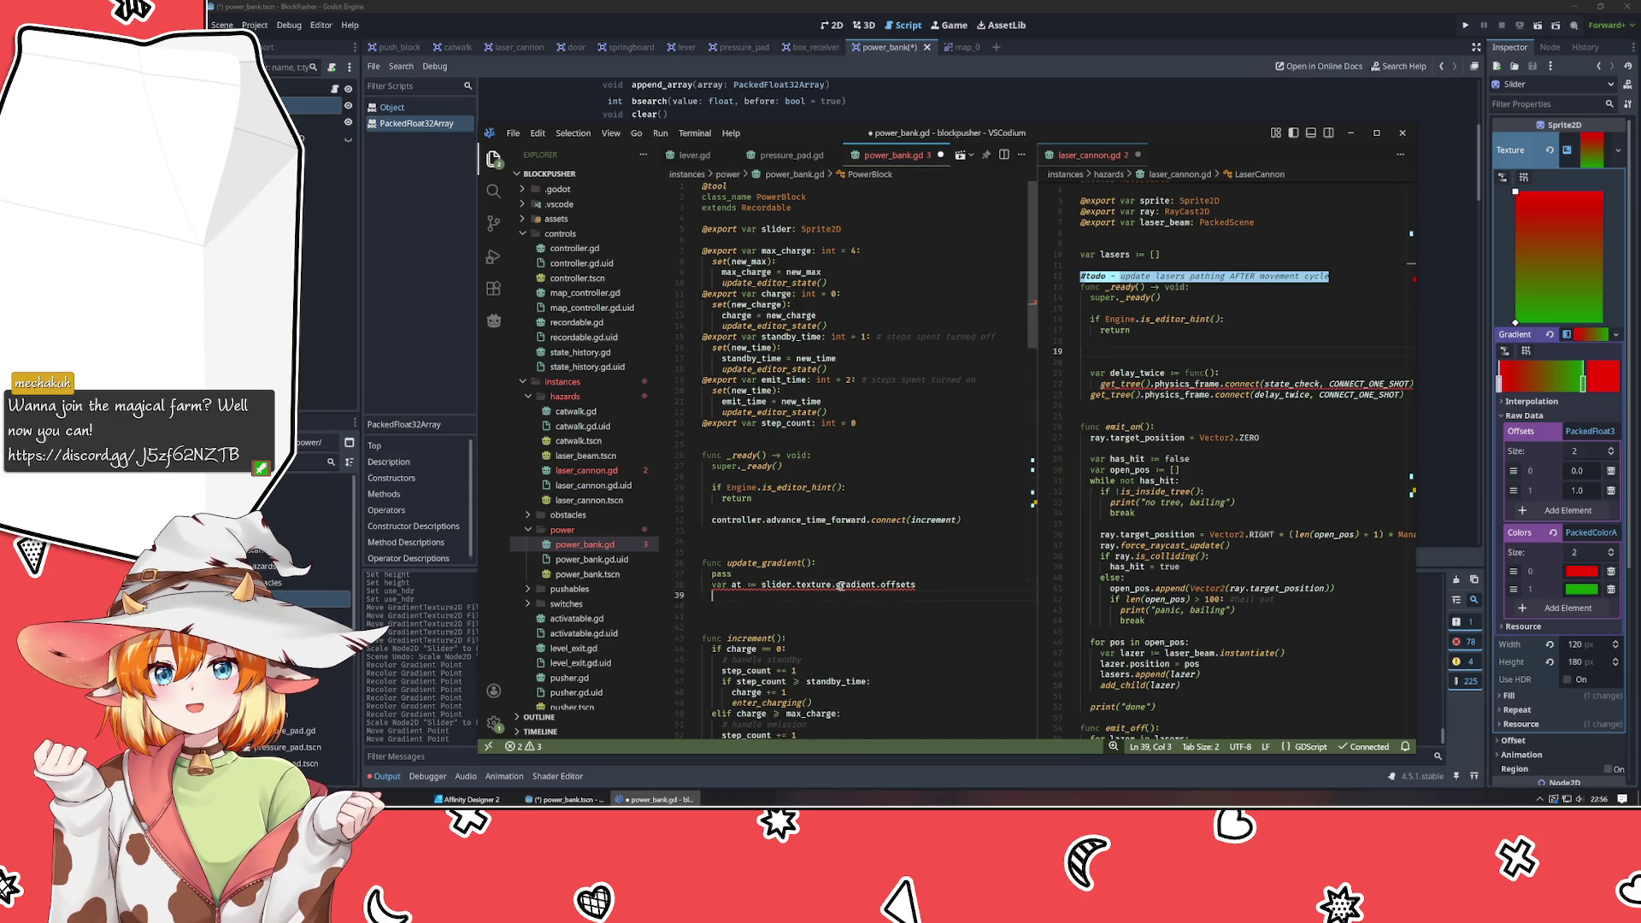
mouse_move(839, 586)
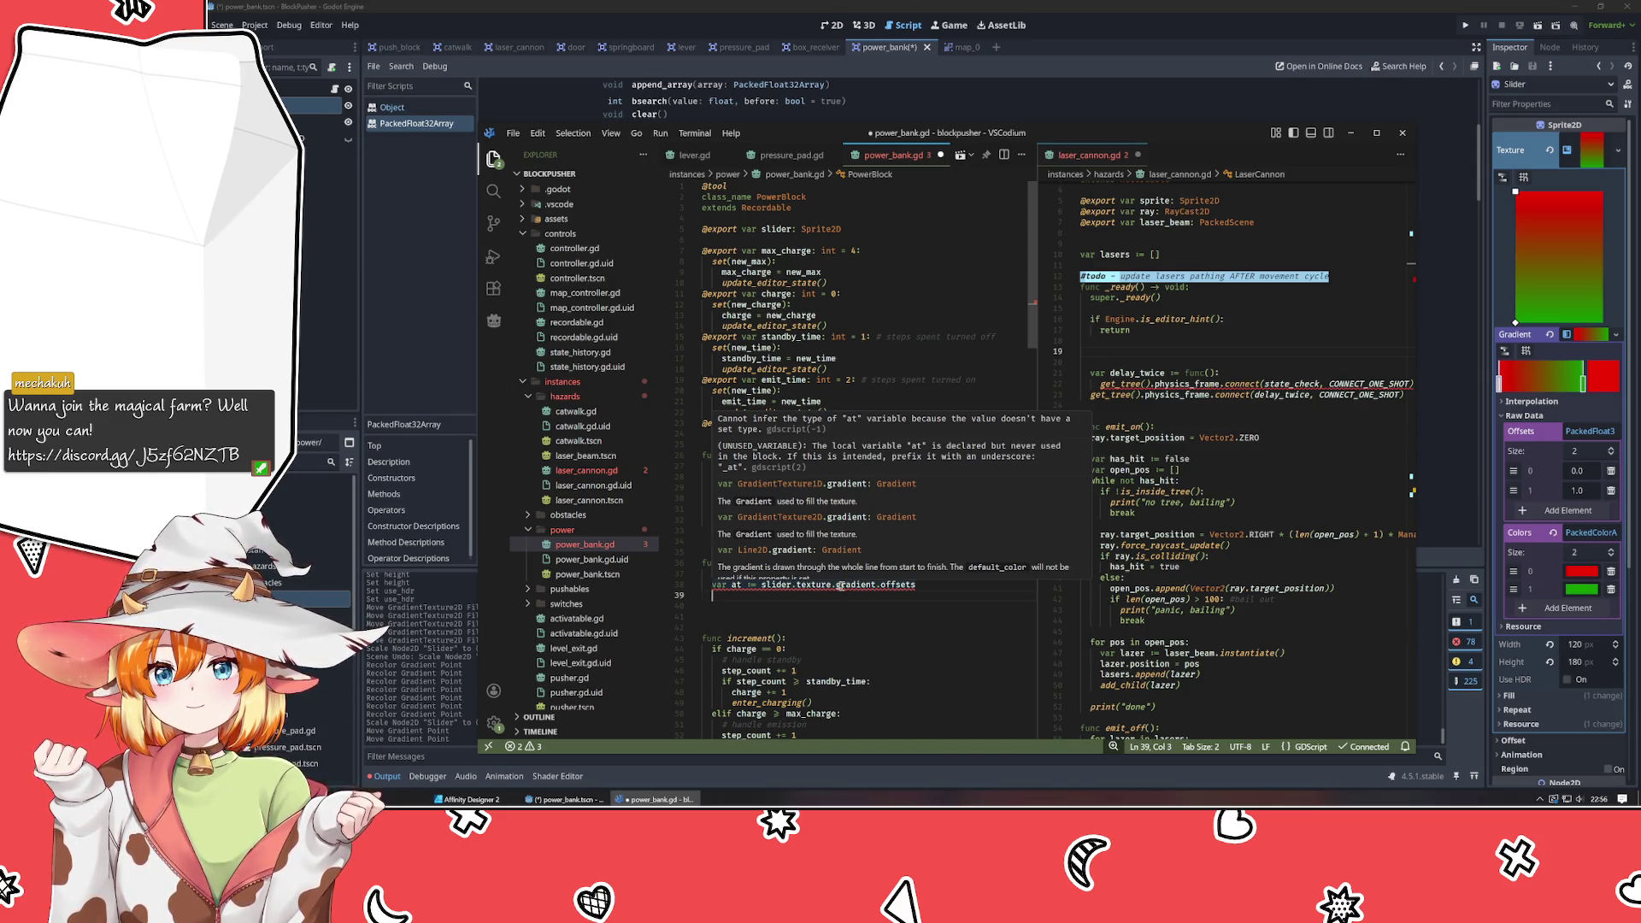
mouse_move(895, 588)
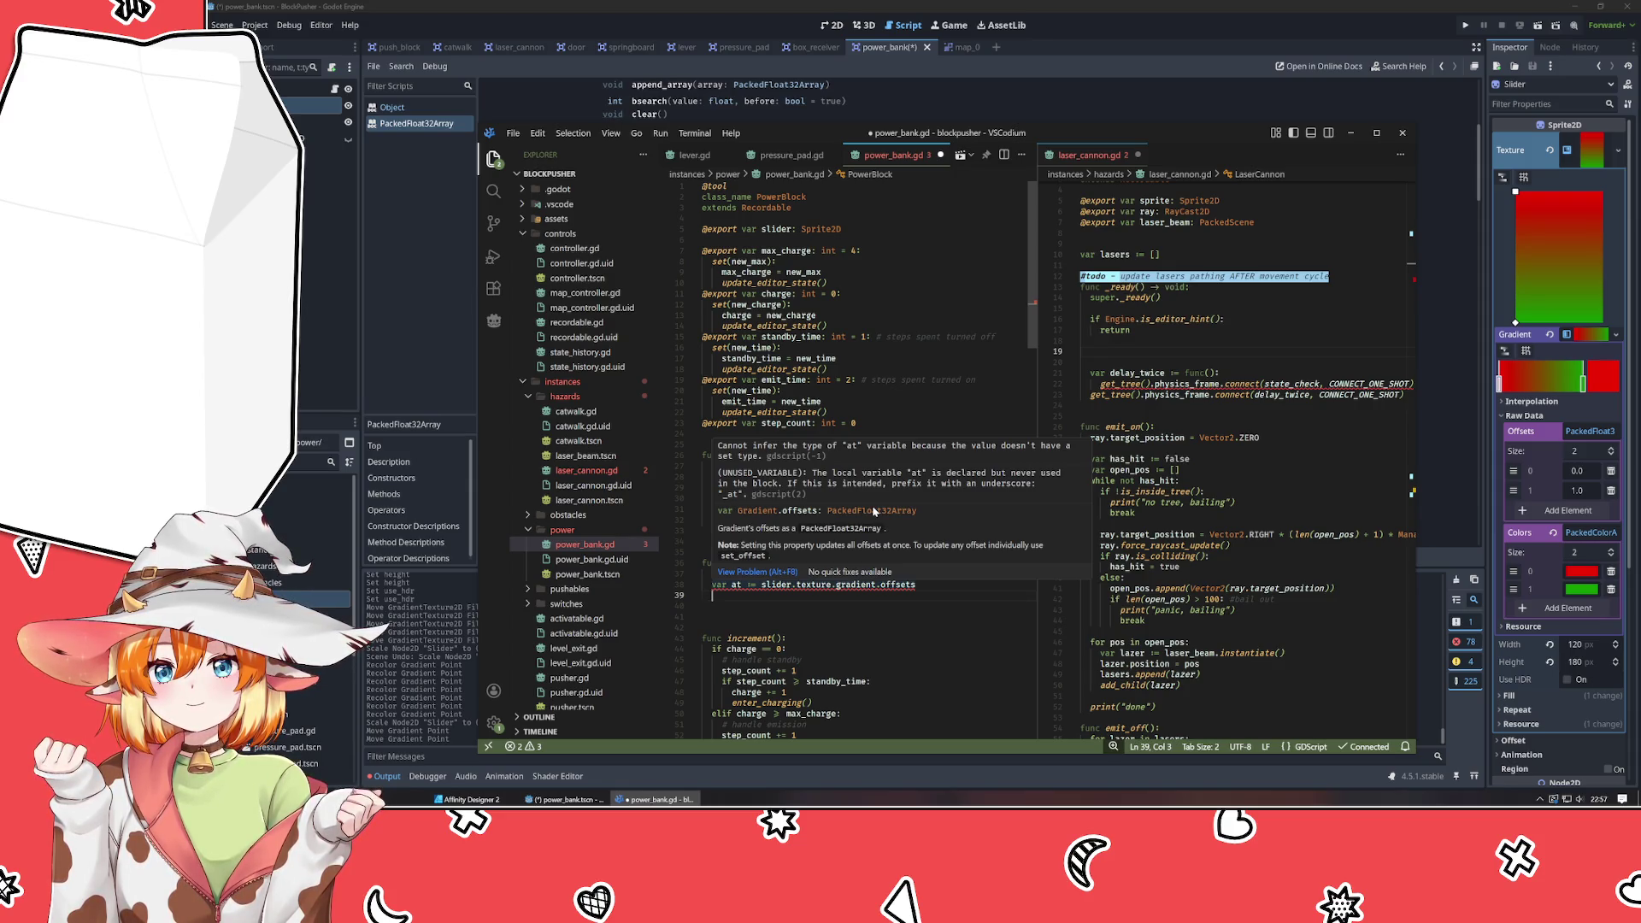
Comment out the 'var at' offsets line and write slider.texture.gradient.set_offset() below it.
key("Up")
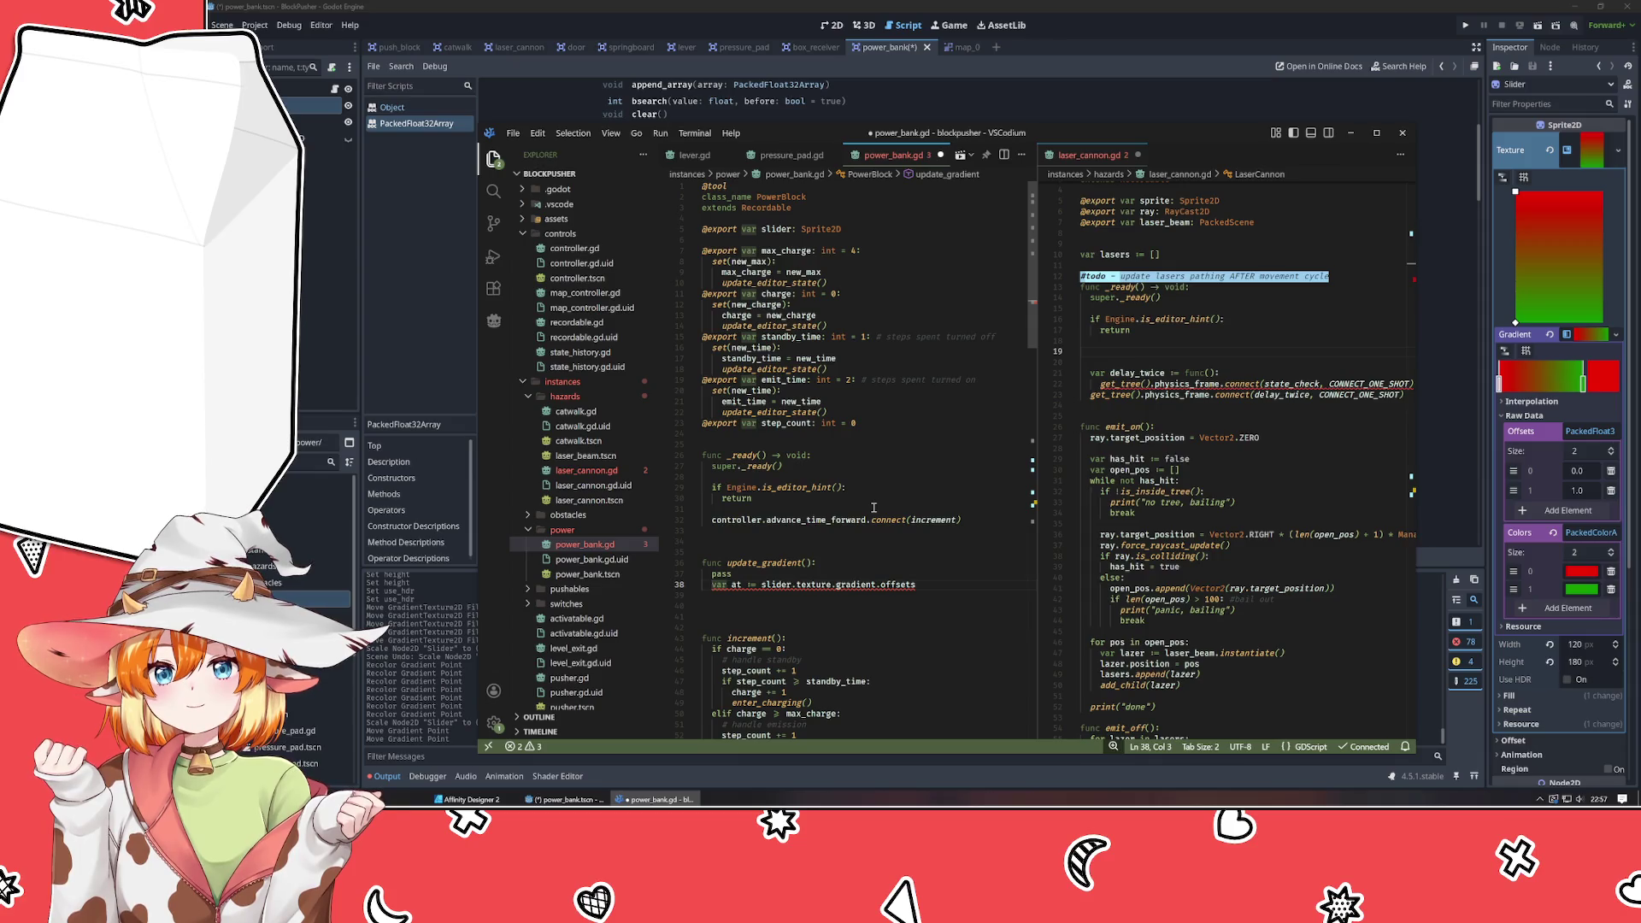
key("ctrl+slash")
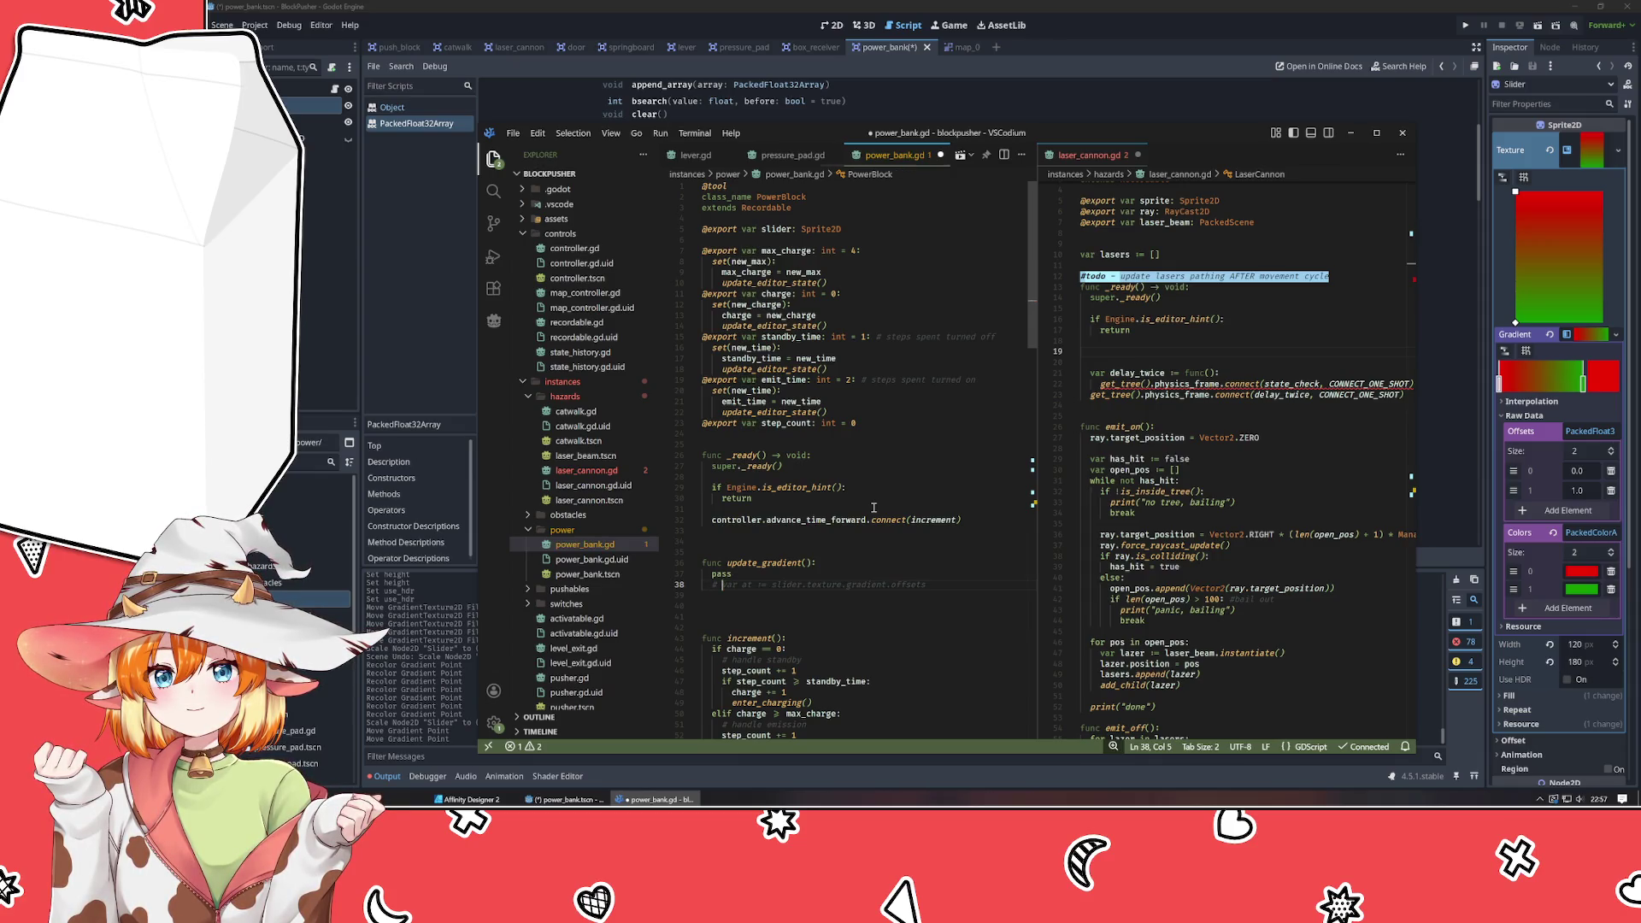
type("slide")
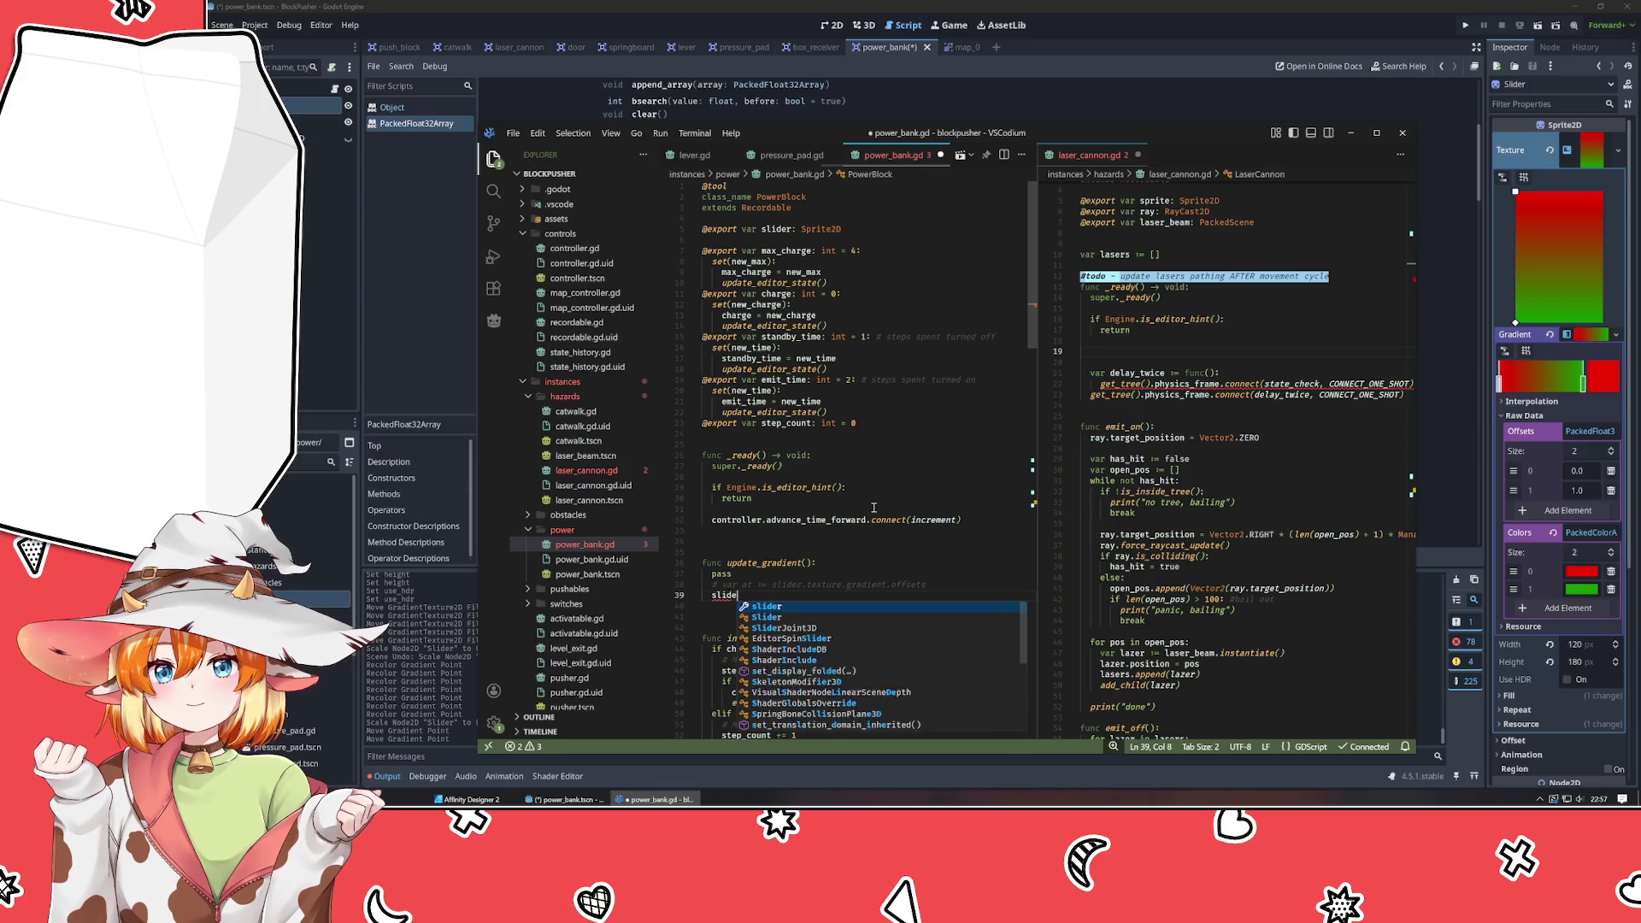
type("r.texture.gr")
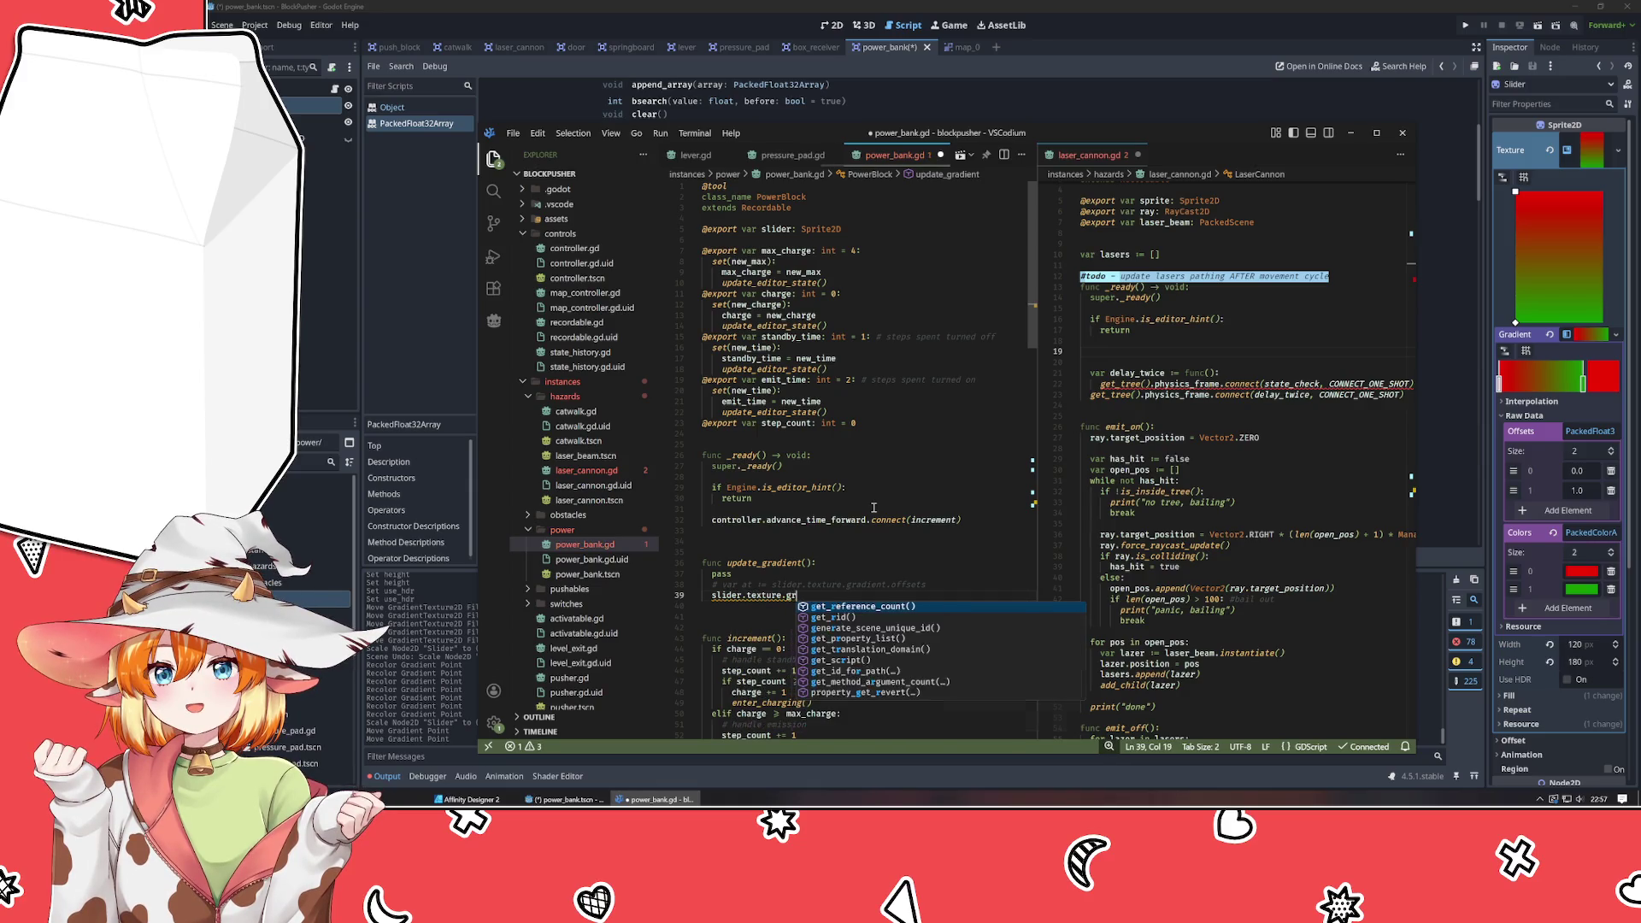
type("adient.")
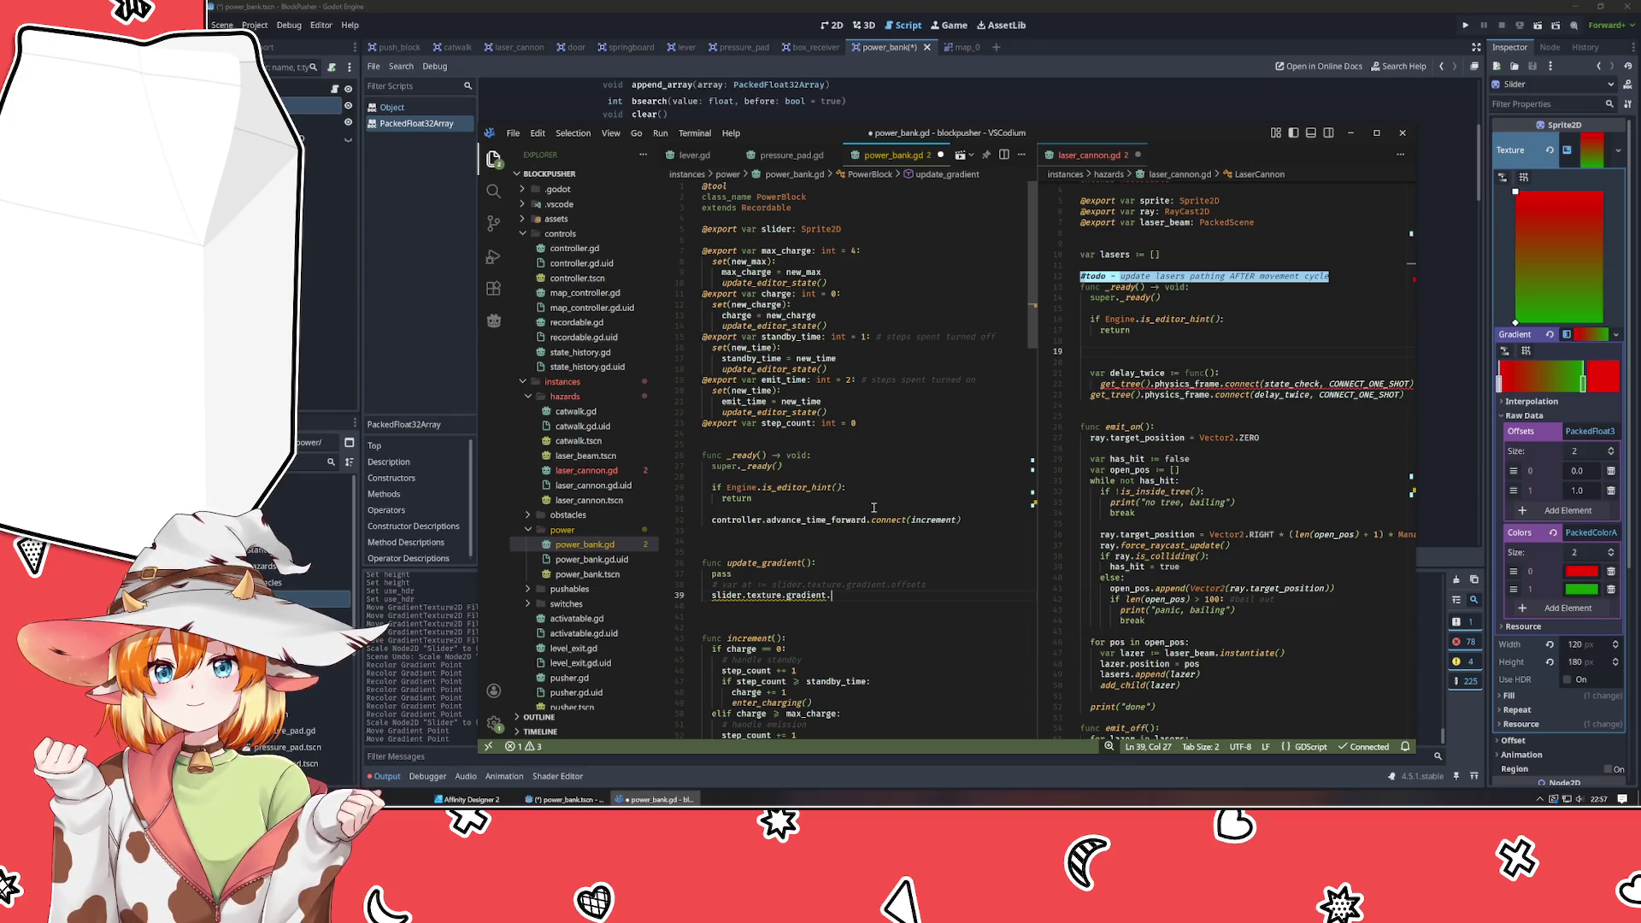
type("set_o")
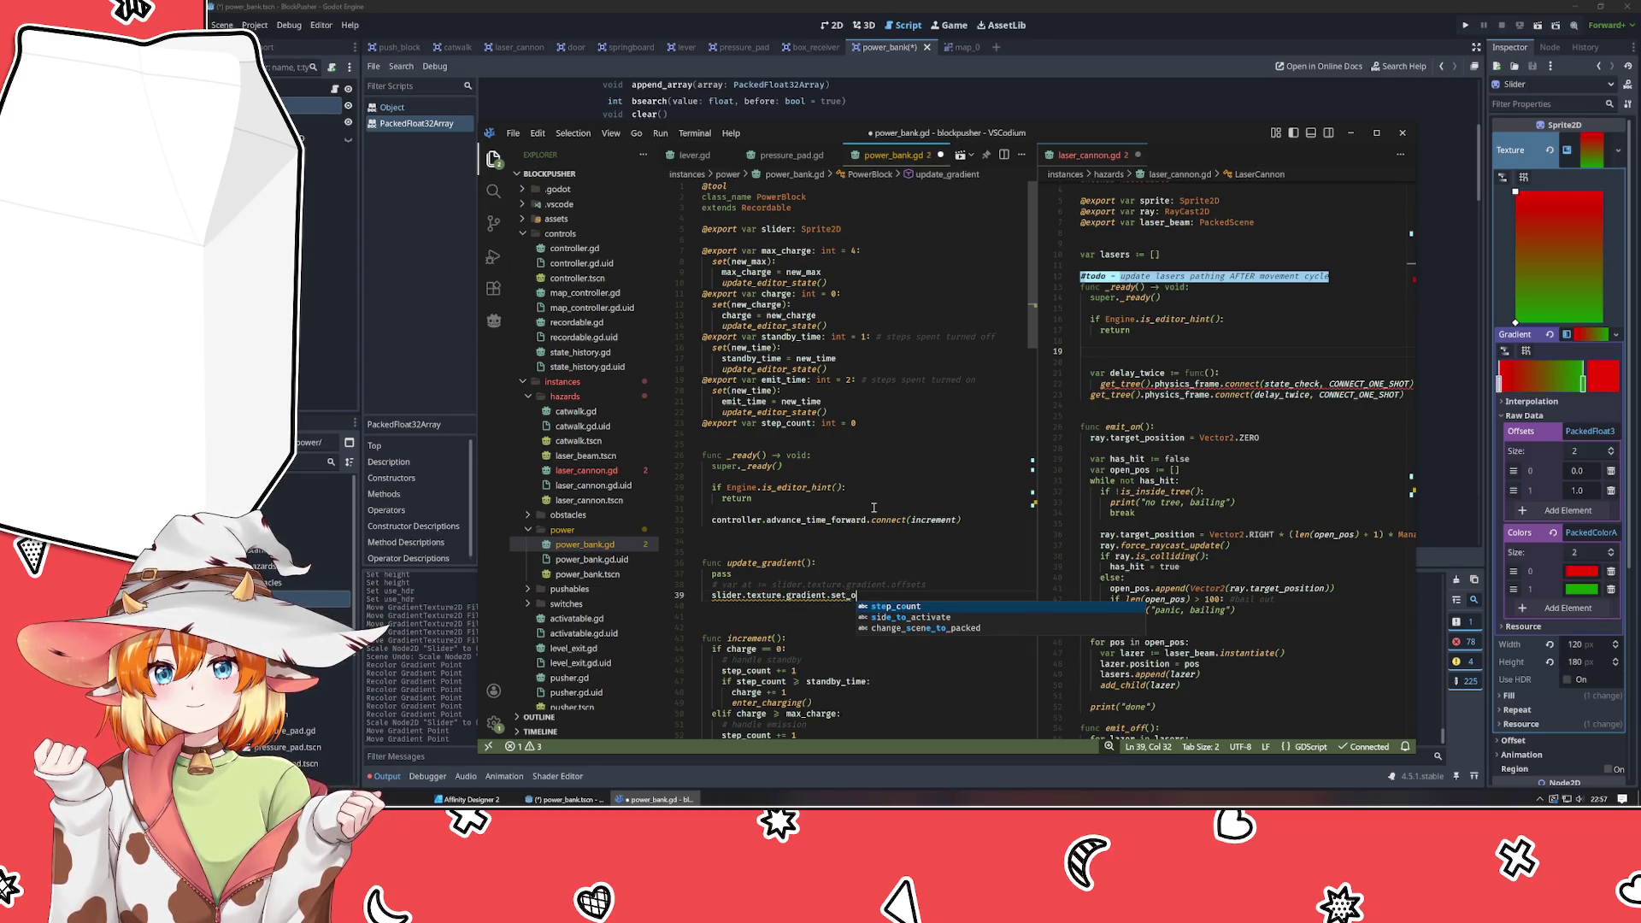
type("ffset()")
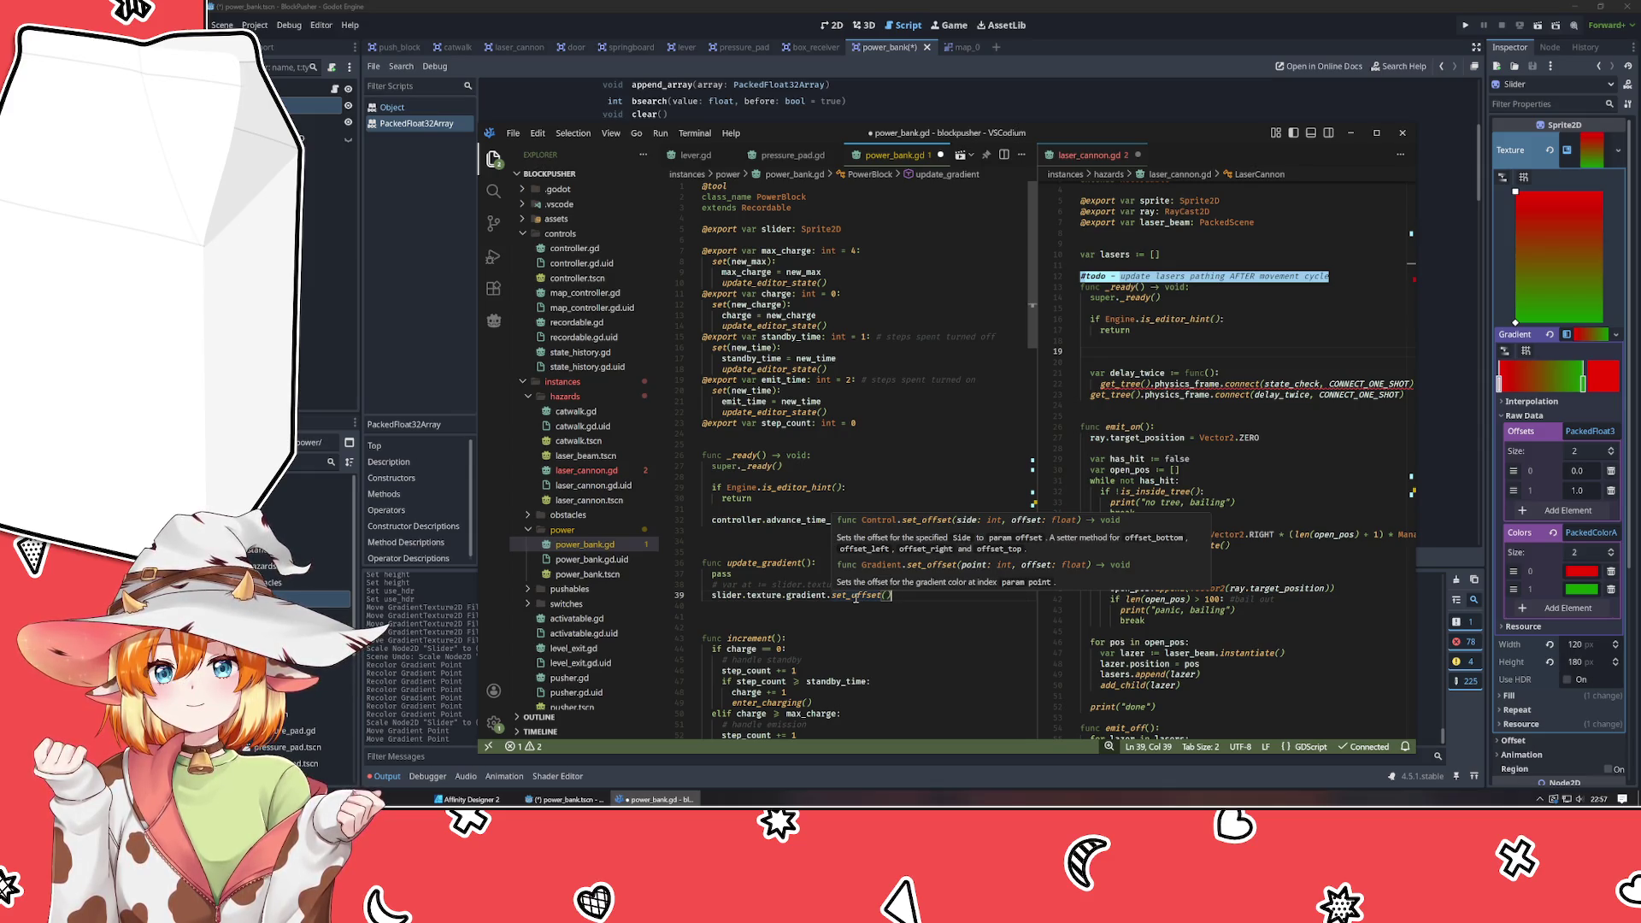
key("alt+Tab")
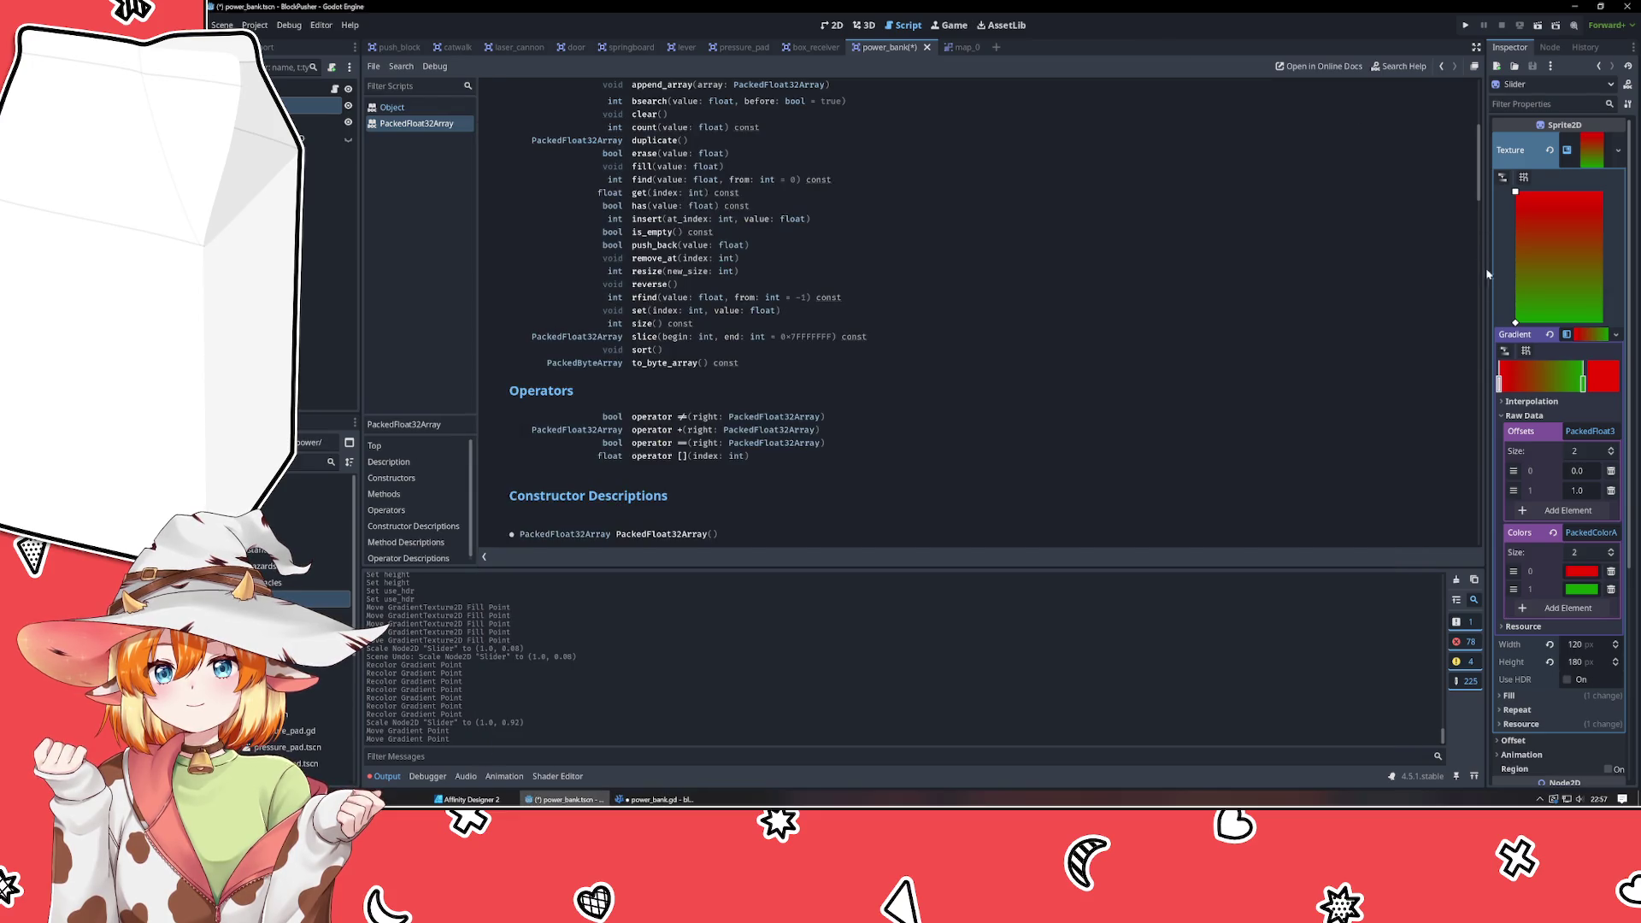
Try moving the fill point and adding a gradient stop, keeping just the red and green stops.
mouse_move(1515, 324)
left_mouse_down()
mouse_move(1570, 273)
mouse_move(1498, 241)
mouse_move(1503, 332)
left_mouse_up()
left_click_drag(1569, 385, 1534, 393)
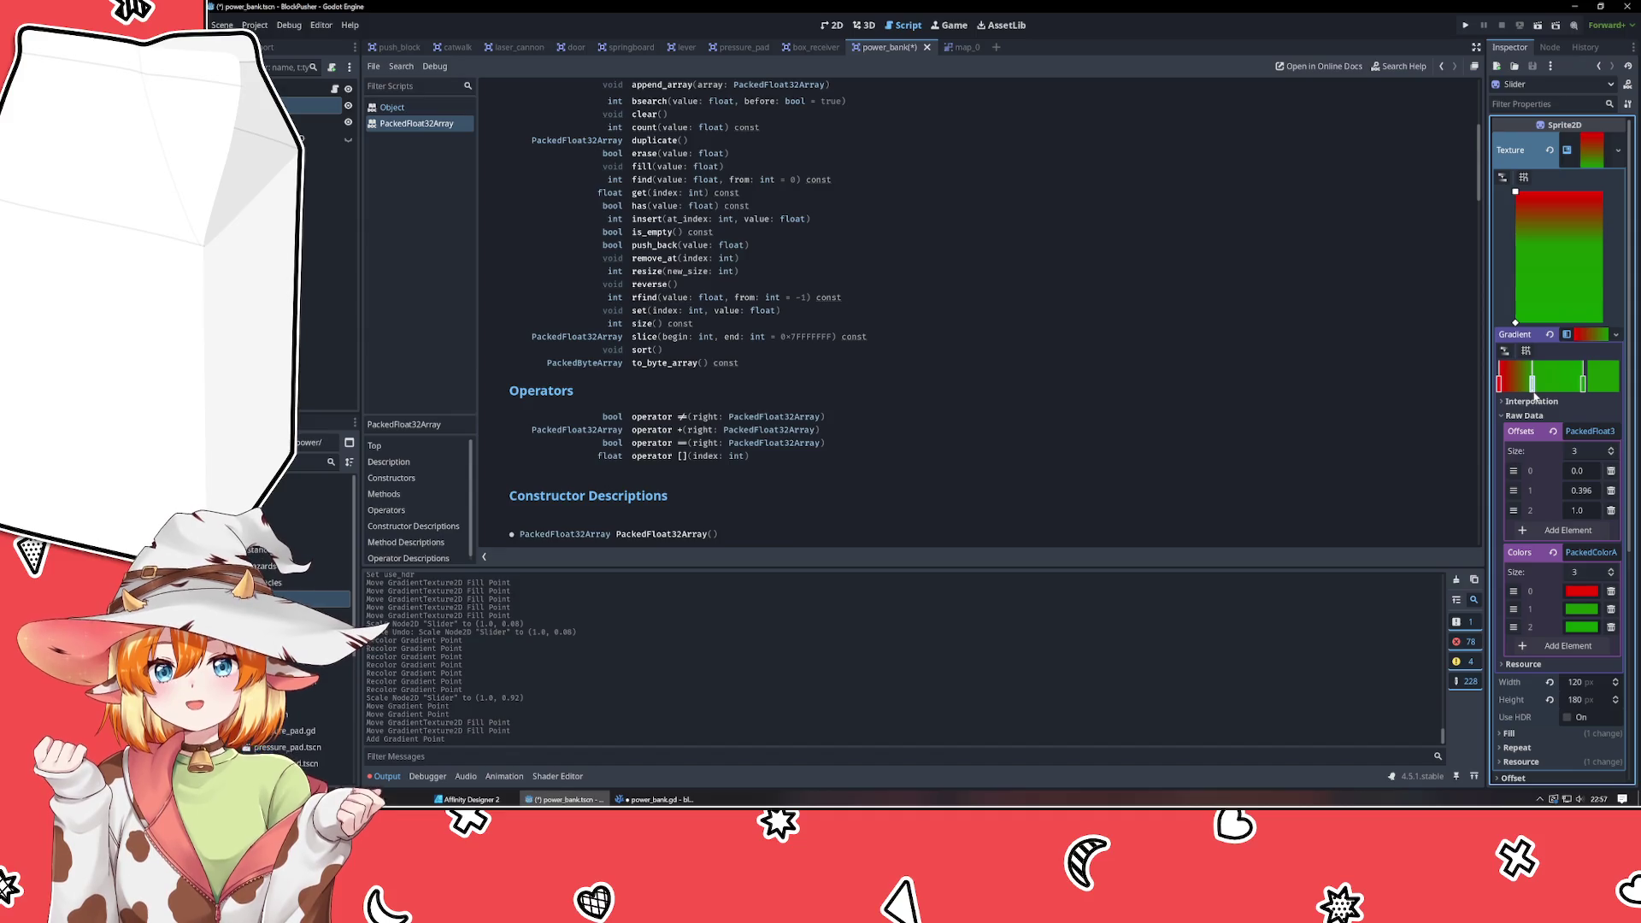
key("ctrl+z")
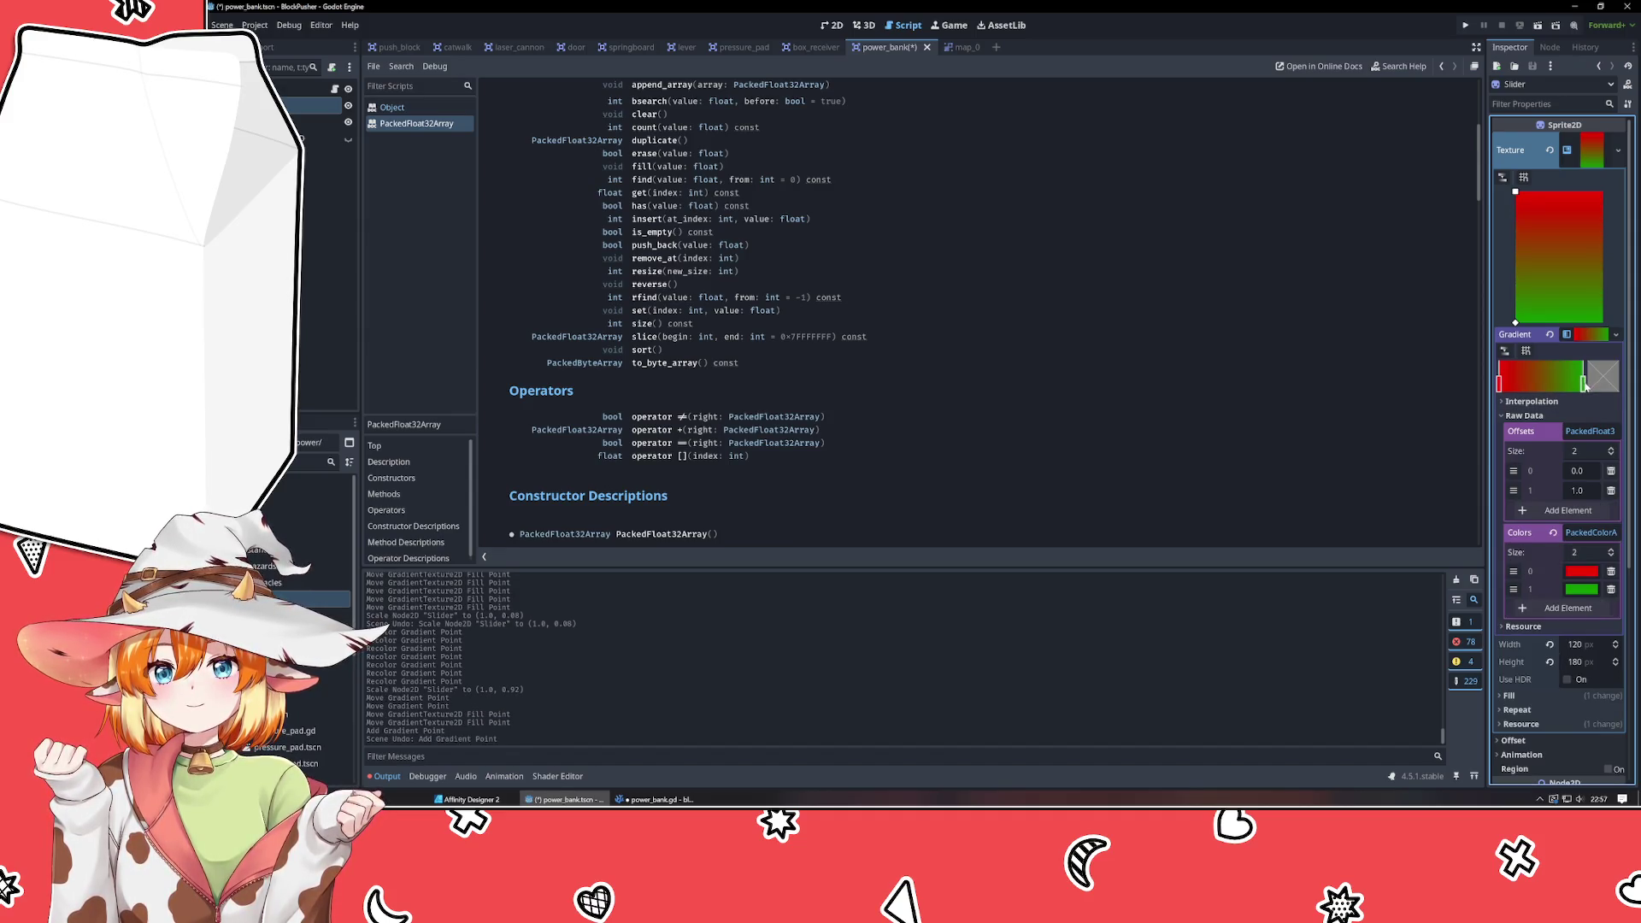
left_click_drag(1581, 384, 1502, 403)
key("Escape")
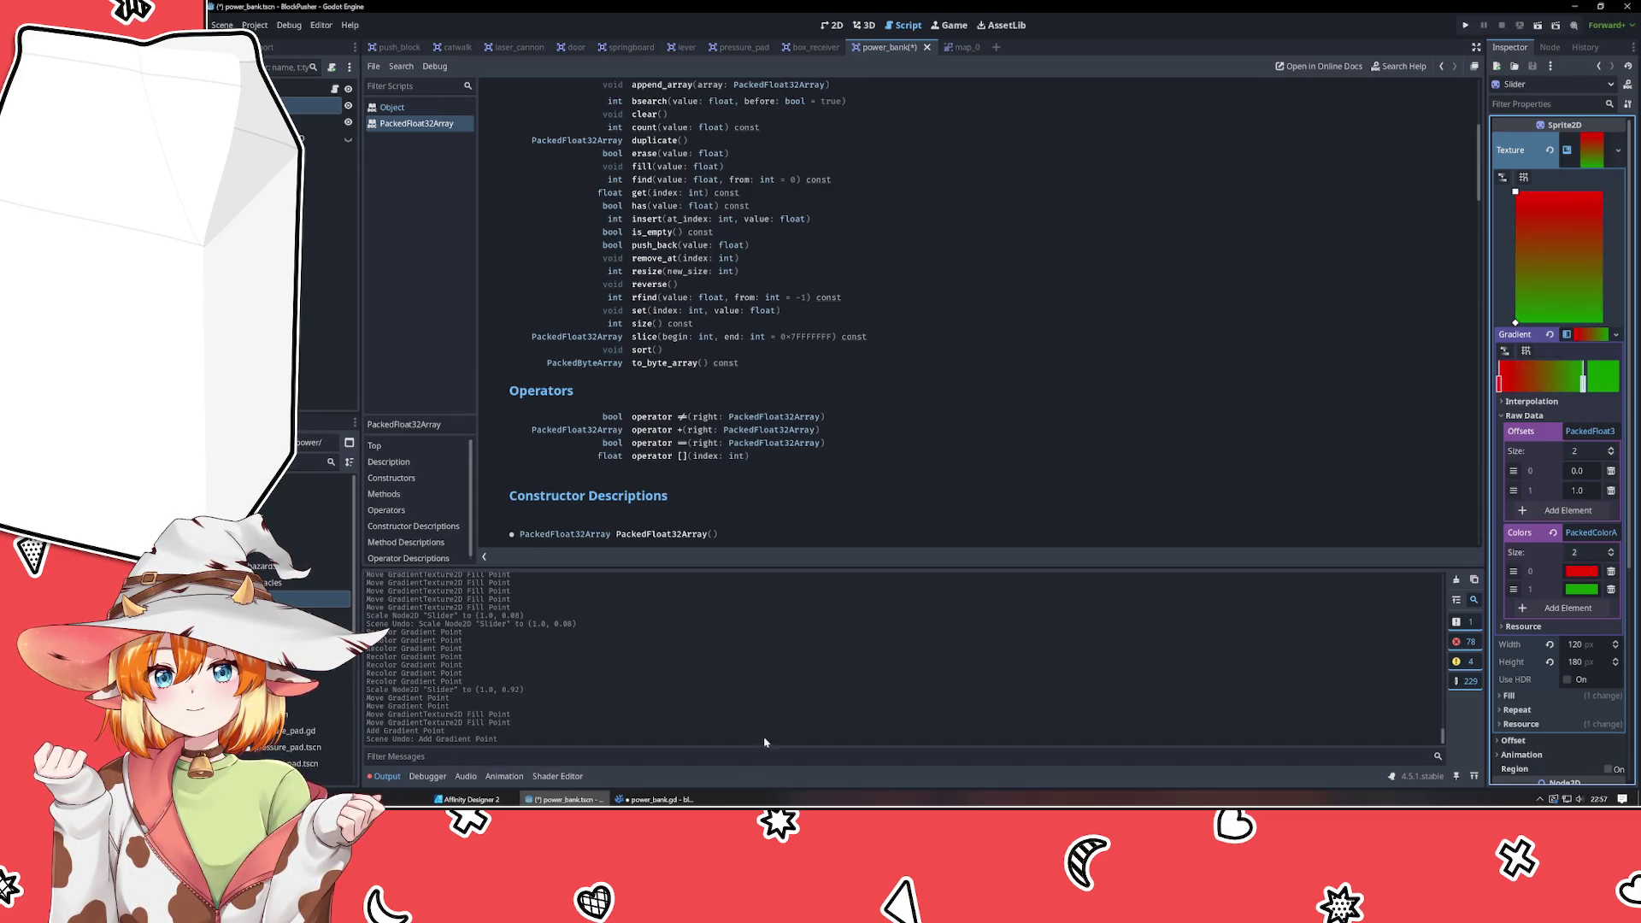
left_click(654, 799)
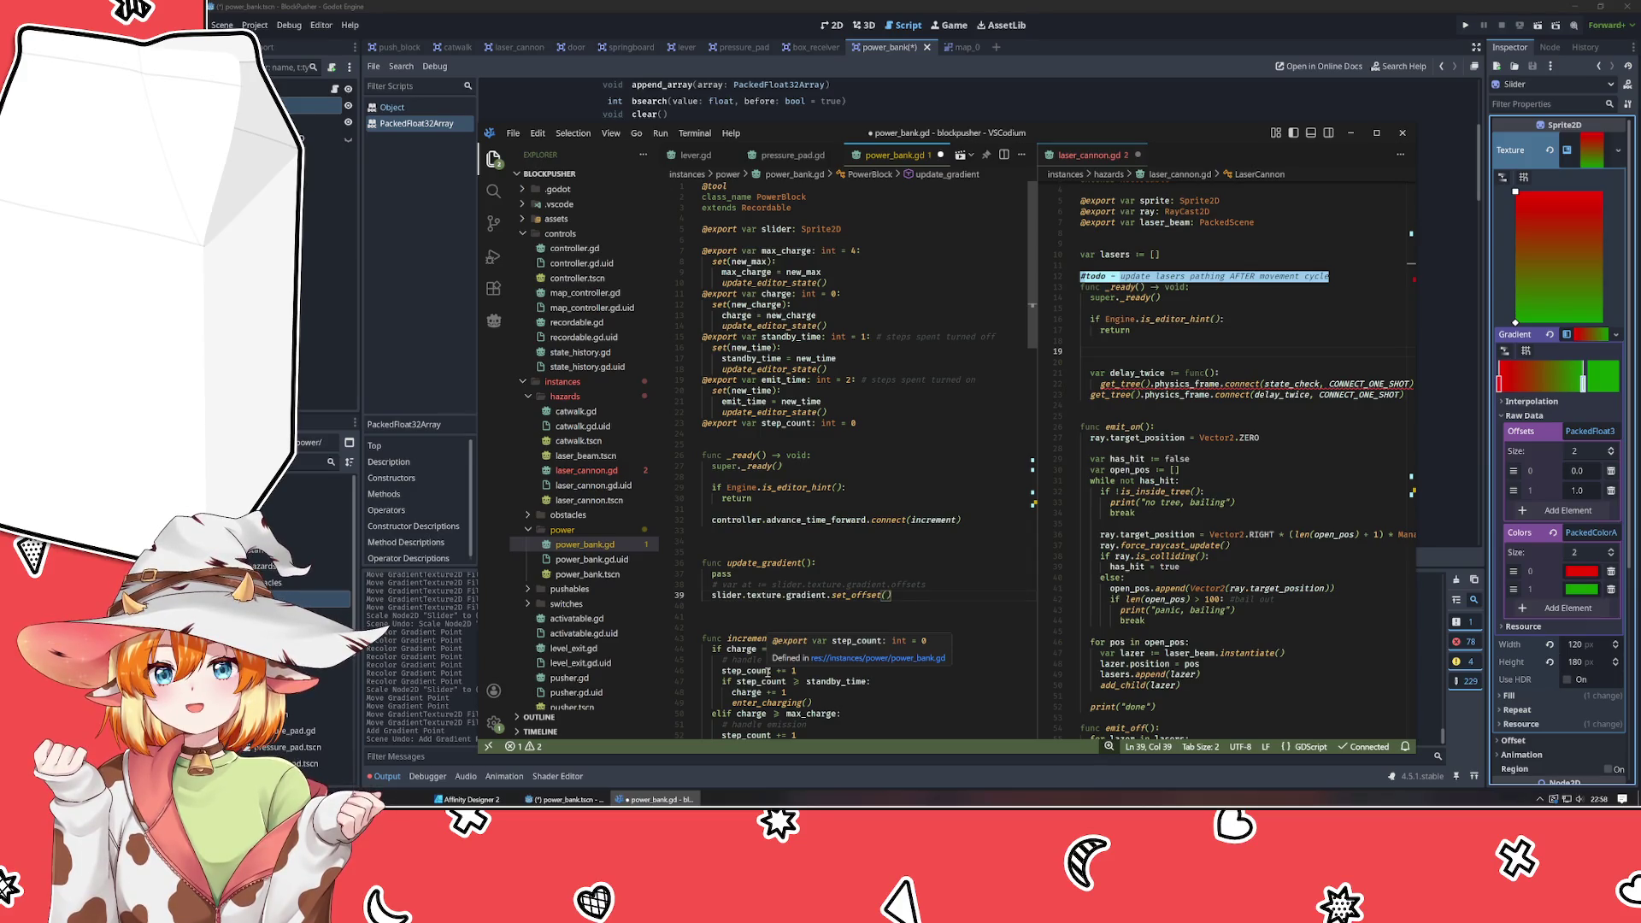
Fill in the first call as set_offset(0, 0.0).
key("Left")
type("0")
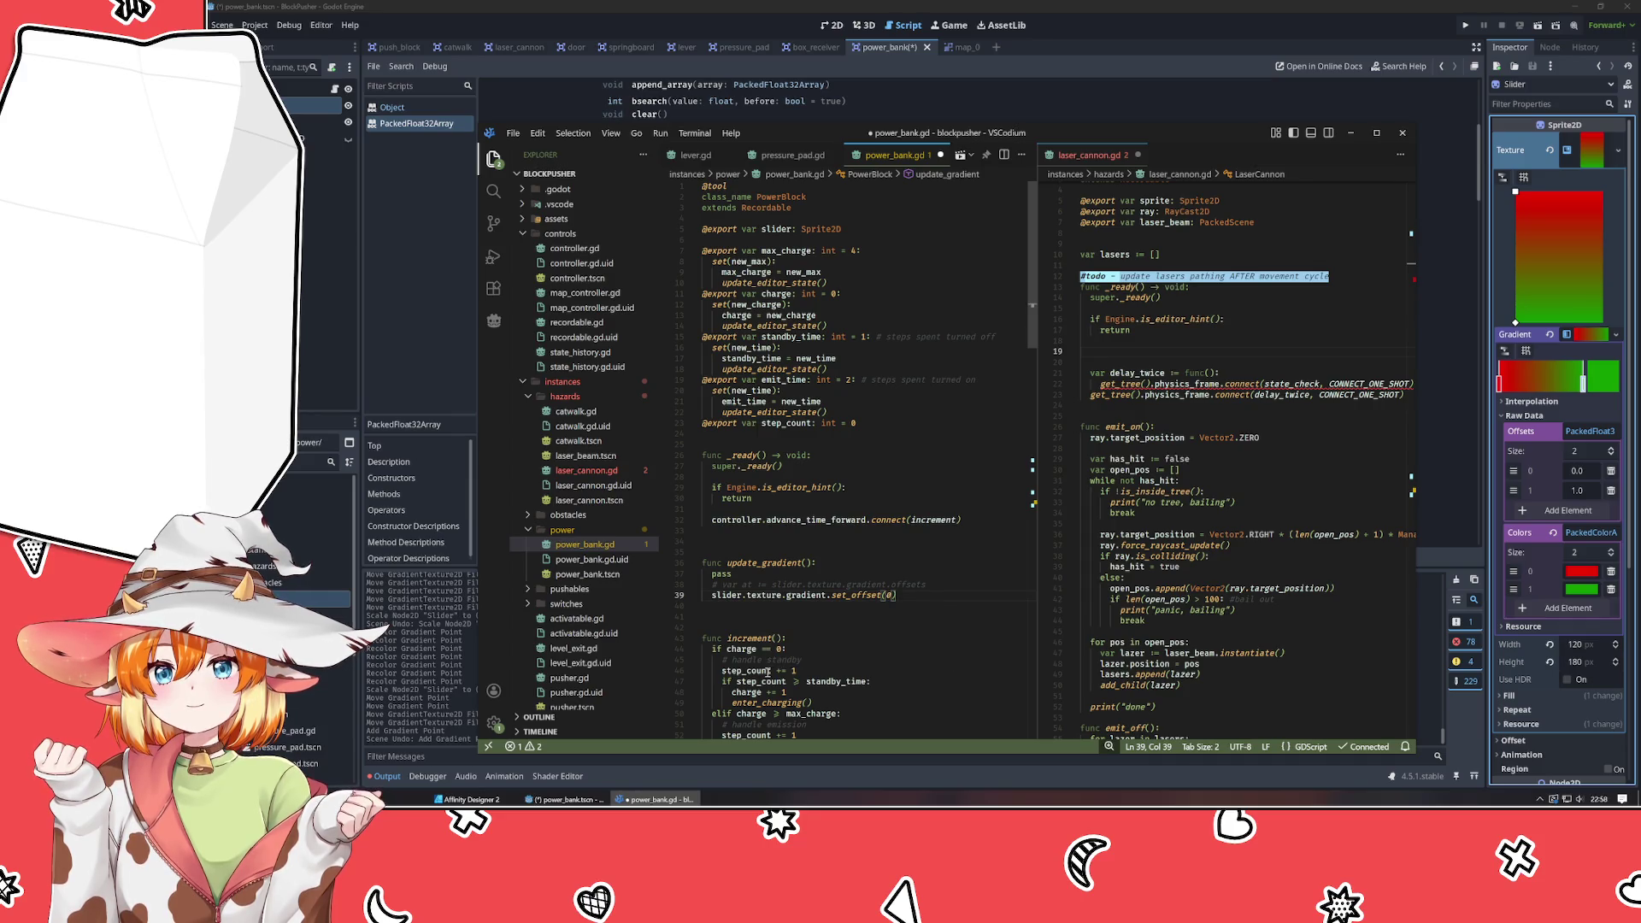
type(",")
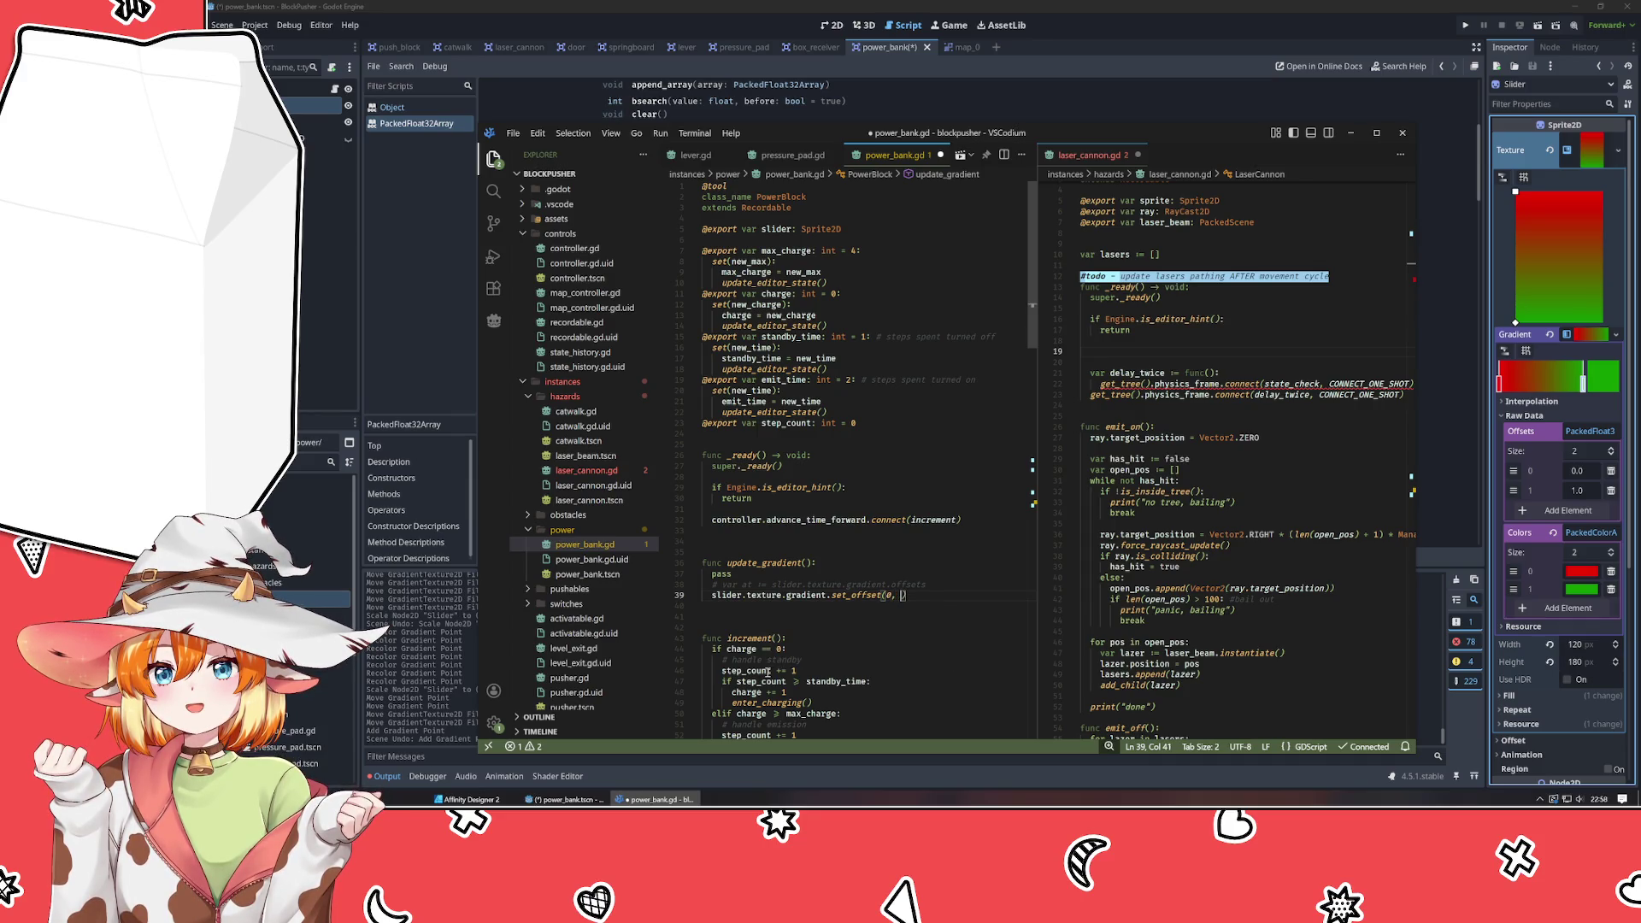
type("0.0")
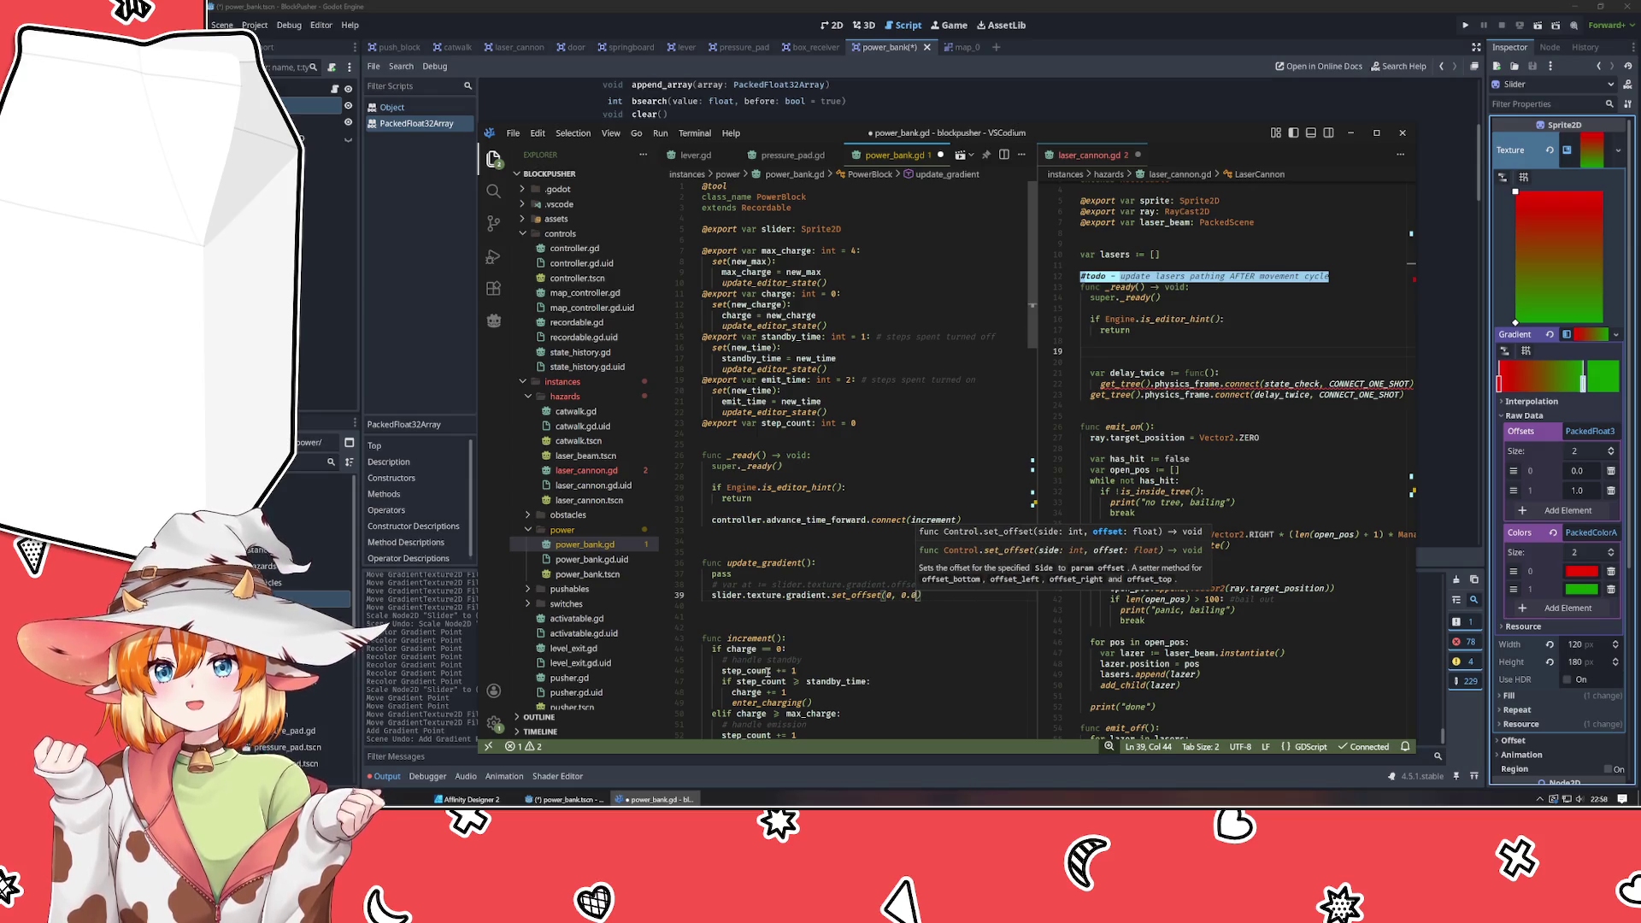
key("Return")
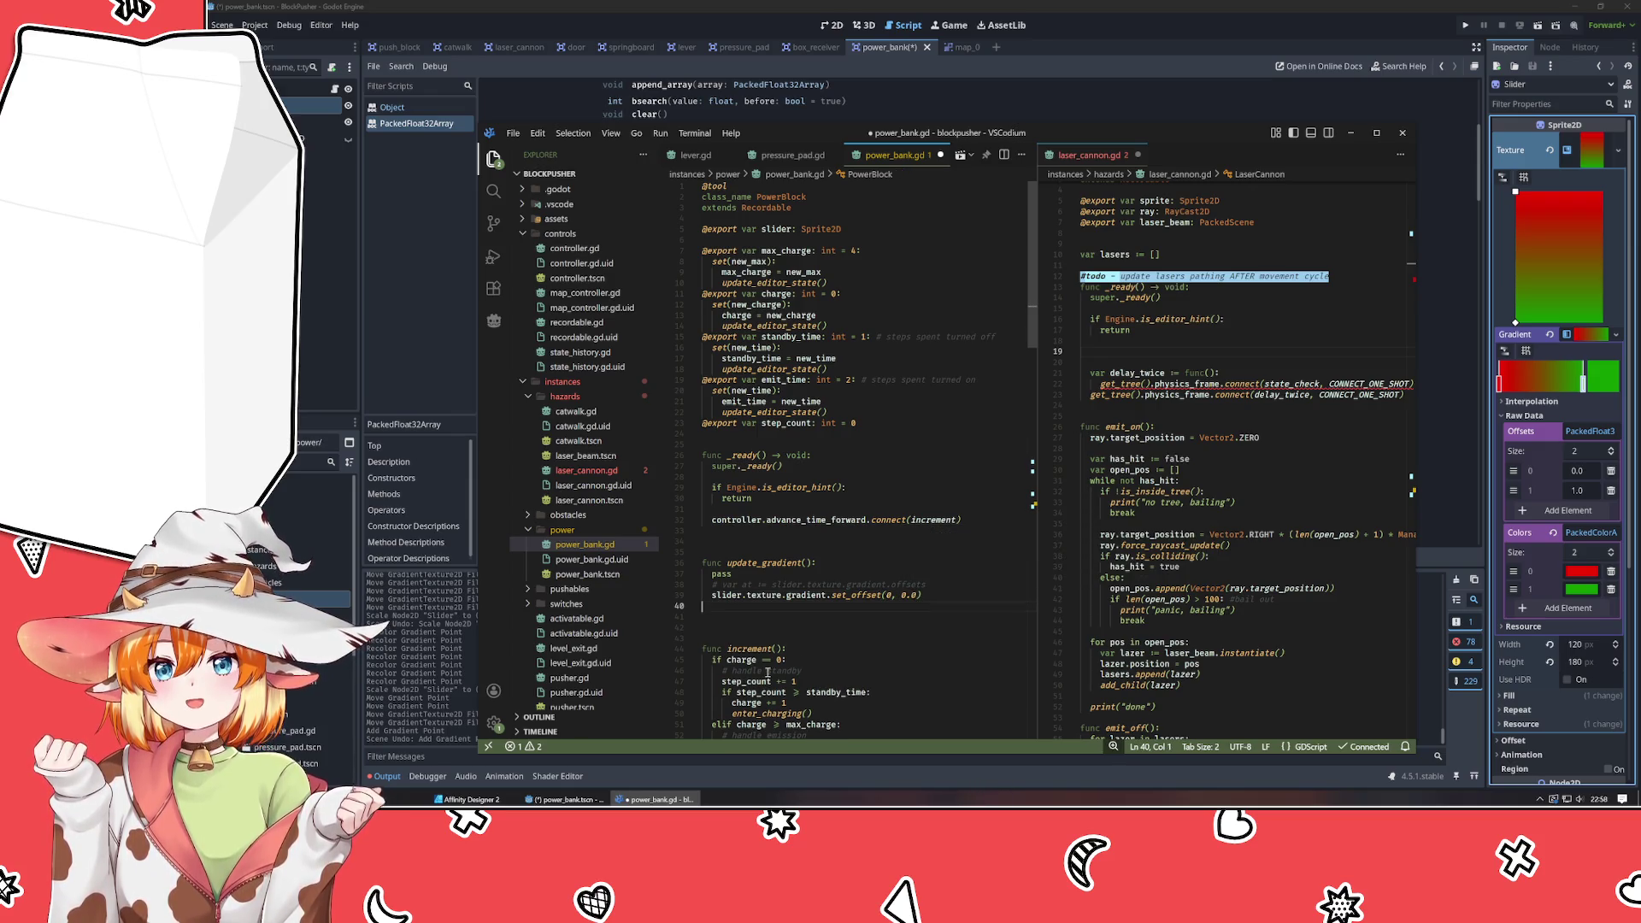
key("Return")
Duplicate it into a second call set_offset(1, 1.0) commented #green.
key("ctrl+v")
key("Up")
key("End")
key("Left")
key("Left")
key("BackSpace")
type("1")
key("Left")
key("Left")
key("Left")
key("BackSpace")
type("1")
key("Right")
key("Right")
key("Right")
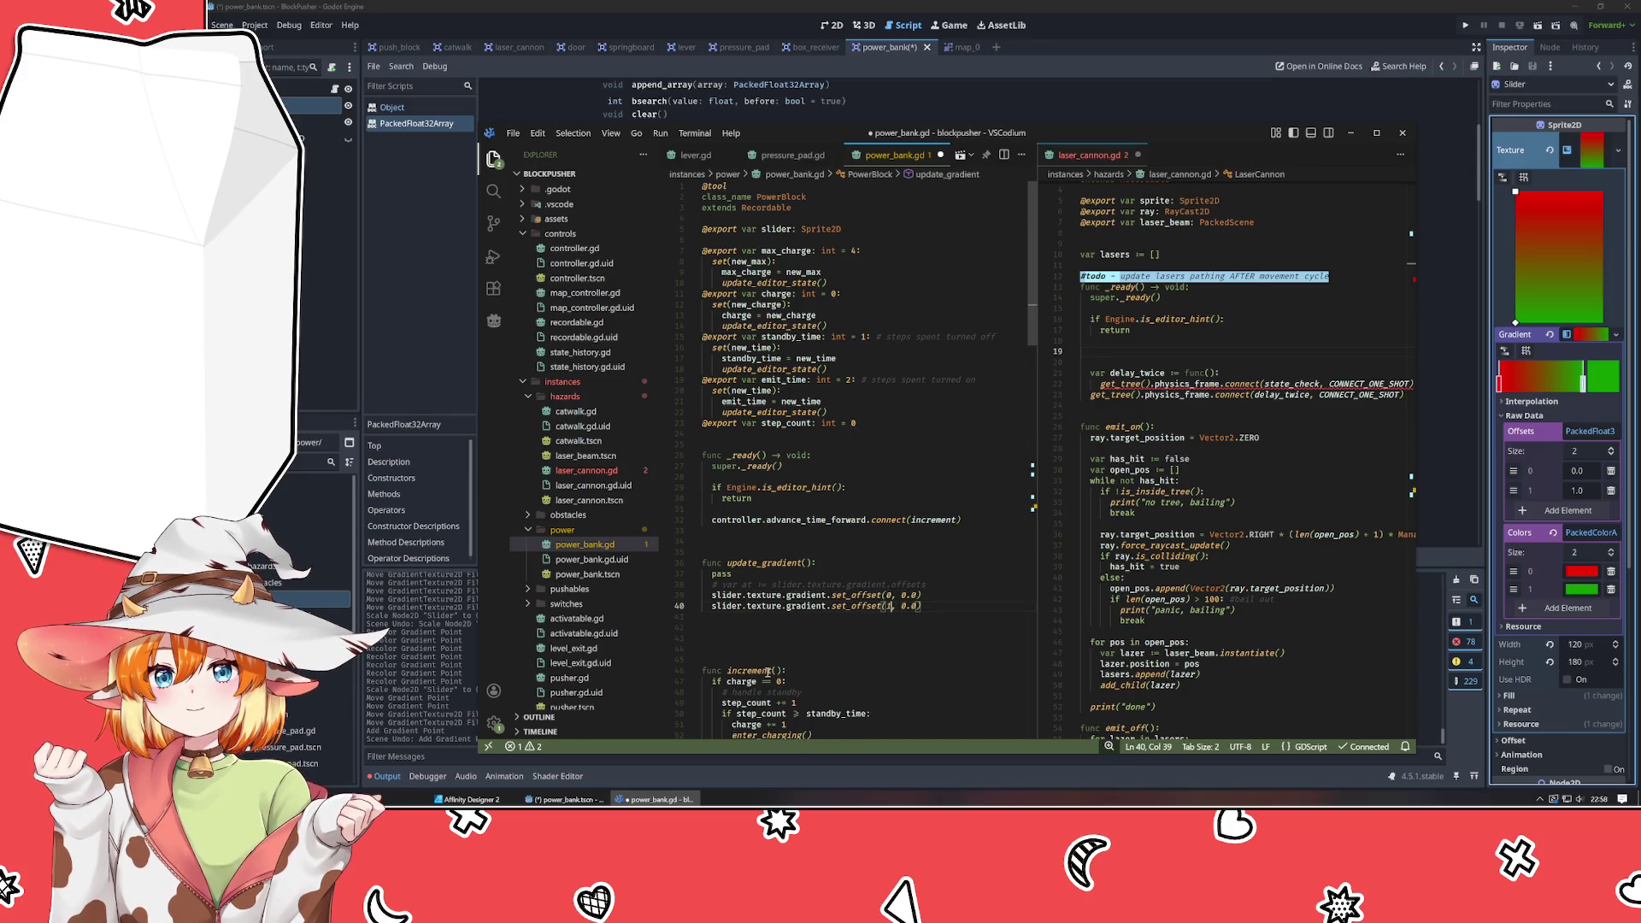
key("End")
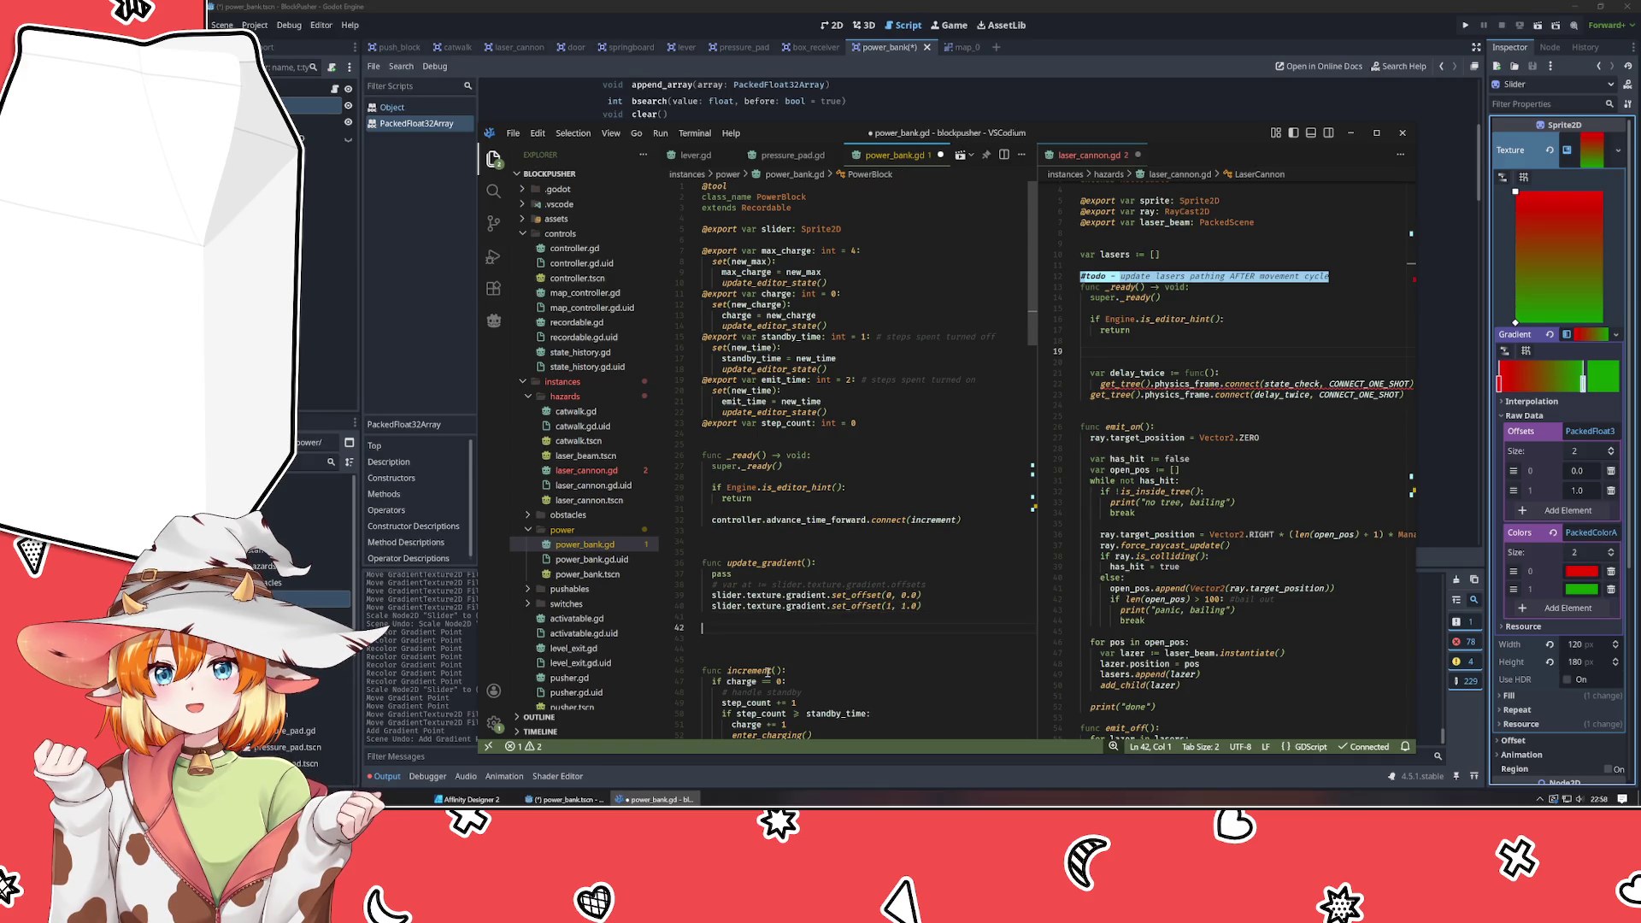
key("Delete")
key("Delete")
type("#green")
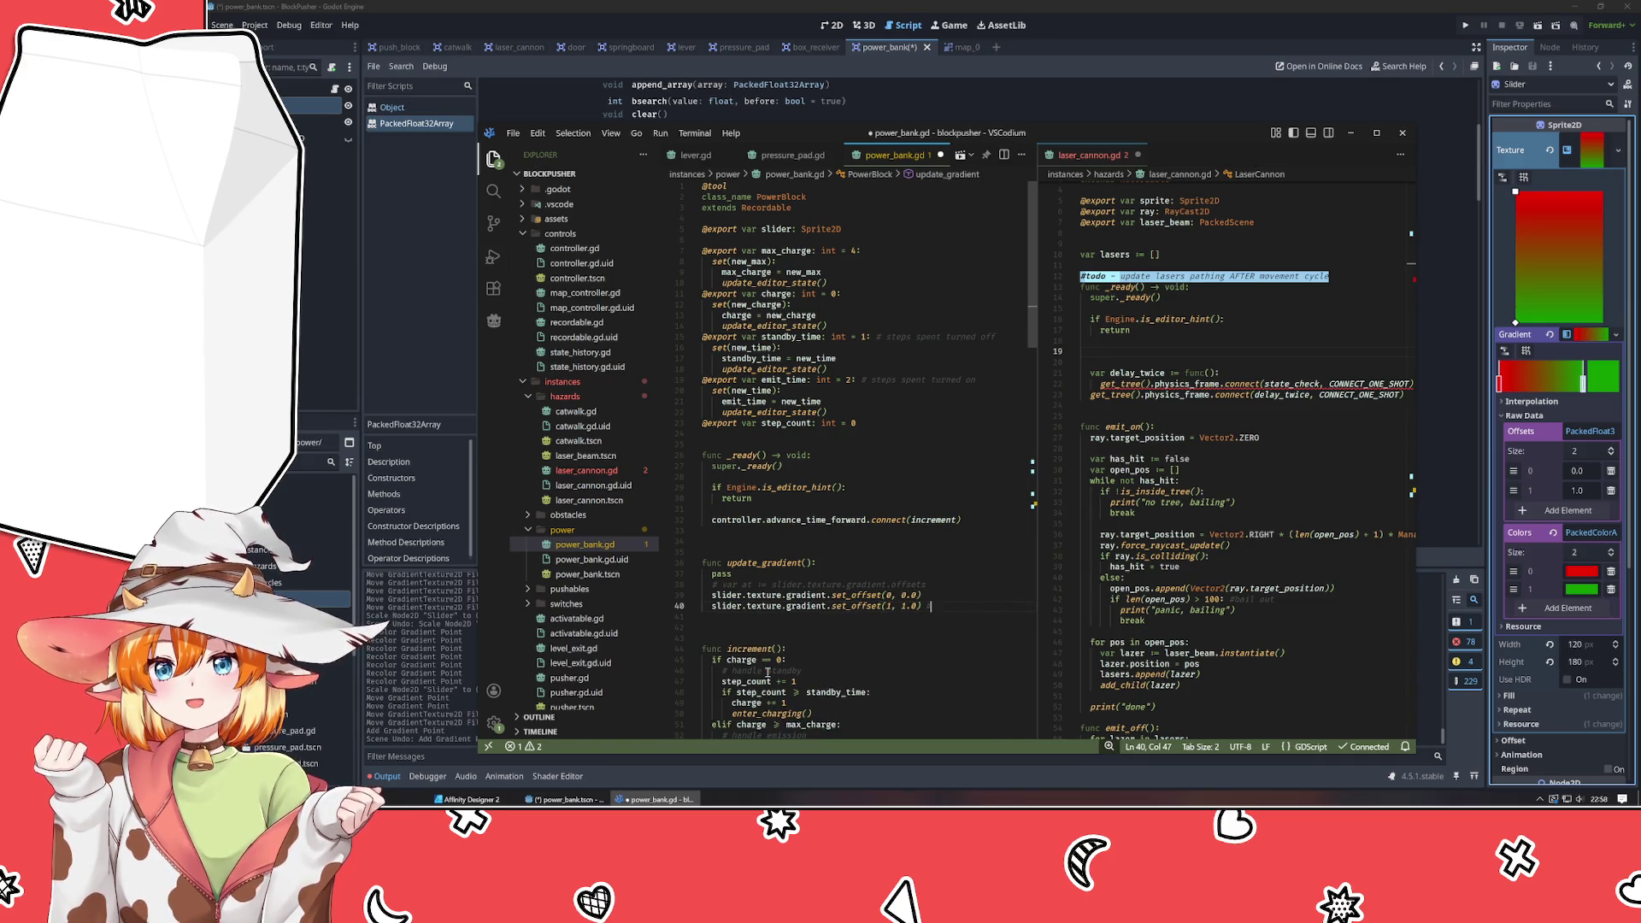
Comment the first call #red and add blank lines above the calls.
key("Up")
type("#red")
key("Up")
key("Return")
key("Return")
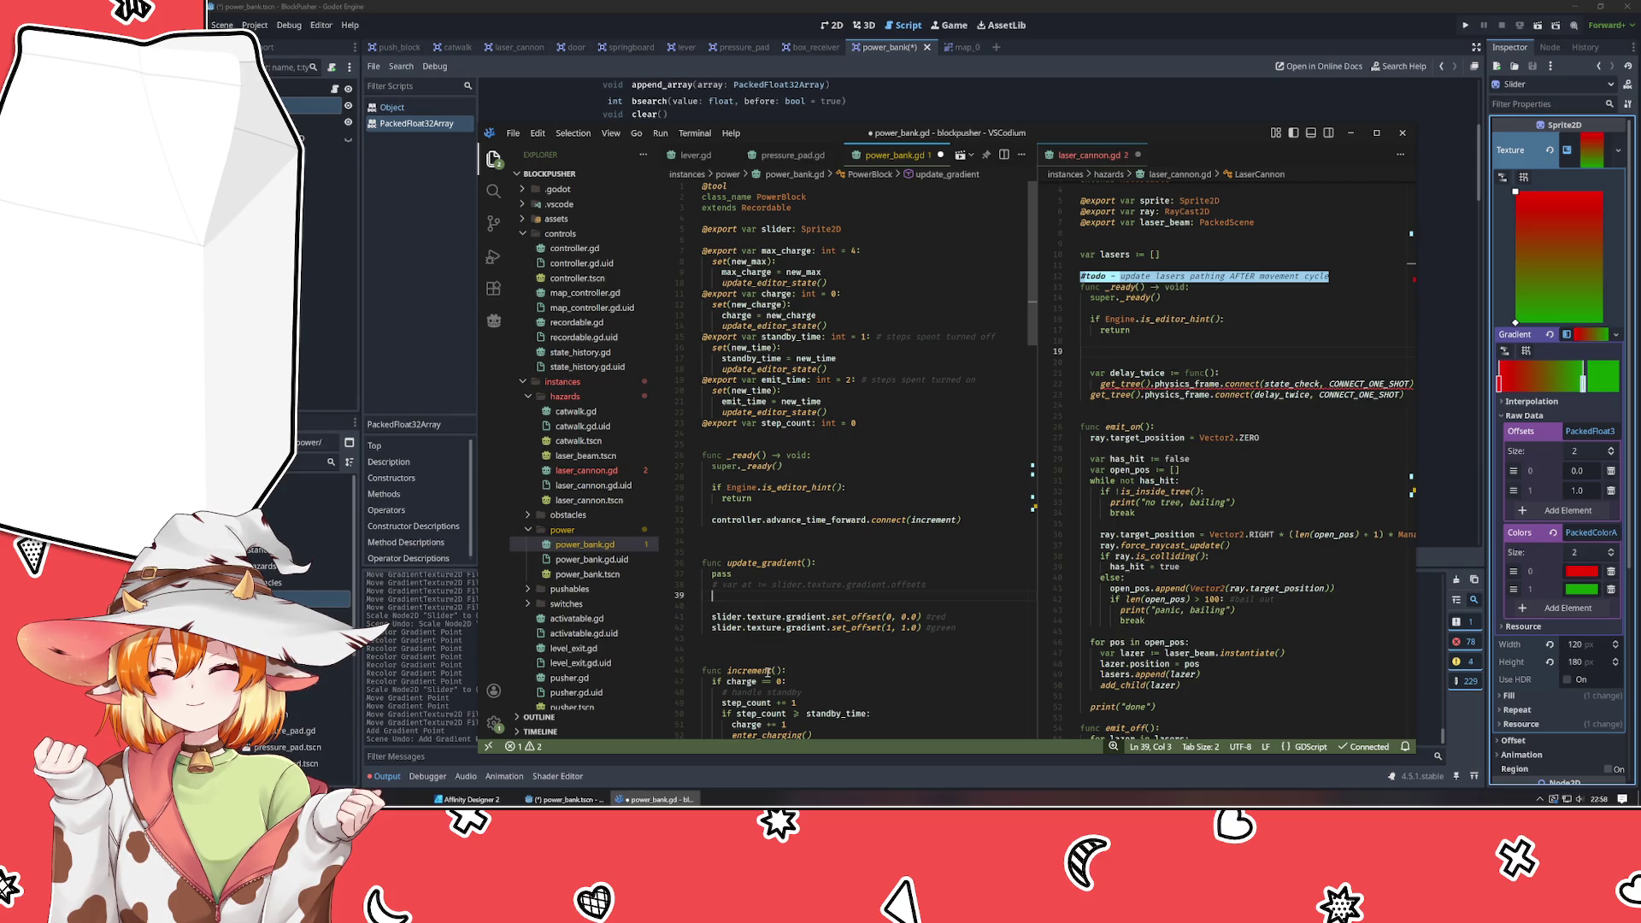
Declare var offred := 0.0 and var offgrn := 1.0 above the set_offset calls.
type("var ")
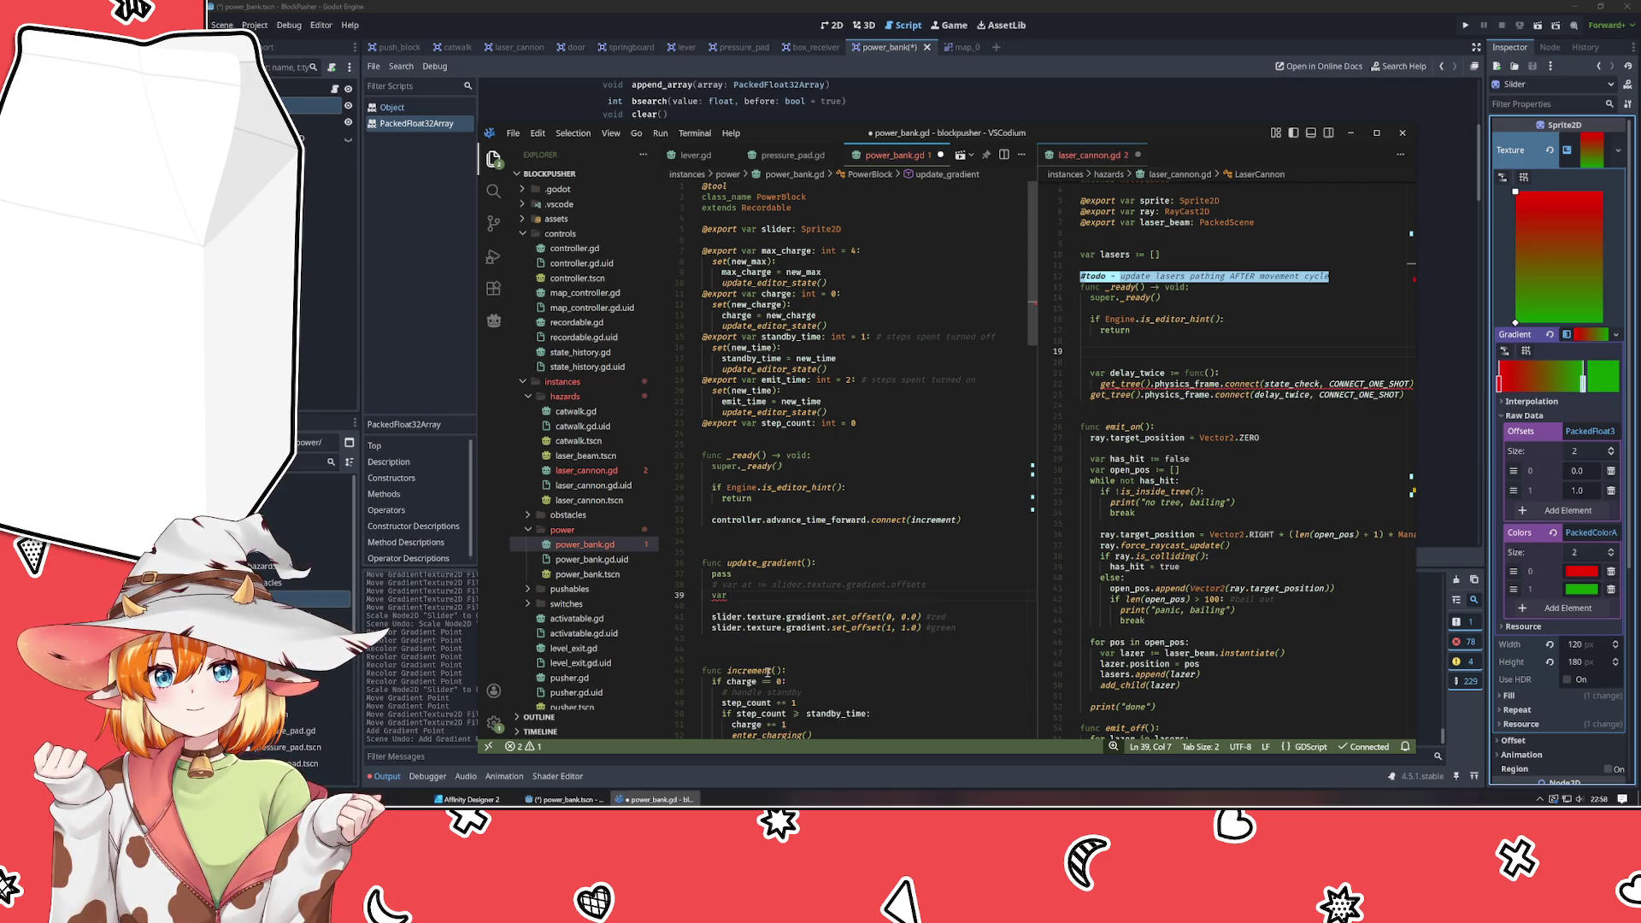
type("off")
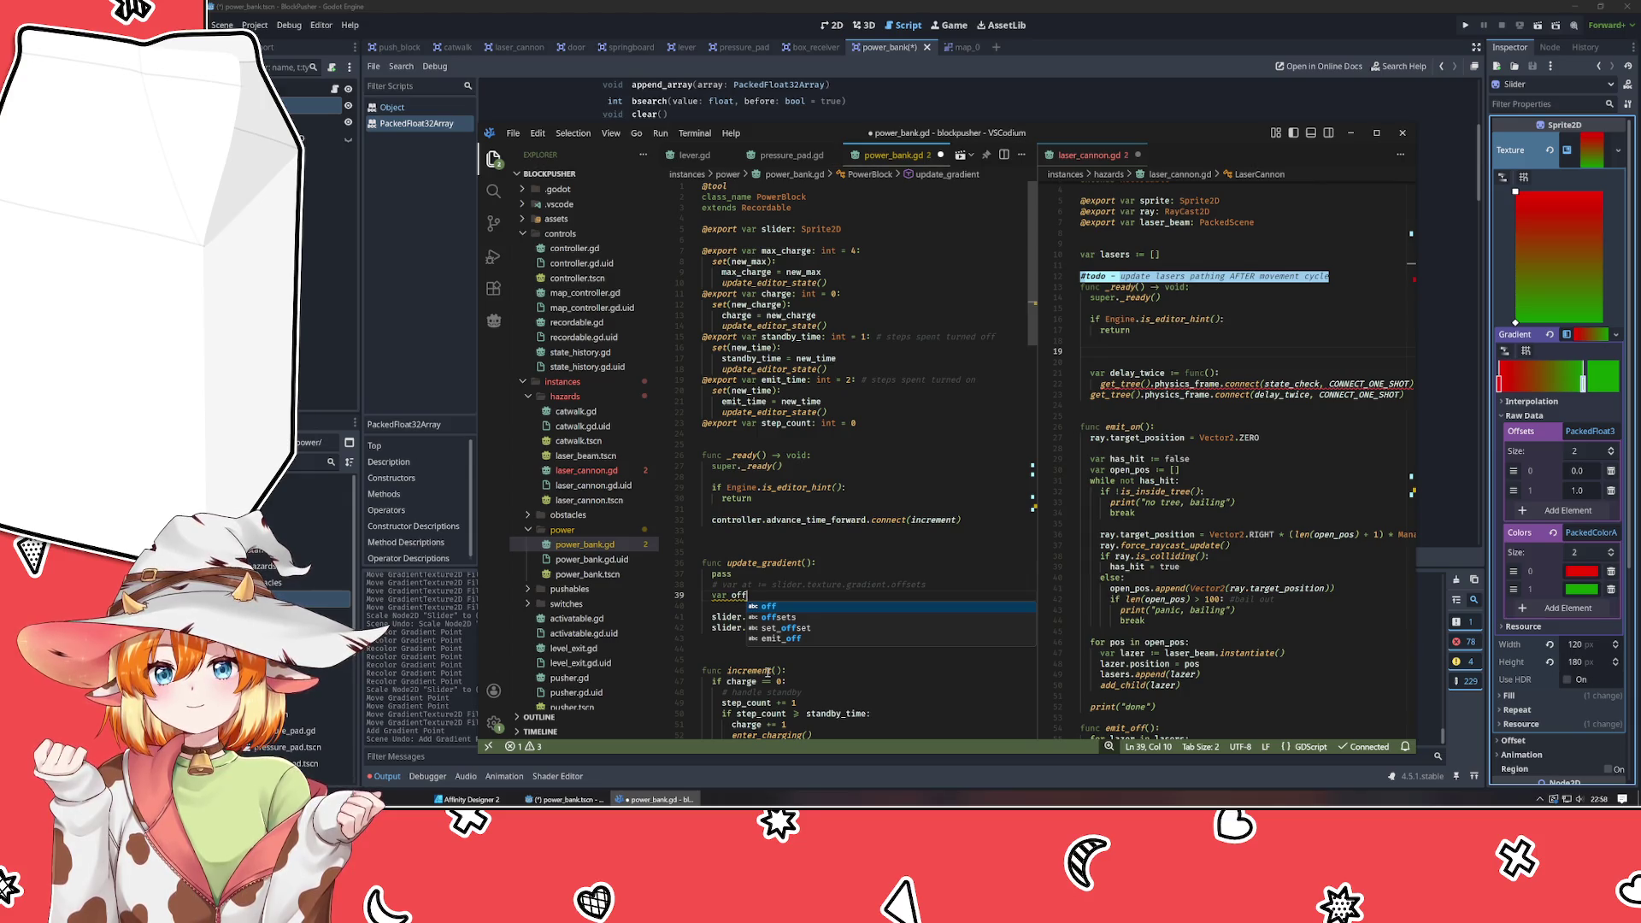
type("red")
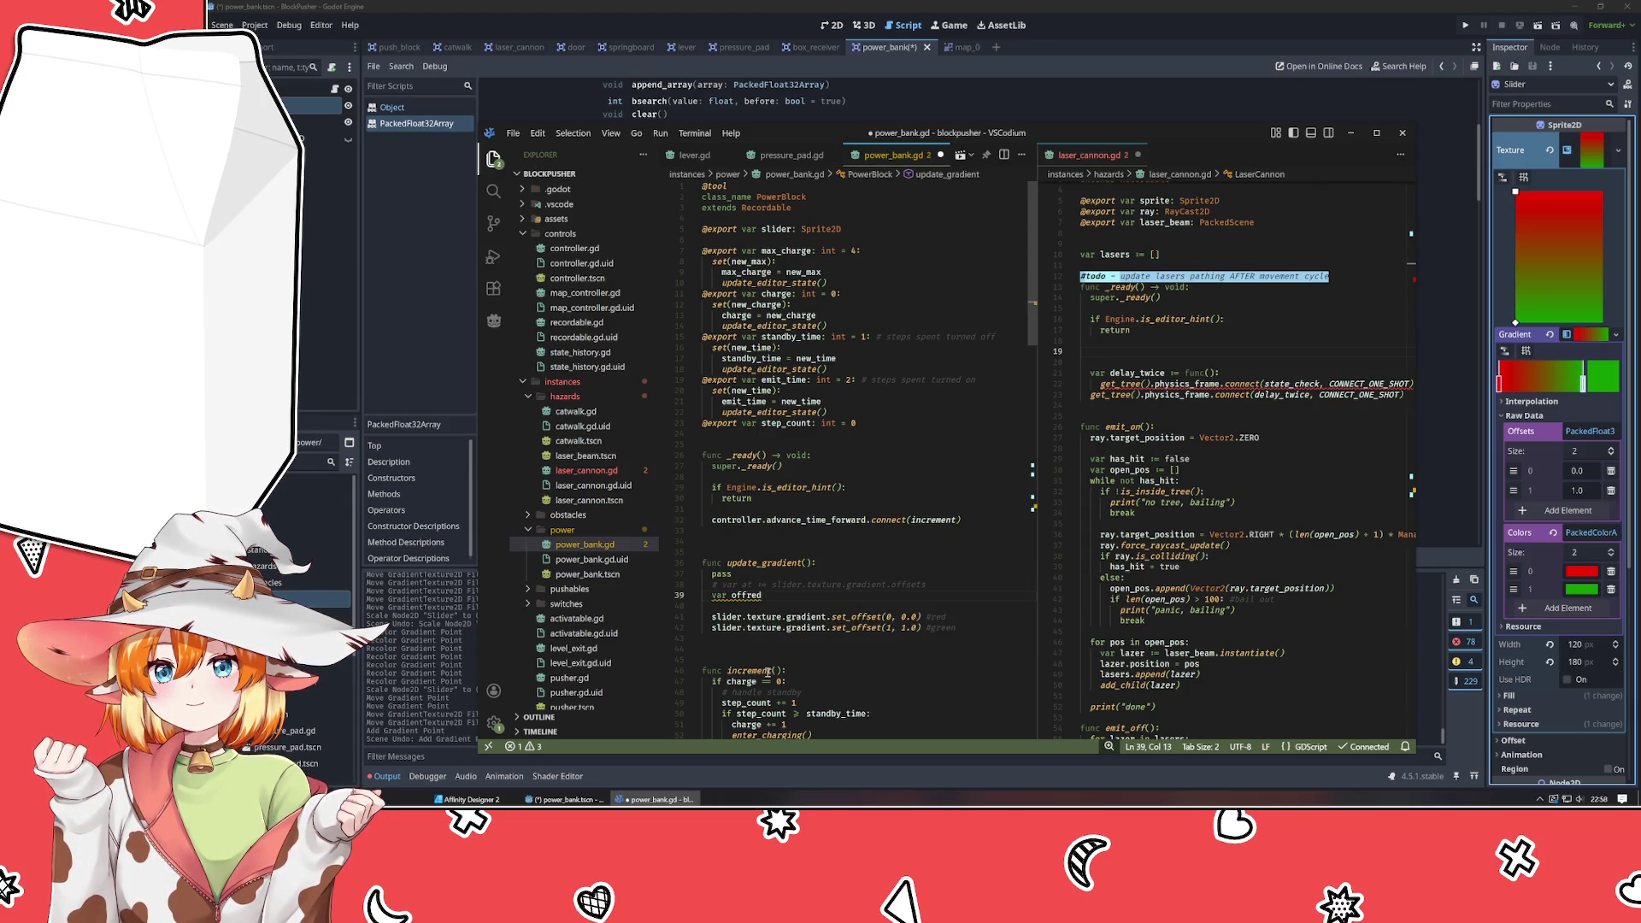
type(" := 0.0")
key("Return")
type("var")
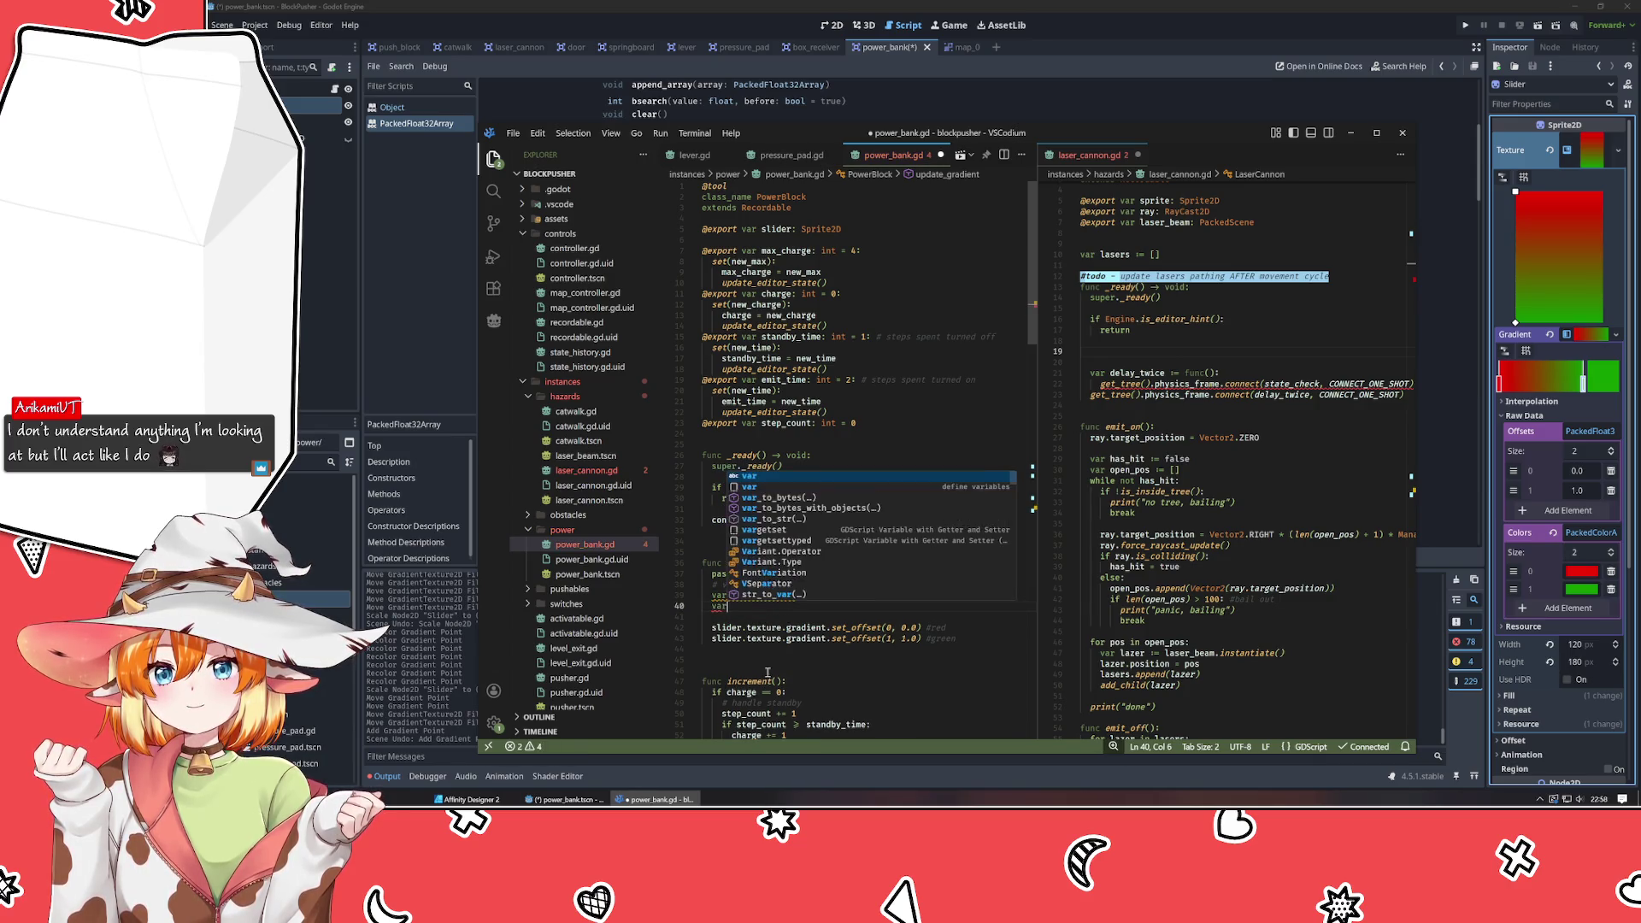
type(" offgr")
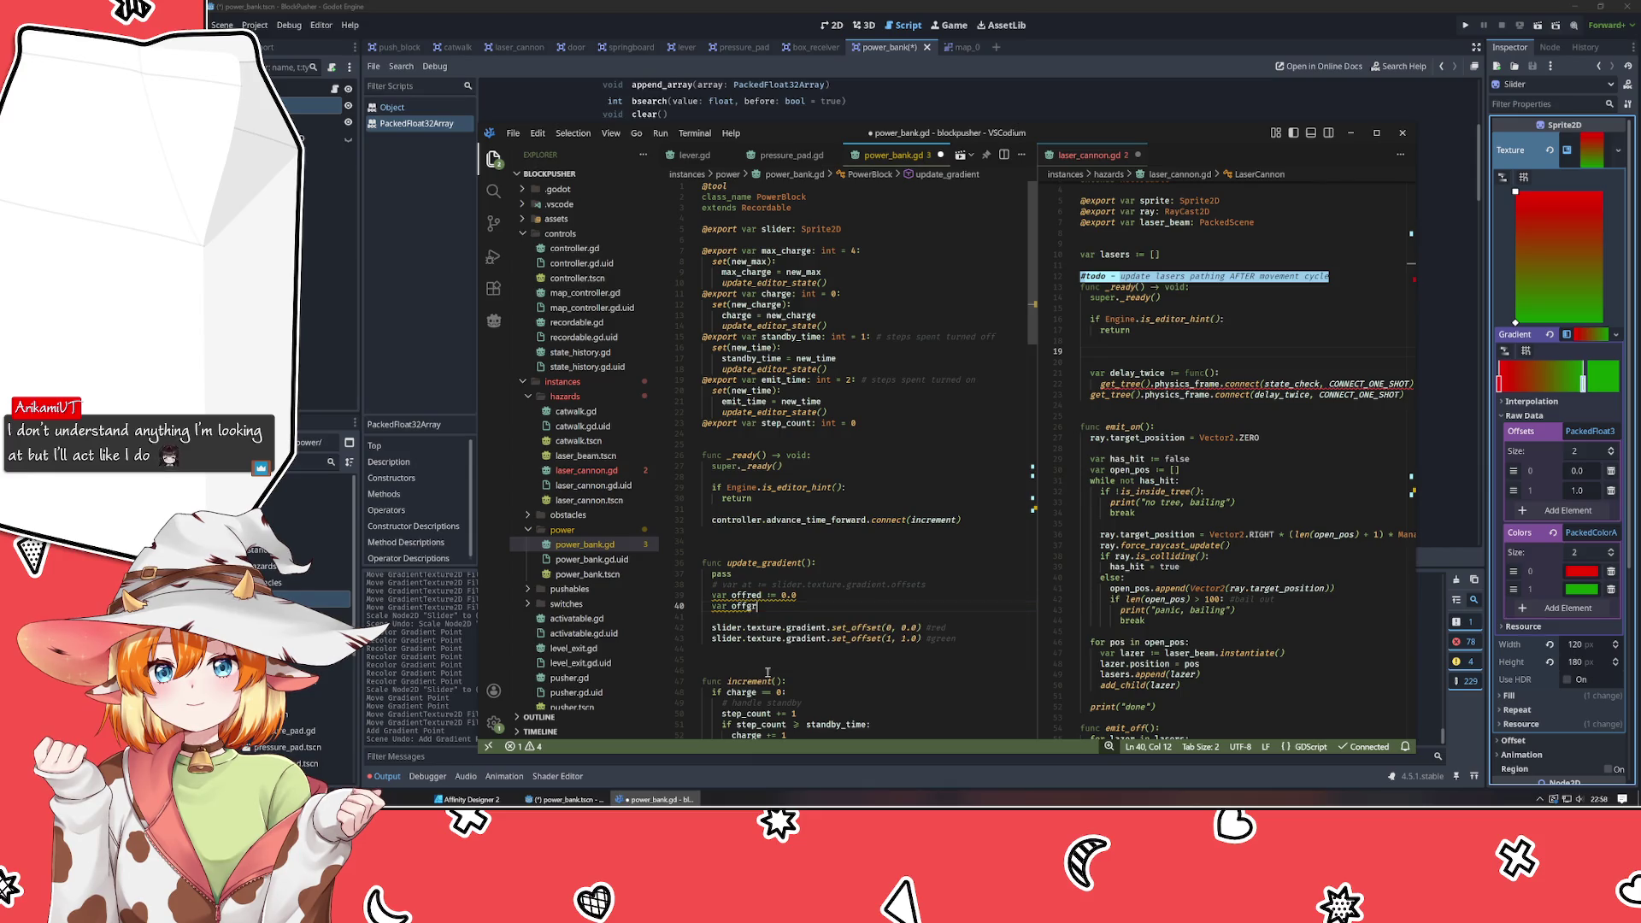
type("n := 1.0")
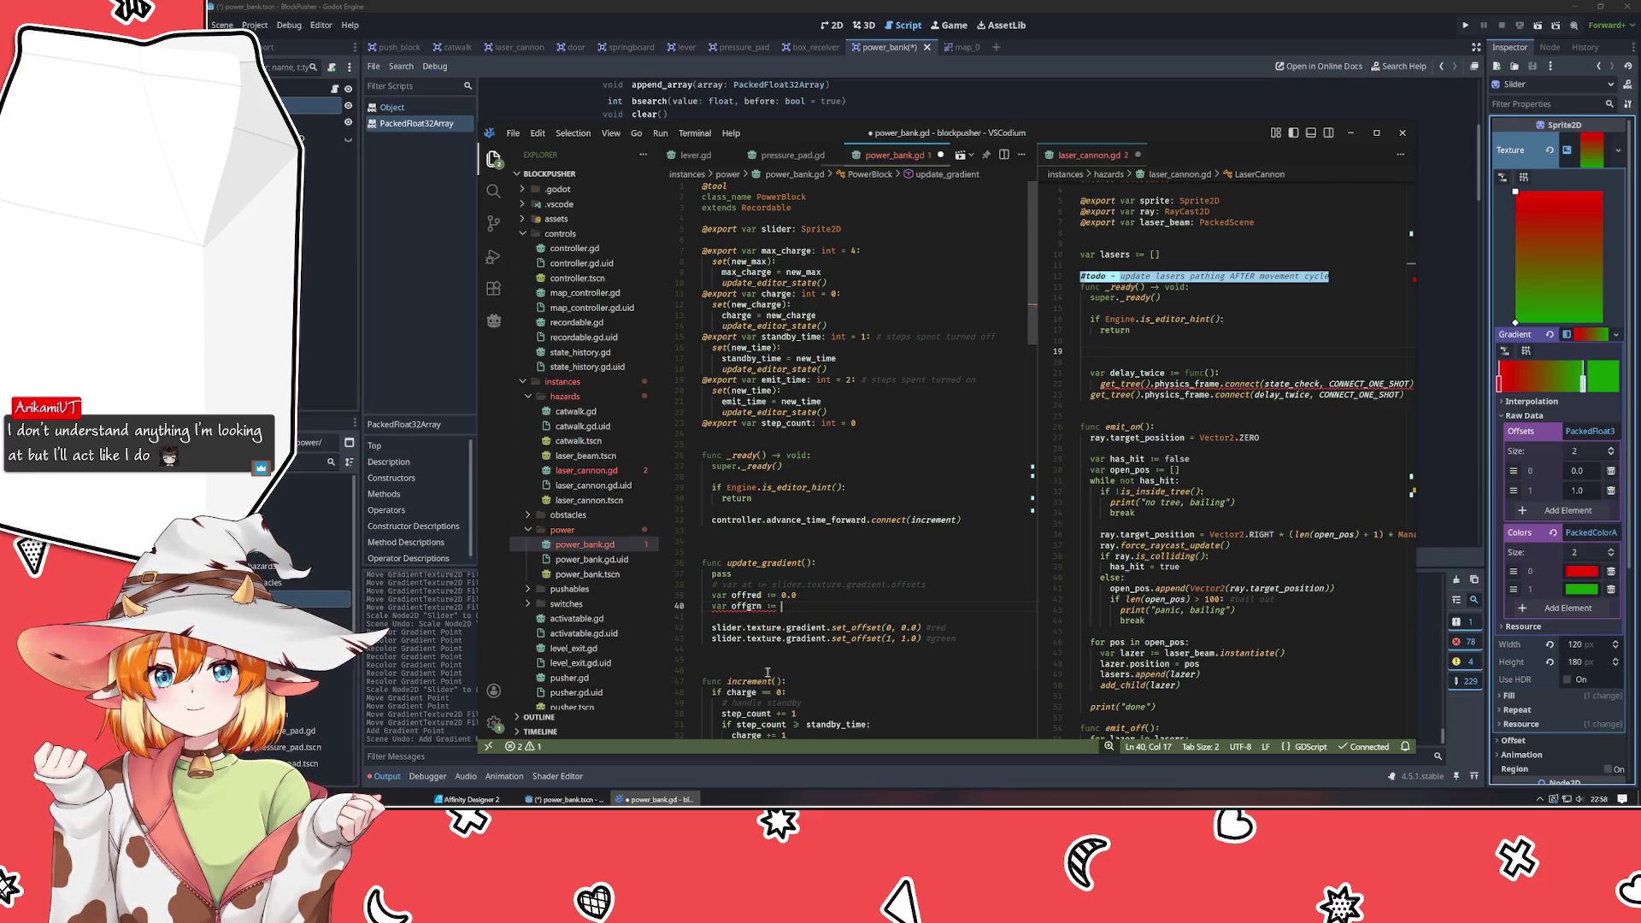
Replace the calls' literal offsets and #red/#green comments with offred and offgrn.
key("Down")
key("Down")
key("End")
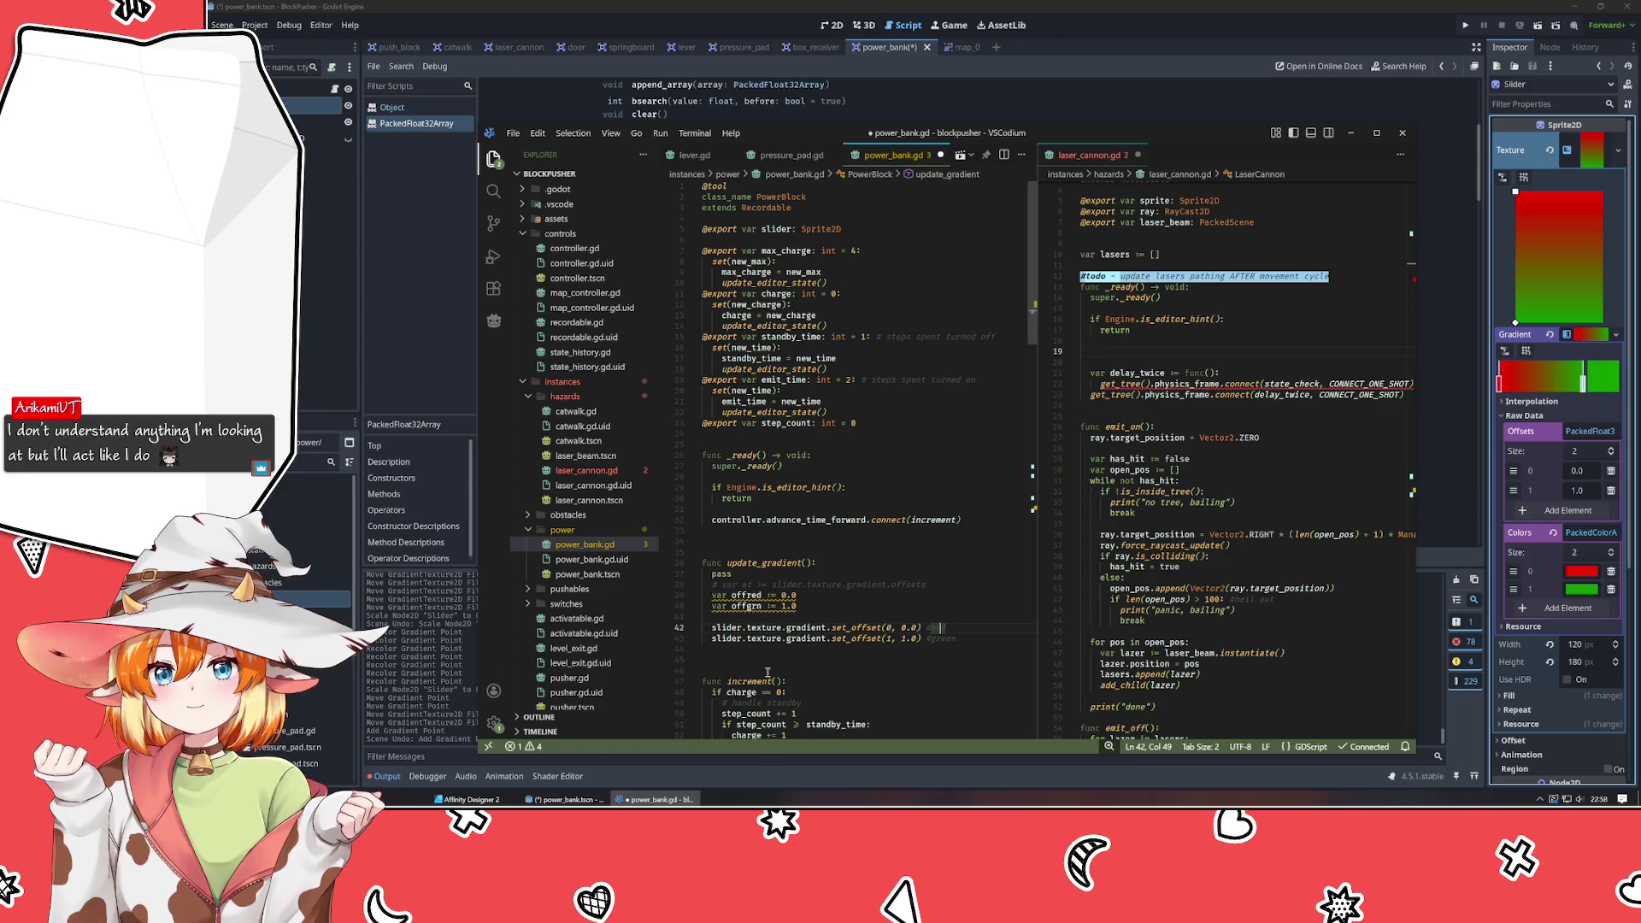
key("BackSpace")
key("BackSpace")
key("BackSpace")
key("BackSpace")
key("BackSpace")
key("BackSpace")
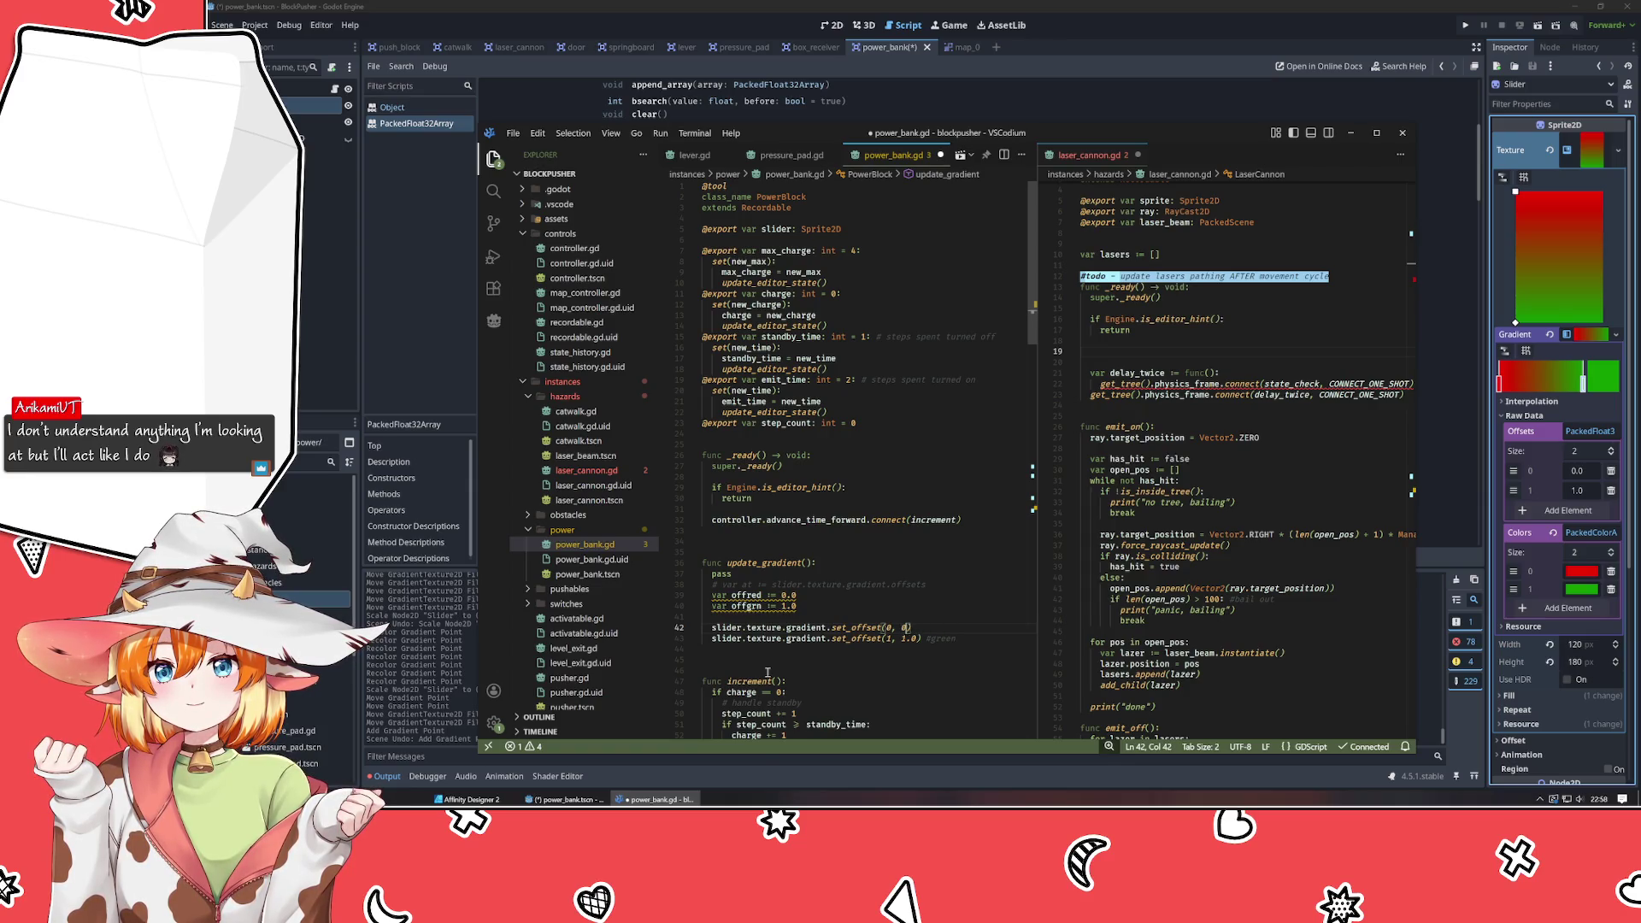
type("ofre")
key("Tab")
type(")")
key("Down")
key("End")
key("BackSpace")
key("BackSpace")
key("BackSpace")
key("Left")
key("BackSpace")
key("BackSpace")
key("BackSpace")
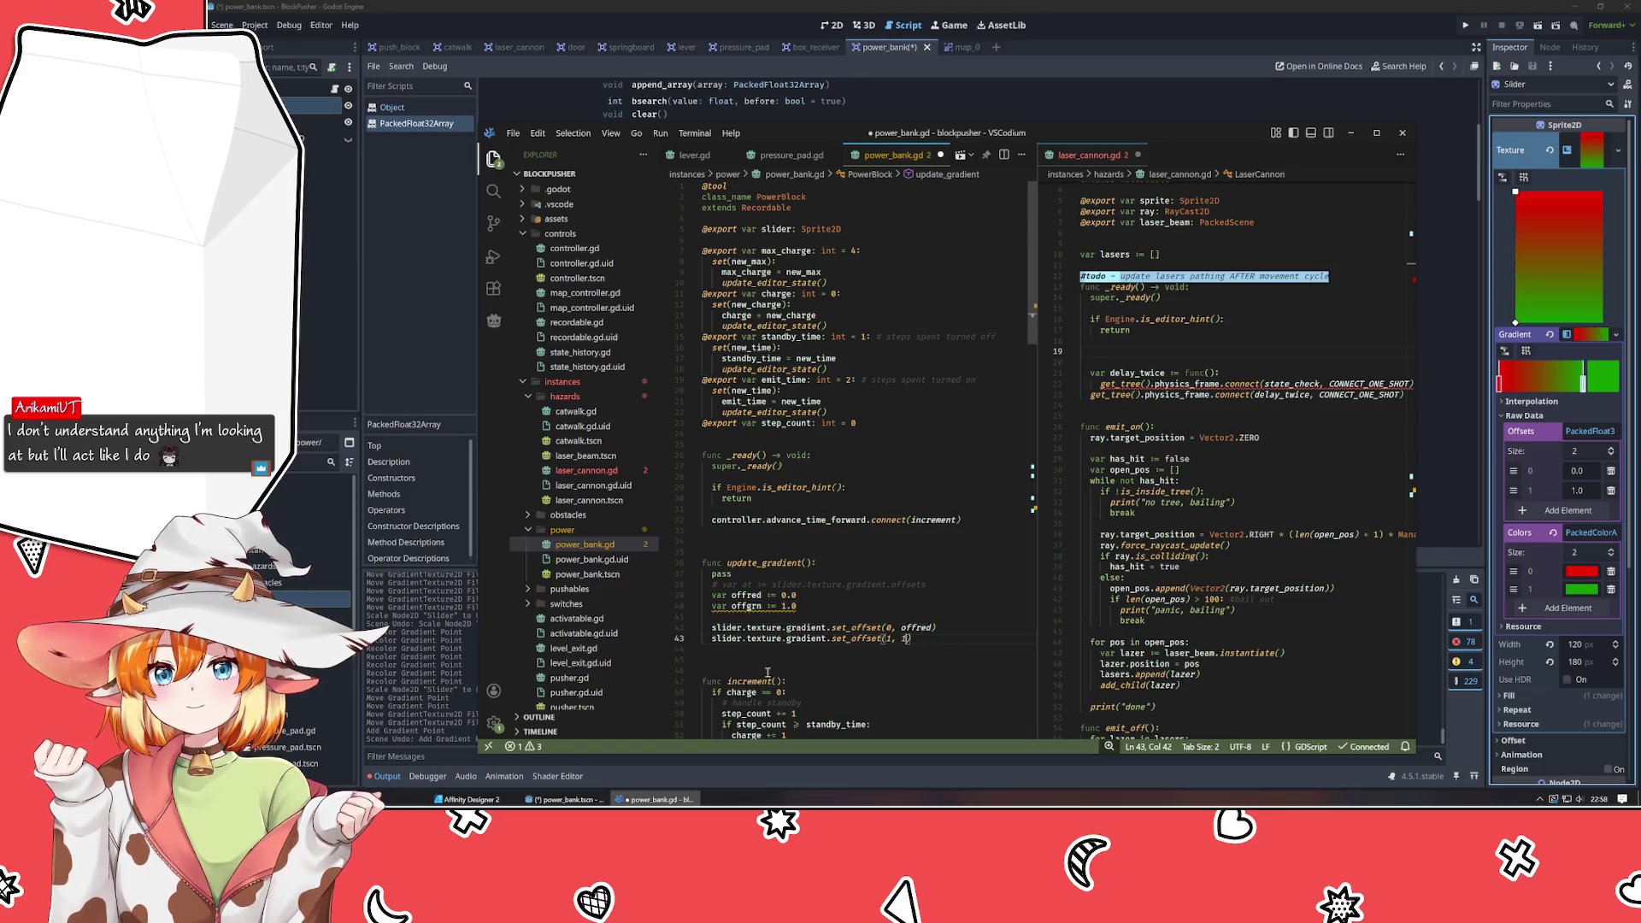
type("ofgr")
key("Tab")
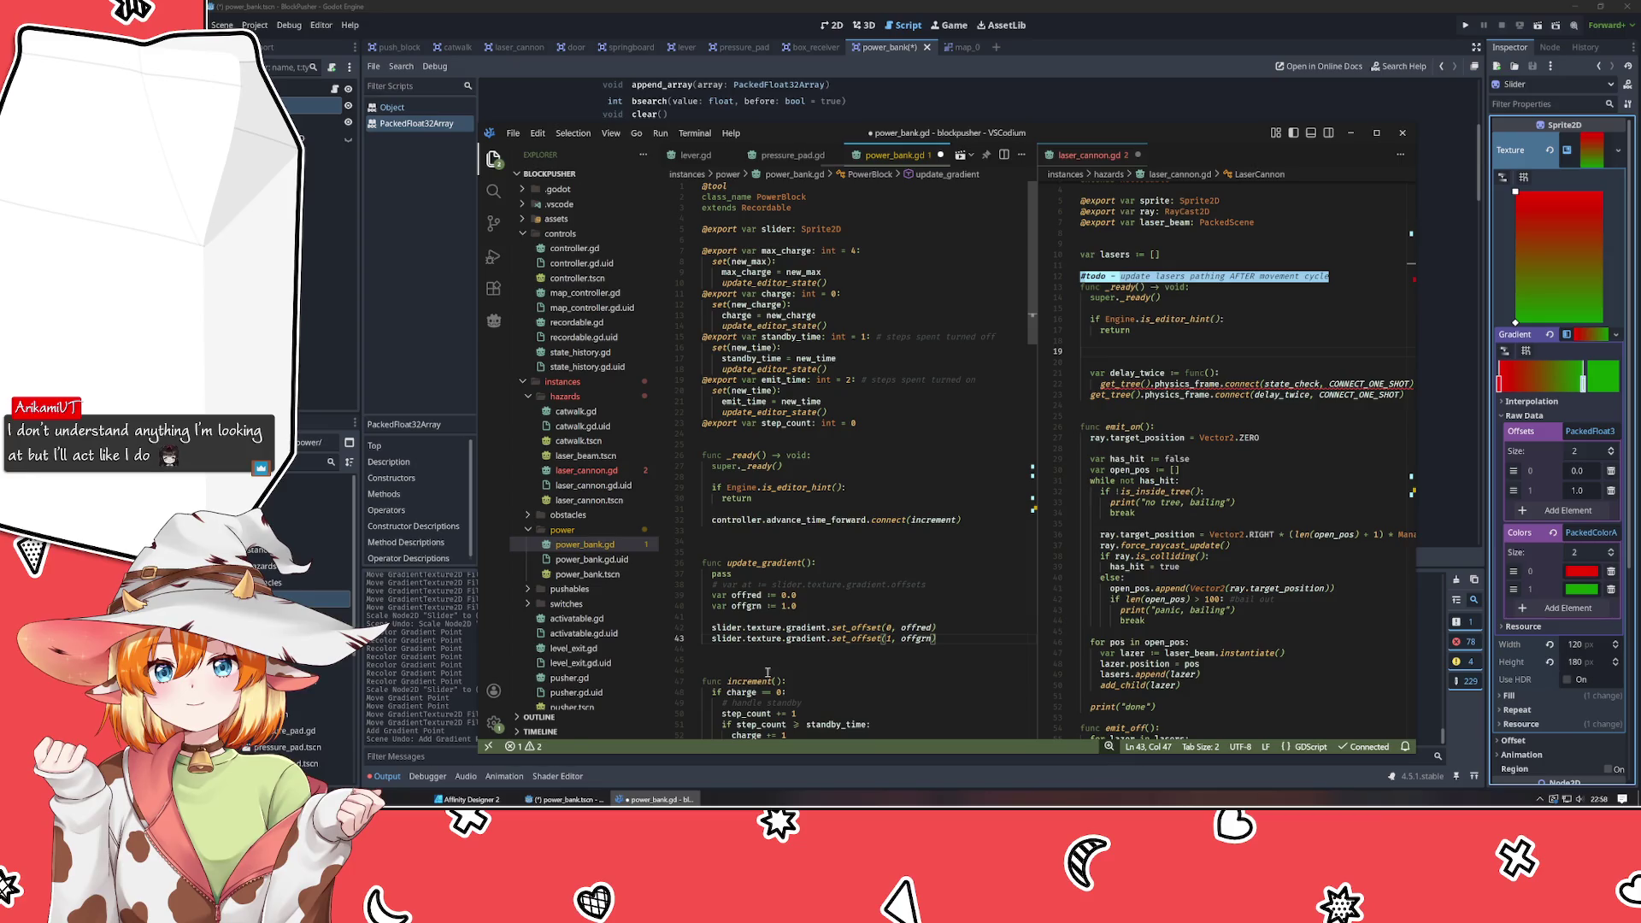
Delete the commented offsets line and the placeholder pass, then scroll through the file.
scroll(888, 658, "down", 2)
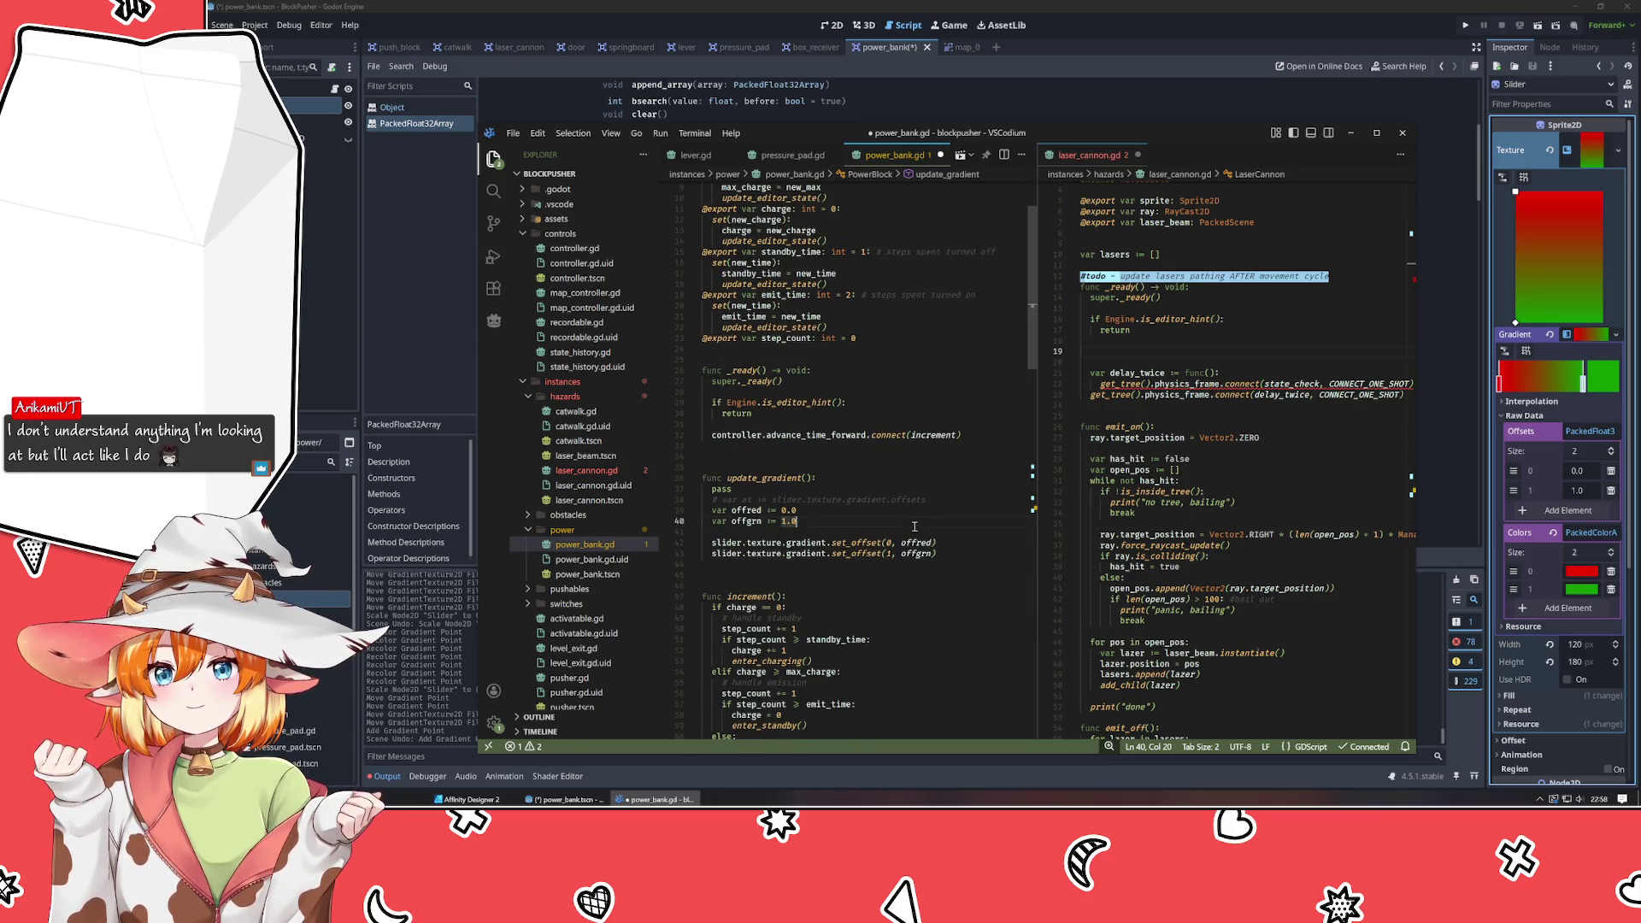
scroll(914, 526, "down", 2)
key("Return")
key("Return")
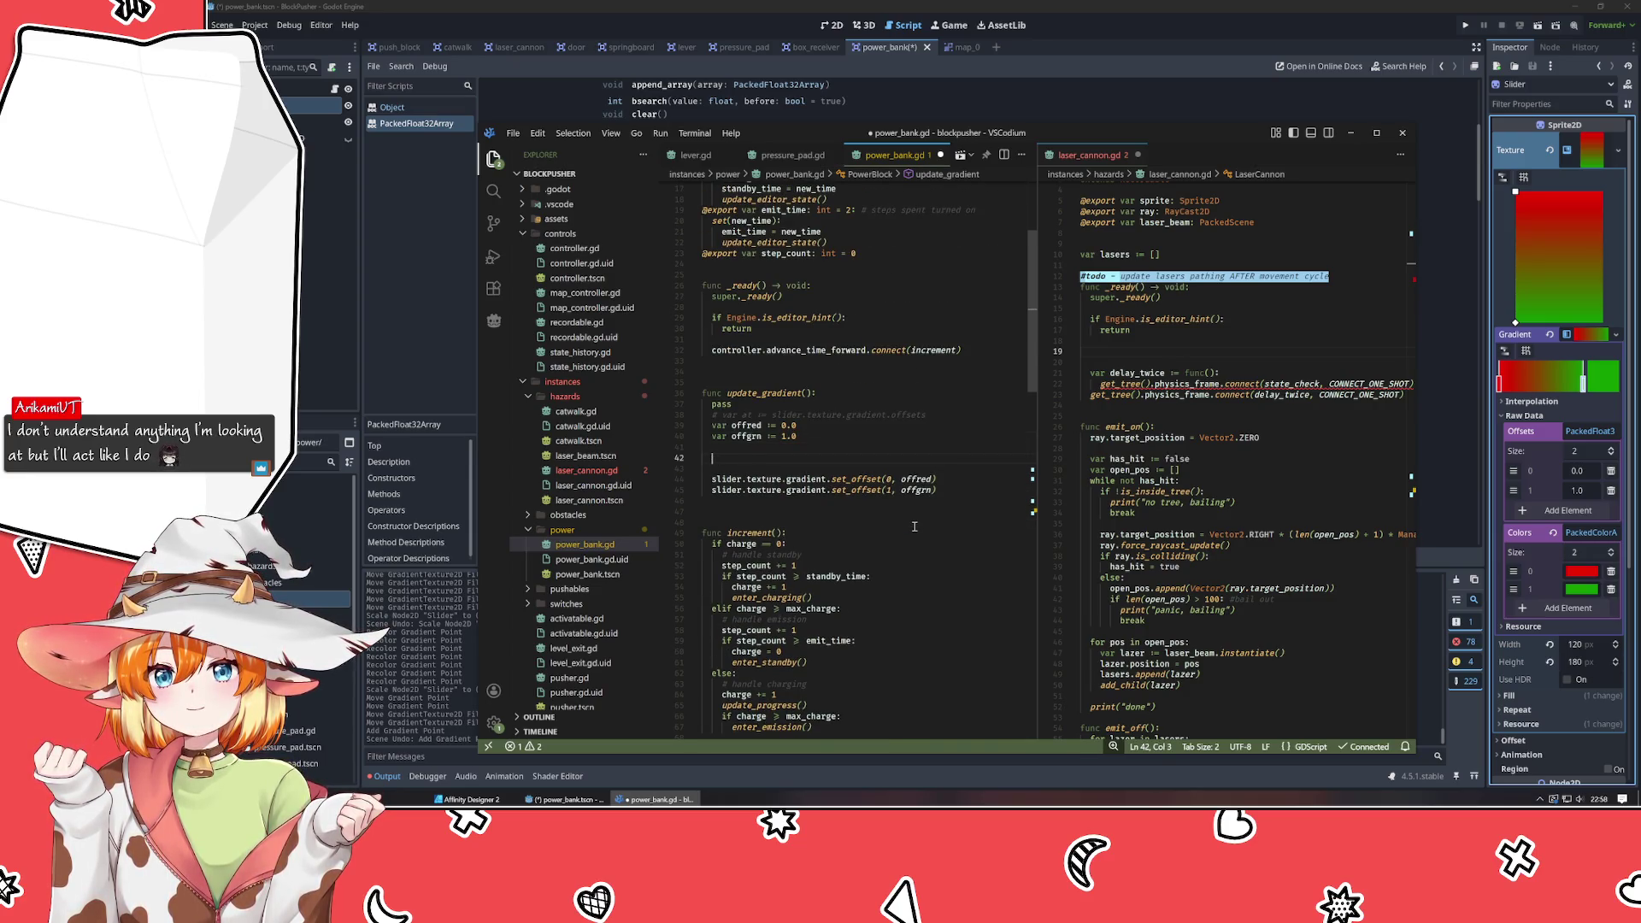
key("Up")
key("Up")
key("Up")
key("ctrl+shift+k")
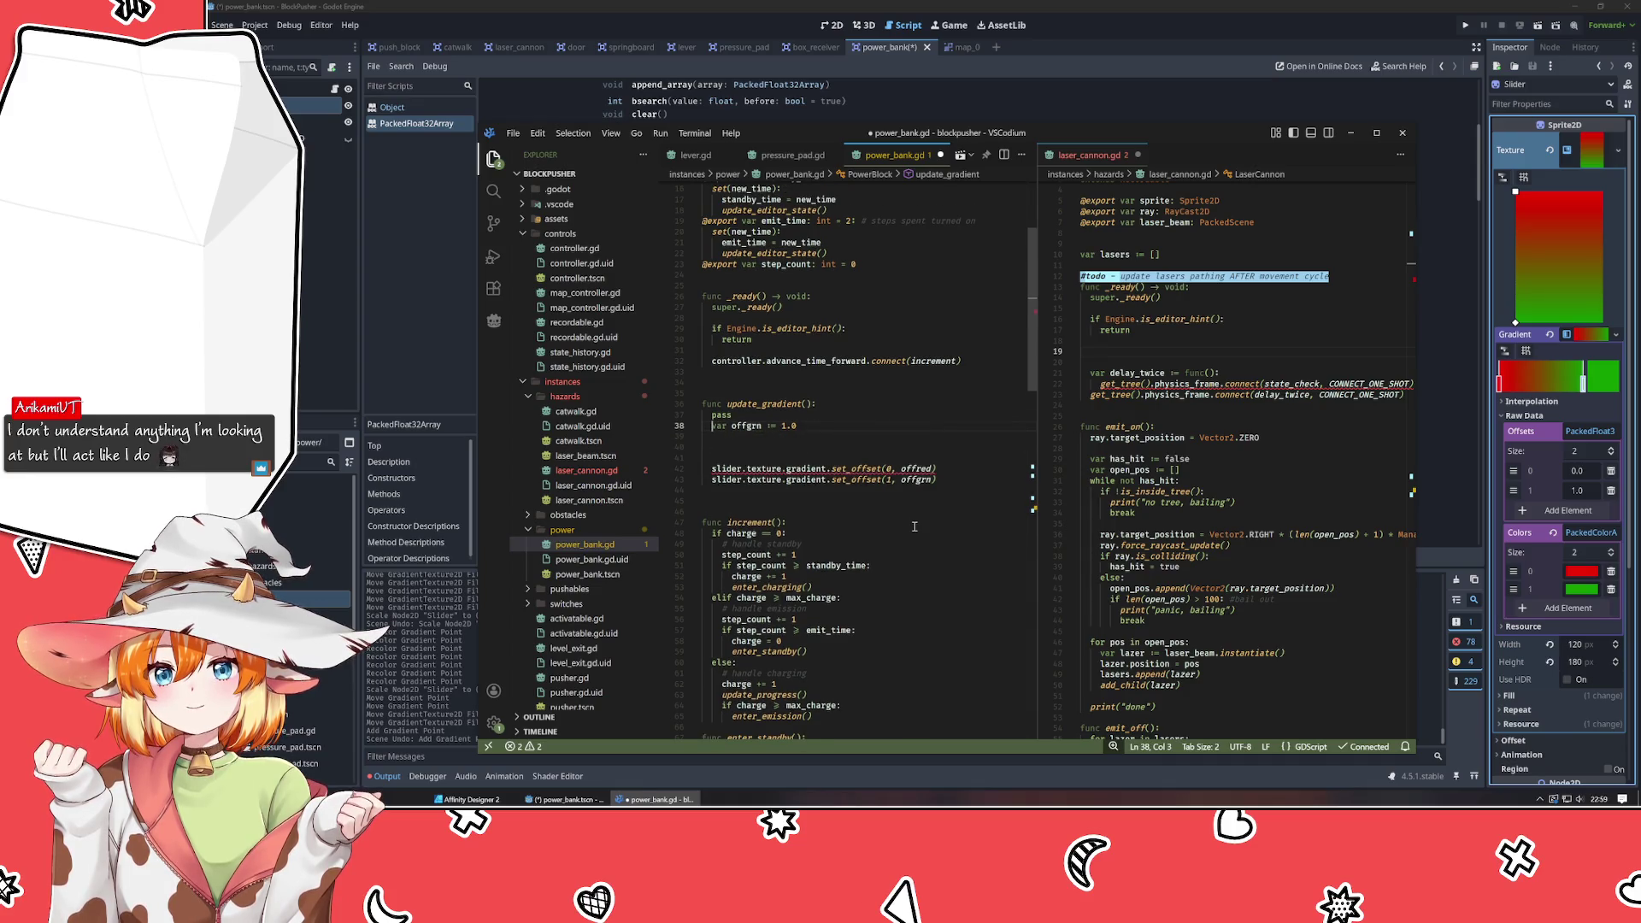
key("Up")
key("ctrl+shift+k")
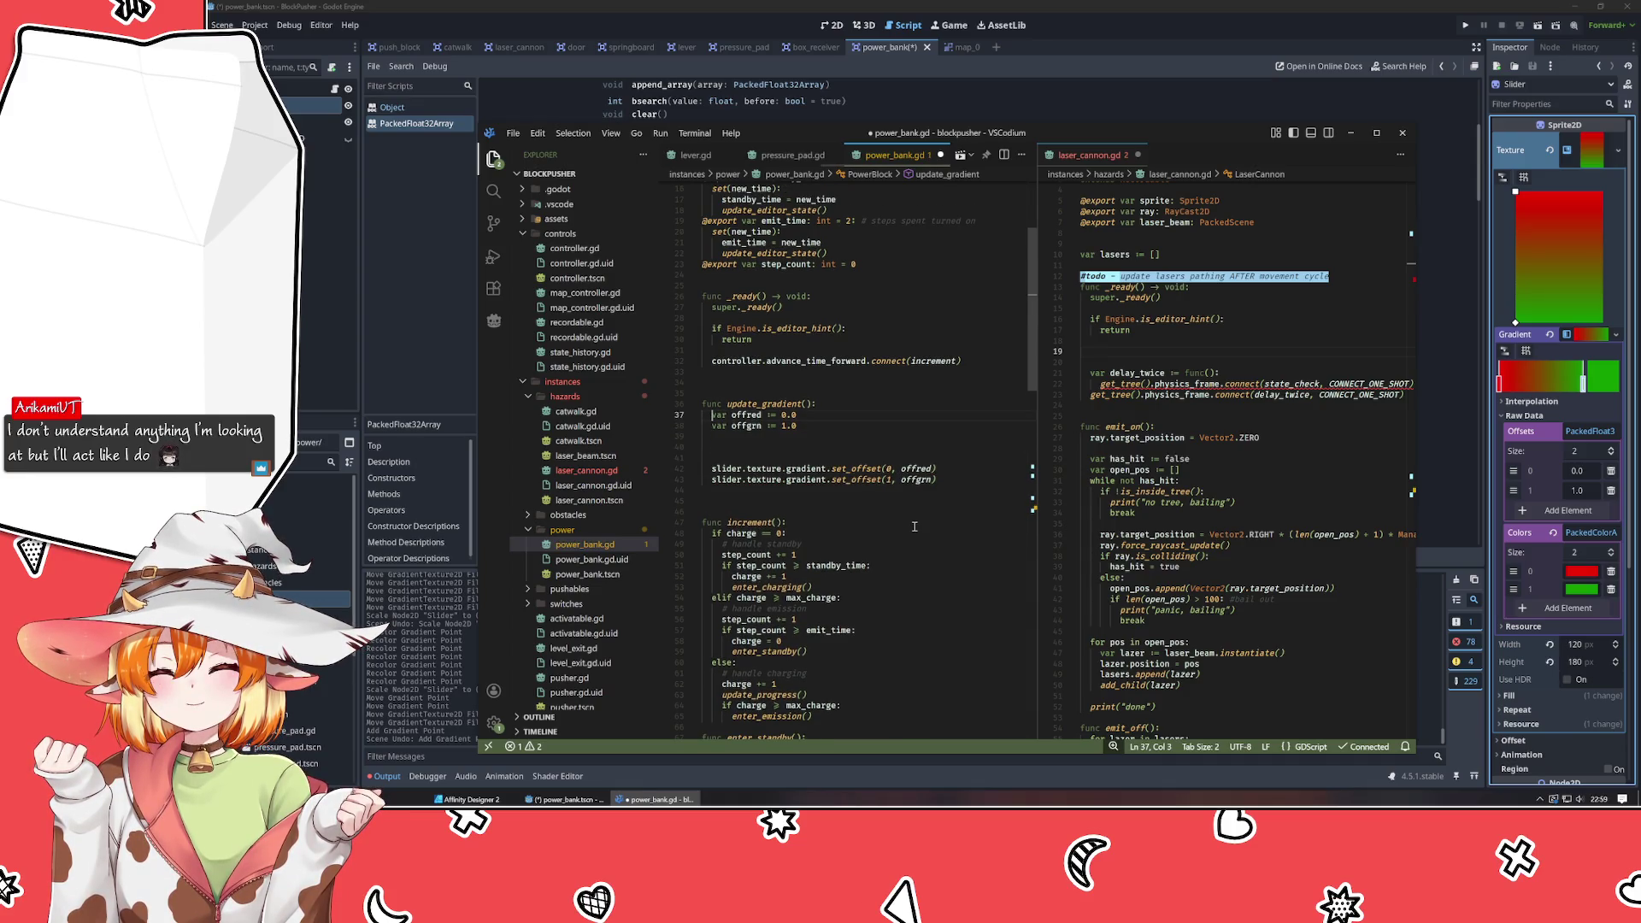
key("Down")
key("Down")
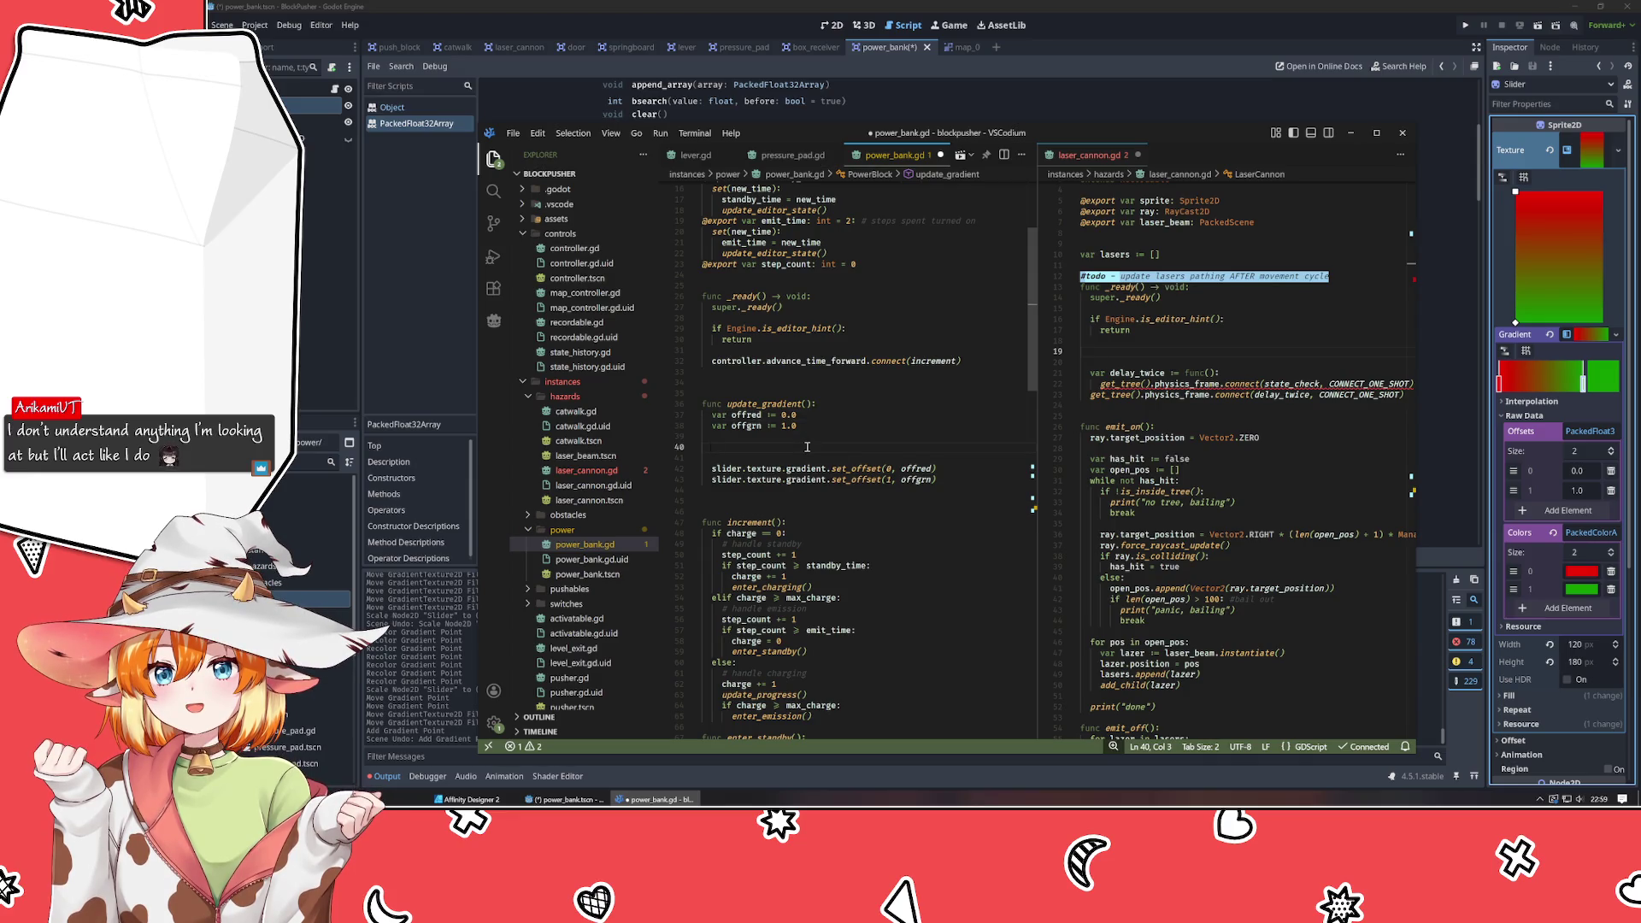
scroll(806, 446, "down", 4)
scroll(973, 508, "down", 9)
scroll(929, 505, "up", 10)
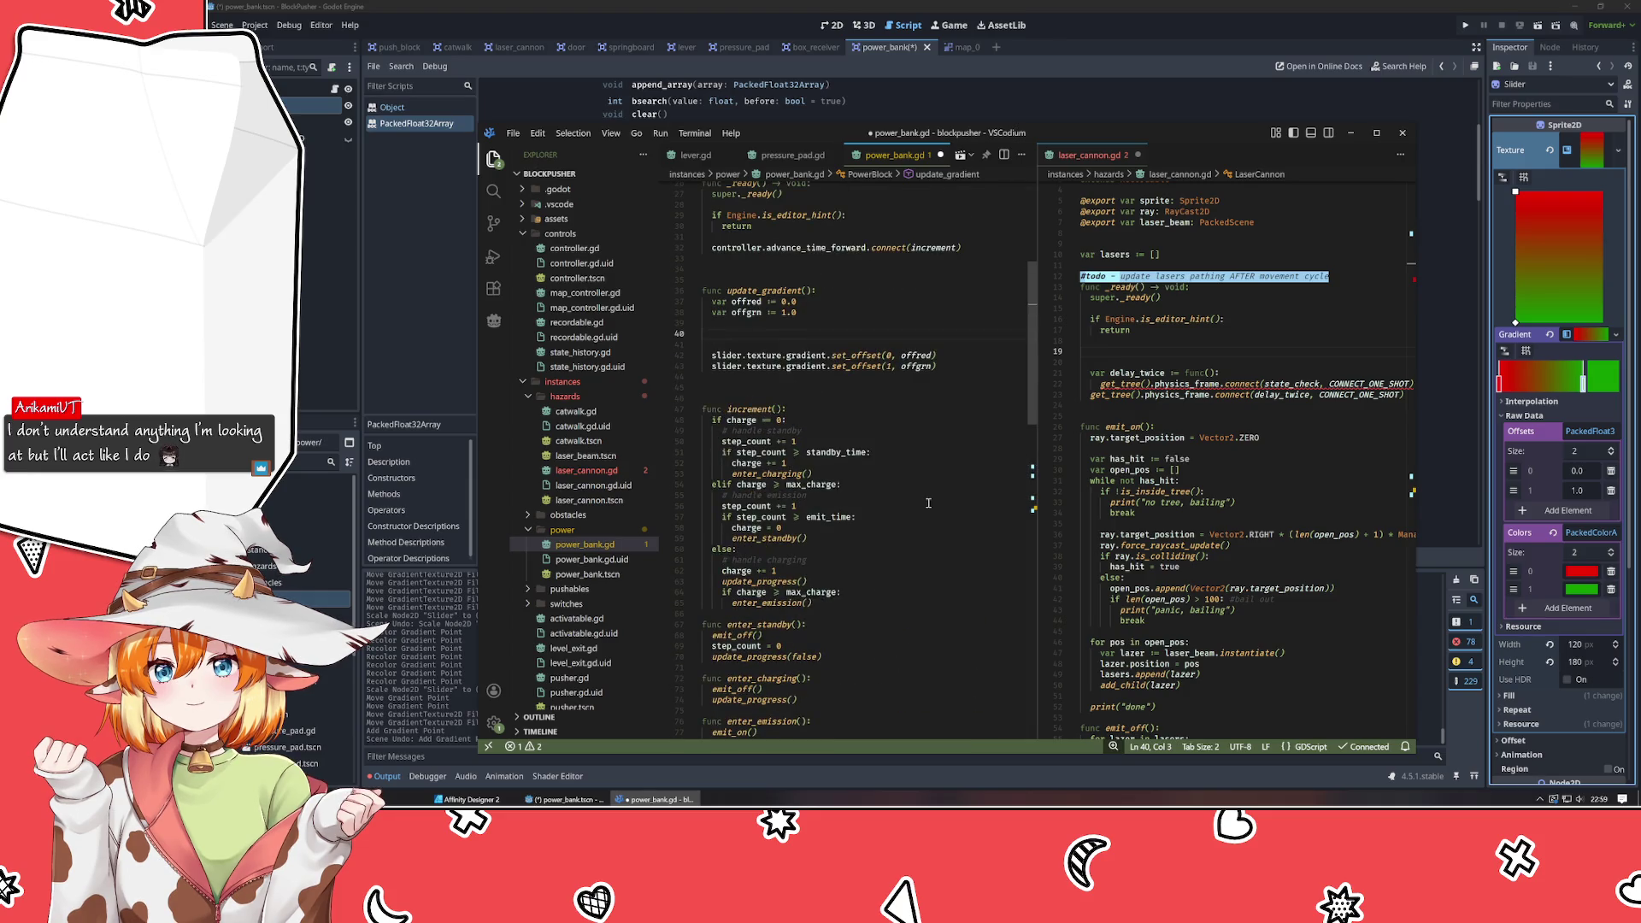
scroll(928, 503, "up", 8)
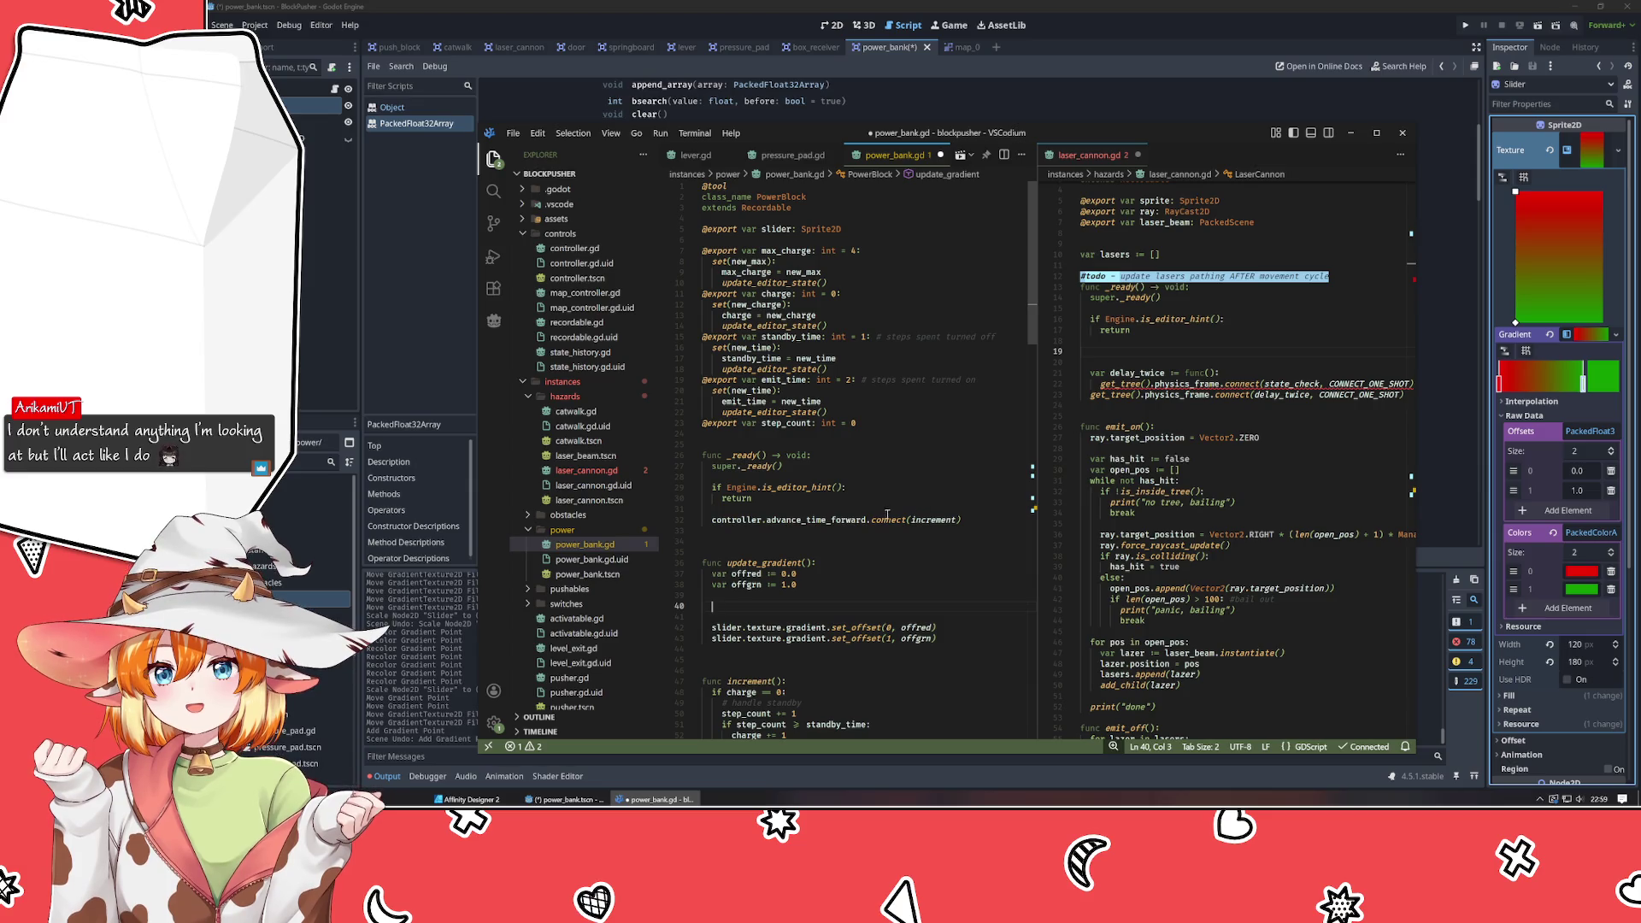
scroll(894, 518, "down", 3)
In the 2D view, drag the Slider gradient's red and green stops to try different positions.
left_click(418, 256)
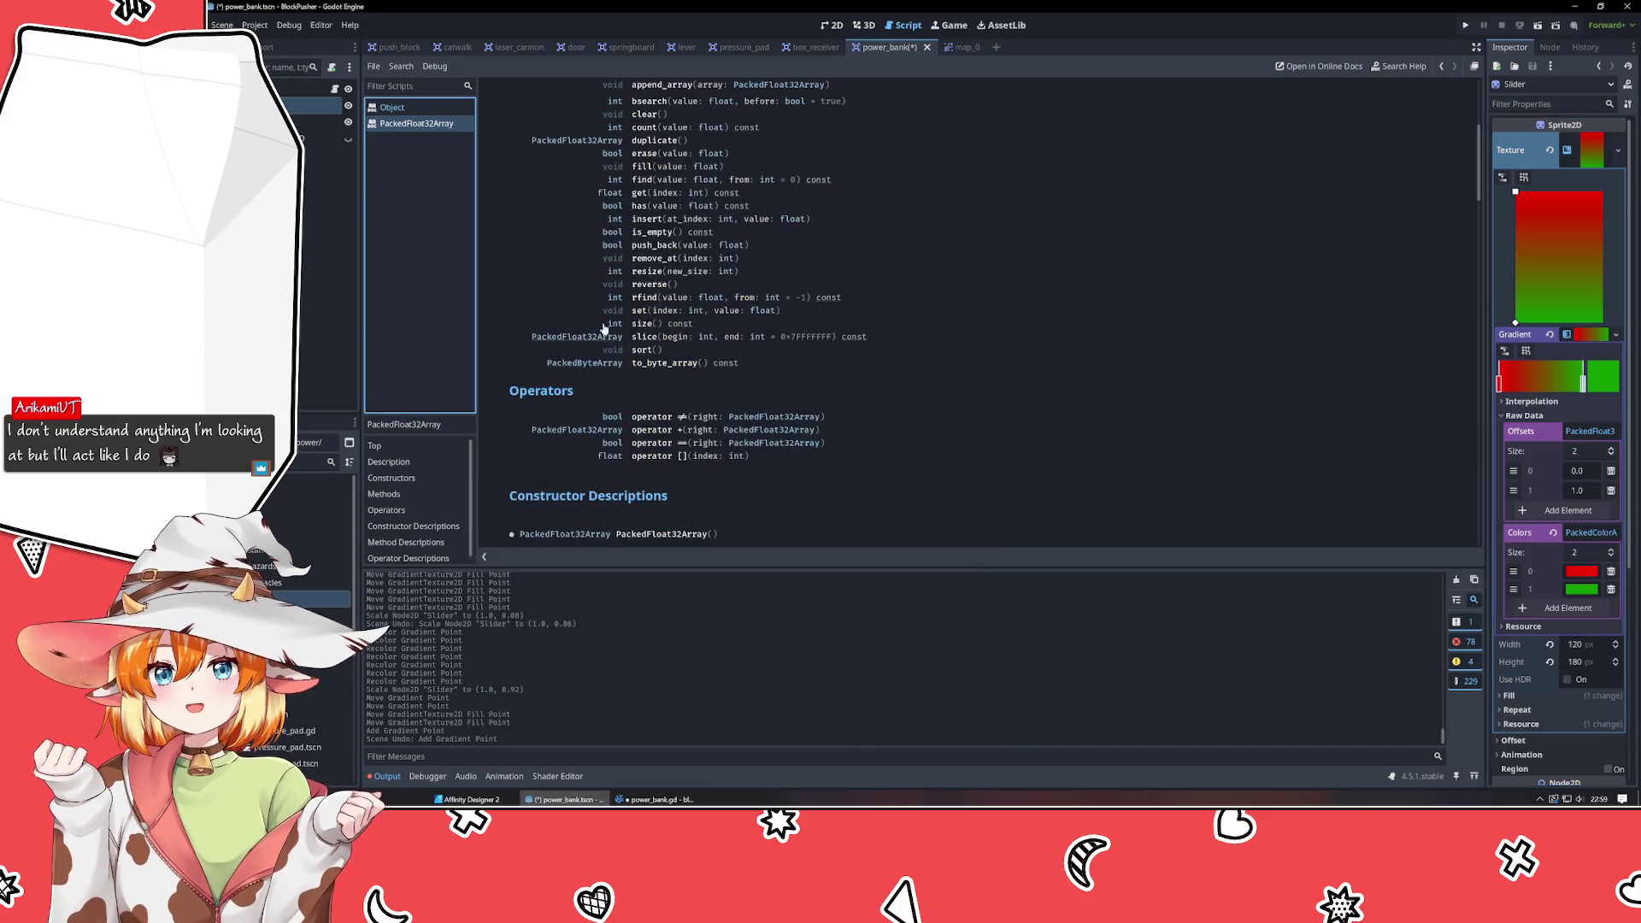
left_click(827, 26)
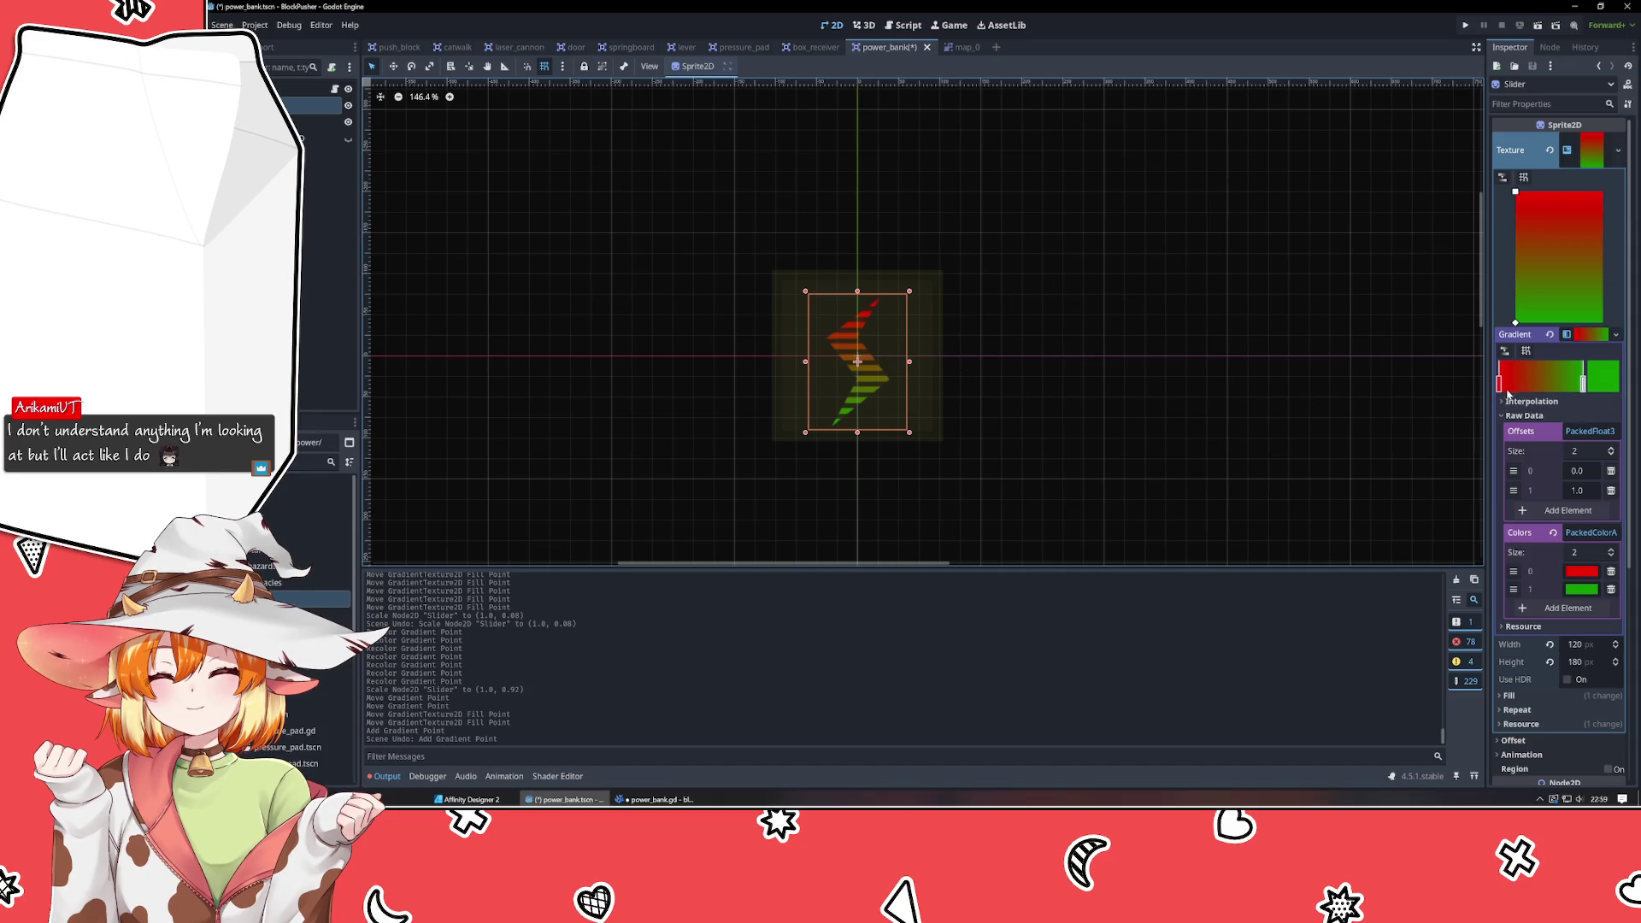
left_click_drag(1501, 391, 1594, 394)
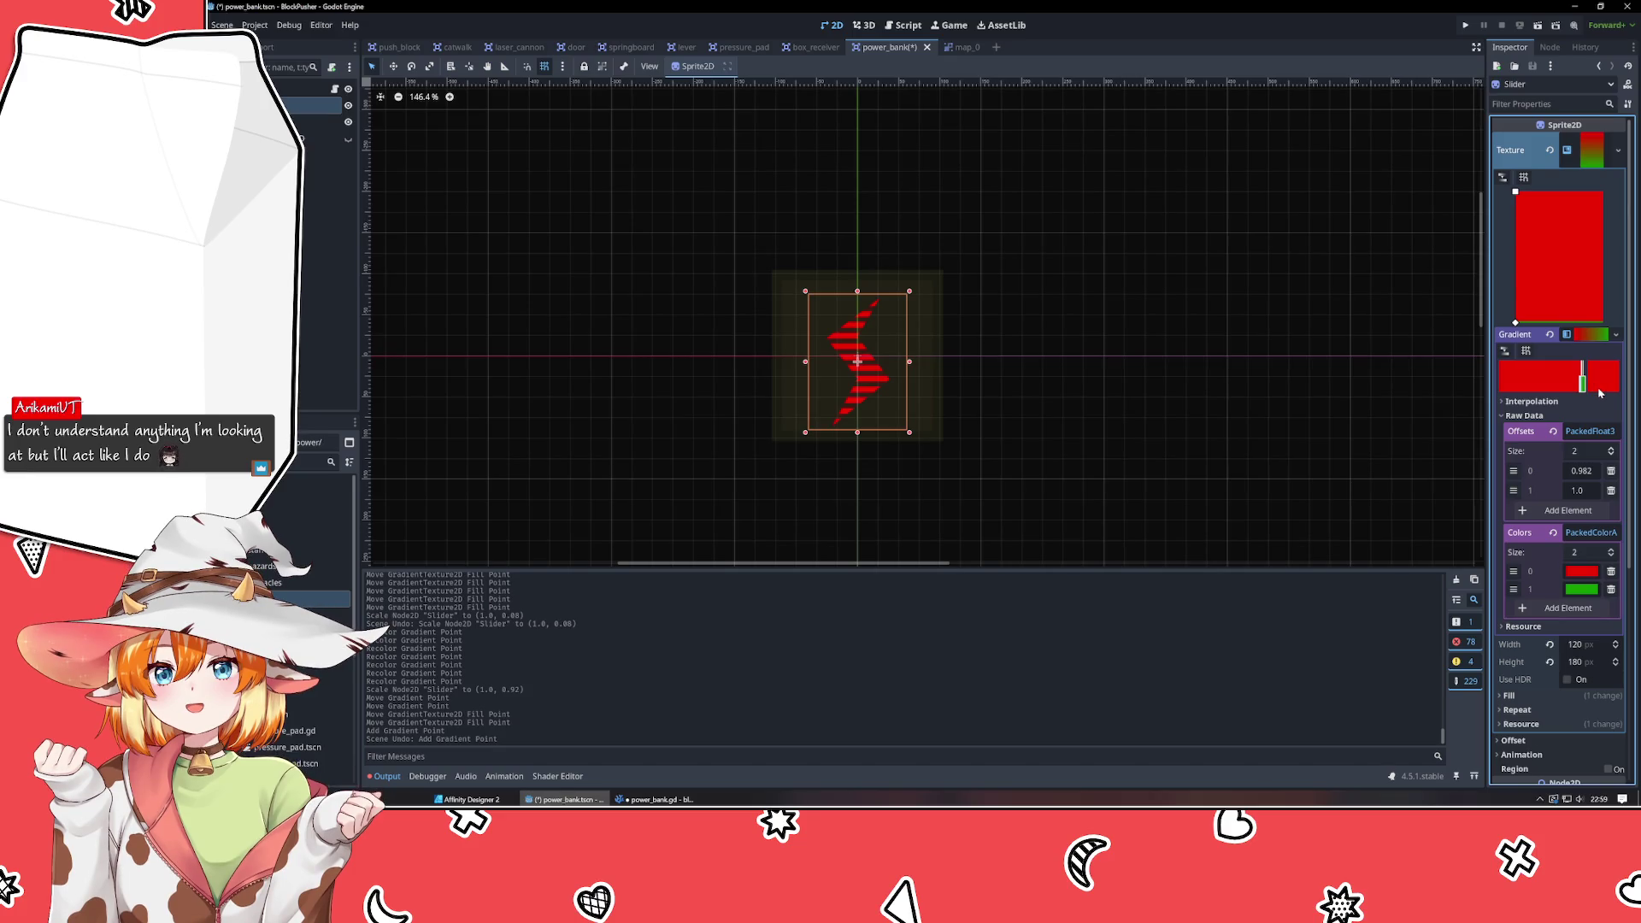
left_click_drag(1580, 383, 1500, 391)
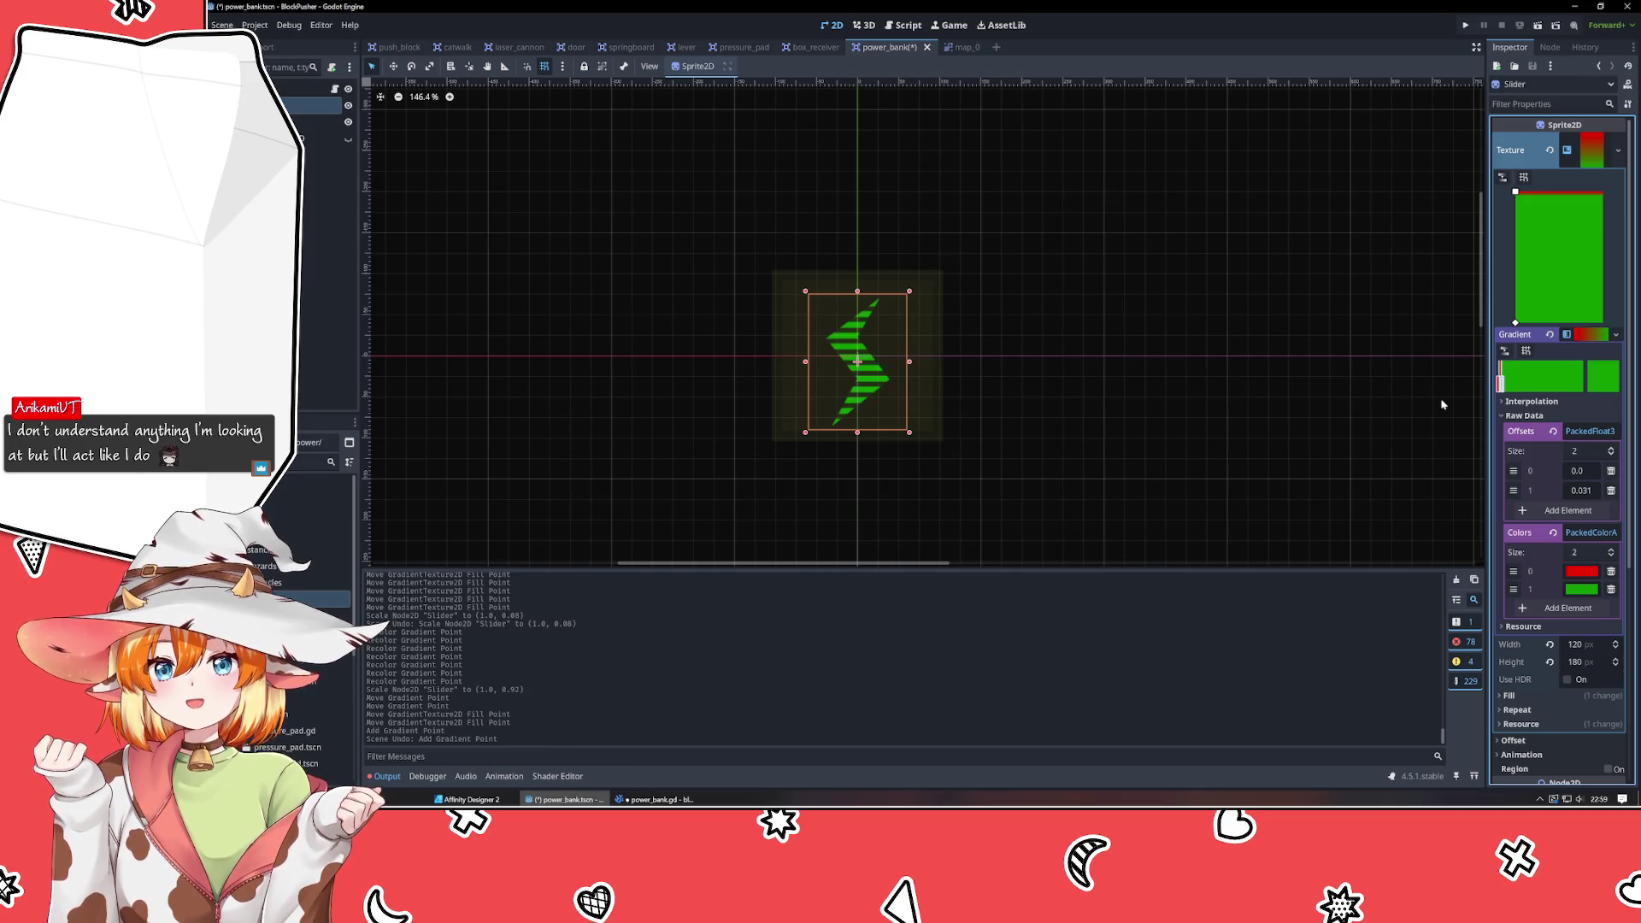
left_click_drag(1499, 387, 1583, 386)
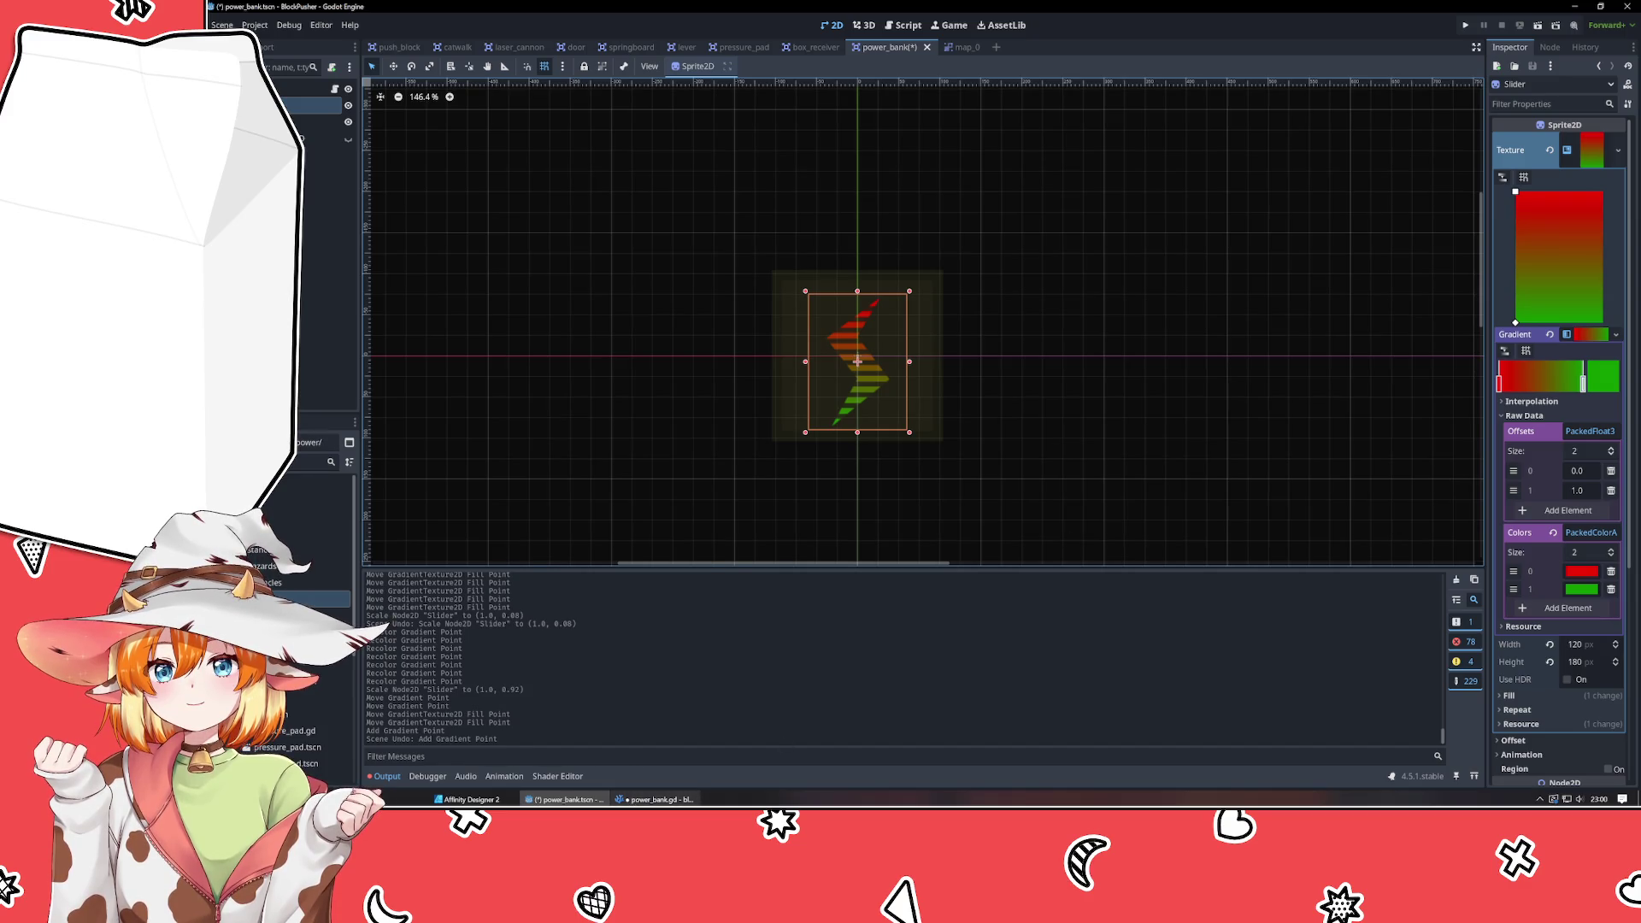
Compare with the script's set_offset lines and pull the second stop to about 0.622.
left_click(653, 799)
left_click_drag(711, 485, 974, 497)
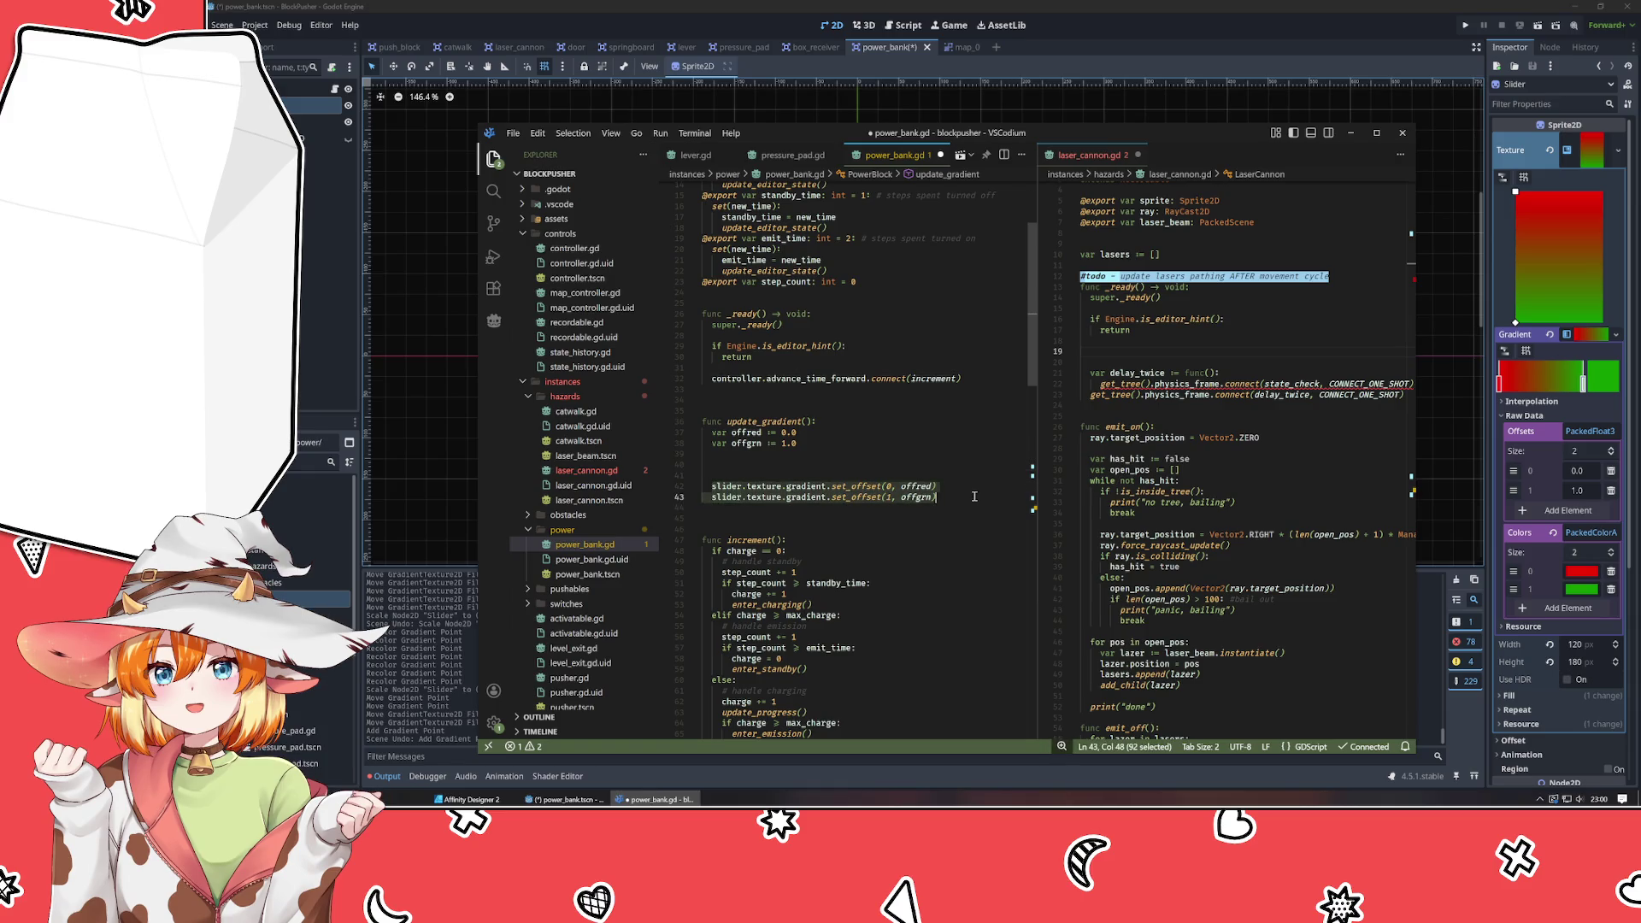
left_click(962, 493)
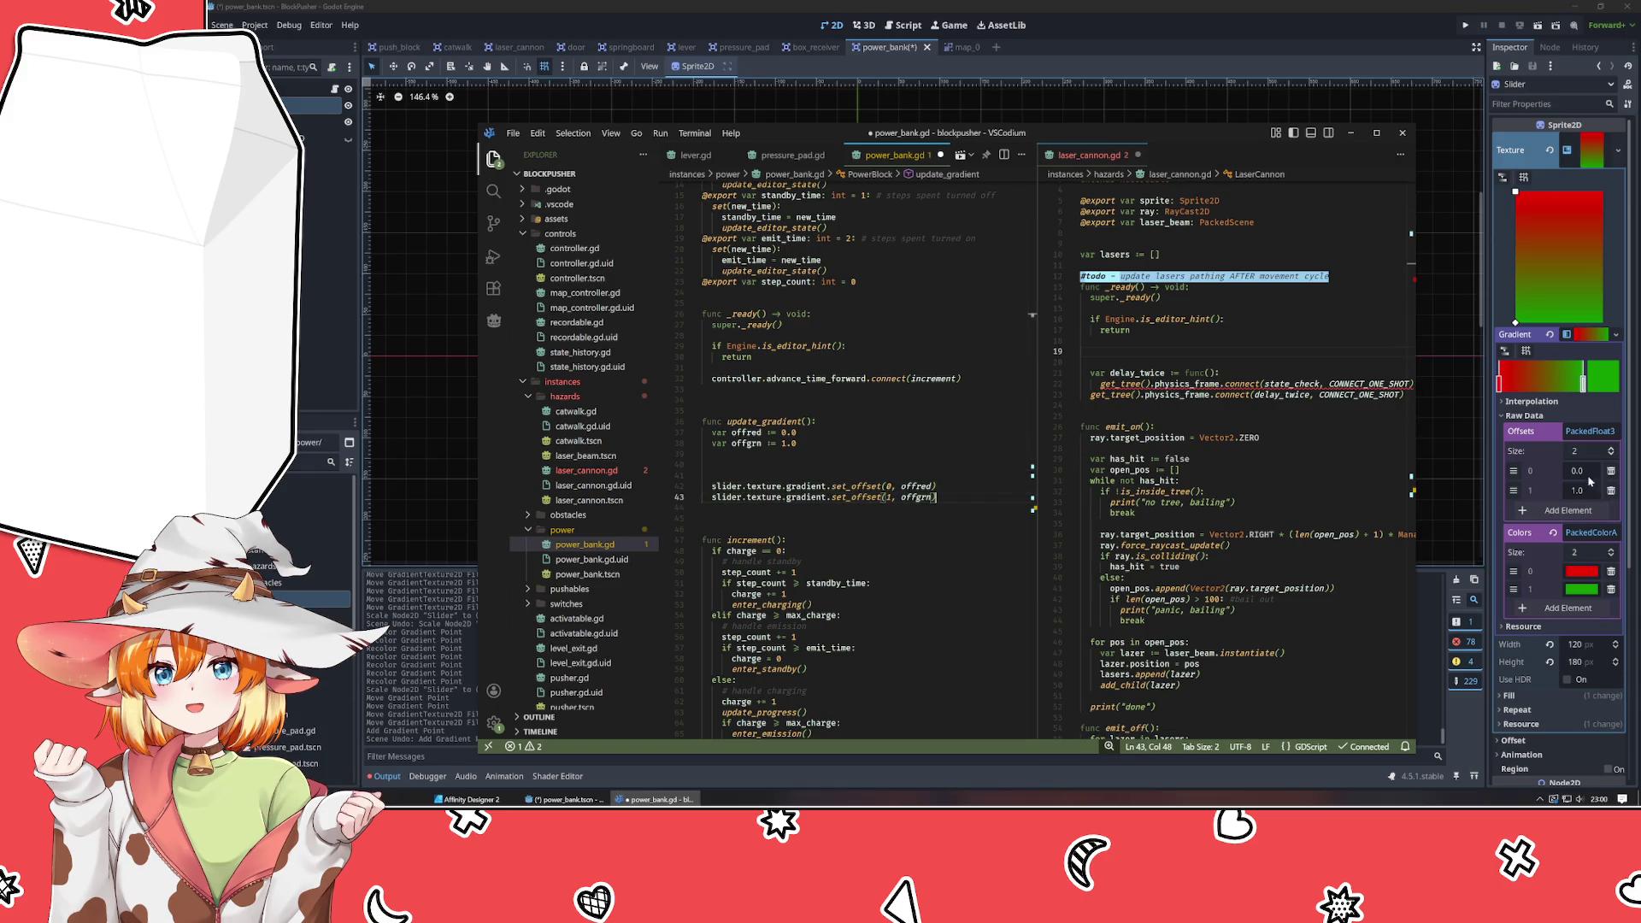
mouse_move(1582, 381)
left_mouse_down()
mouse_move(1509, 389)
mouse_move(1597, 394)
mouse_move(1500, 390)
left_mouse_up()
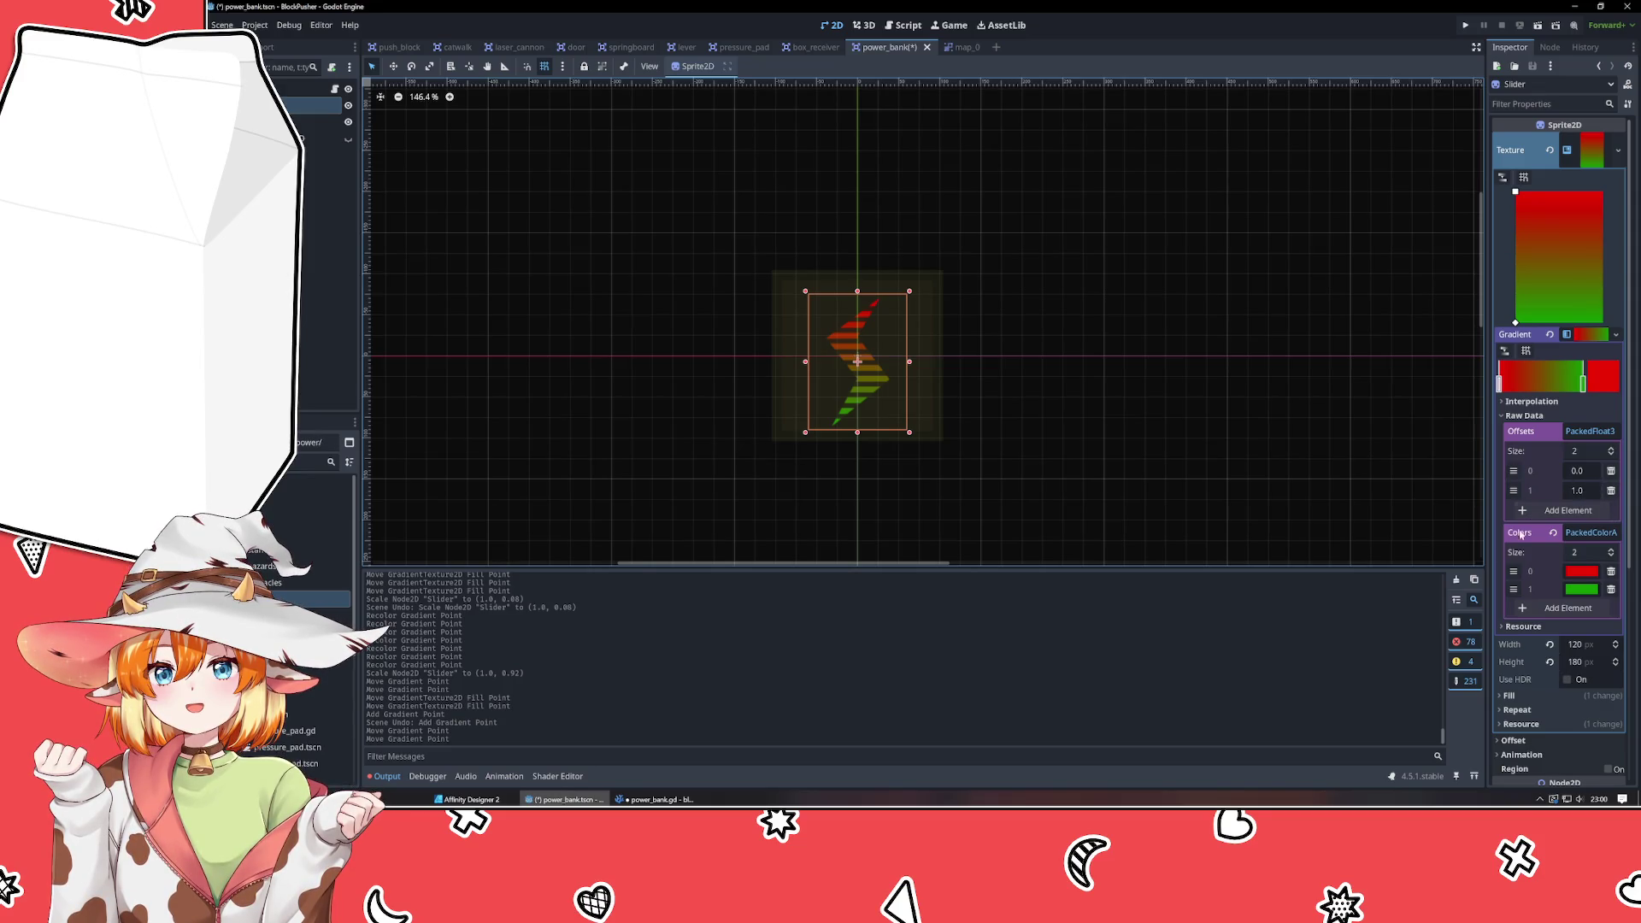
key("alt+Tab")
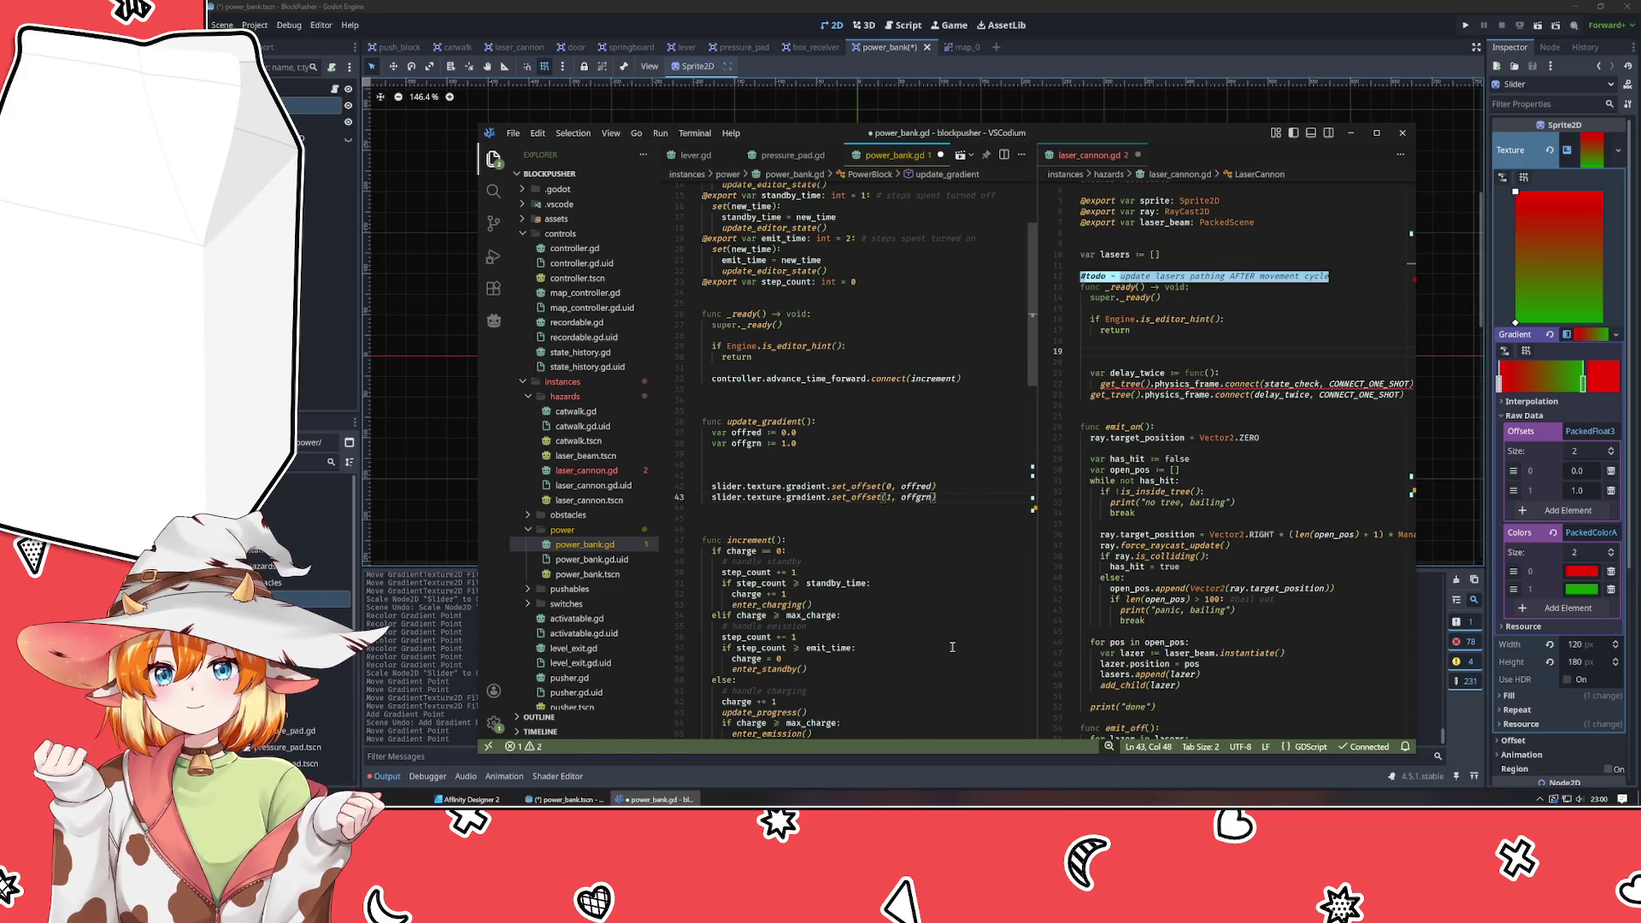
Scroll through power_bank.gd's charging code and check the Array.append tooltip, then return to Godot.
scroll(952, 647, "down", 5)
scroll(803, 387, "down", 1)
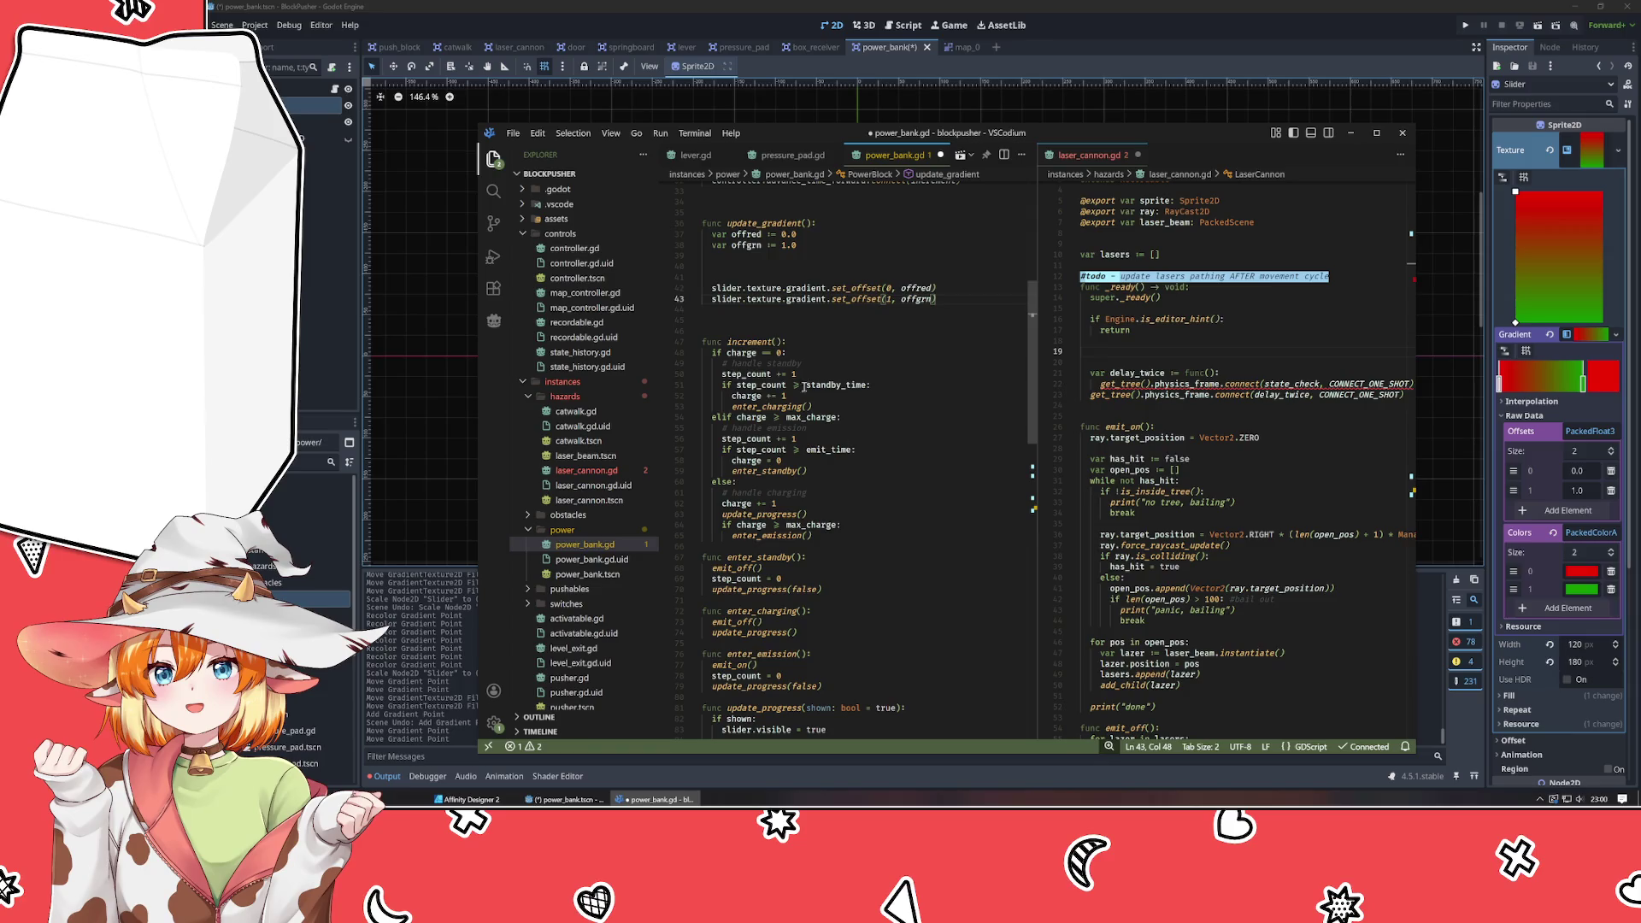
scroll(870, 596, "up", 6)
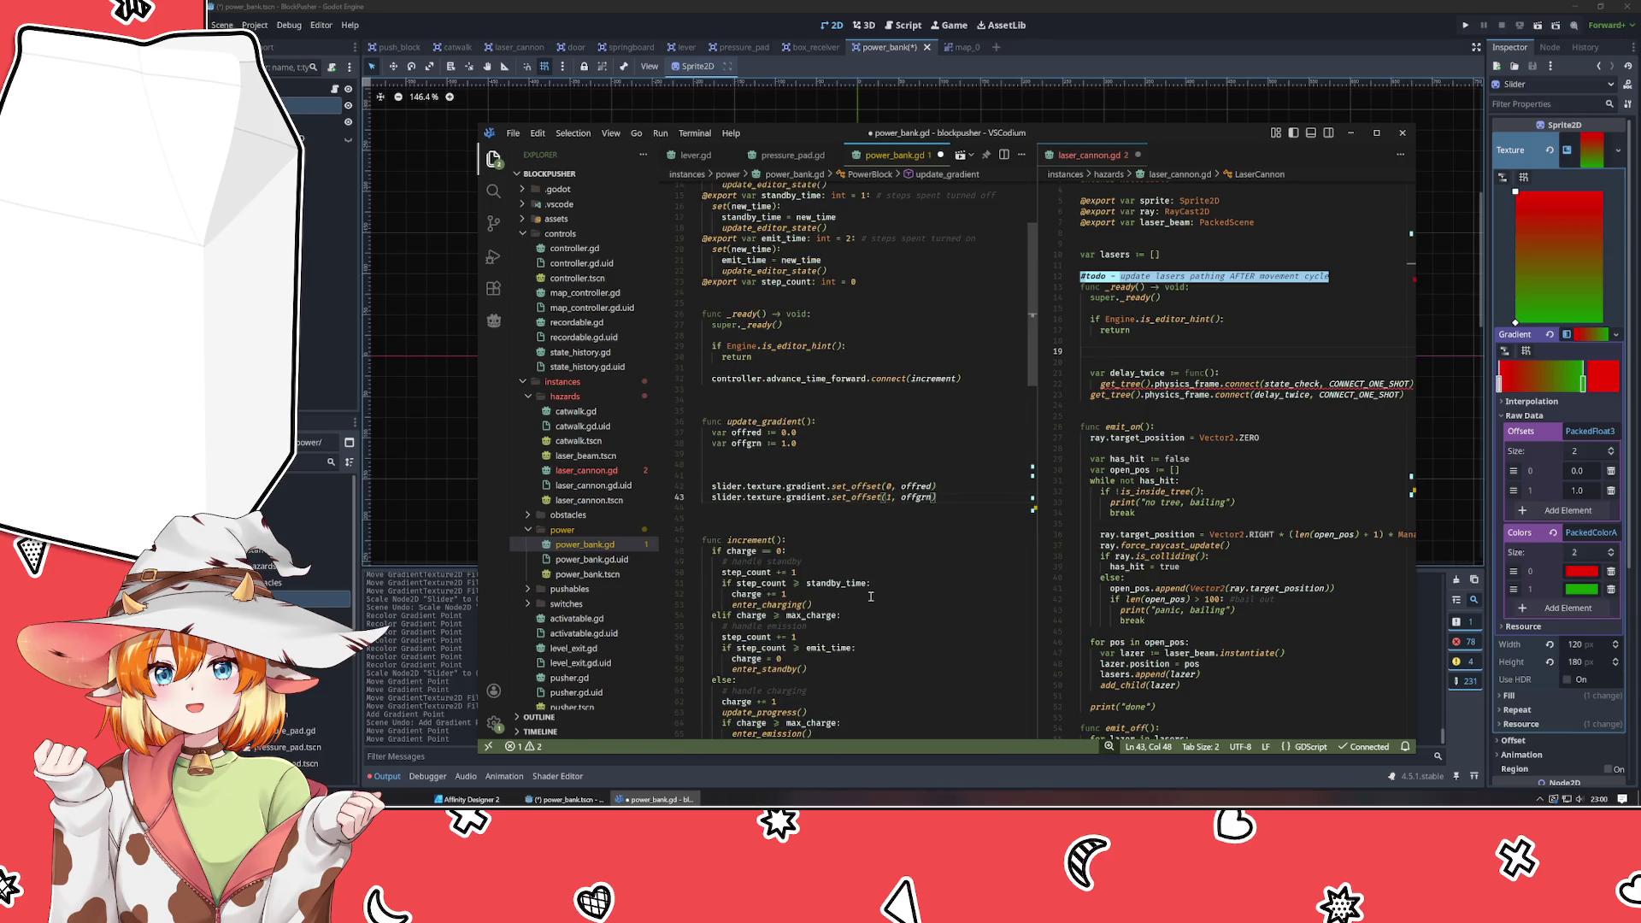
scroll(870, 595, "down", 3)
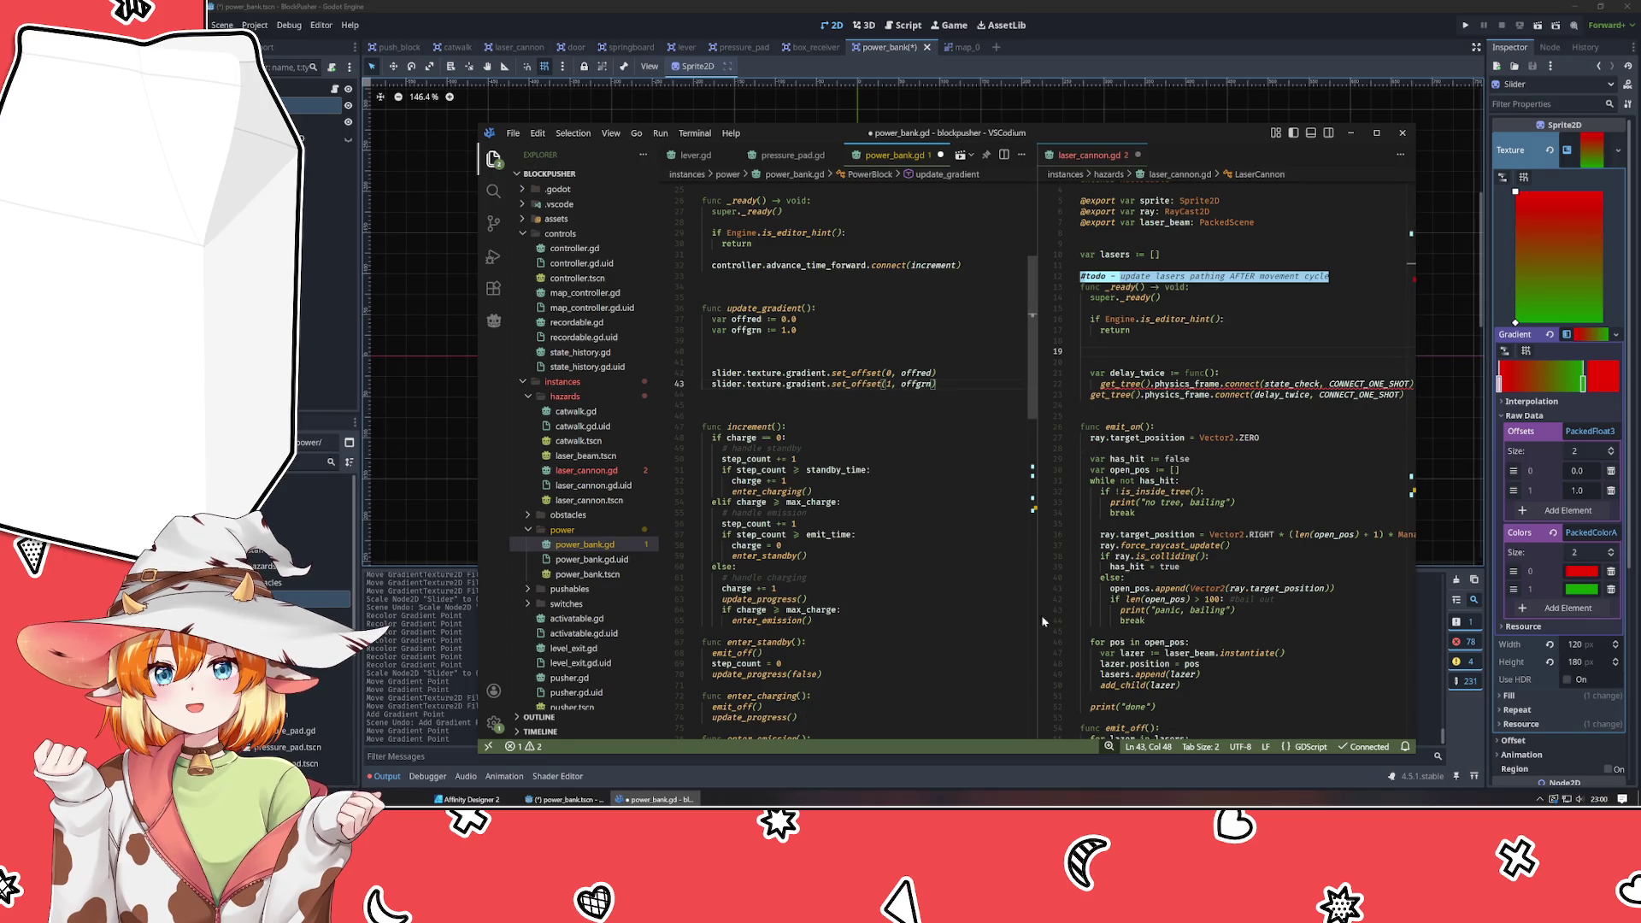
mouse_move(1177, 589)
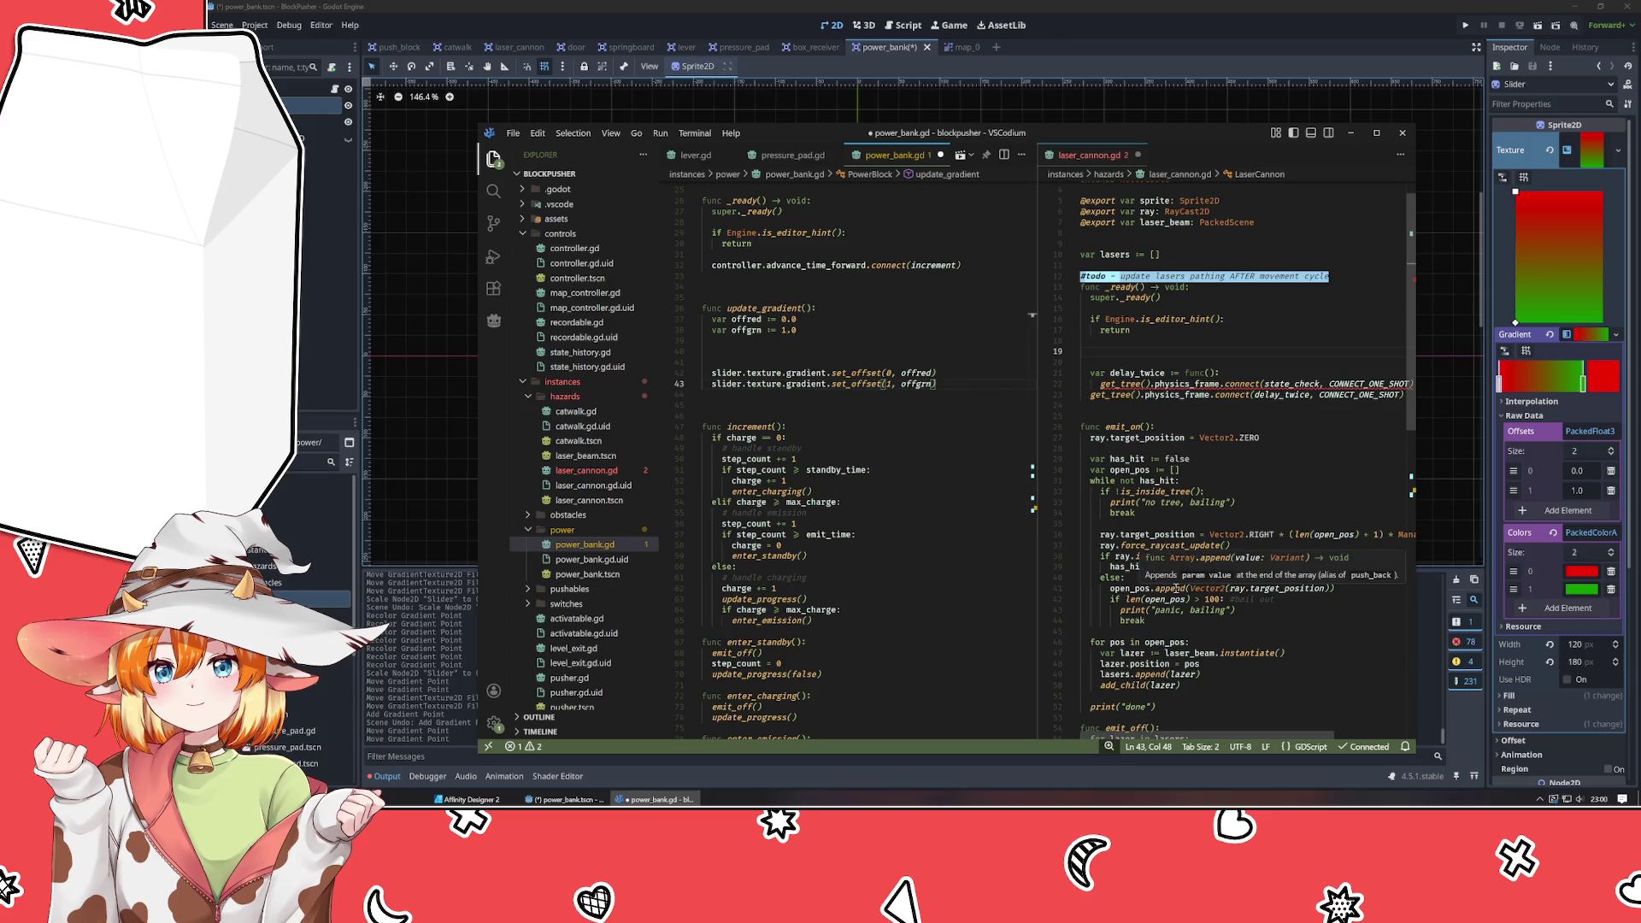
left_click(916, 628)
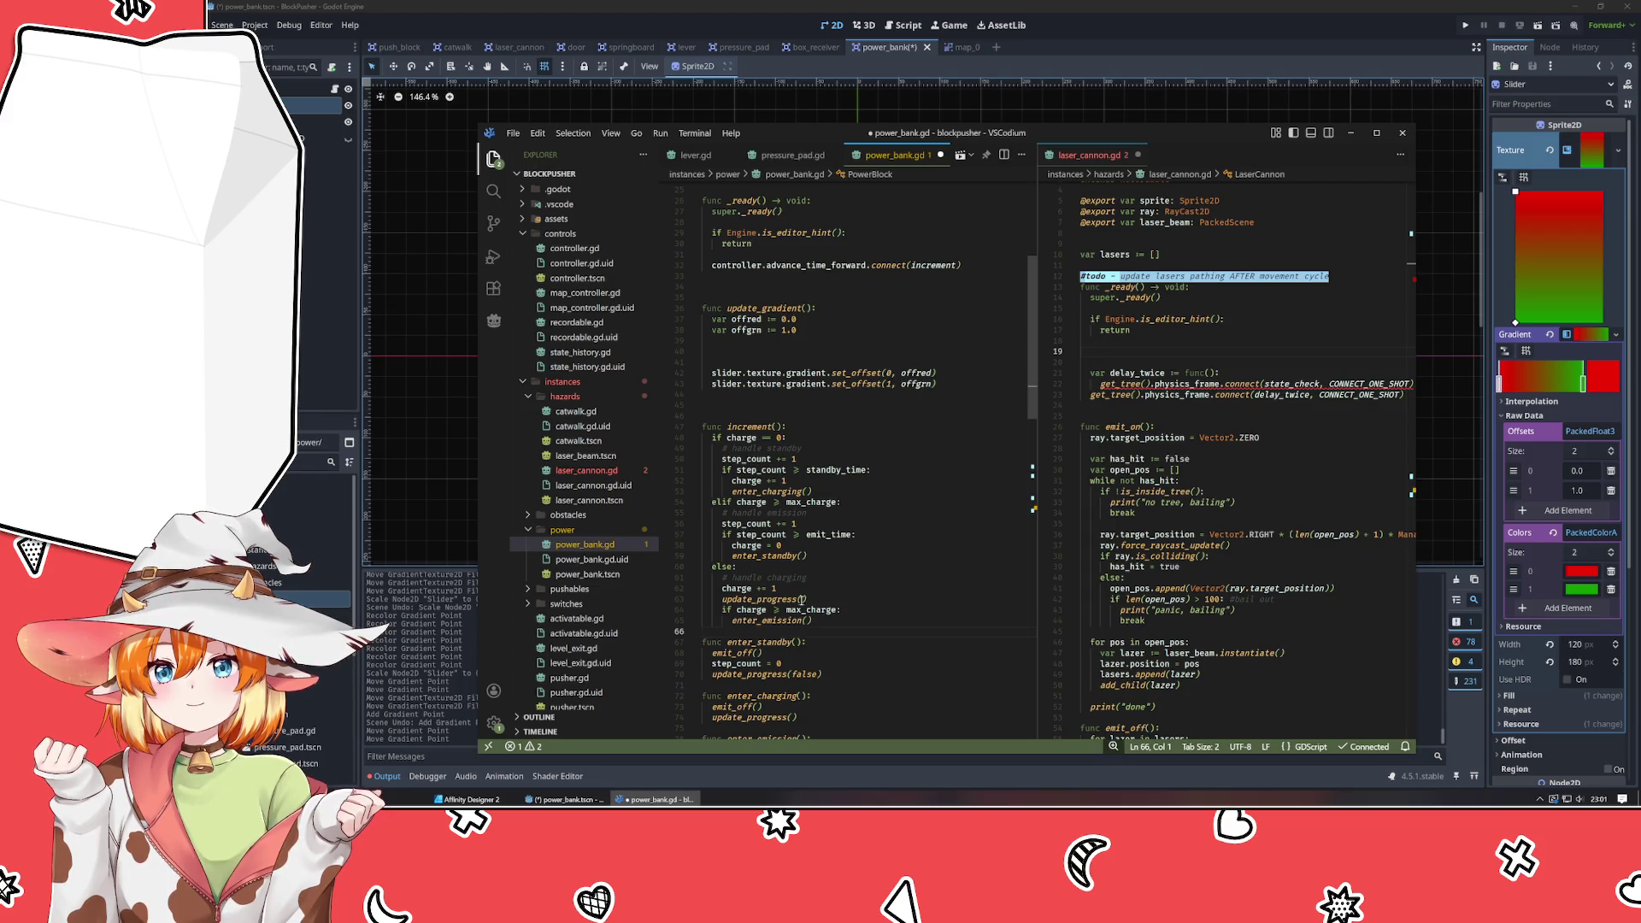
left_click(564, 799)
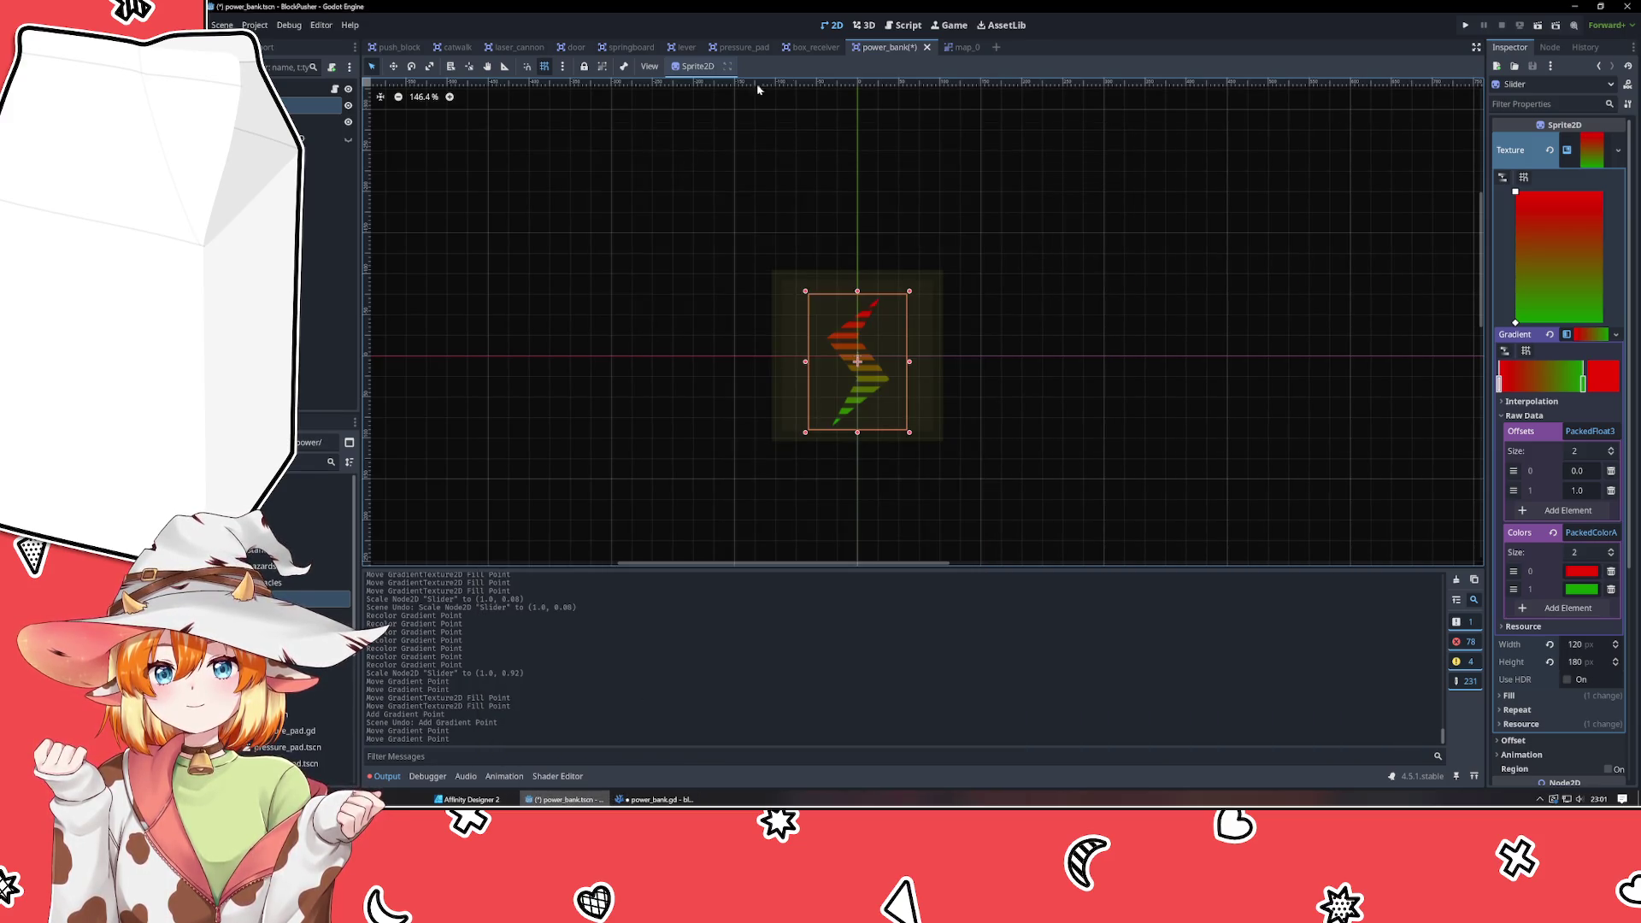
In Affinity Designer, view the conveyor-path mockup artboard, then the sliced sprite sheet.
left_click(467, 799)
left_click(813, 68)
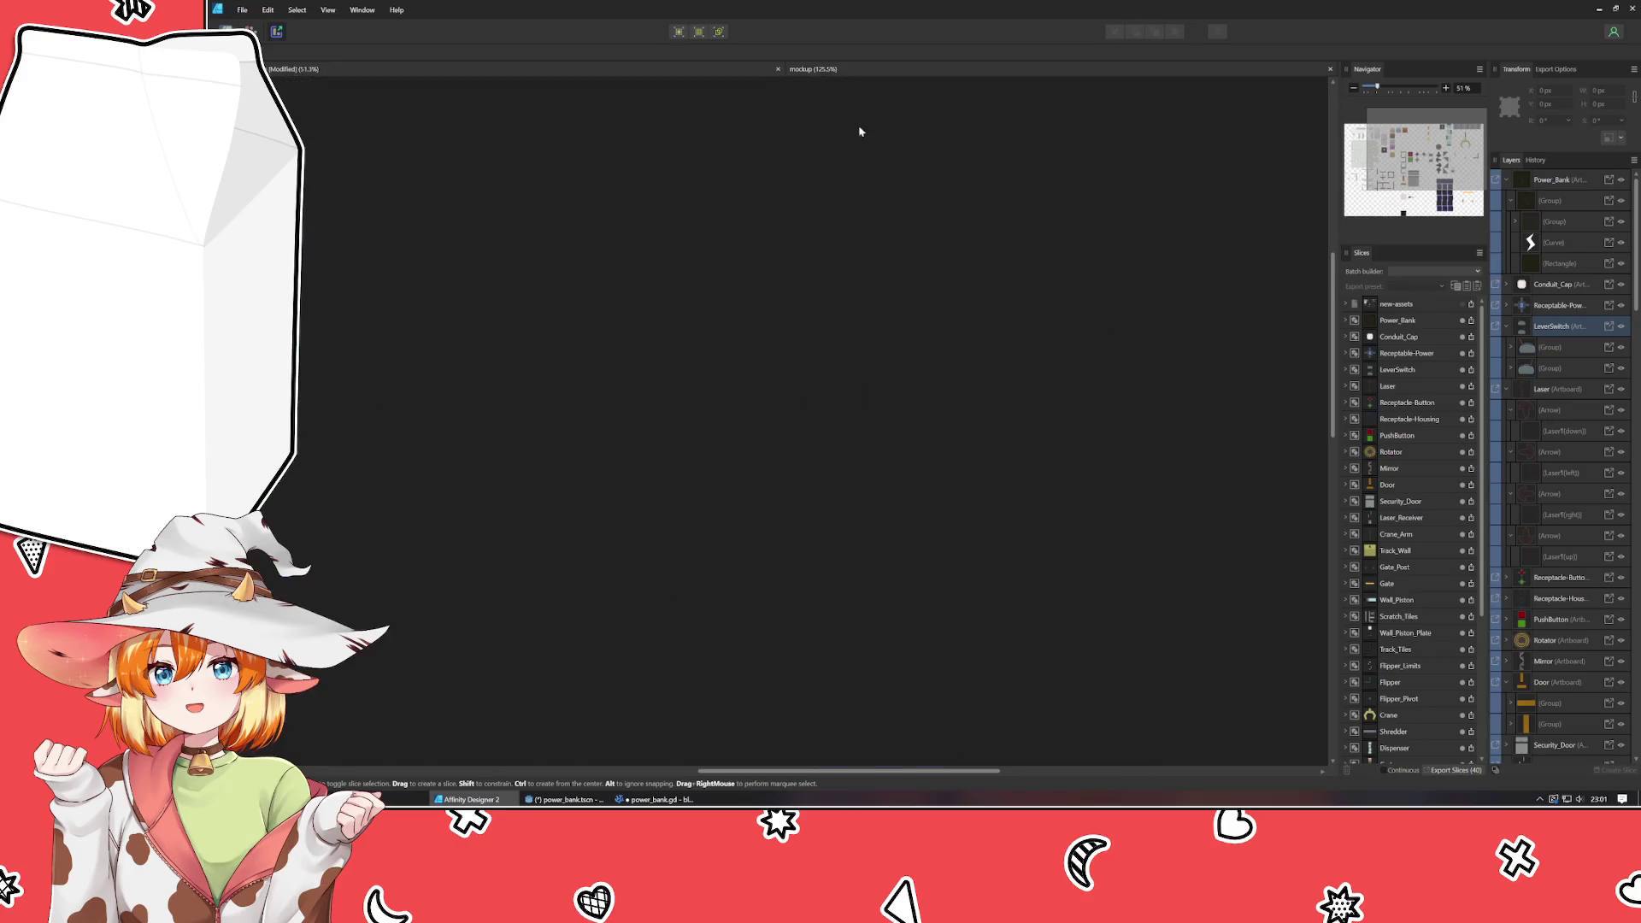
scroll(1085, 573, "down", 1)
left_click_drag(1086, 573, 519, 242)
left_click_drag(885, 606, 816, 530)
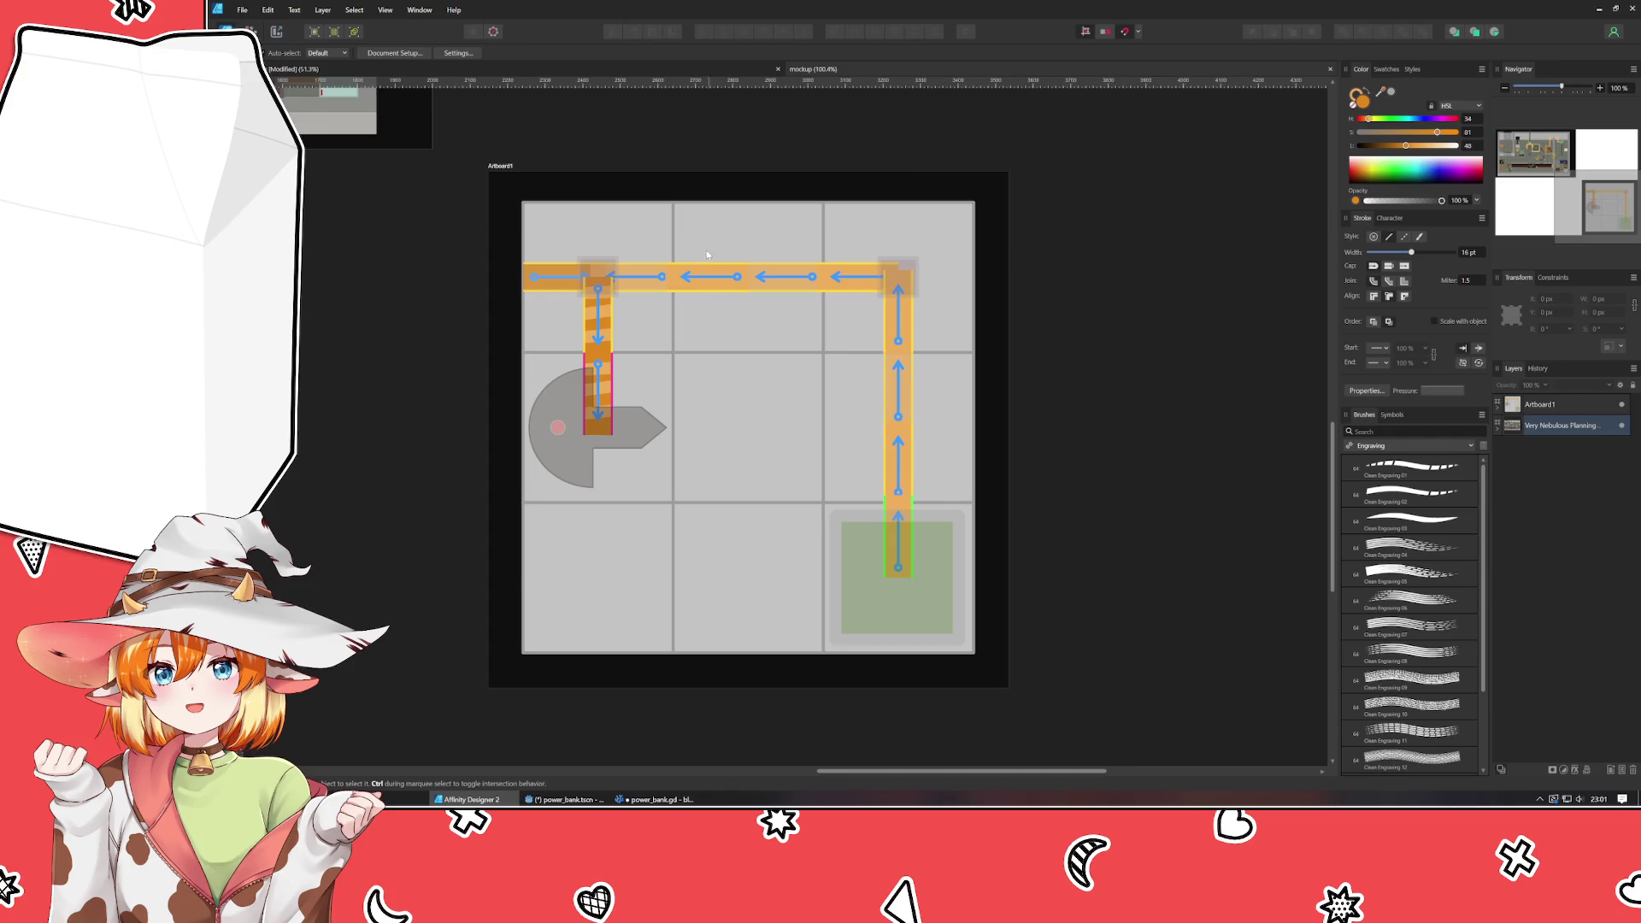
left_click(653, 70)
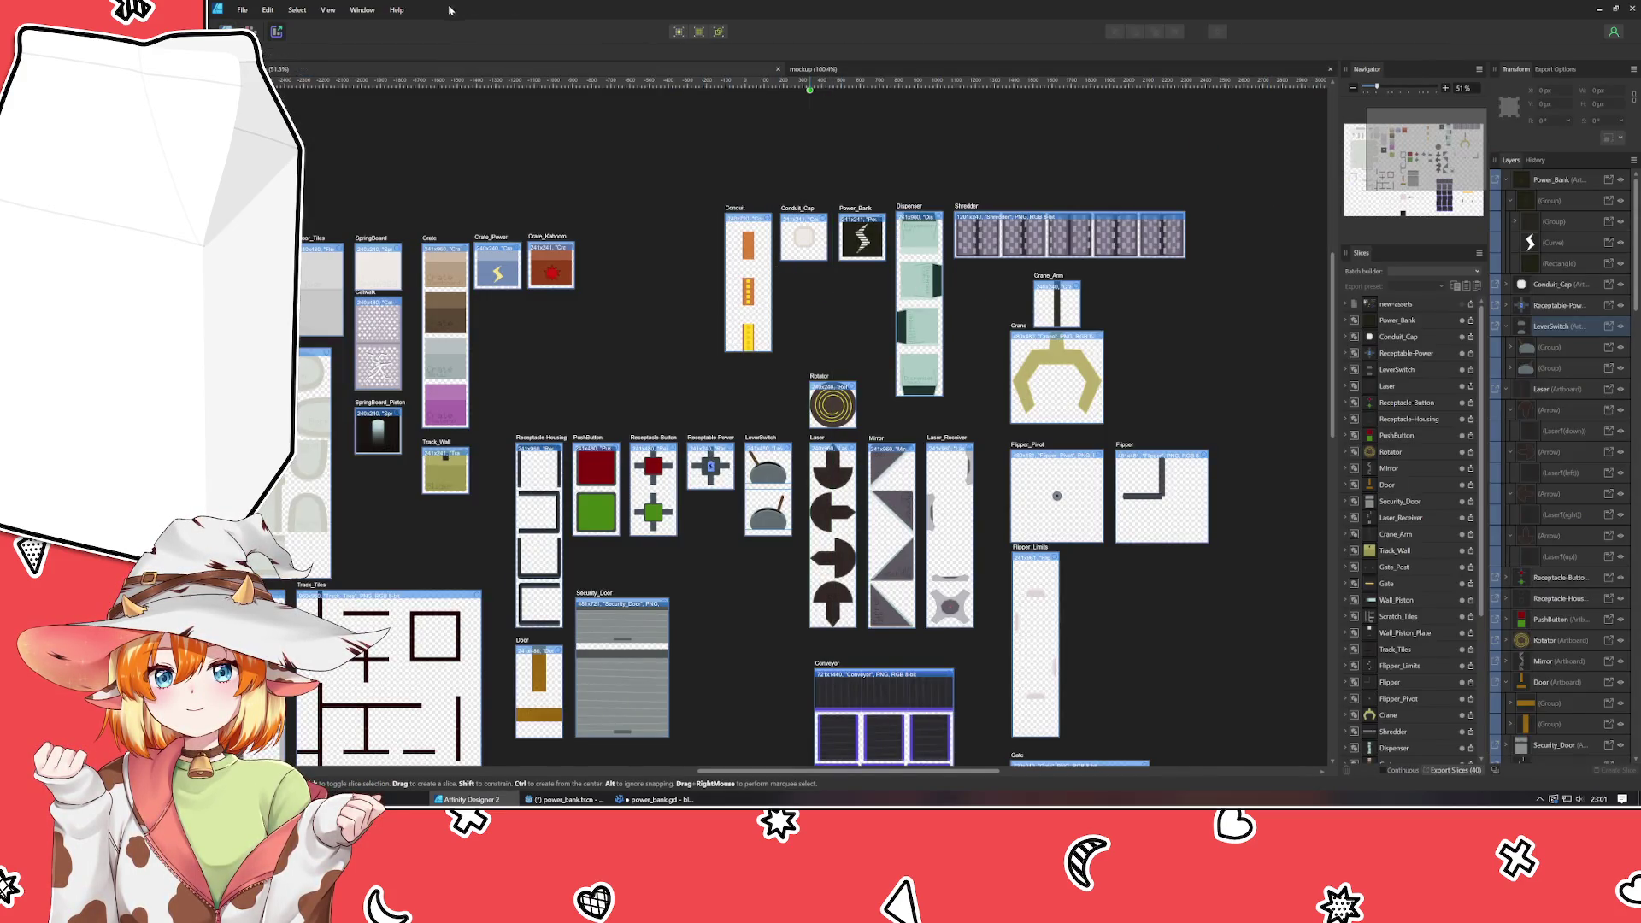
Back in Godot, reselect the Slider node, then bring VSCodium to the front.
key("alt+Tab")
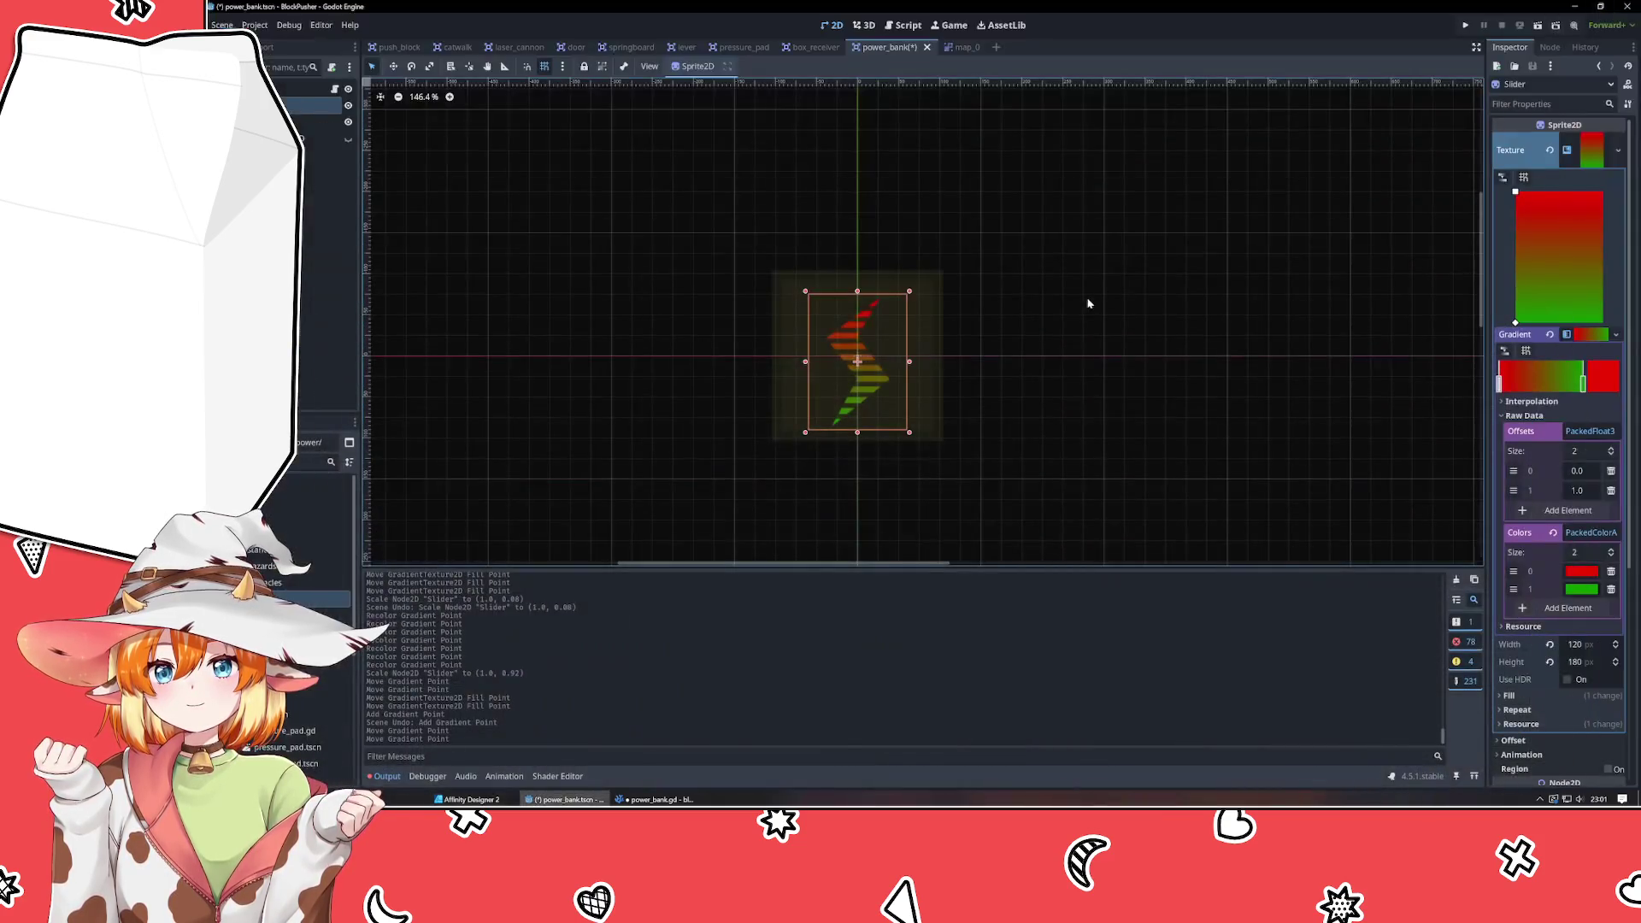
left_click(1088, 304)
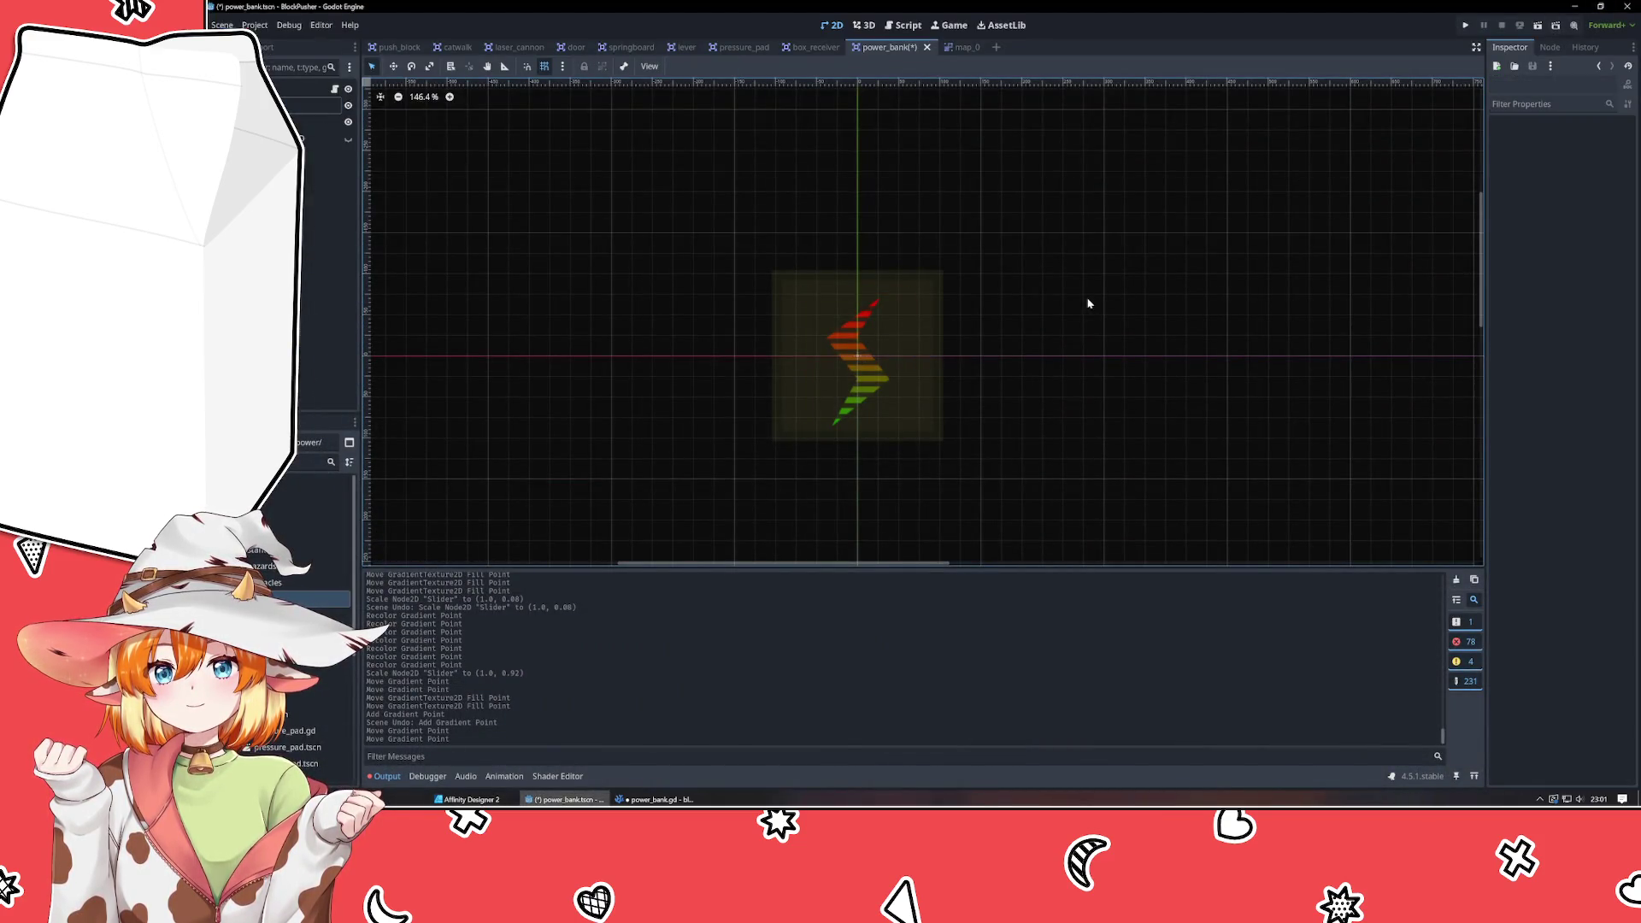
left_click(312, 104)
left_click(653, 799)
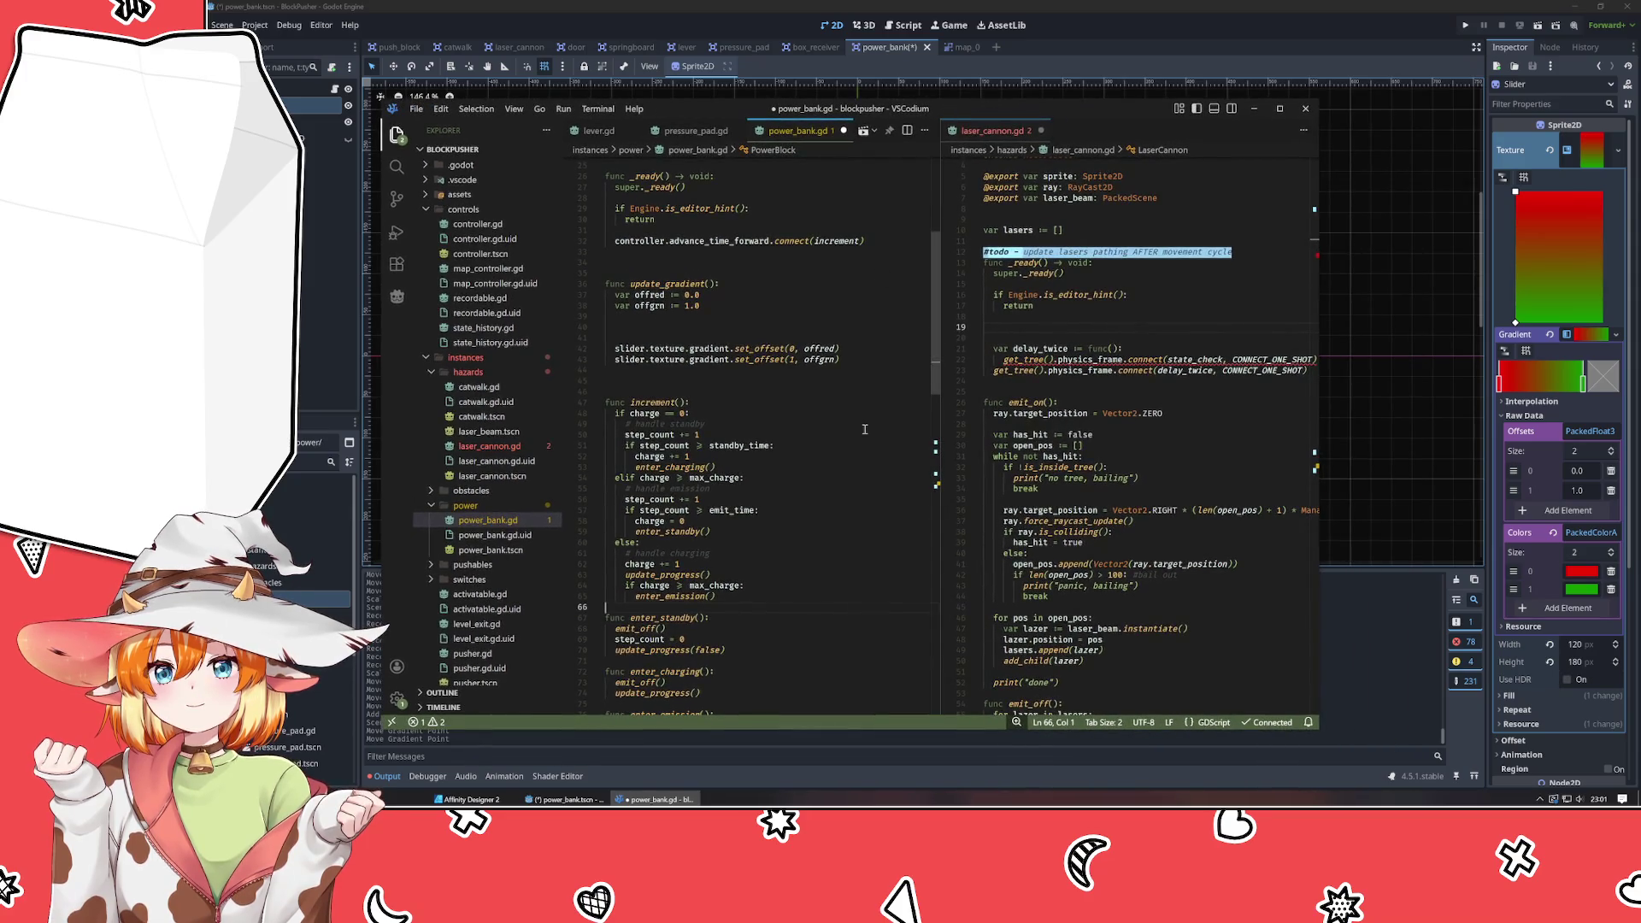
Comment out the delay_twice lines in laser_cannon.gd's _ready.
left_click(676, 327)
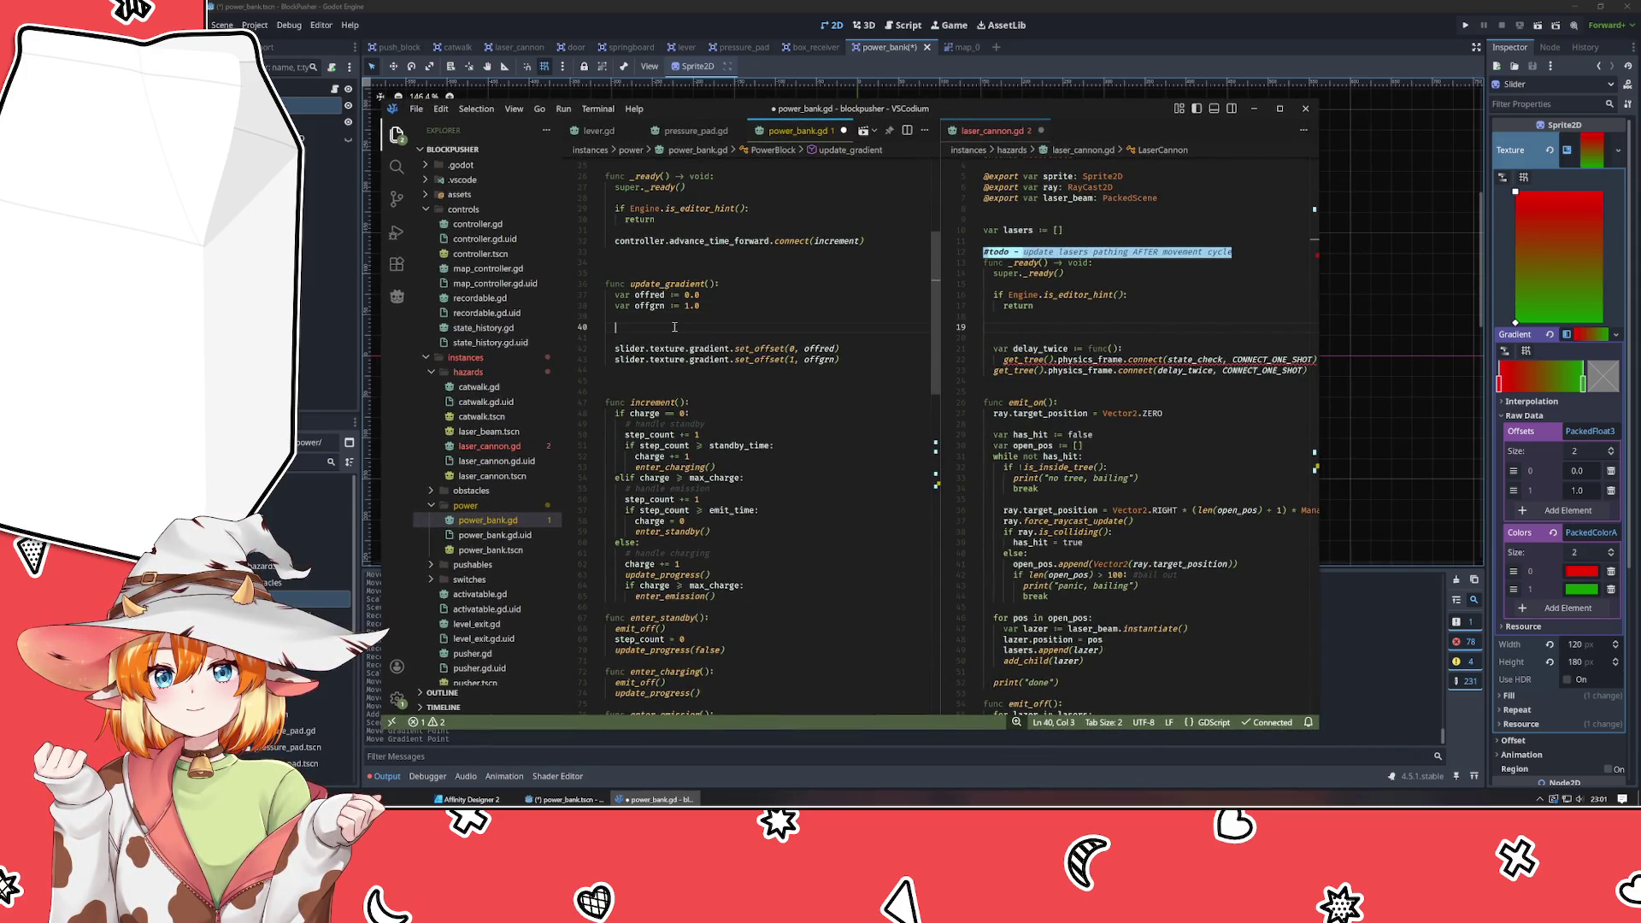
left_click(1196, 609)
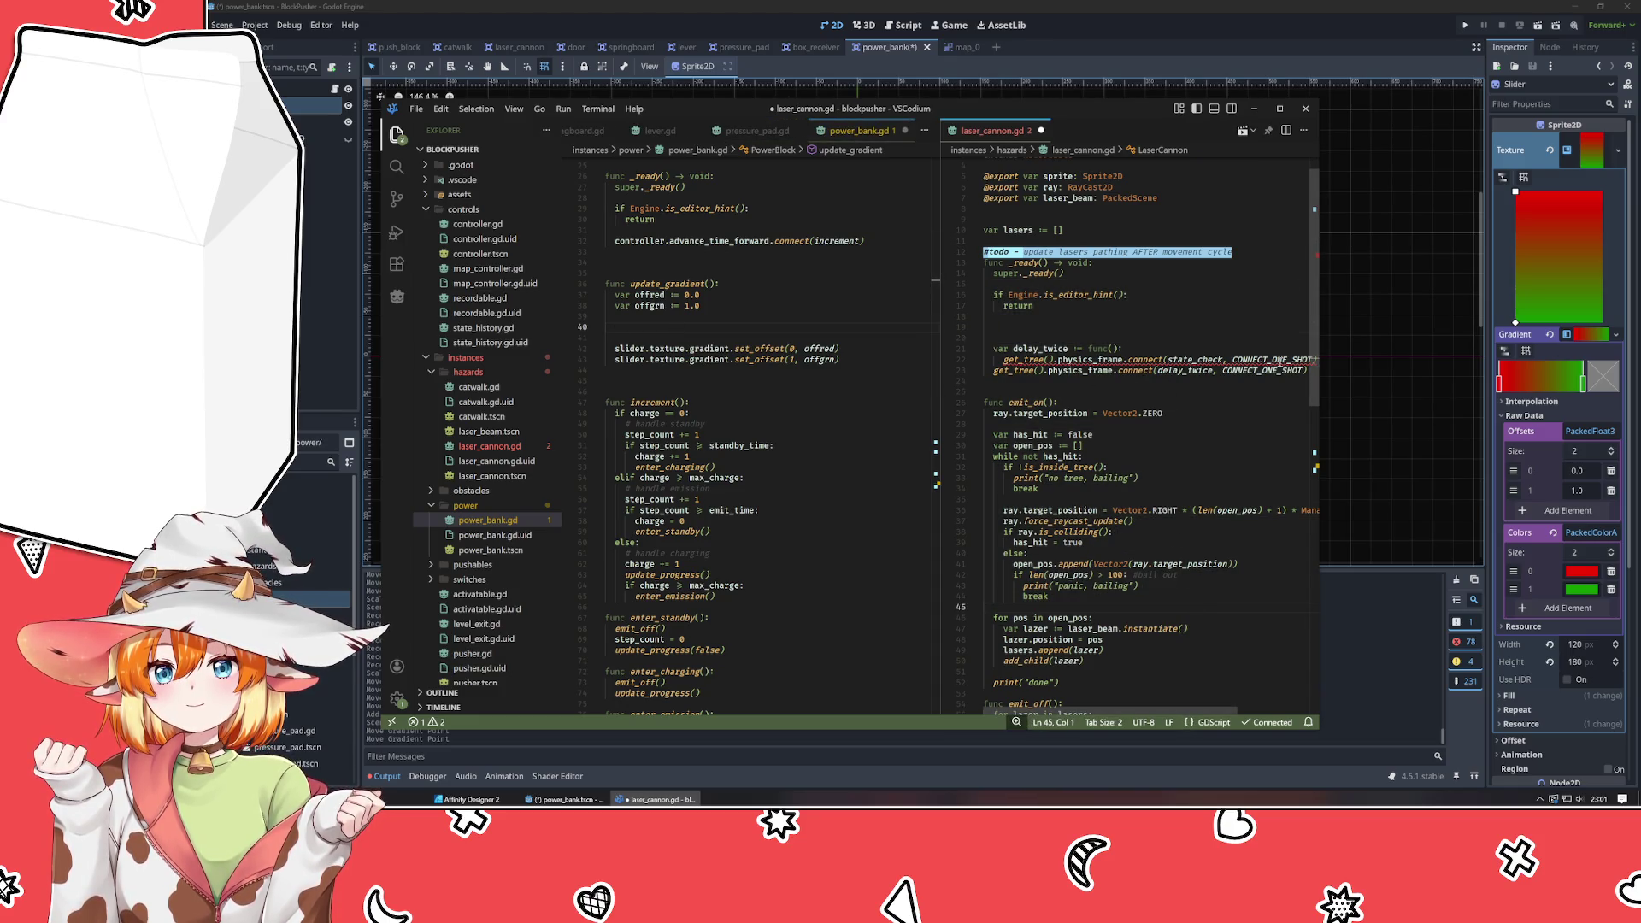
mouse_move(1311, 360)
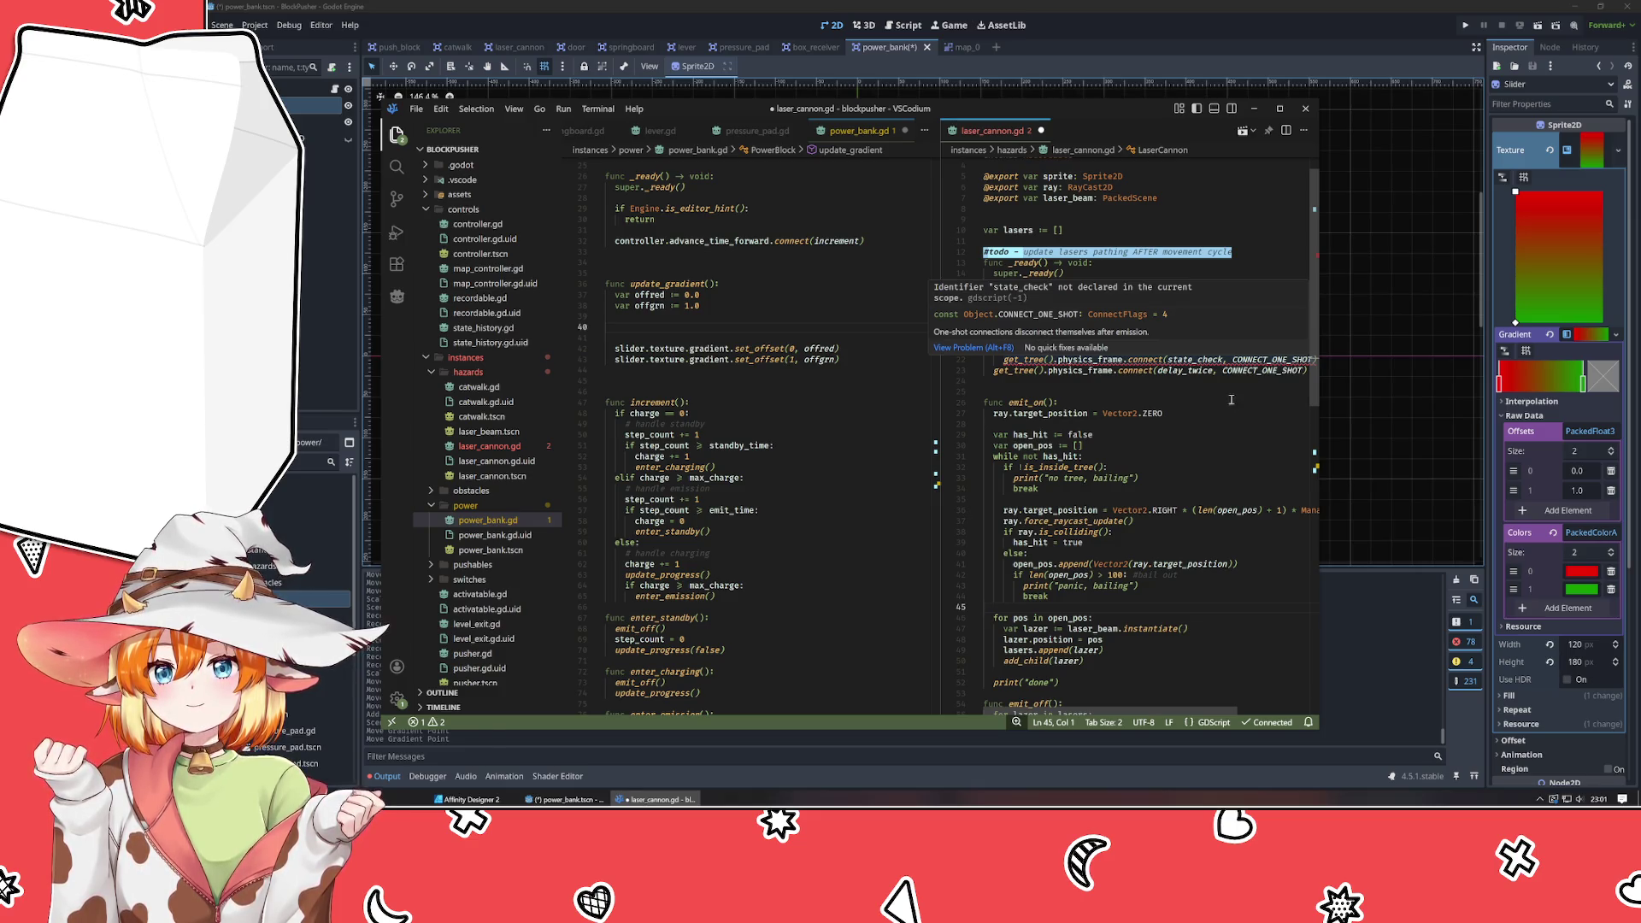
mouse_move(1192, 361)
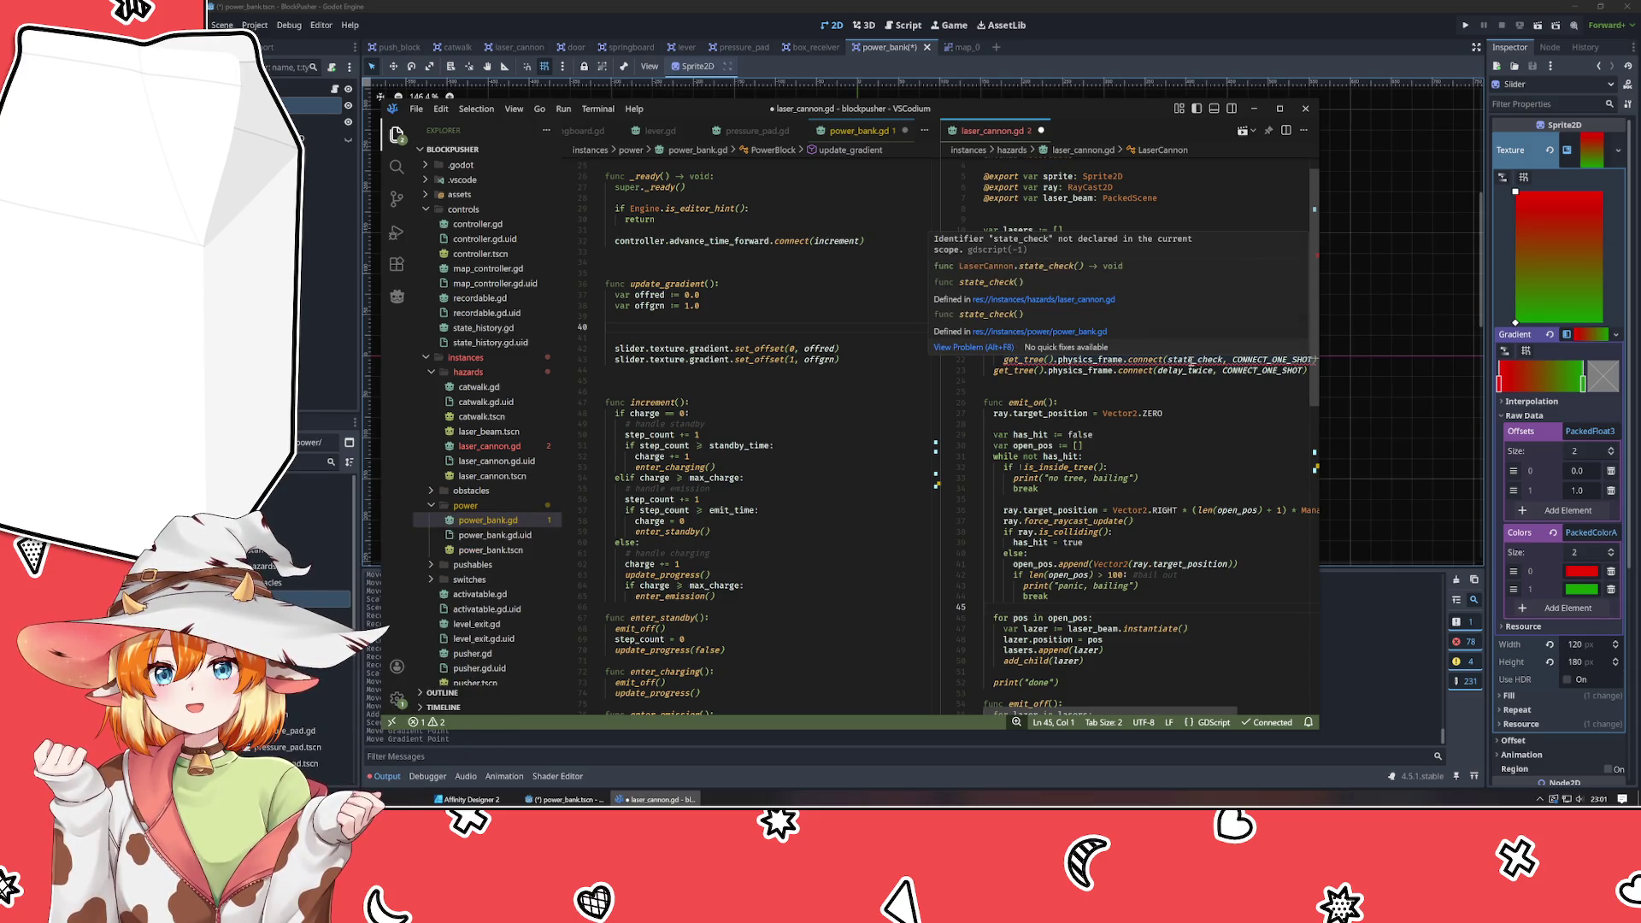
mouse_move(1036, 349)
left_mouse_down()
mouse_move(1047, 360)
mouse_move(1029, 371)
left_mouse_up()
left_click(1091, 392)
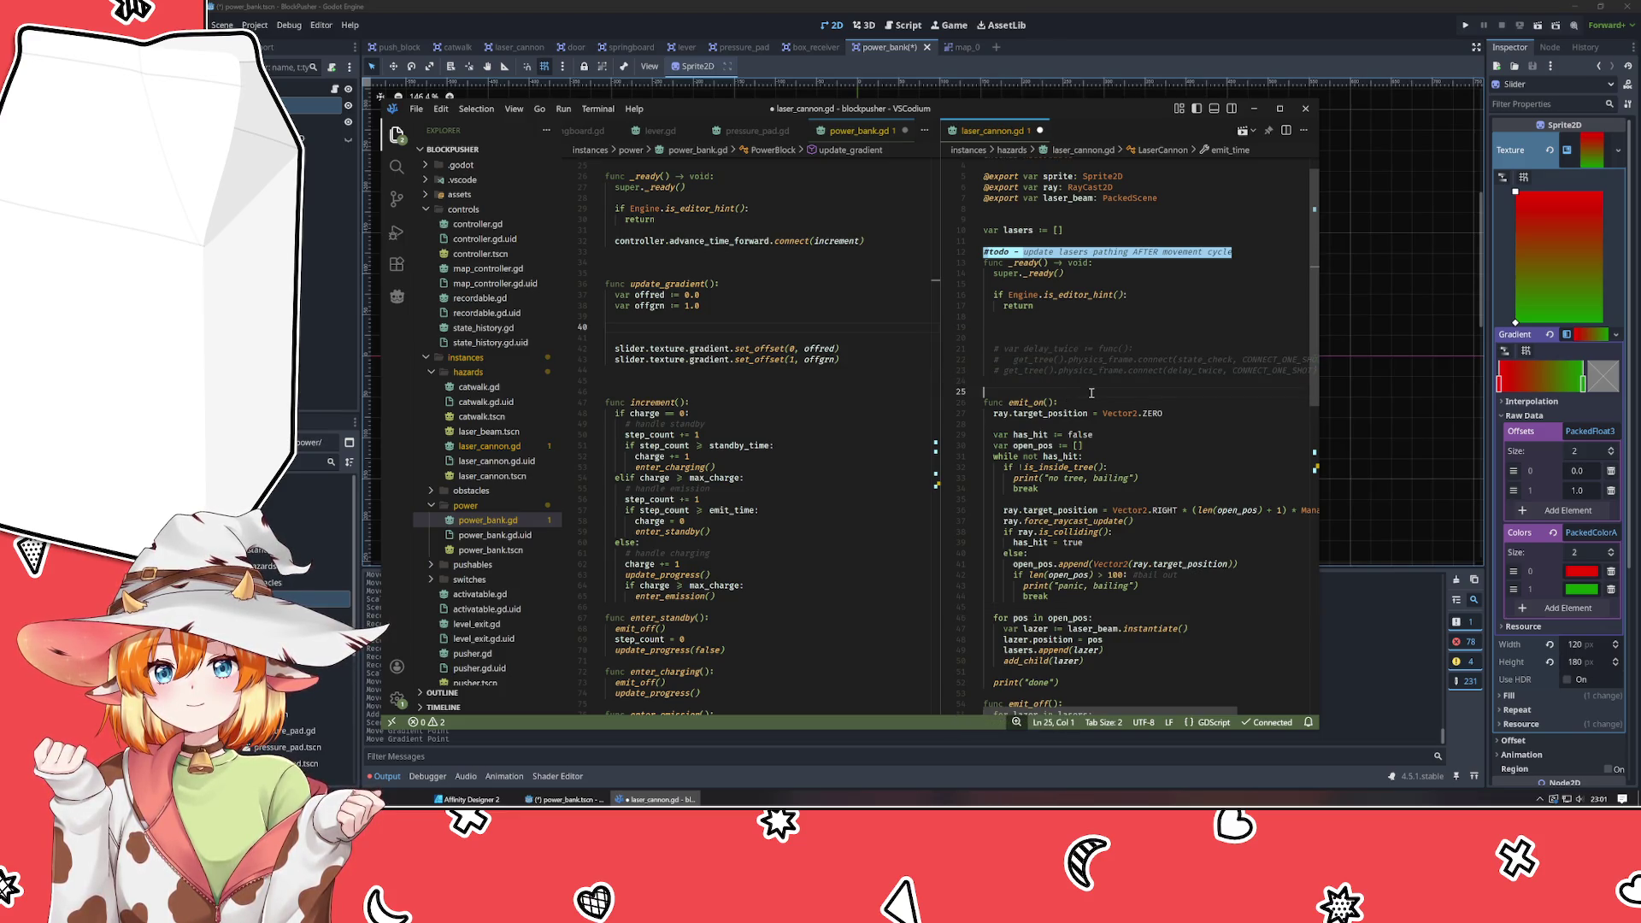
Select lines 25–59 of the emit_on body in laser_cannon.gd for review.
scroll(1092, 392, "down", 5)
scroll(1092, 392, "up", 8)
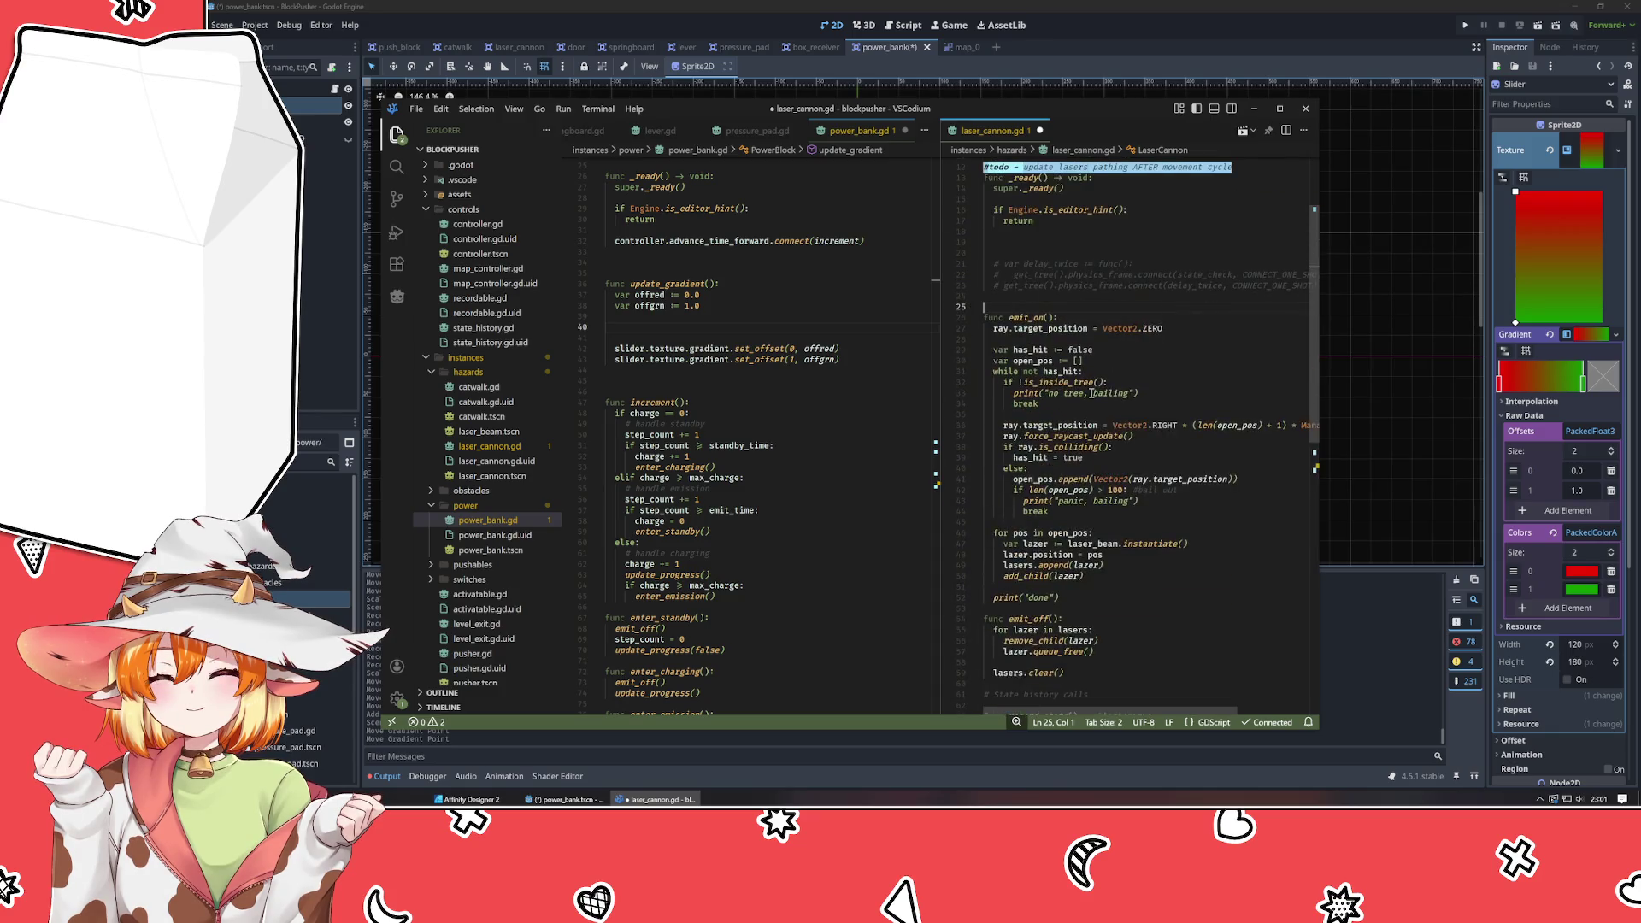
mouse_move(982, 306)
left_mouse_down()
mouse_move(1111, 513)
mouse_move(1083, 685)
left_mouse_up()
left_click(1170, 629)
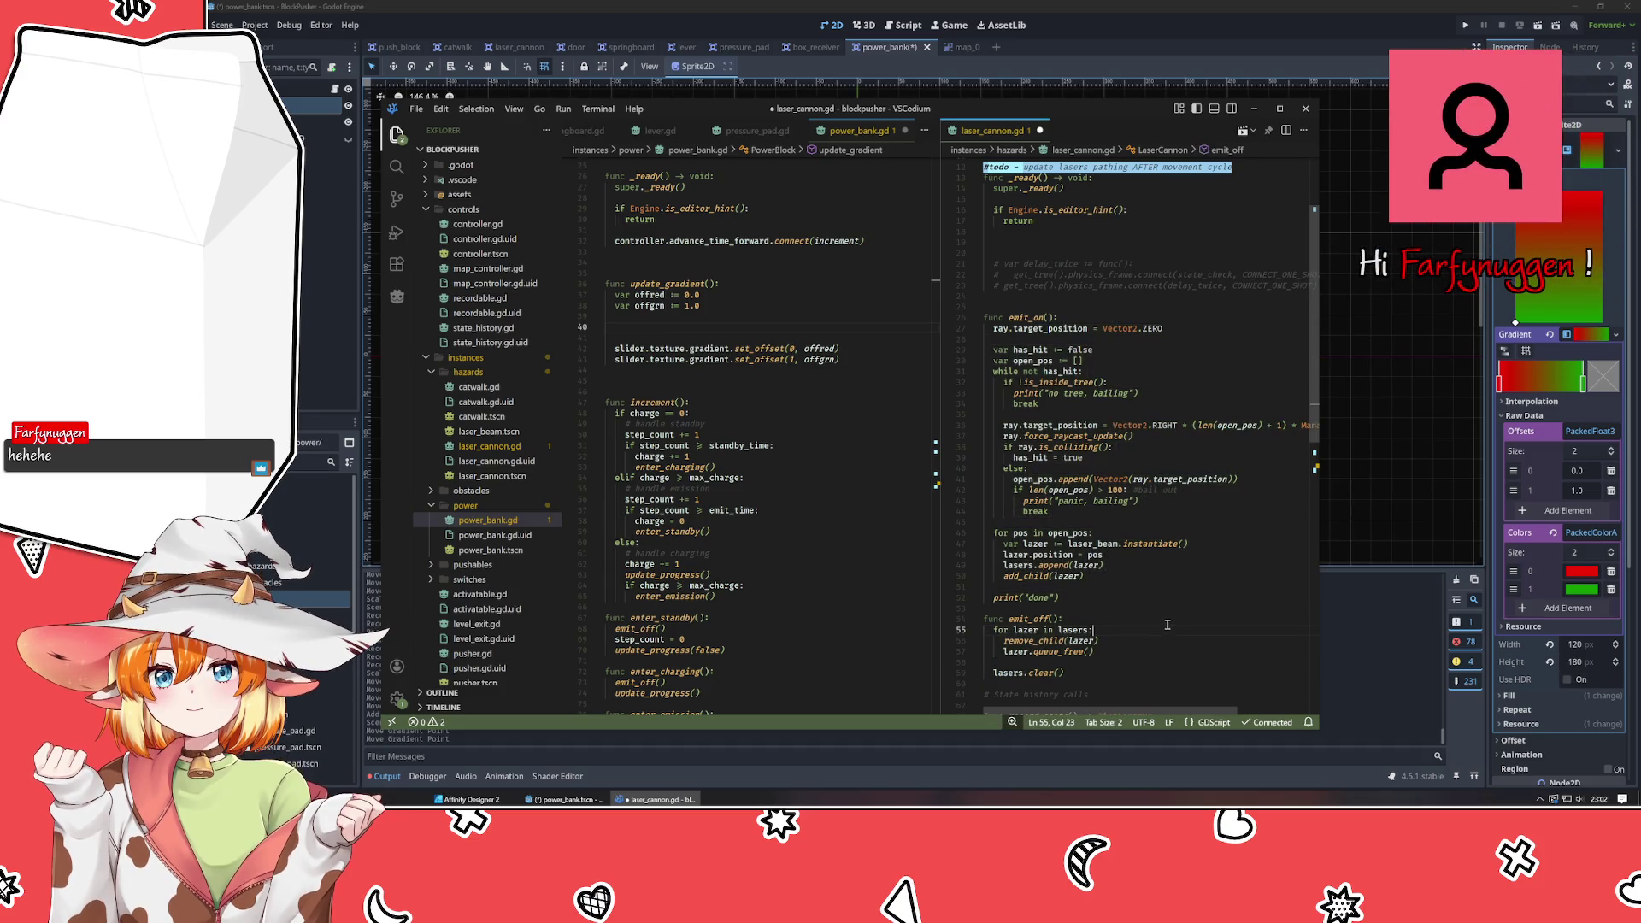
After checking laser_cannon.gd's _ready, delete the blank line below power_bank.gd's set_offset calls.
left_click(1022, 576)
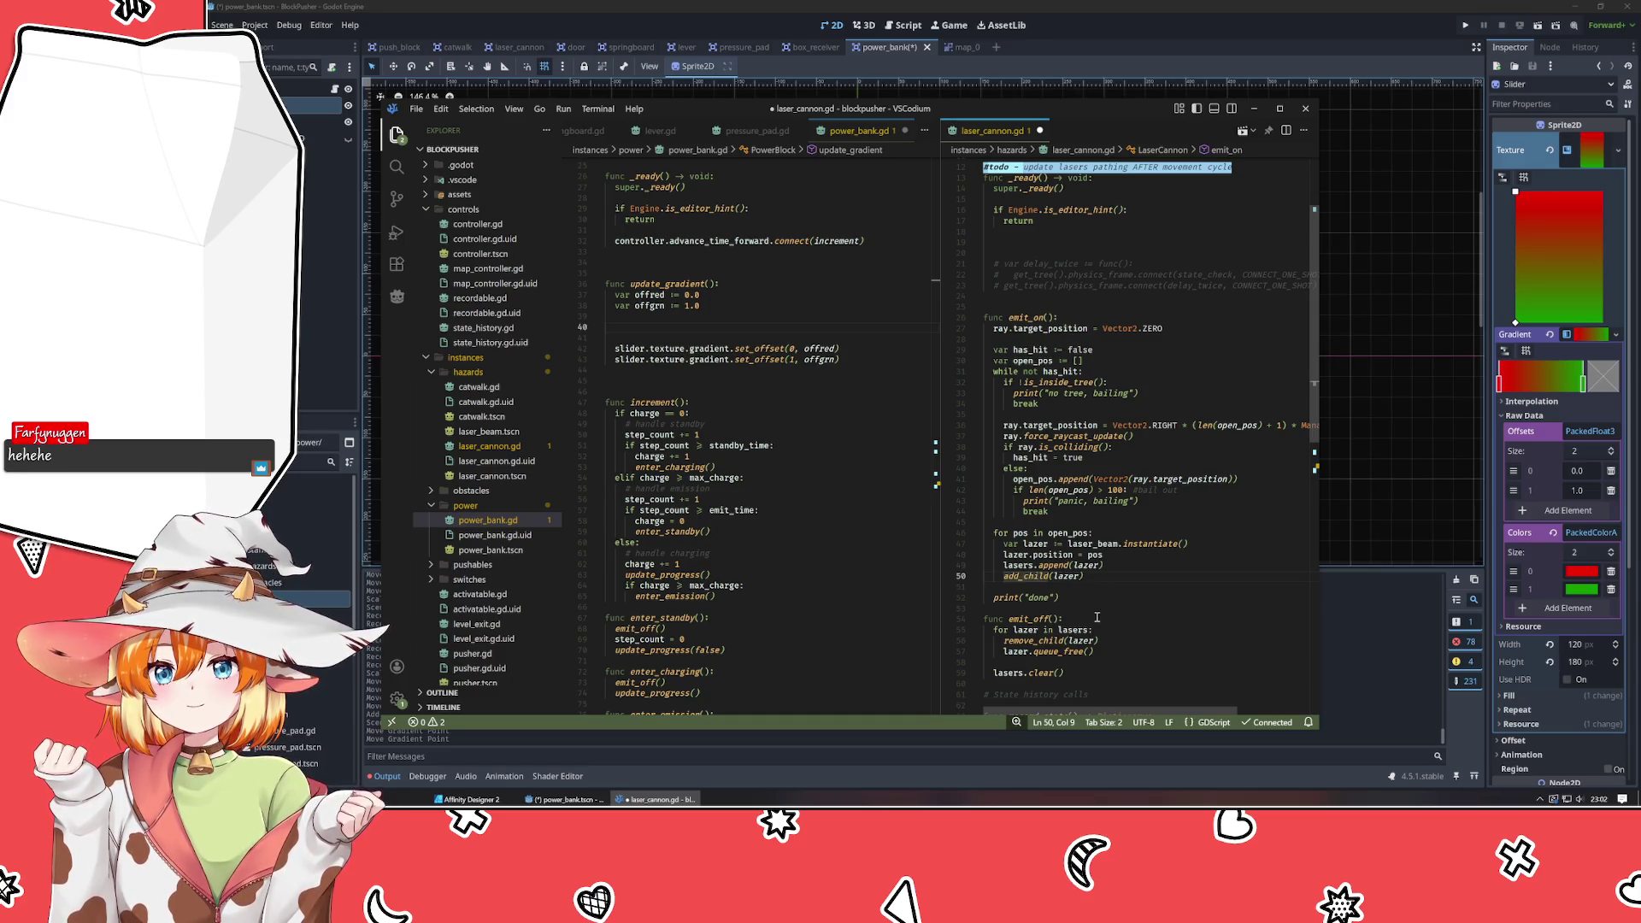
scroll(1097, 617, "up", 5)
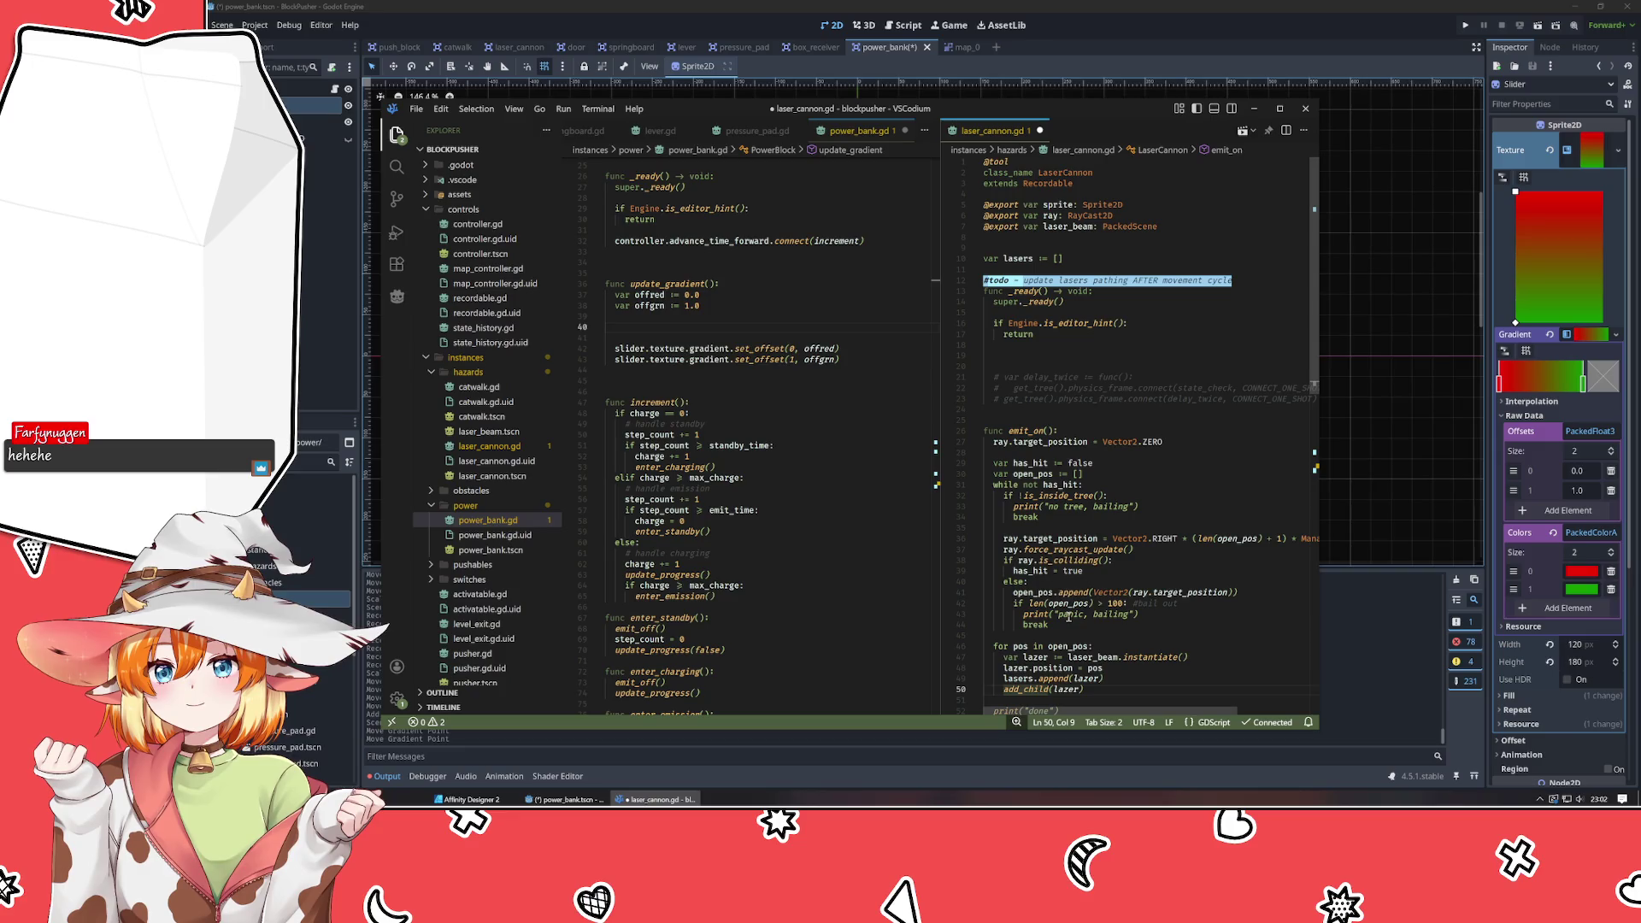
left_click(1045, 352)
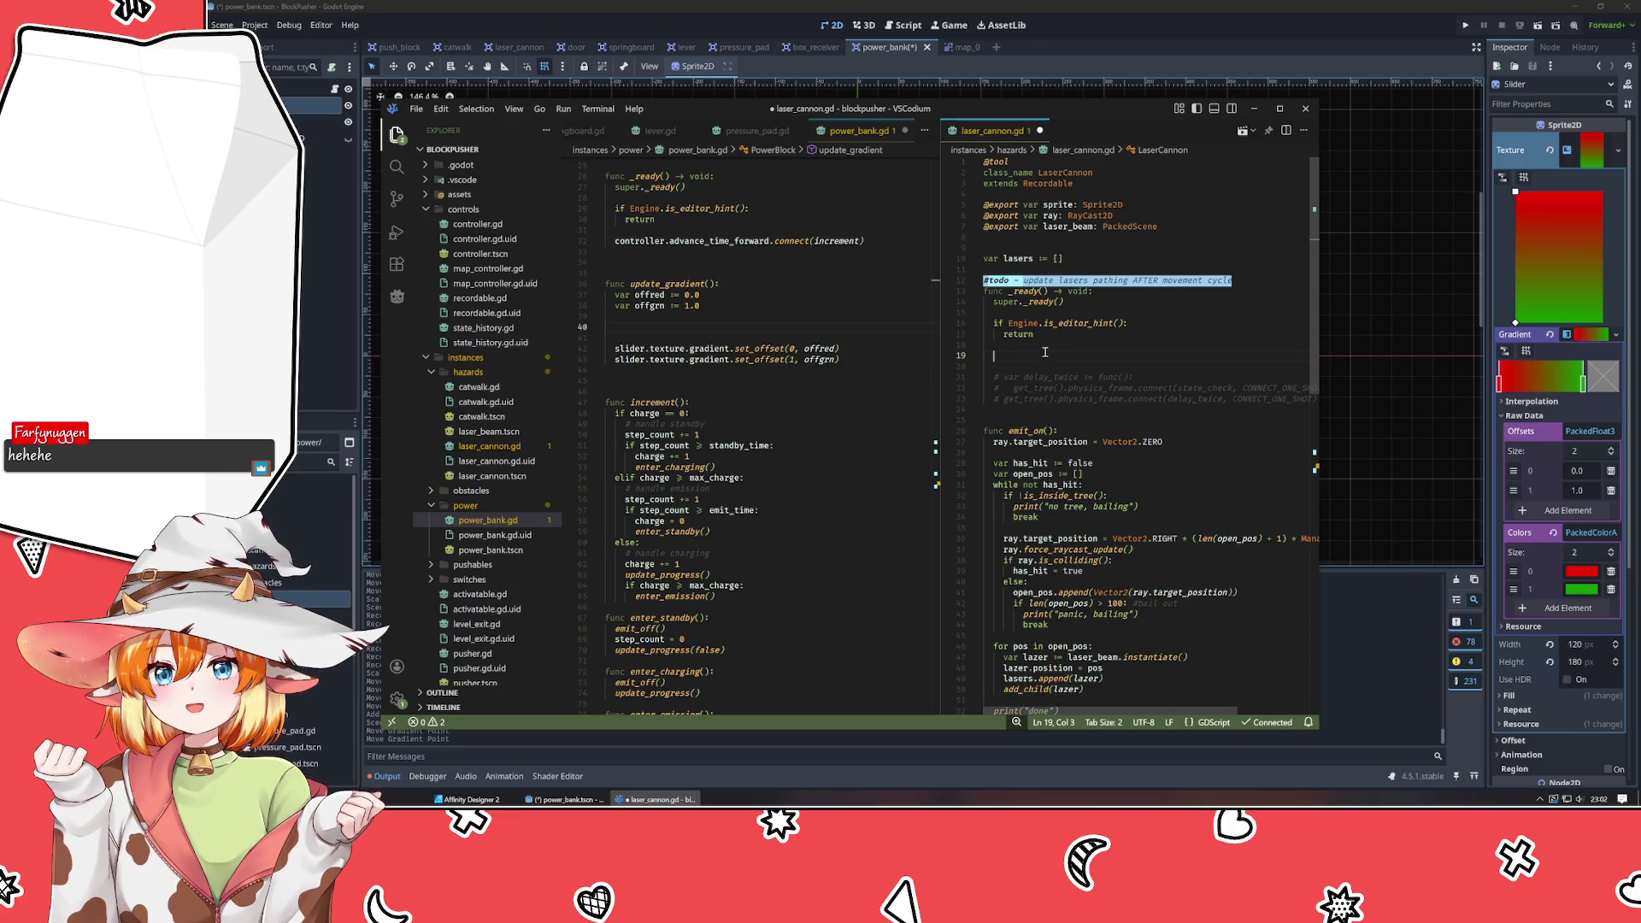
left_click(856, 372)
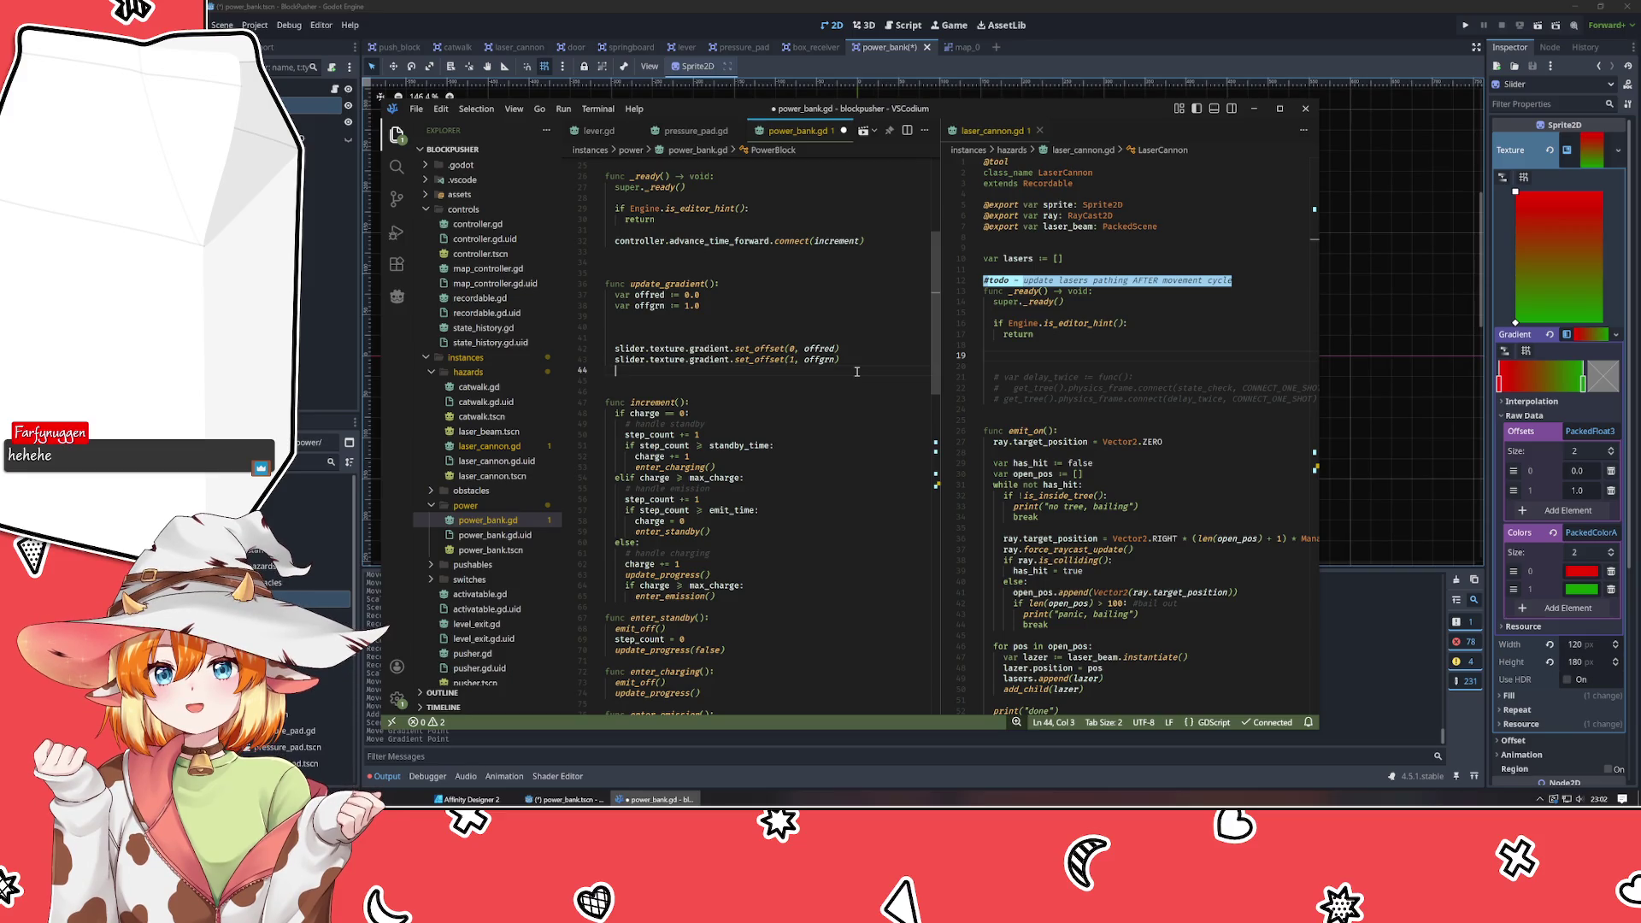
left_click(790, 385)
key("BackSpace")
key("BackSpace")
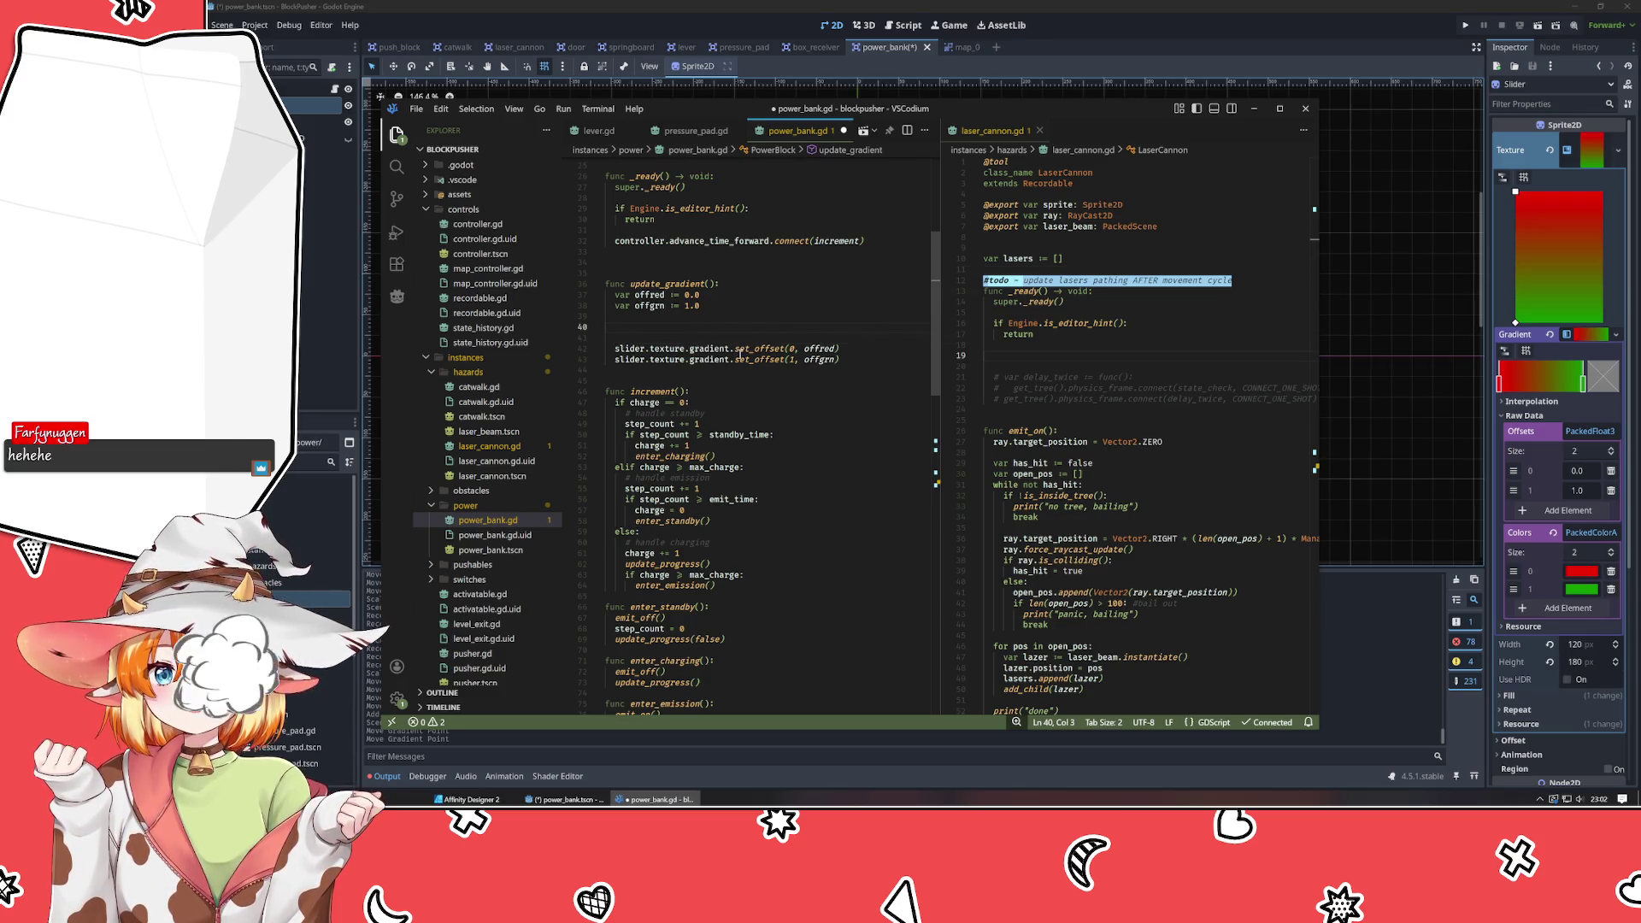
Review the offred and offgrn starting values above line 40 in update_gradient.
mouse_move(739, 351)
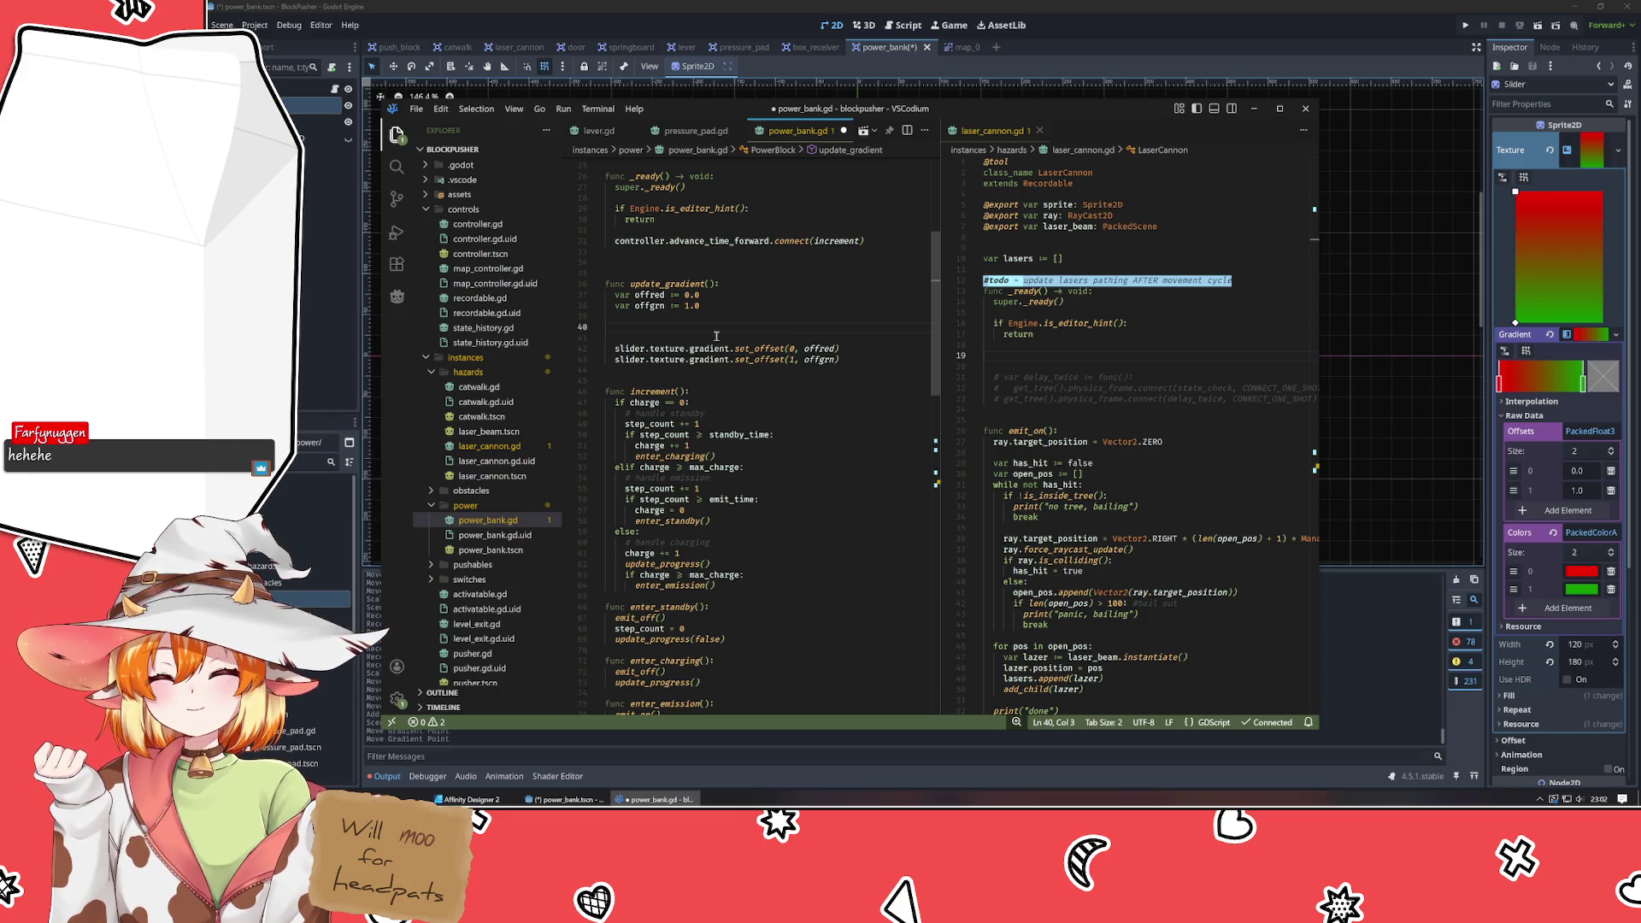
key("Up")
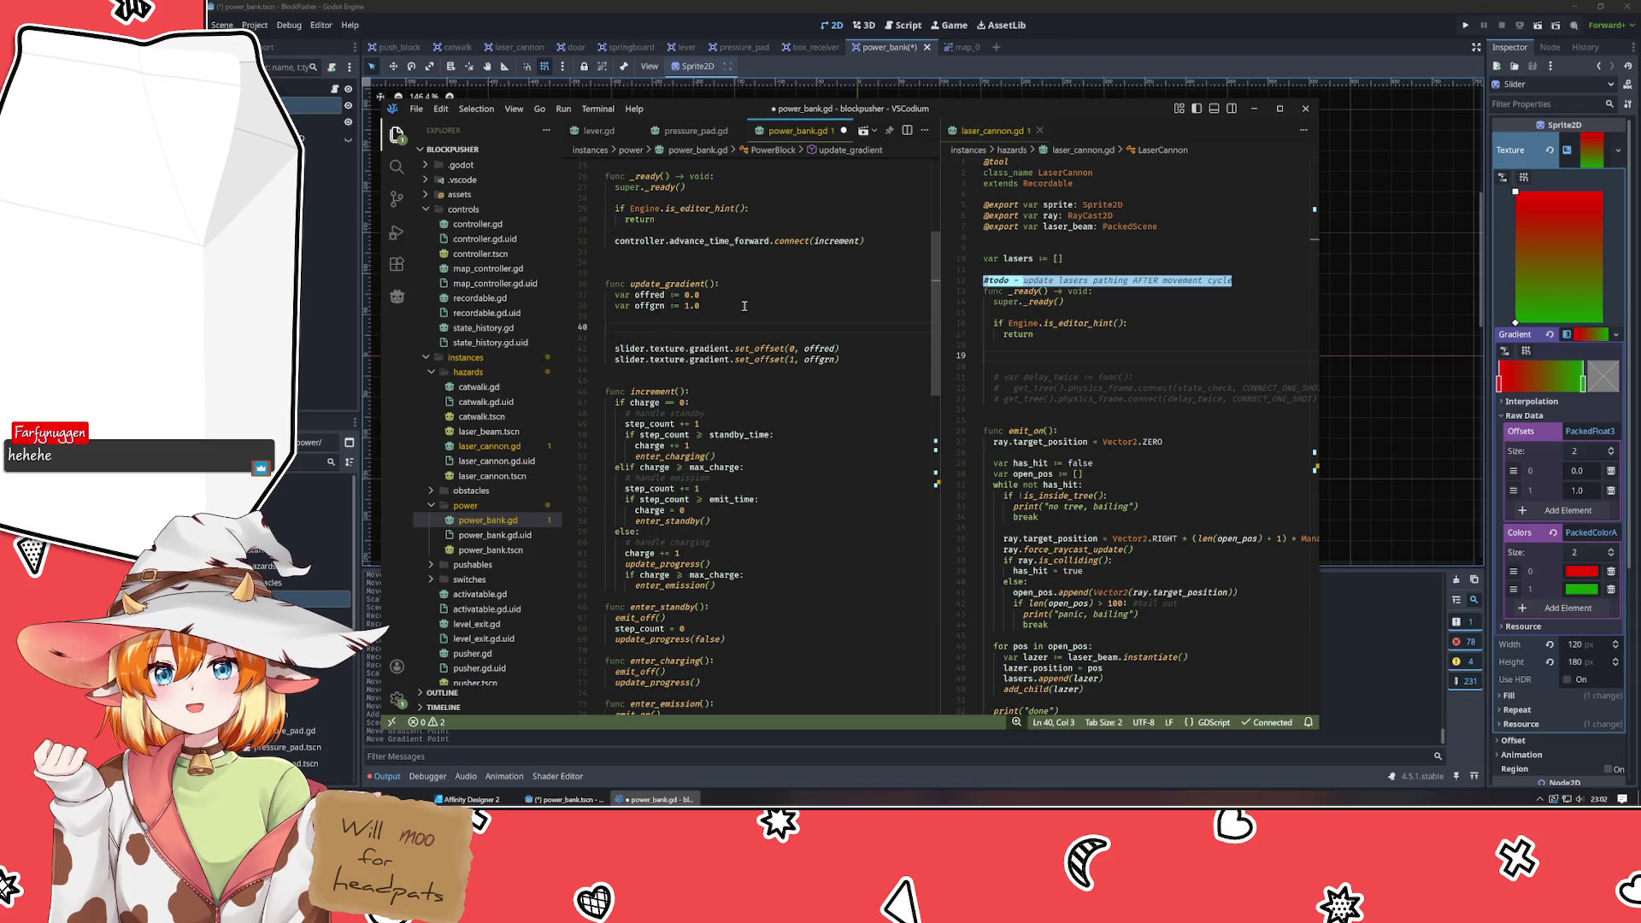
left_click_drag(683, 295, 705, 313)
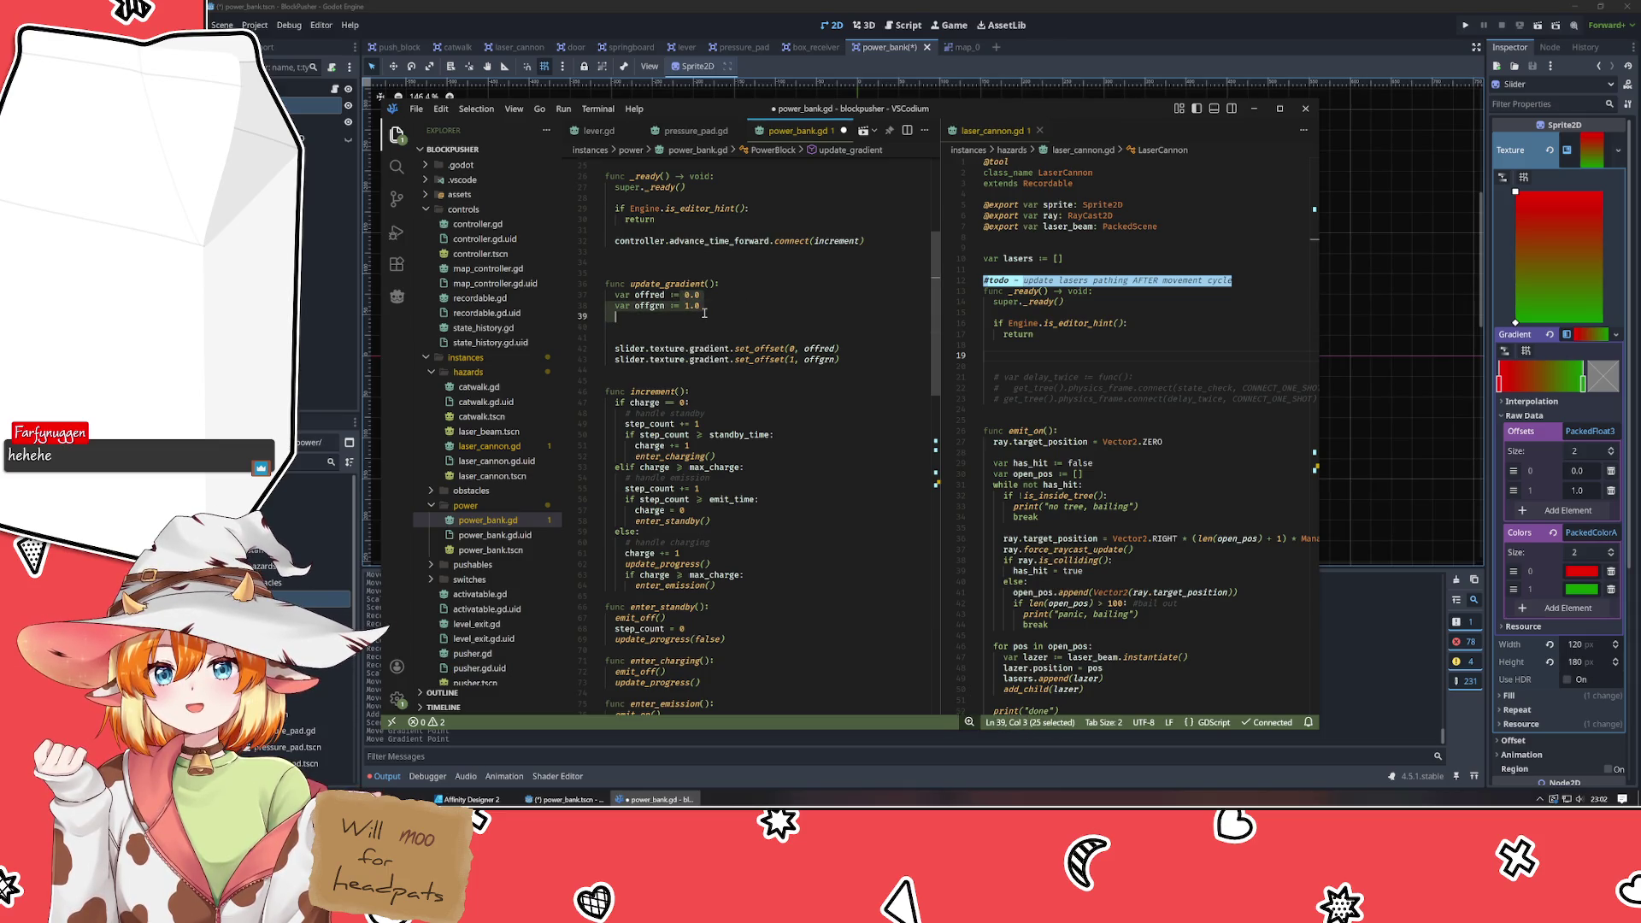
left_click(737, 329)
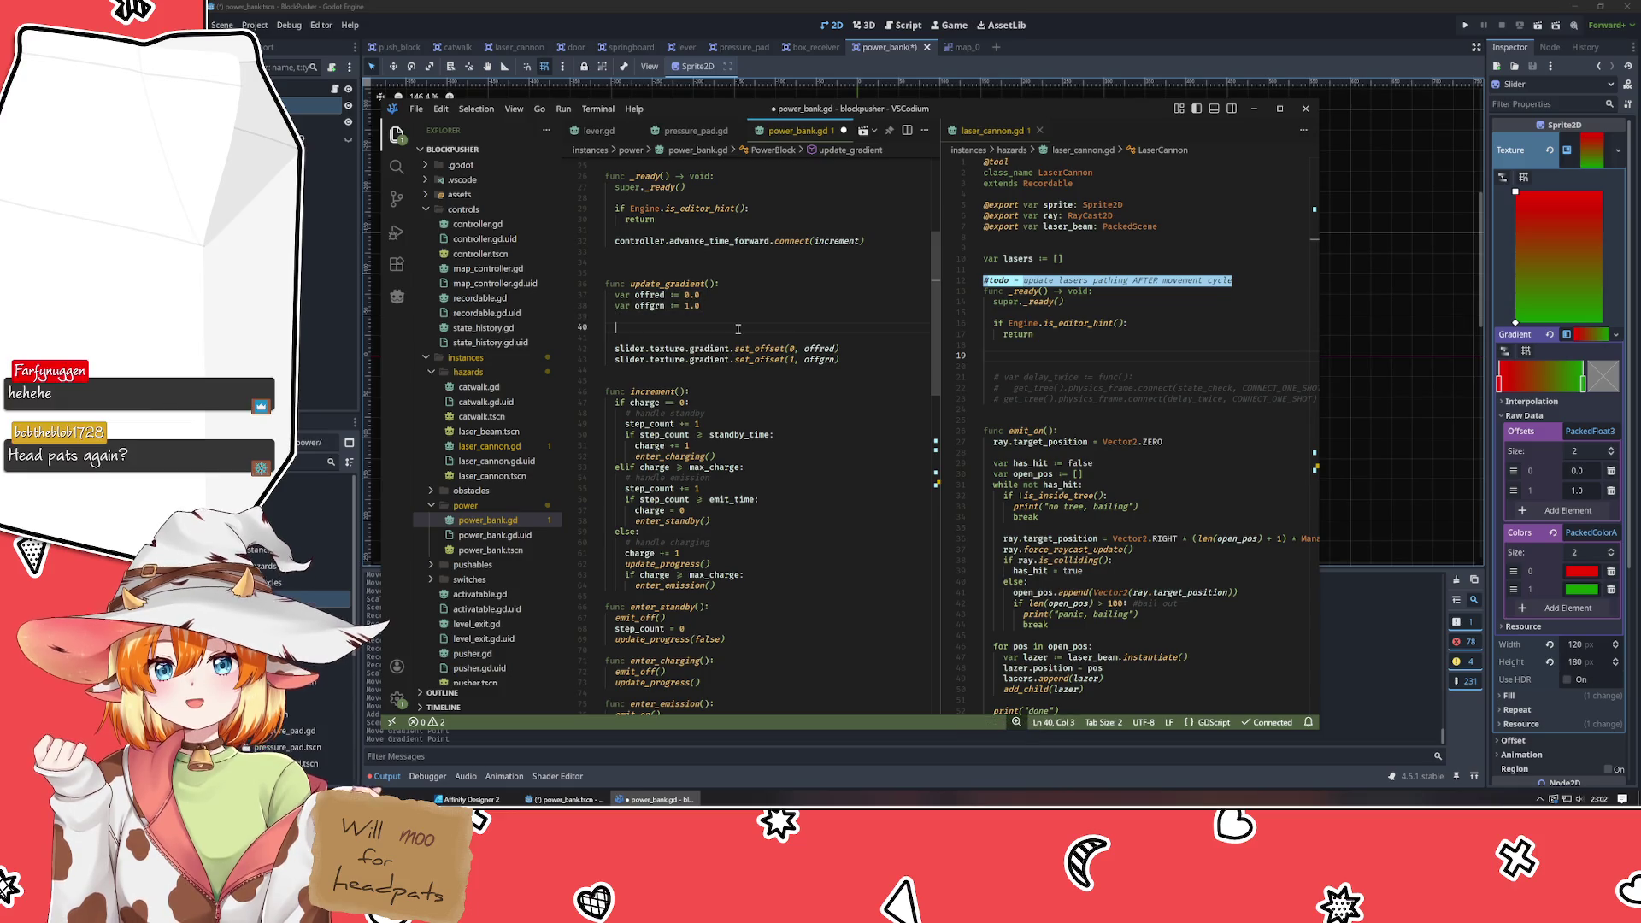
scroll(737, 329, "up", 5)
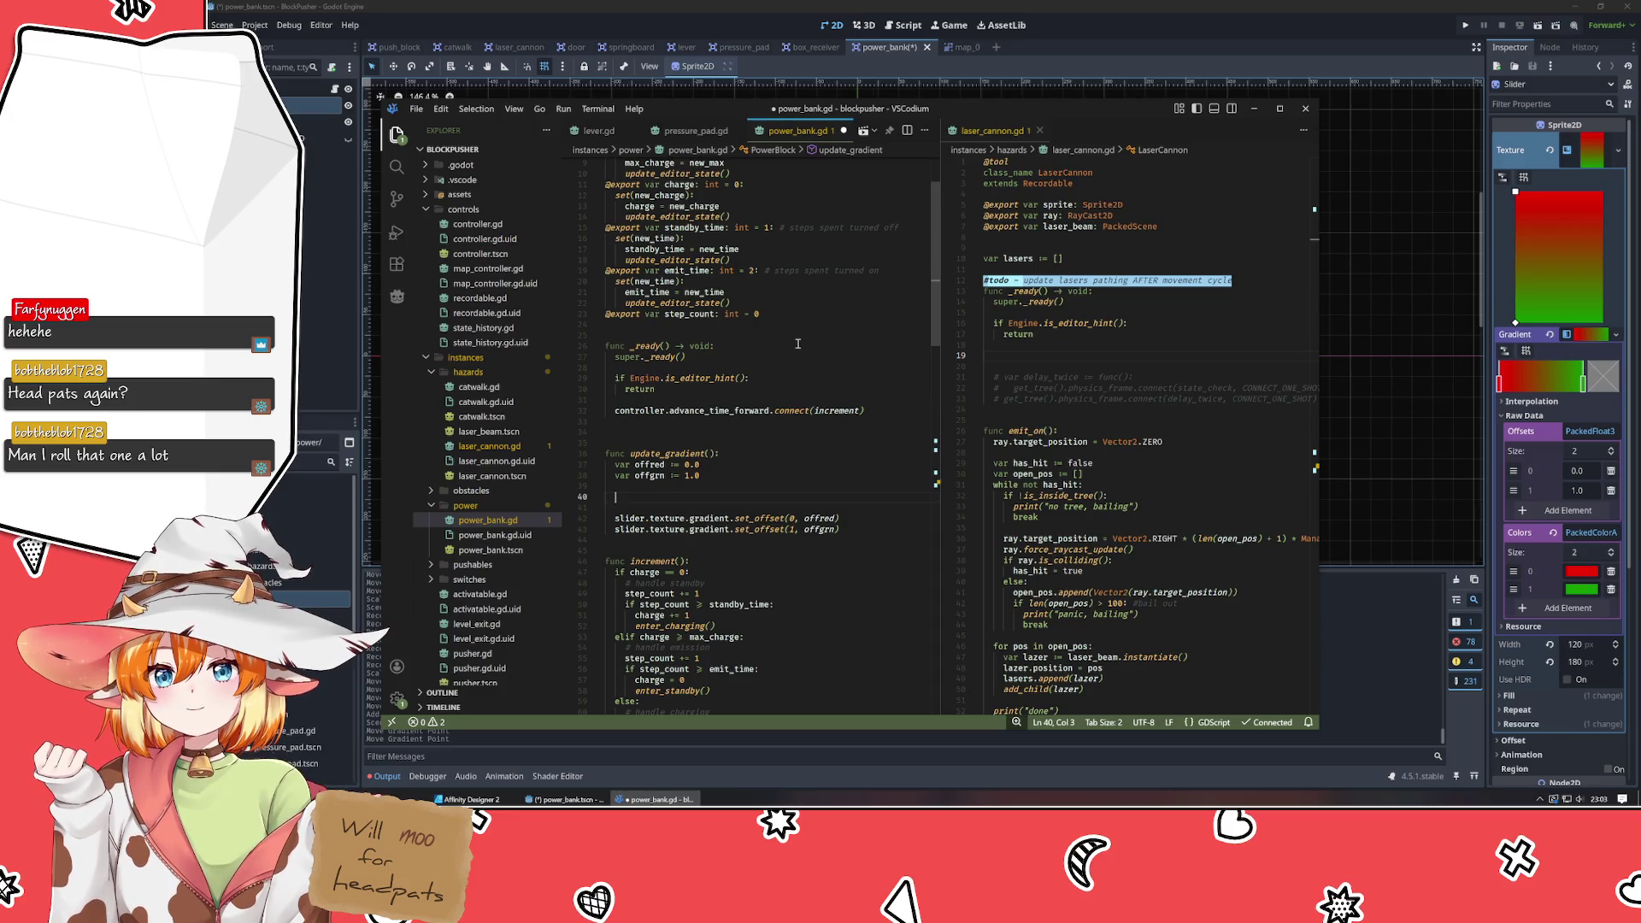
left_click(671, 453)
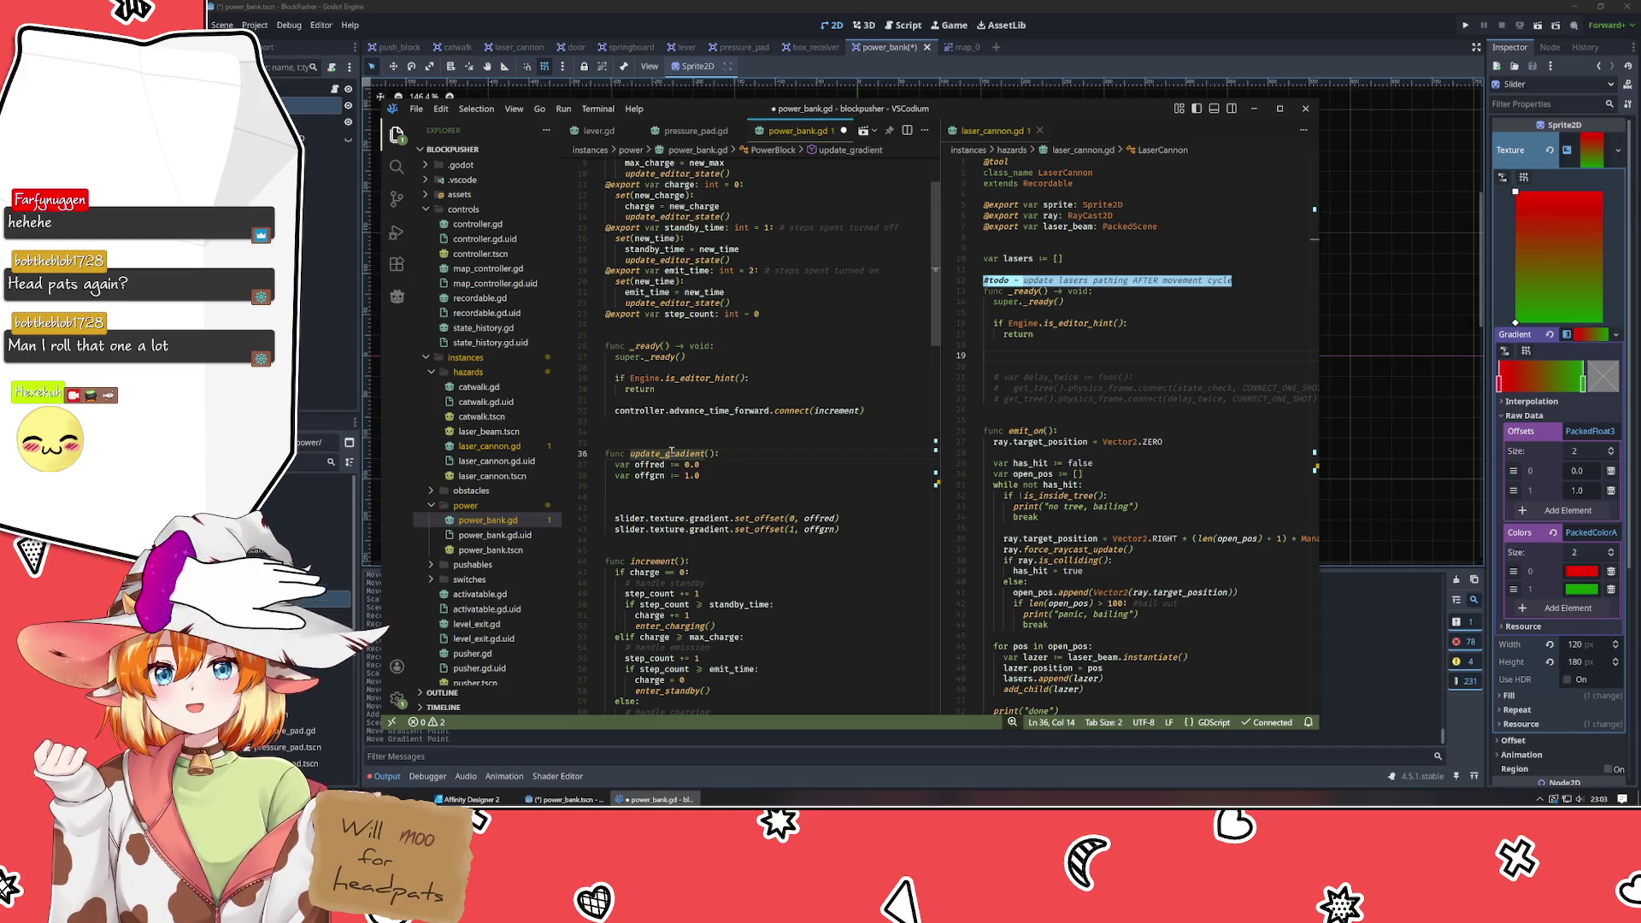
left_click(652, 440)
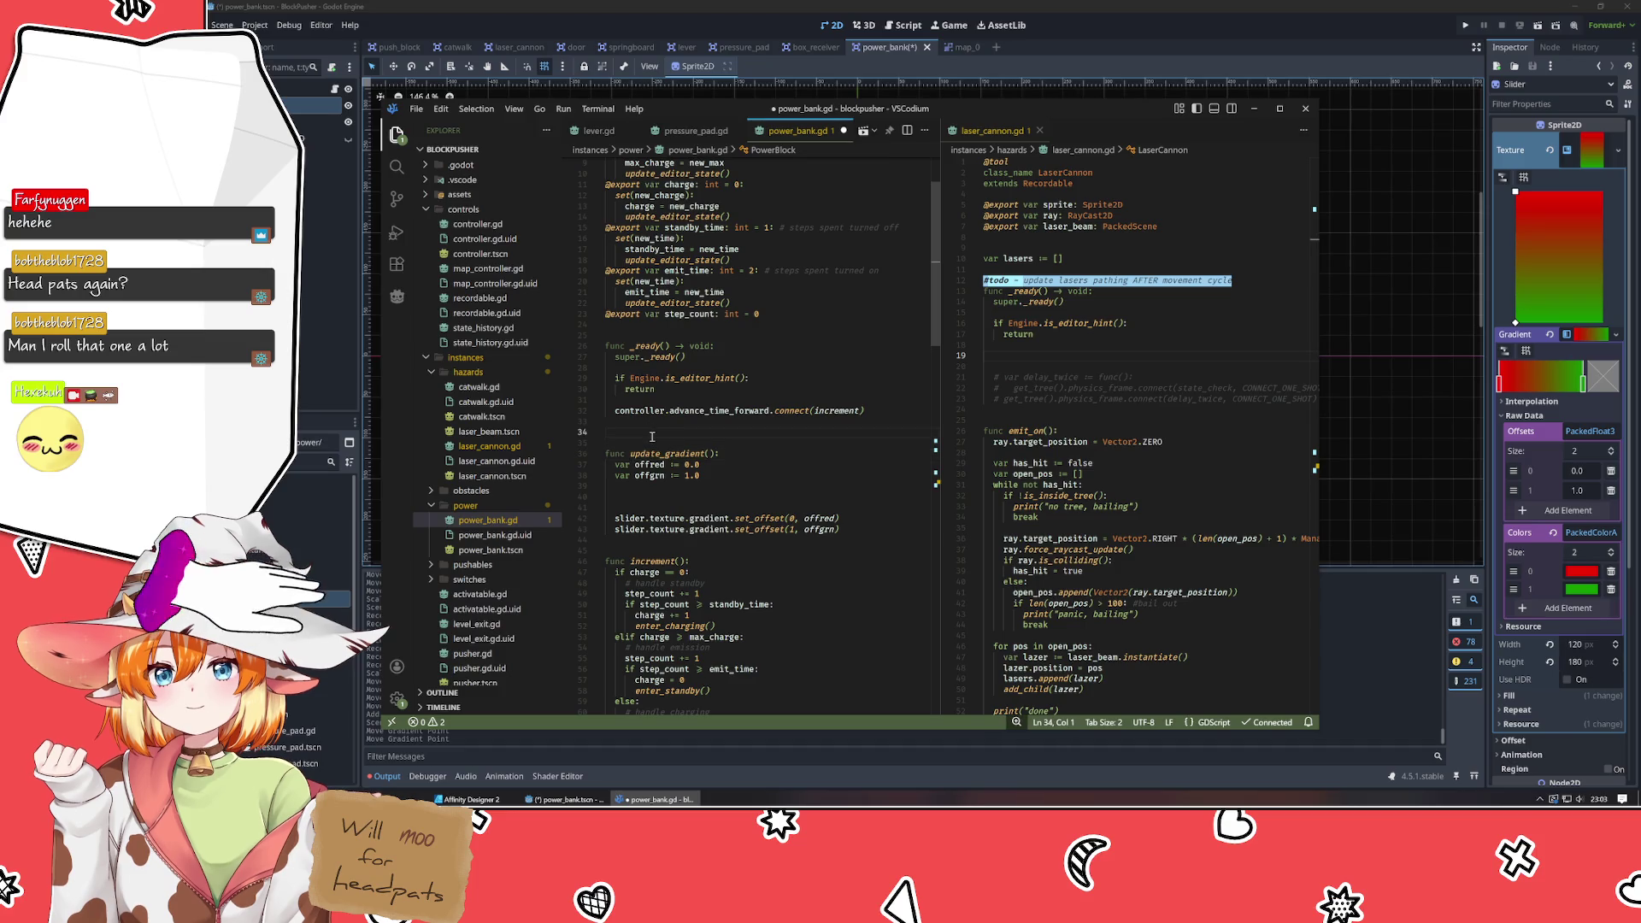
left_click(635, 498)
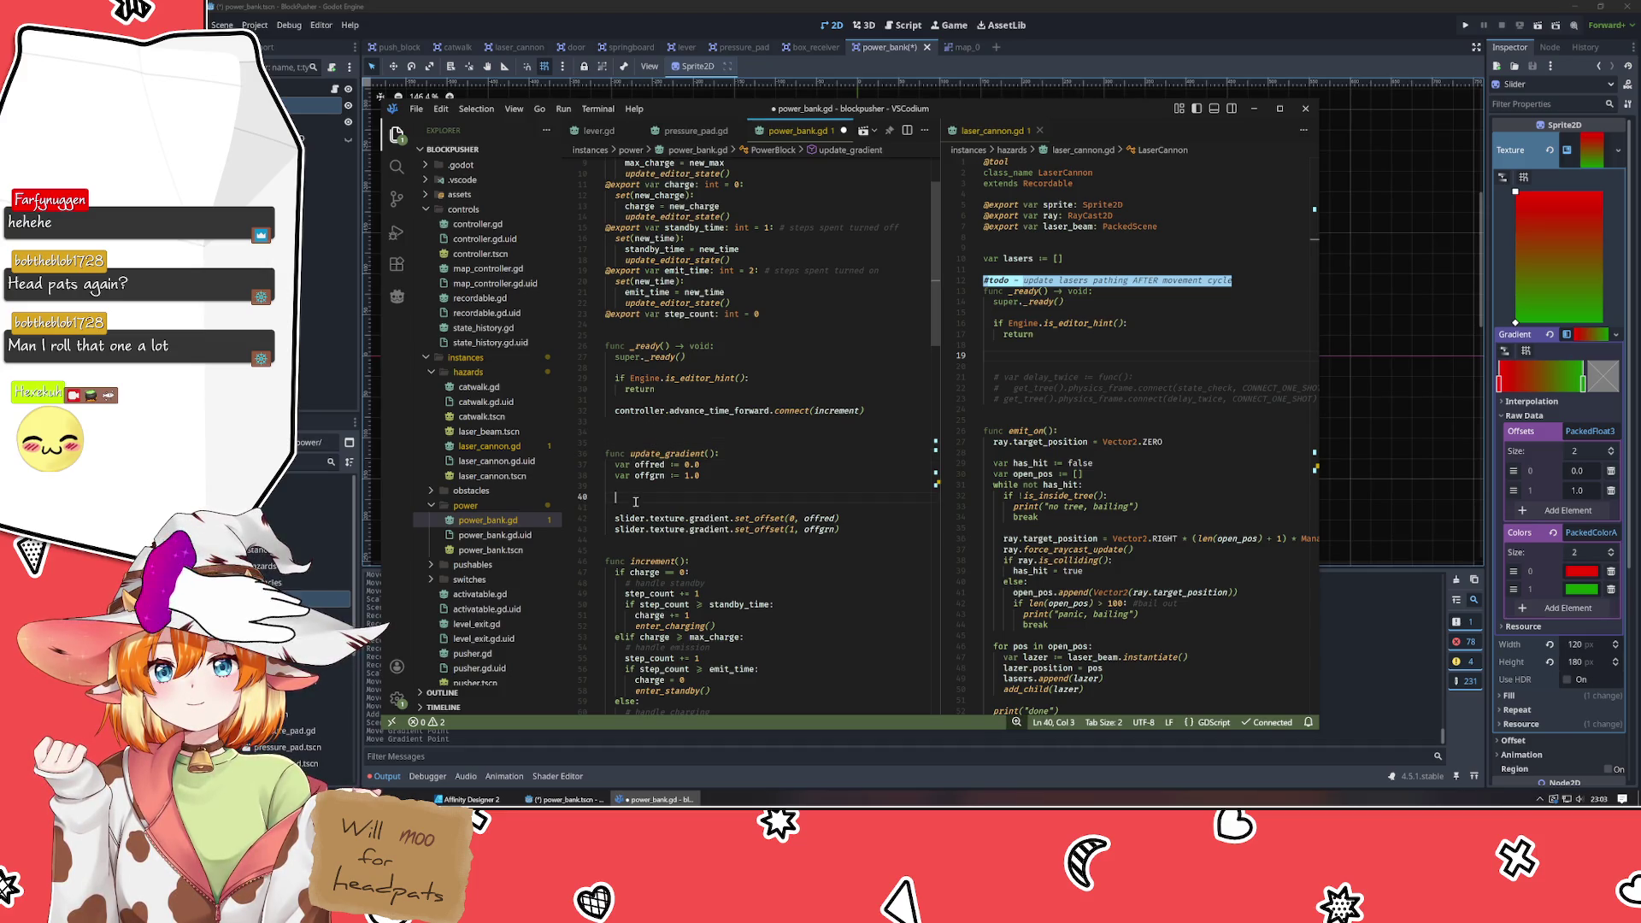
scroll(635, 501, "up", 3)
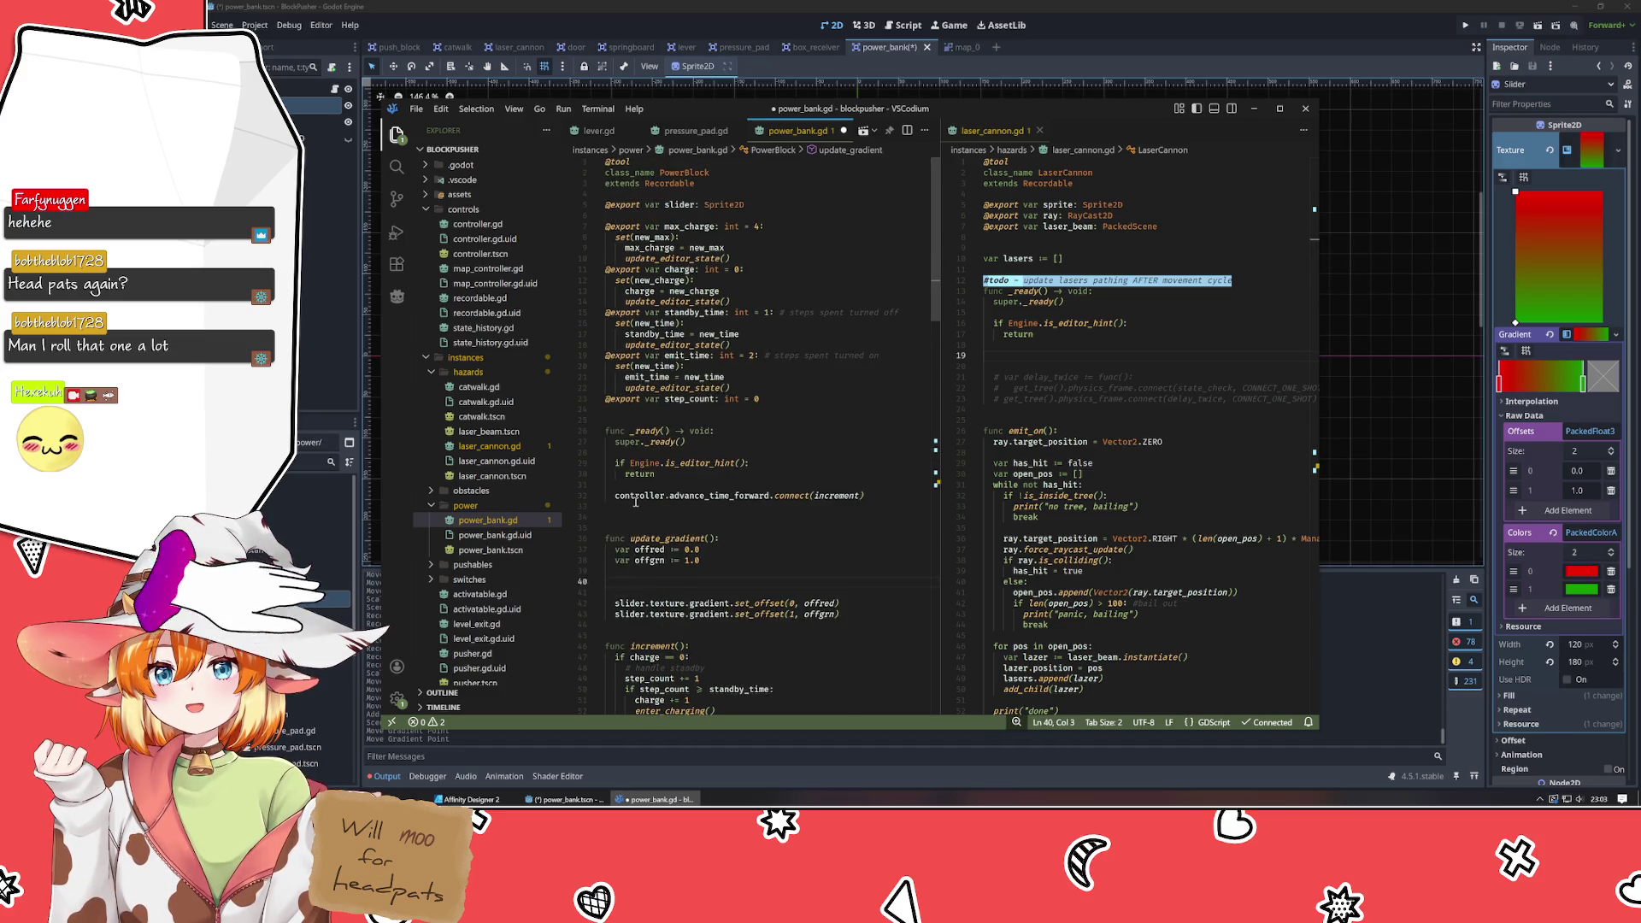
left_click(689, 225)
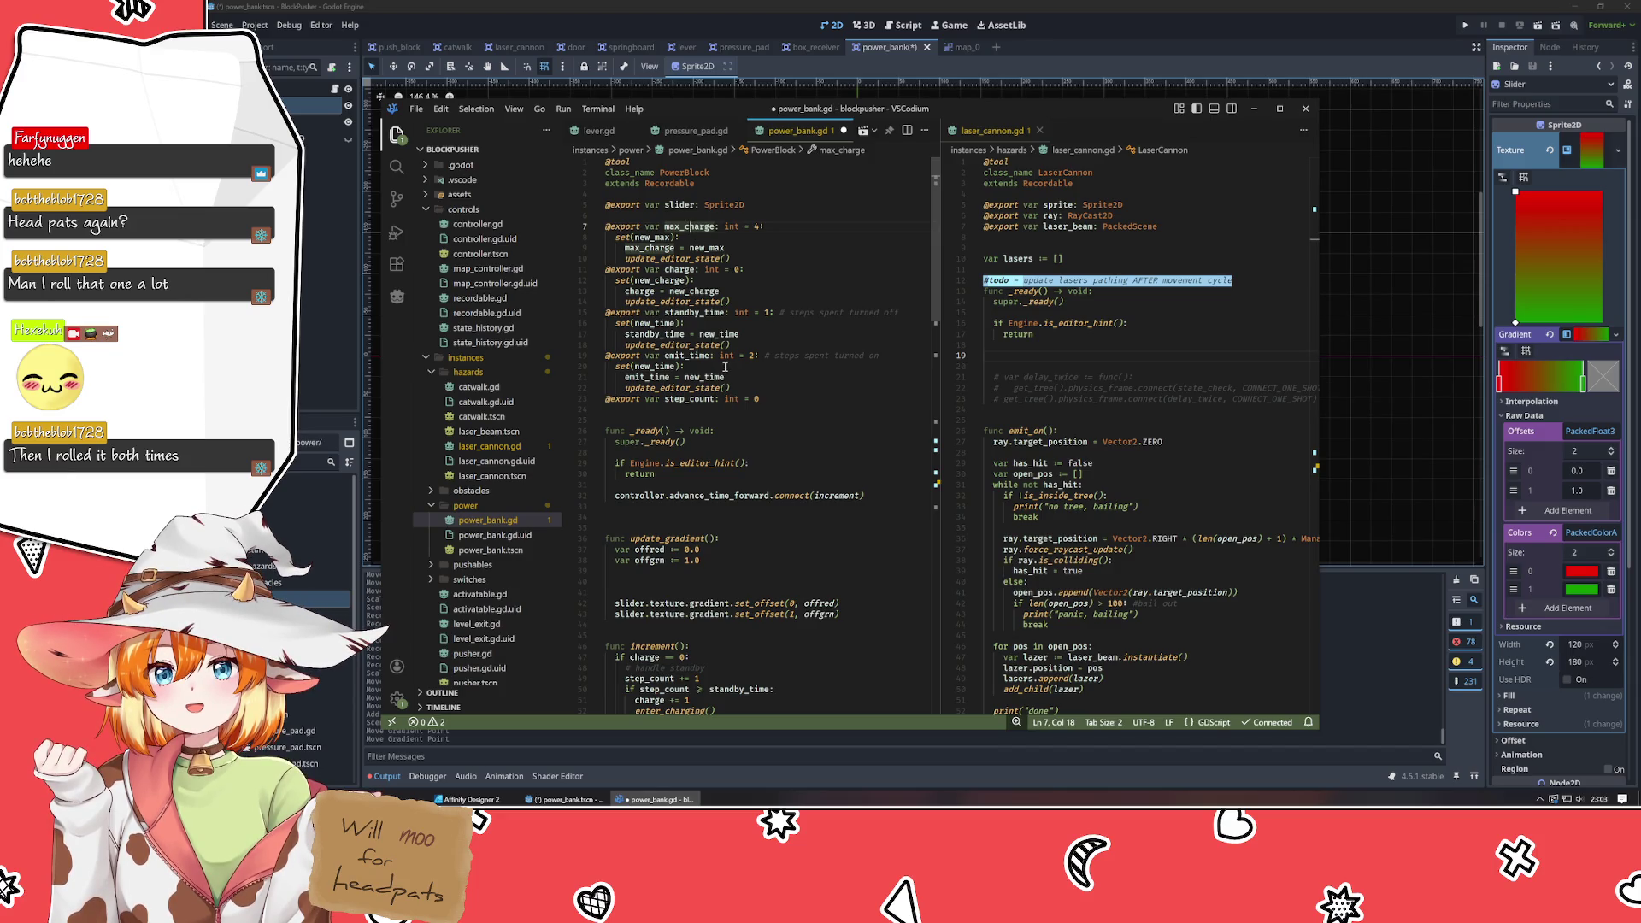
mouse_move(721, 358)
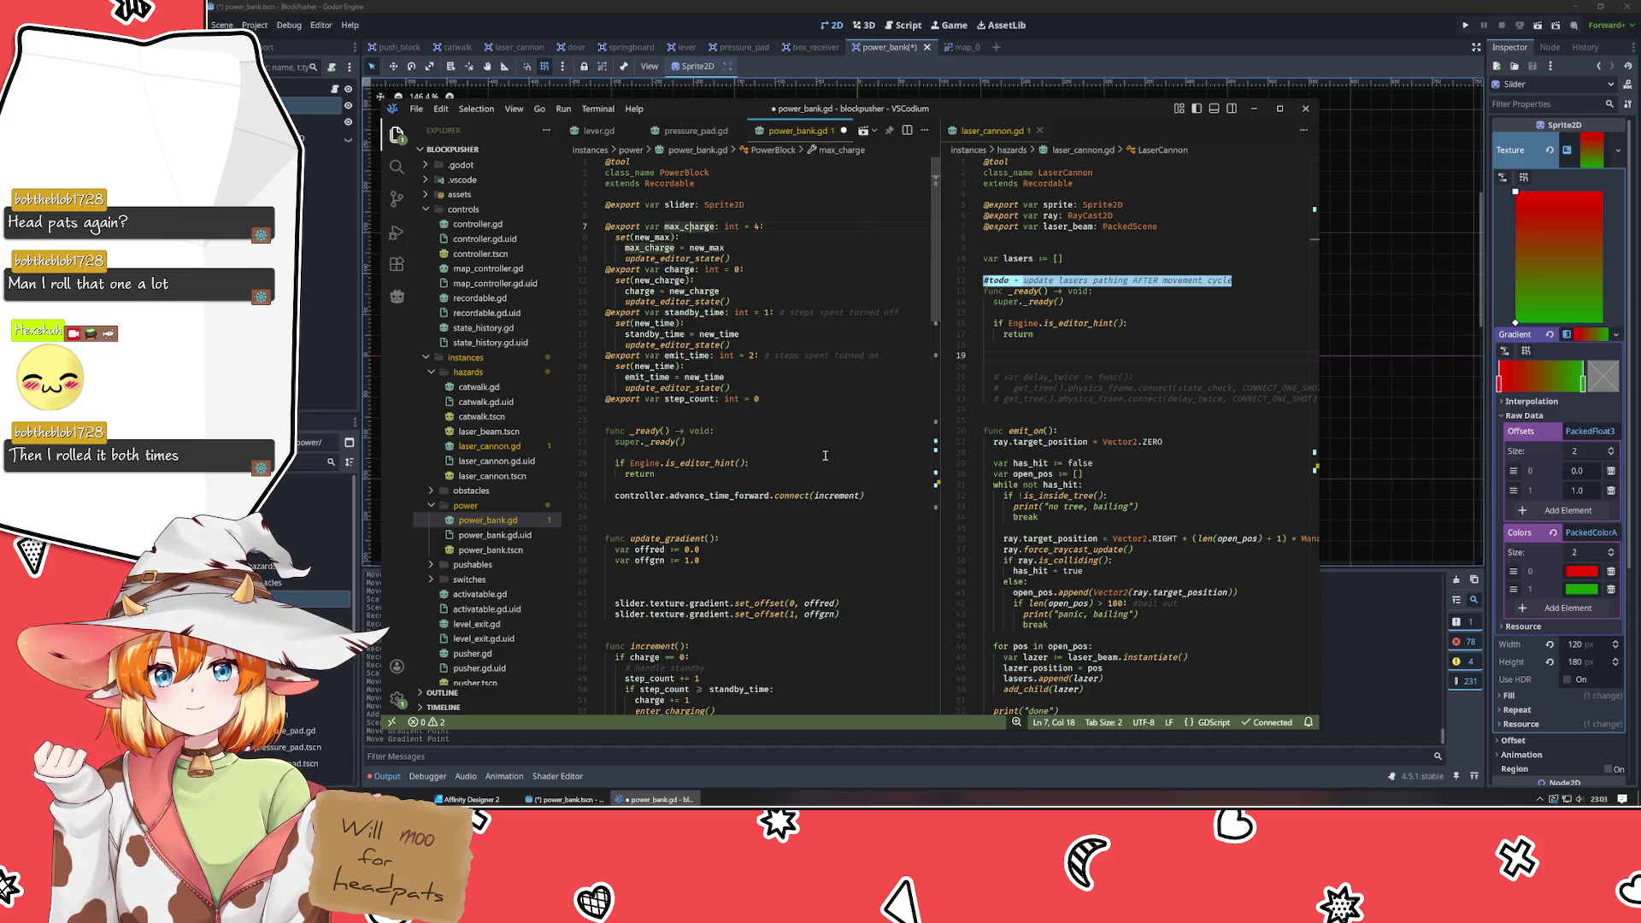
scroll(825, 456, "down", 5)
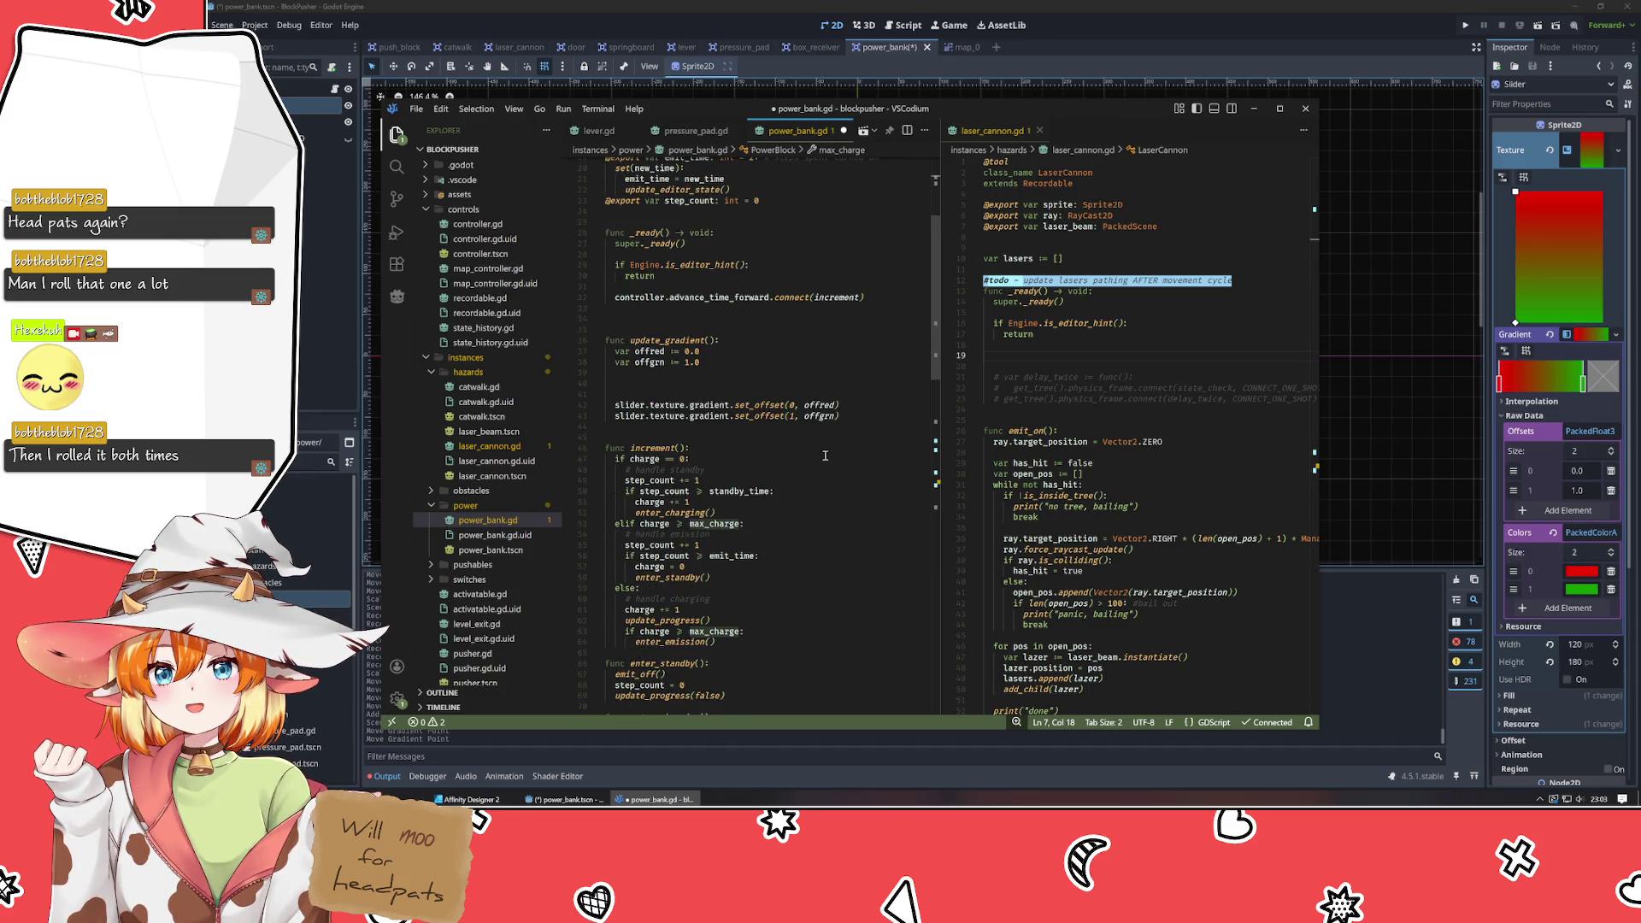
left_click(658, 459)
left_click(639, 480)
left_click(663, 502)
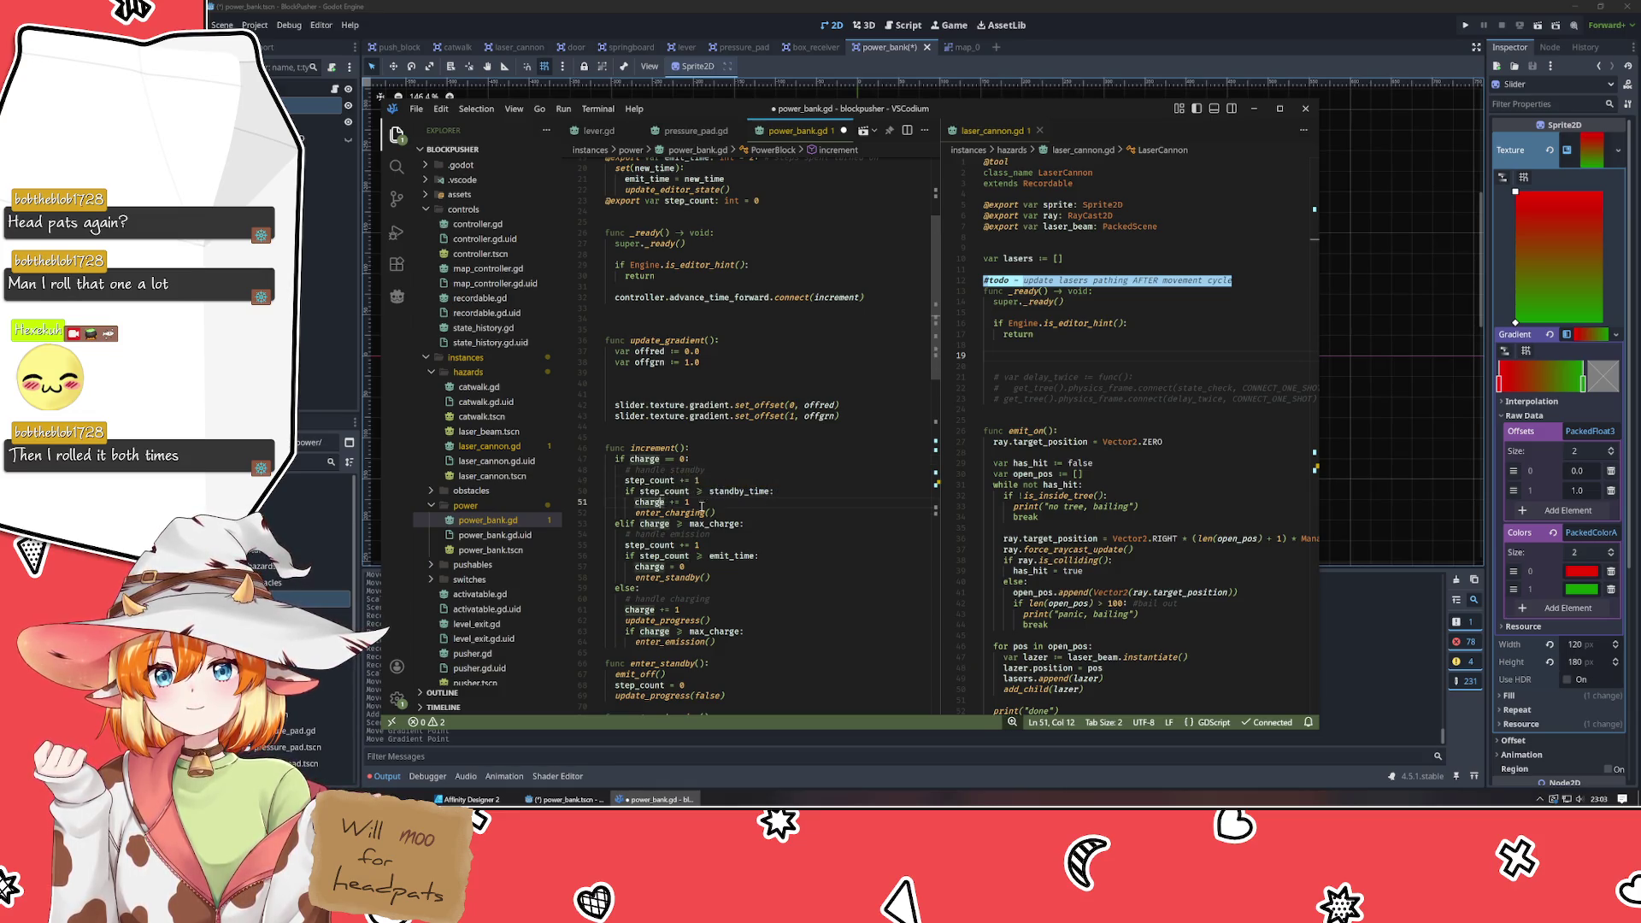
scroll(772, 505, "down", 15)
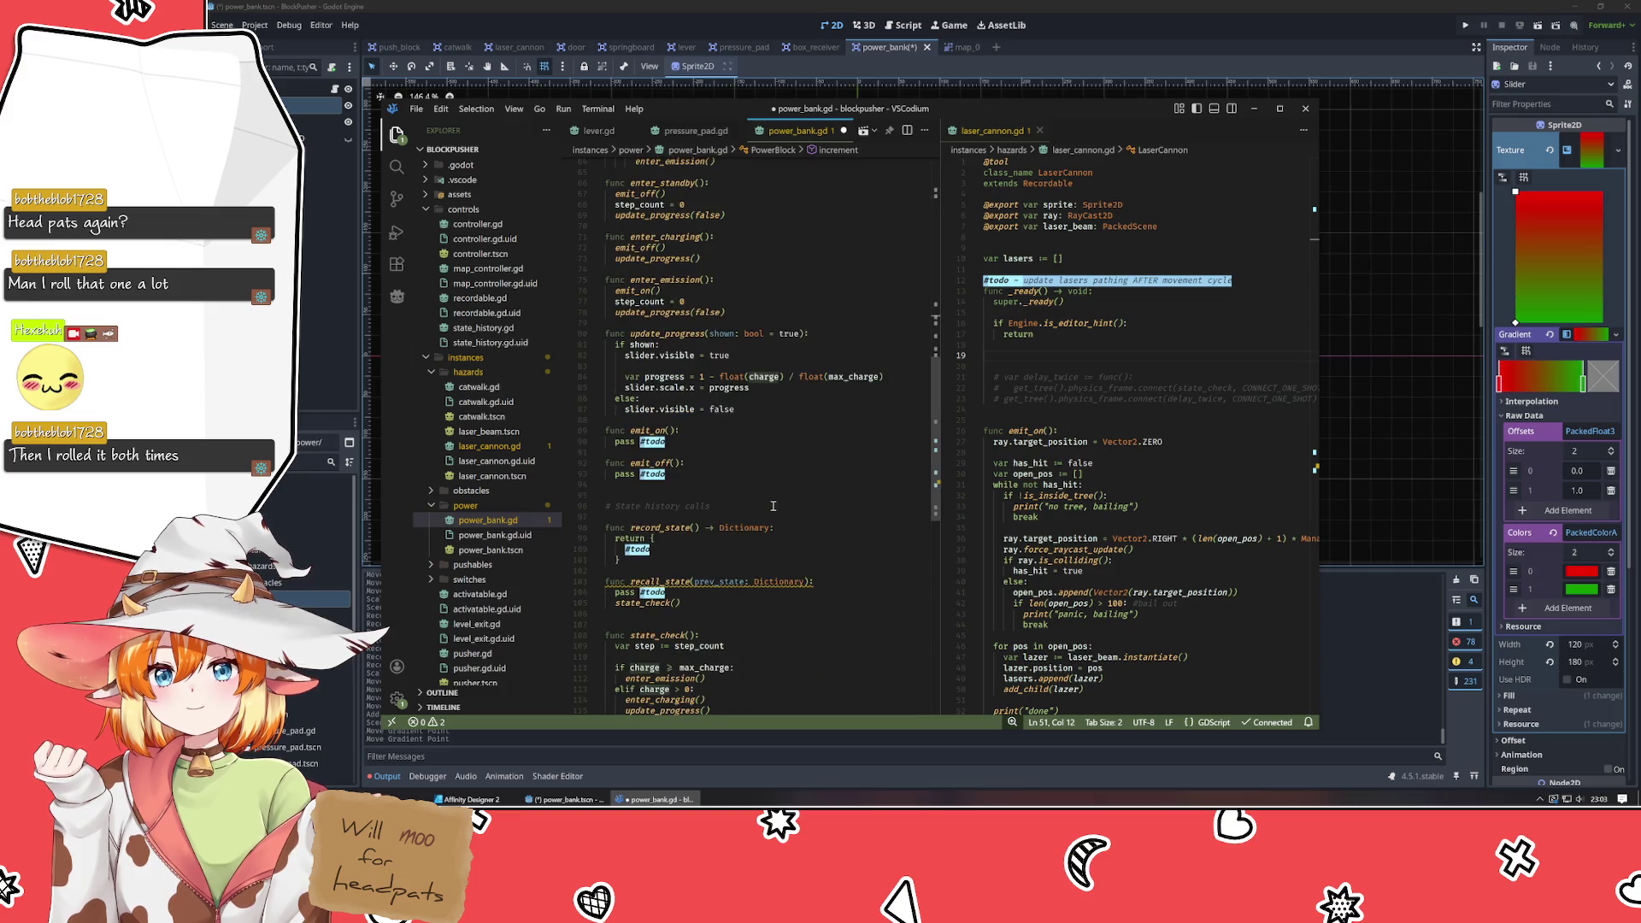
scroll(772, 506, "down", 2)
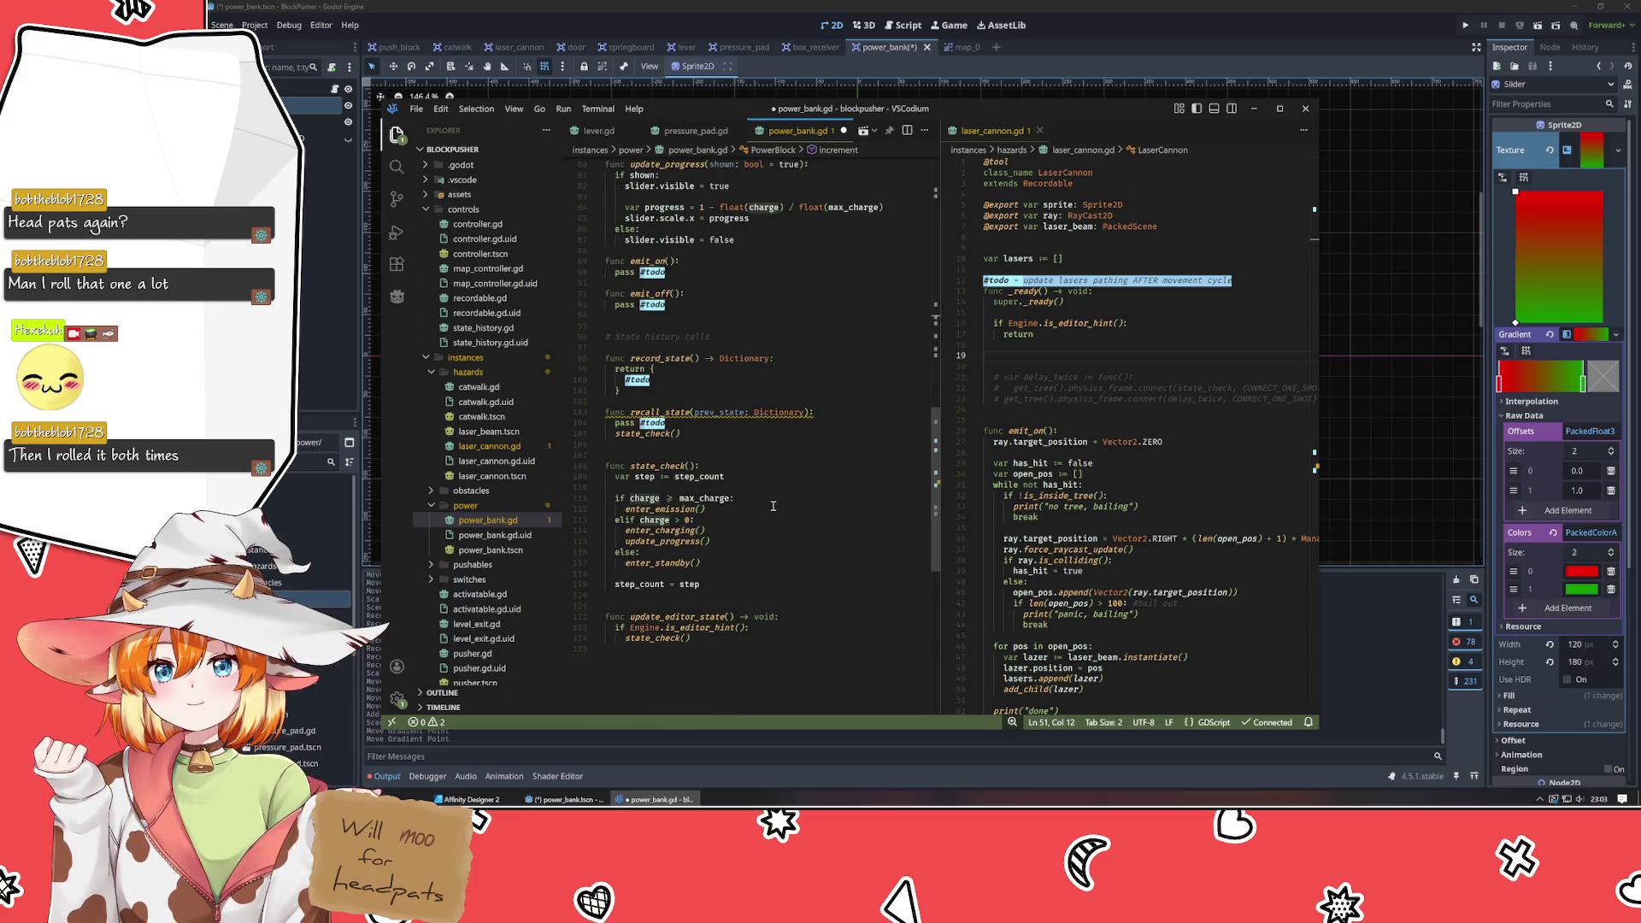
scroll(773, 506, "up", 20)
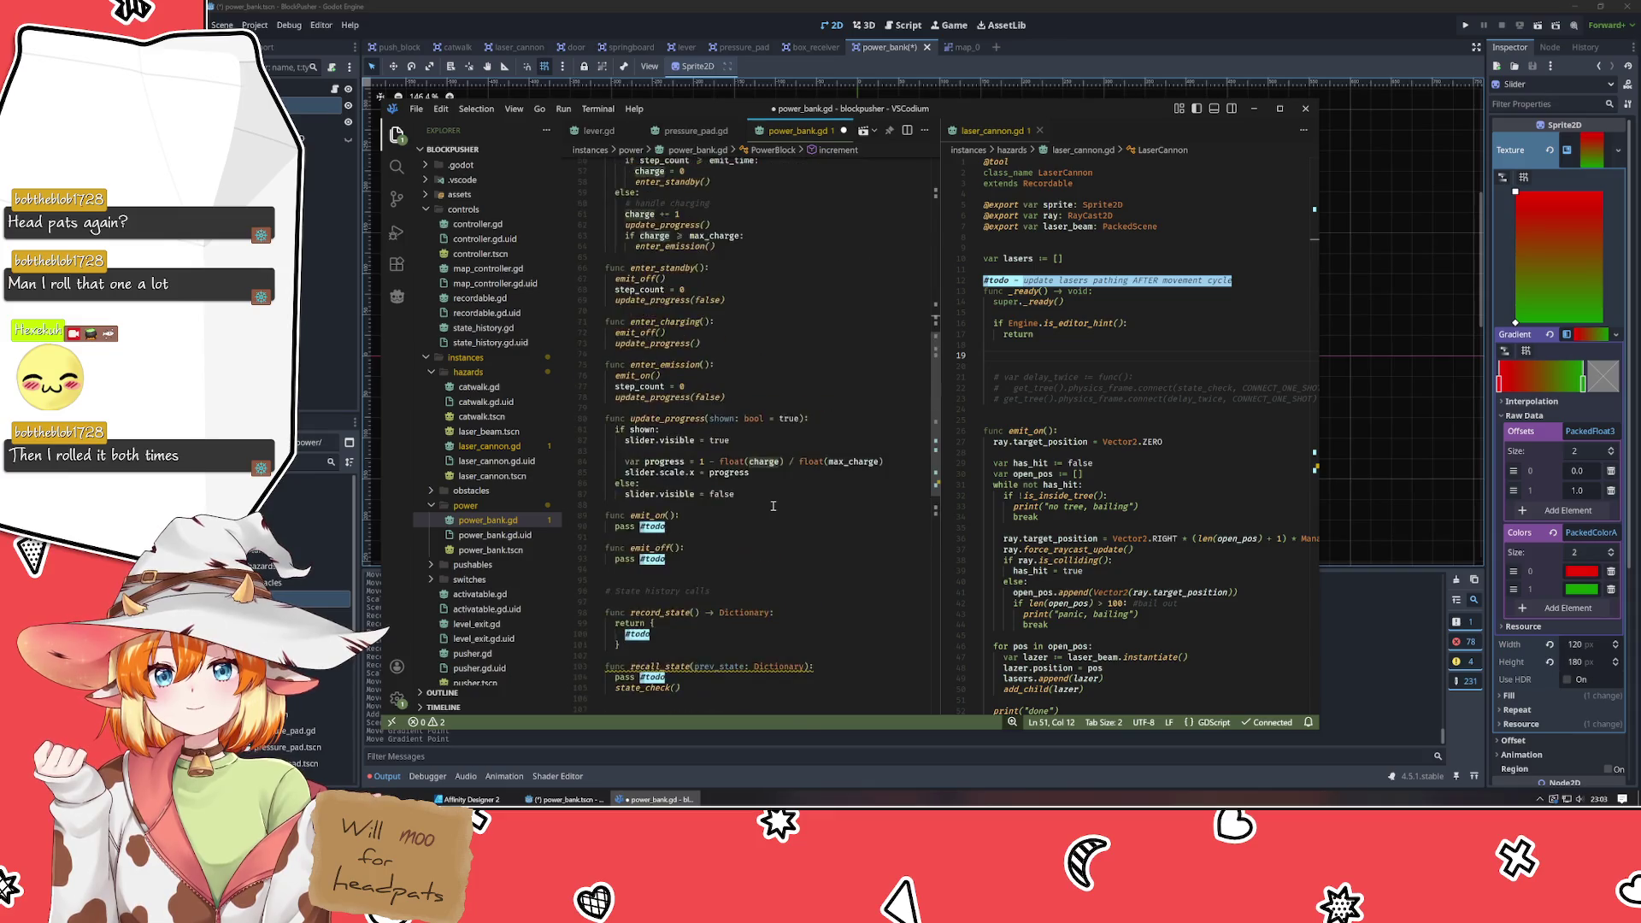
scroll(773, 506, "down", 20)
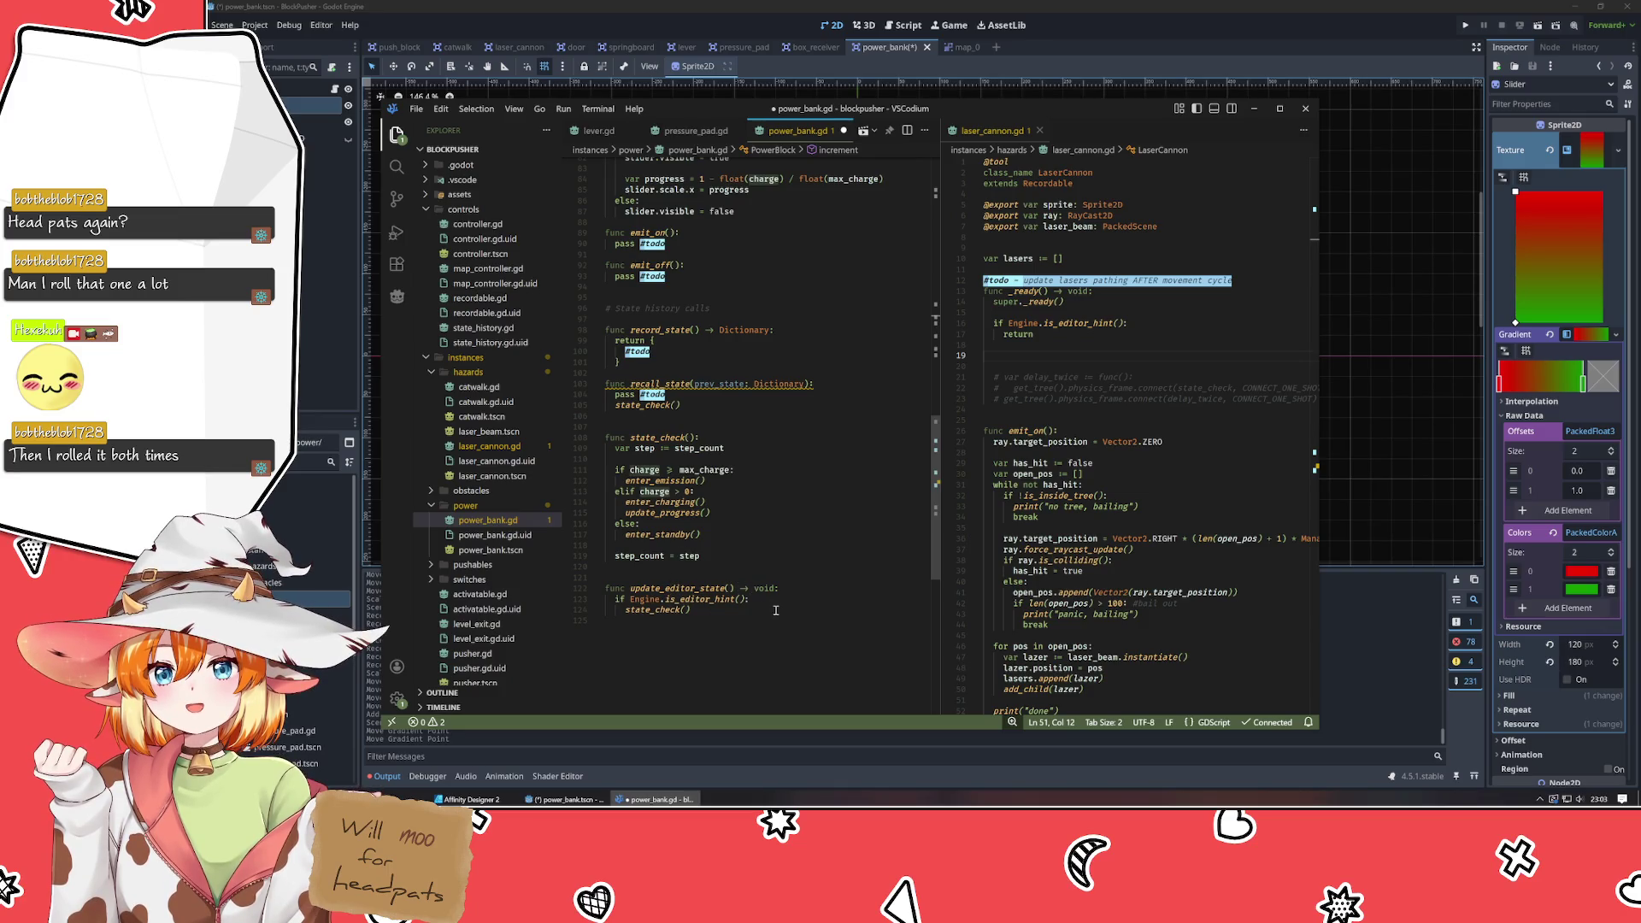
scroll(740, 451, "up", 3)
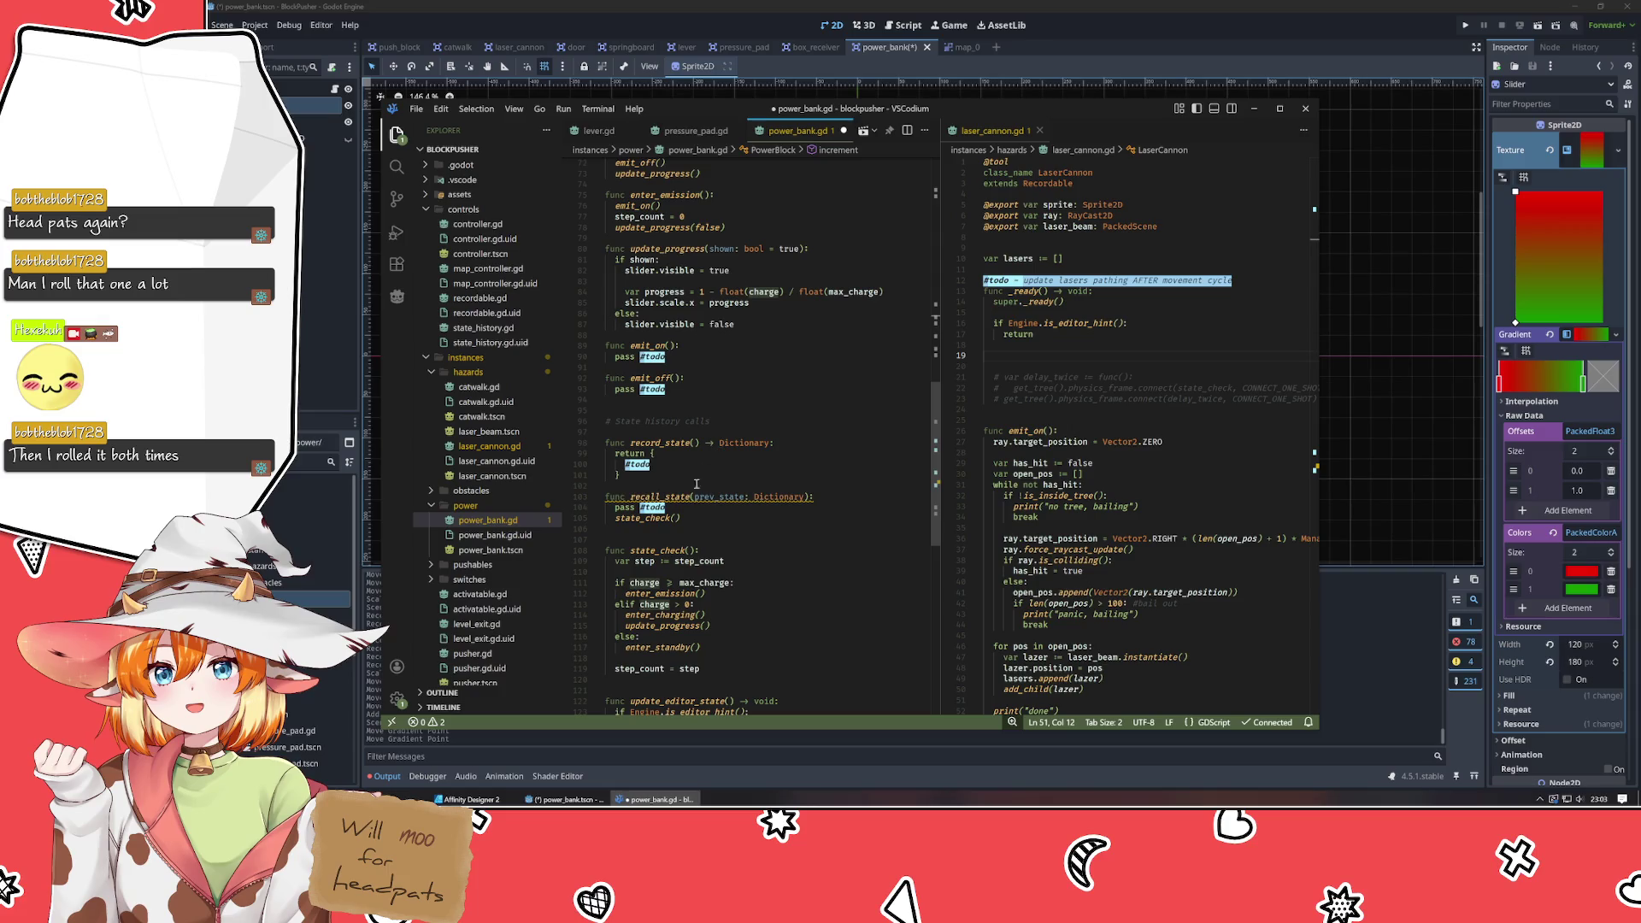
scroll(698, 531, "up", 20)
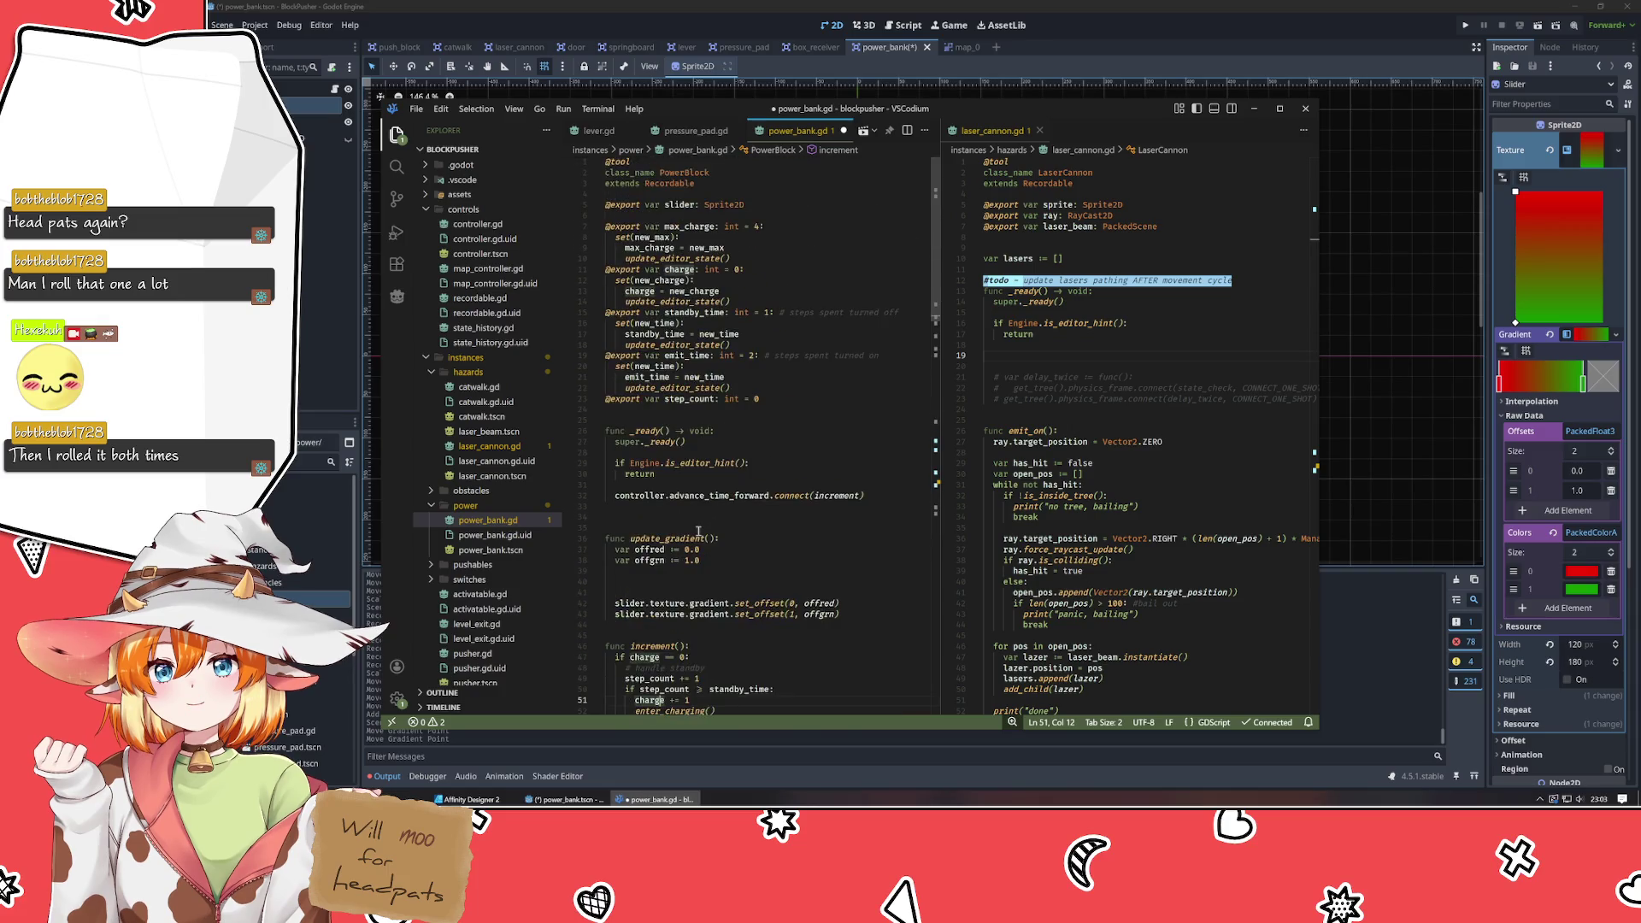
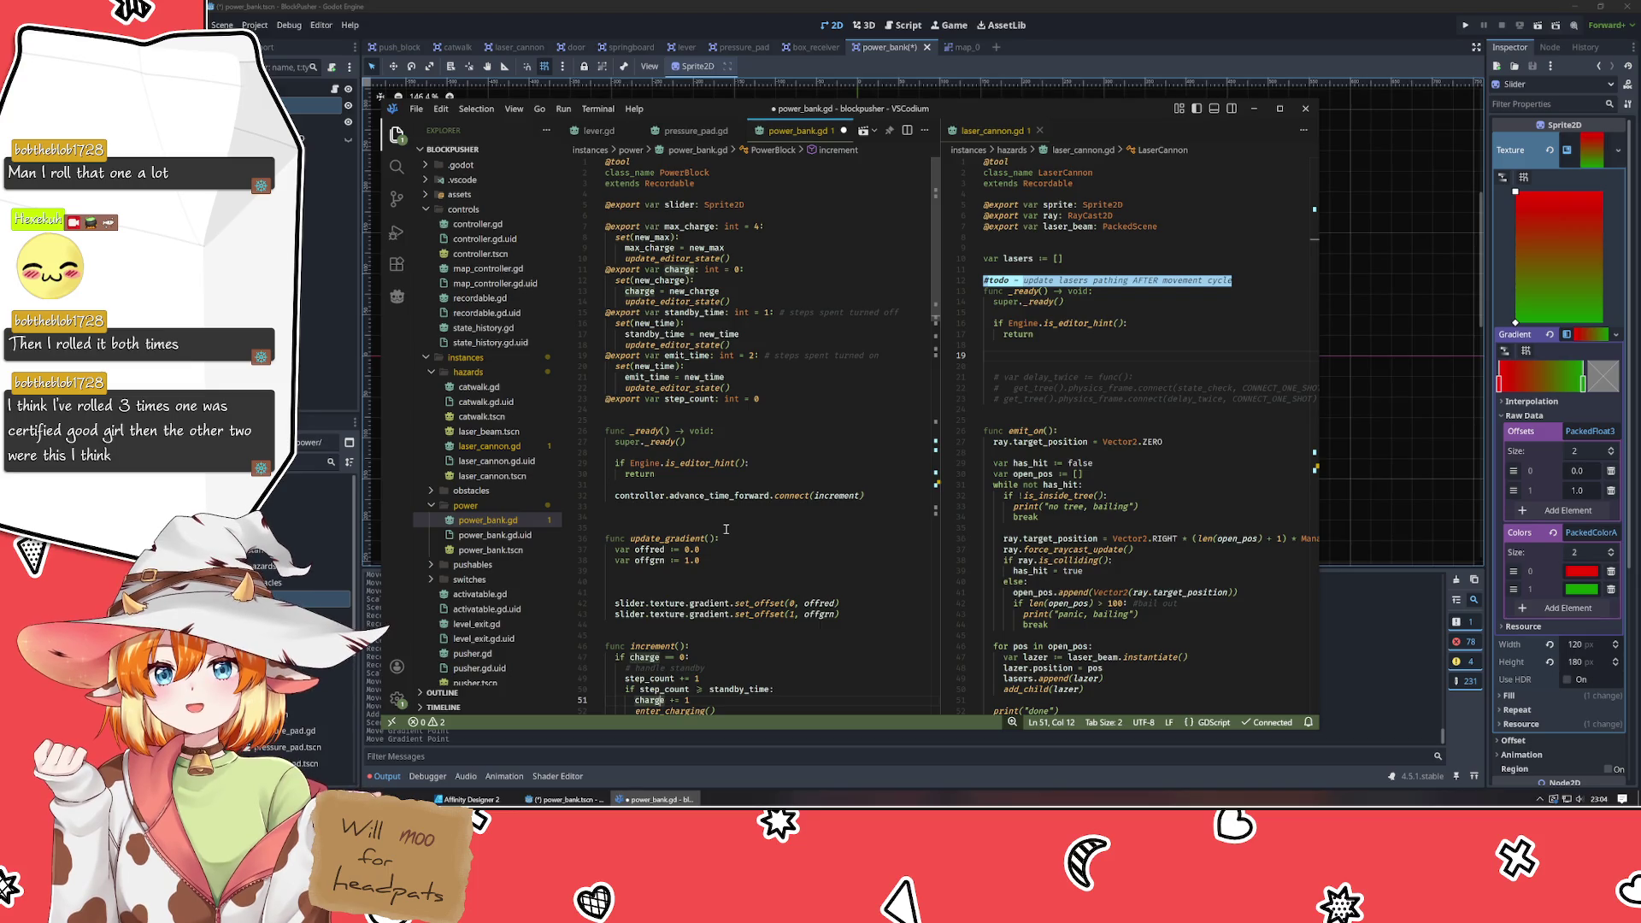
Begin an 'if (charge == 0' condition on the blank line inside update_gradient.
left_click(691, 529)
left_click(658, 528)
left_click(650, 519)
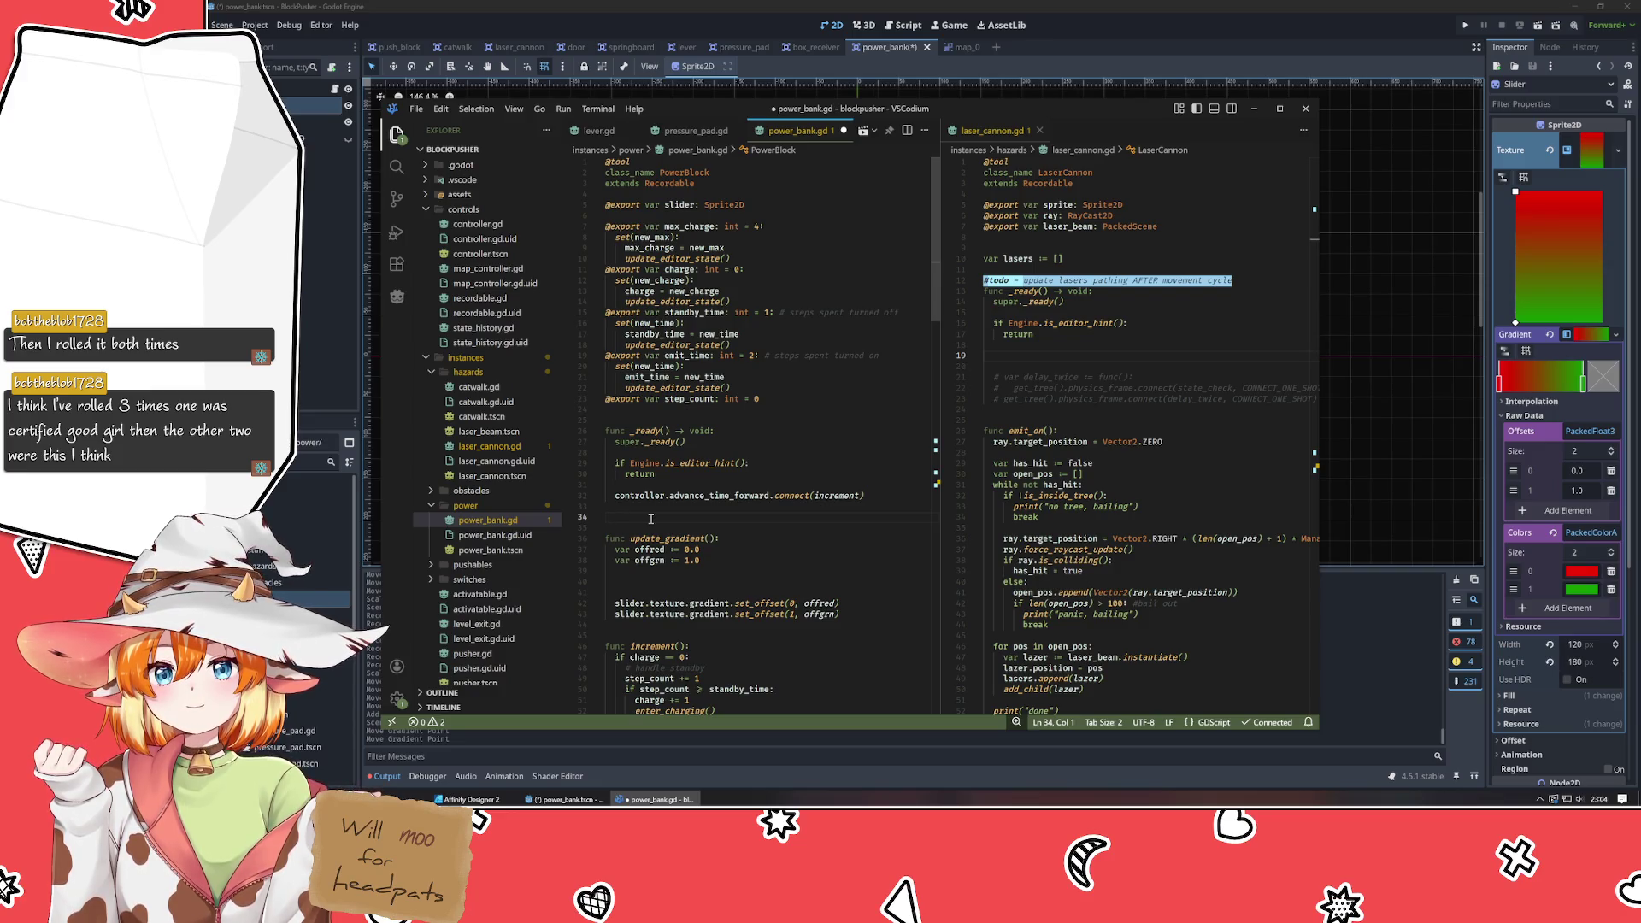
left_click(757, 378)
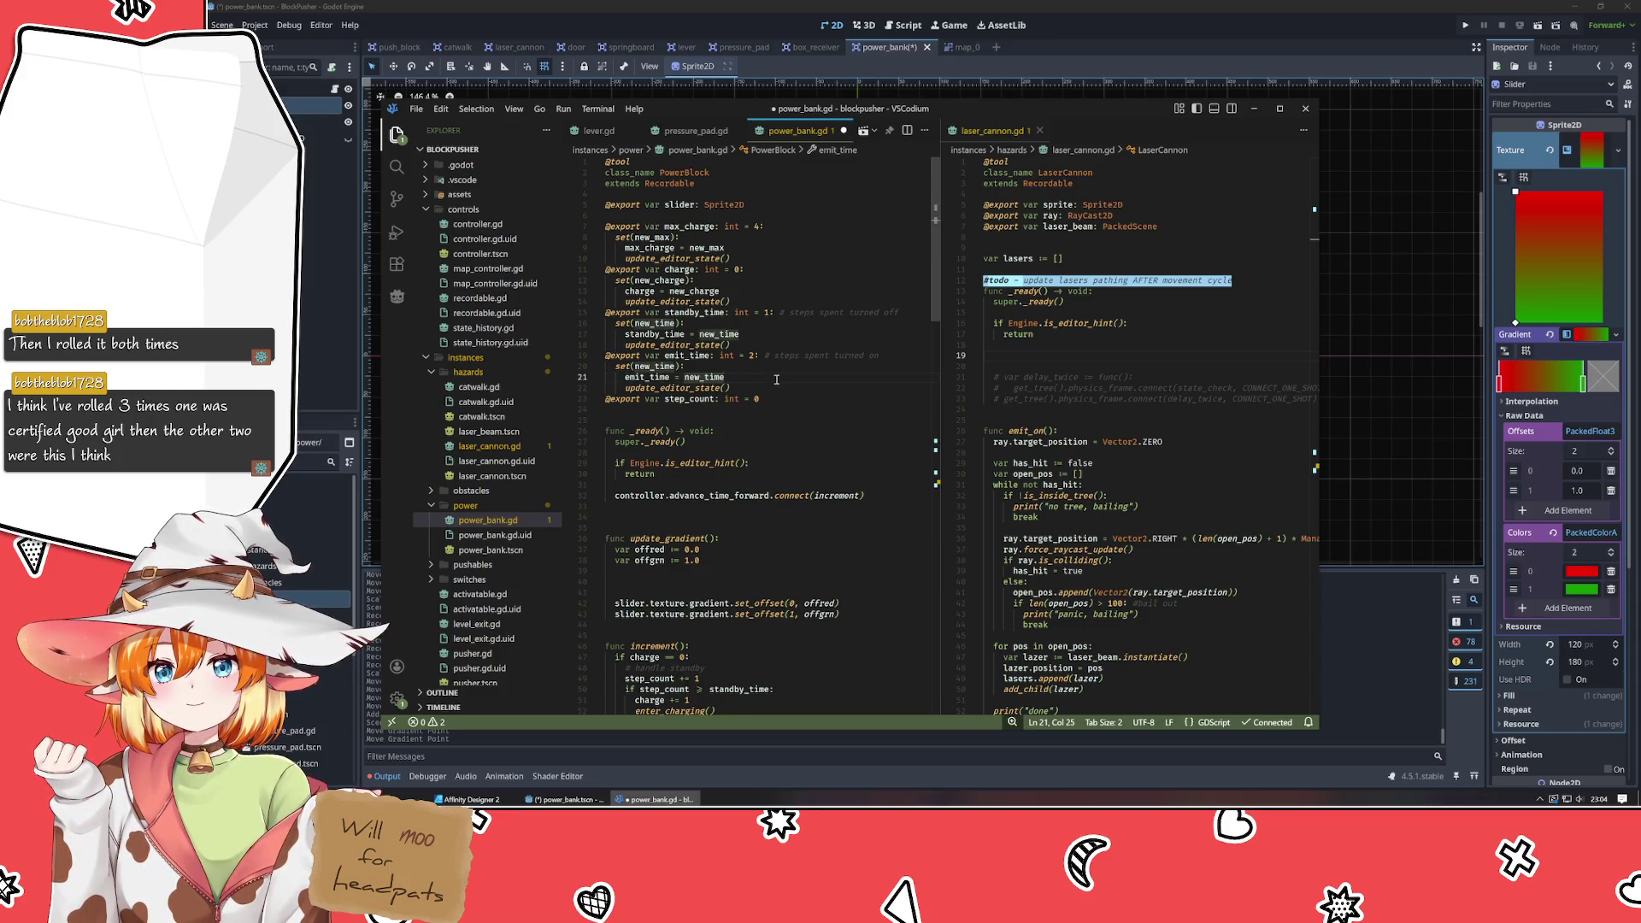
left_click(754, 411)
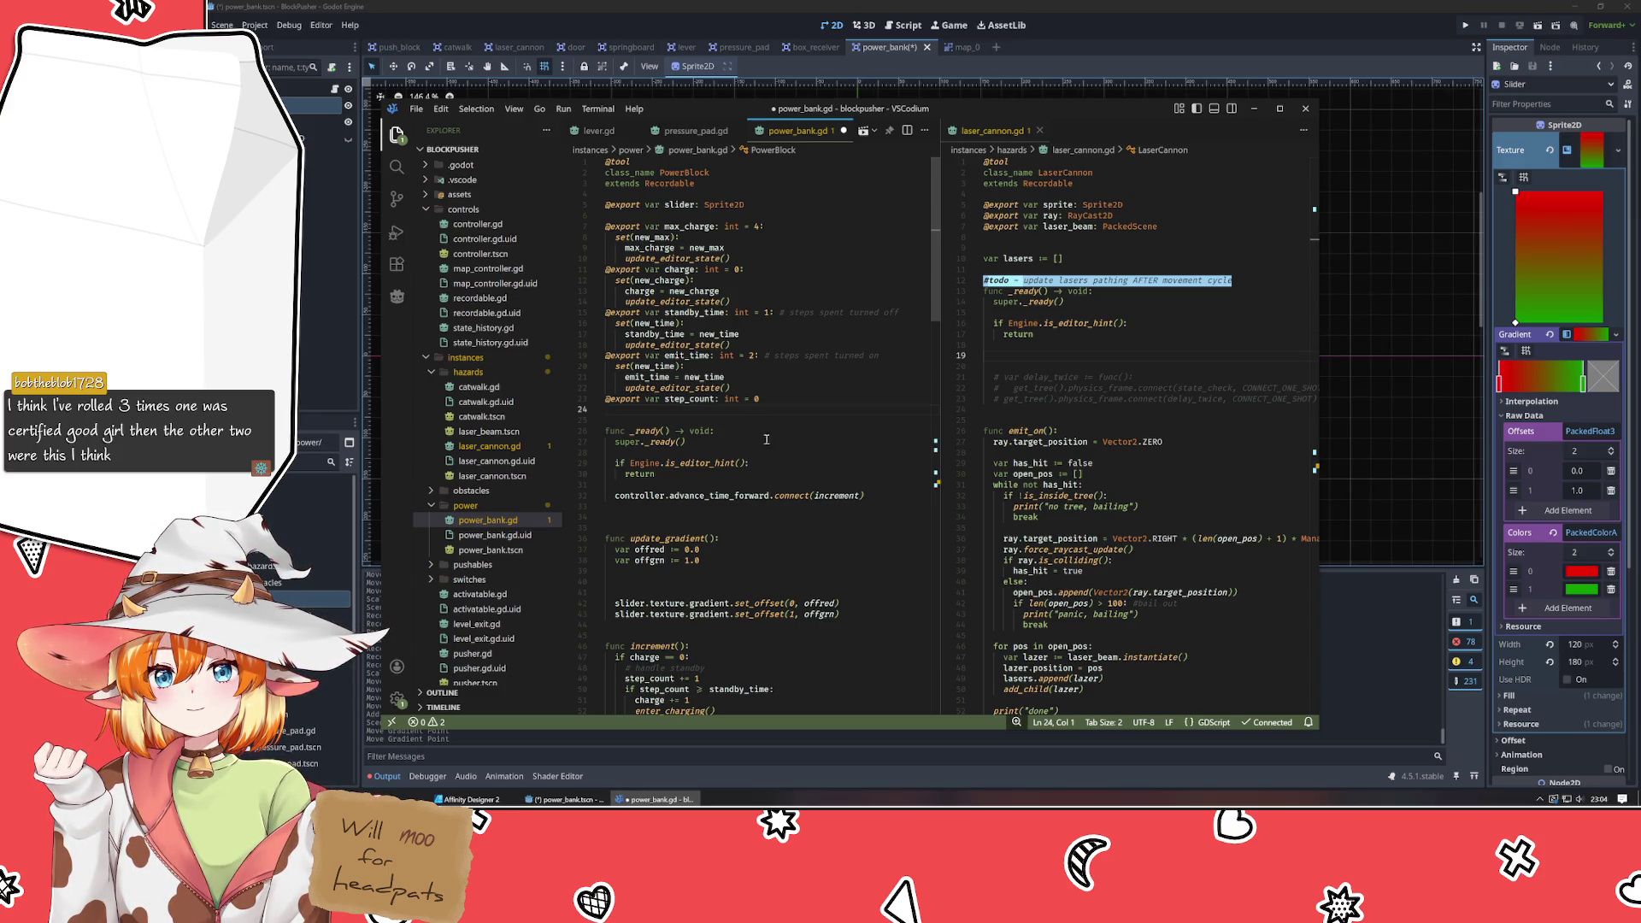
scroll(786, 520, "down", 2)
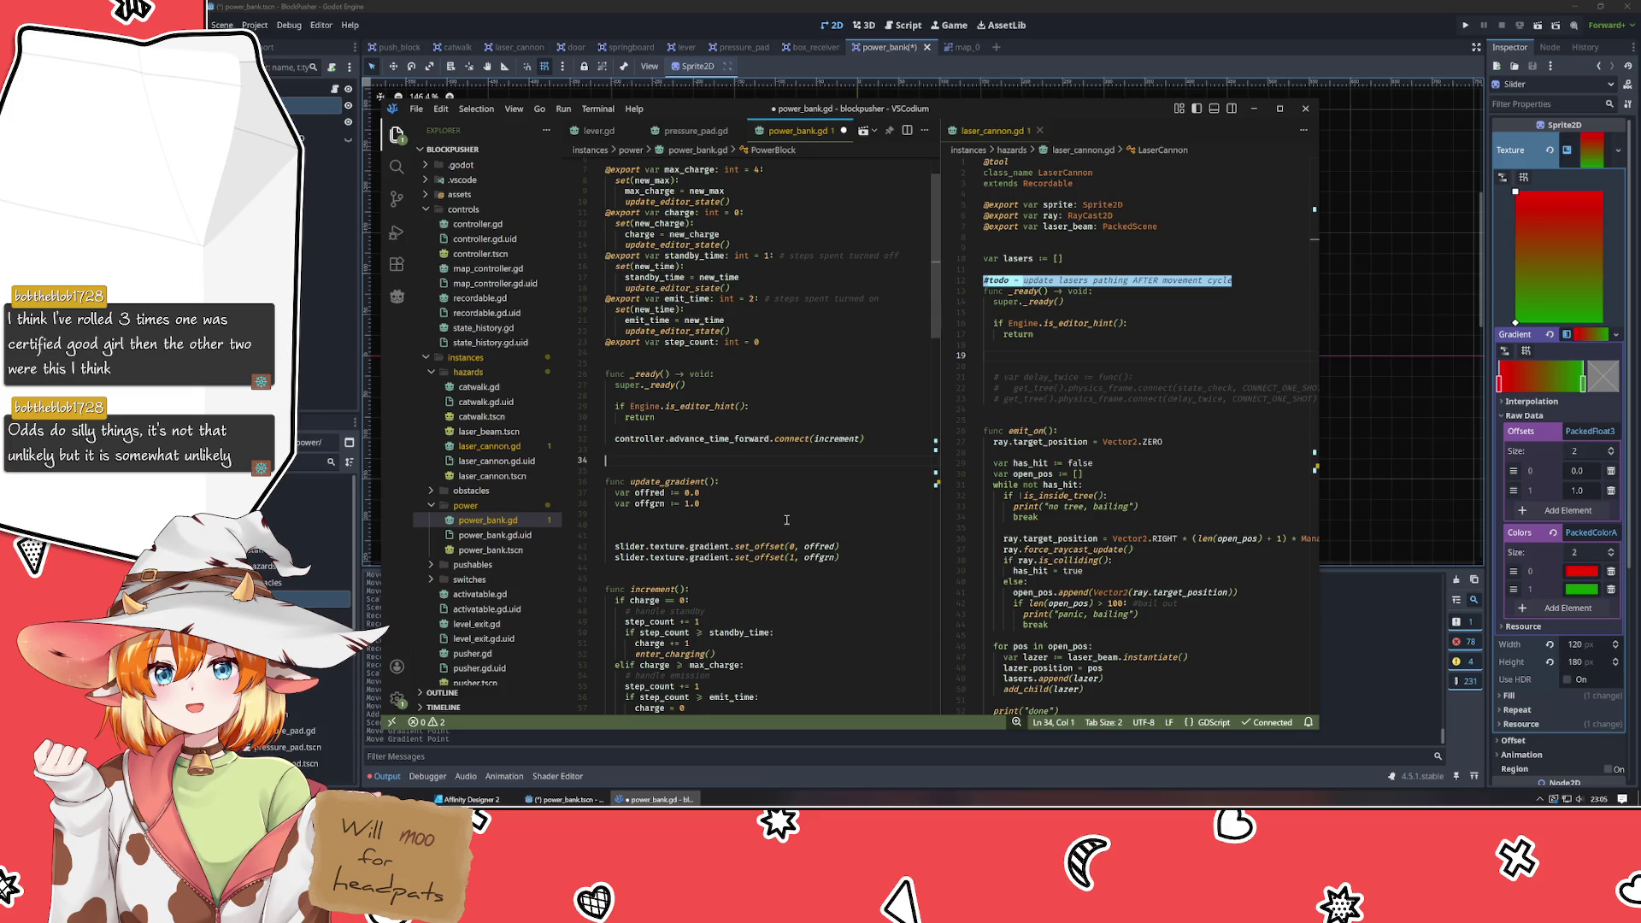
left_click(751, 530)
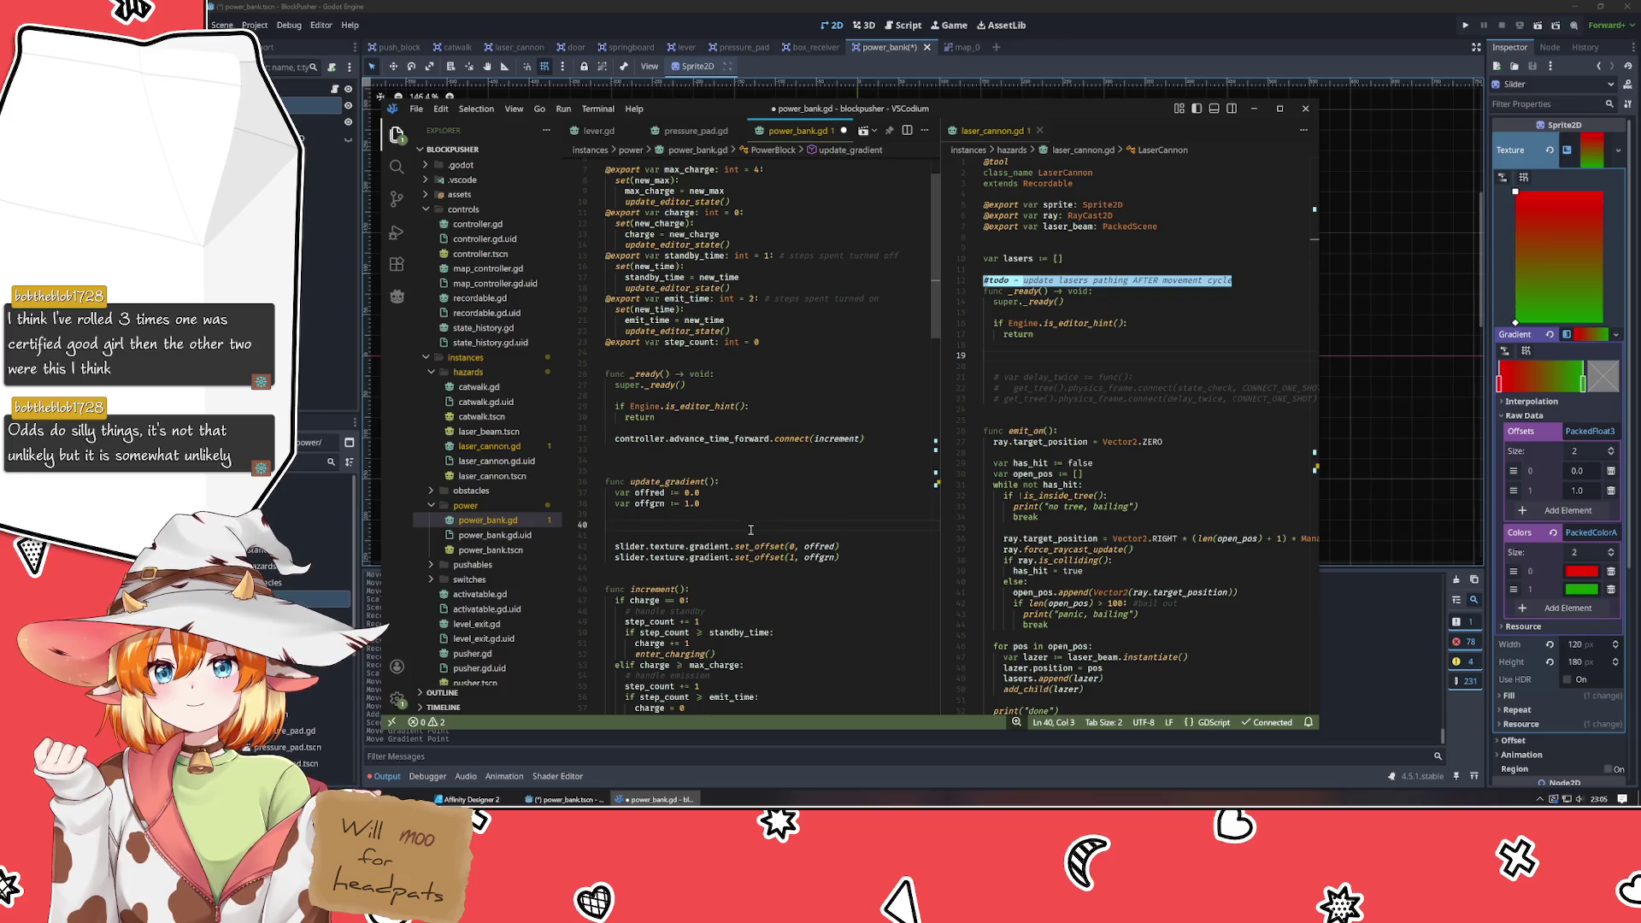
scroll(725, 490, "up", 2)
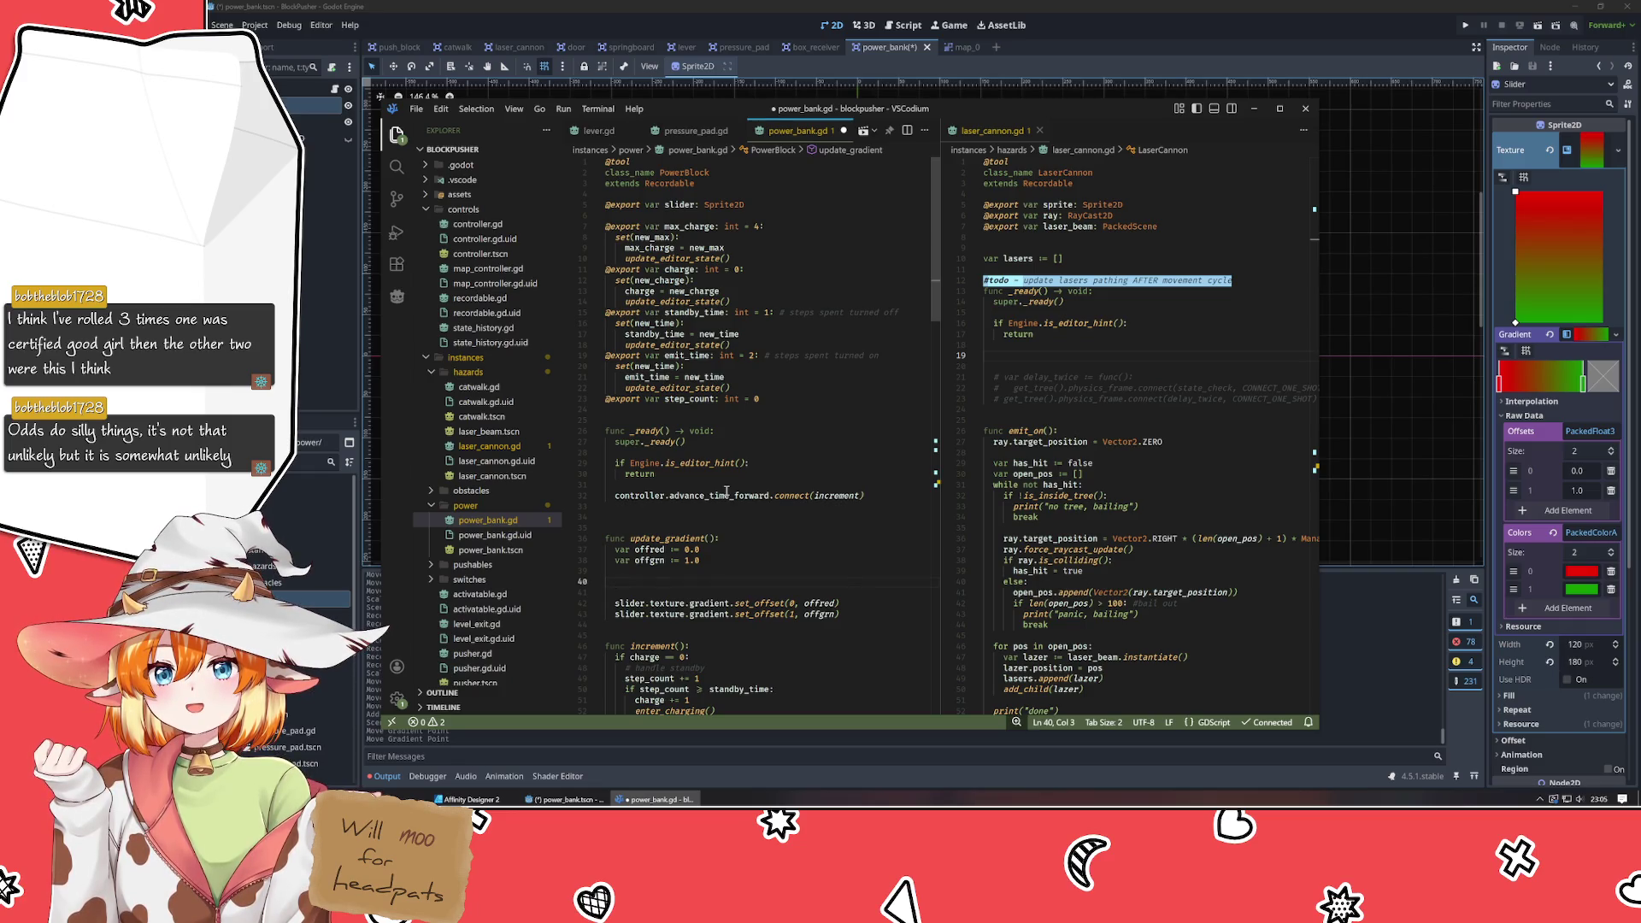
type("if ")
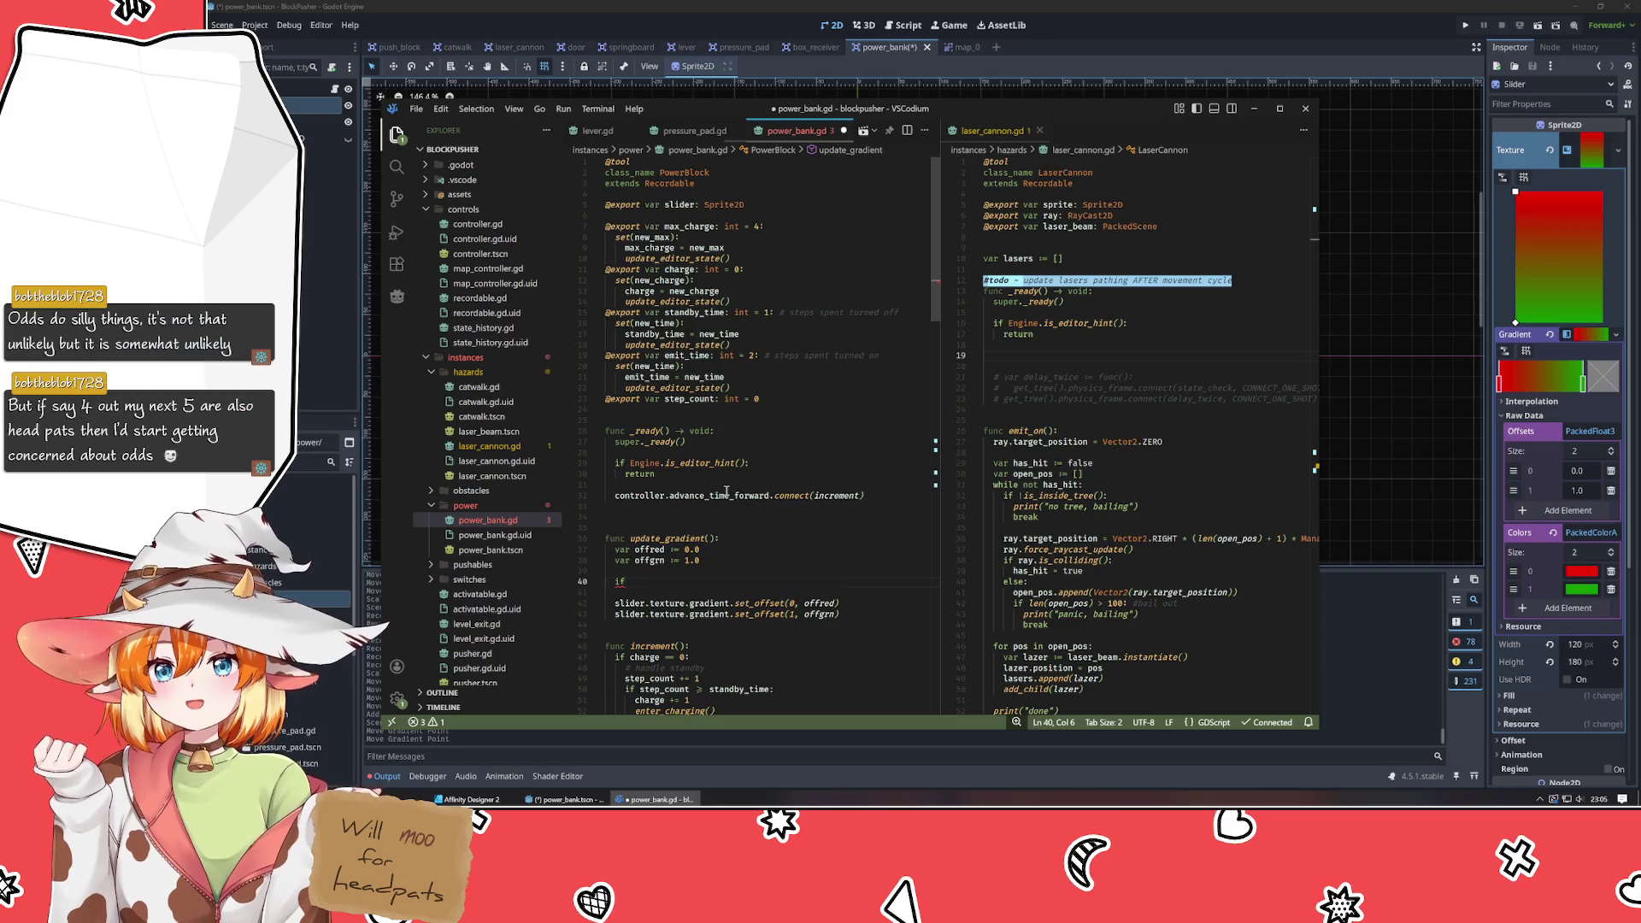
type("(")
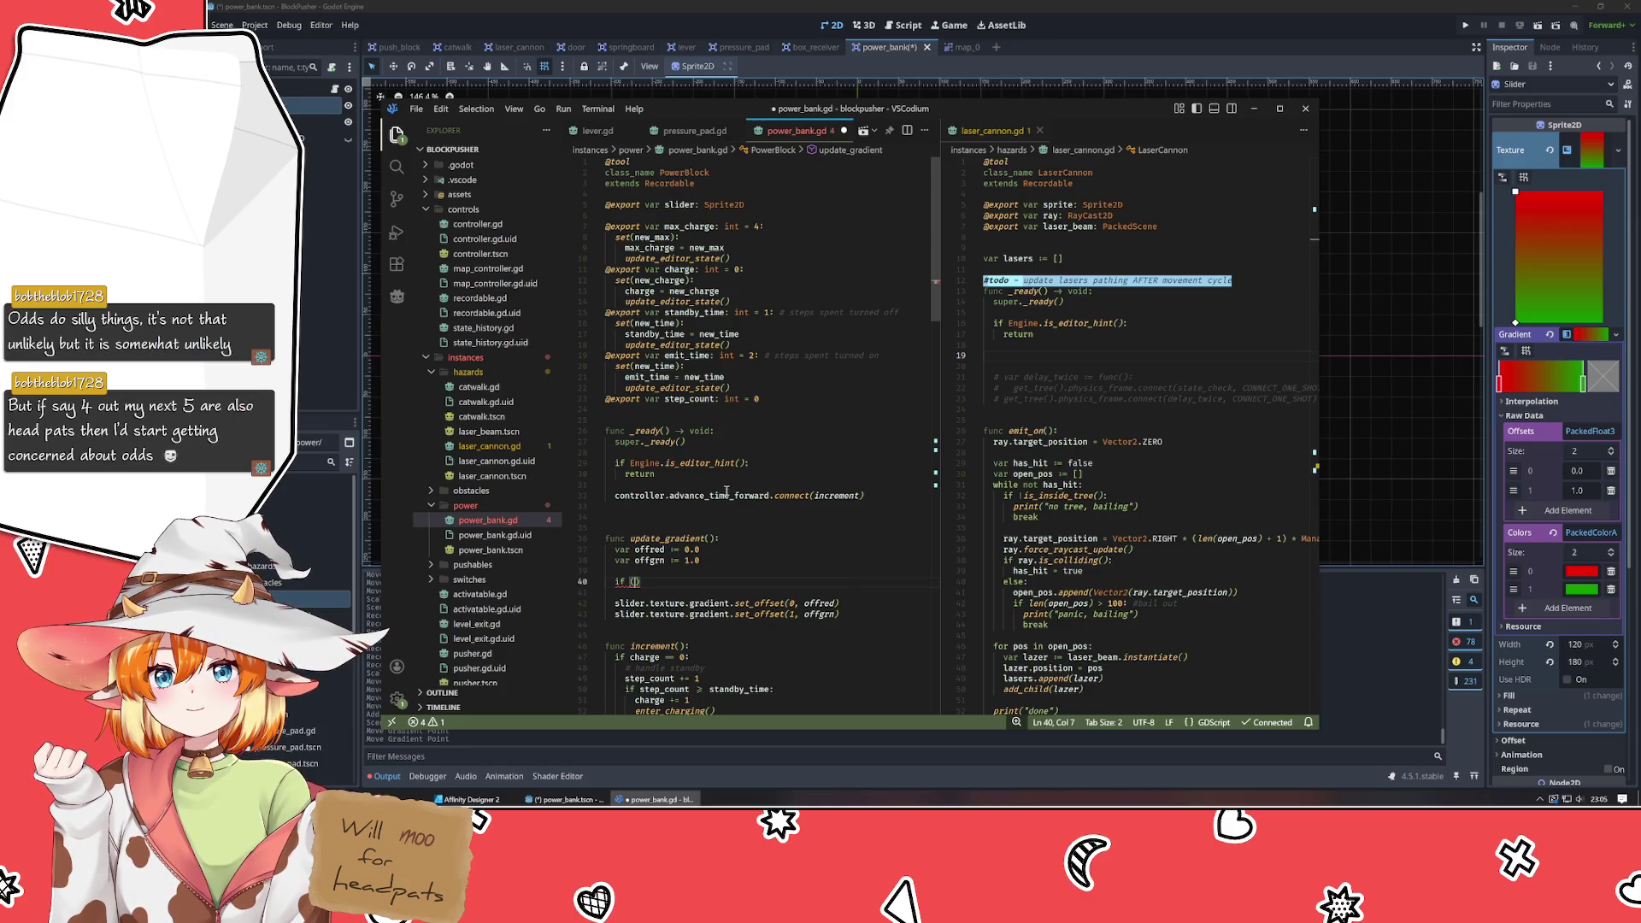
scroll(726, 491, "down", 4)
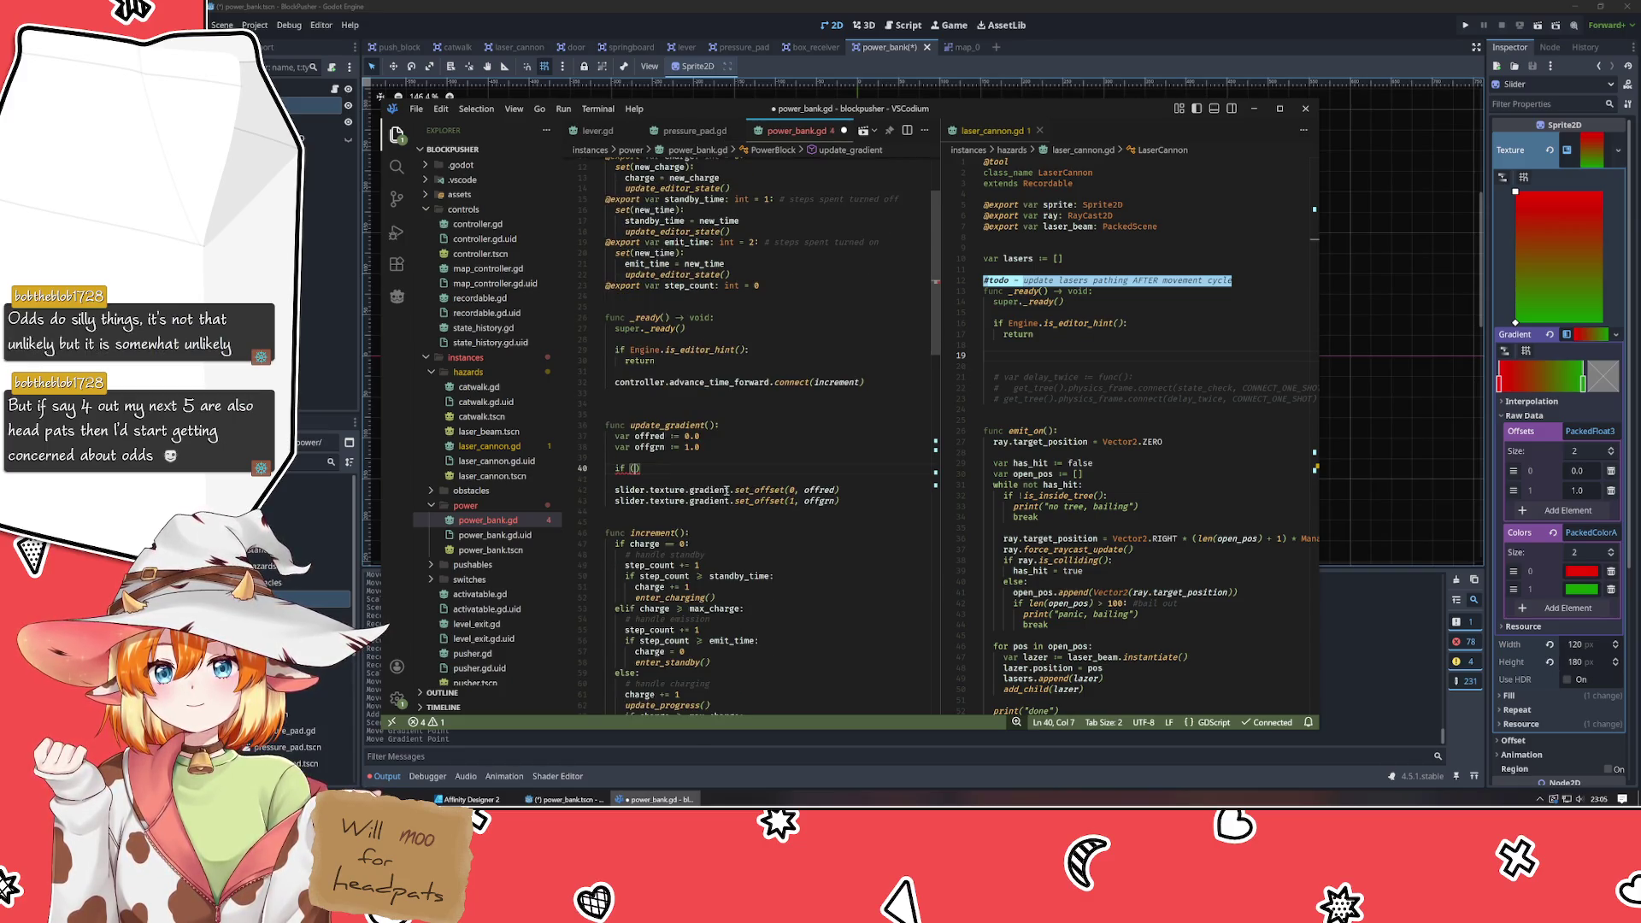
type("charg")
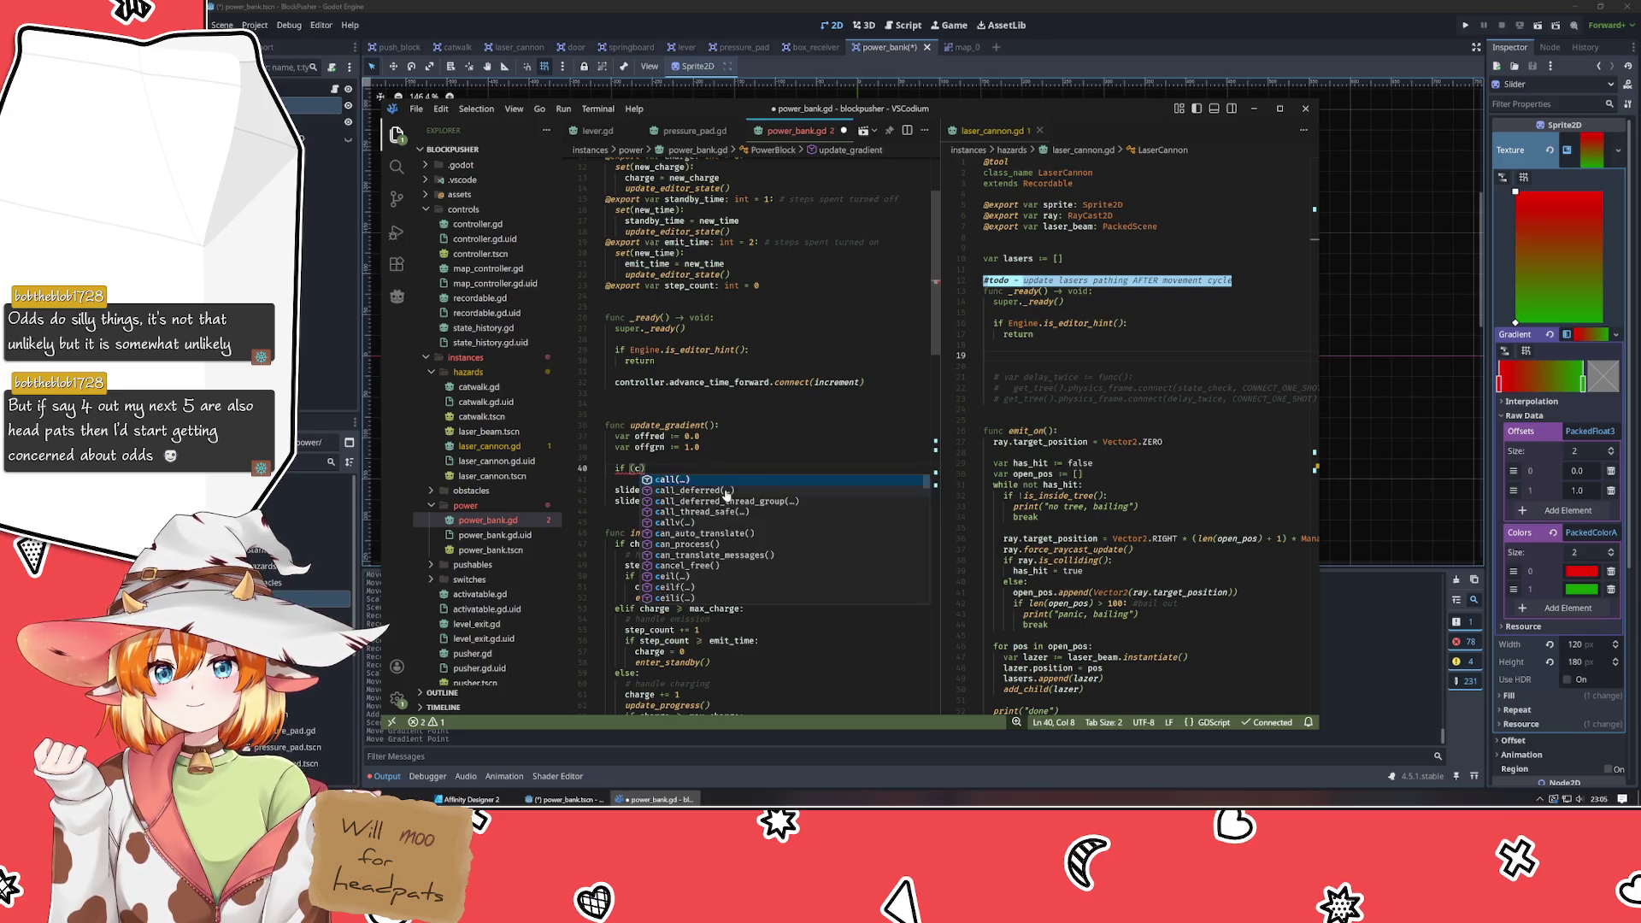
type("e == 0")
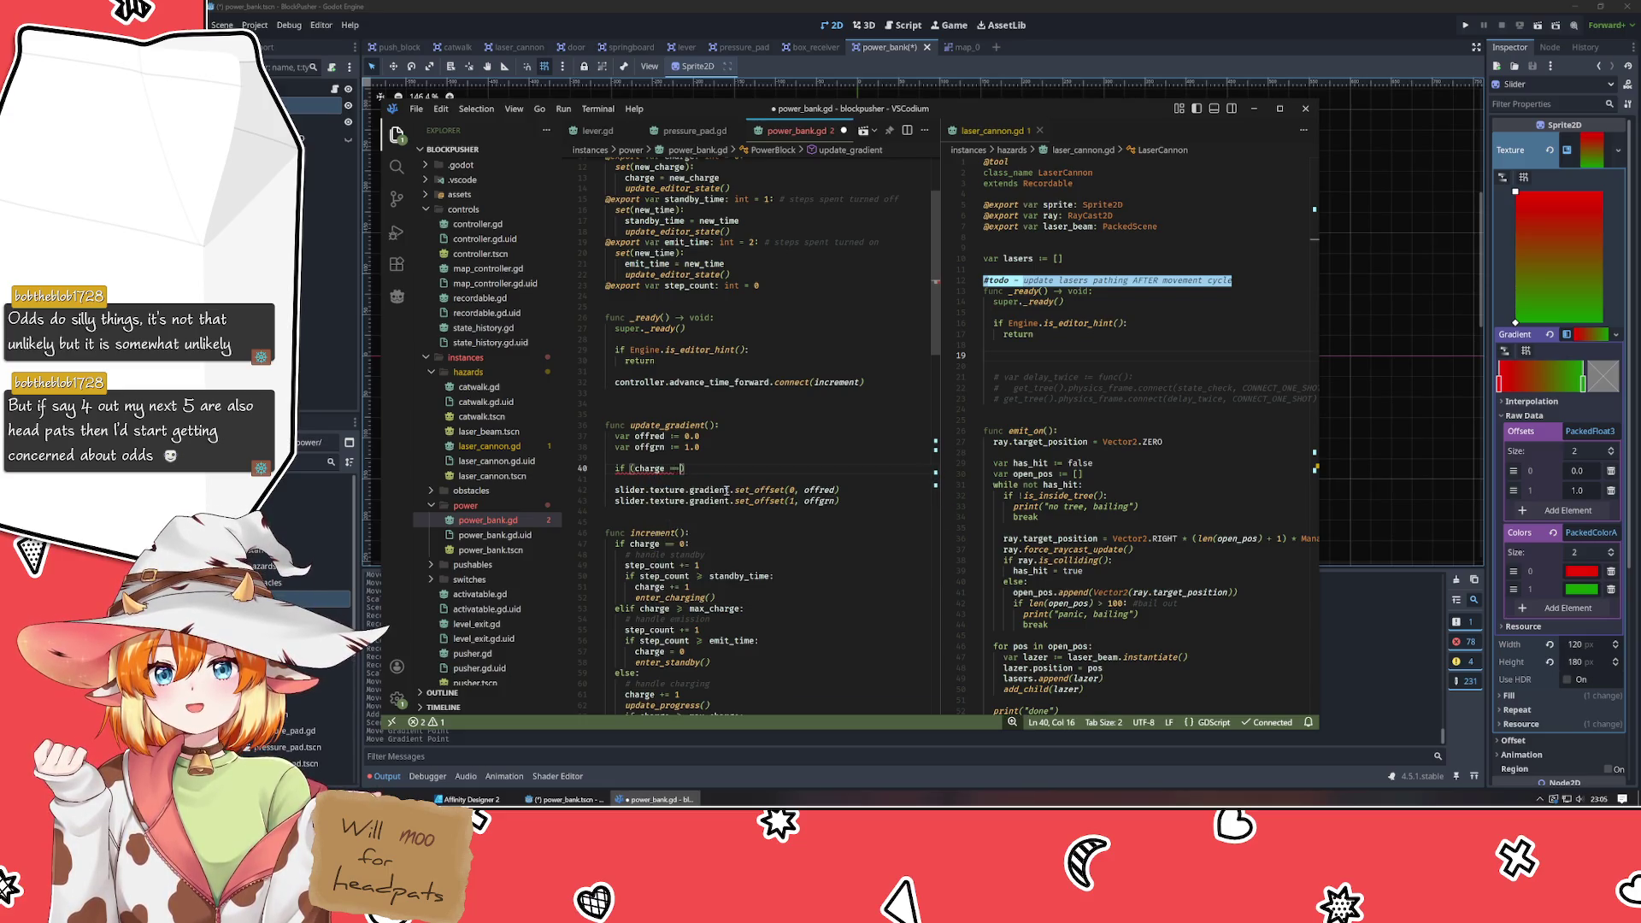
Remove the parentheses to leave 'if charge == 0:' and set offgrn = 0.001 in its body.
key("Delete")
key("Home")
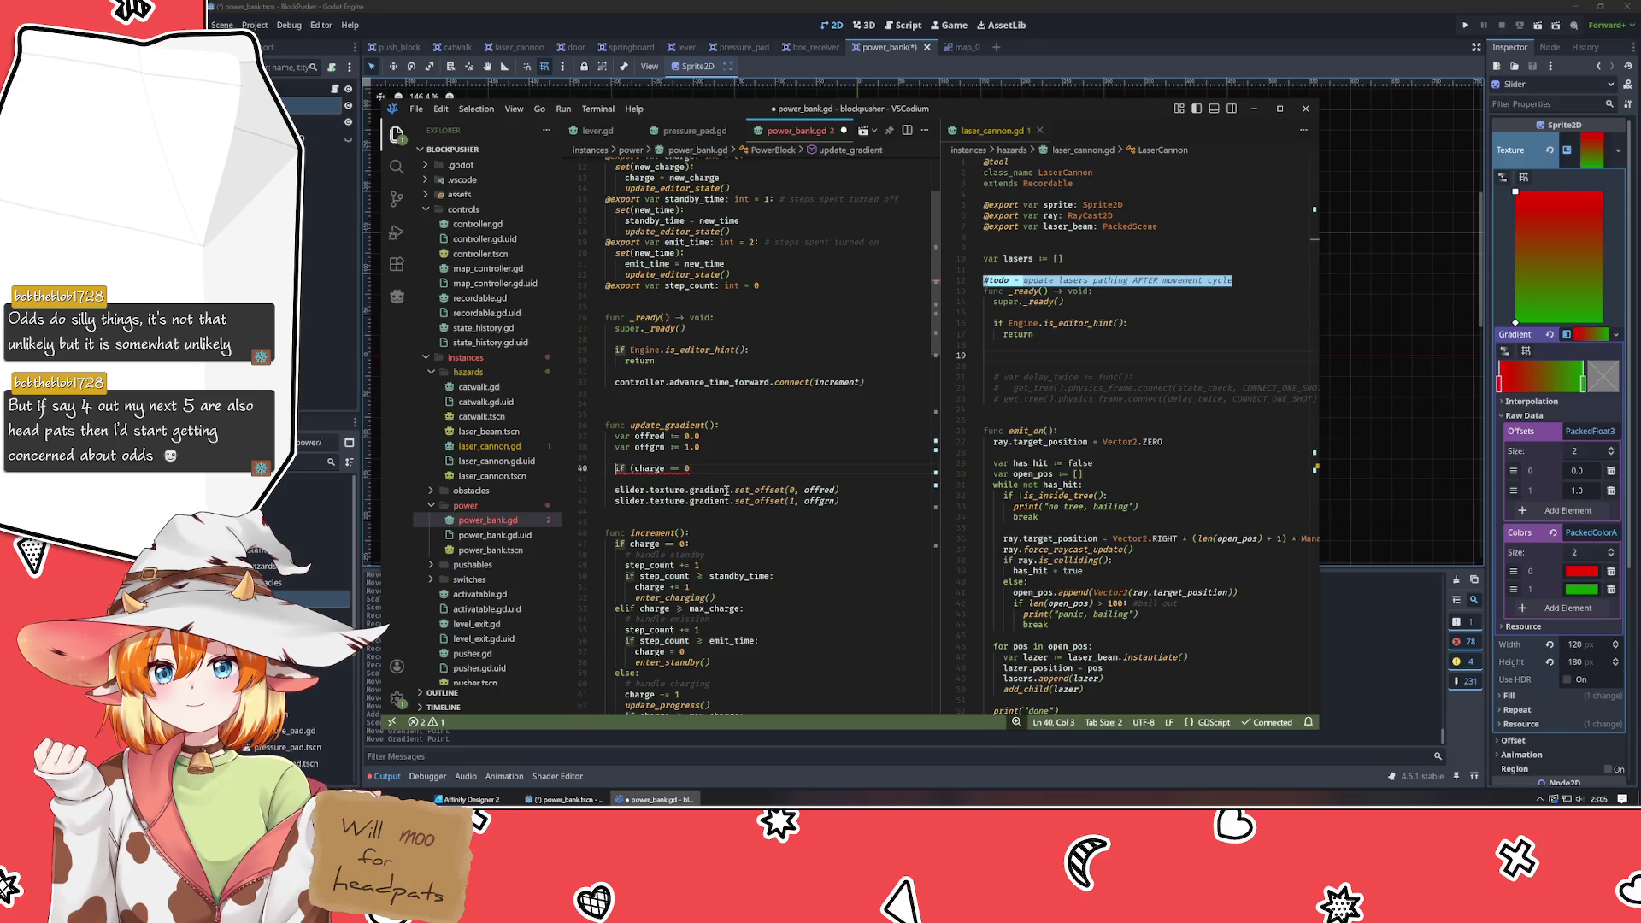
key("Right")
key("Delete")
key("End")
type(":")
key("Return")
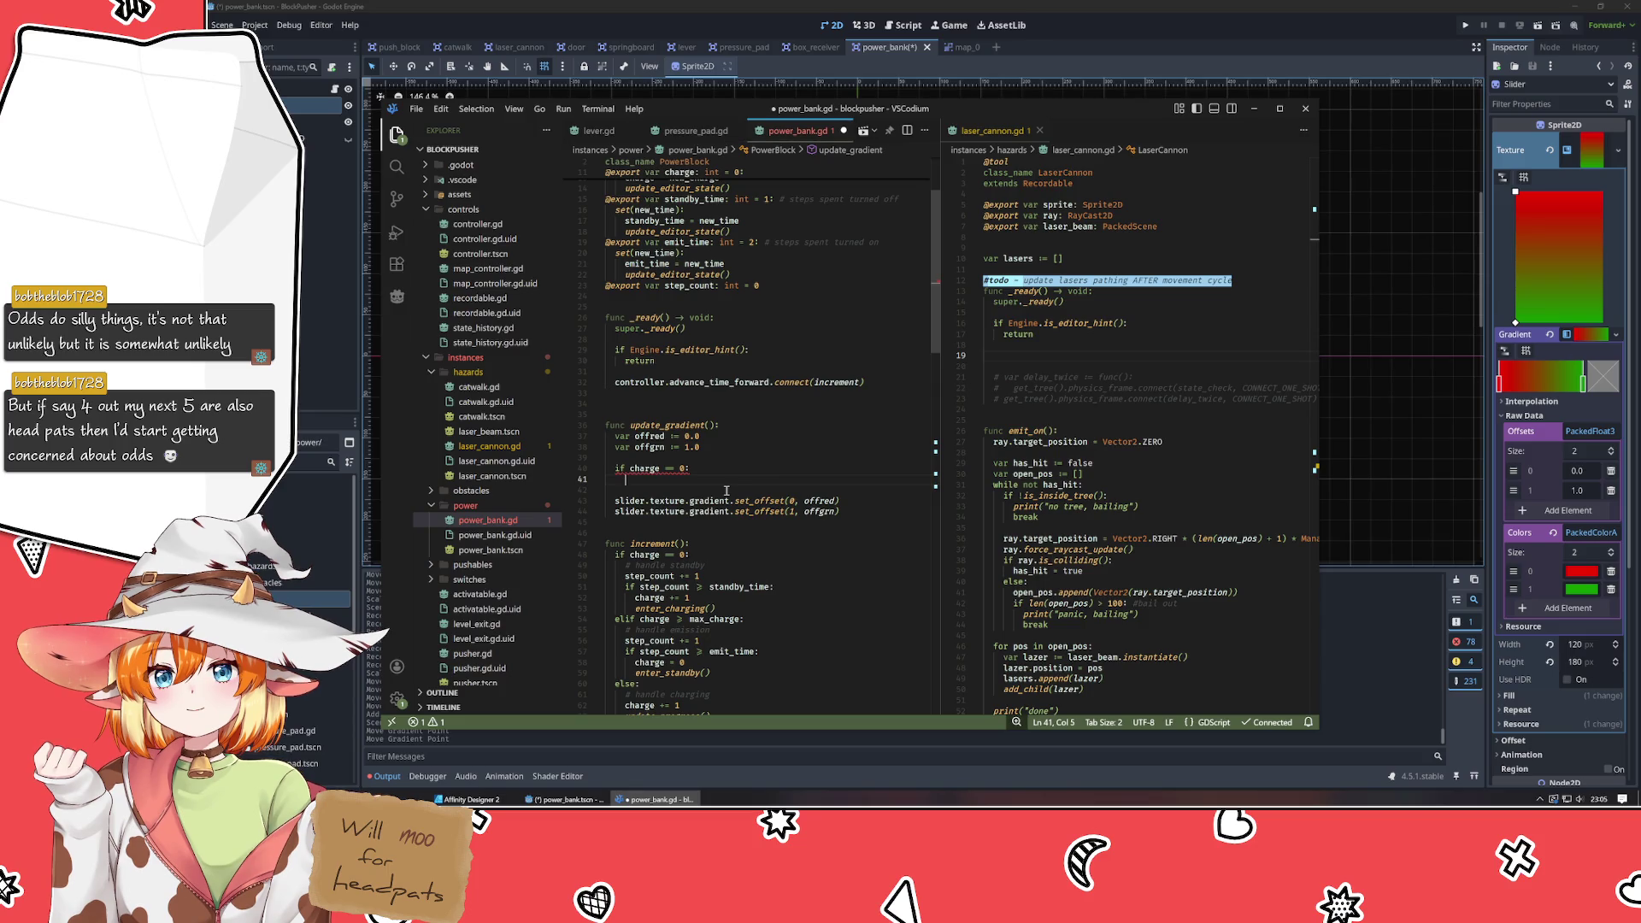
scroll(727, 491, "down", 3)
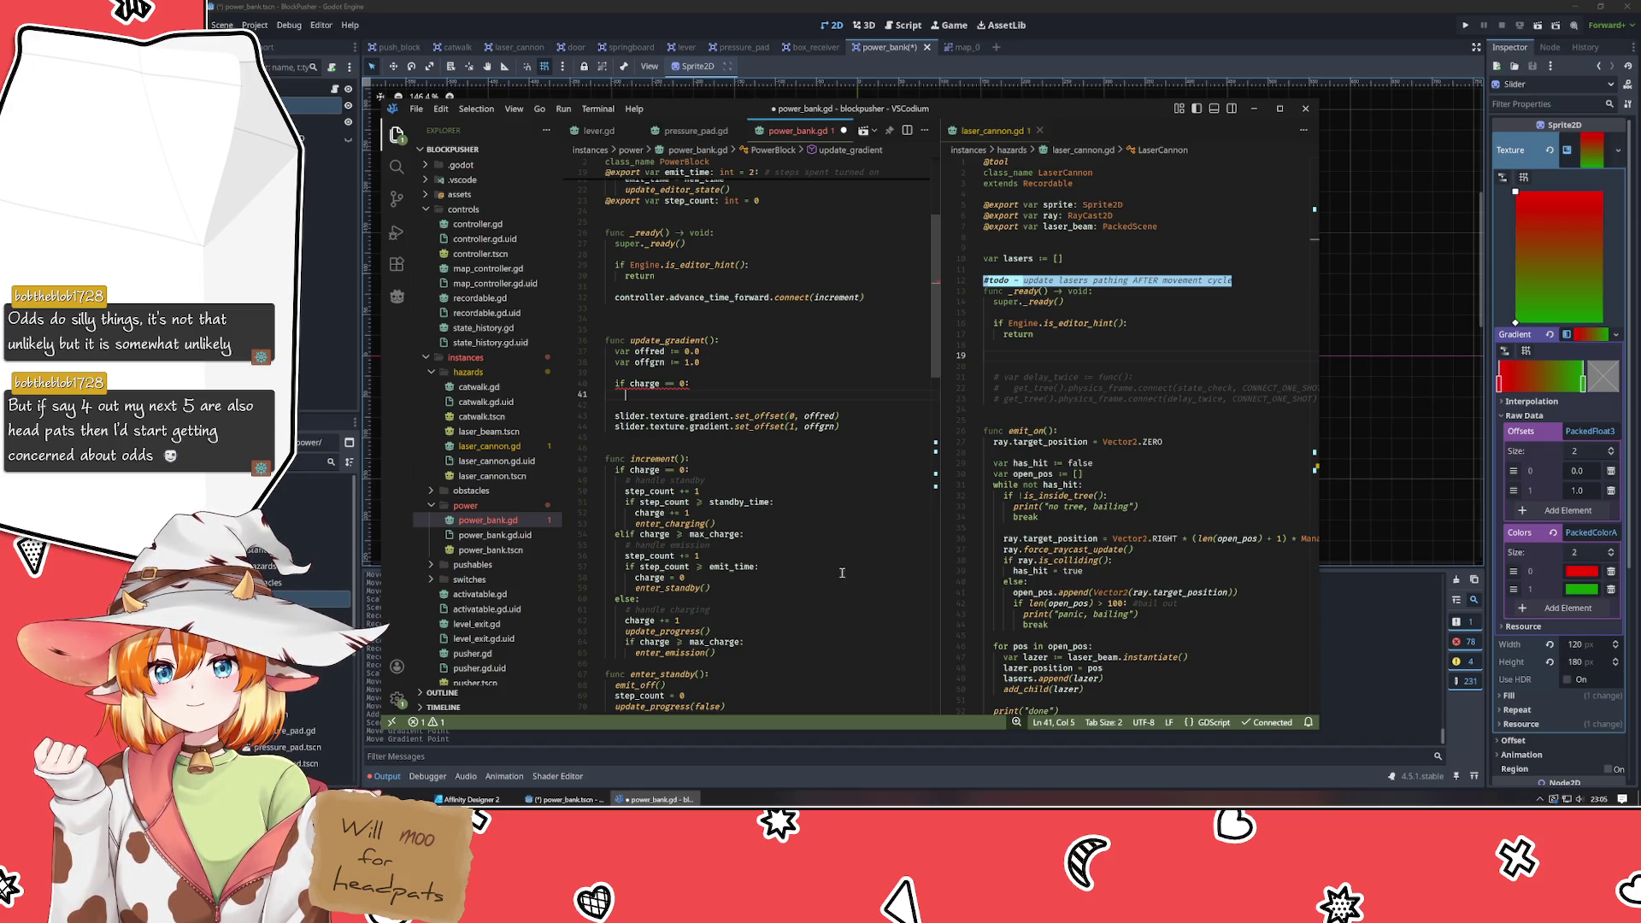
type("off")
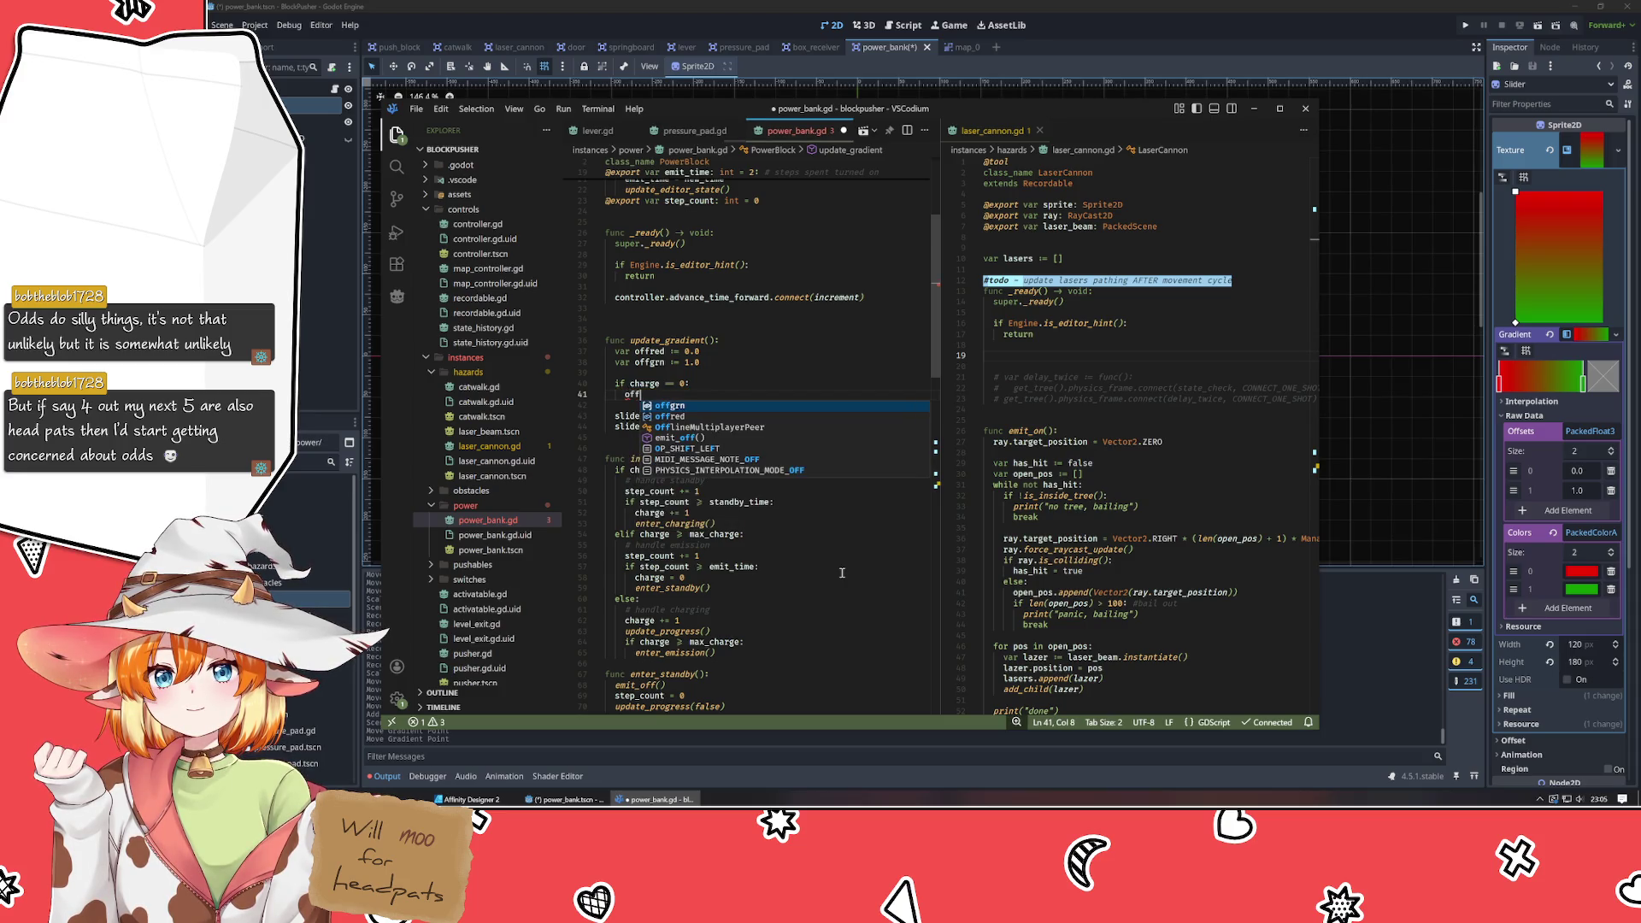
type("grn = ")
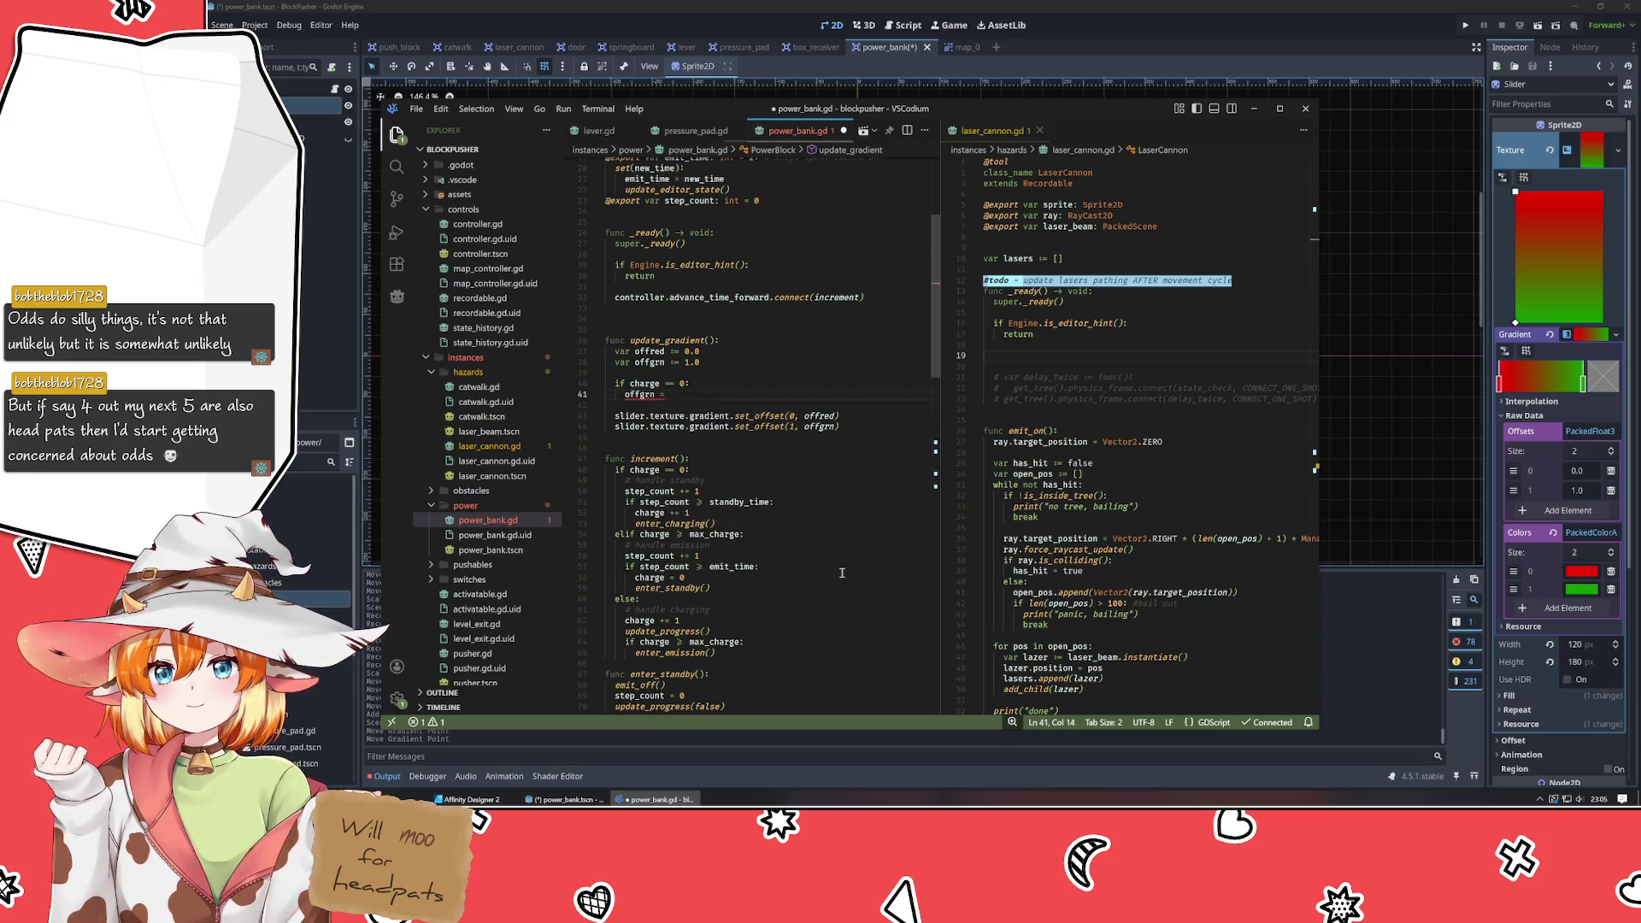
type("0.001")
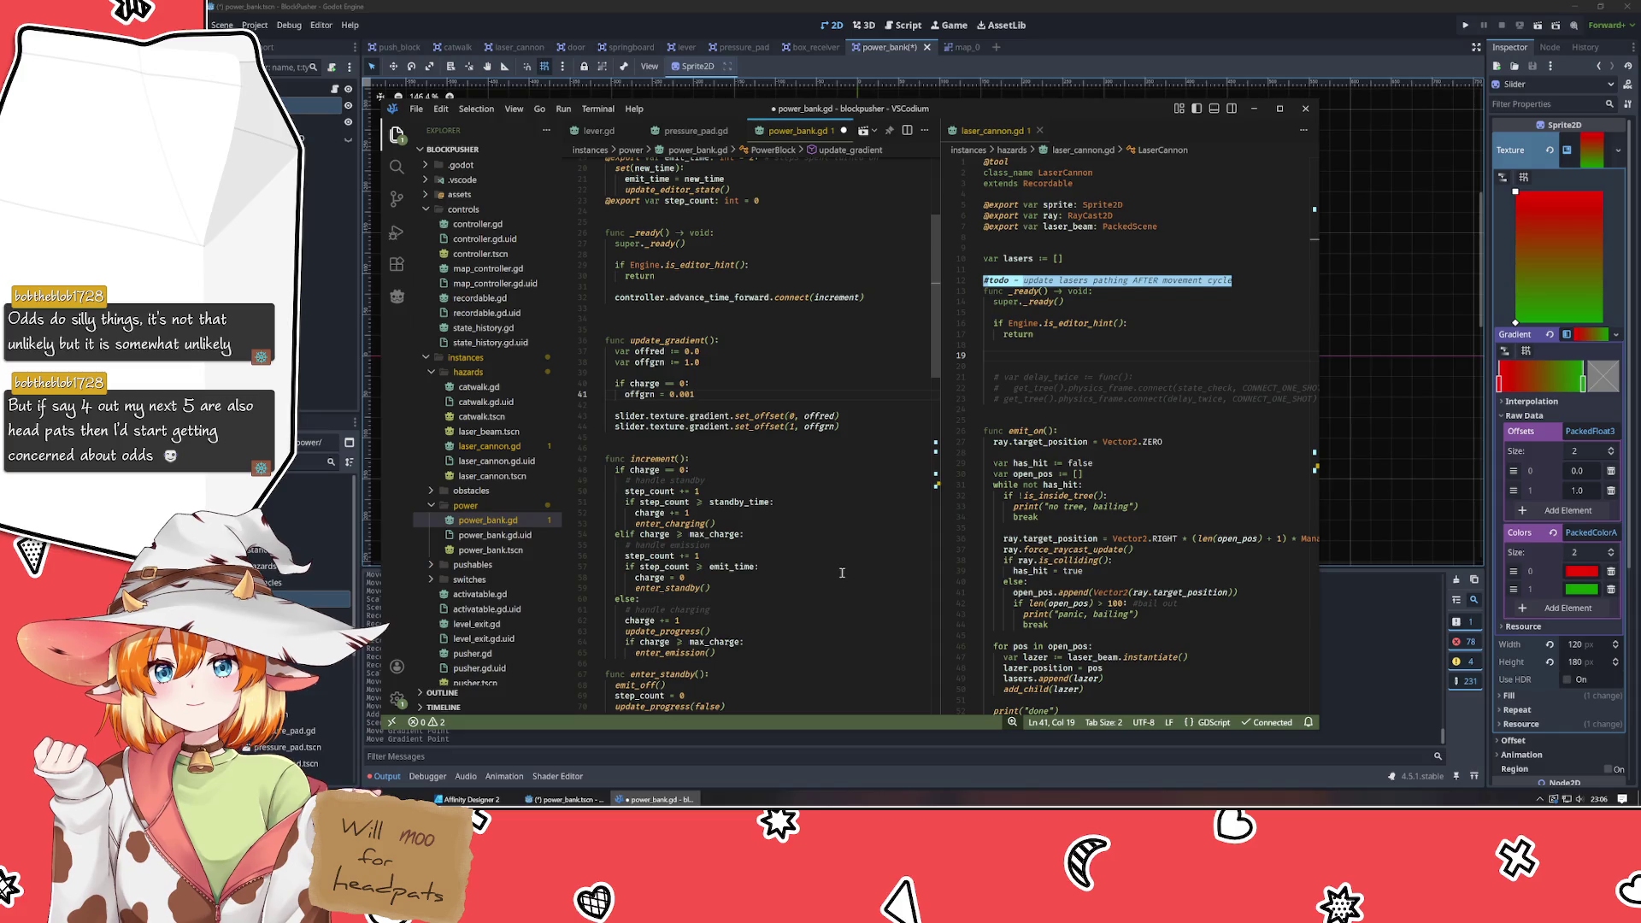
scroll(841, 572, "down", 2)
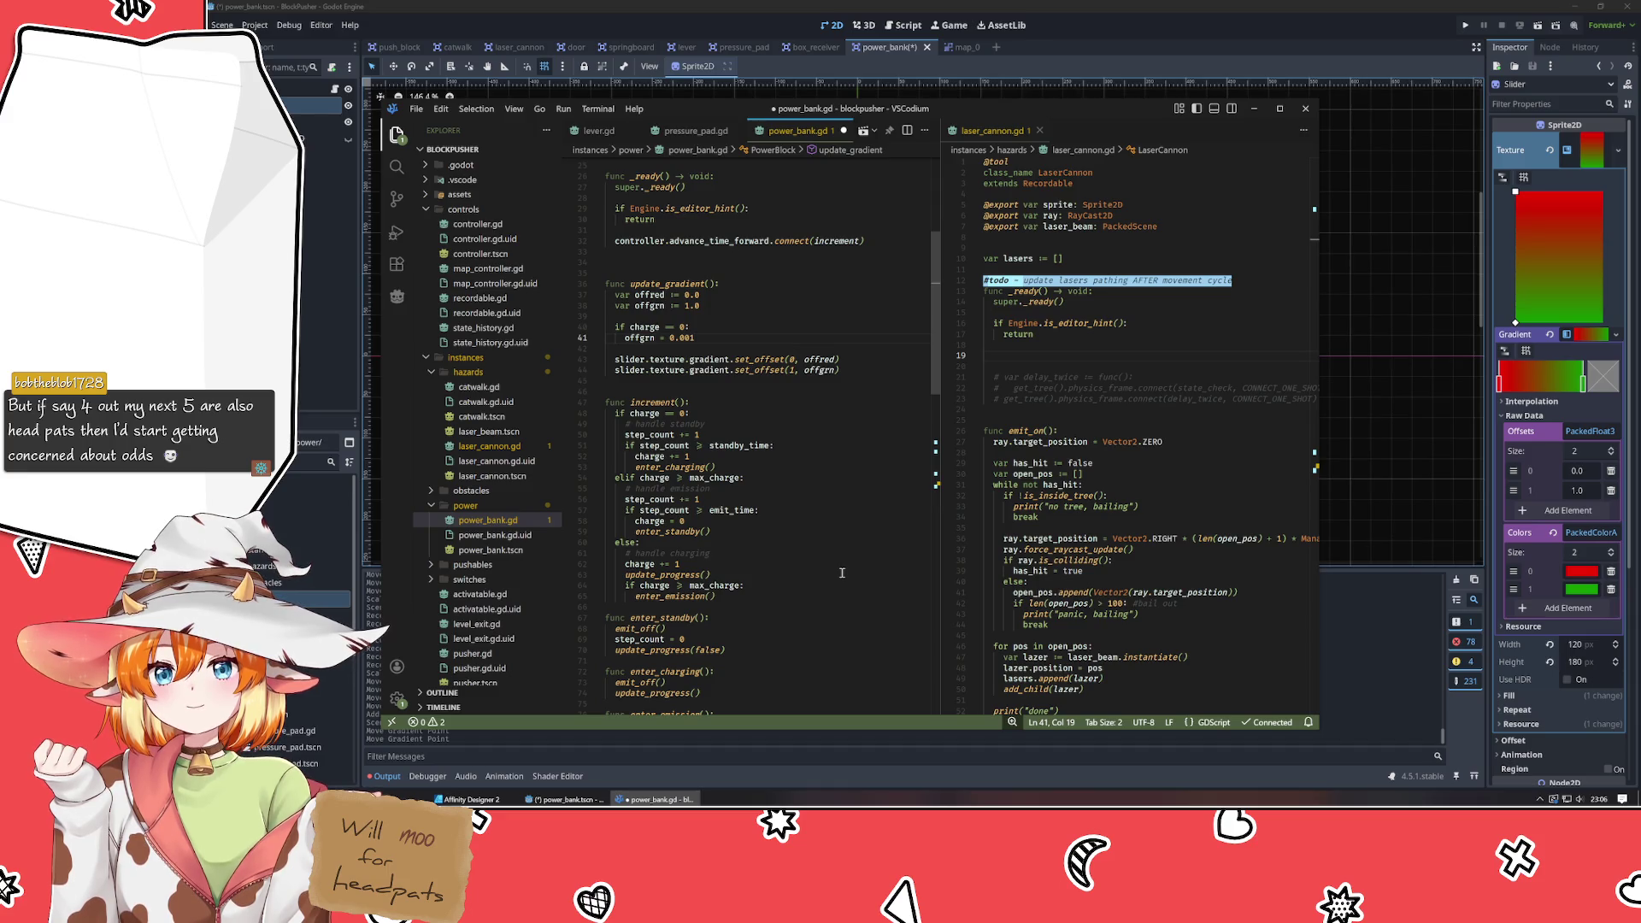
Add an 'elif charge > max_charge:' branch setting offred = 0.999, followed by an 'else:' line.
scroll(842, 573, "up", 2)
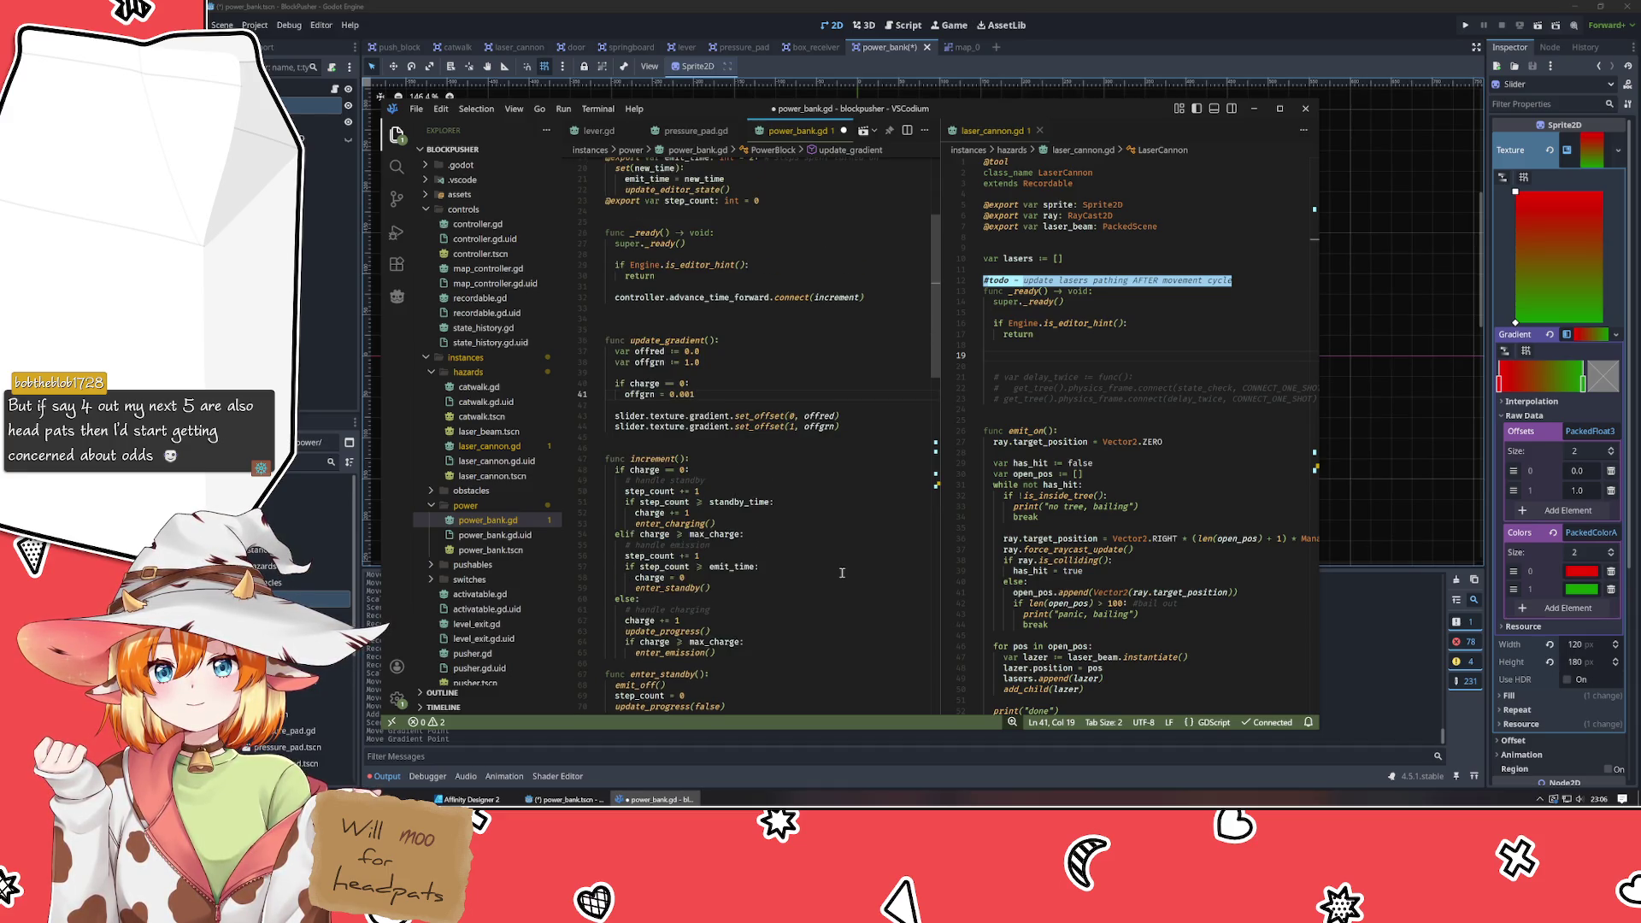
key("Return")
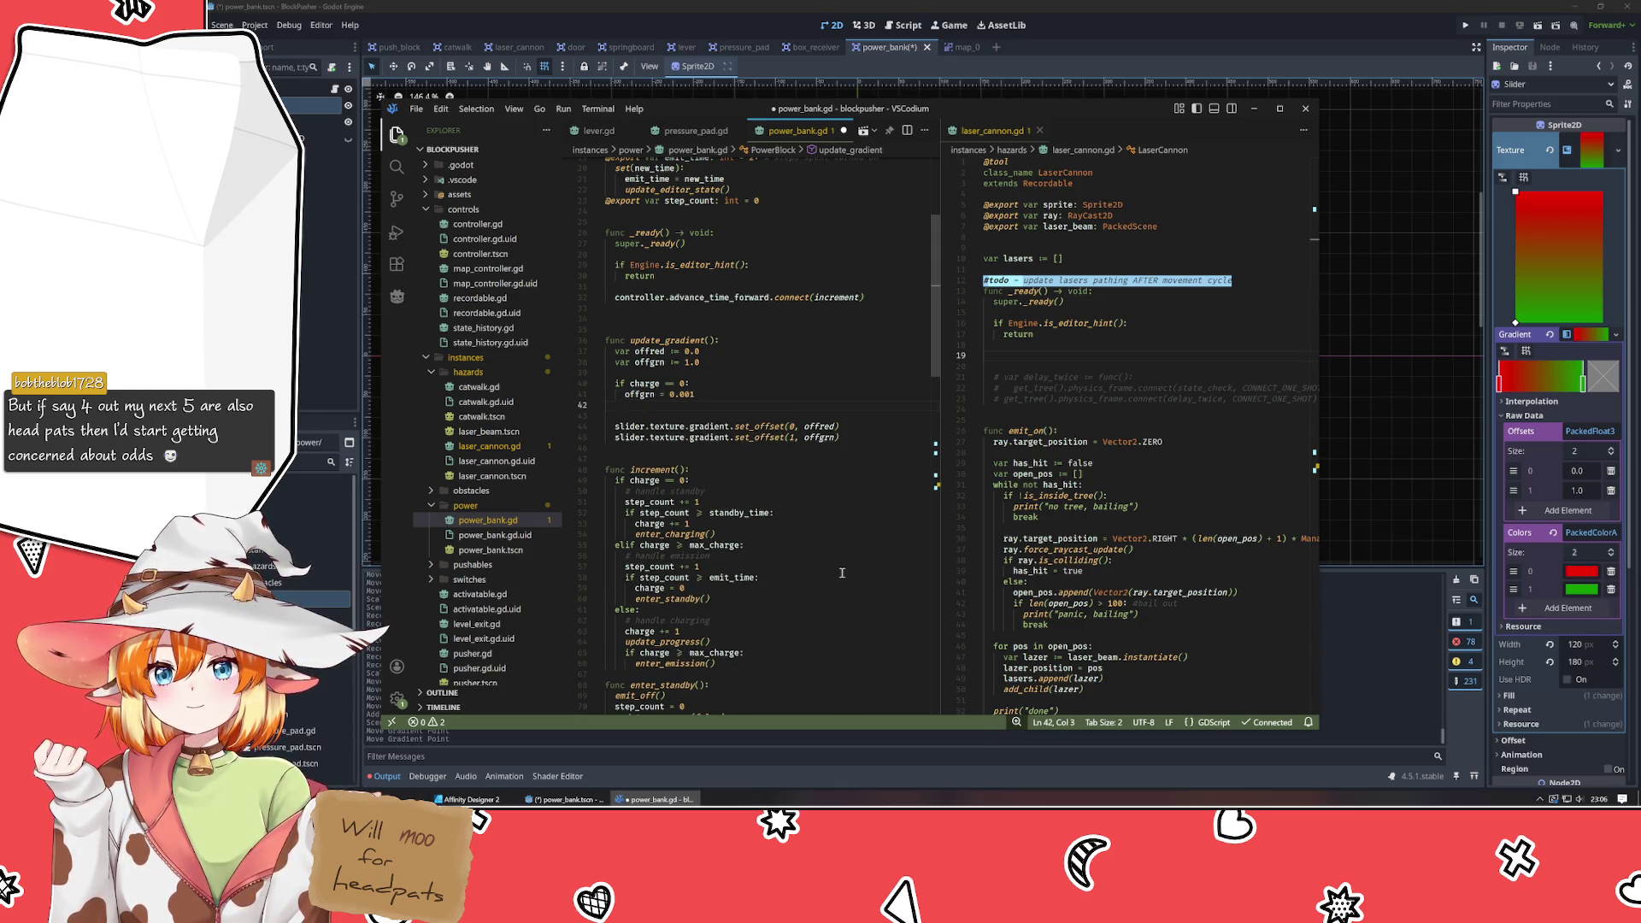
type("elif cha")
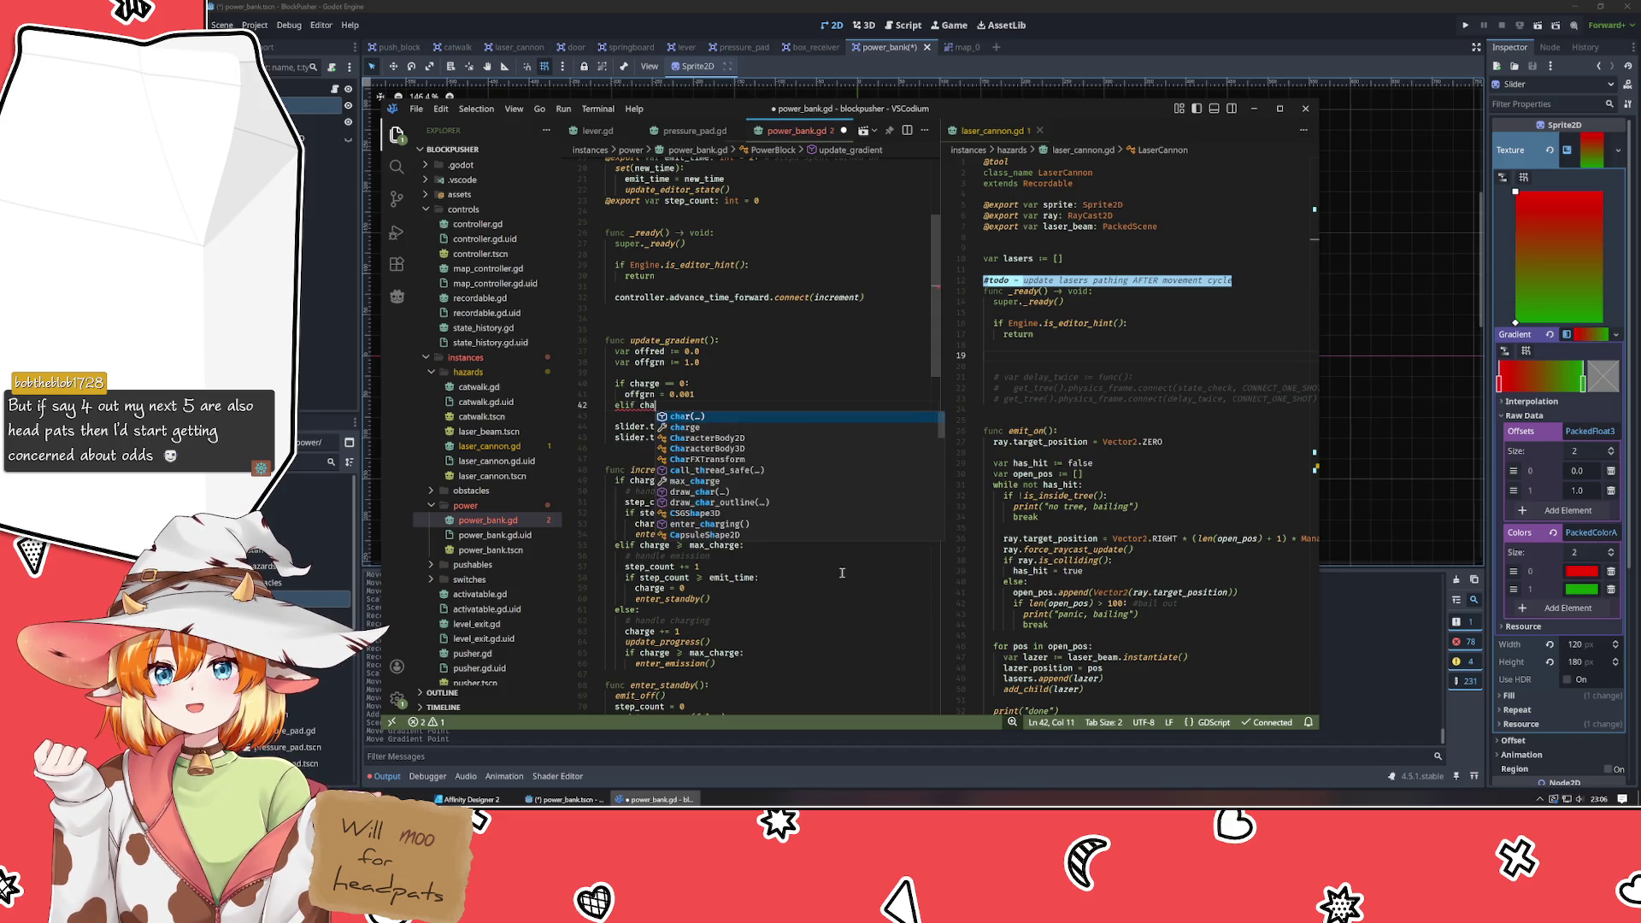
type("rge > ")
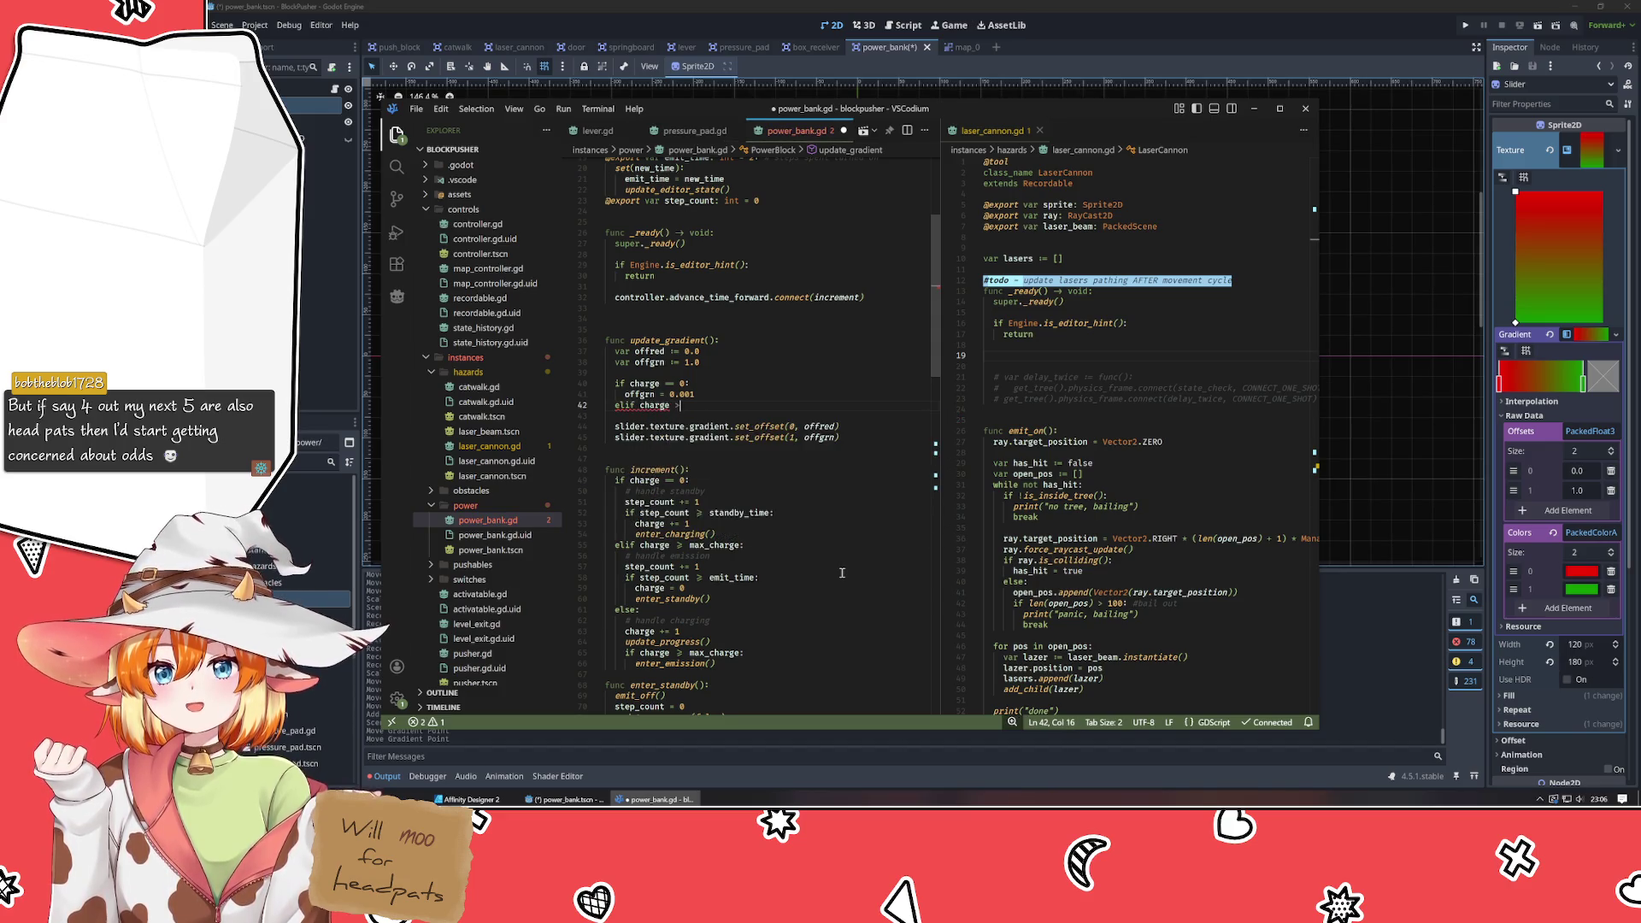
type("max")
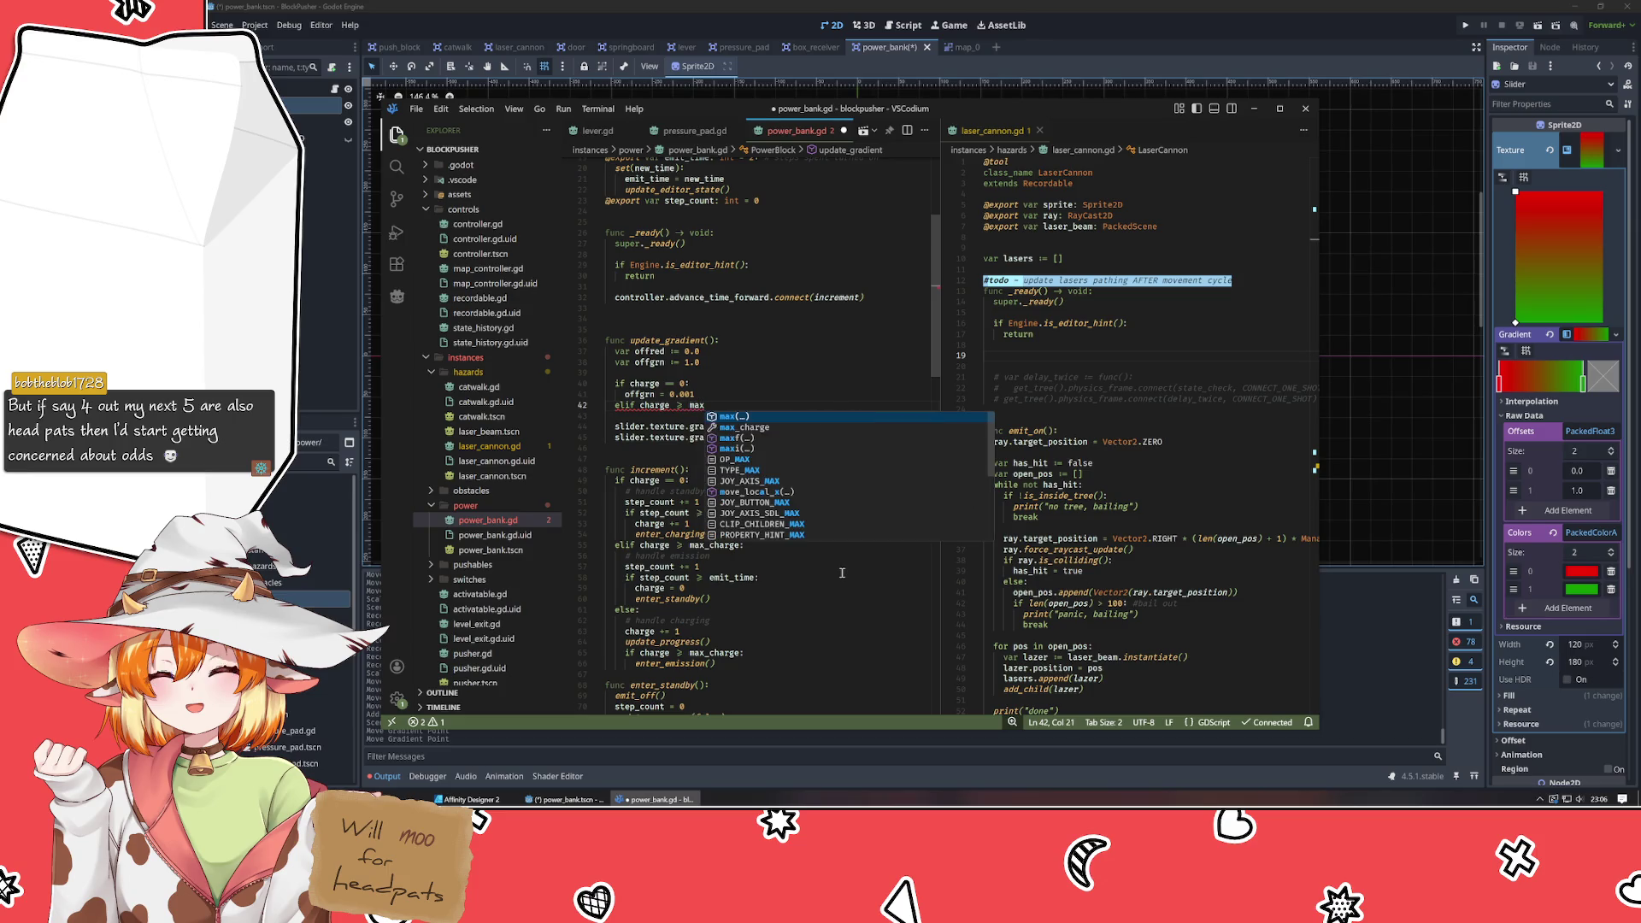
type("_charge:")
key("Return")
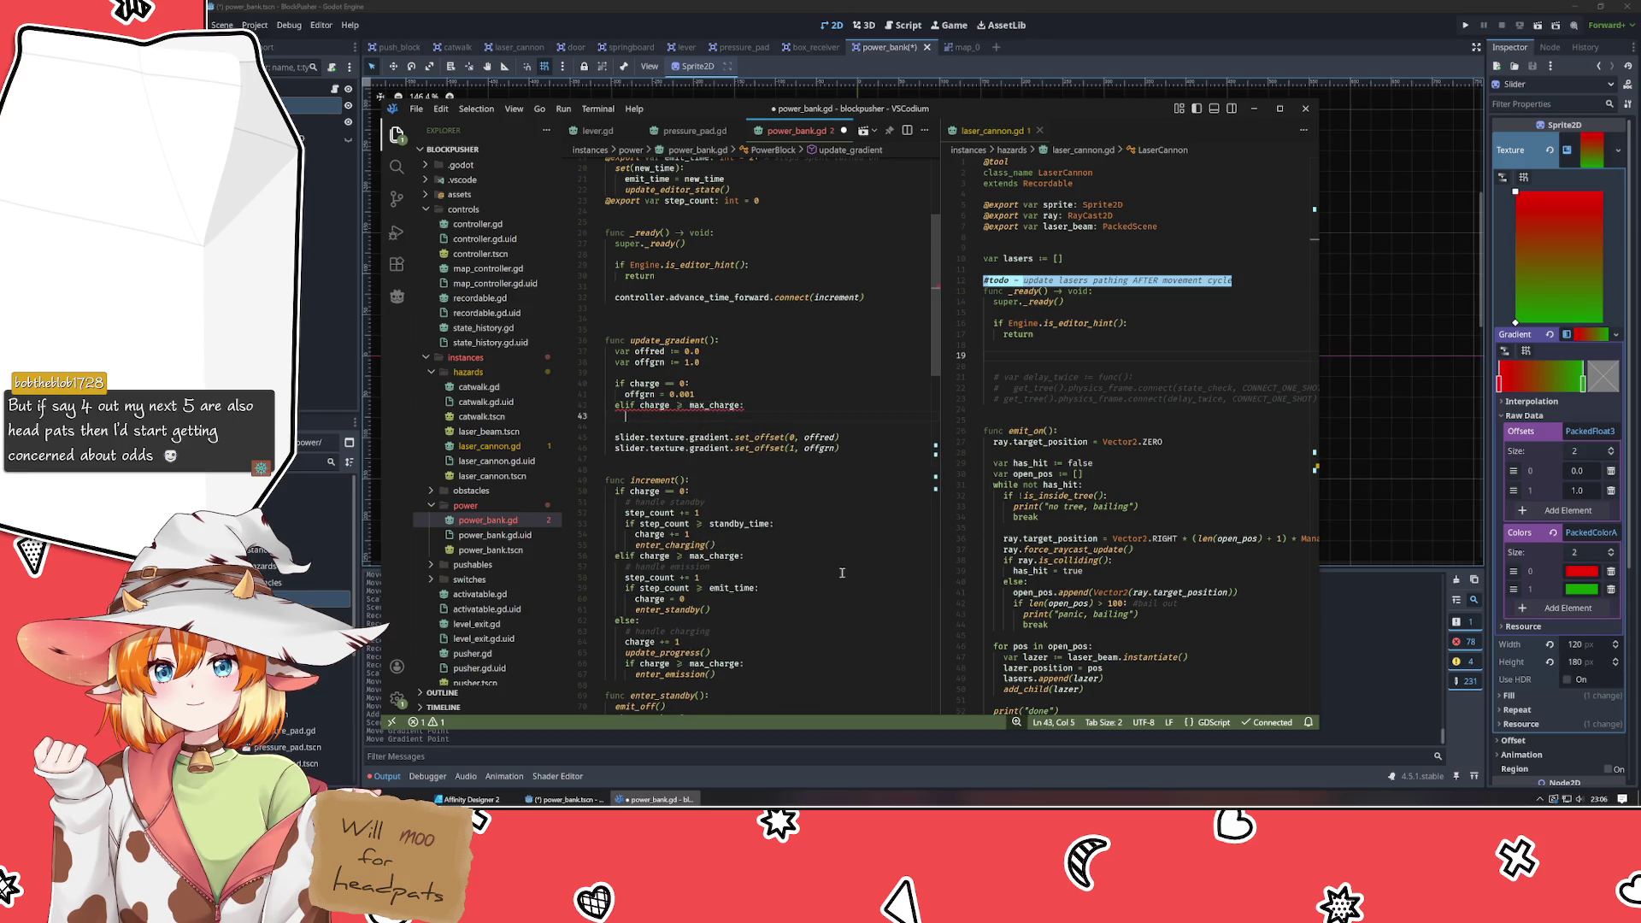
type("off")
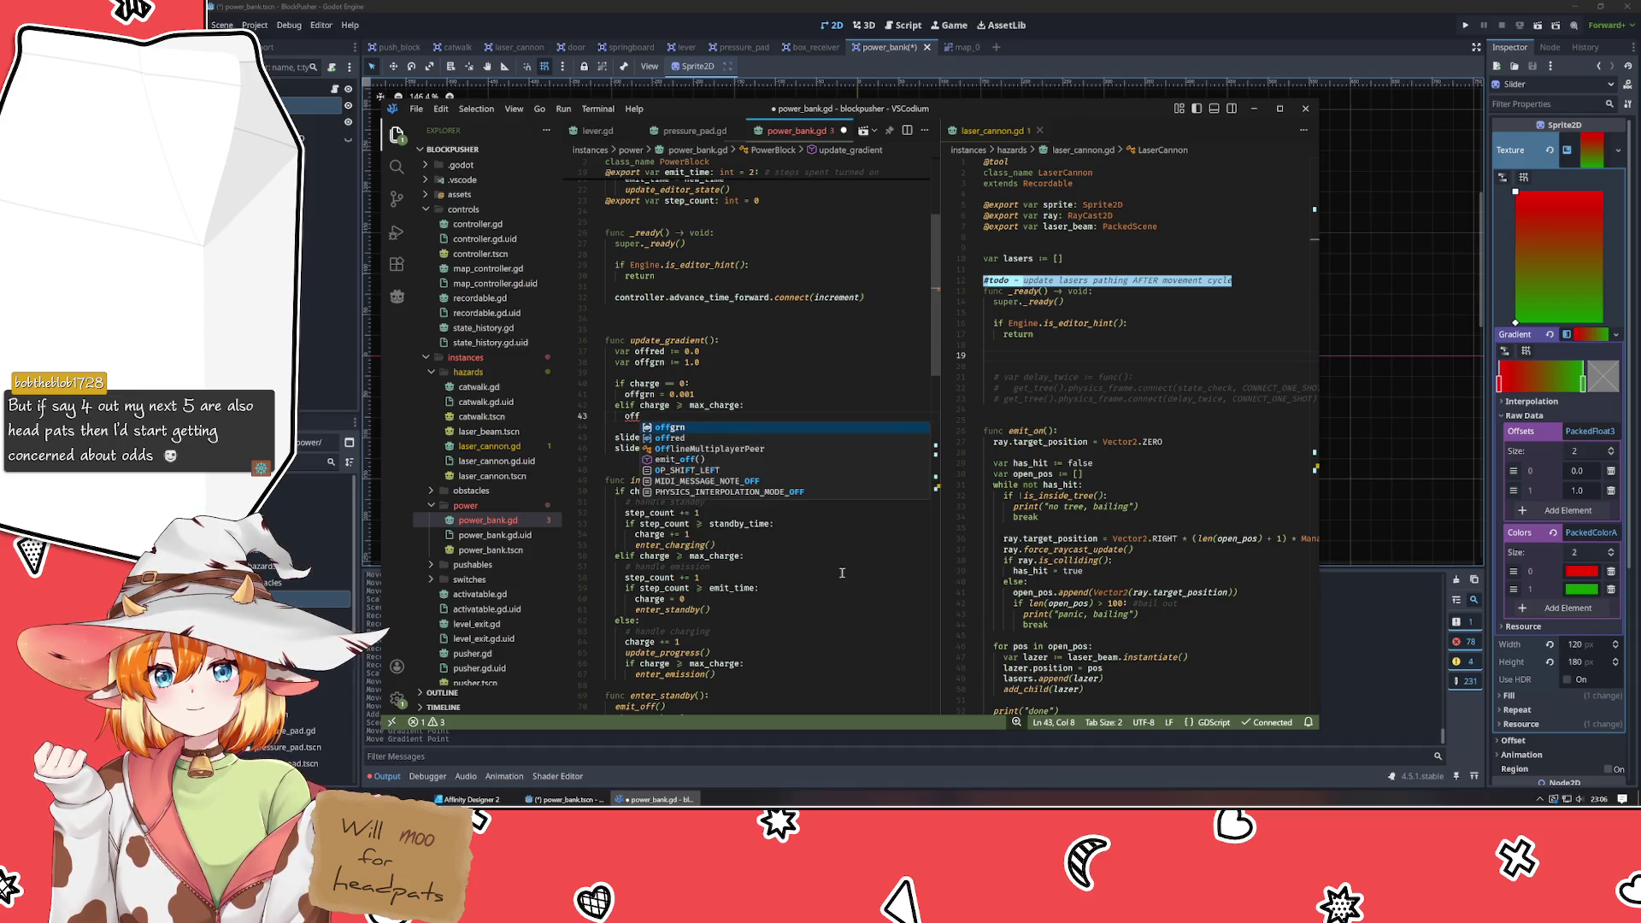
type("red")
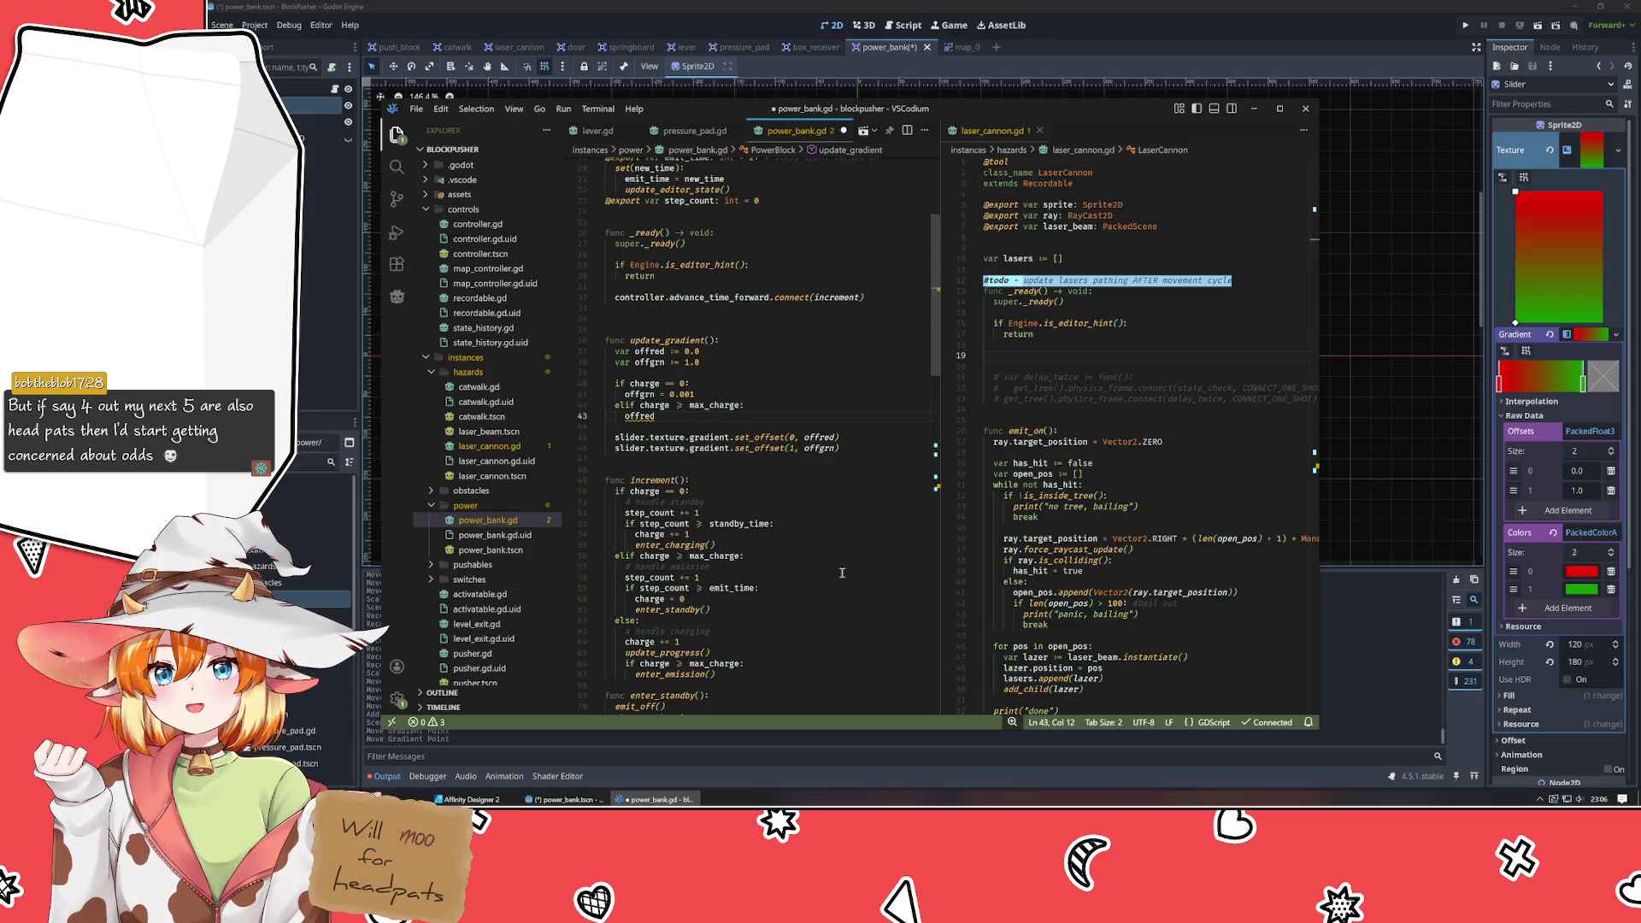
type(" = 0.")
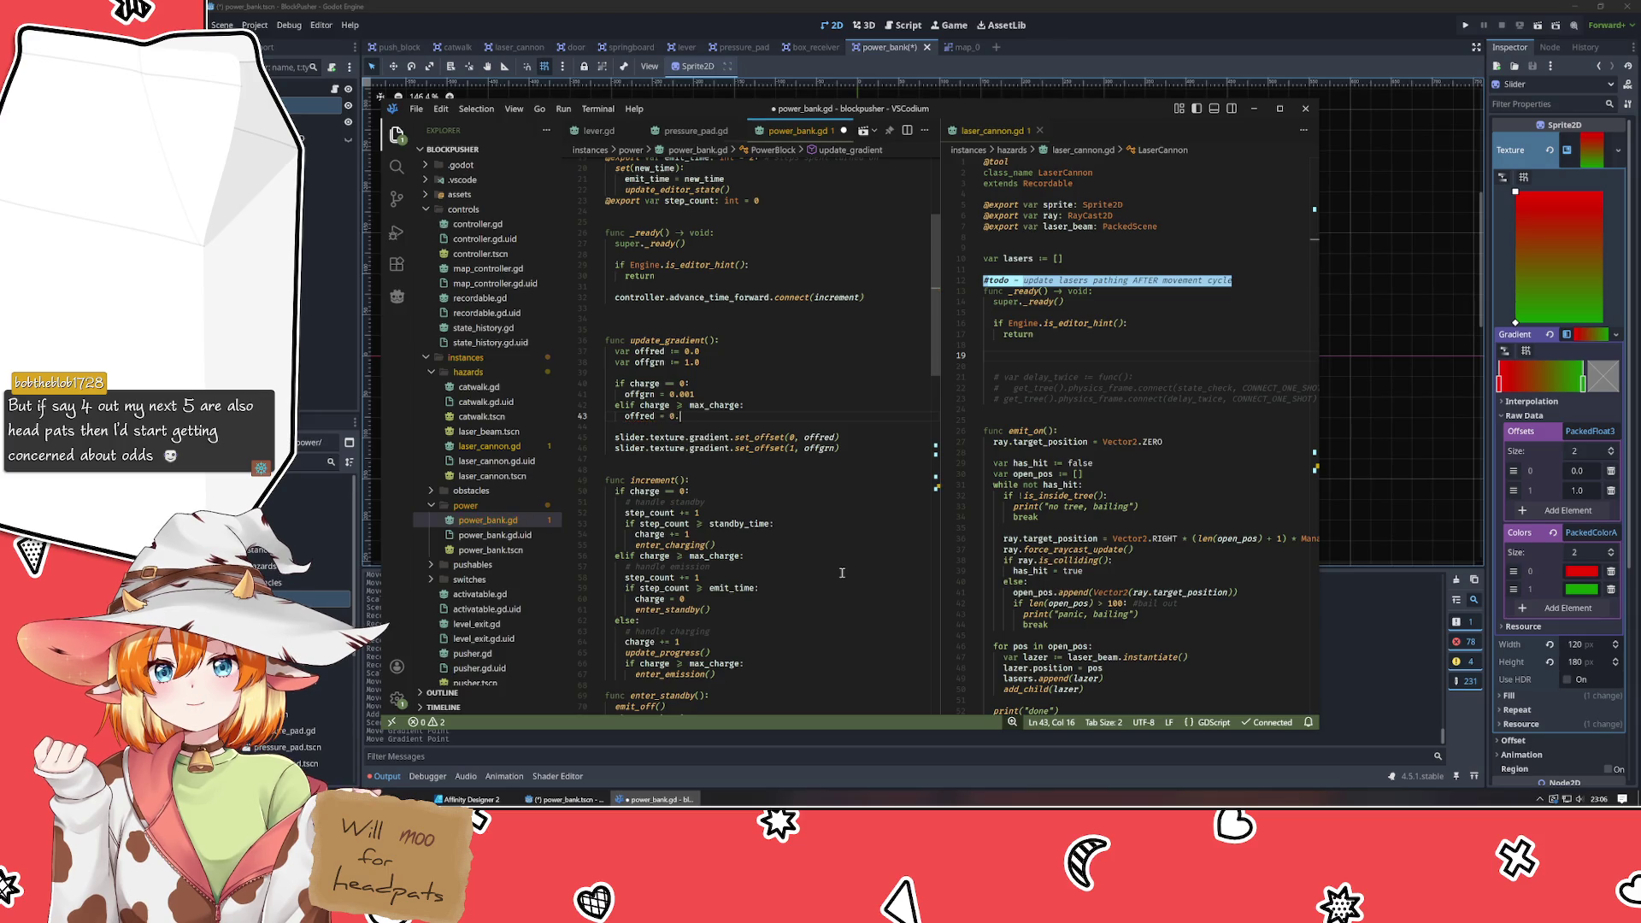
type("999")
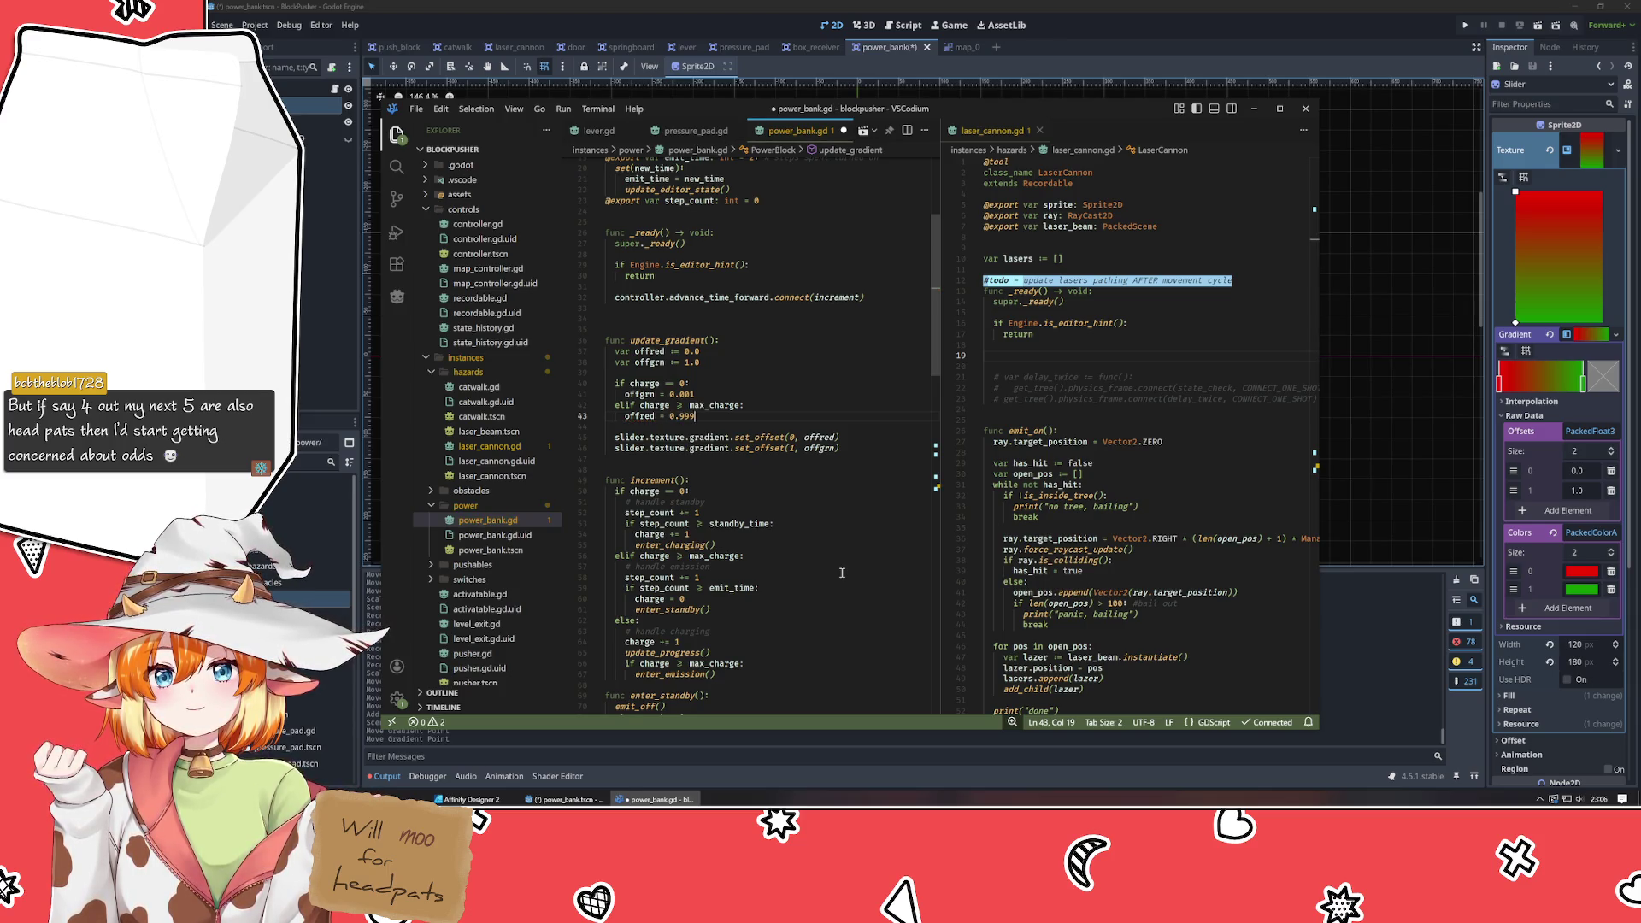
key("Return")
type("else")
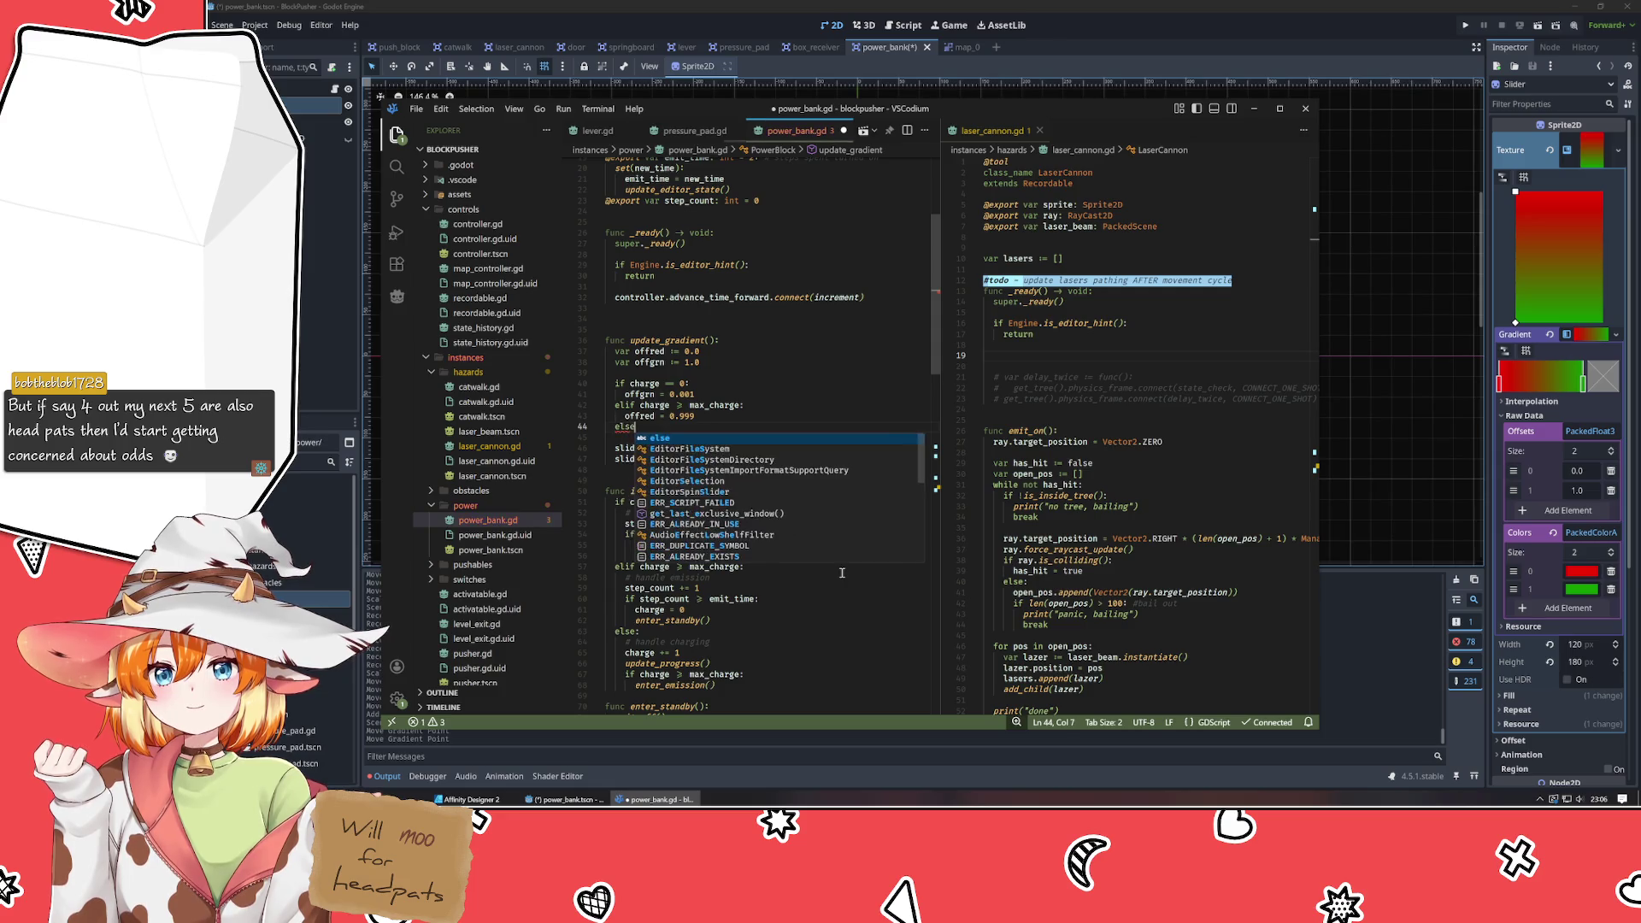
type(":")
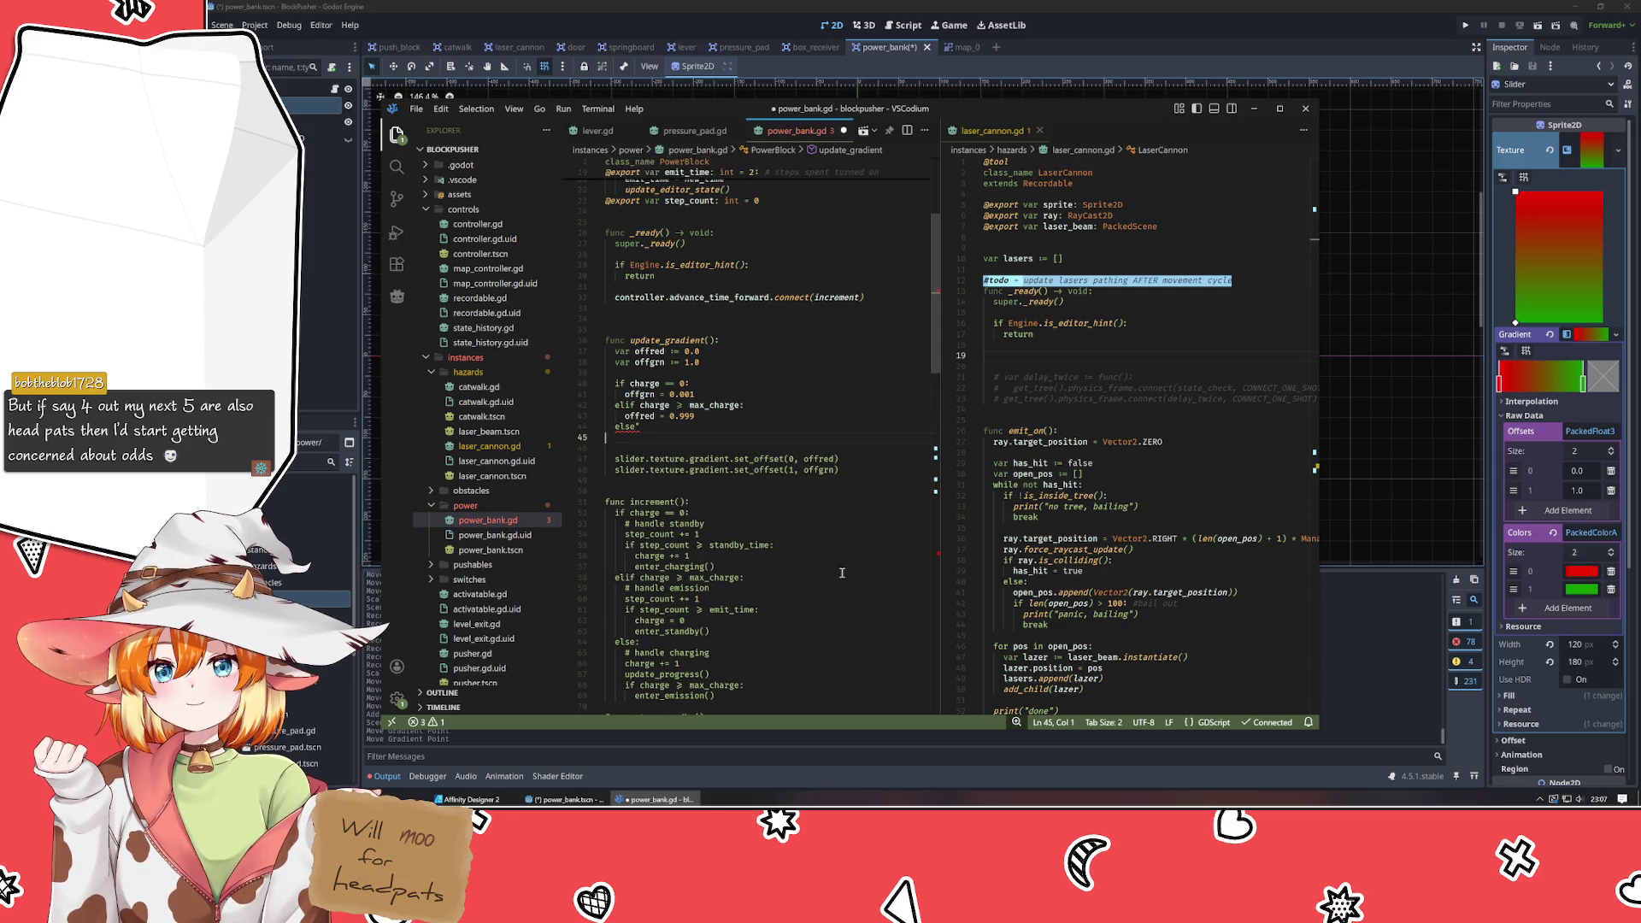
In the else branch, declare 'var prc := charge / max_charge' above a pass placeholder.
key("Return")
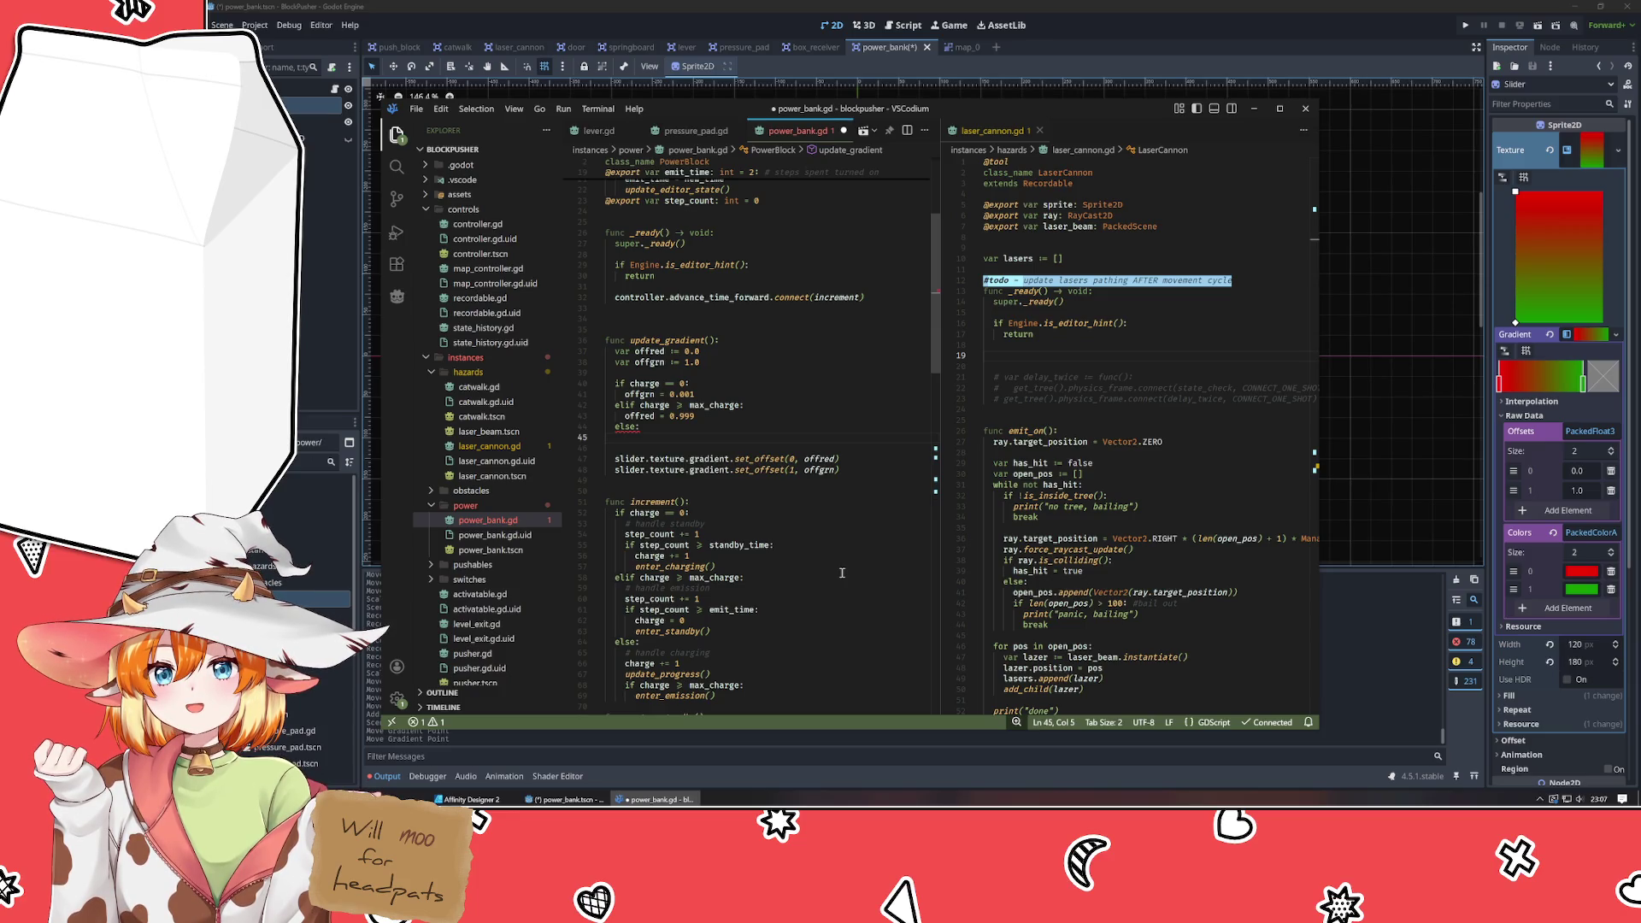
type("pass")
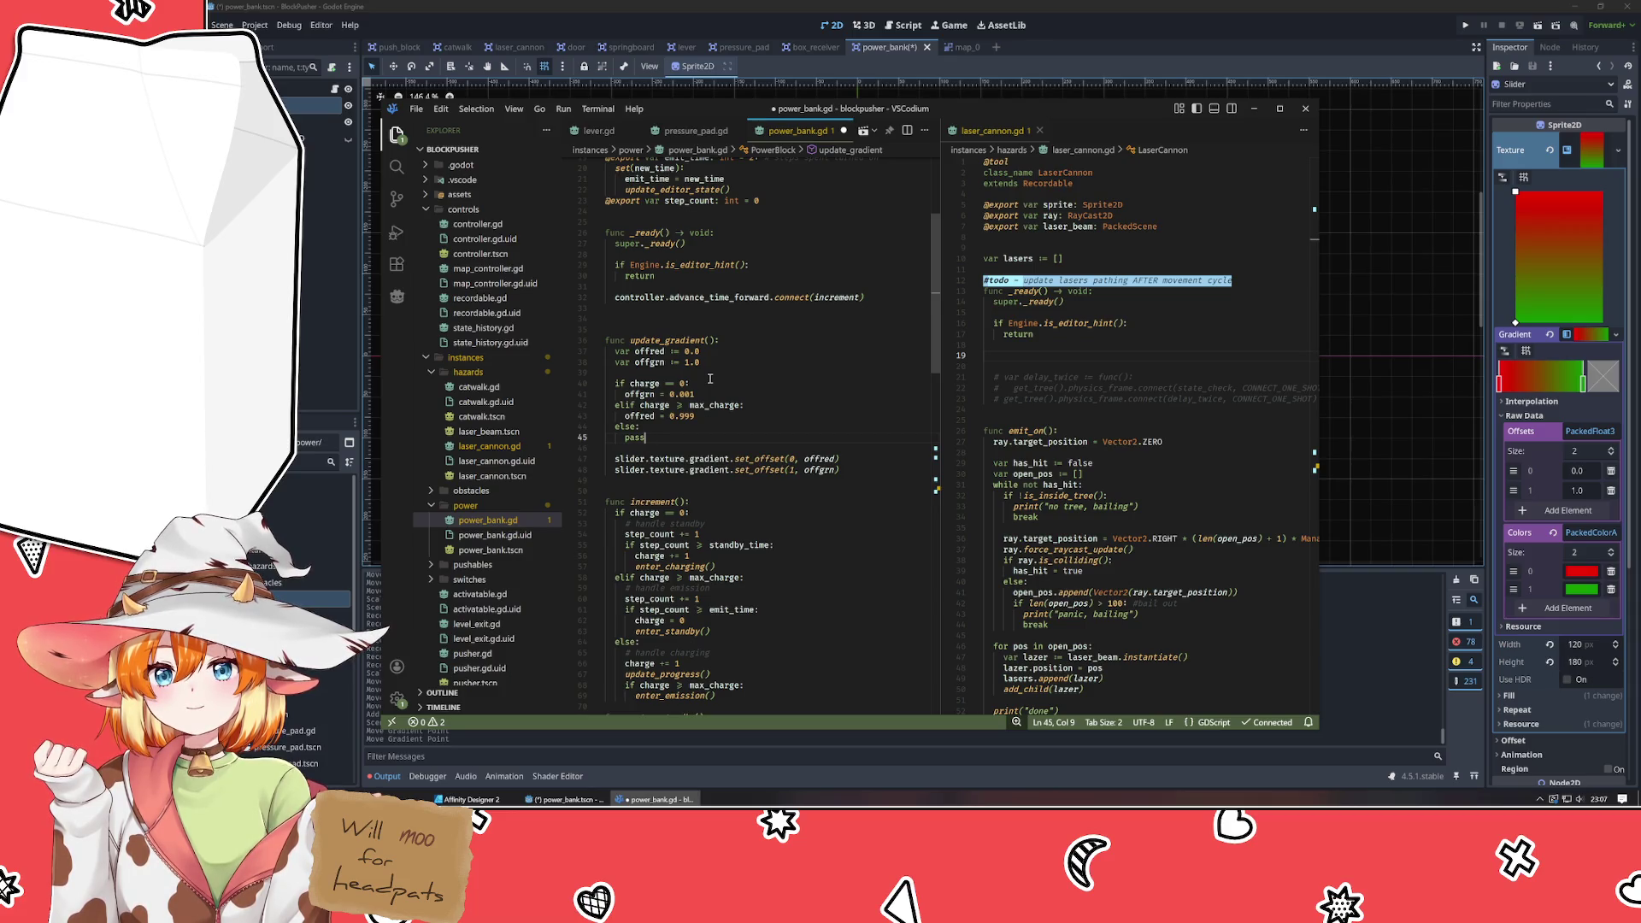
key("ctrl+shift+Return")
type("var prc")
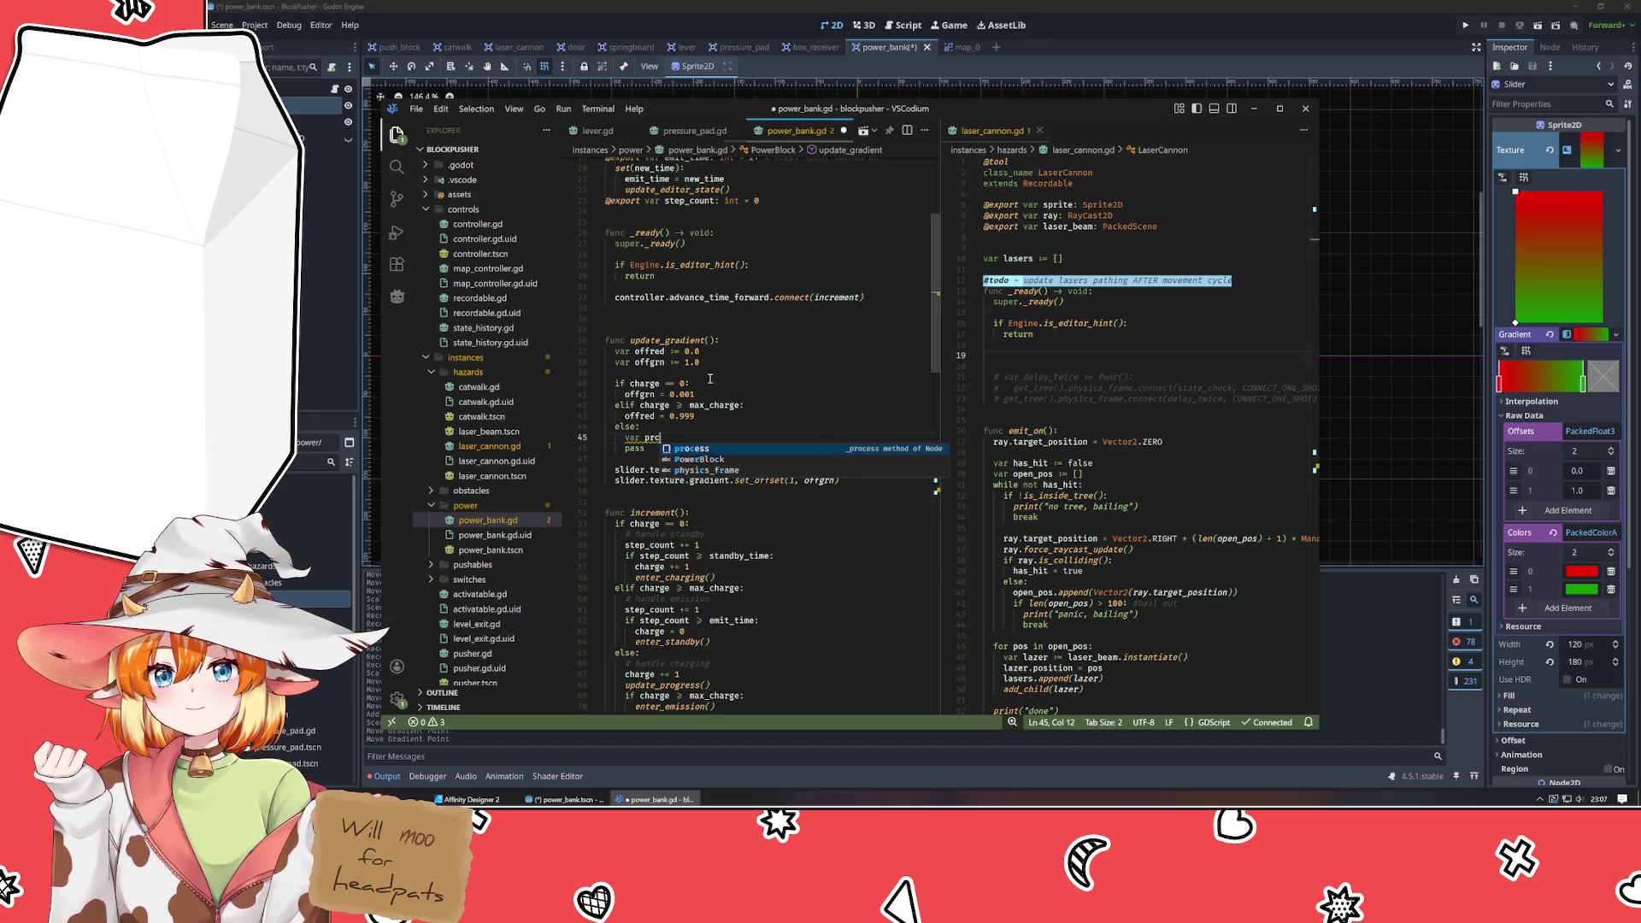
type(" :=")
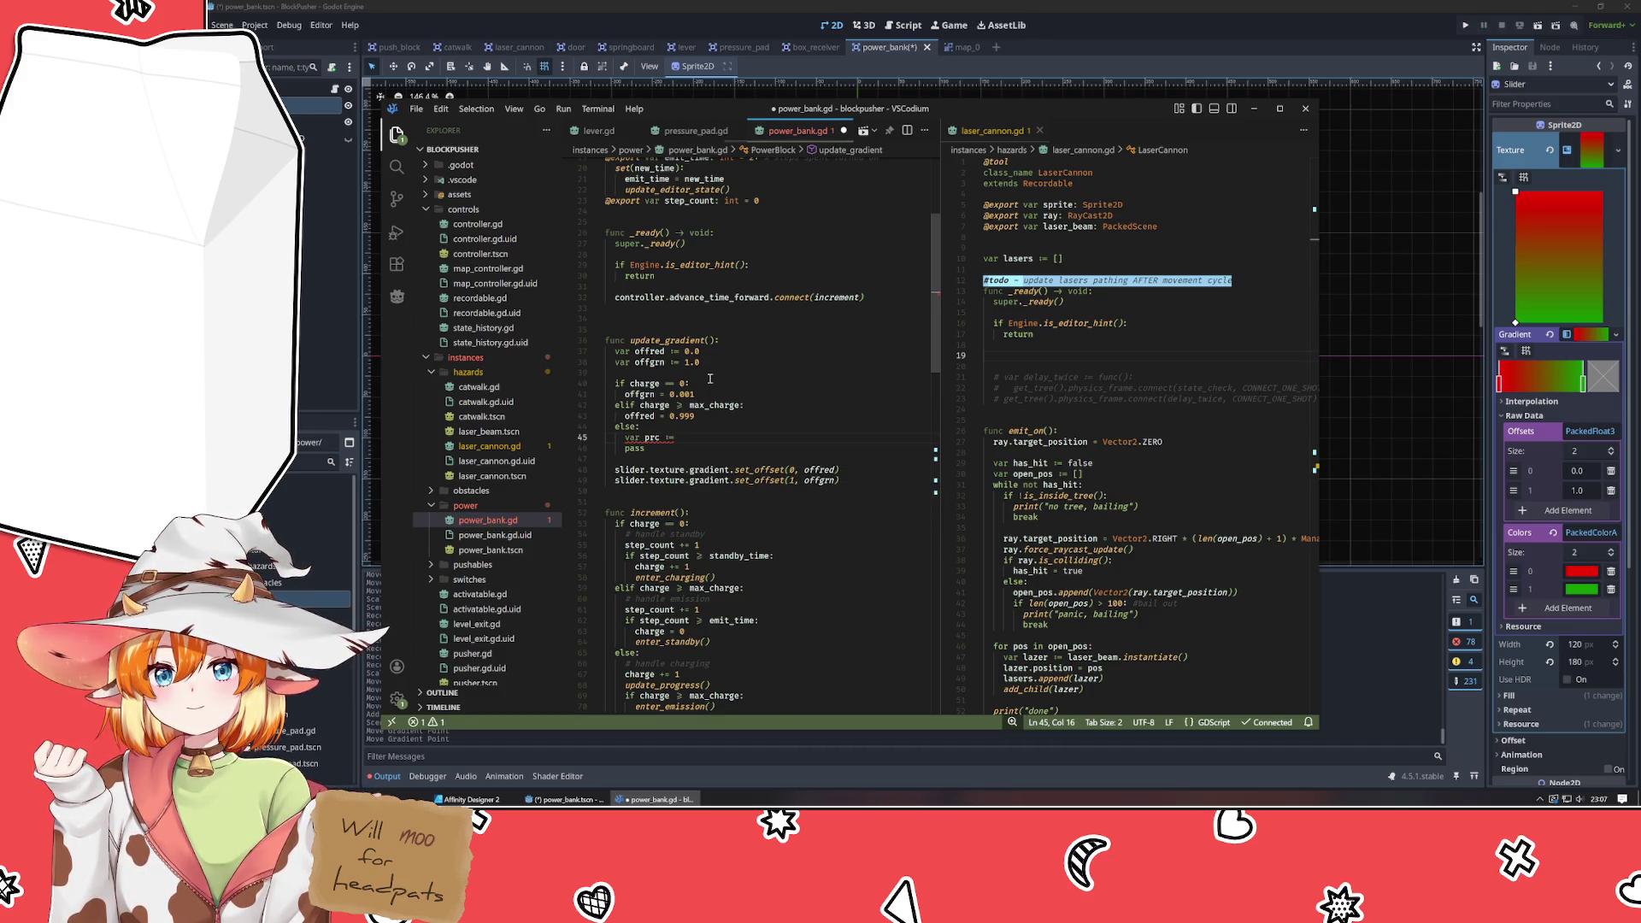
type("charge")
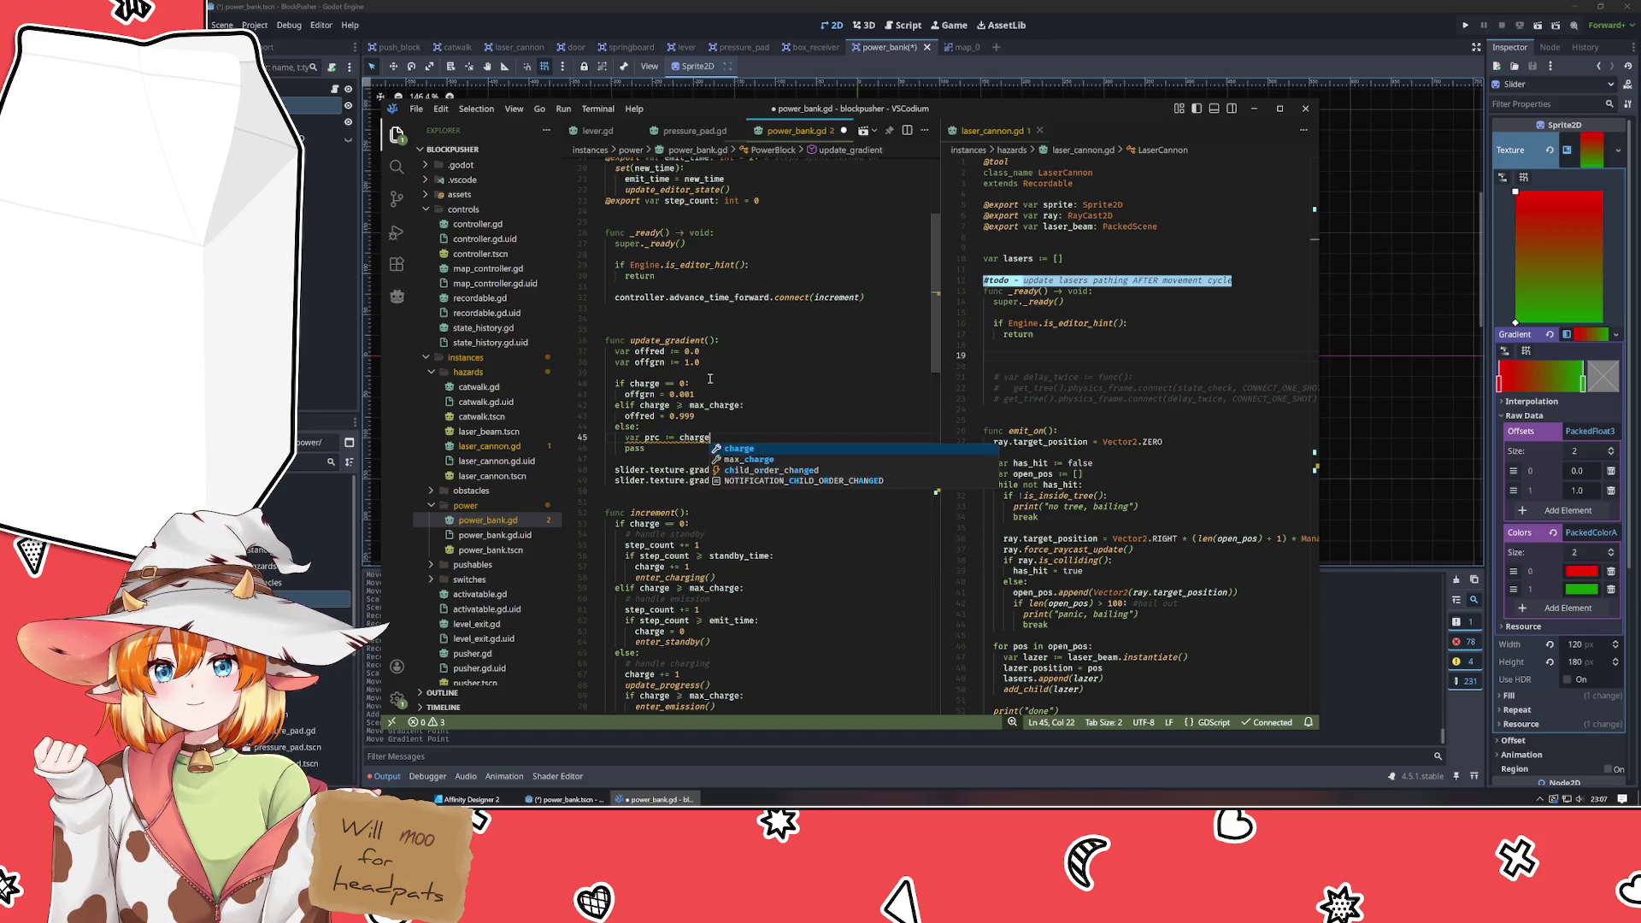
type(" / aax_charge")
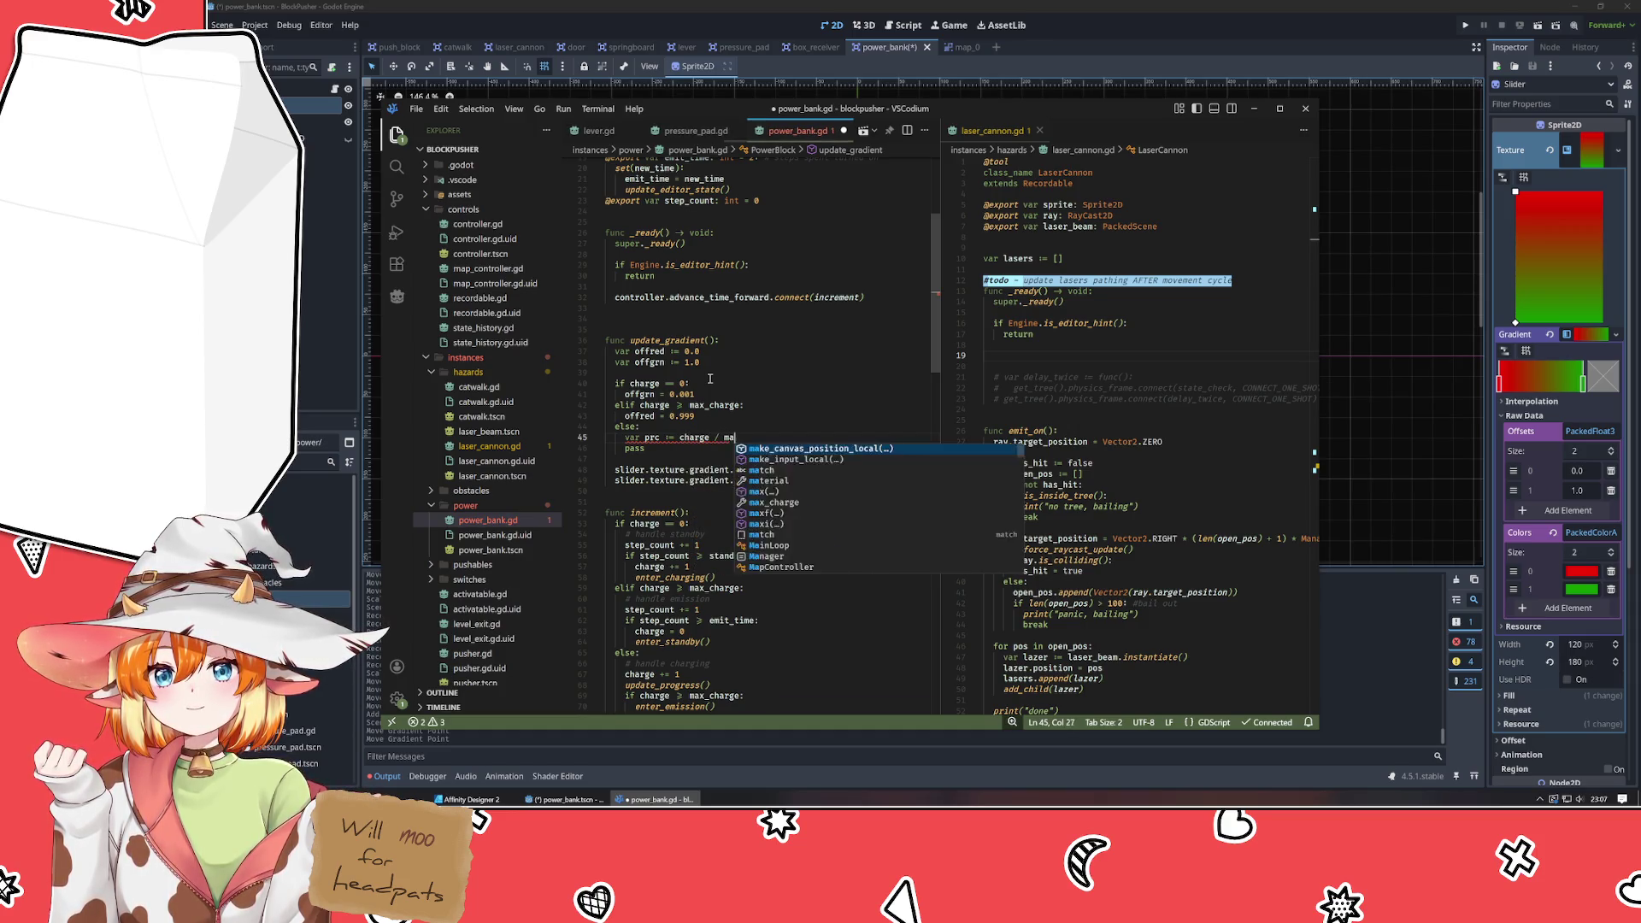
key("Escape")
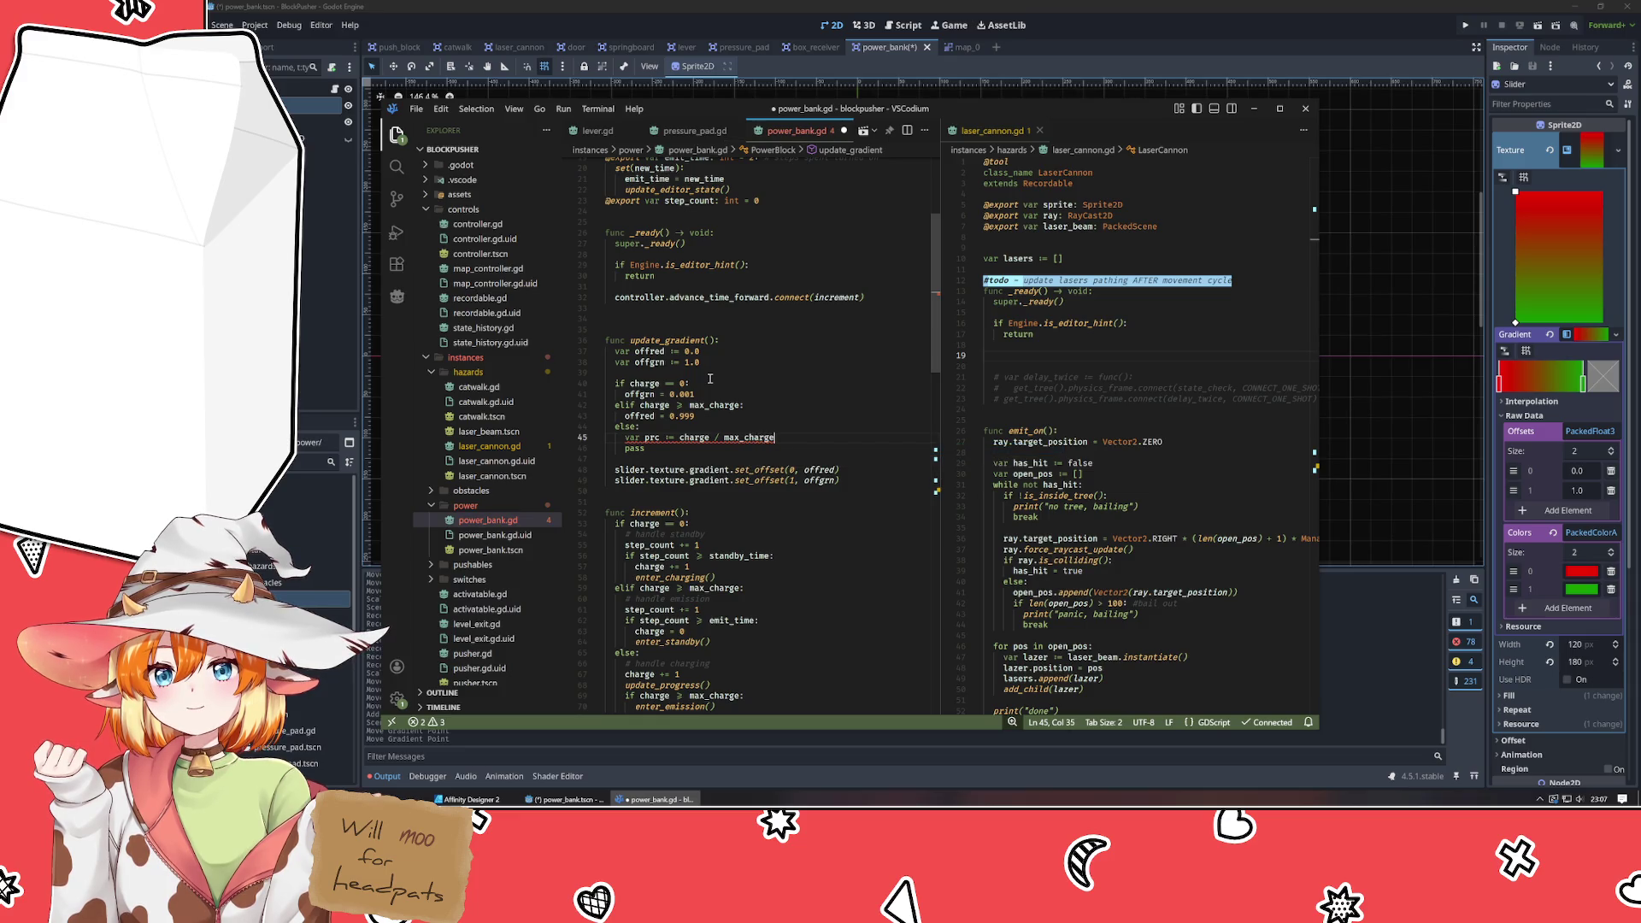
key("Return")
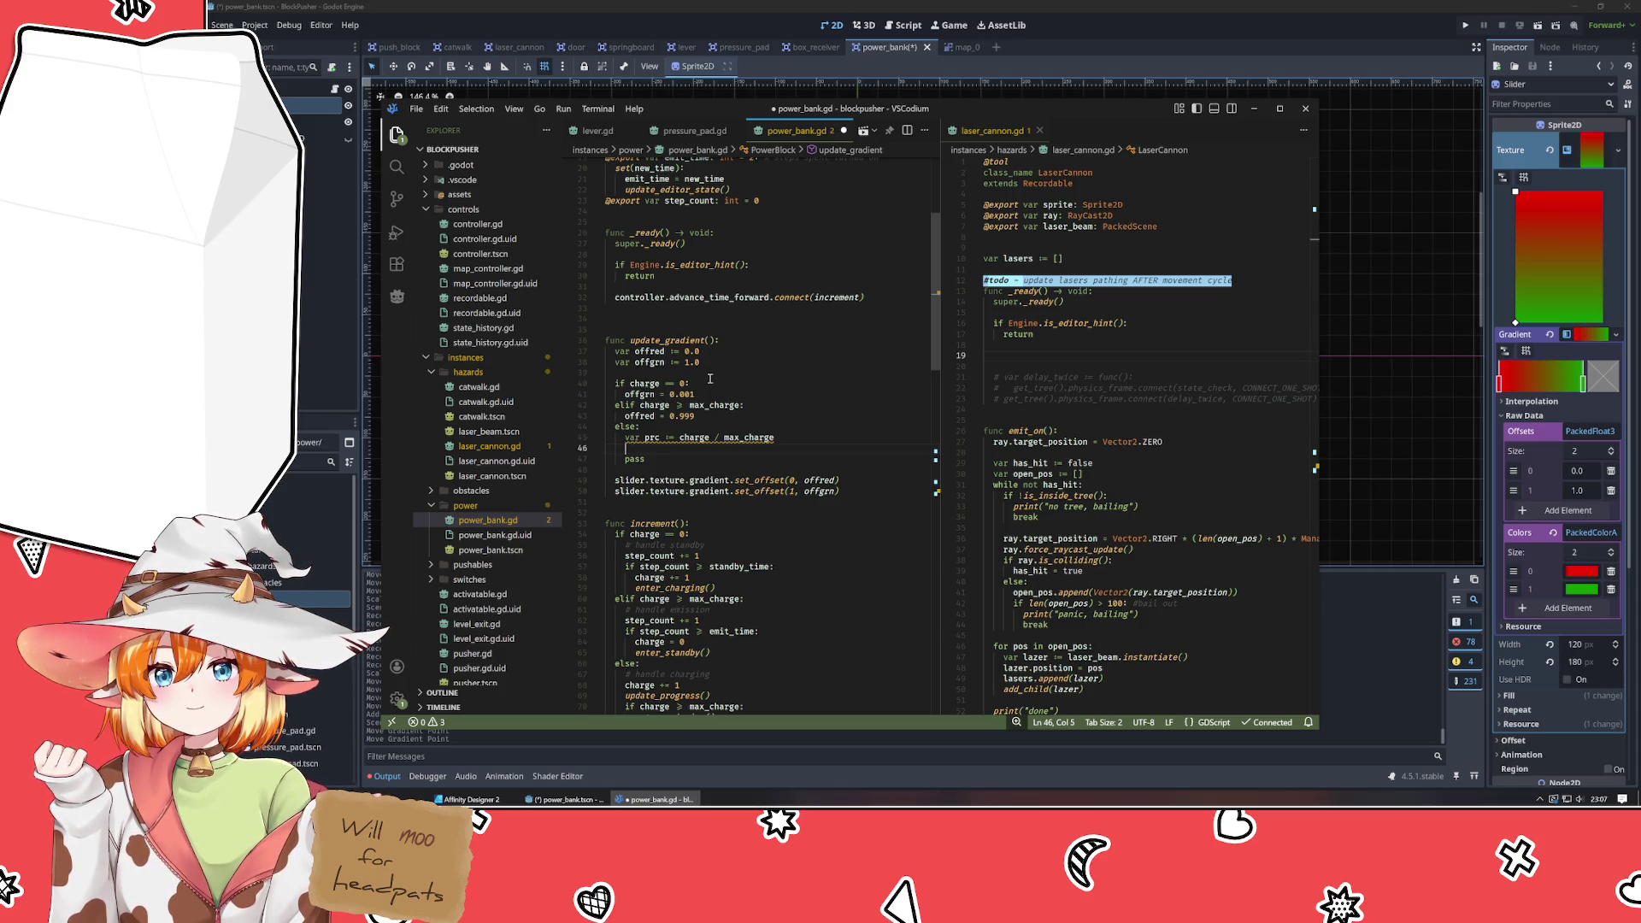
Add 'if prc < 0.5:' and 'elif prc > 0.5:' sub-branches, each holding pass.
type("if prc < ")
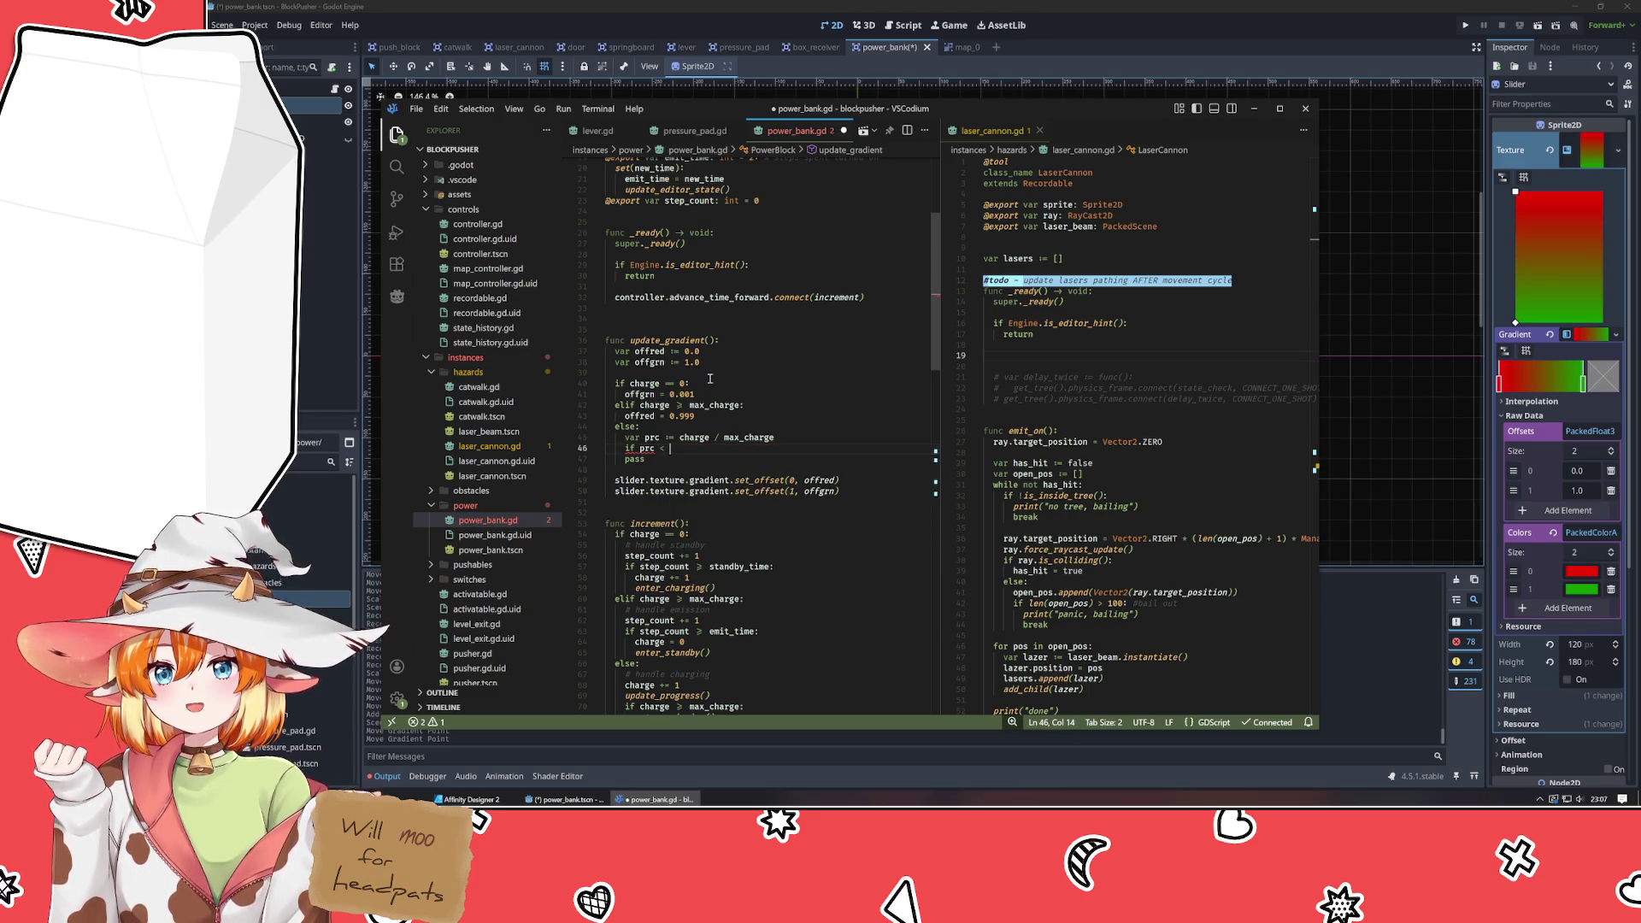
type("0")
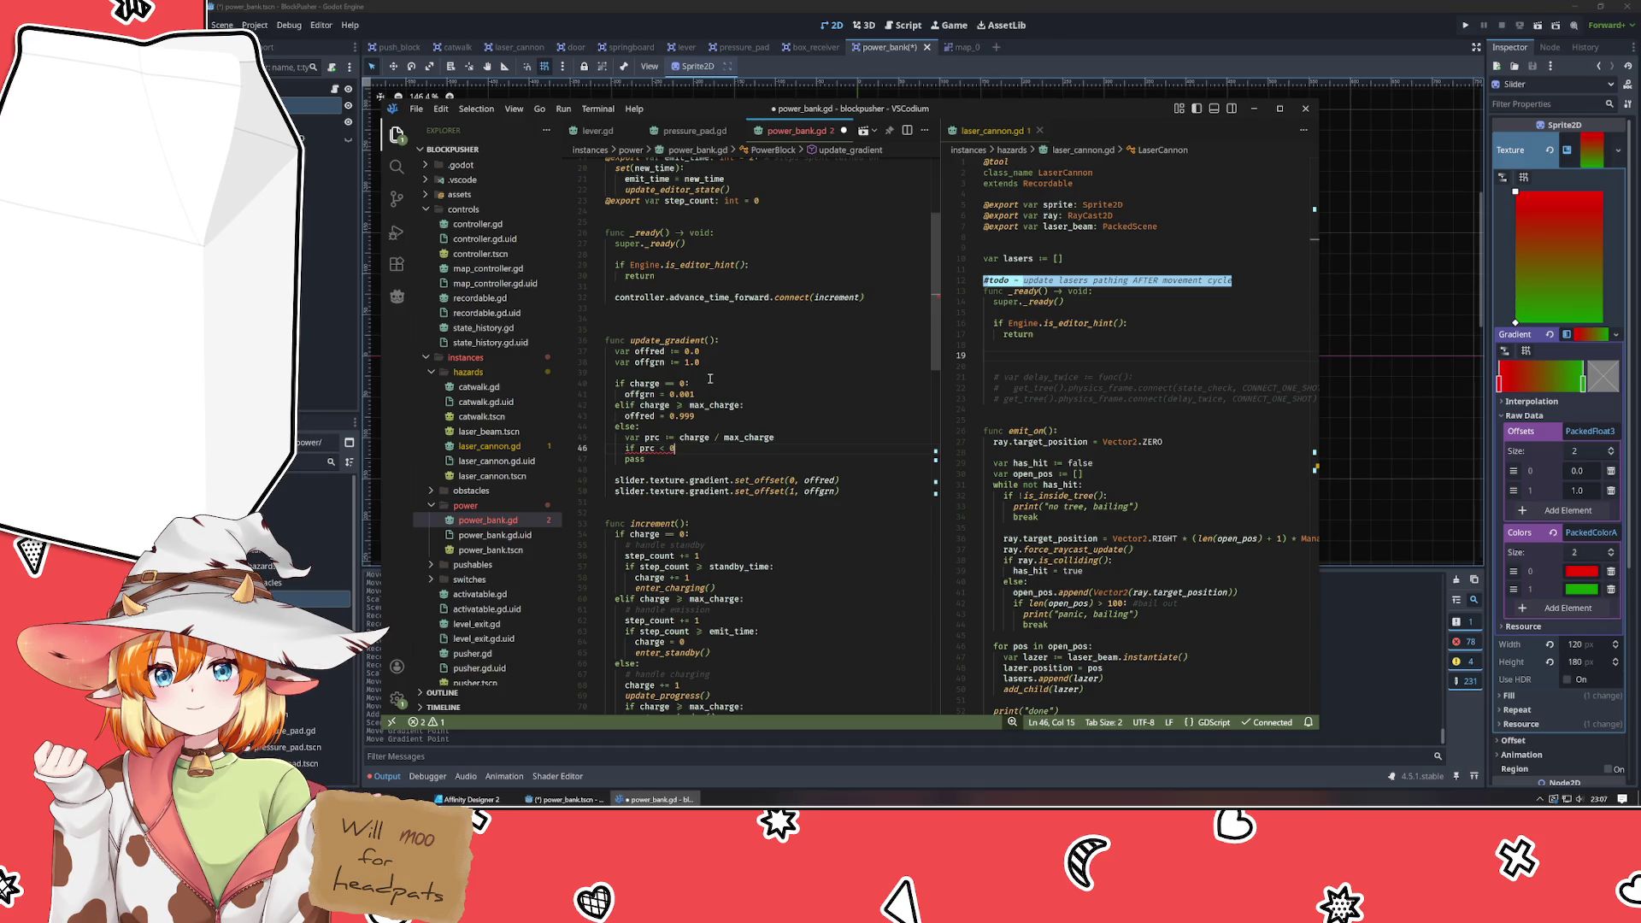
type("..5:")
key("Return")
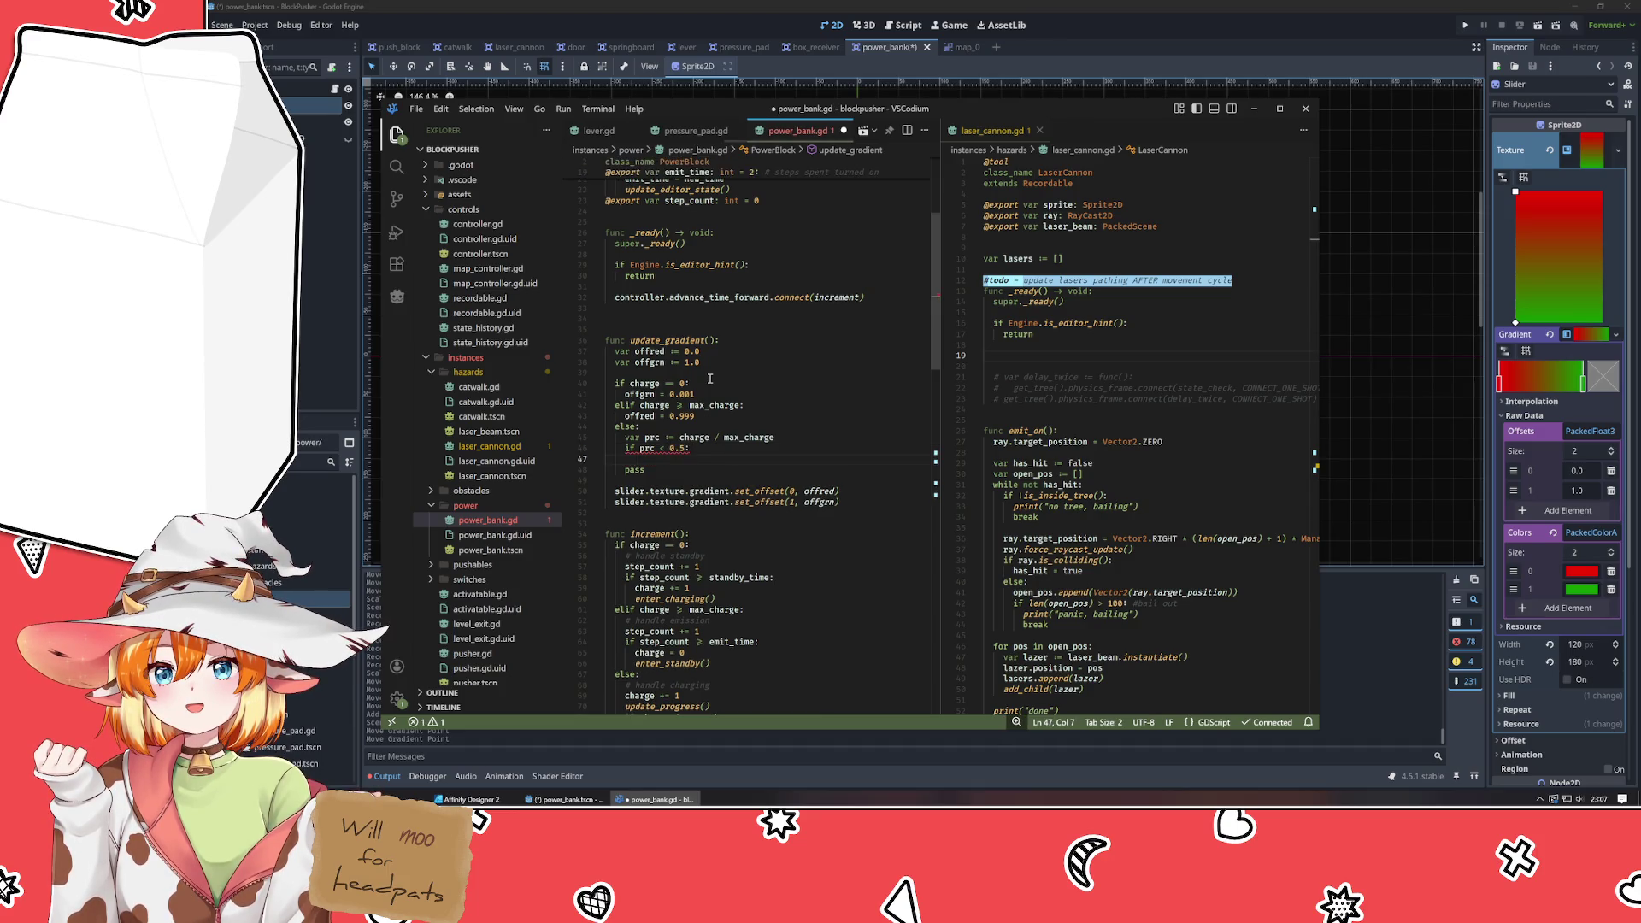
type("pass")
key("Return")
key("BackSpace")
type("elif prc > ")
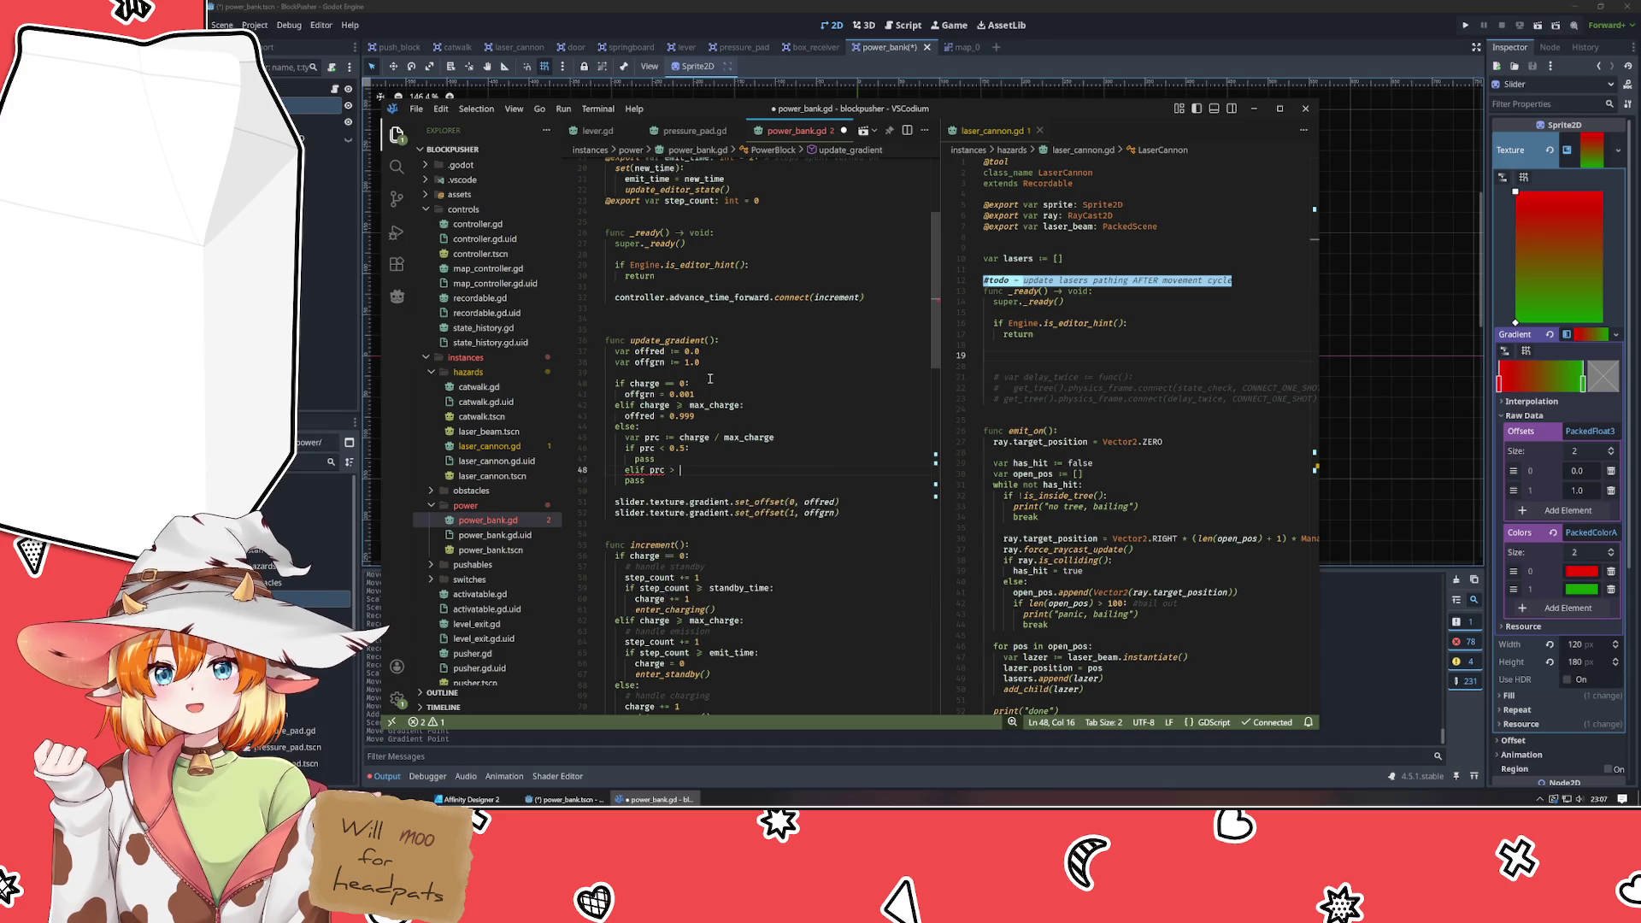
type("0.5:")
key("Return")
type("pass")
Delete the leftover pass line, select the first branch's pass, and try the gradient's first point at 0.08.
key("Escape")
key("Down")
key("shift+Home")
key("shift+Home")
key("BackSpace")
key("BackSpace")
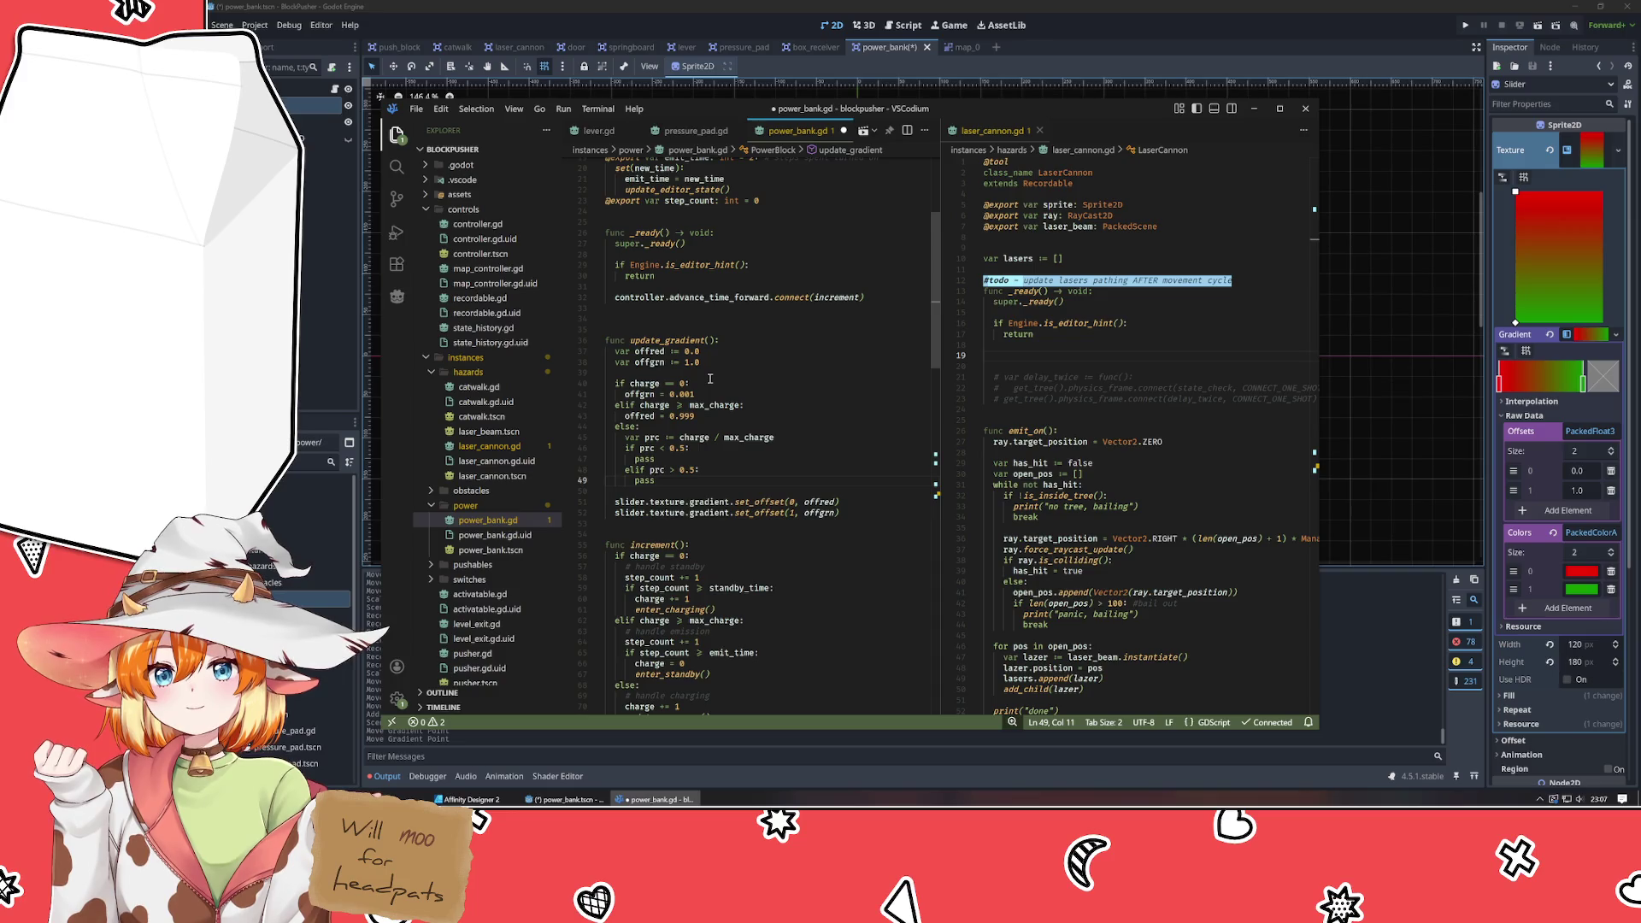
key("Up")
key("Up")
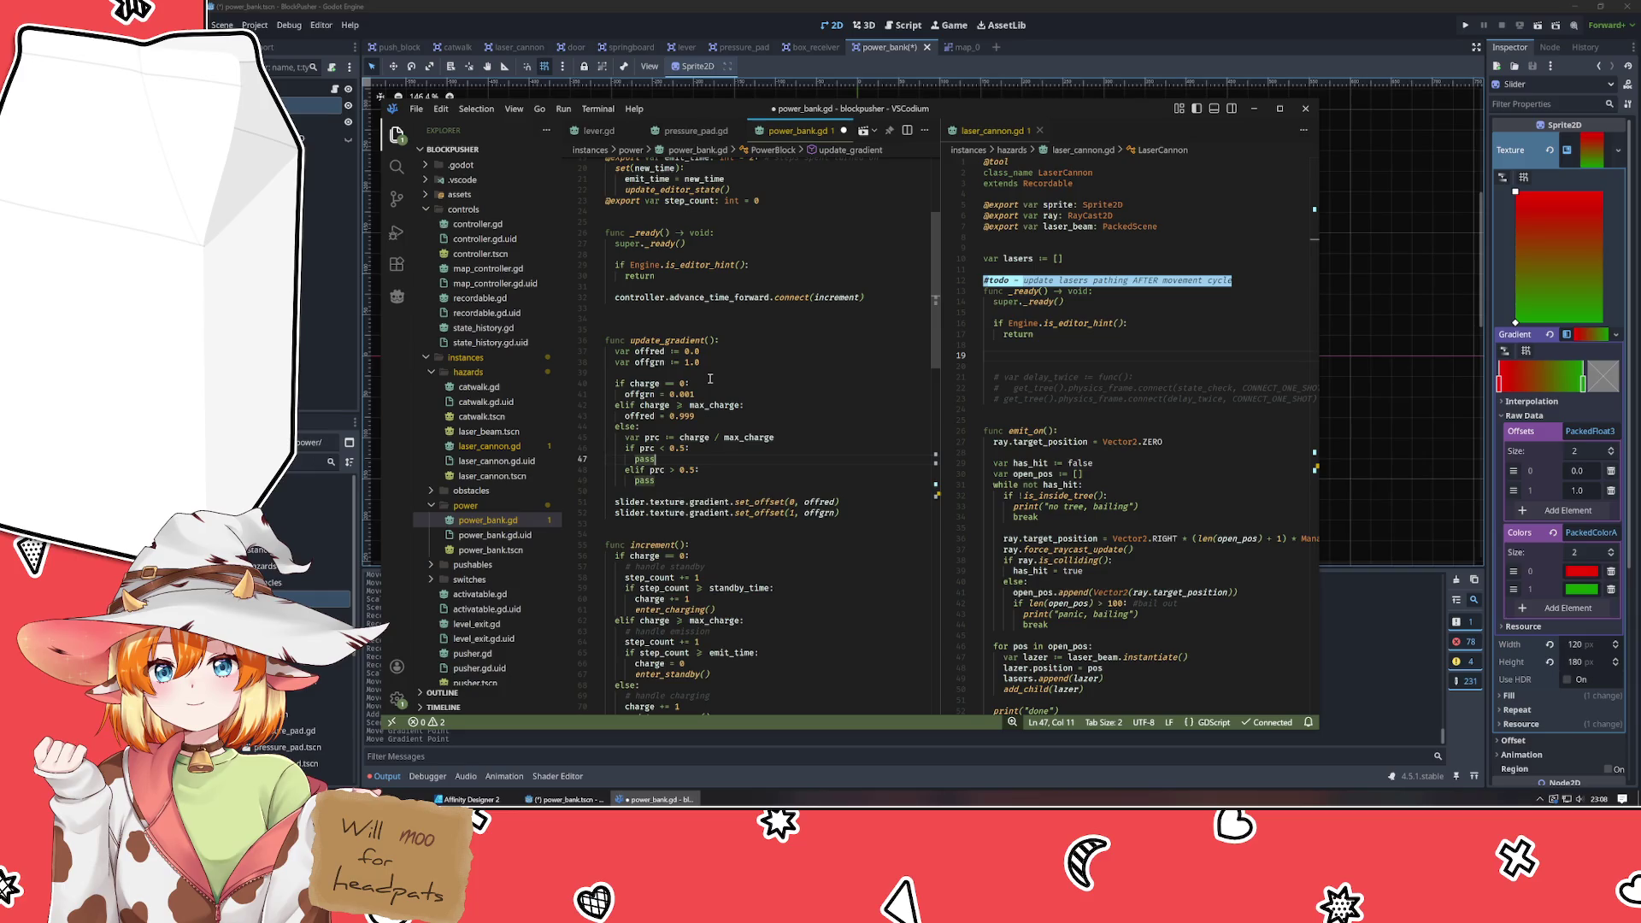
key("shift+Home")
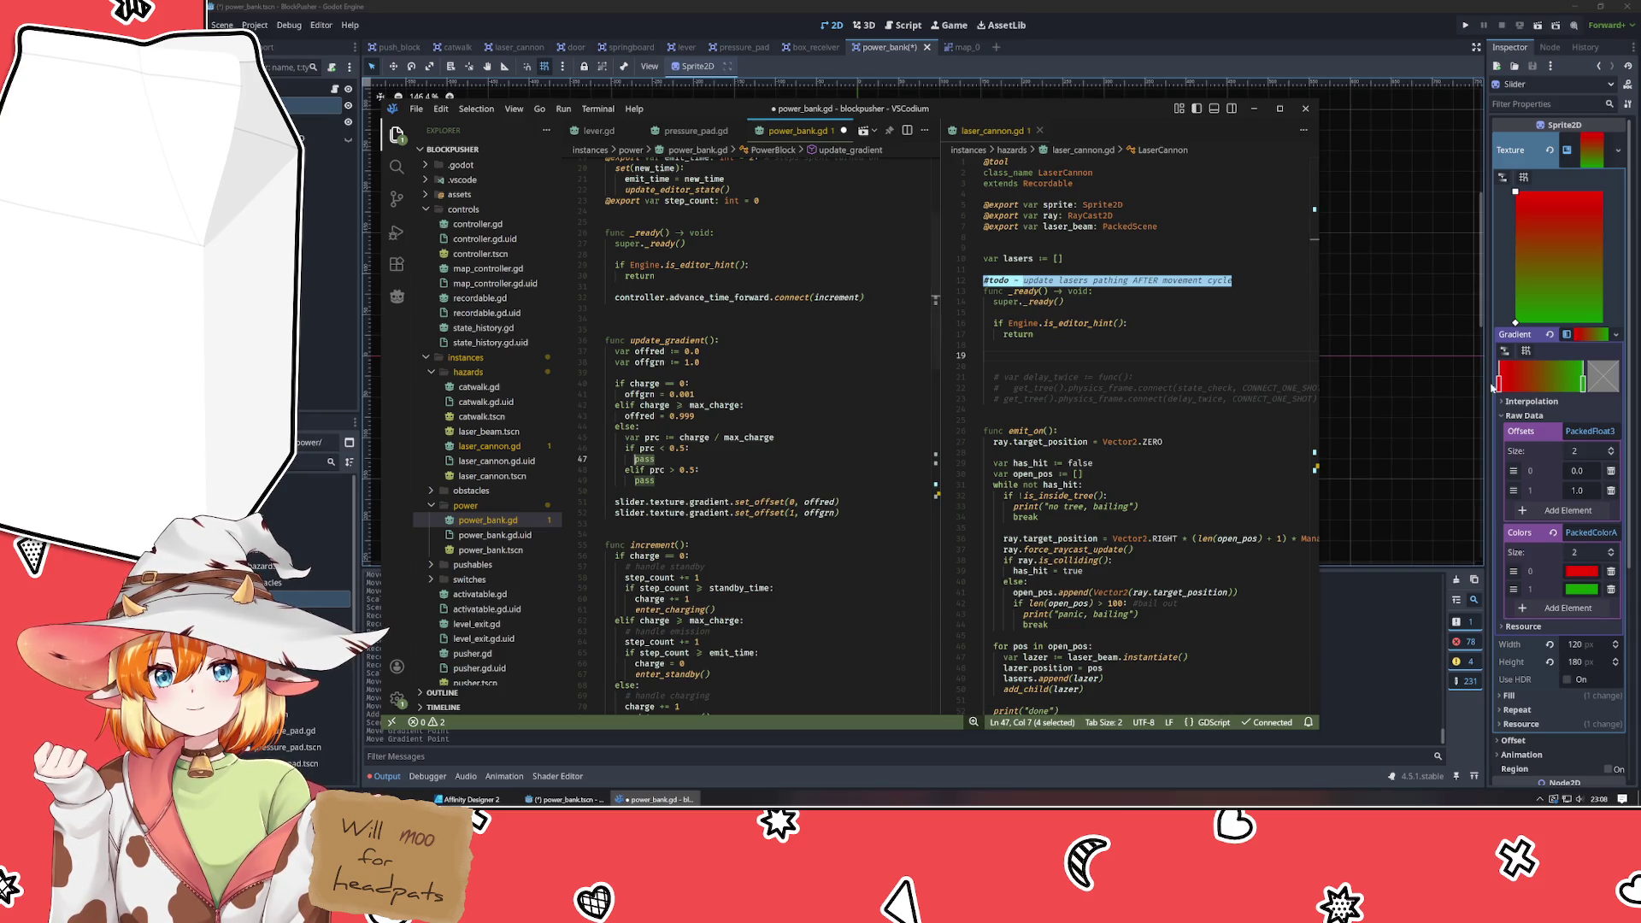
mouse_move(1501, 383)
left_mouse_down()
mouse_move(1597, 391)
mouse_move(1510, 380)
left_mouse_up()
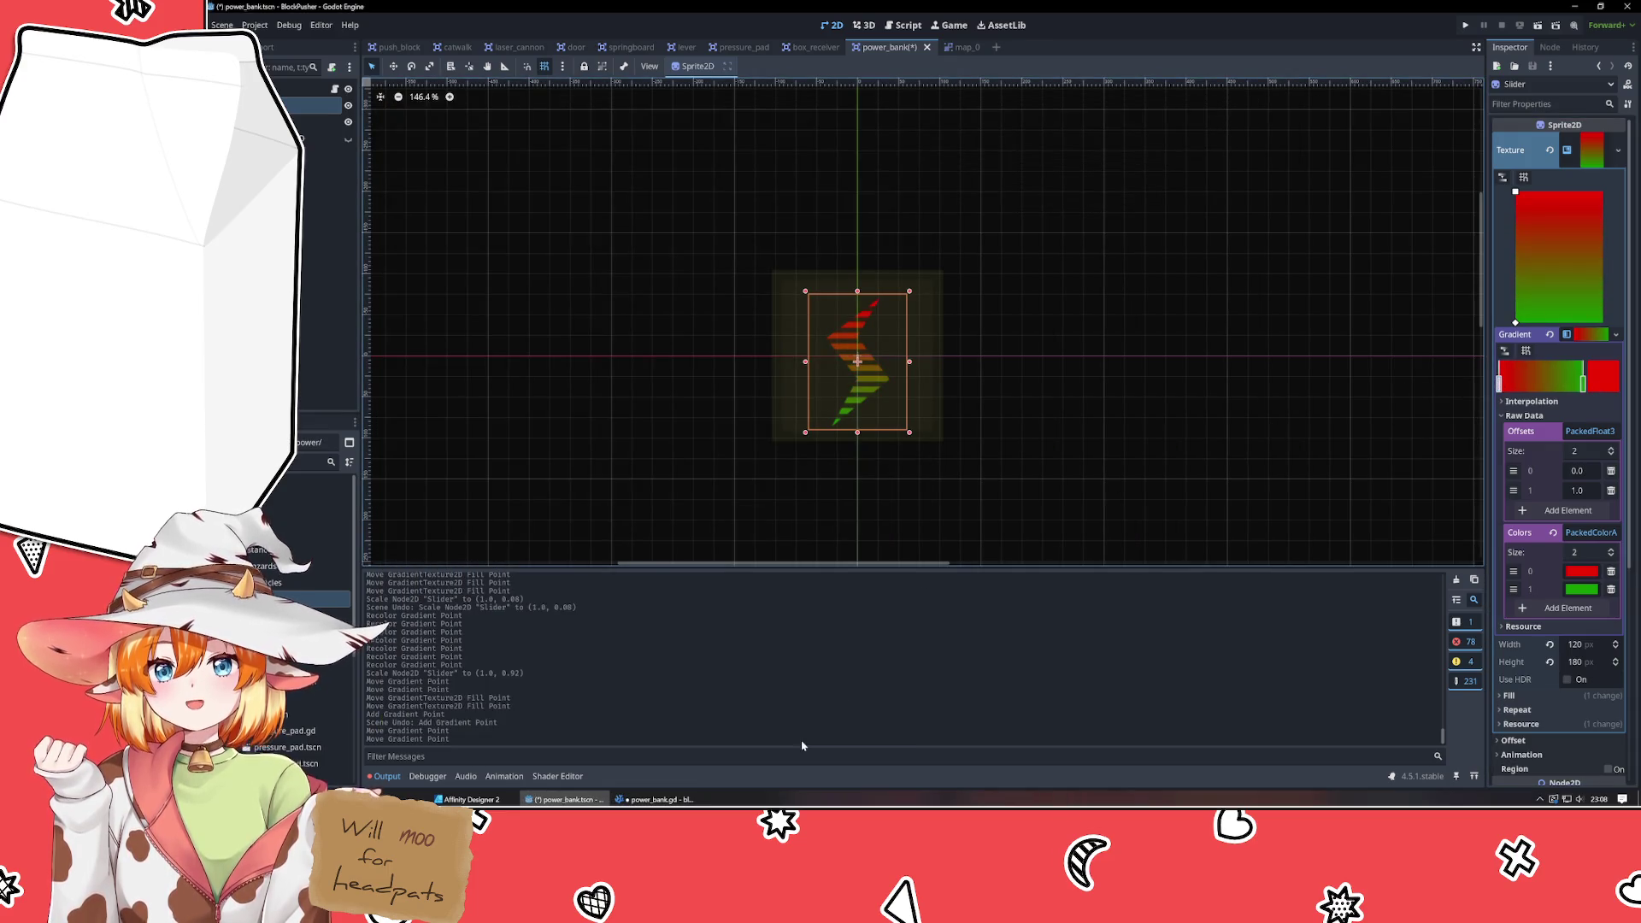
Return the gradient point to the left edge and start an offred line under the prc < 0.5 pass.
left_click(618, 799)
left_click(564, 799)
left_click(654, 799)
left_click(723, 464)
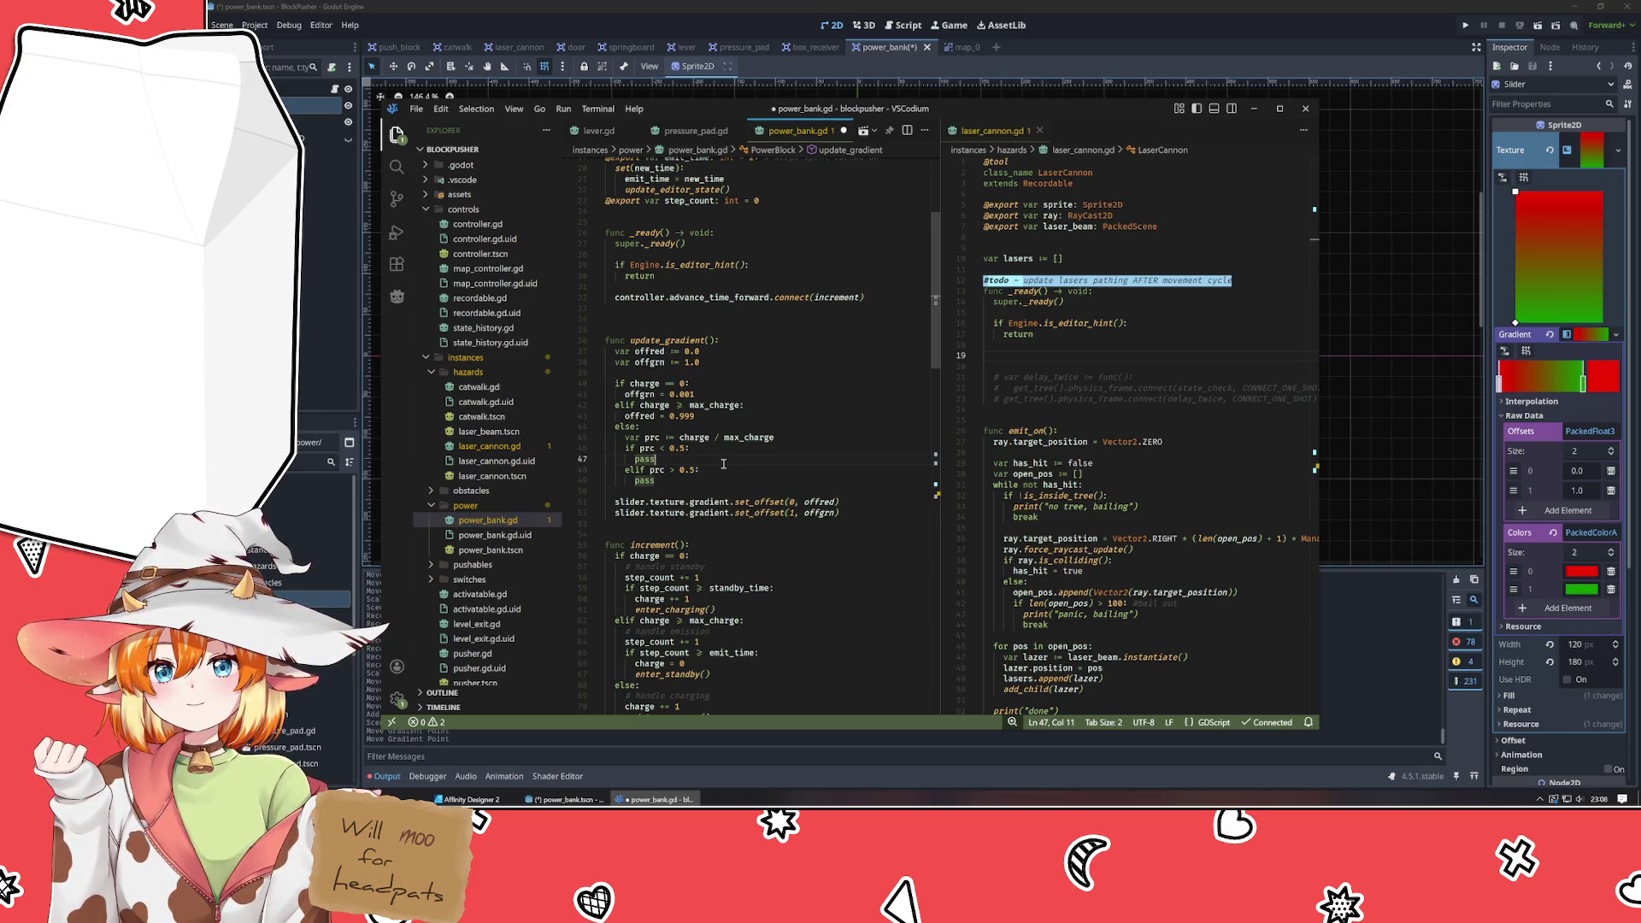
key("Return")
type("off")
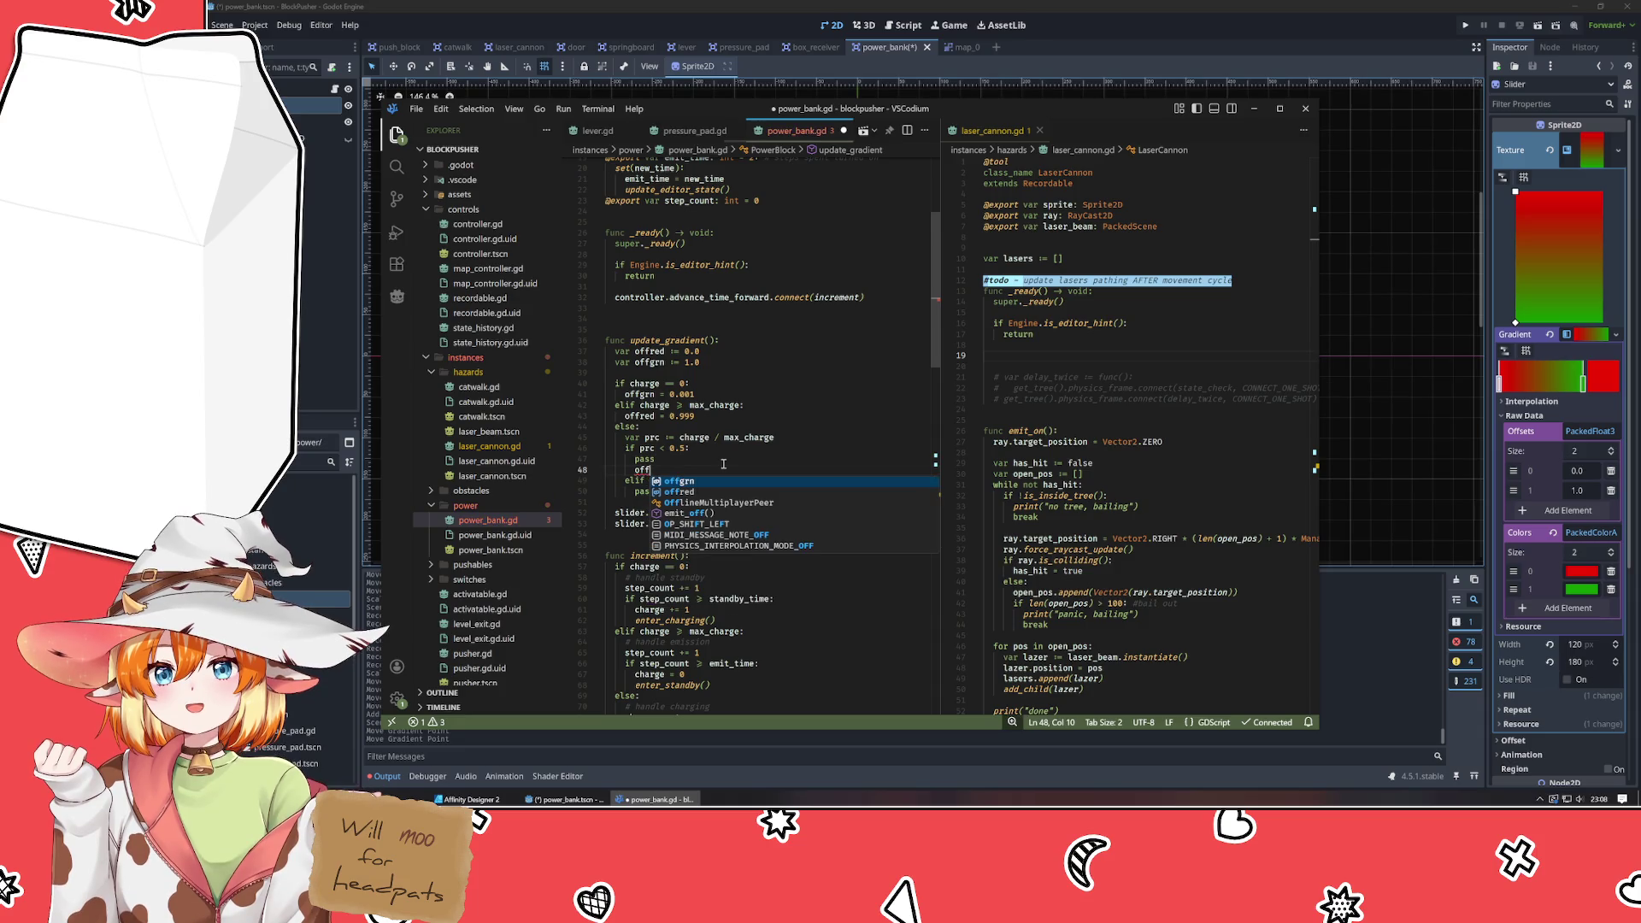